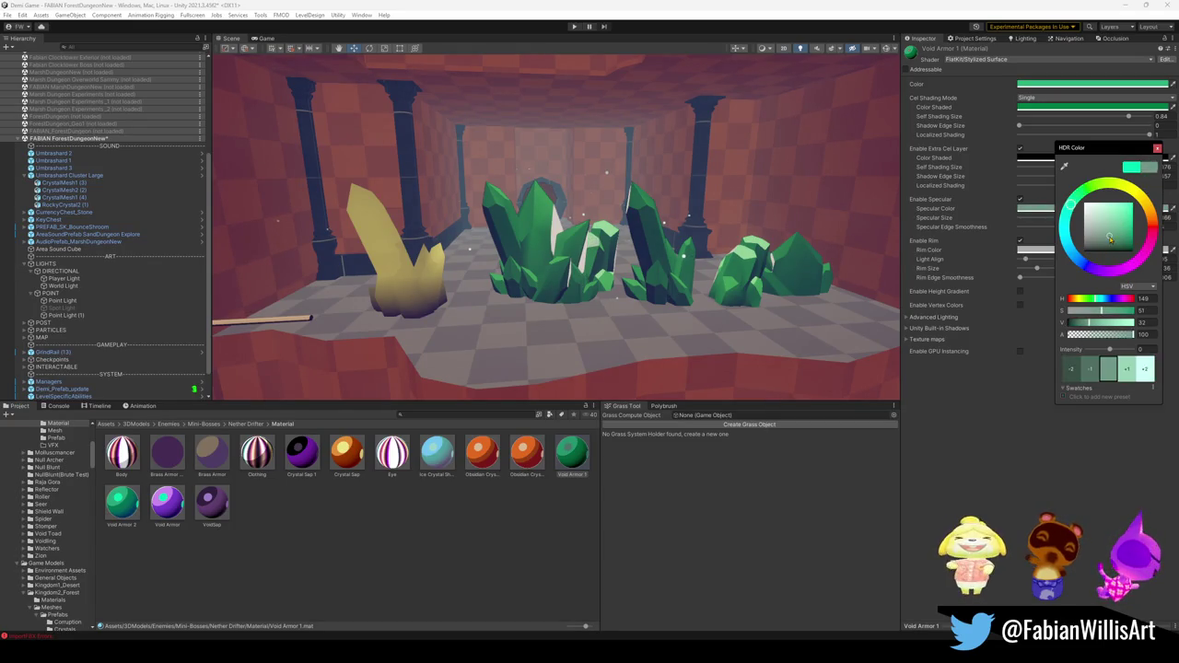
Close the HDR and Rim Color pickers, then drag the Color Shaded swatch toward near-black.
key(Escape)
click(1080, 250)
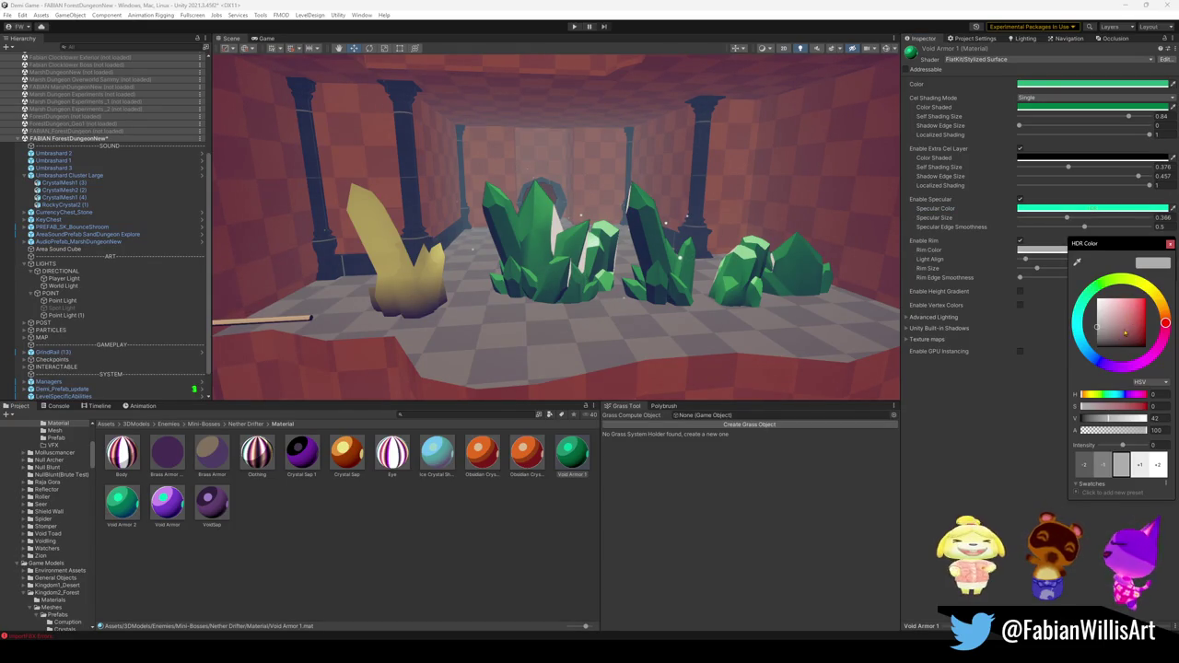
key(Escape)
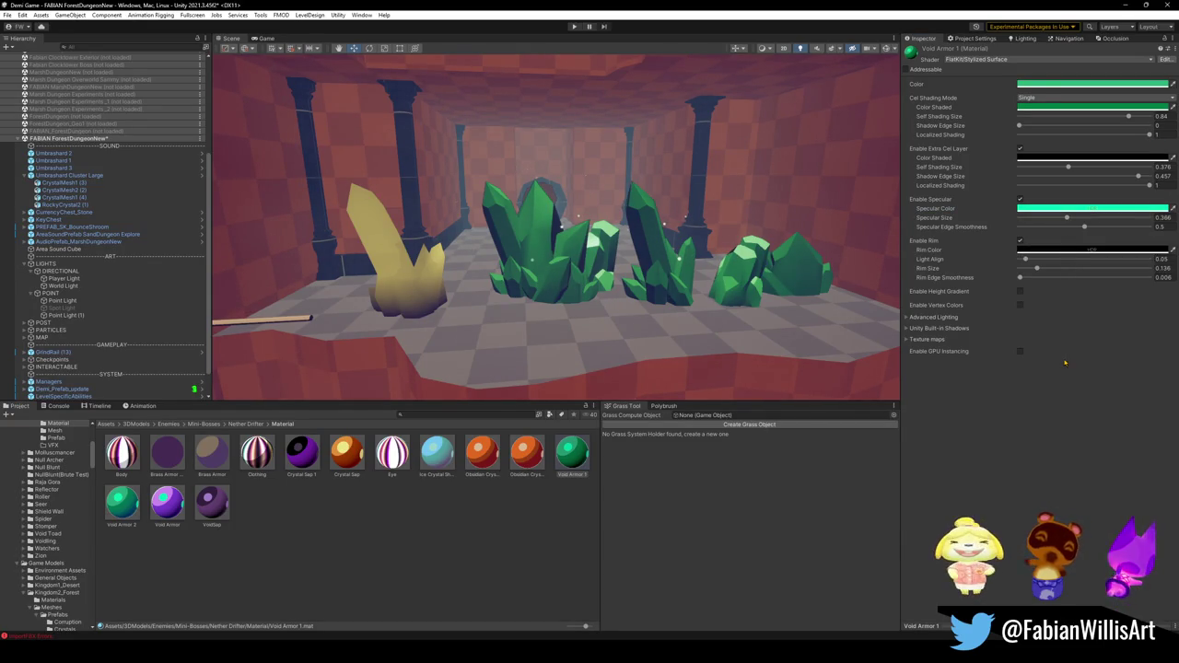
click(1073, 108)
mouse_move(1145, 179)
mouse_down()
mouse_move(1146, 213)
mouse_move(1040, 196)
mouse_up()
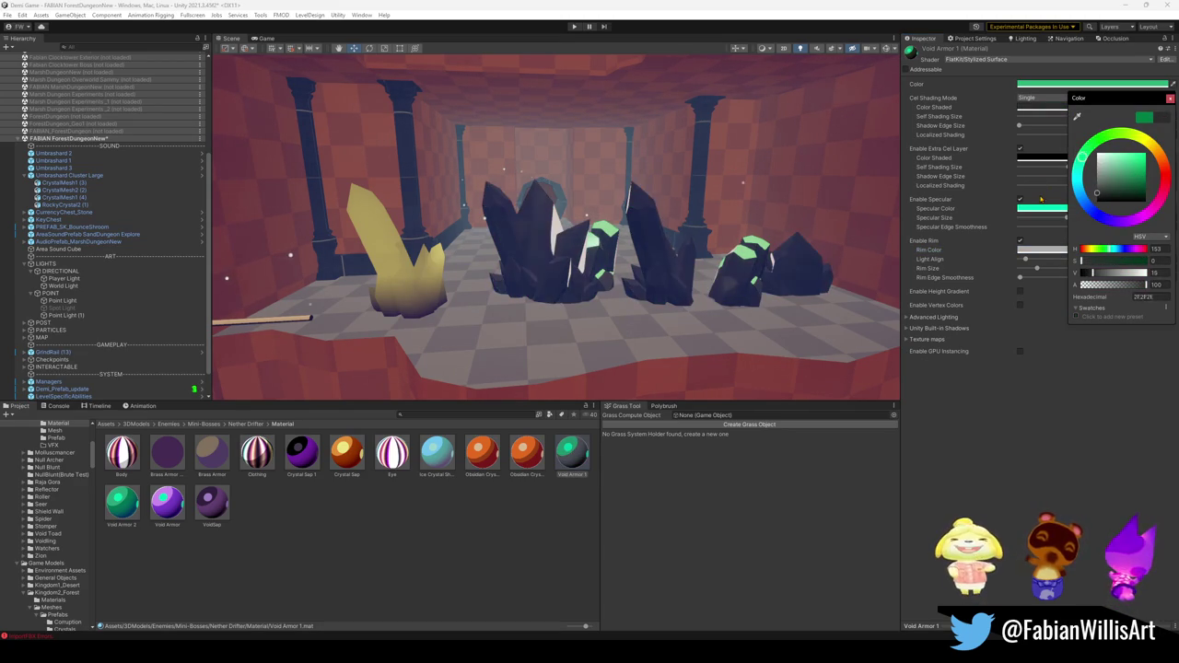
Darken Color Shaded slightly more and desaturate the base Color to a mid grey.
drag(1041, 196, 1040, 199)
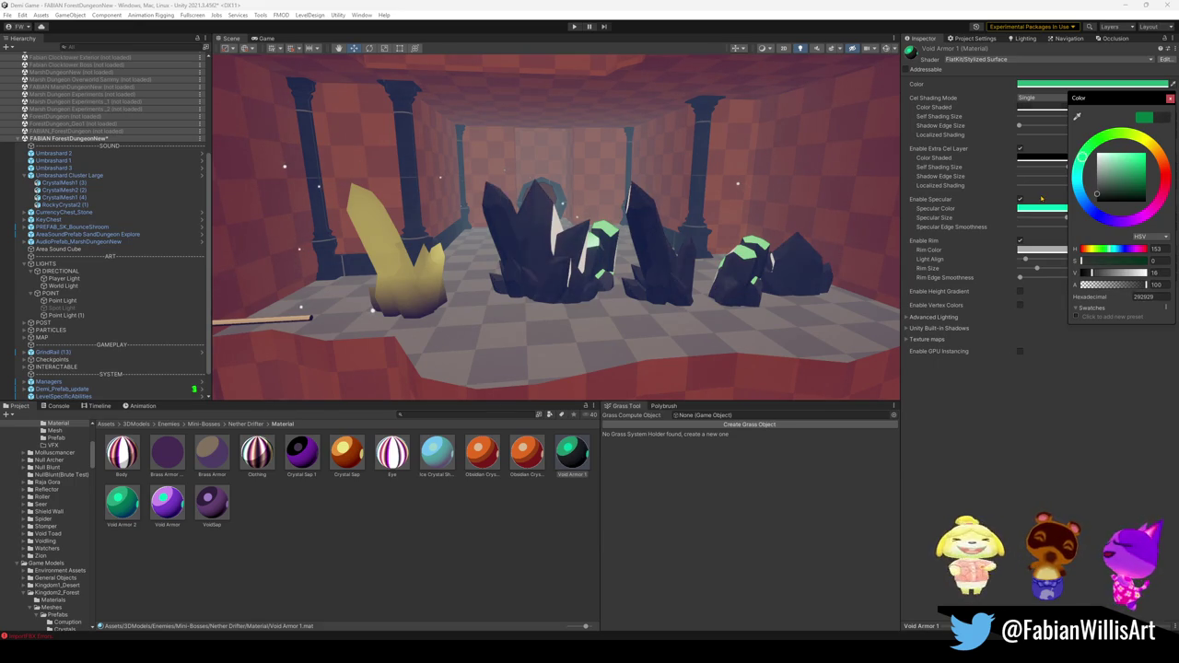
click(1134, 170)
drag(1134, 170, 1044, 187)
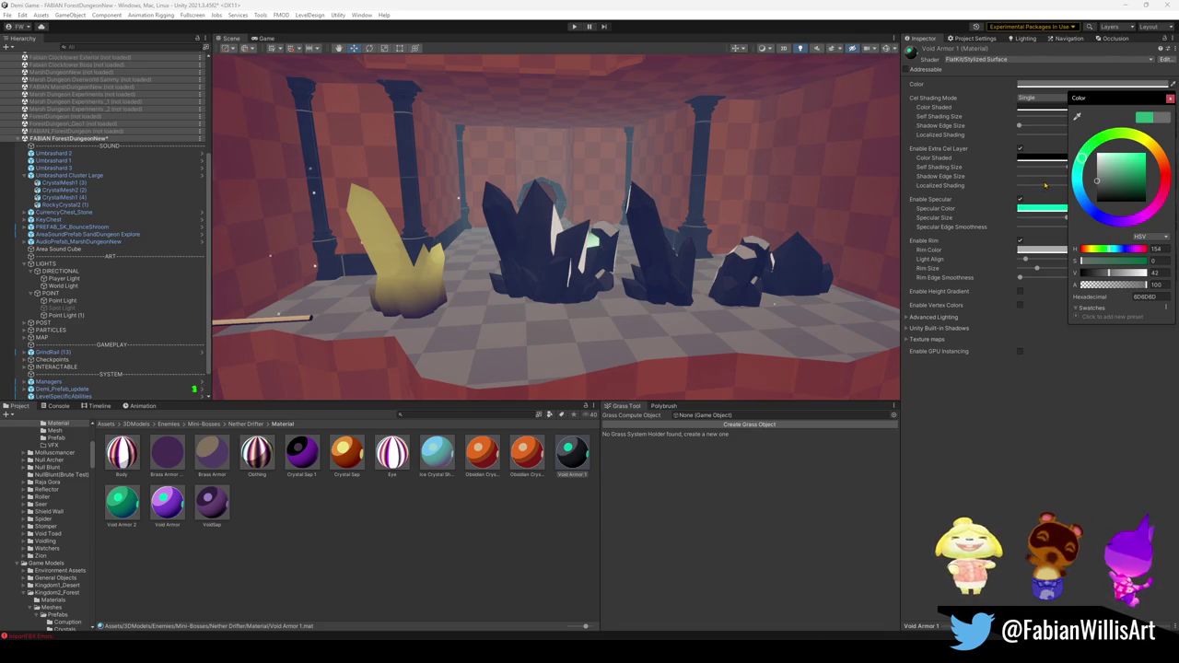
click(1041, 208)
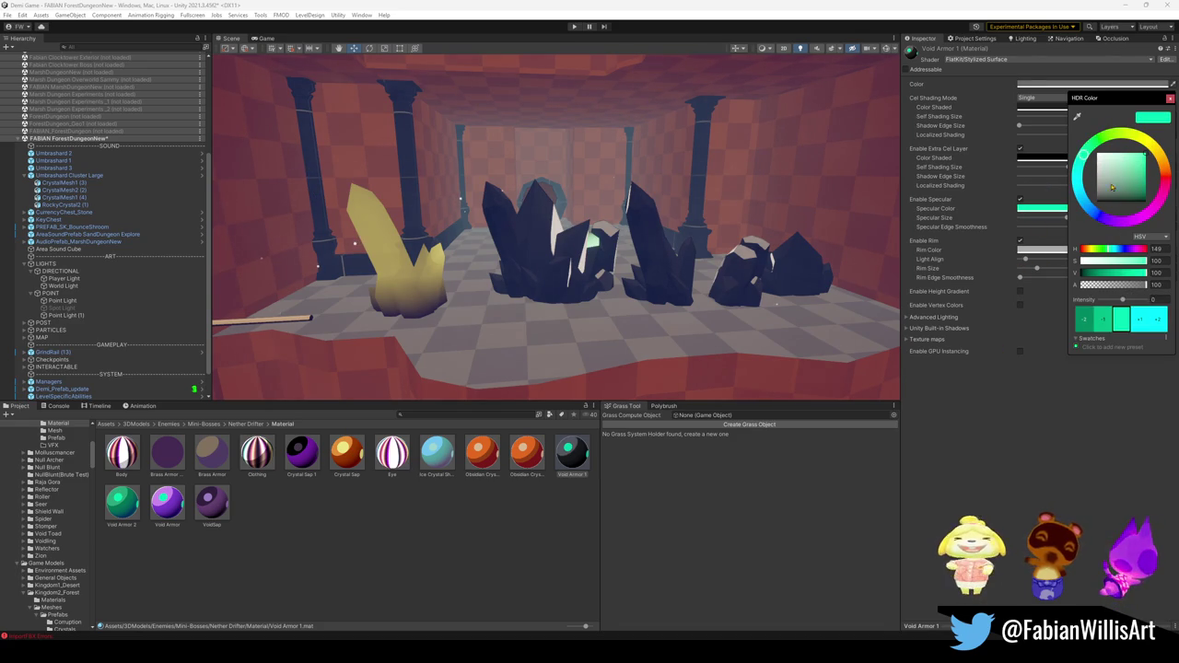
Dim the specular colour almost to black and set the base Color to black.
mouse_move(1059, 166)
mouse_down()
mouse_move(1046, 186)
mouse_move(1039, 150)
mouse_up()
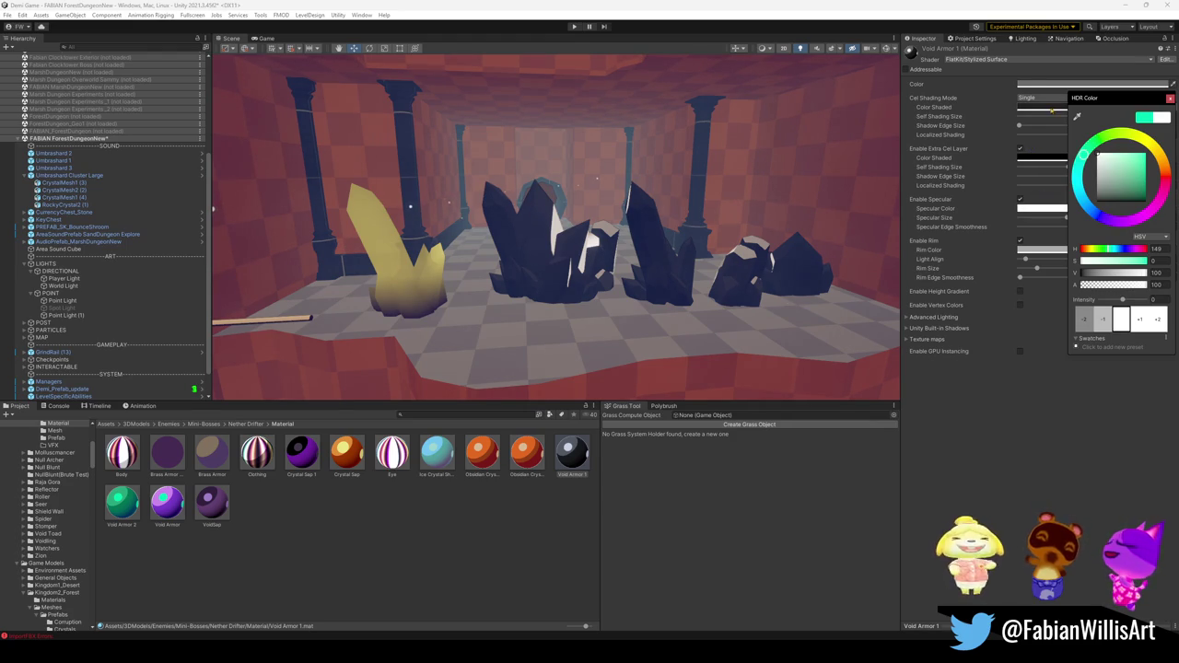
click(1041, 84)
mouse_move(1110, 184)
mouse_down()
mouse_move(1096, 201)
mouse_move(1096, 184)
mouse_up()
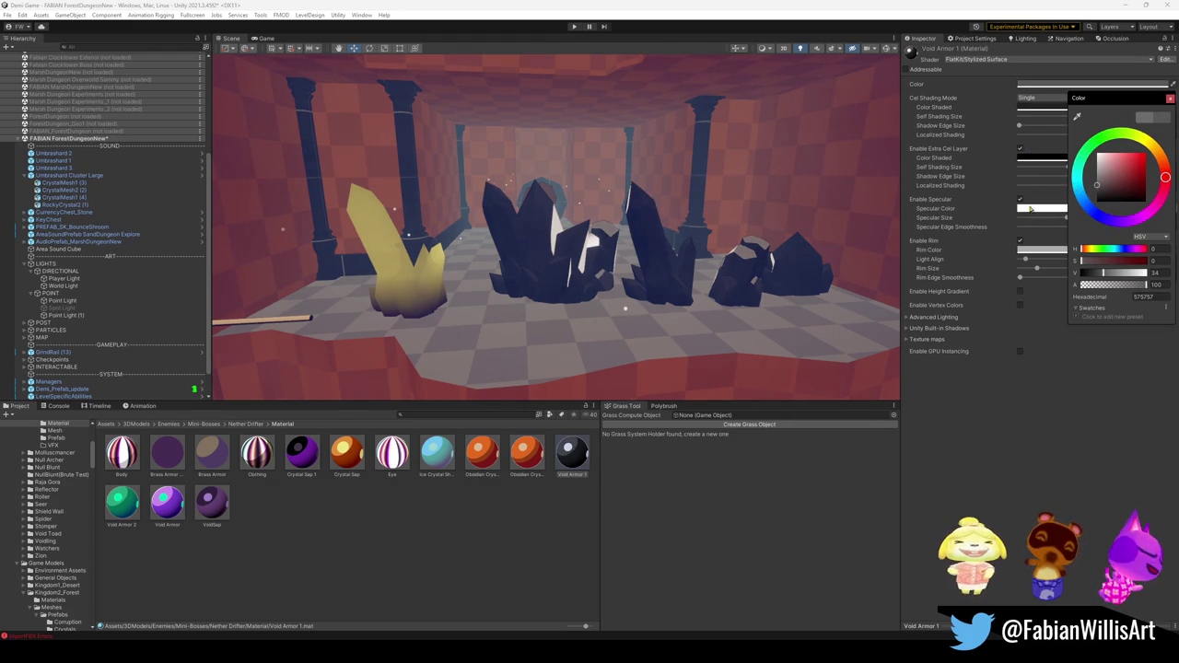
Make the rim colour near-black and orbit the view closer to the crystals.
click(1041, 249)
drag(1110, 191, 1096, 197)
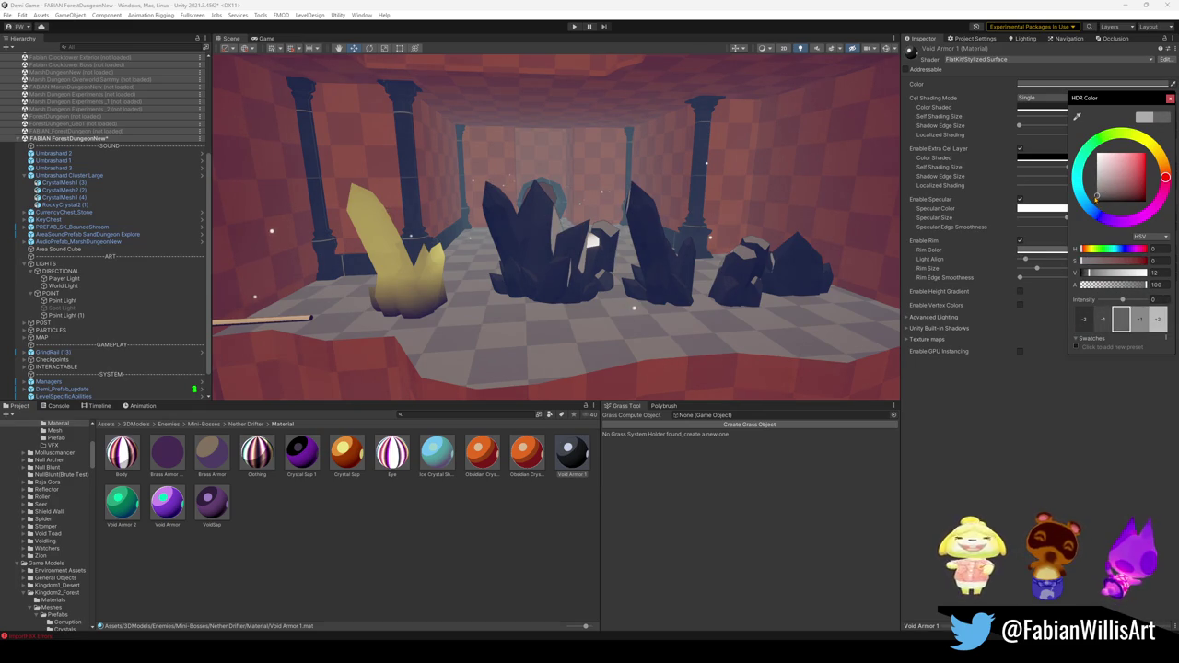
mouse_move(642, 241)
right_down()
mouse_move(704, 230)
mouse_move(645, 226)
right_up()
click(1050, 158)
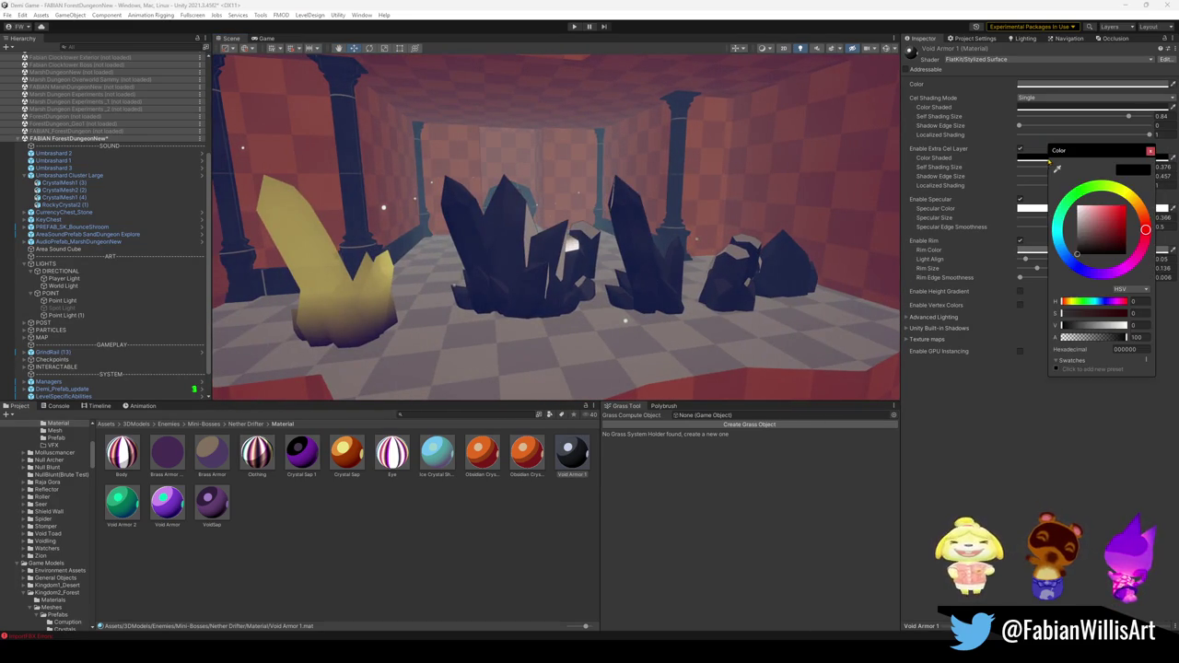
Preview lighter shaded colours, then close the shaded, specular and rim pickers without changes.
mouse_move(1078, 244)
mouse_down()
mouse_move(1080, 204)
mouse_move(1078, 251)
mouse_up()
key(Escape)
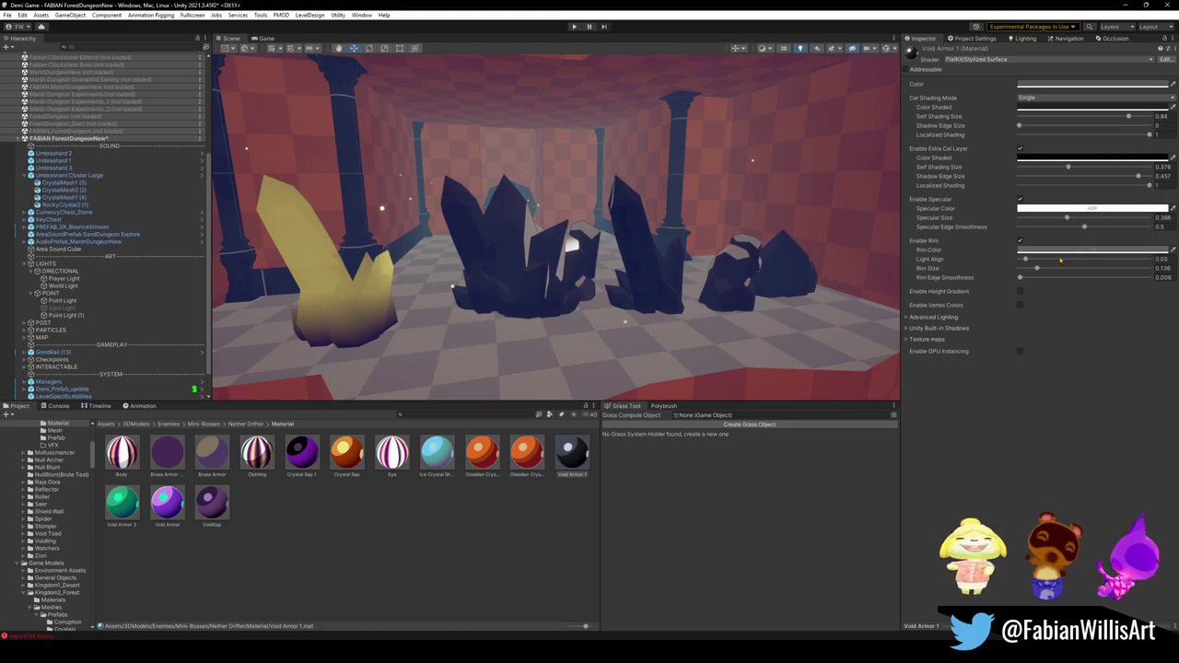
click(1061, 208)
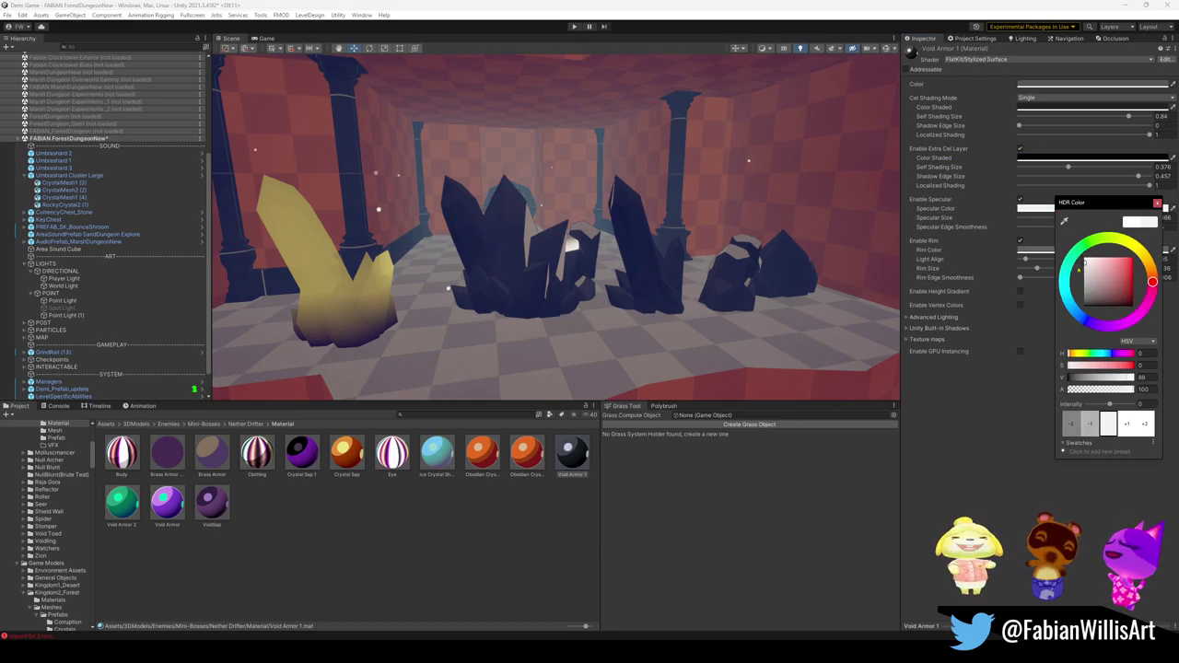
key(Escape)
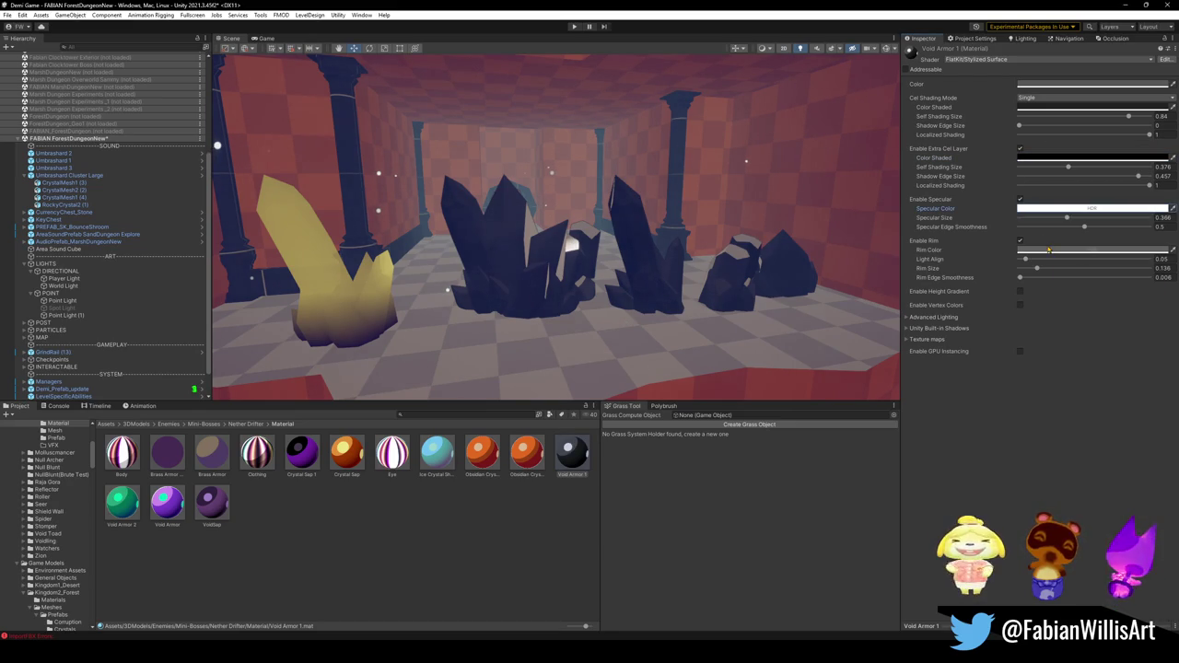
click(1087, 250)
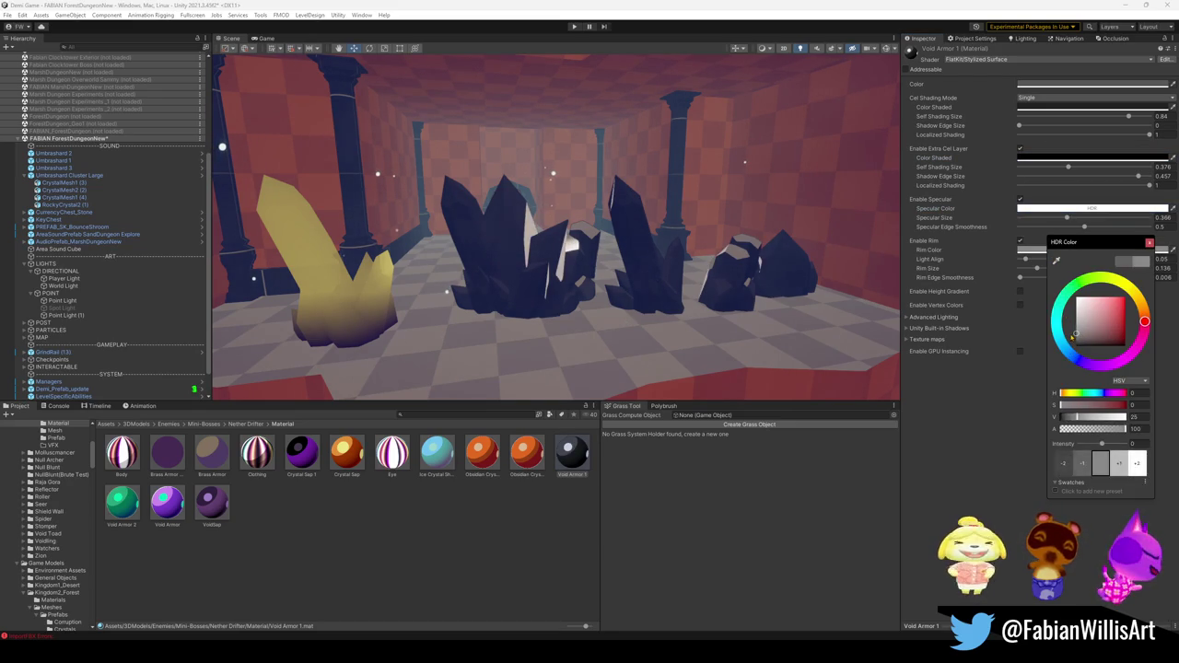
key(Escape)
click(1056, 159)
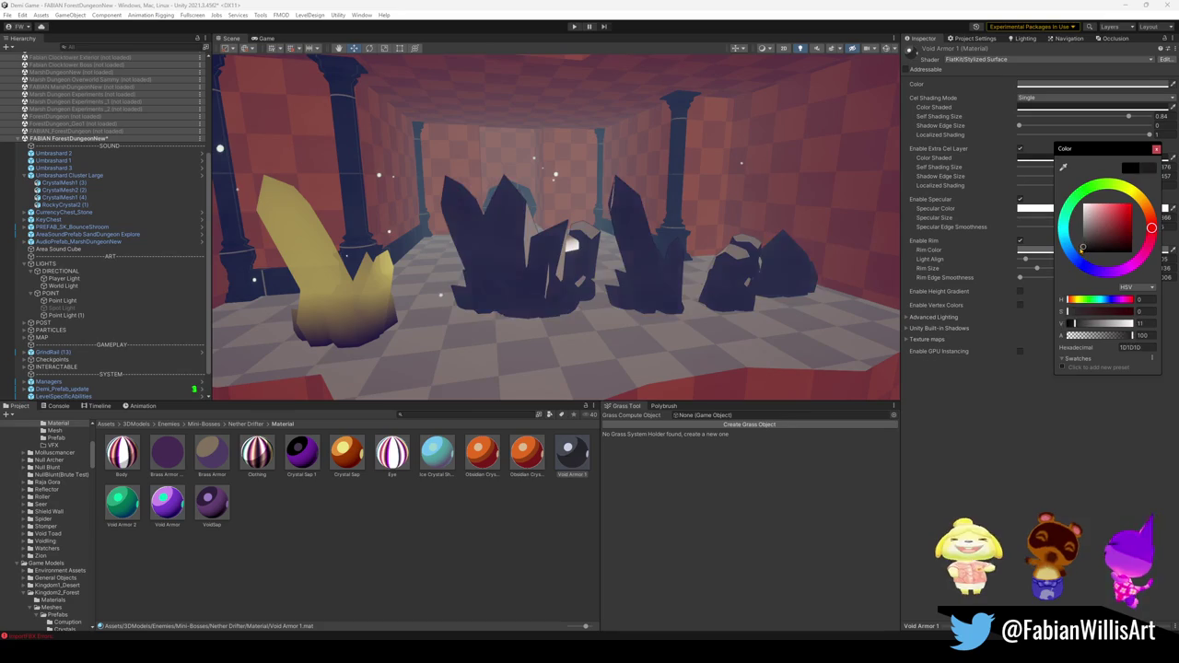
key(Escape)
Recheck the shaded, base and specular colours unchanged, then tint the rim colour dark violet.
click(1042, 106)
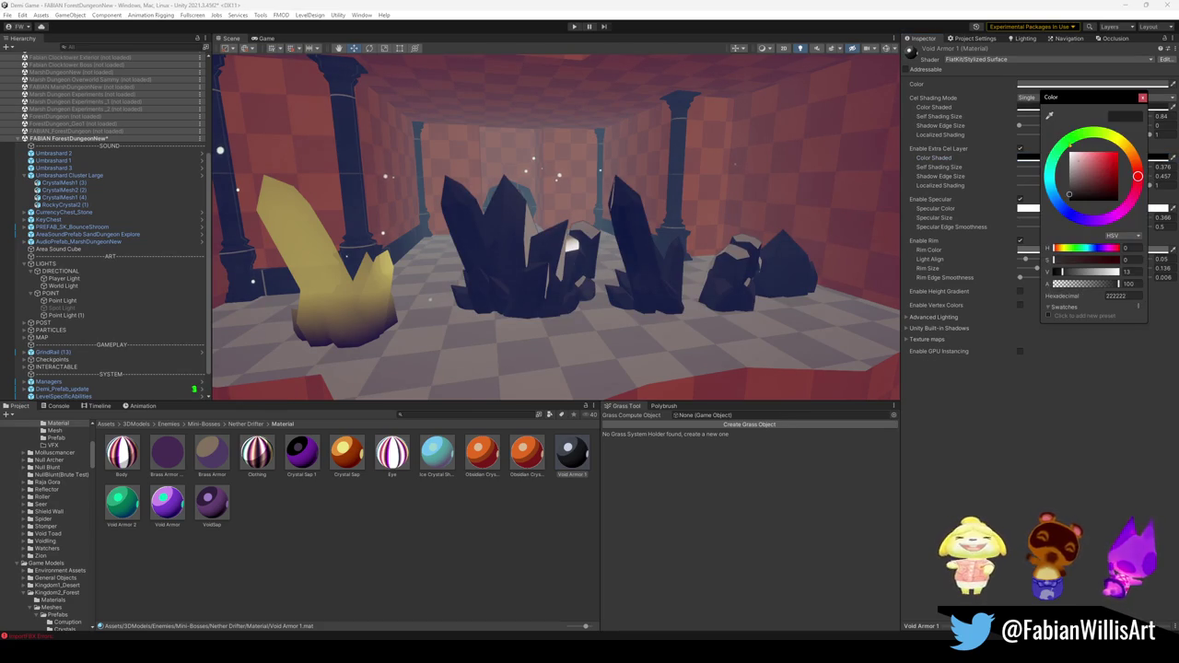
mouse_move(1076, 196)
mouse_down()
mouse_move(1068, 156)
mouse_move(1083, 163)
mouse_up()
key(Escape)
click(1045, 86)
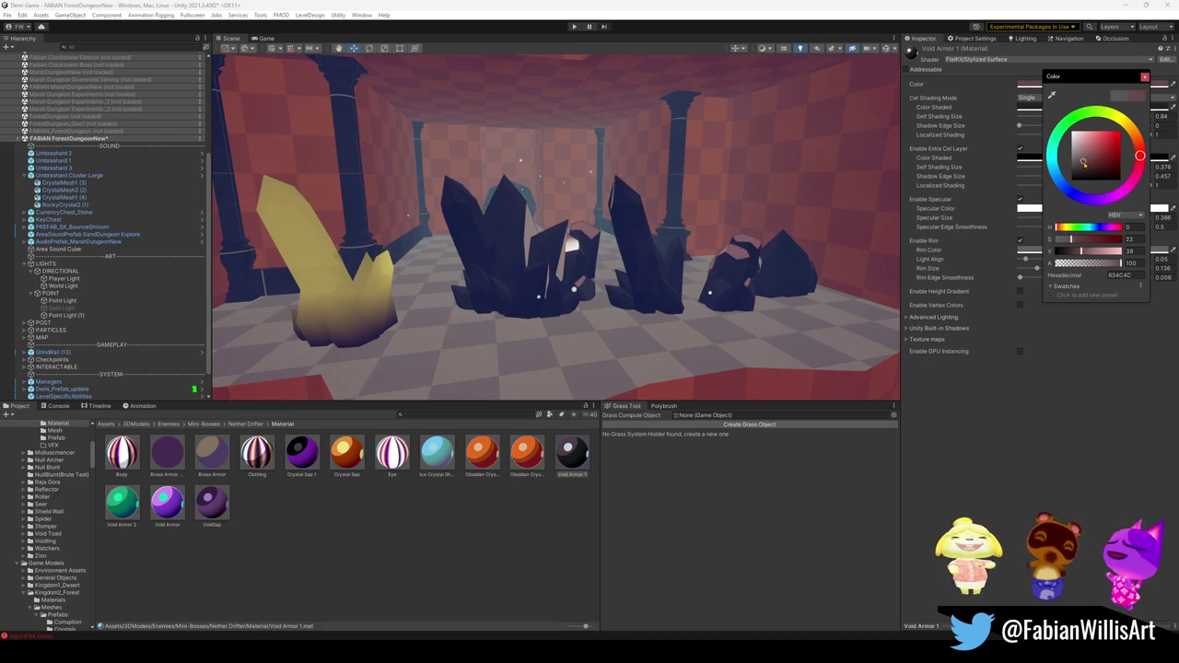
key(Escape)
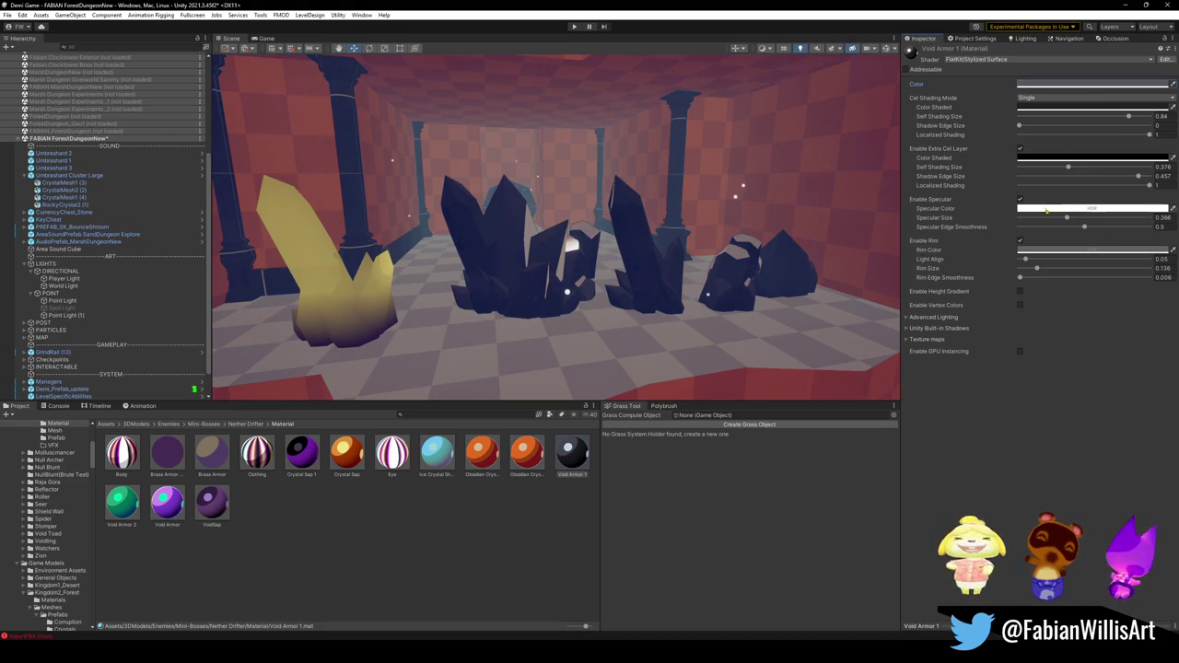
click(1047, 210)
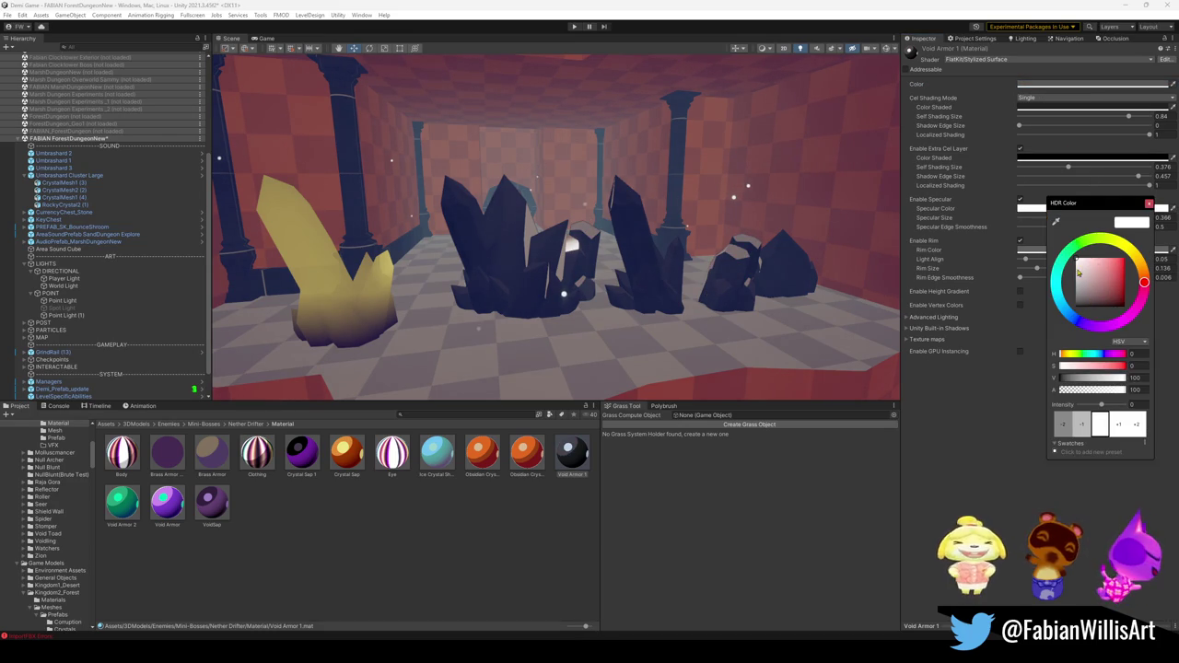
key(Escape)
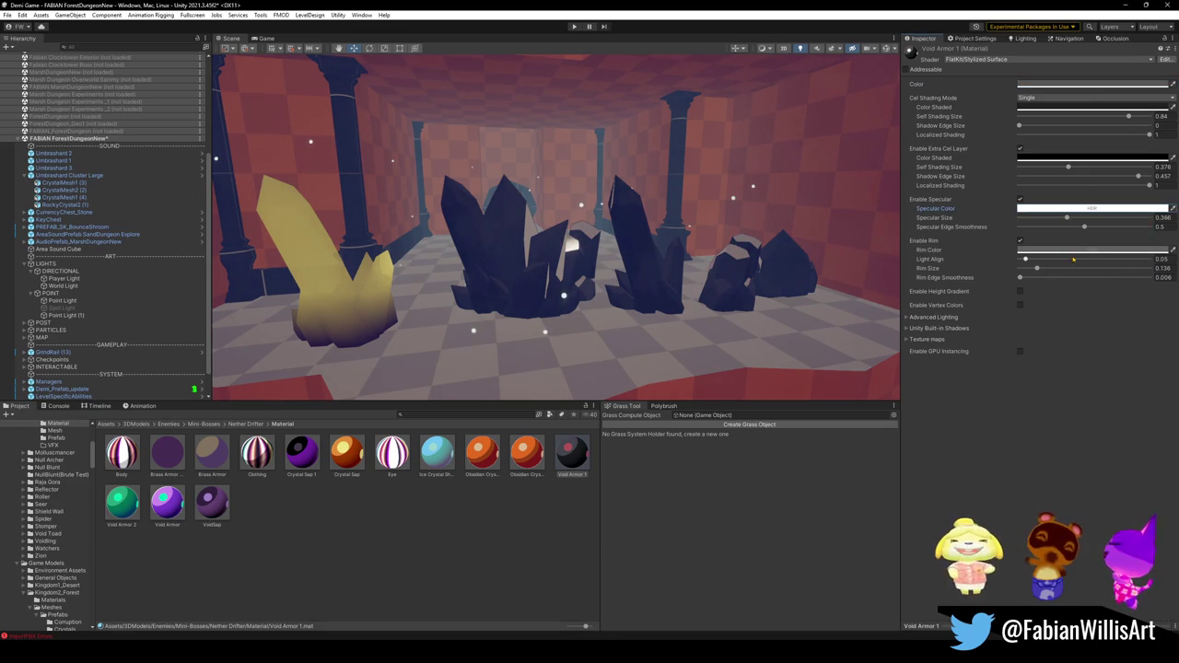
click(1070, 250)
mouse_move(1119, 351)
mouse_down()
mouse_move(1119, 335)
mouse_move(1107, 366)
mouse_move(1143, 347)
mouse_move(1124, 348)
mouse_up()
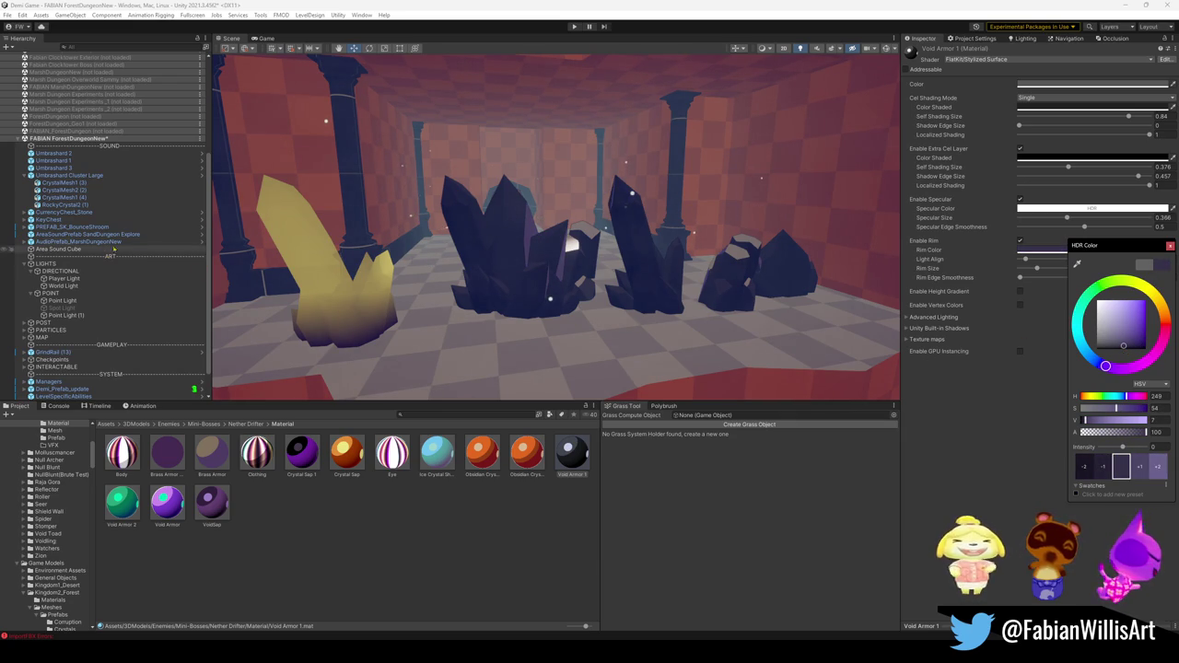
Shift the rim colour's hue from dark purple to a very dark blue (about H 225).
key(Escape)
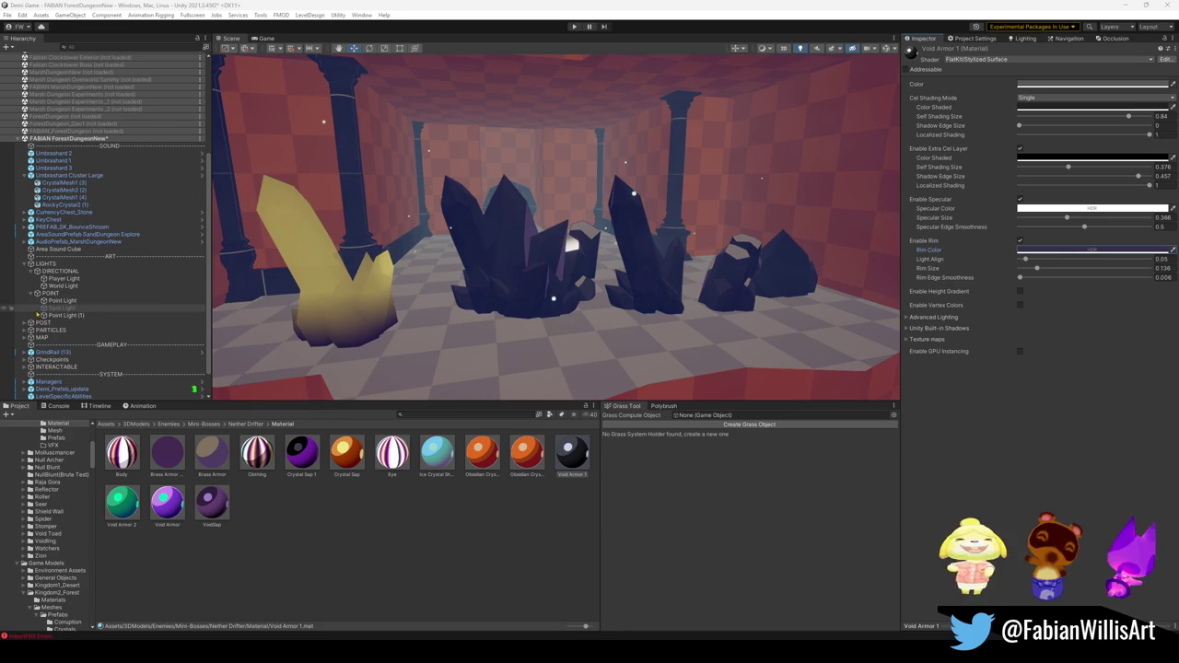
click(1078, 251)
mouse_move(1104, 363)
mouse_down()
mouse_move(1086, 351)
mouse_move(1133, 344)
mouse_up()
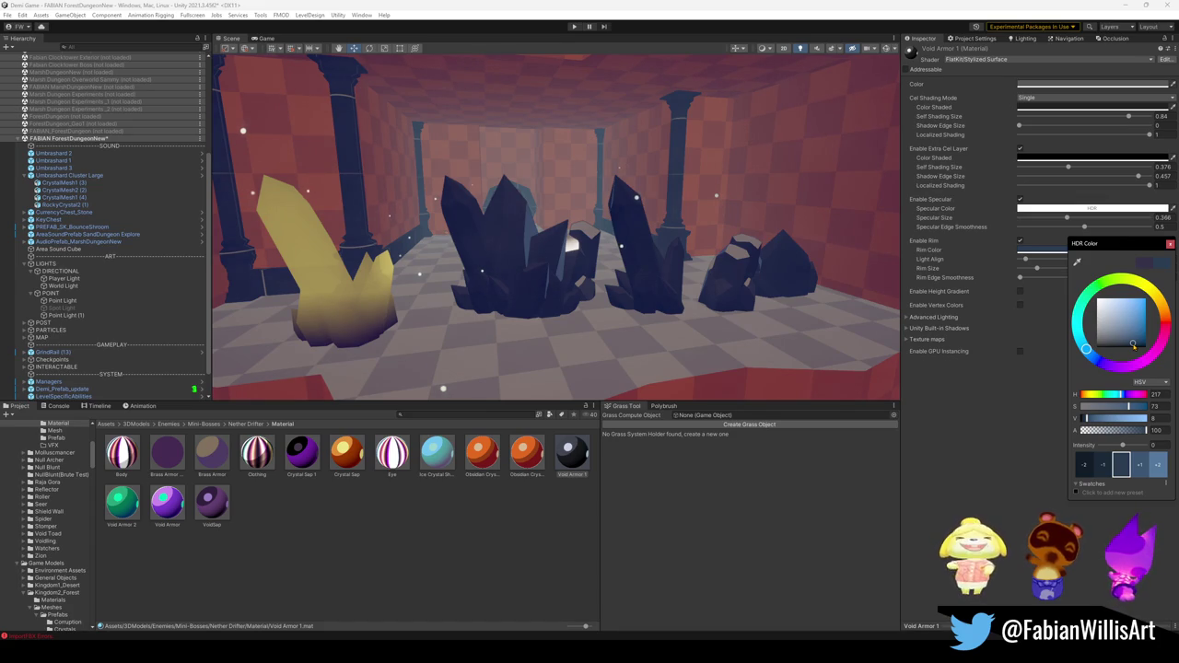
drag(1092, 360, 1090, 354)
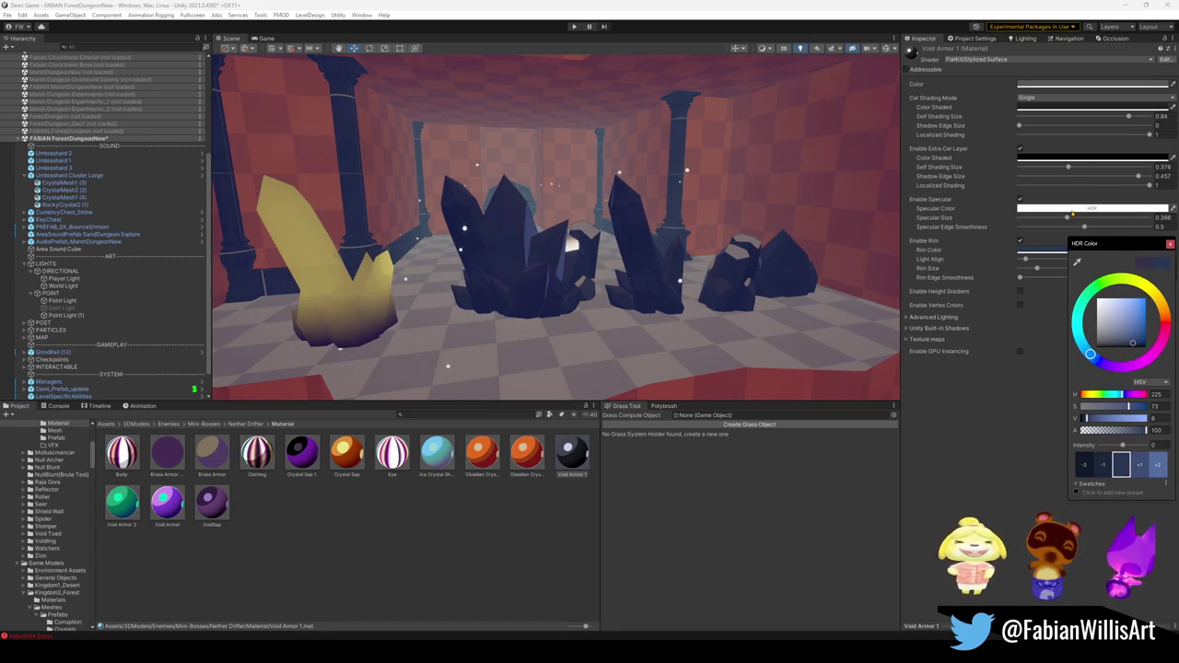
Try a pink specular colour, then cancel it to keep the specular white.
click(1072, 213)
drag(1105, 309, 1135, 302)
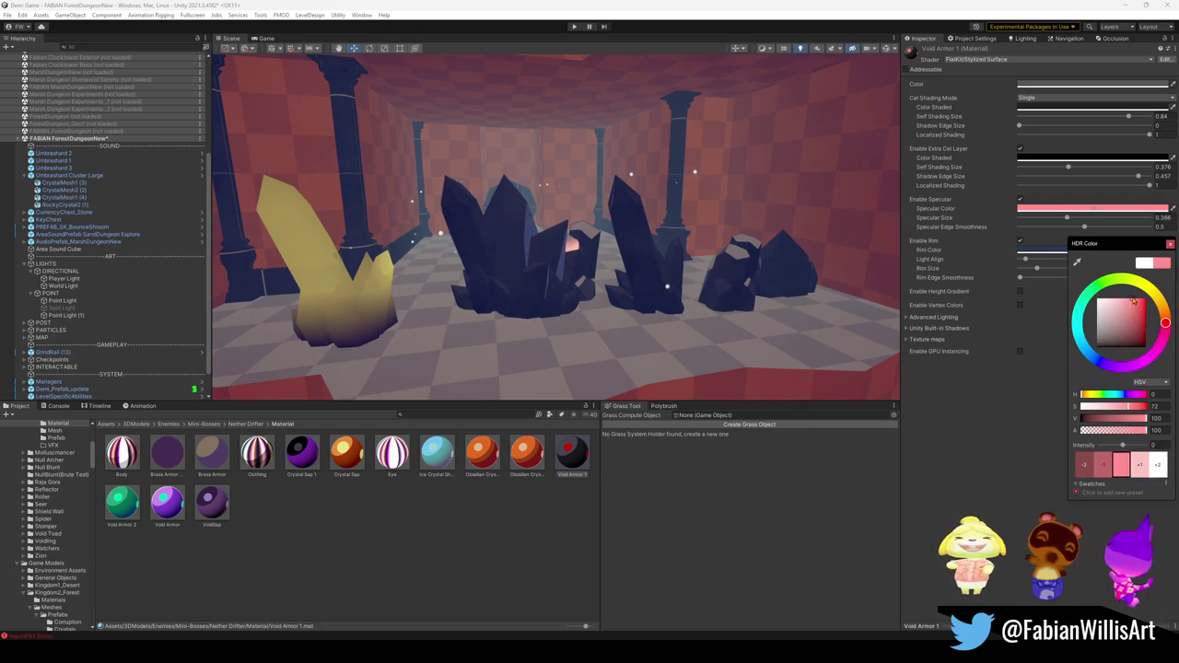
key(Escape)
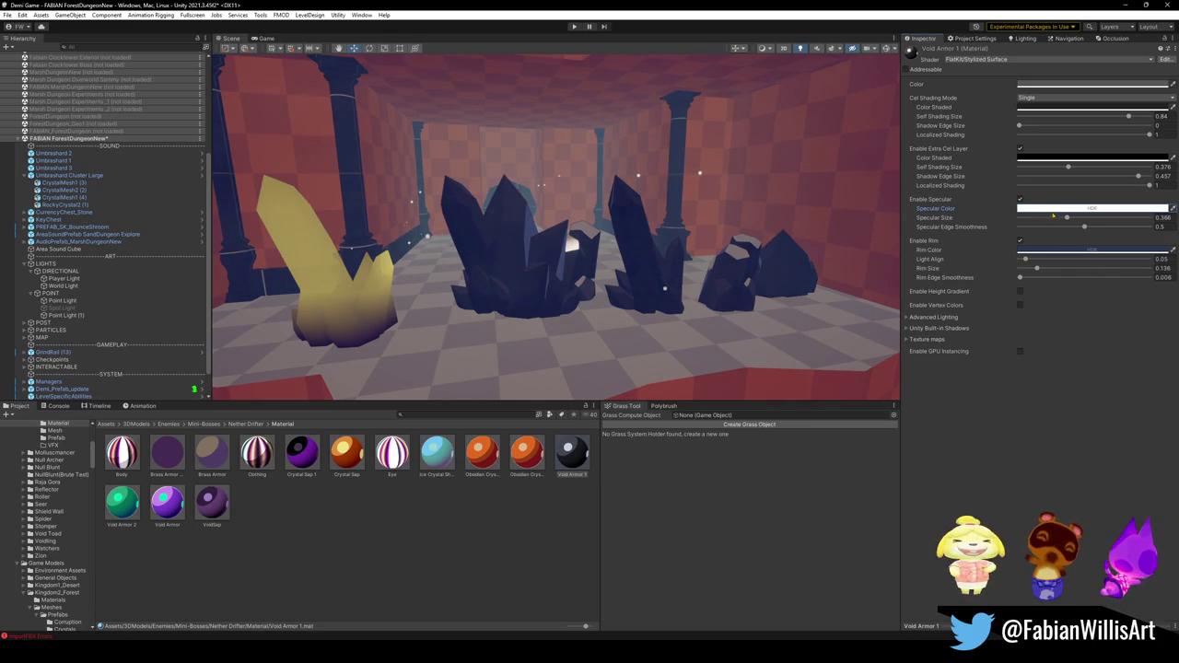
click(1058, 211)
Set the specular colour to a muted grey-blue (H 224, S 33, V 54).
click(1087, 318)
mouse_move(1119, 277)
mouse_down()
mouse_move(1144, 265)
mouse_move(1142, 290)
mouse_up()
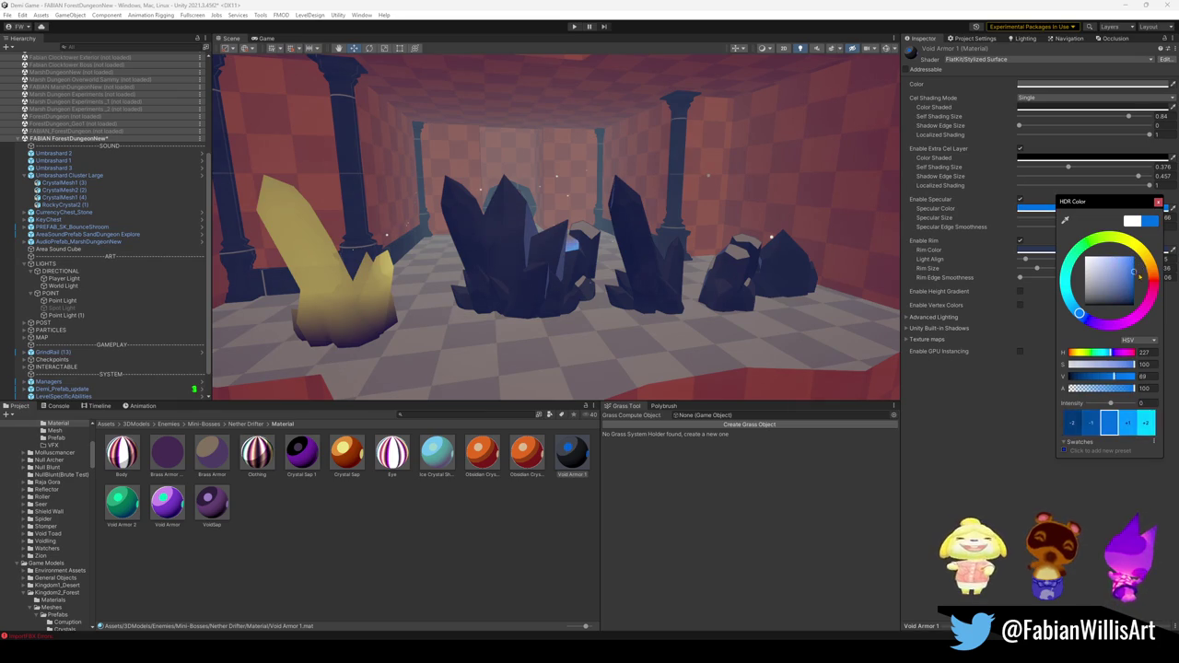
mouse_move(1079, 314)
mouse_down()
mouse_move(1072, 305)
mouse_move(1123, 302)
mouse_move(1105, 259)
mouse_move(1083, 257)
mouse_move(1085, 288)
mouse_move(1030, 285)
mouse_up()
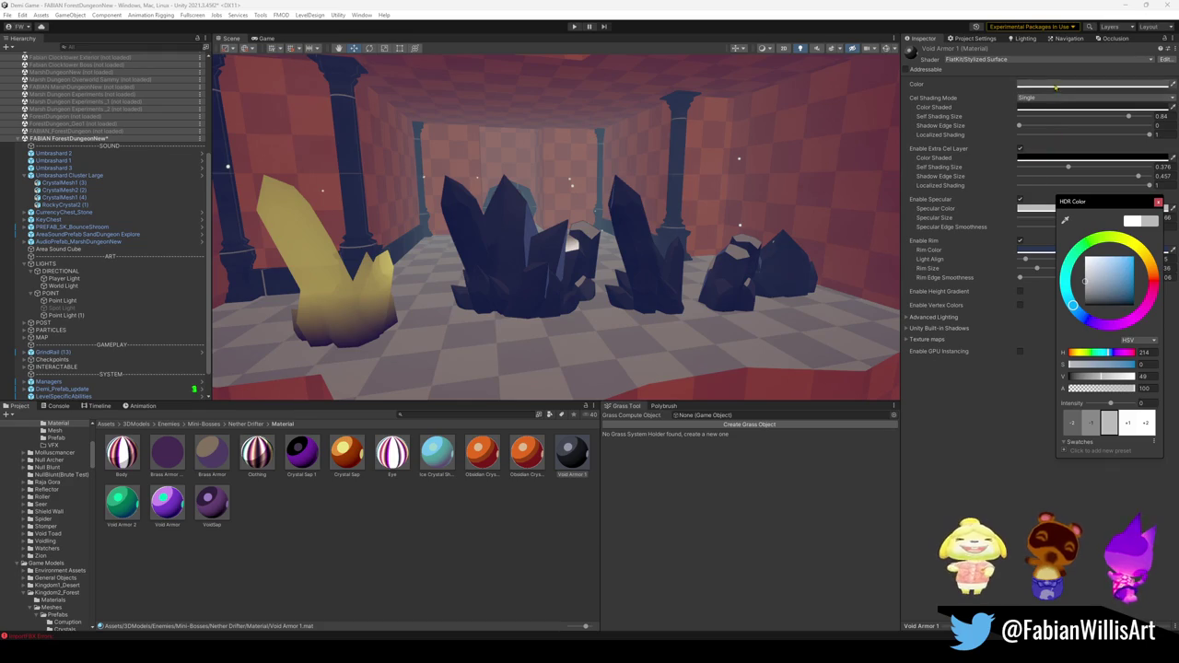
Tone the base Color down to a duller, darker blue and fly closer to the crystals.
click(1058, 87)
mouse_move(1092, 293)
mouse_down()
mouse_move(1119, 293)
mouse_move(1073, 316)
mouse_up()
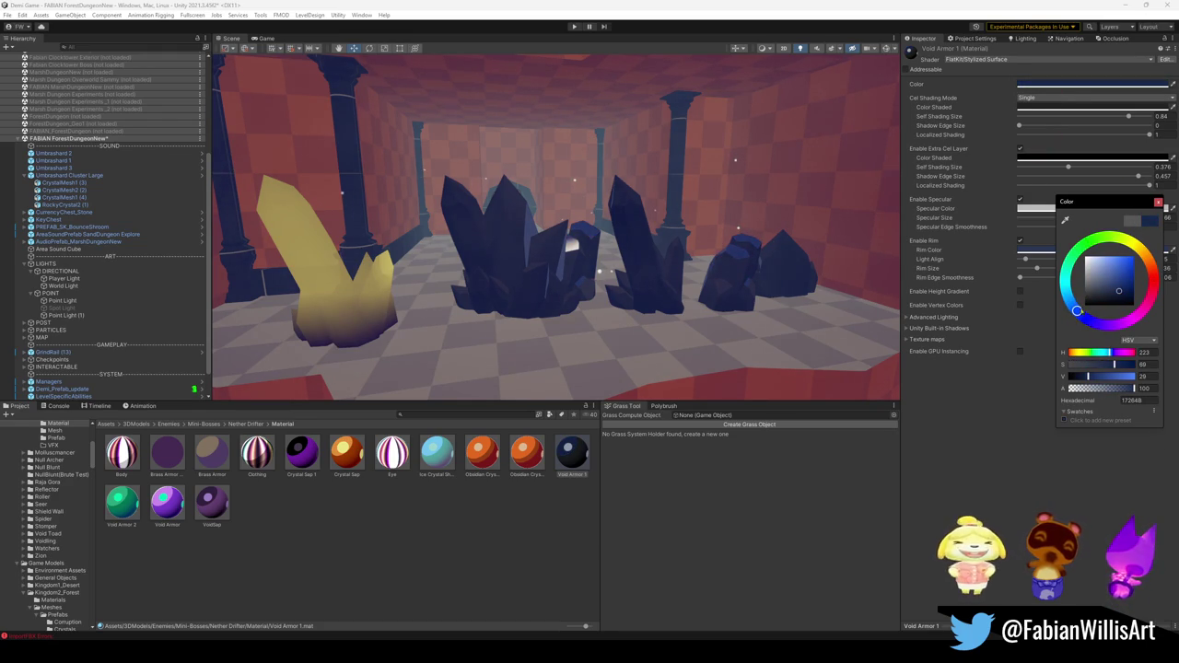
mouse_move(1120, 295)
mouse_down()
mouse_move(1125, 281)
mouse_move(1099, 281)
mouse_move(1108, 275)
mouse_up()
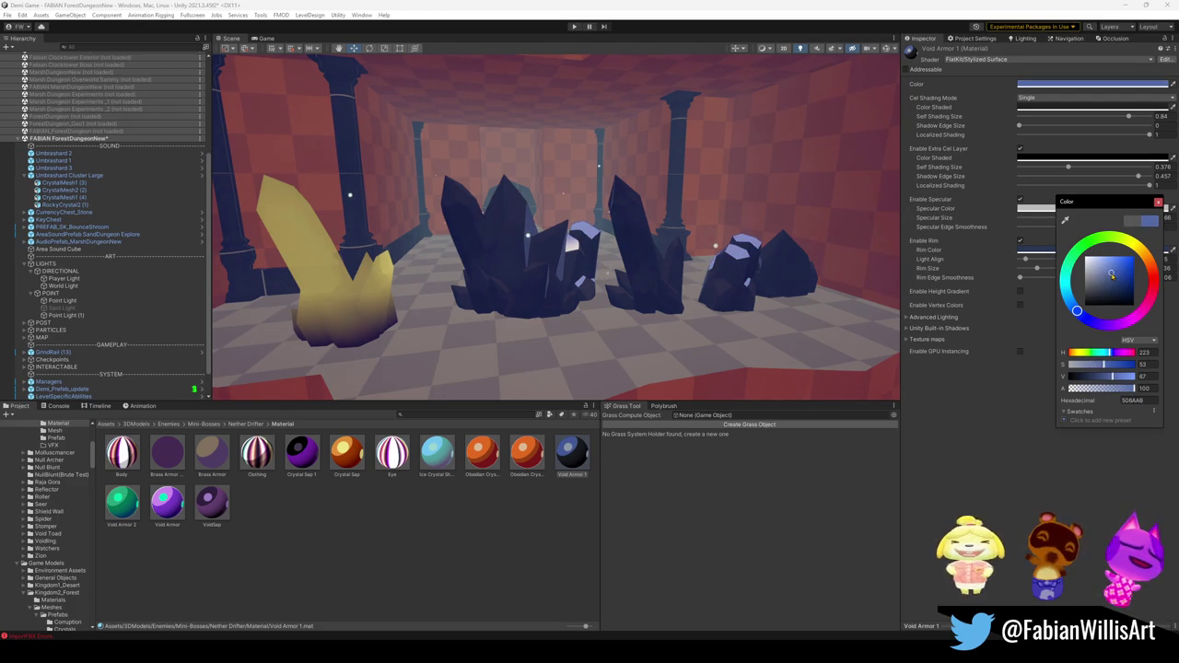
drag(1086, 316, 1075, 319)
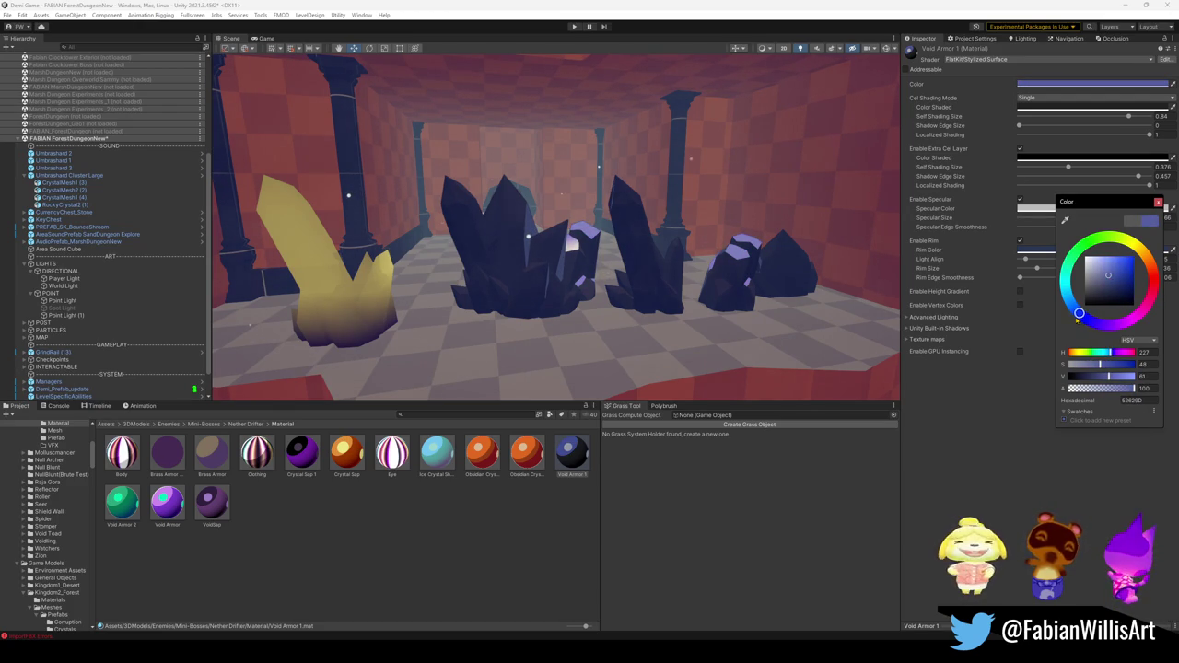
drag(1112, 276, 1102, 282)
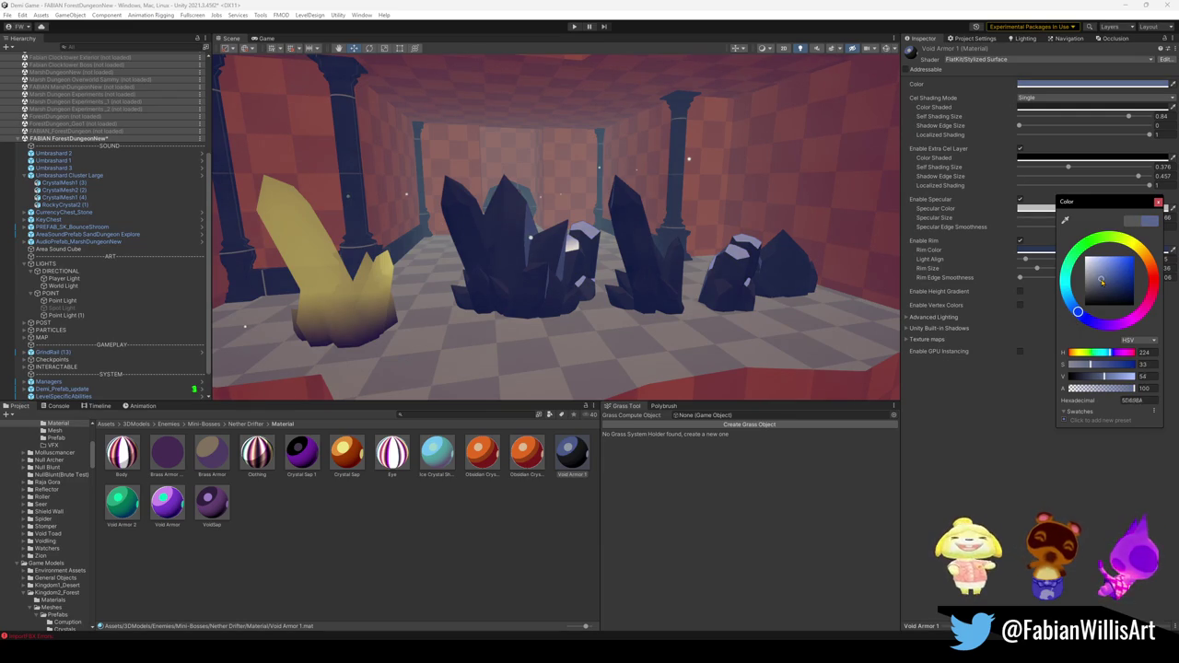
mouse_move(883, 271)
right_down()
mouse_move(746, 244)
mouse_move(625, 250)
mouse_move(890, 180)
right_up()
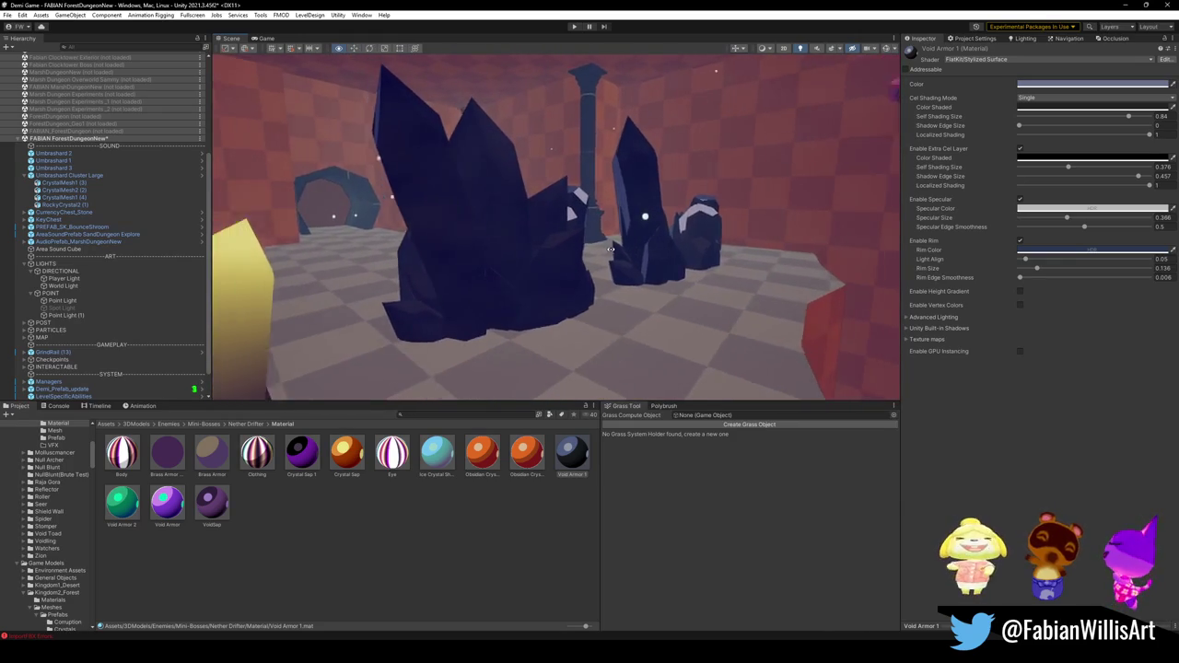
Set the shaded colour to a dark navy (H 215, S 57, V 21).
click(1064, 210)
click(1087, 179)
mouse_move(1087, 179)
mouse_down()
mouse_move(1056, 195)
mouse_move(1112, 194)
mouse_up()
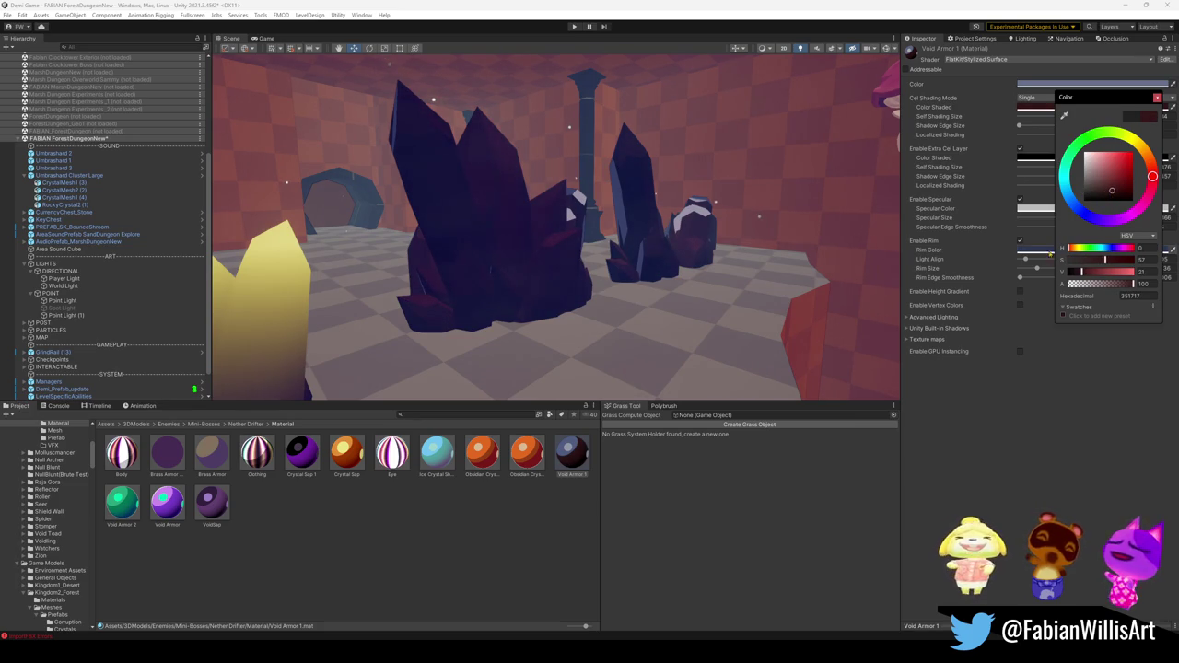
click(1084, 217)
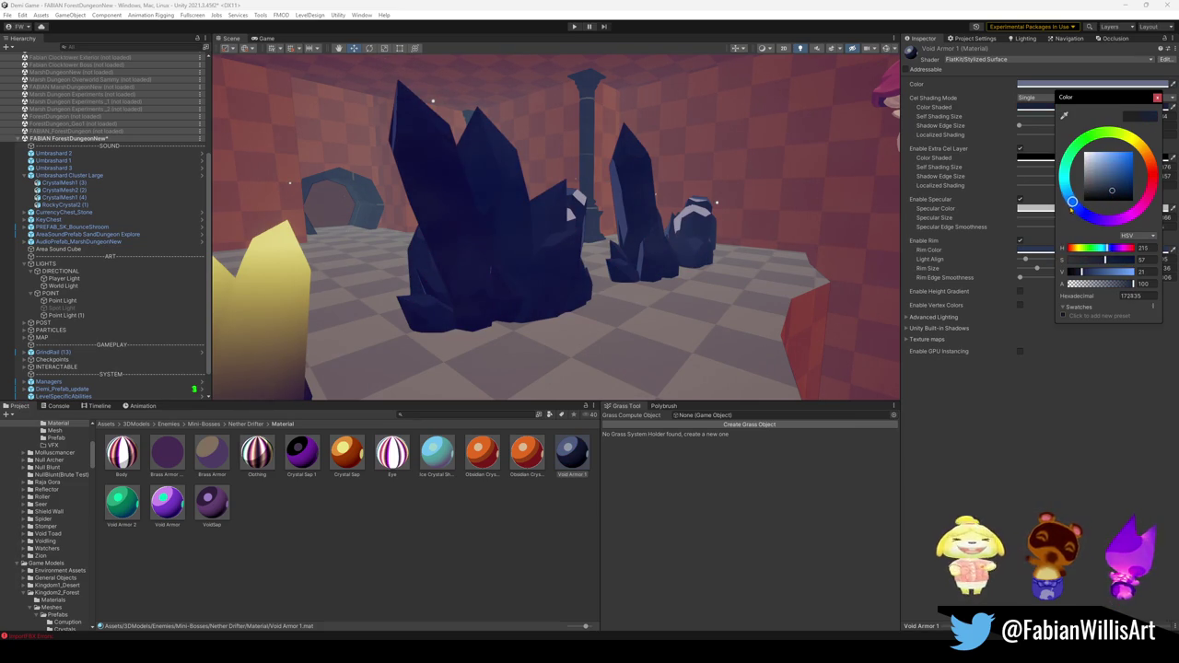
right_drag(505, 239, 673, 258)
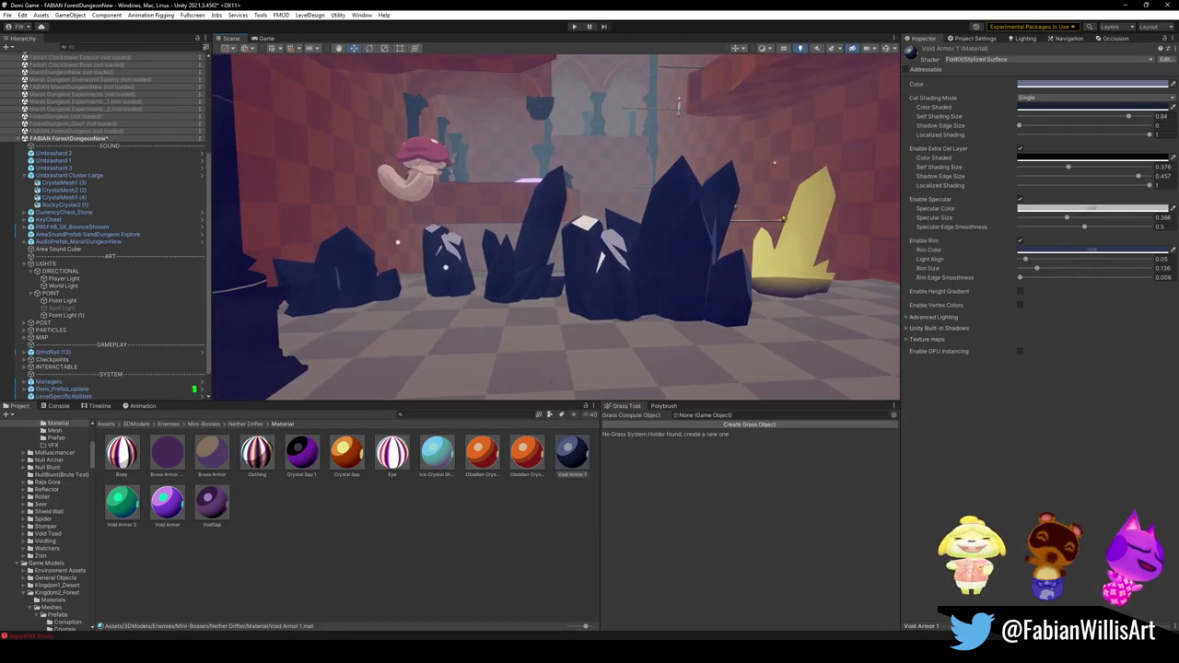
Give the specular highlights a grey-blue hue (H 224, S 37, V 69).
click(1071, 210)
drag(1098, 284, 1117, 283)
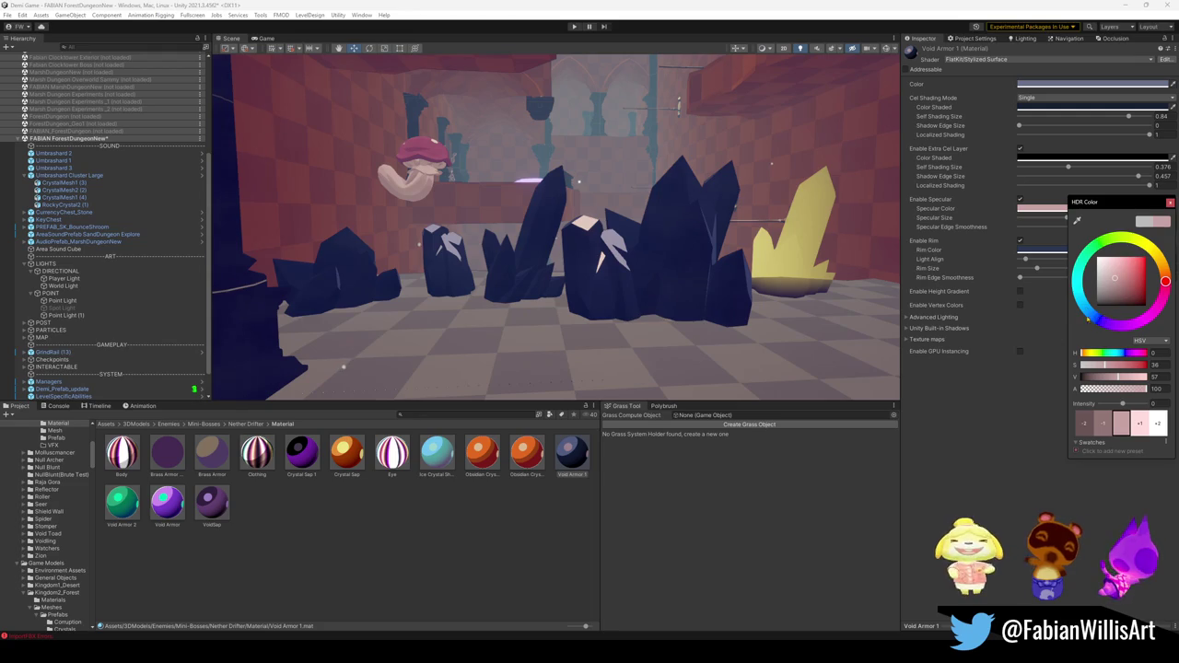
click(1095, 317)
mouse_move(1095, 318)
mouse_down()
mouse_move(1147, 296)
mouse_move(1133, 284)
mouse_up()
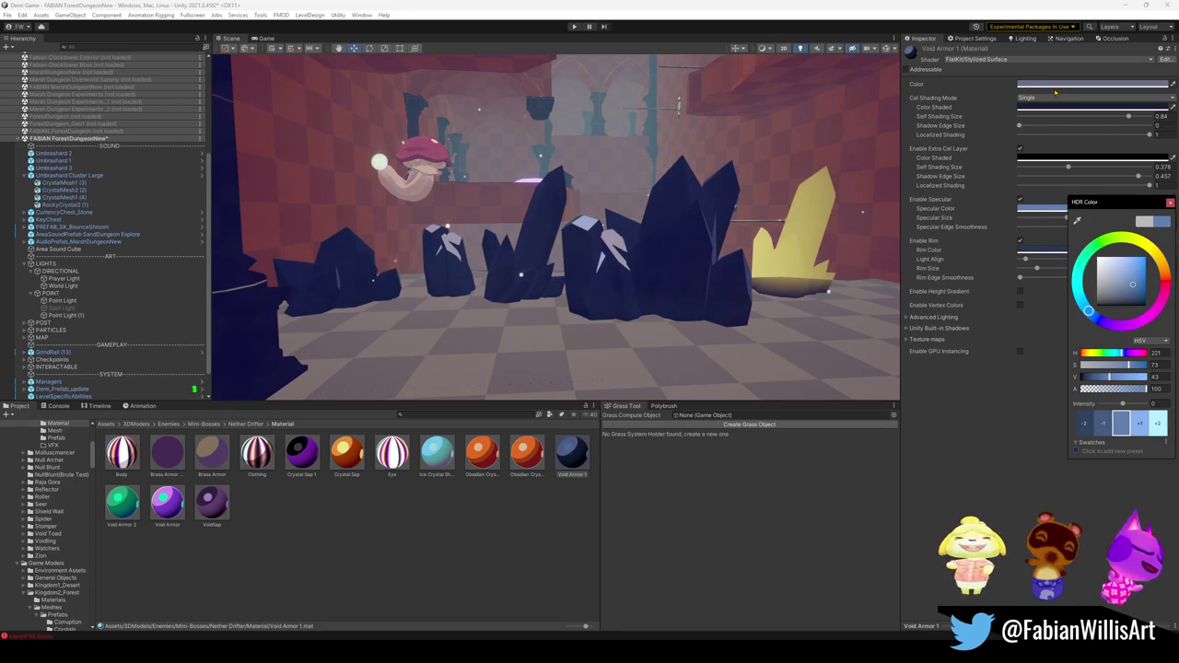
Make the base Color a paler, less saturated blue.
click(1091, 83)
drag(1110, 280, 1116, 271)
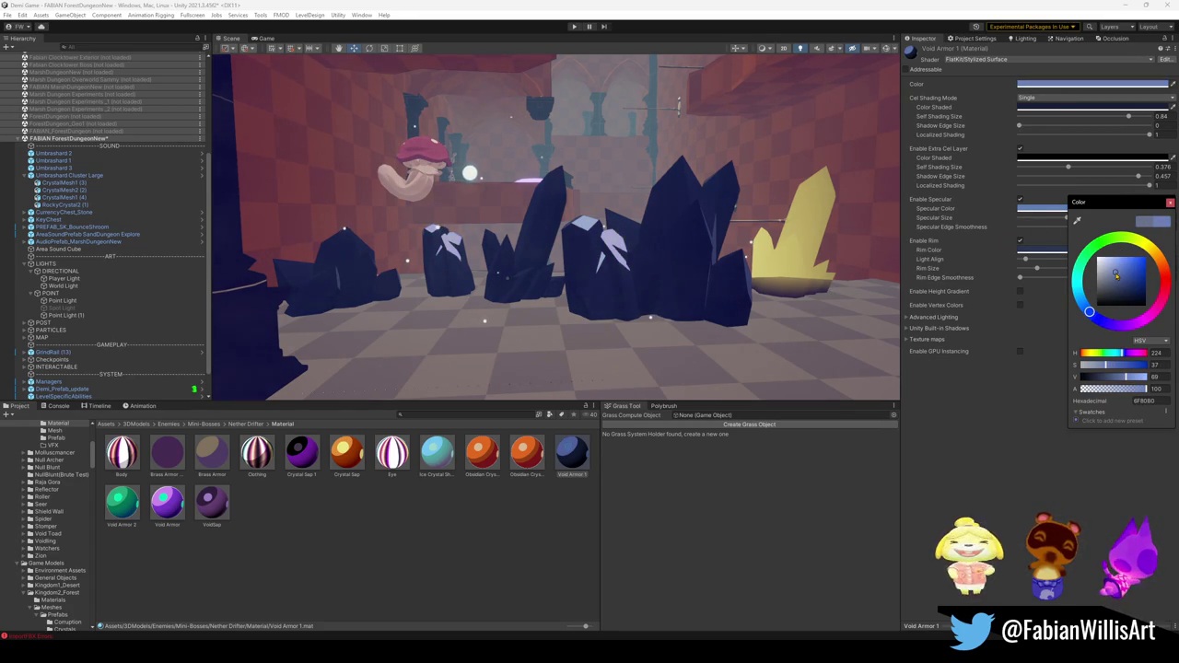
mouse_move(513, 266)
right_down()
mouse_move(630, 280)
mouse_move(607, 251)
mouse_move(310, 293)
right_up()
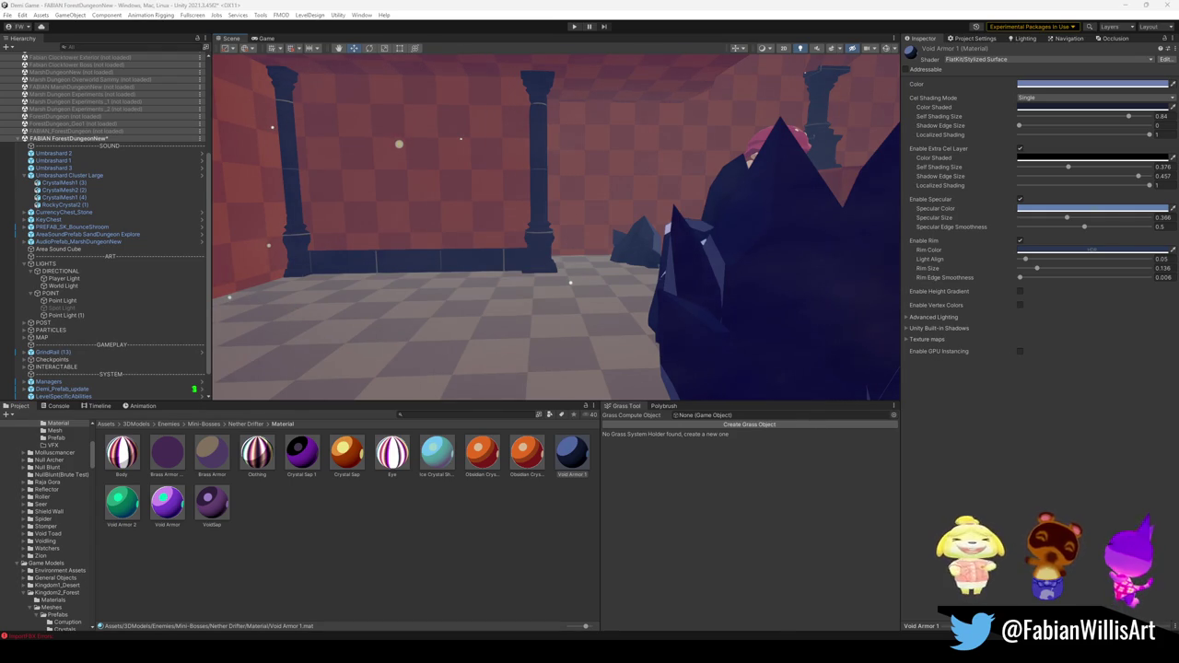
Frame the crystal cluster and shift the rim colour from blue to a very dark gold (H 49).
right_drag(340, 279, 552, 275)
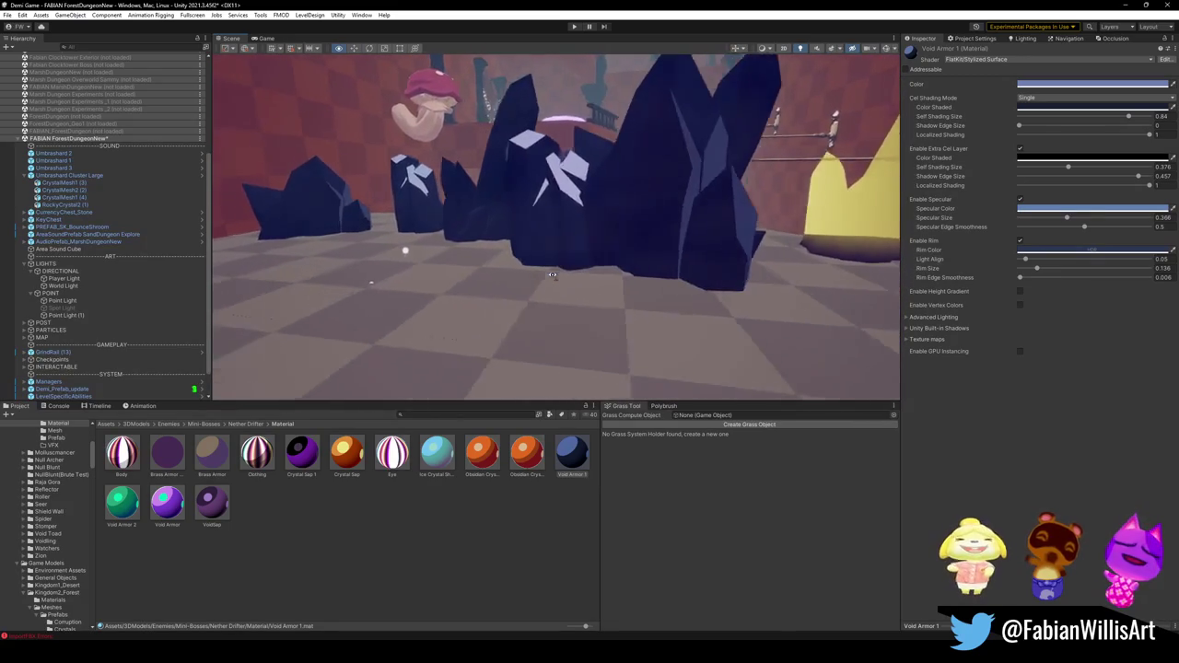
mouse_move(552, 274)
right_down()
mouse_move(562, 286)
mouse_move(647, 241)
mouse_move(681, 257)
right_up()
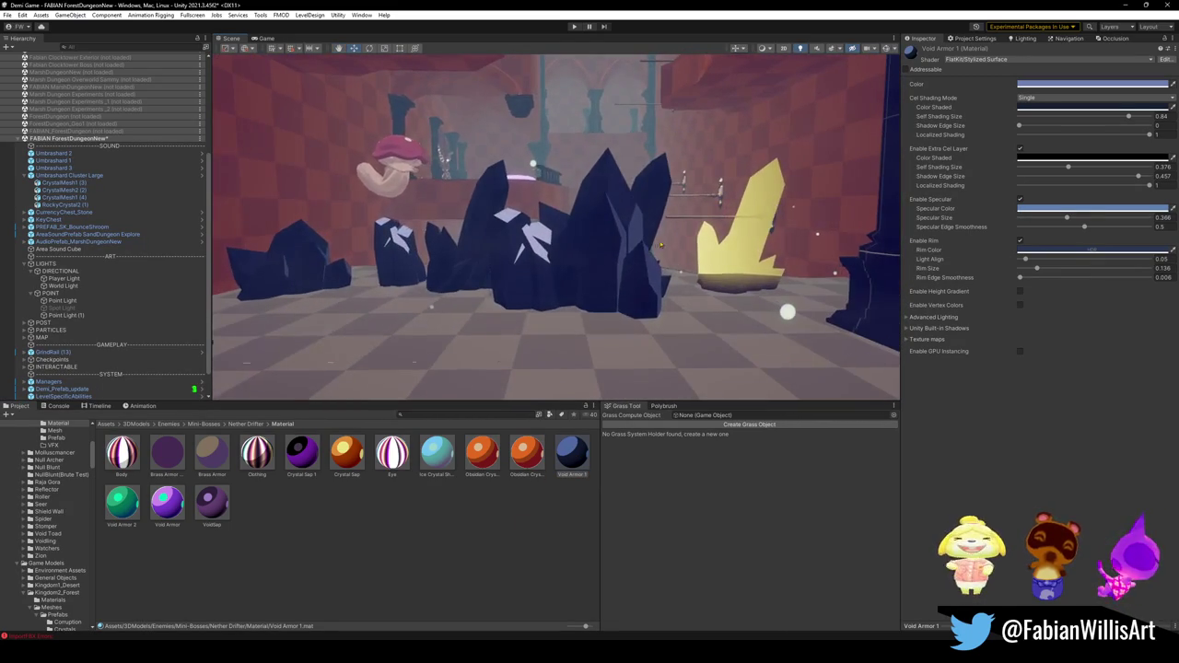
click(1059, 249)
drag(1085, 293, 1148, 295)
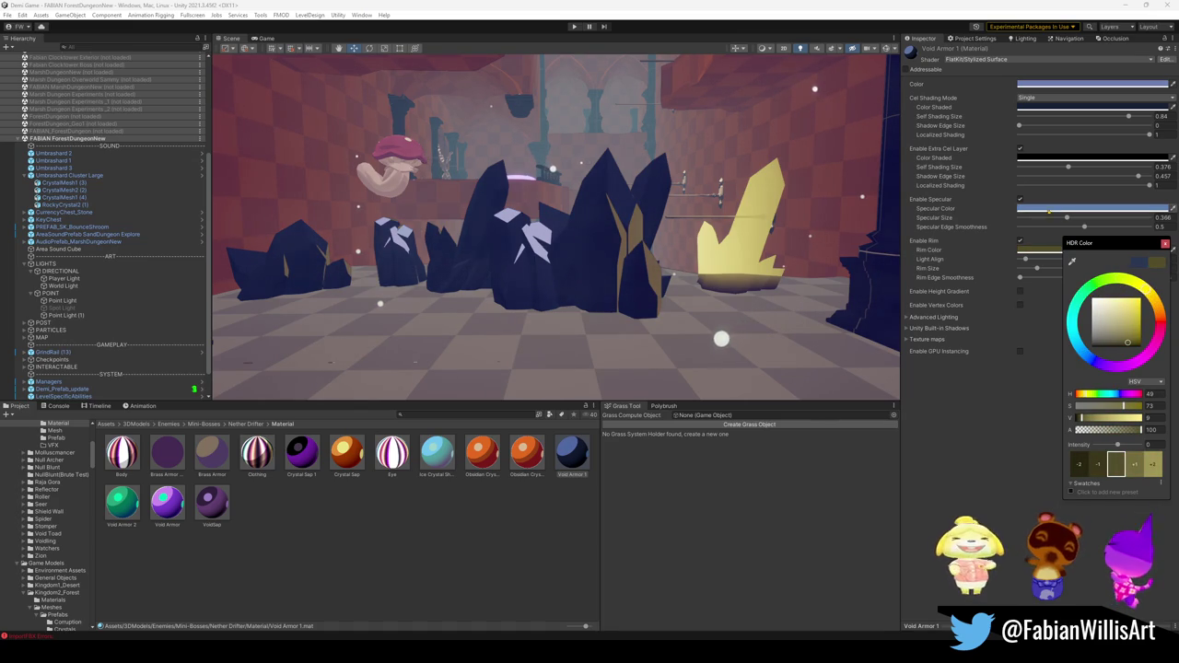
Brighten the highlight colour to yellow and set the base Color to olive-yellow.
drag(1147, 293, 1150, 299)
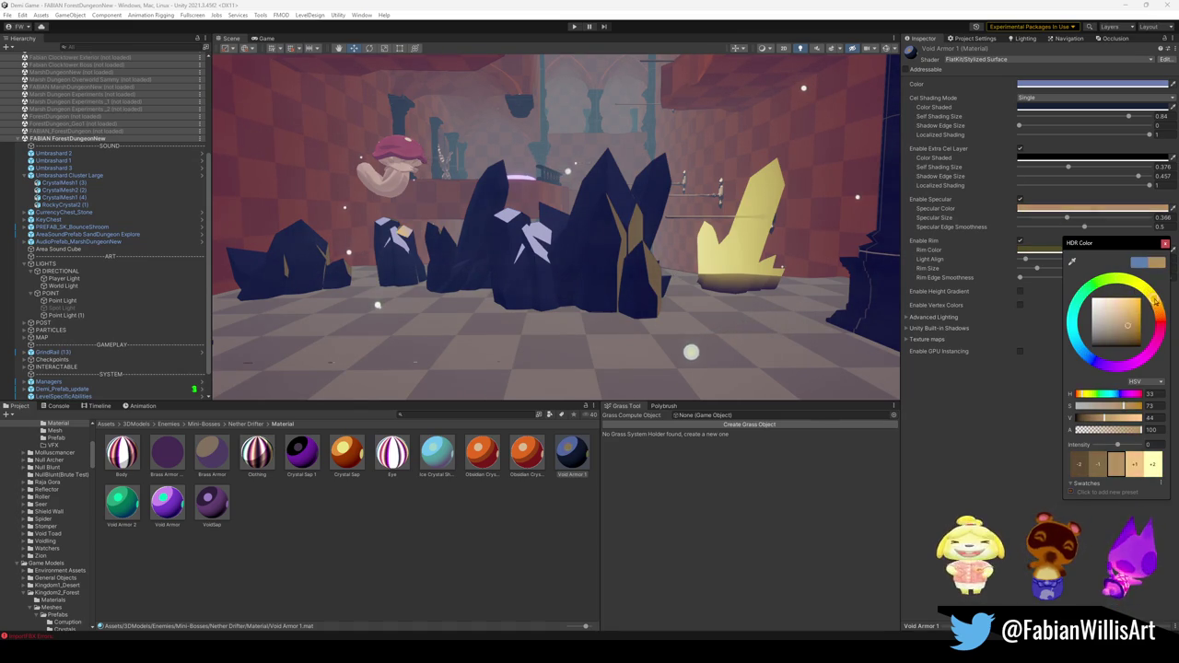
click(1078, 83)
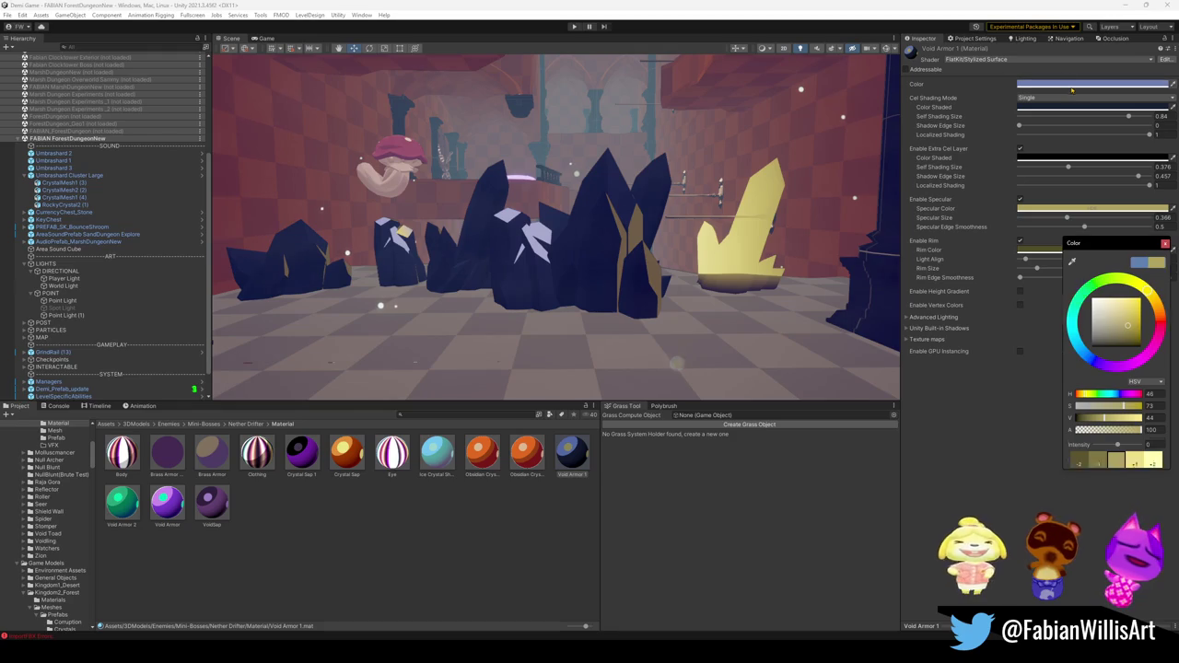
click(1150, 293)
drag(1149, 295, 1149, 301)
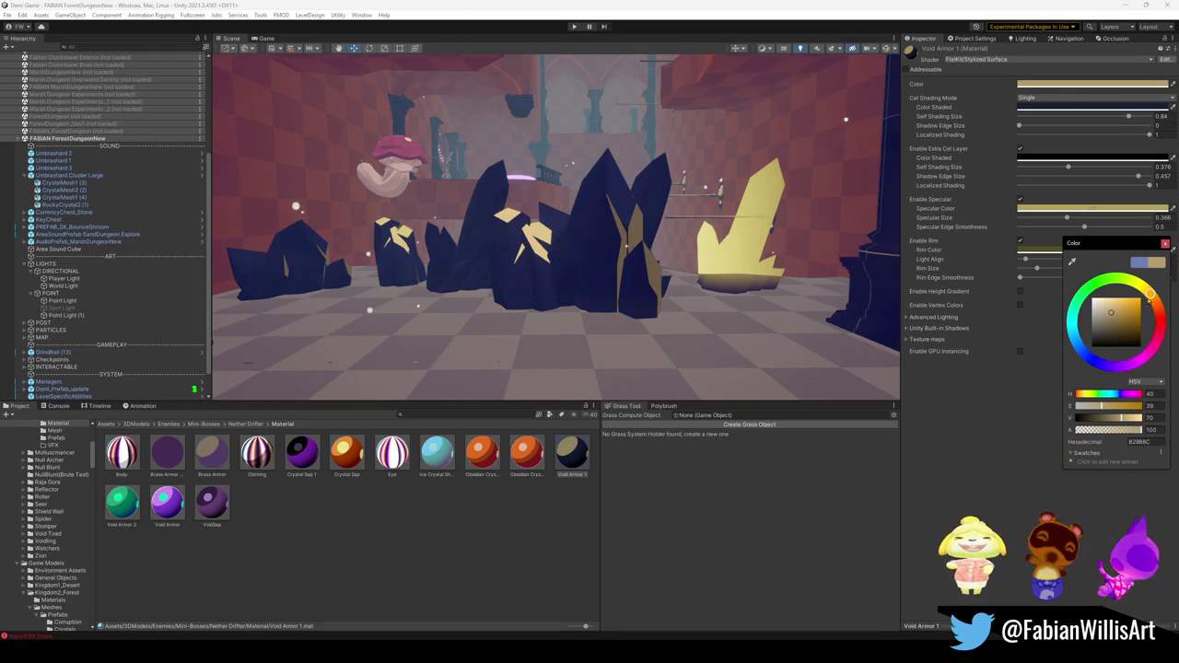
mouse_move(645, 240)
right_down()
mouse_move(700, 236)
mouse_move(631, 248)
right_up()
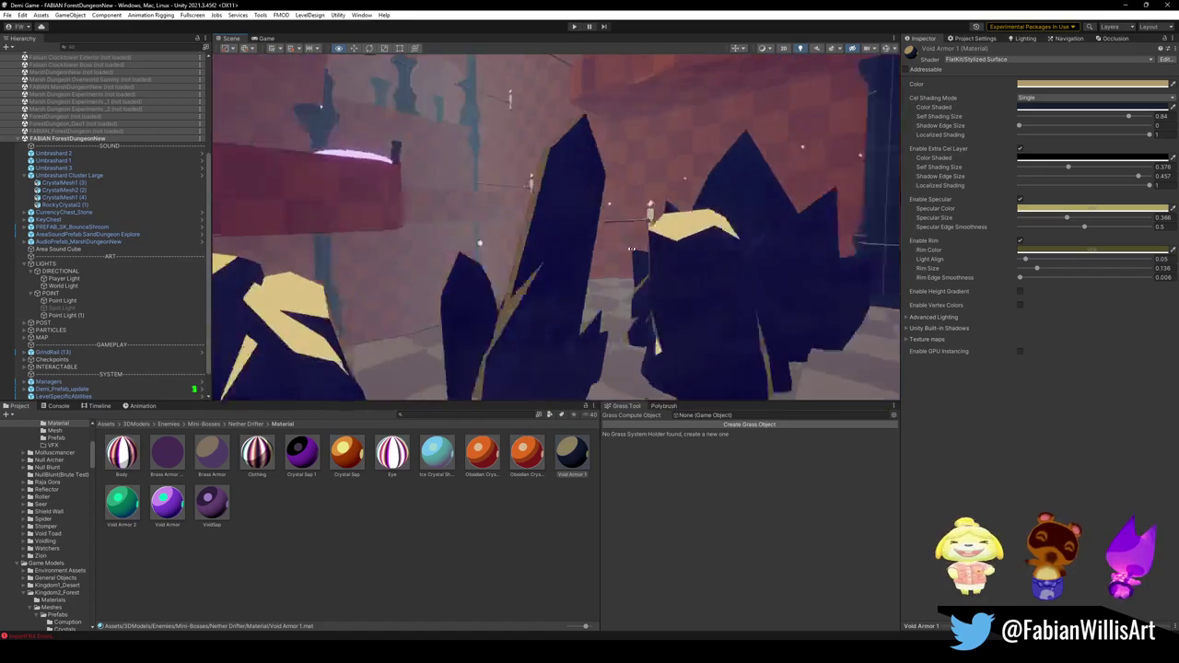
right_drag(631, 249, 705, 190)
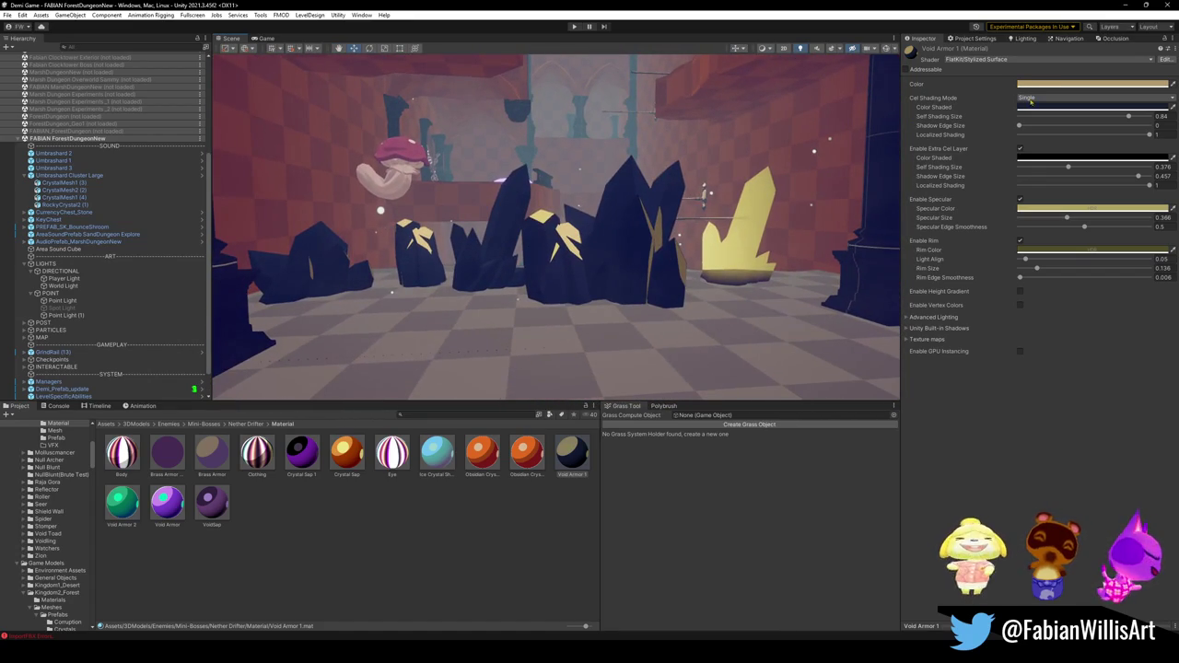
Try yellow on Color Shaded, then return it to deep blue 172B35.
click(1063, 107)
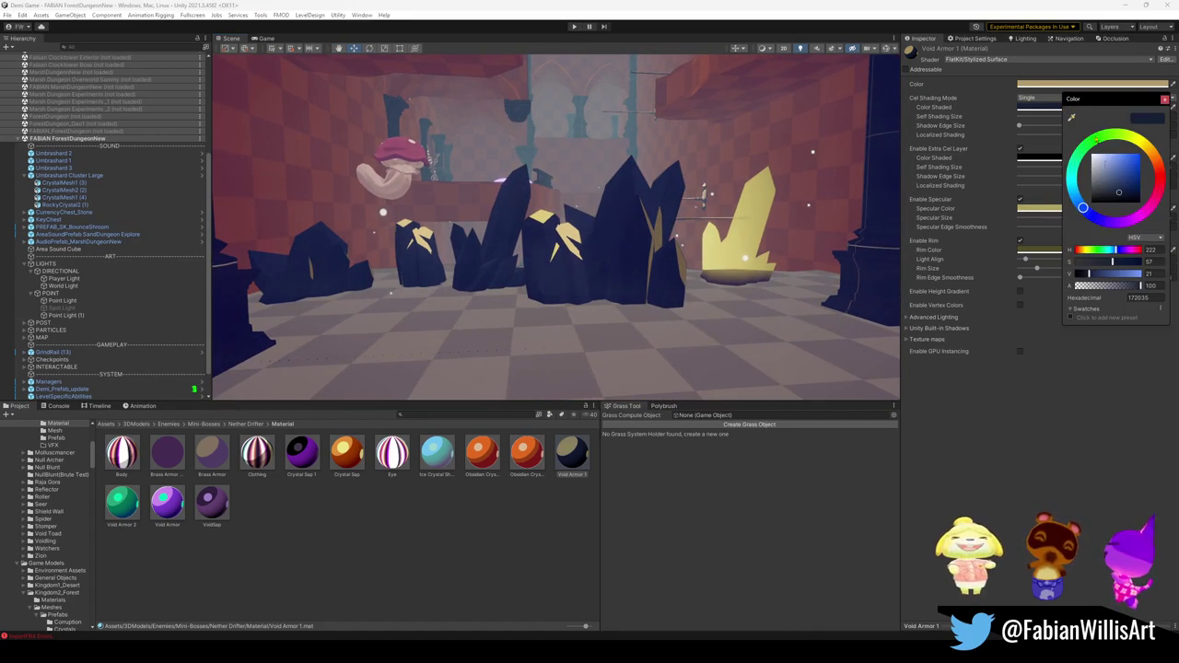
click(1140, 143)
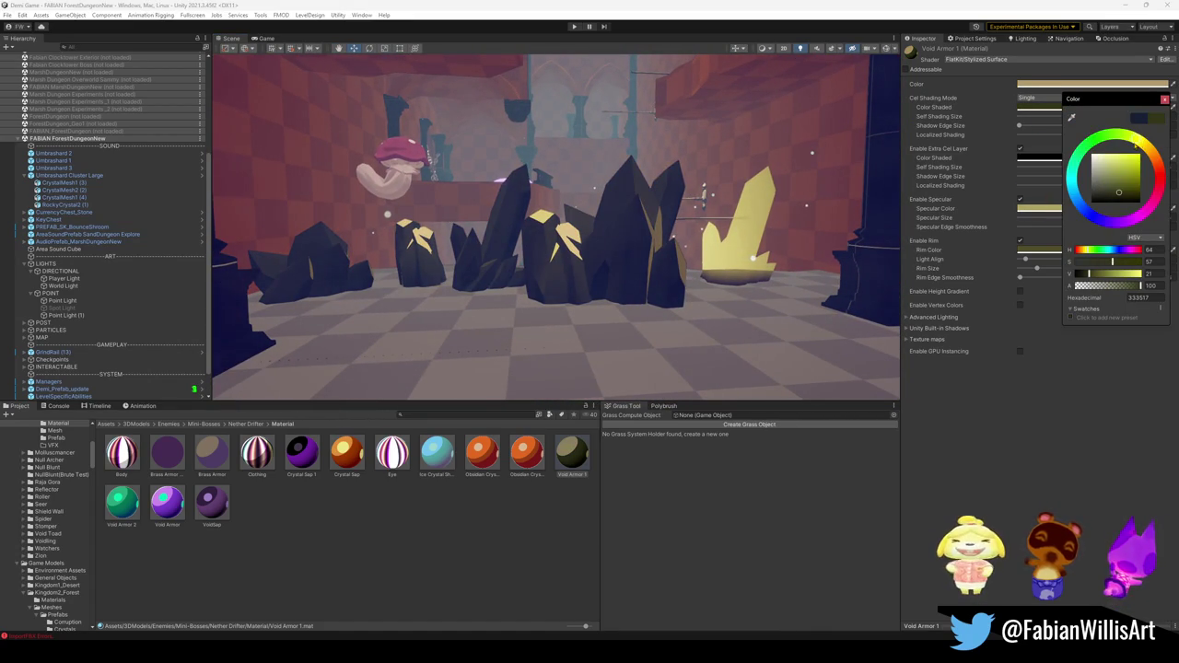
drag(1125, 144, 1074, 195)
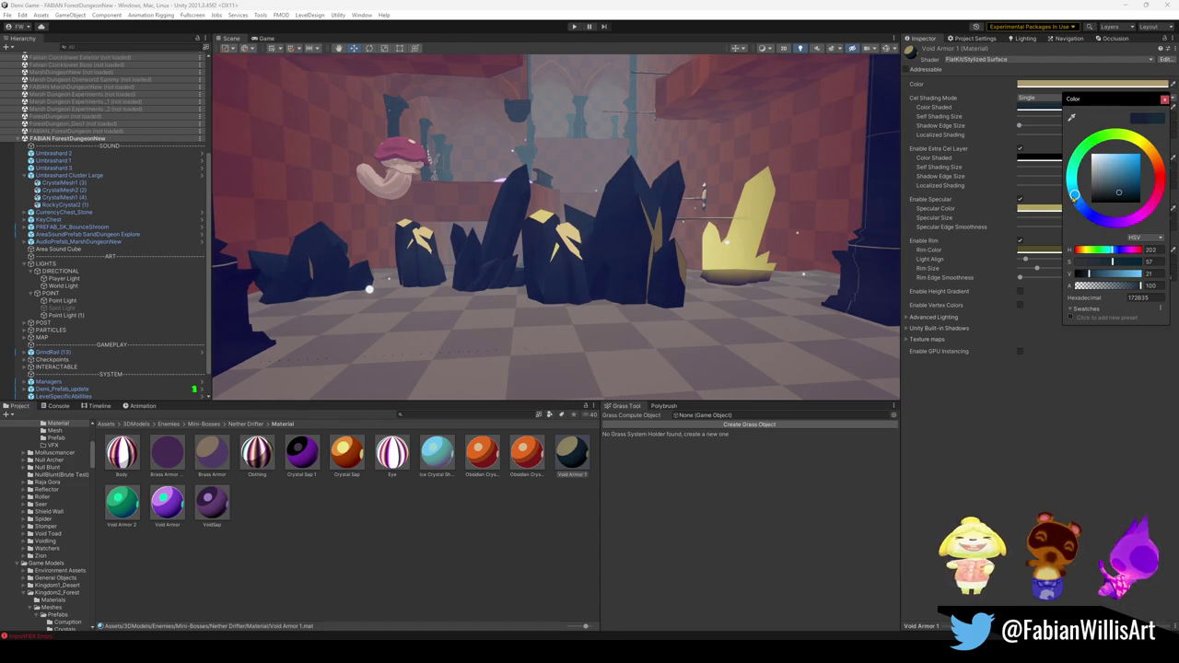
click(1066, 199)
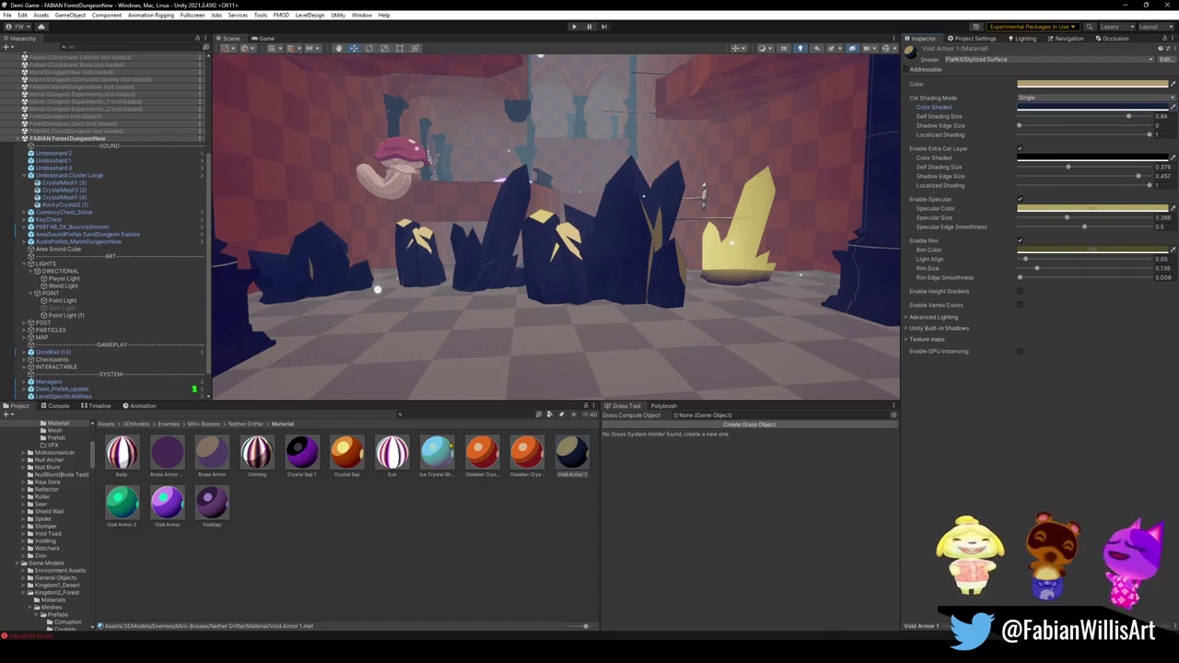
drag(557, 263, 609, 284)
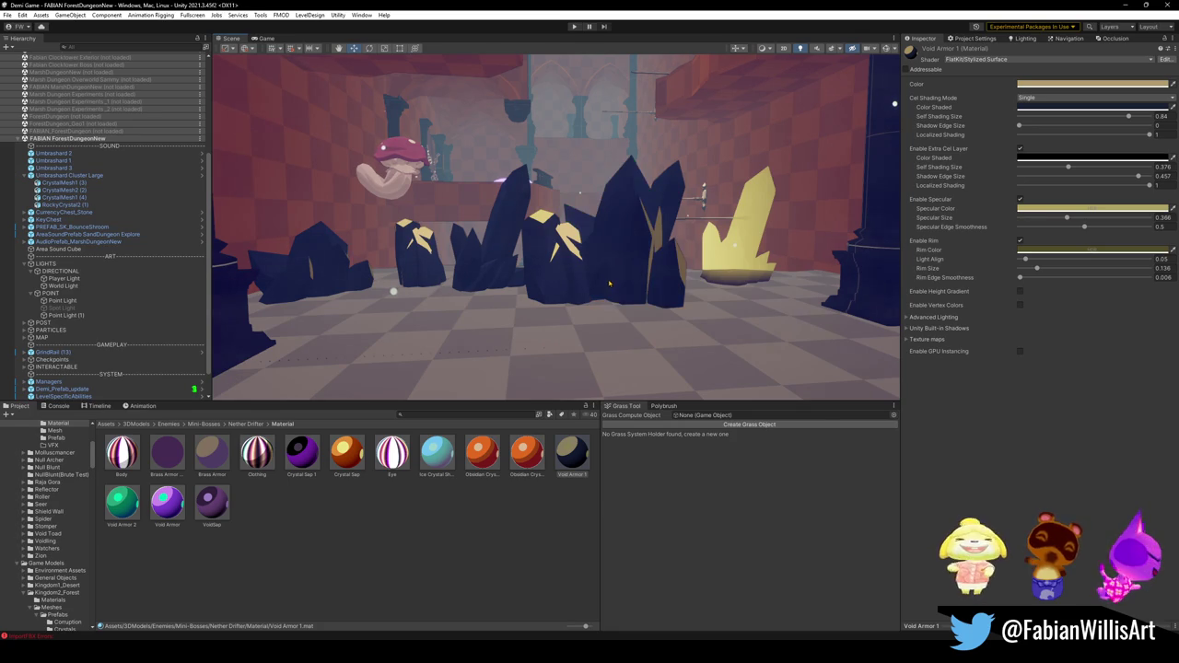
Undo the base and yellow highlight colour changes, then drop the green crystal material onto the left crystal cluster.
key(ctrl+z)
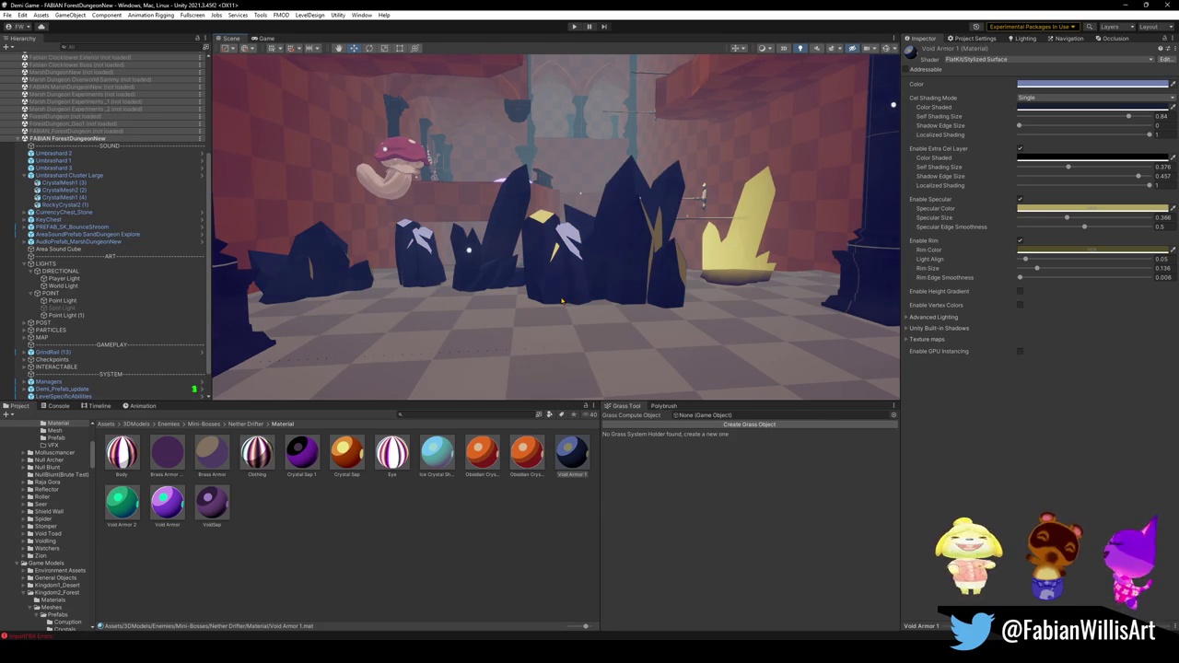
key(ctrl+z)
key(ctrl+z)
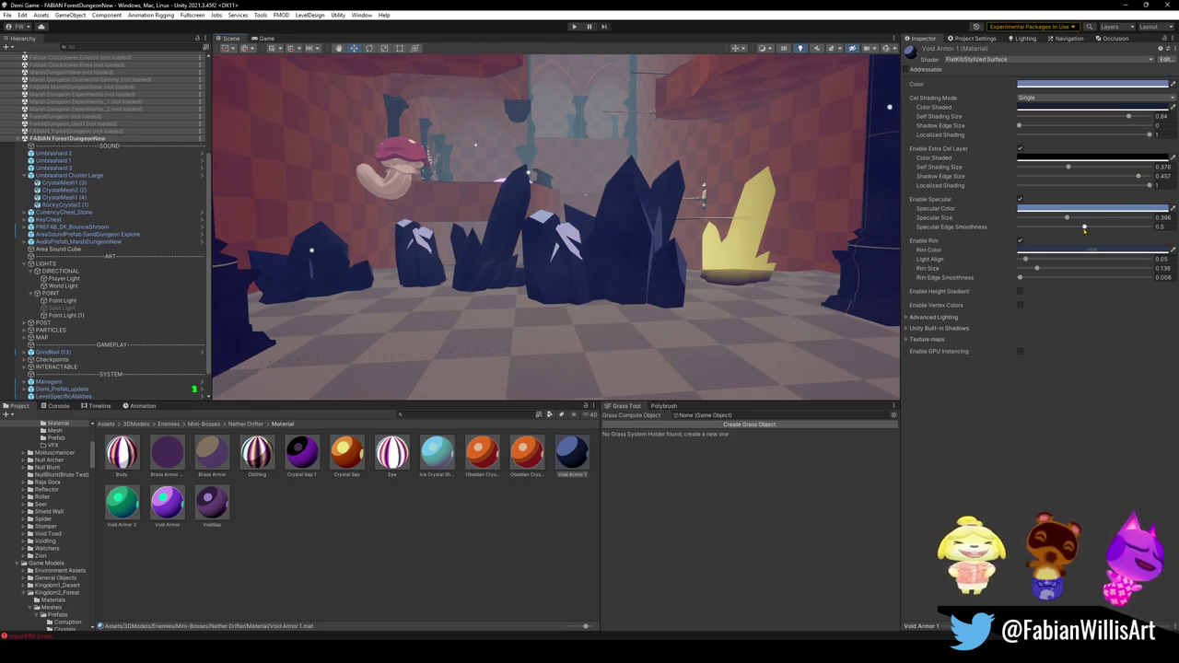
mouse_move(637, 291)
mouse_down()
mouse_move(501, 267)
mouse_move(410, 273)
mouse_up()
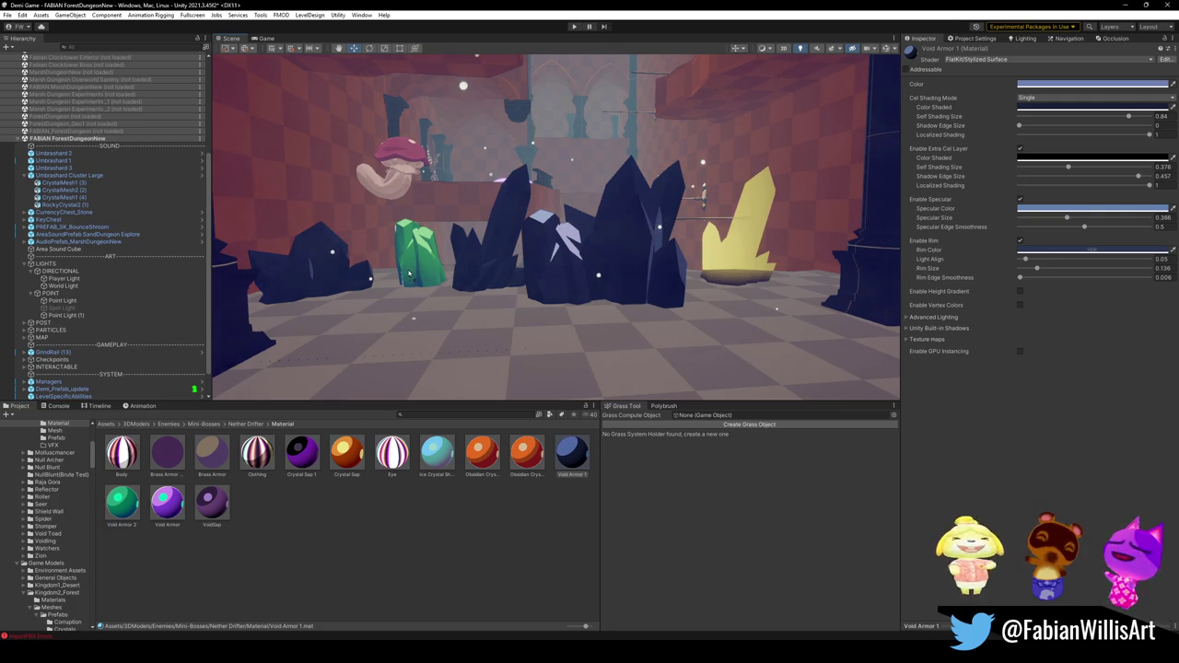
mouse_move(410, 274)
mouse_down()
mouse_move(608, 271)
mouse_move(333, 288)
mouse_up()
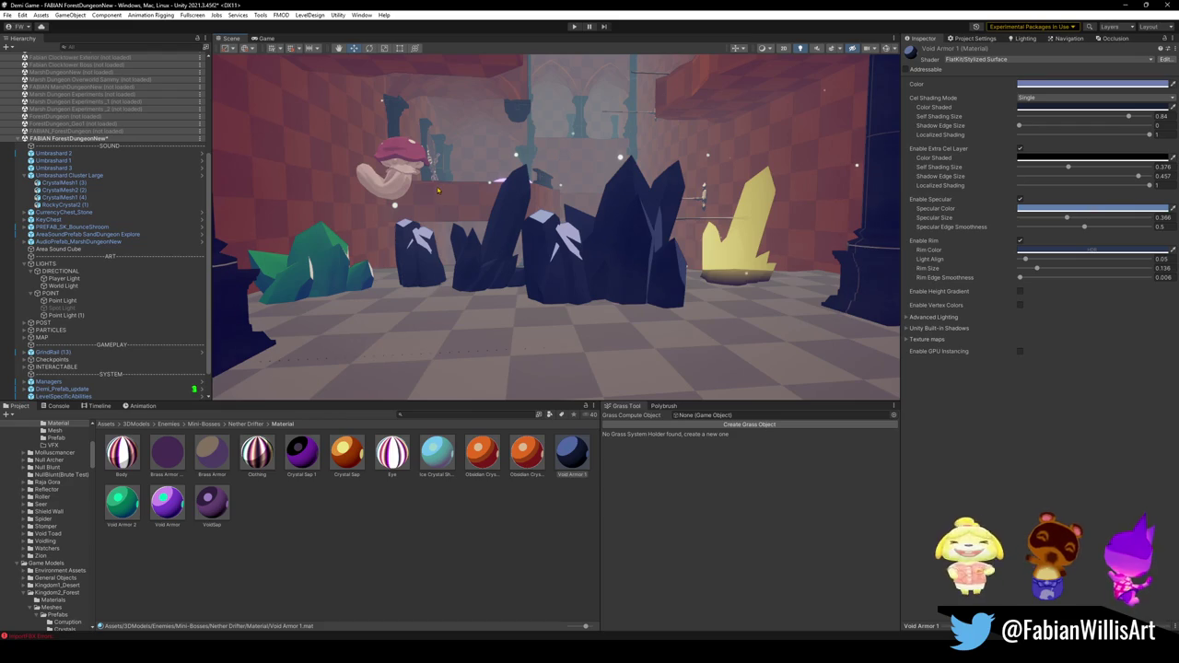
click(1061, 108)
Darken Void Armor 1's shaded colour to a near-neutral dark grey.
mouse_move(1100, 185)
mouse_down()
mouse_move(1119, 213)
mouse_move(1084, 202)
mouse_up()
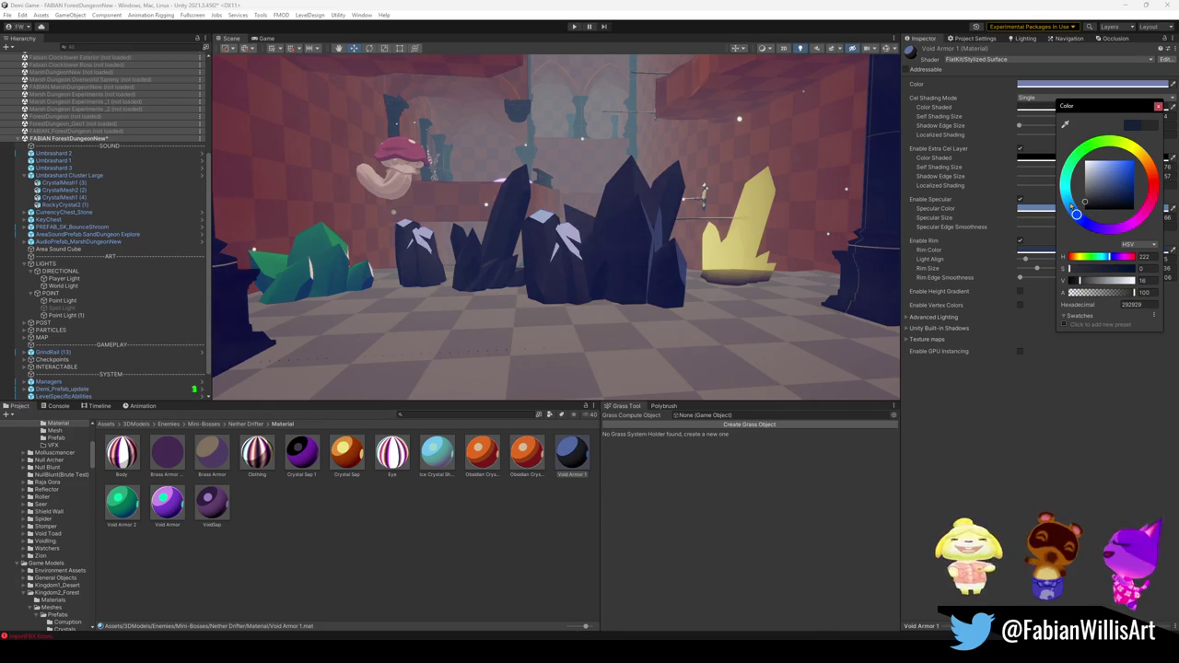
drag(1084, 201, 1089, 203)
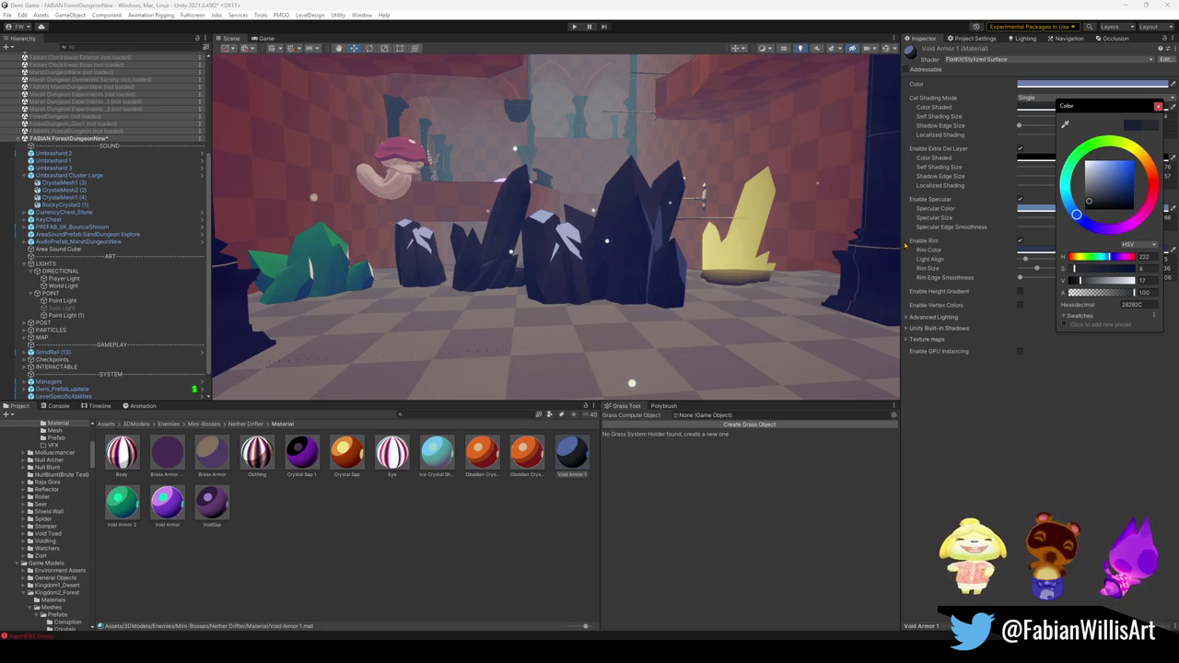
click(1036, 208)
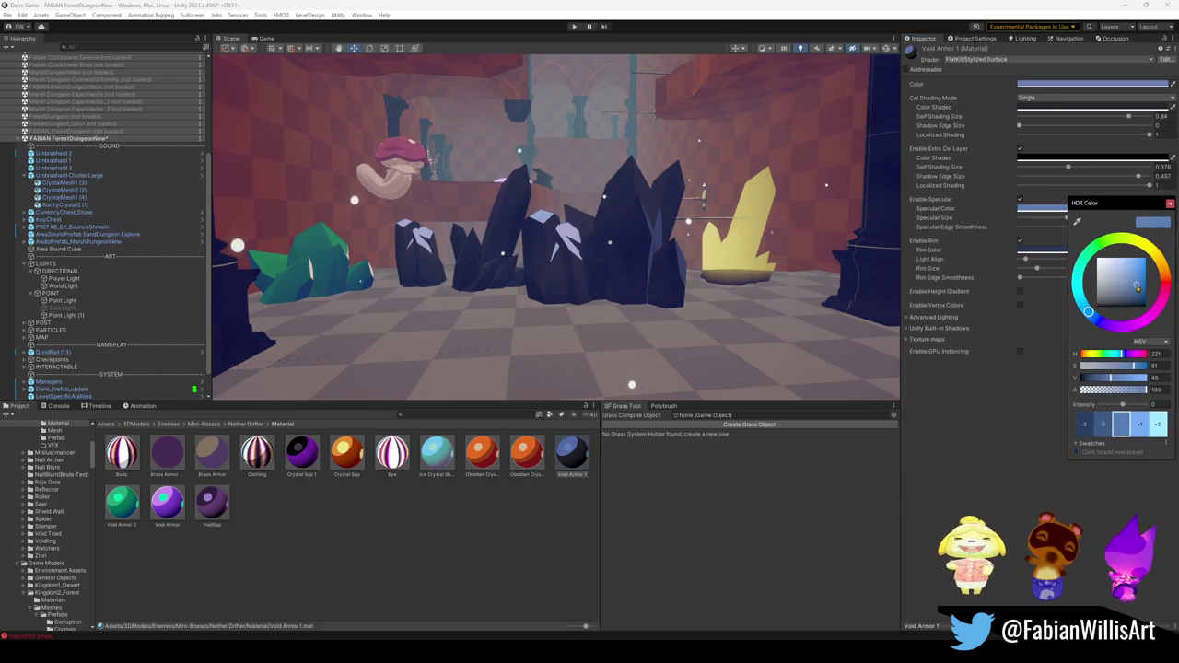
key(Escape)
Paste the copied dark colour into the rim colour and set its HDR brightness to about V 3.
click(1096, 251)
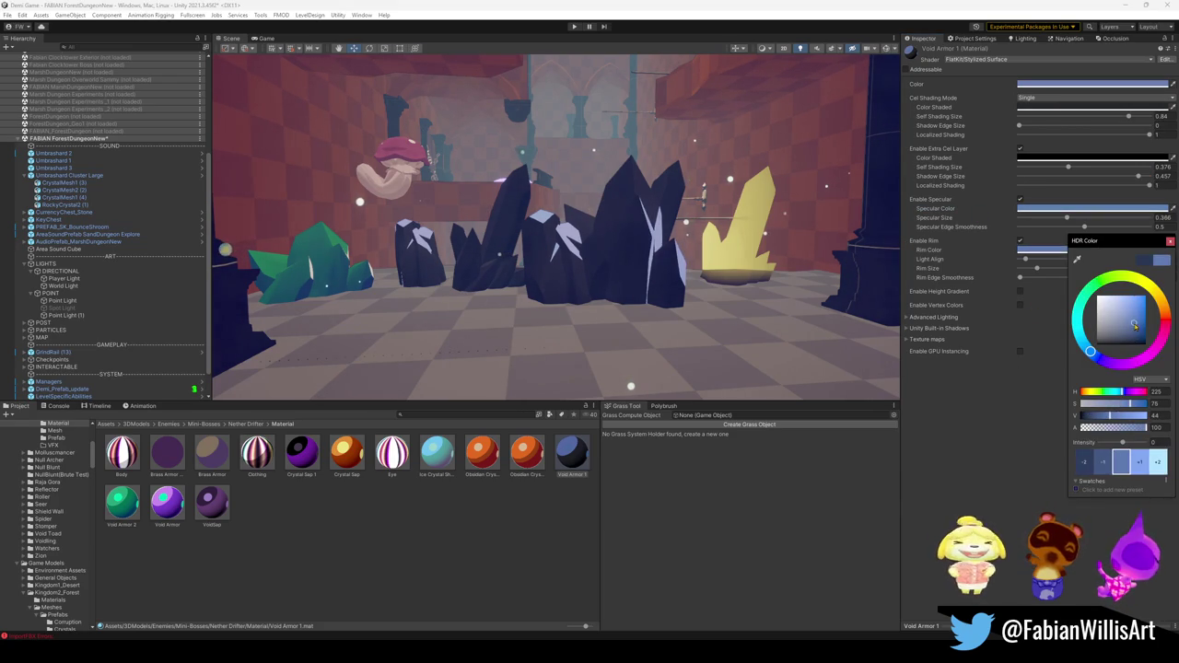
drag(1134, 326, 1156, 344)
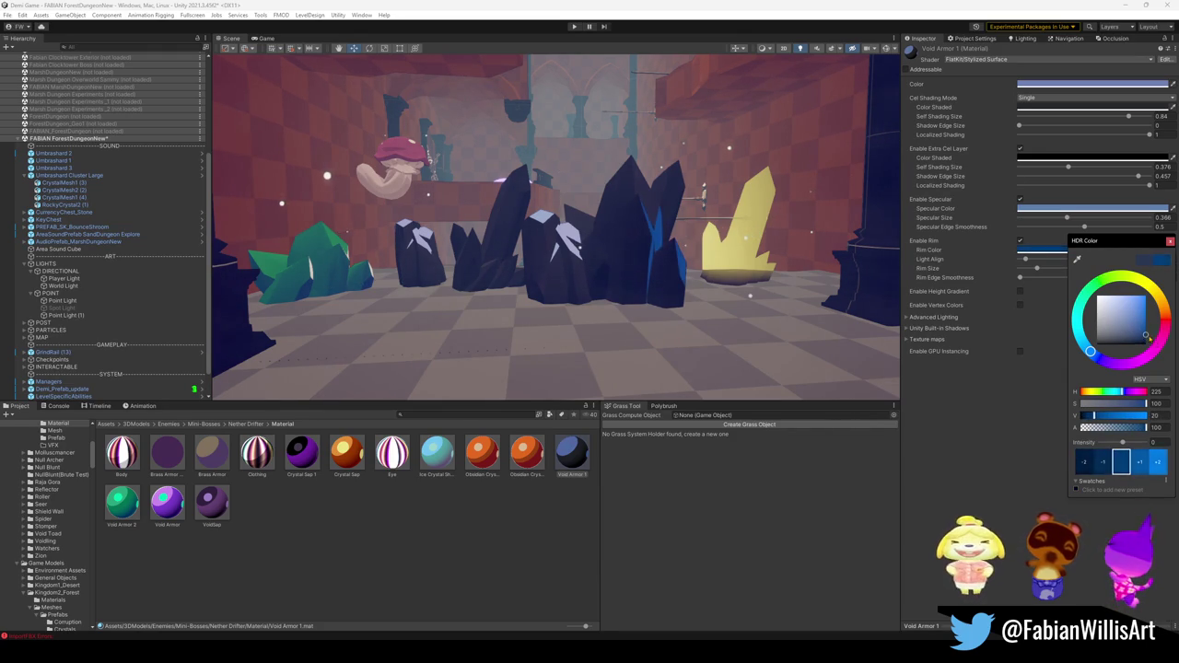
click(1062, 193)
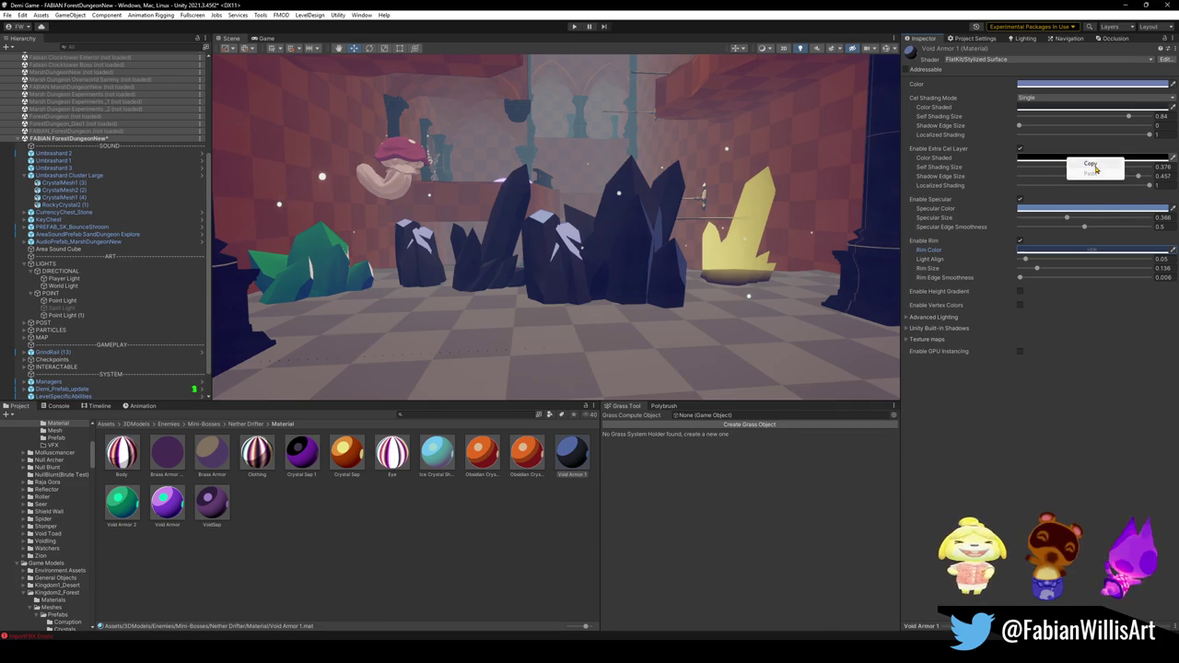
right_click(1081, 252)
click(1107, 265)
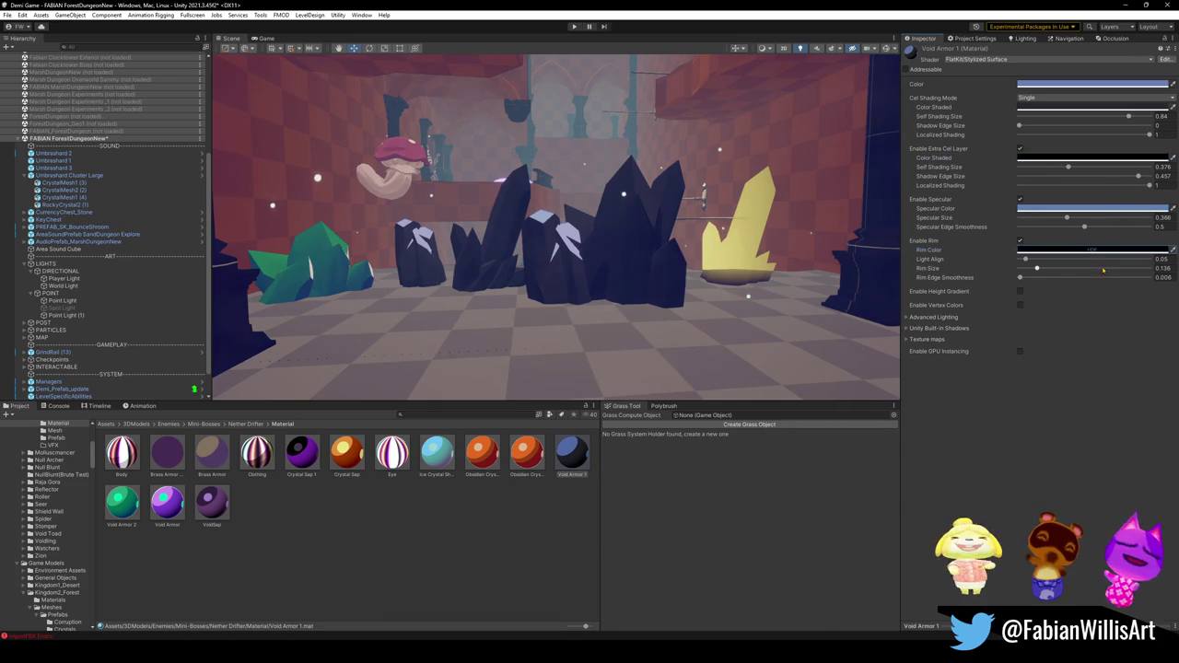
click(1094, 250)
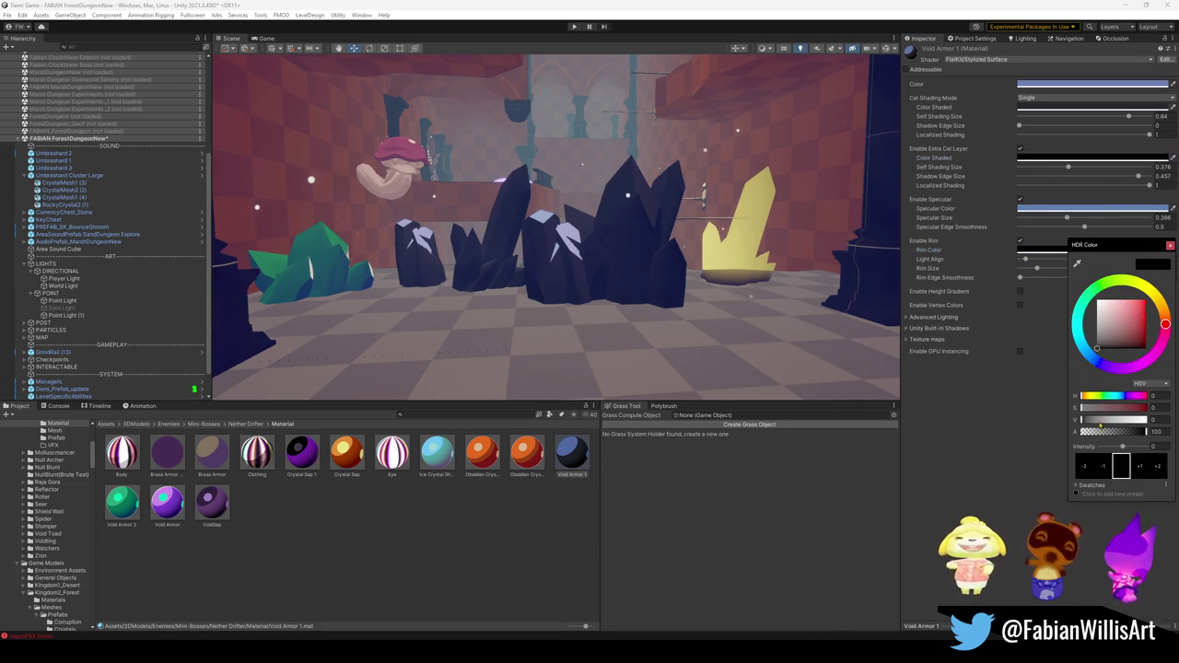
drag(1099, 426, 1085, 420)
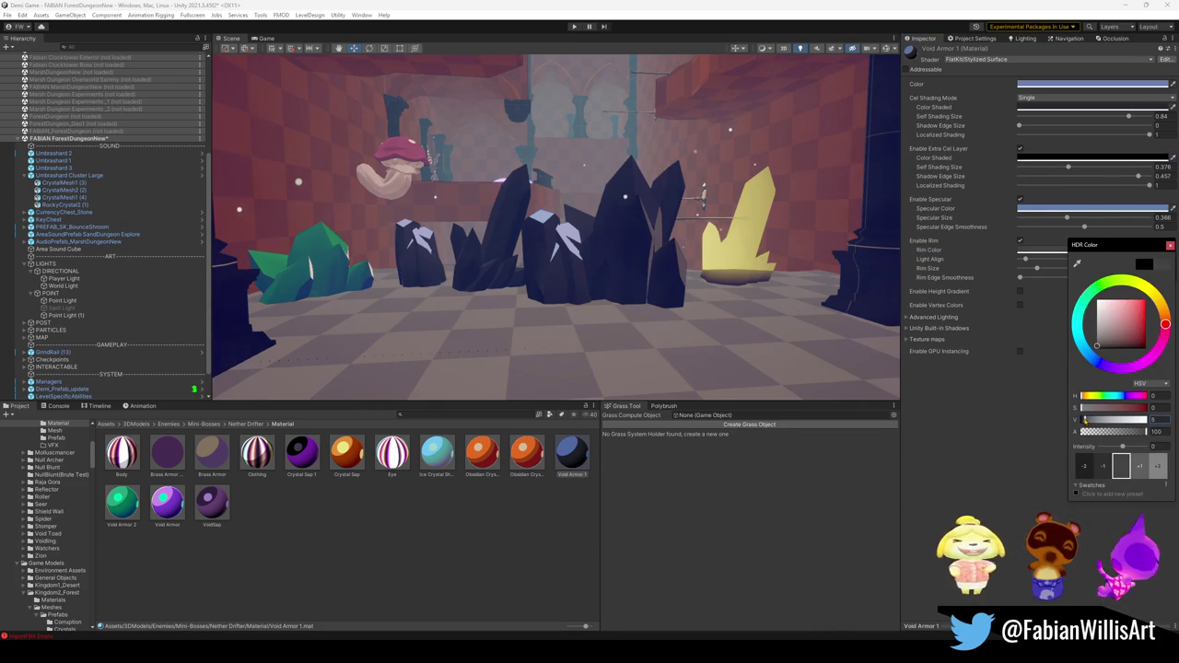
drag(1085, 420, 1077, 420)
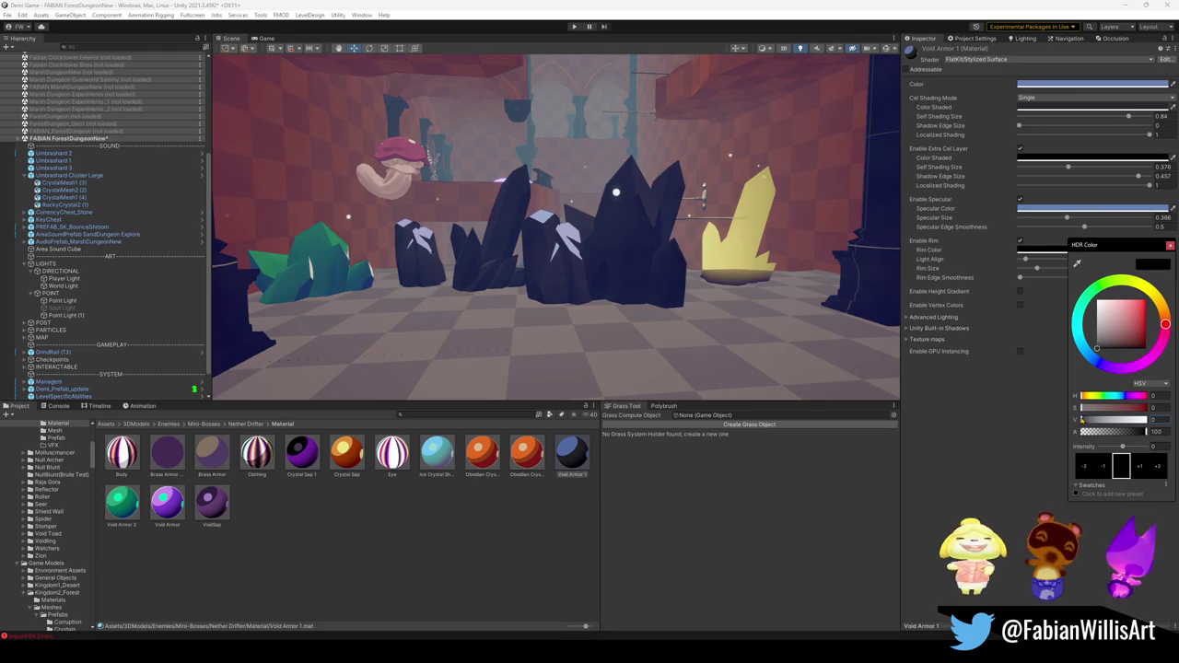
drag(1082, 420, 1084, 420)
click(968, 332)
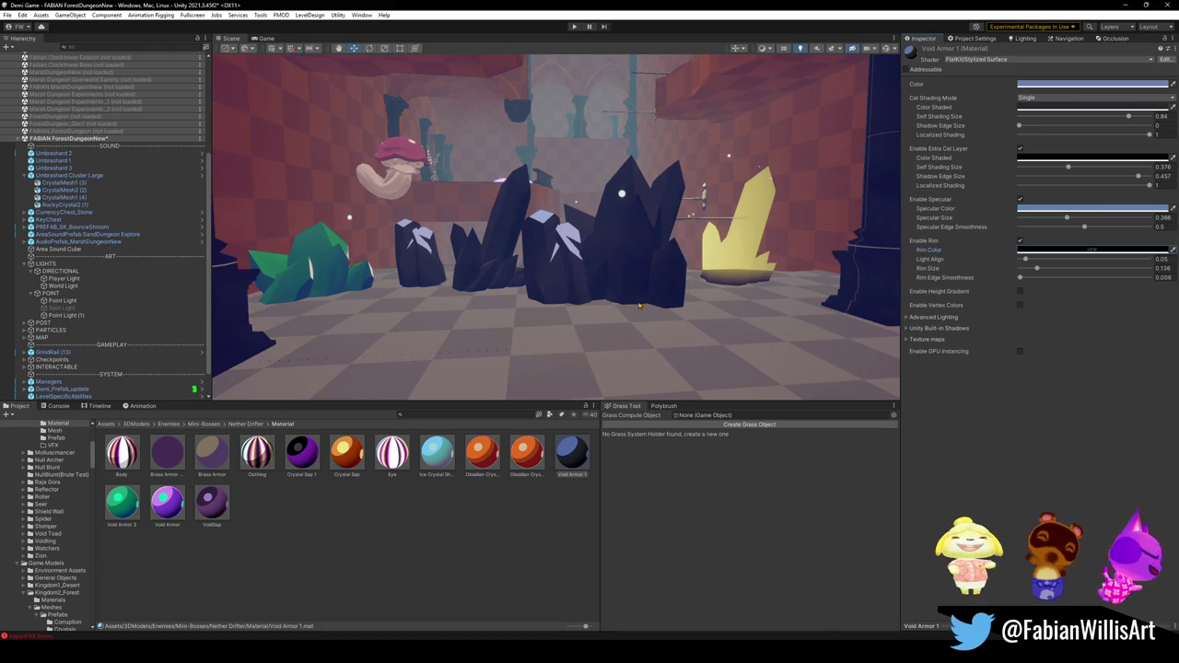
Select Void Armor 2 and inspect its dark-blue shaded and green specular colours.
click(307, 284)
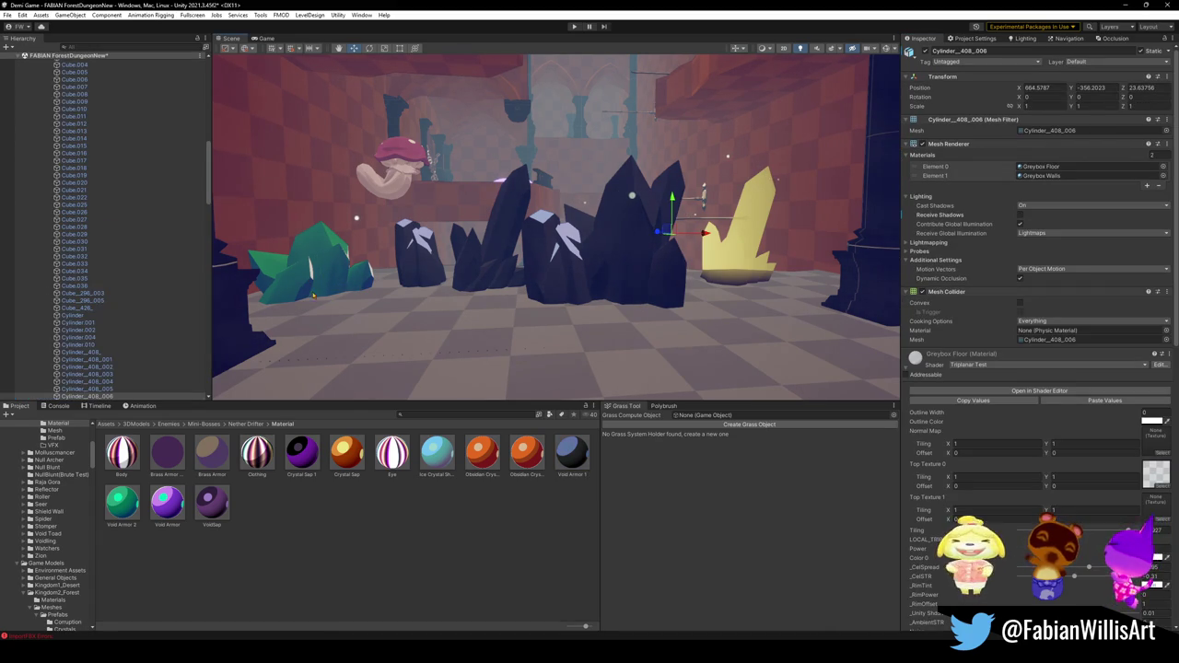
click(119, 502)
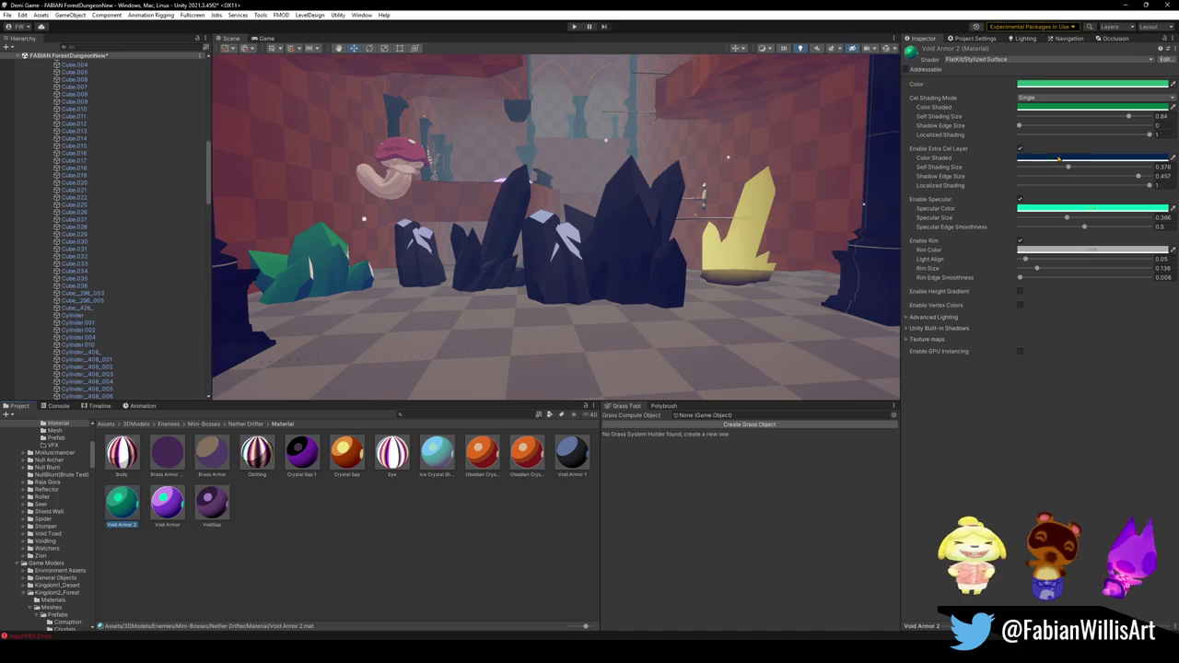
click(1092, 158)
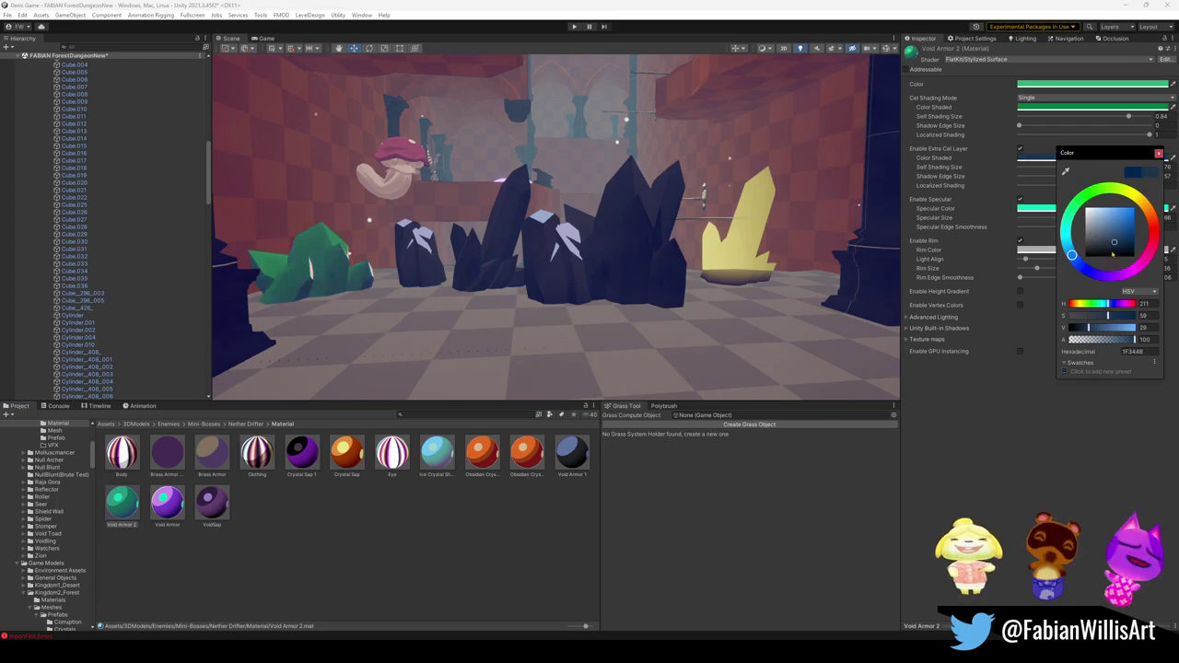
click(1089, 230)
click(1091, 208)
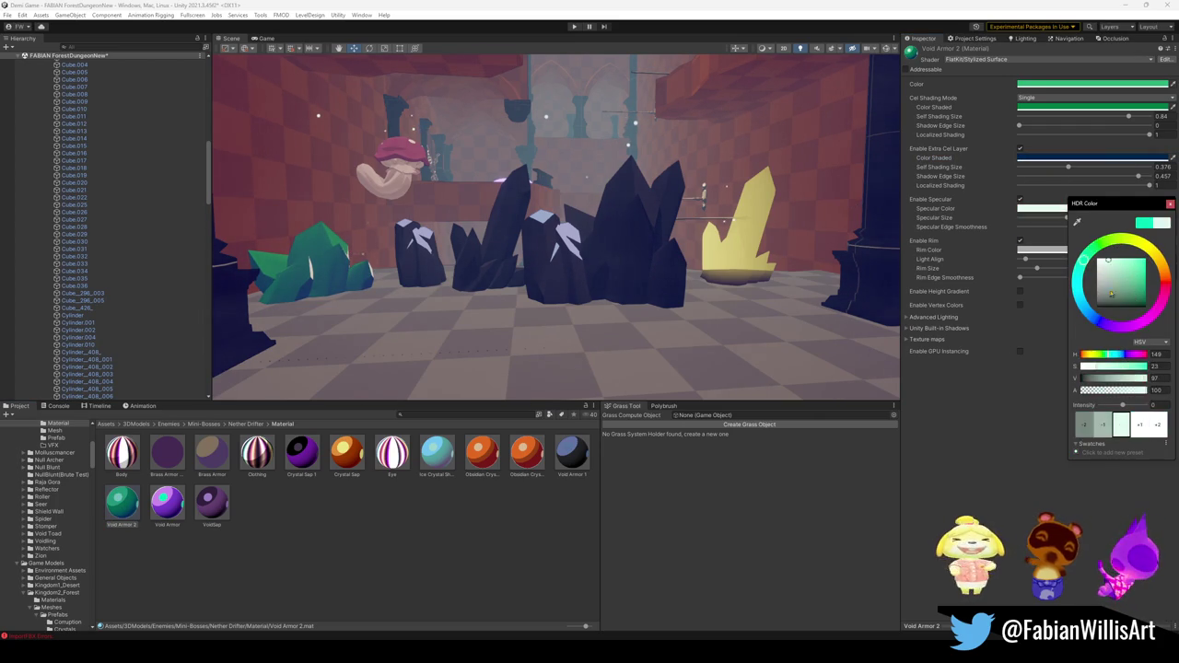
click(1062, 250)
Review Void Armor 2's rim, shaded and main green colours.
click(1062, 251)
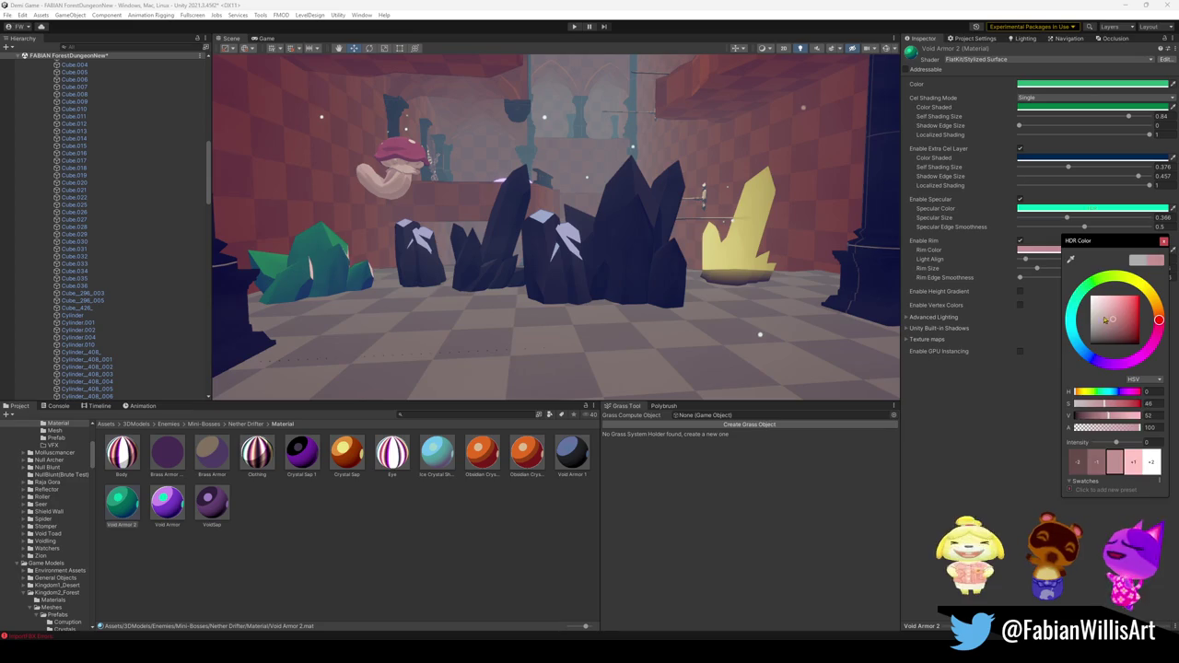
key(Escape)
click(1066, 108)
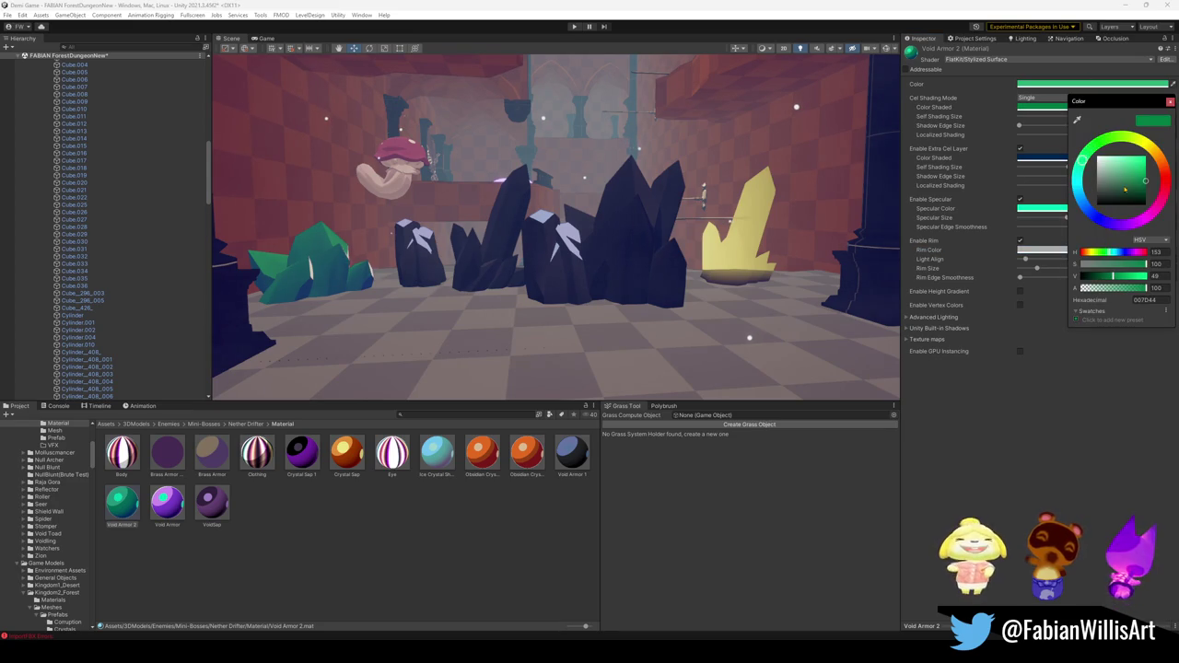
key(Escape)
click(1041, 84)
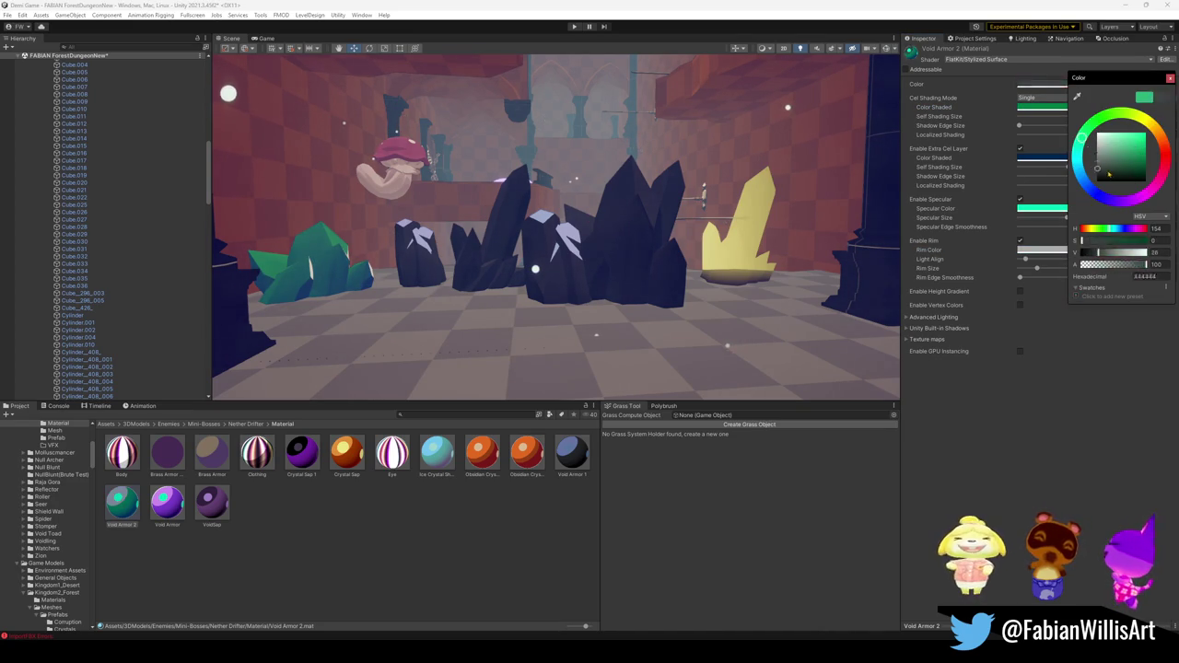
key(Escape)
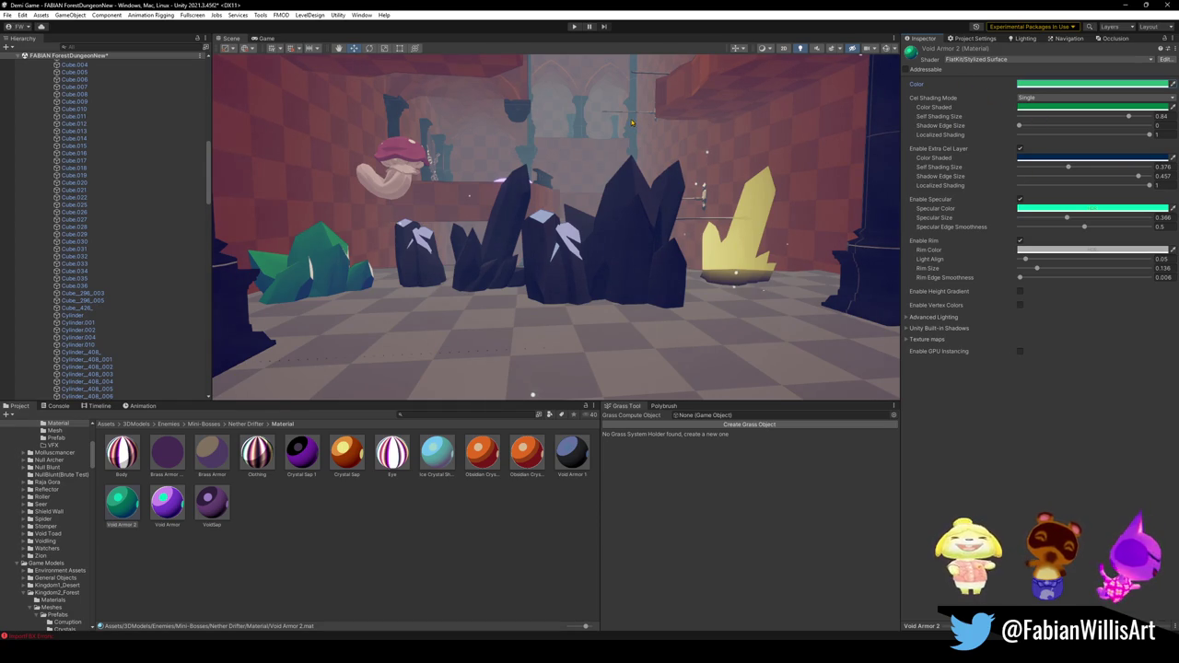
click(638, 267)
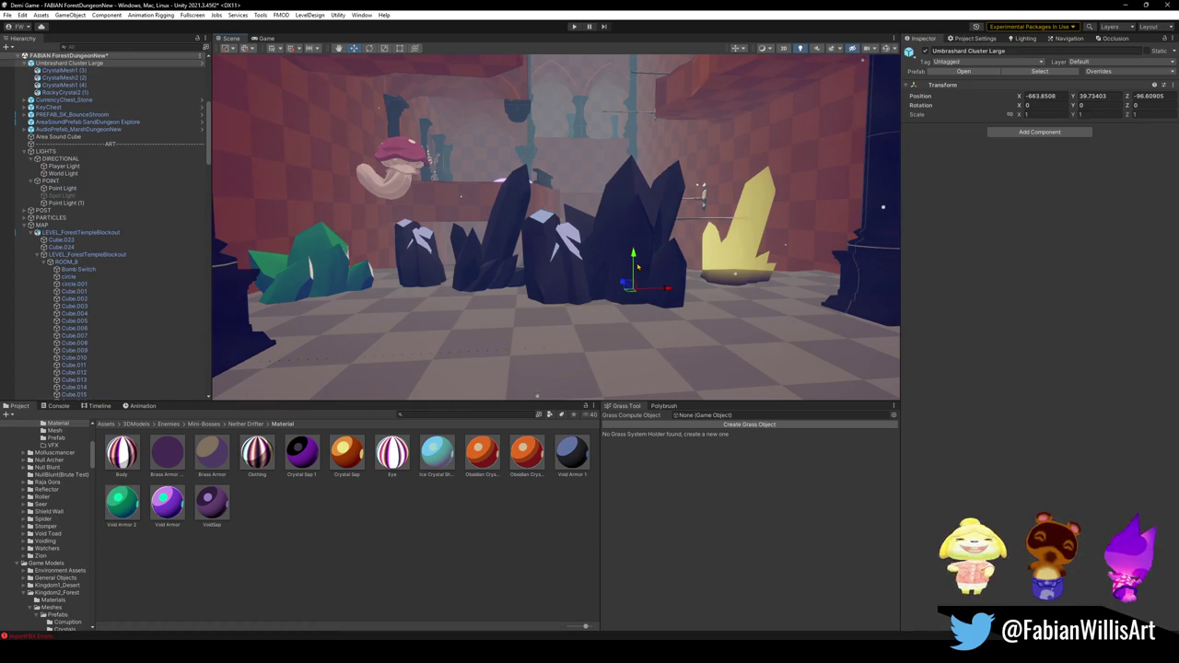
Set Void Armor 1's shaded colour to a near-black violet, 0C001D.
click(573, 453)
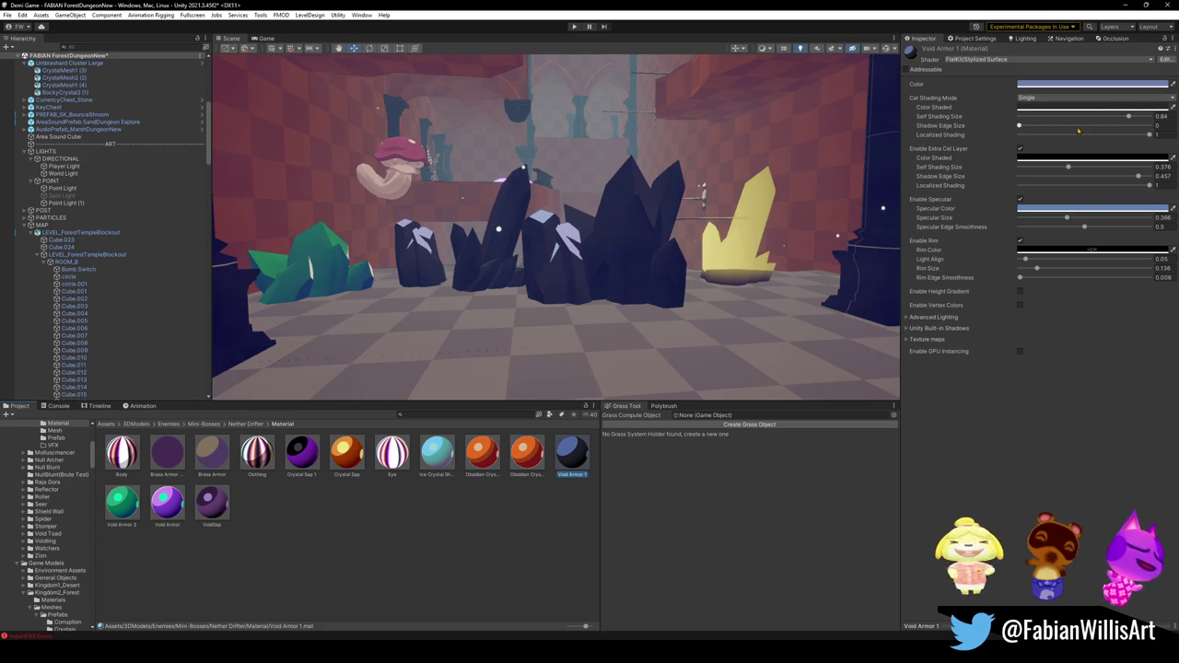
click(1083, 109)
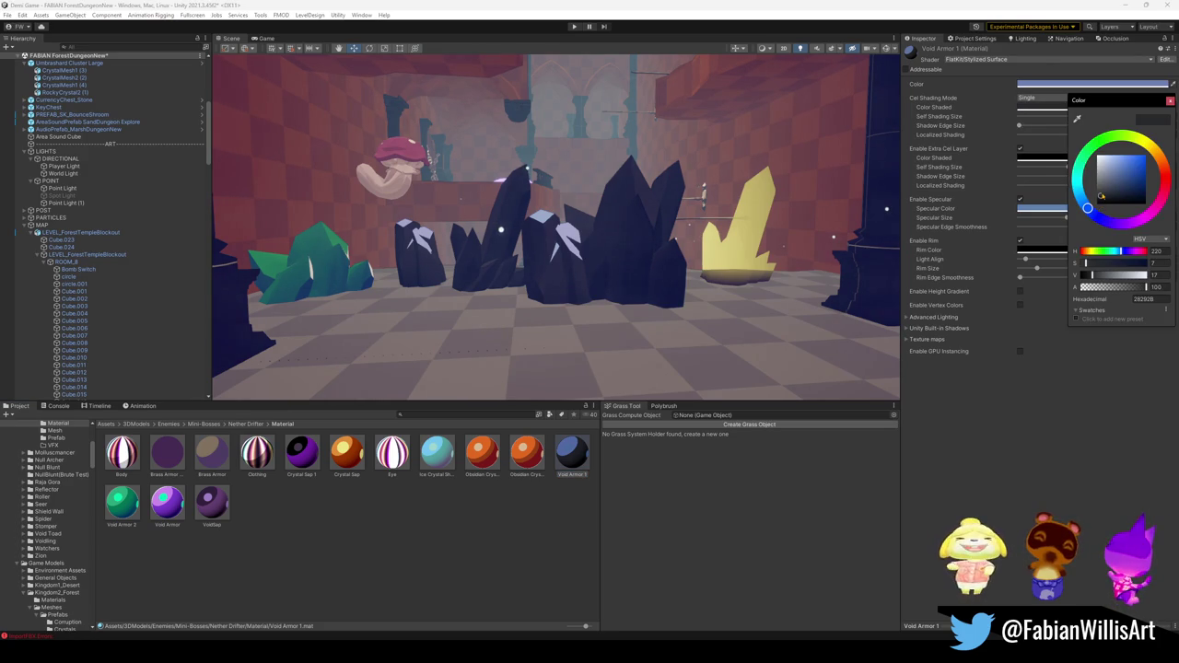
drag(1101, 196, 1104, 191)
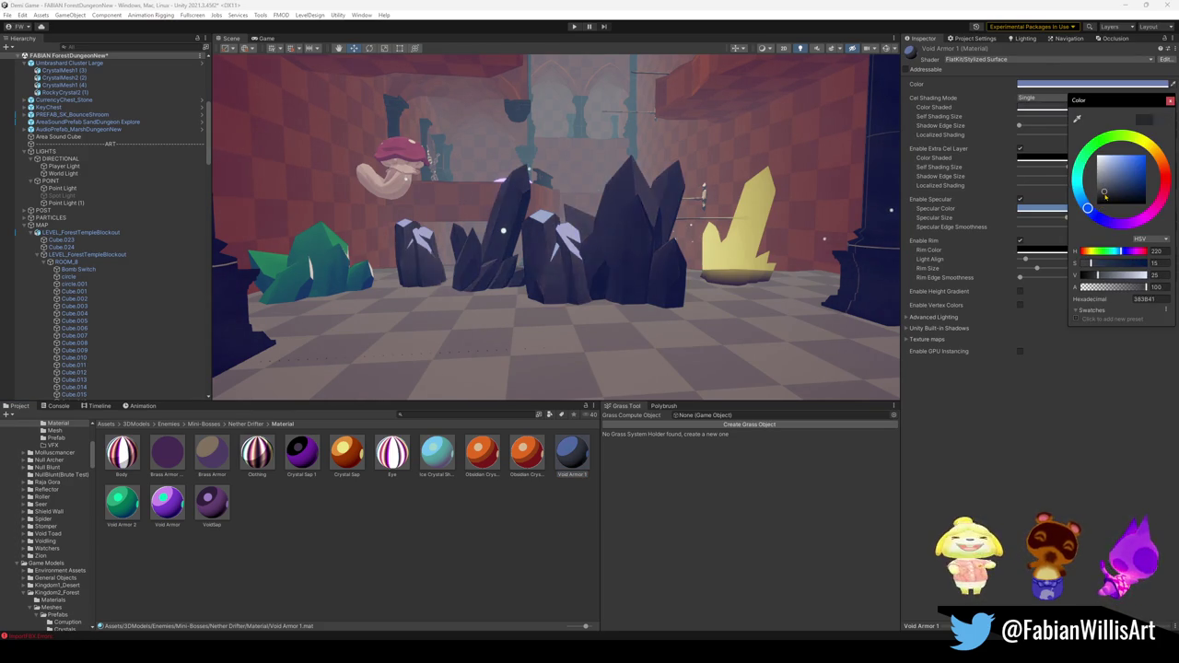
drag(1105, 193, 1121, 197)
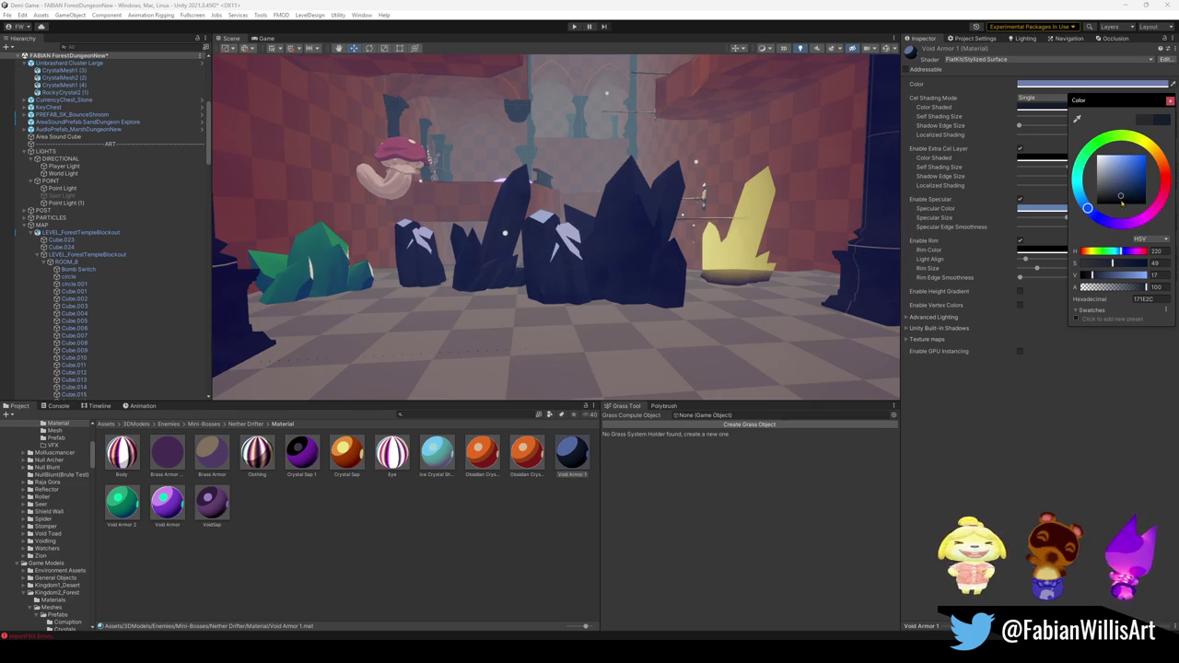
drag(1122, 199, 1125, 195)
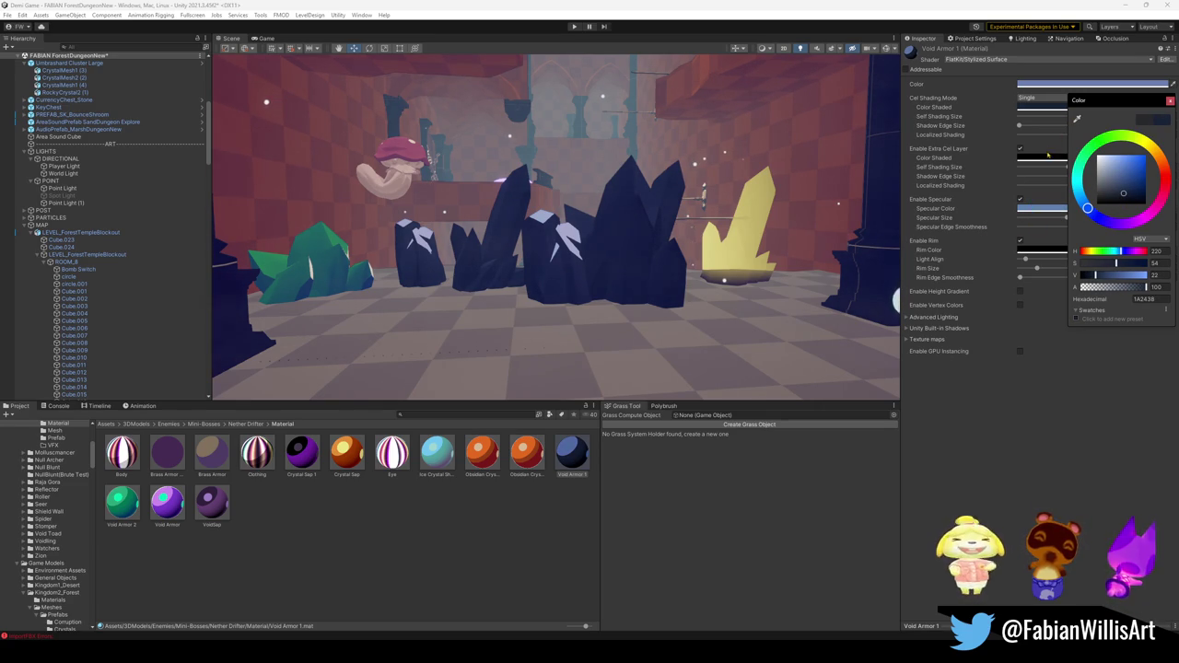
click(1098, 202)
drag(1102, 201, 1159, 201)
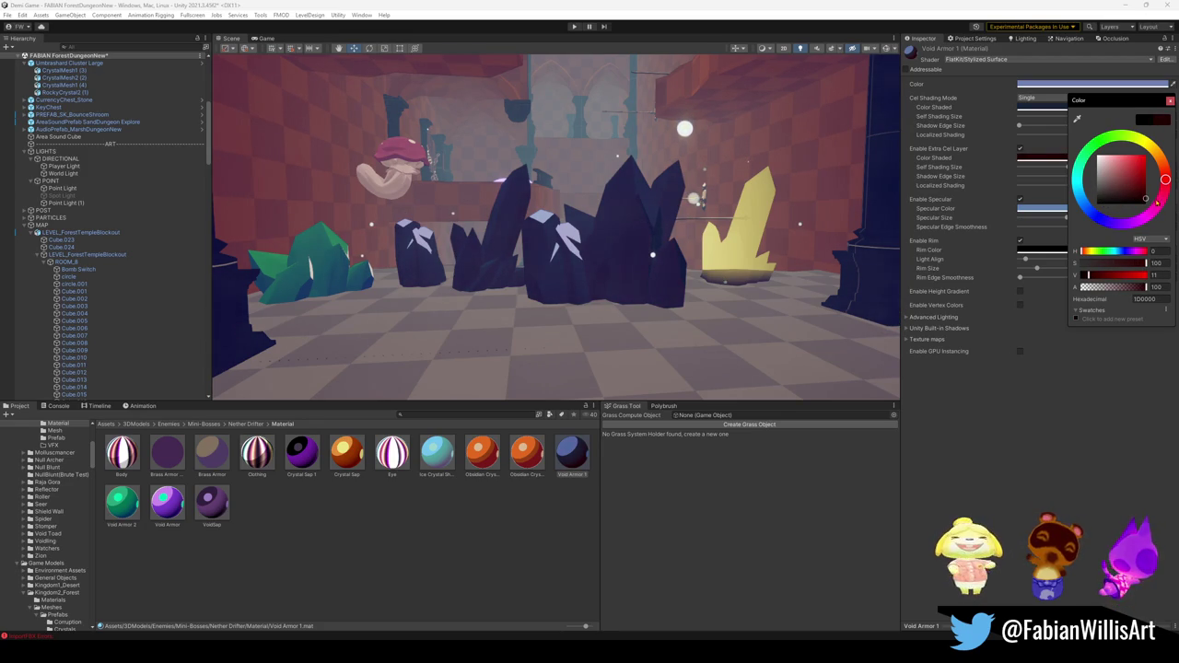
mouse_move(1090, 212)
mouse_down()
mouse_move(1074, 169)
mouse_move(1117, 223)
mouse_up()
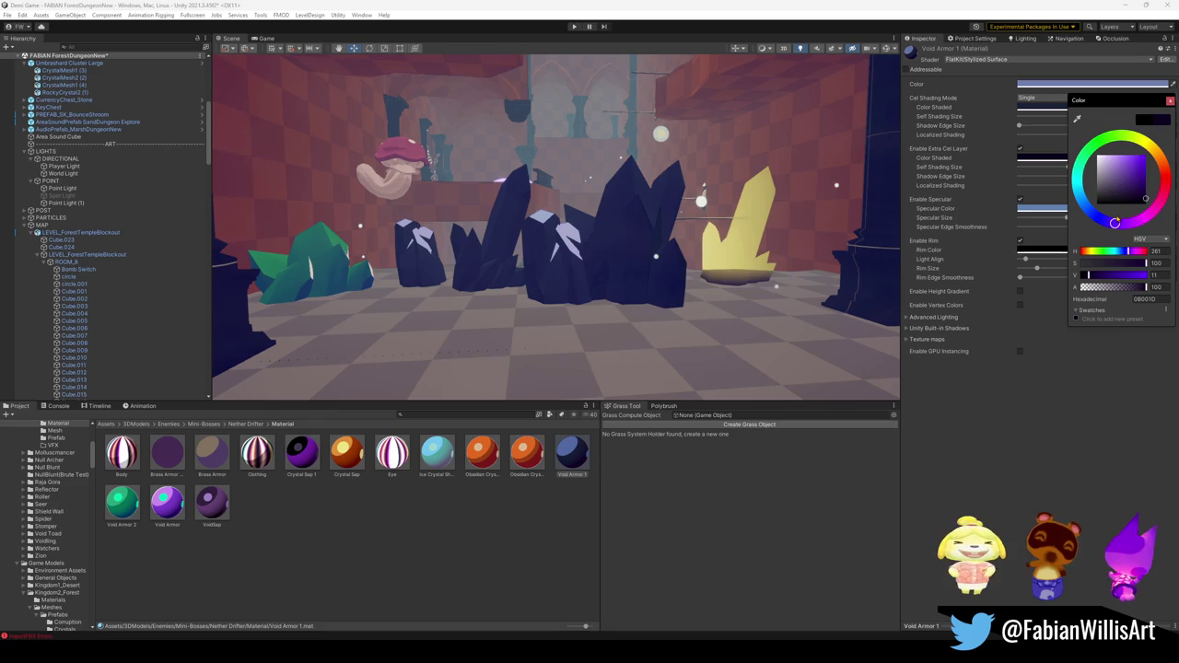
drag(1117, 223, 1120, 216)
key(Return)
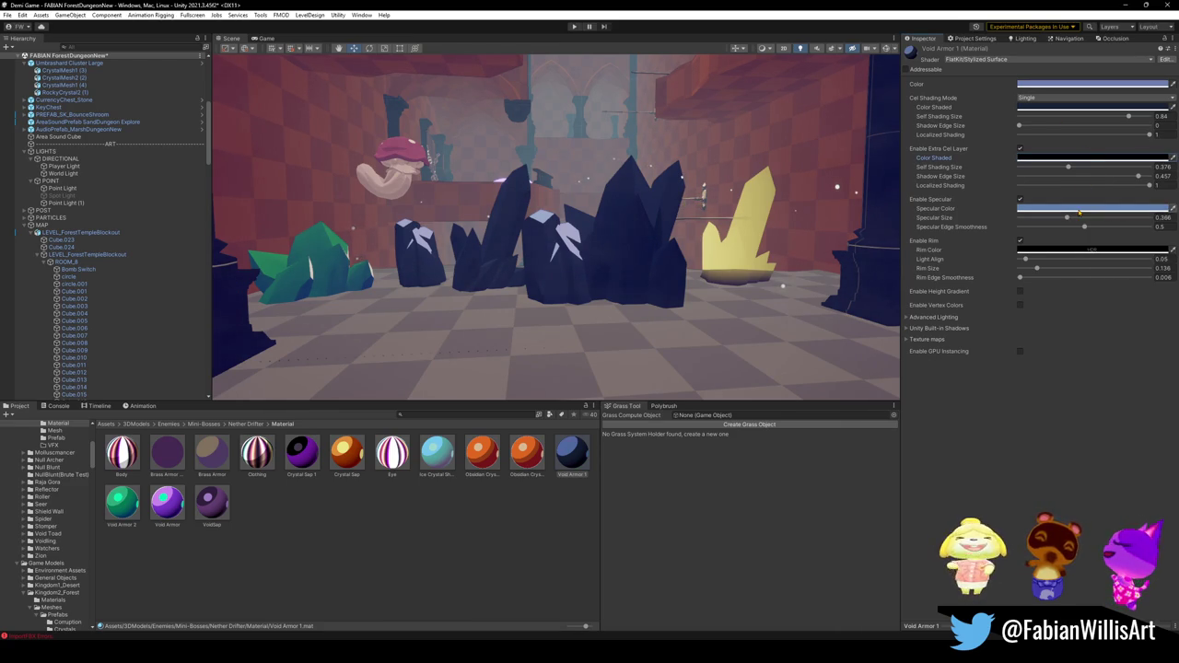
Brighten the blue specular colour to V 85.
click(1080, 209)
drag(1133, 283, 1138, 268)
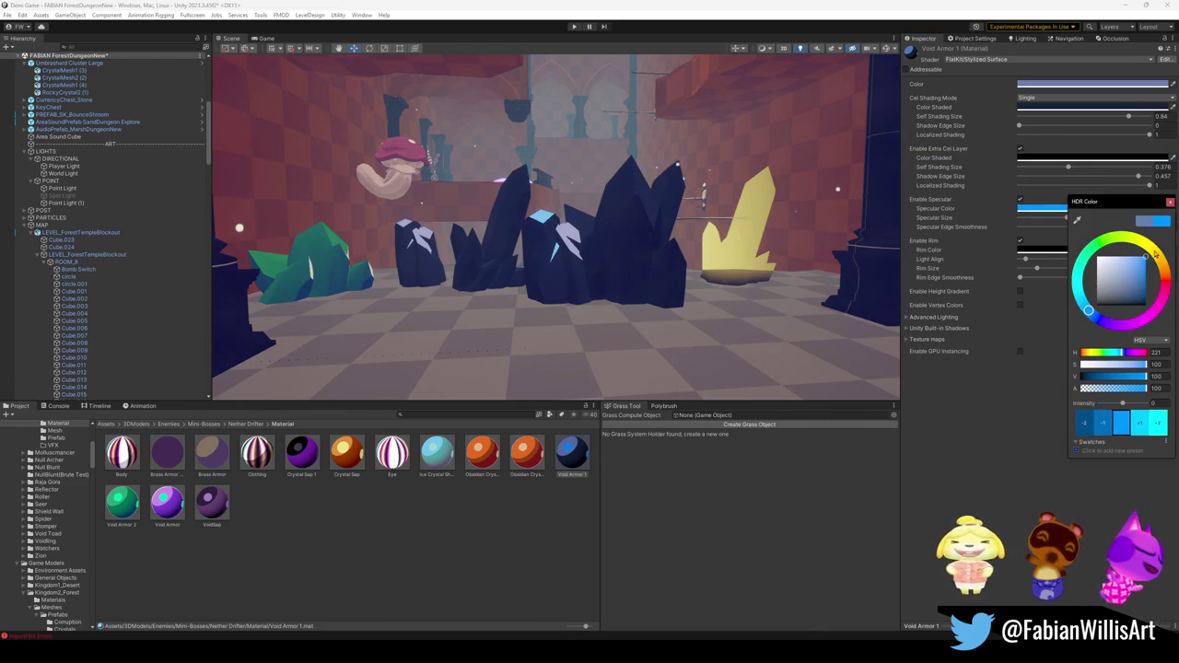
key(Return)
click(1079, 84)
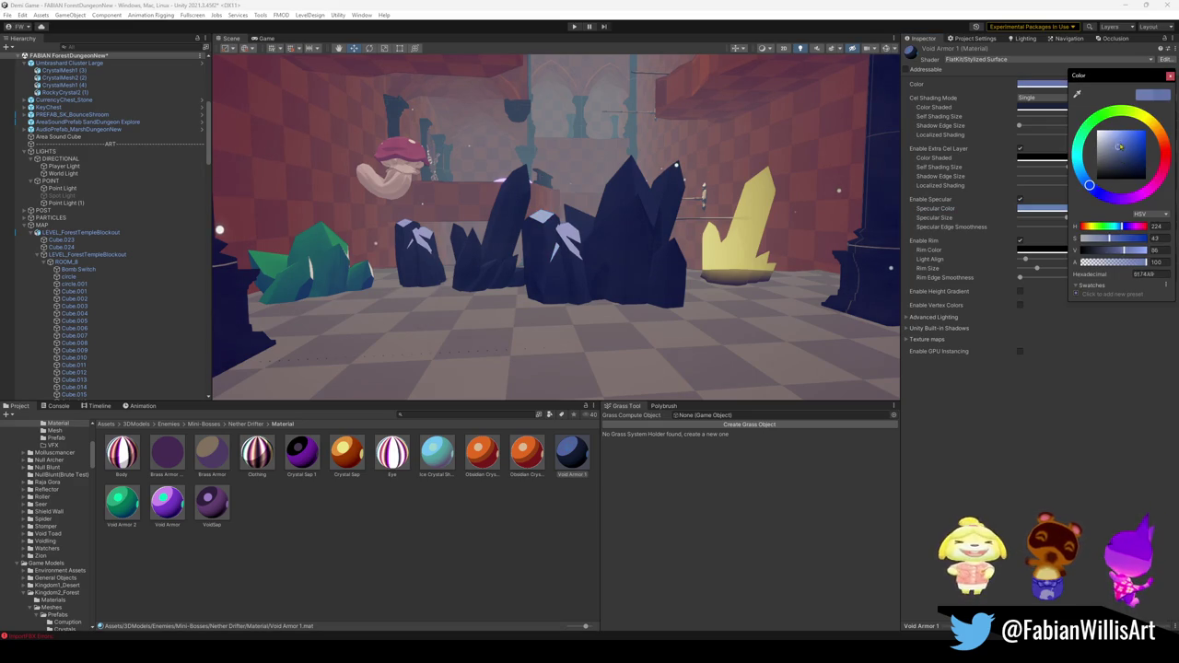
key(Return)
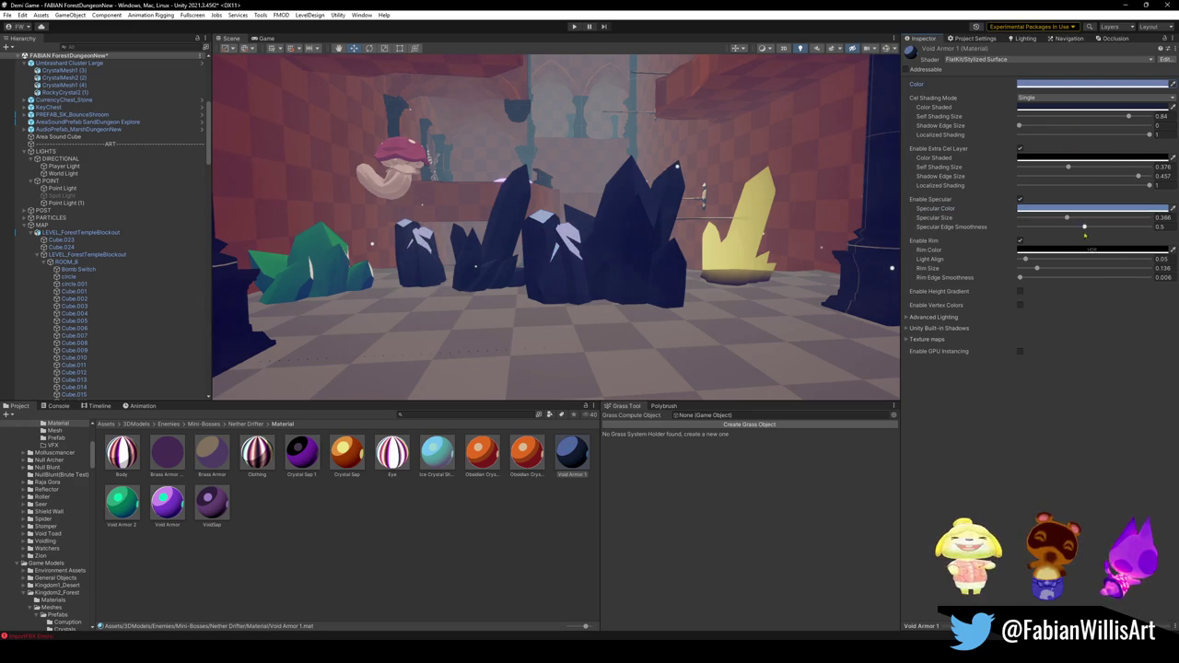
Tint the rim colour dark blue and restore the specular size to 0.366.
click(1079, 248)
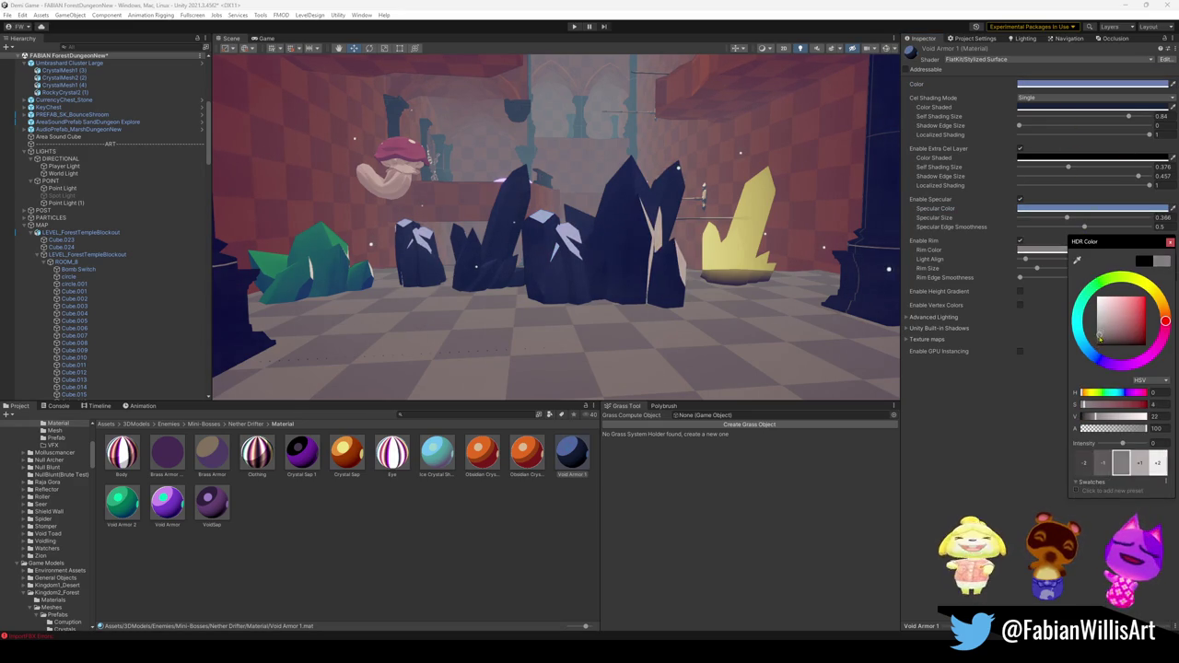
mouse_move(1095, 347)
mouse_down()
mouse_move(1134, 338)
mouse_move(1094, 357)
mouse_up()
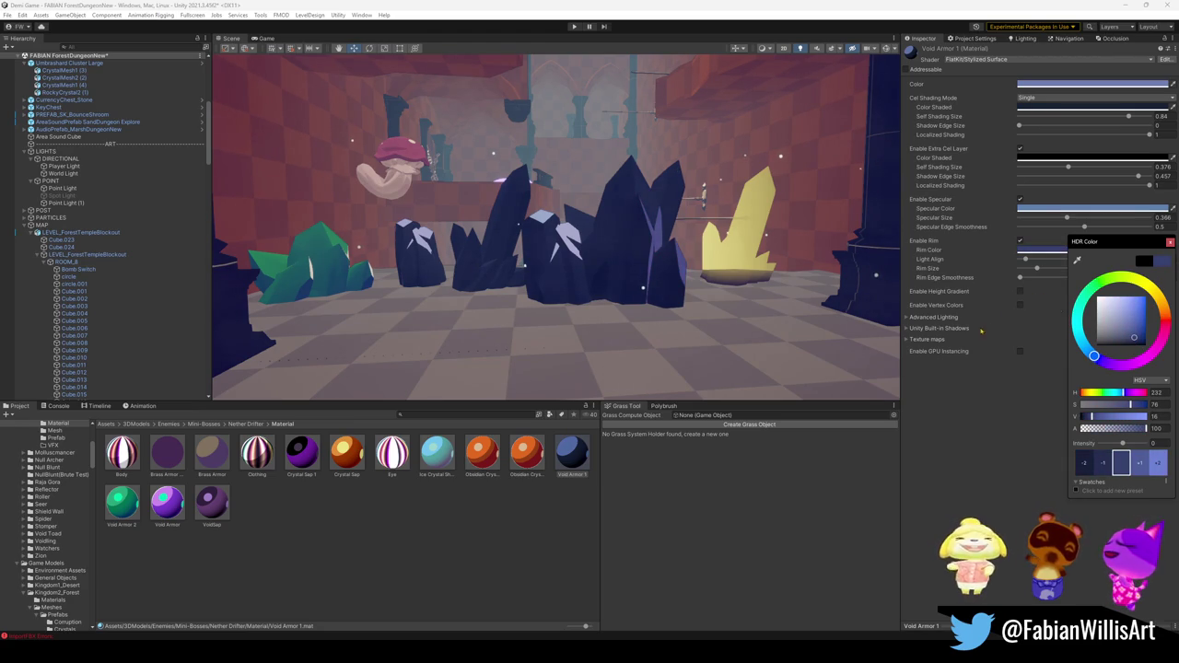
drag(1135, 341, 1136, 337)
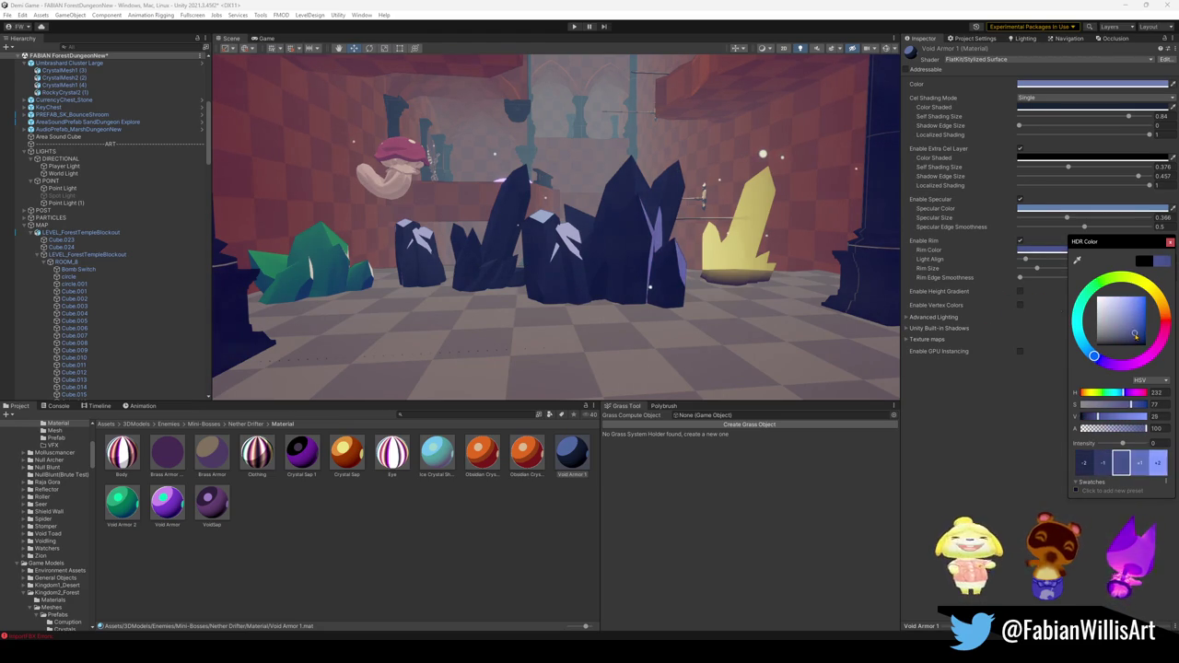
click(1050, 218)
click(1065, 217)
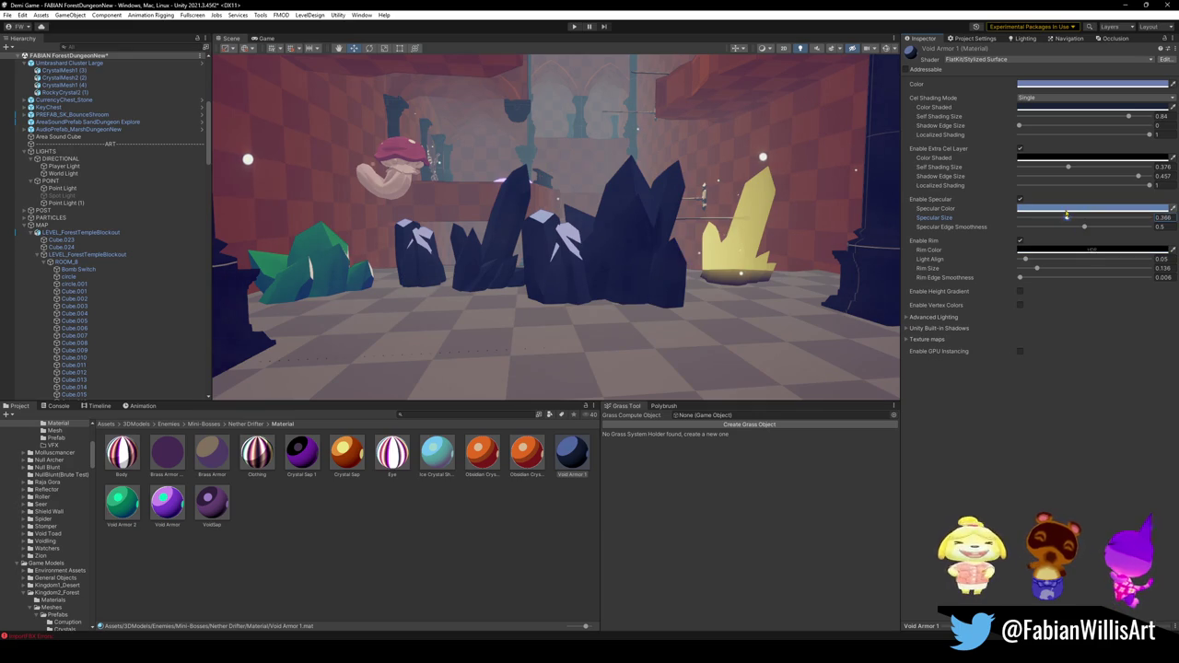
Make the rim a saturated dark red and set the specular to a darkened sampled blue.
click(1073, 250)
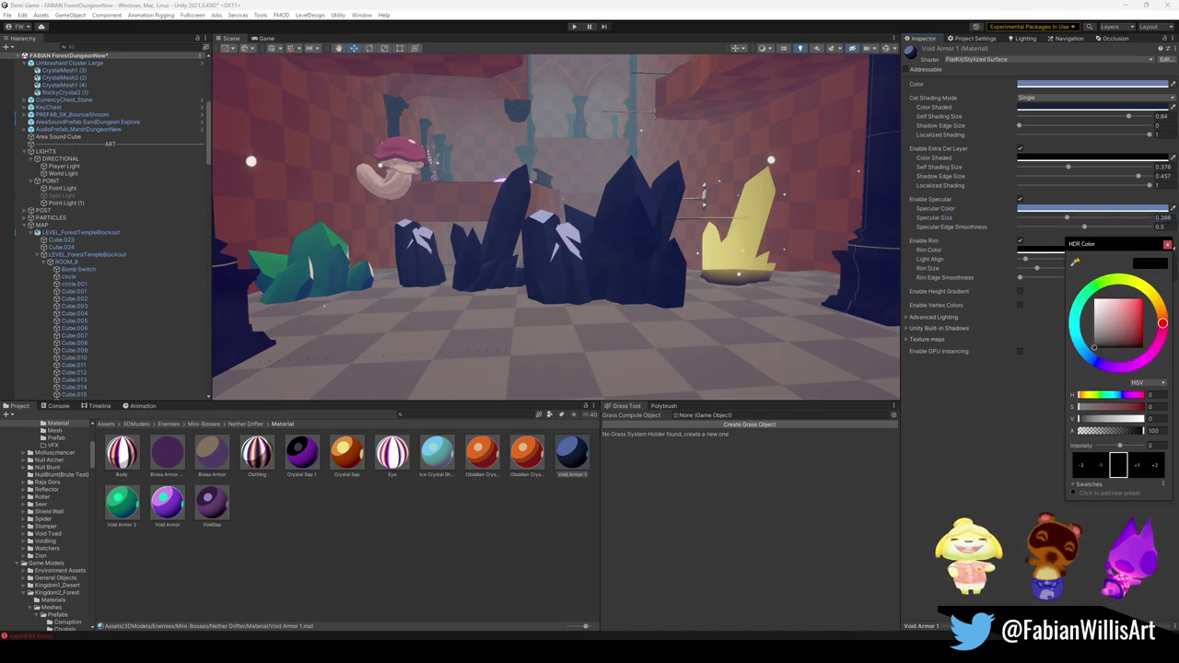
mouse_move(1115, 346)
mouse_down()
mouse_move(1132, 337)
mouse_move(1087, 355)
mouse_up()
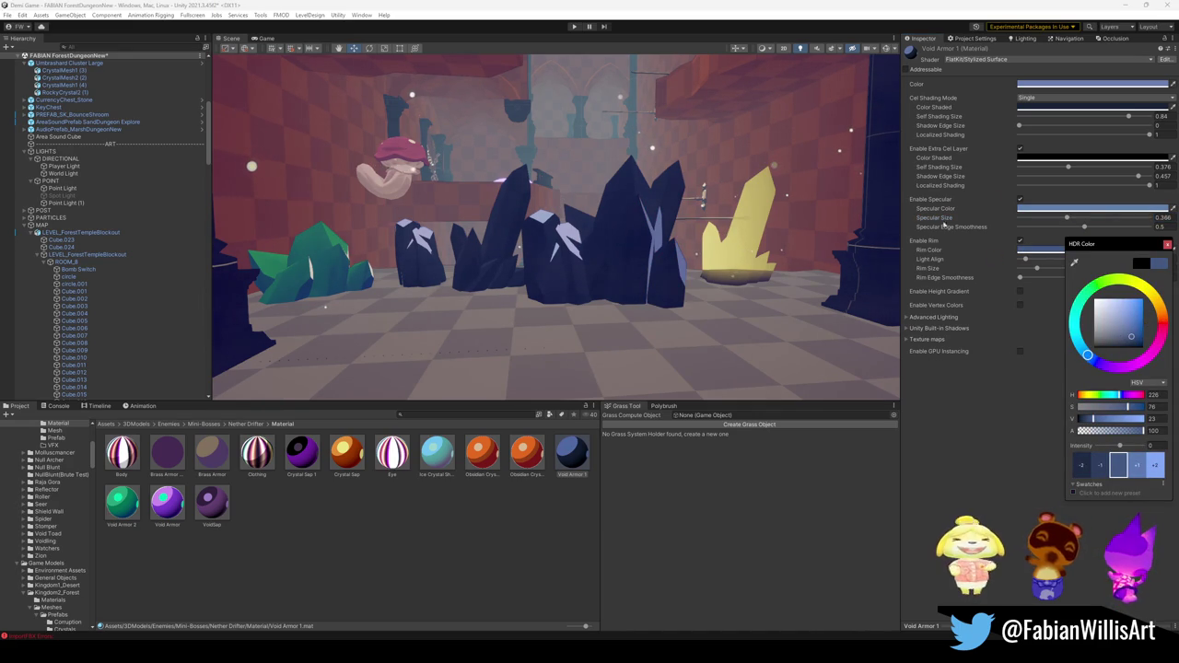
drag(1132, 338, 1132, 341)
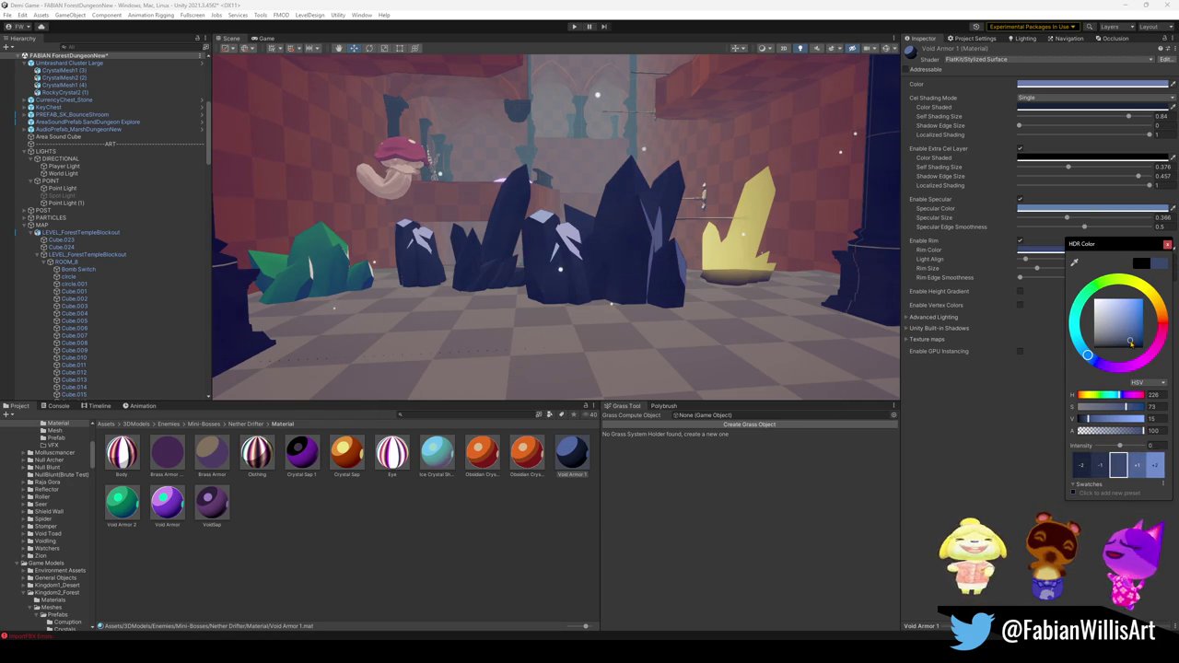
click(1031, 208)
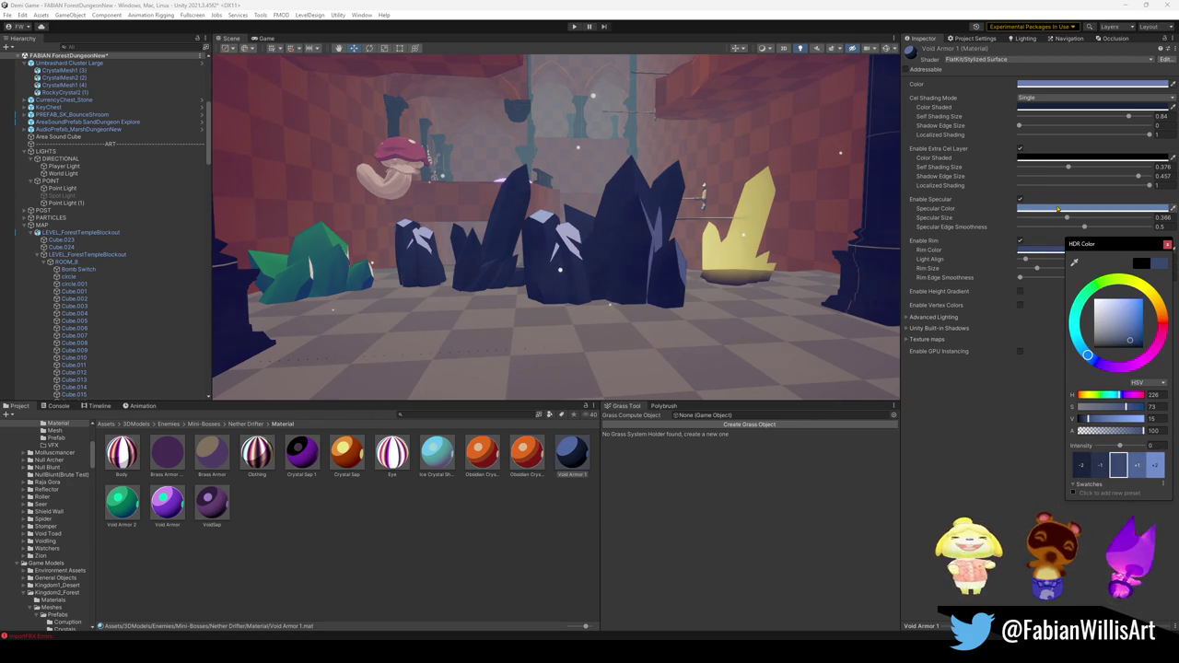
drag(1130, 334, 1131, 340)
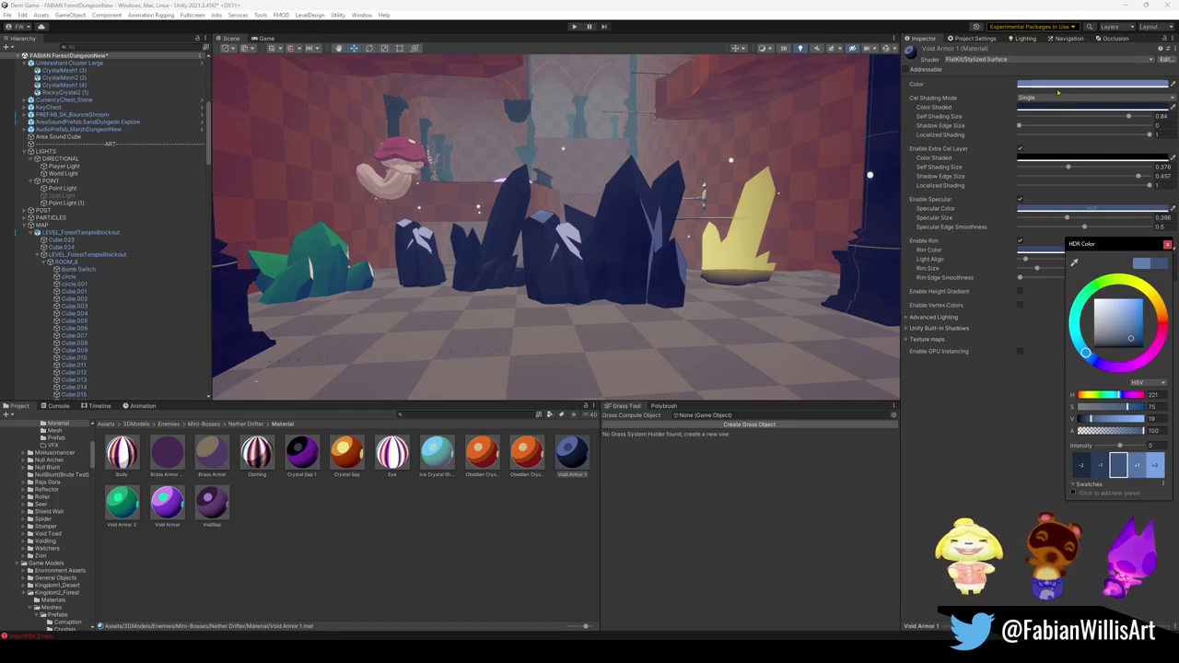
Darken Void Armor 1's base colour to a deep navy blue.
click(1095, 84)
drag(1120, 332, 1111, 329)
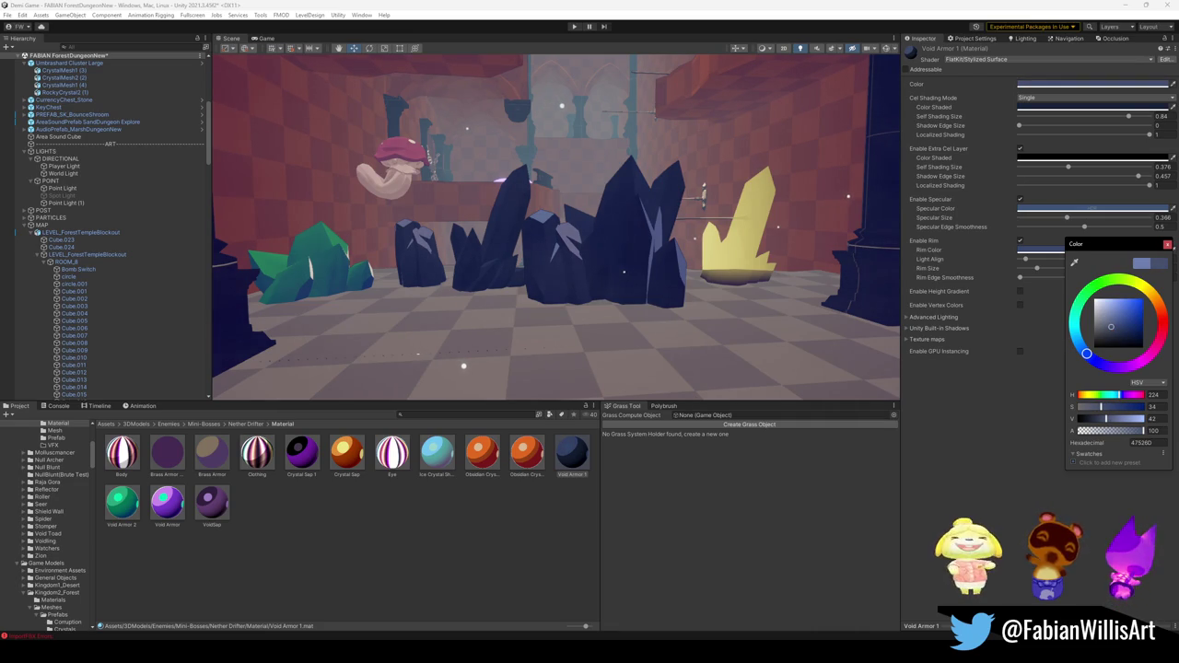
key(Escape)
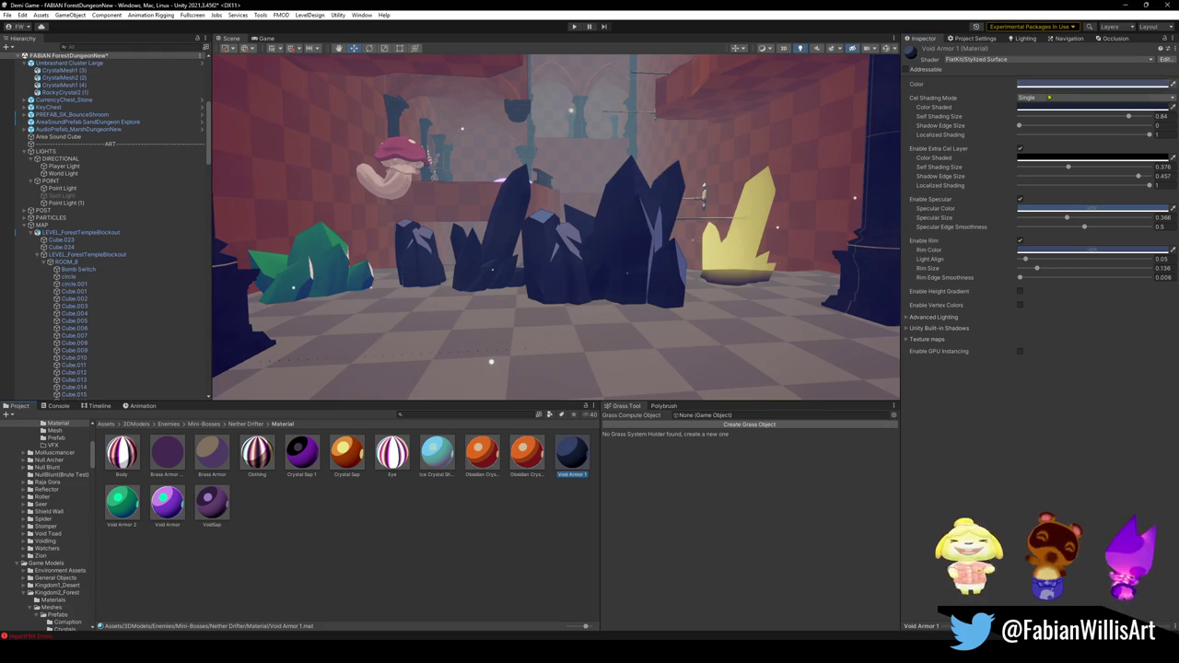
click(1096, 208)
Turn the specular and shaded colours into neutral dark greys.
drag(1115, 296, 1080, 300)
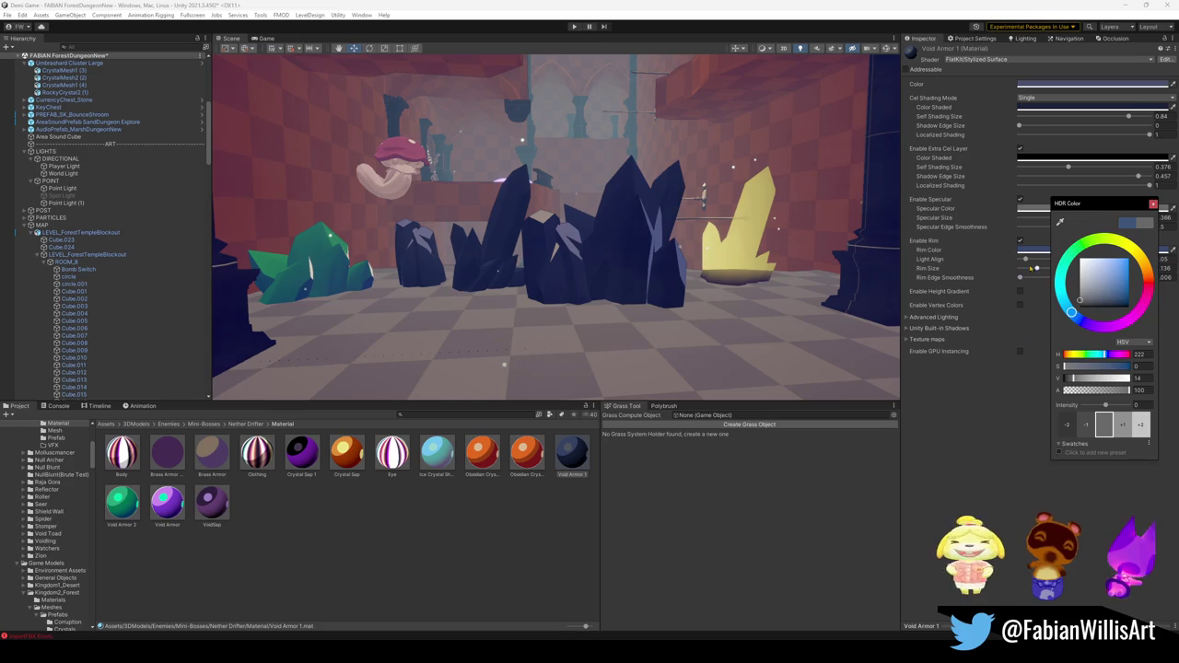
click(1115, 300)
drag(1093, 297, 1065, 306)
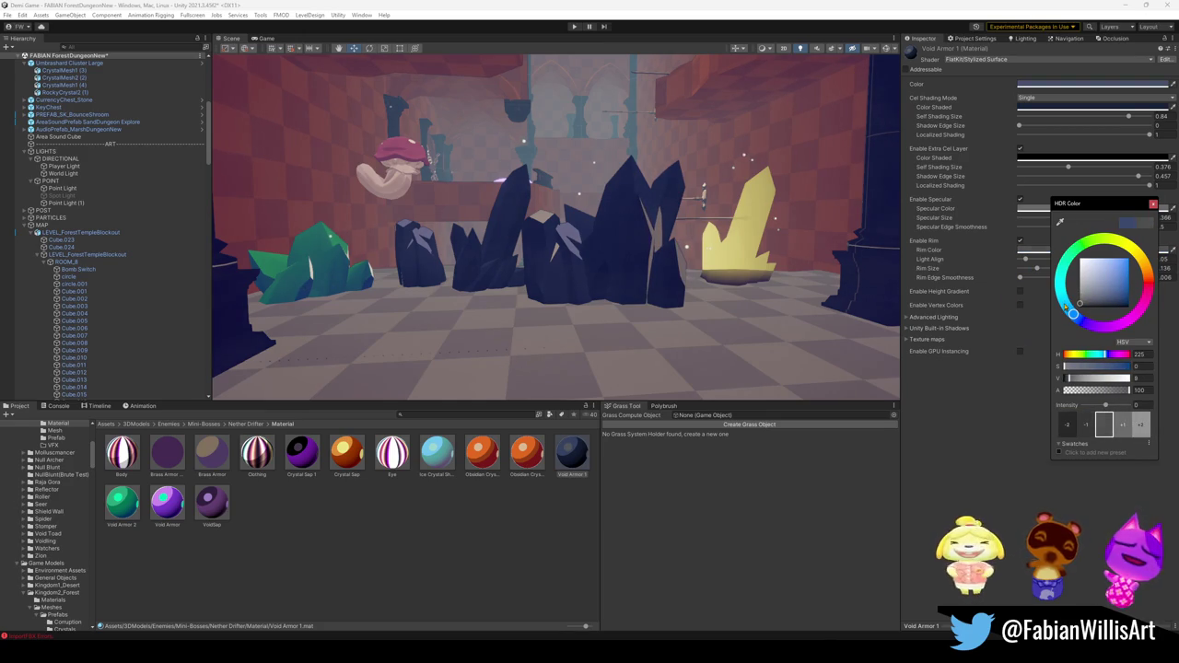
click(1053, 85)
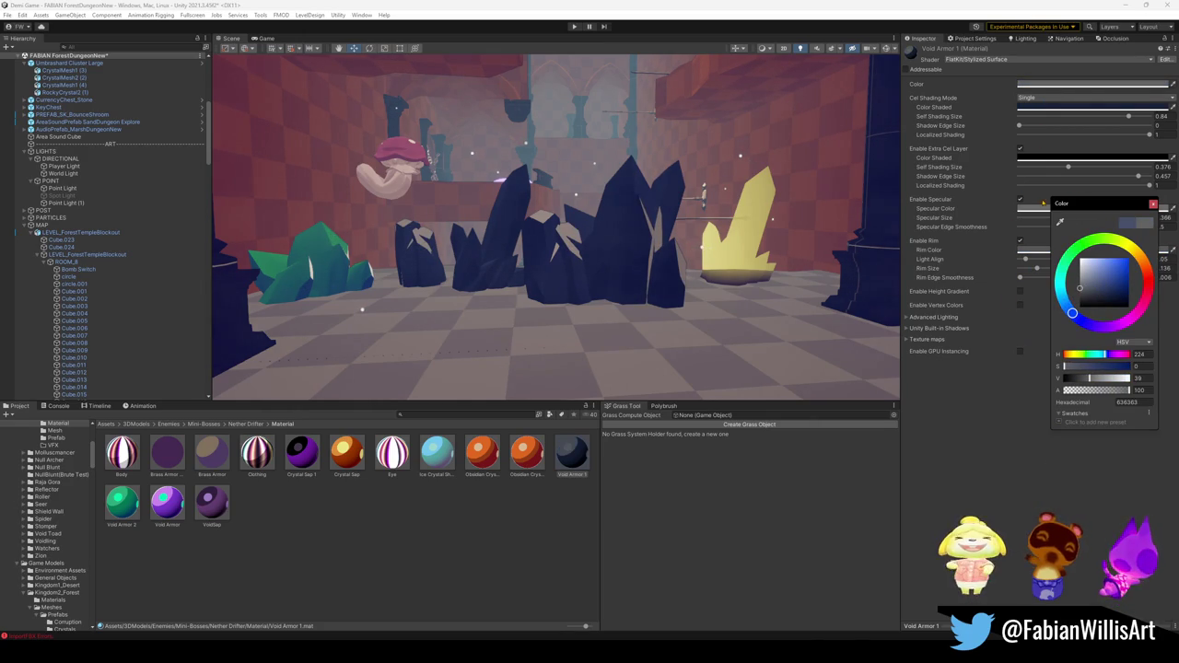
click(1049, 108)
drag(1105, 295, 1057, 304)
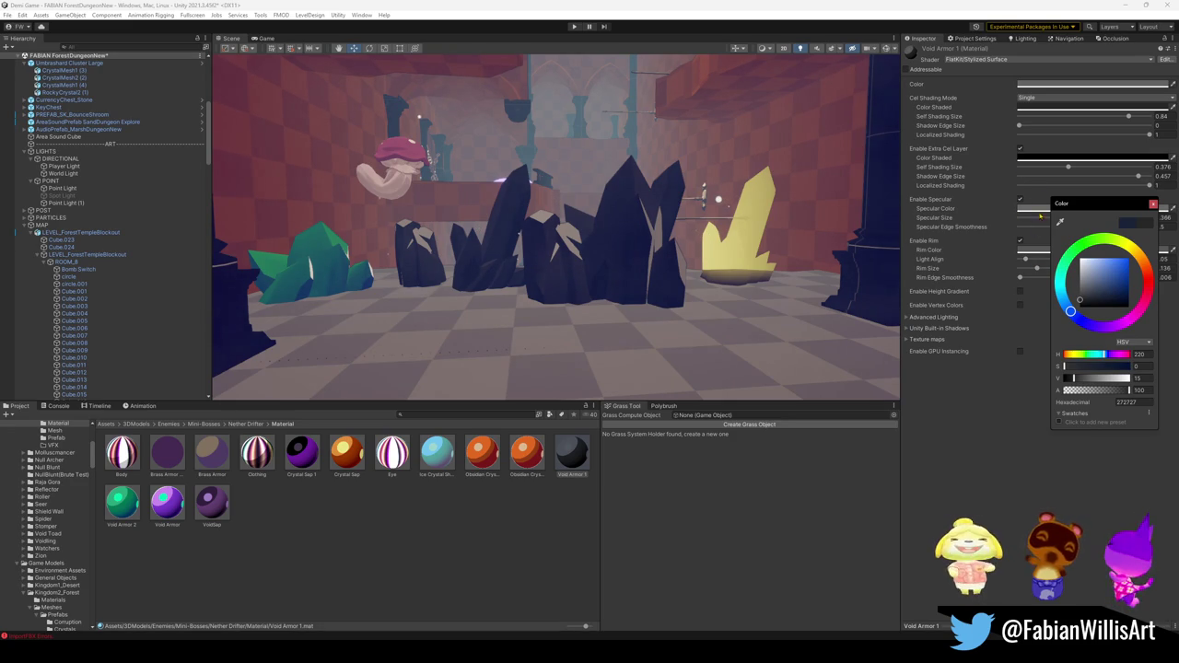
Make the base colour a neutral light grey and view the crystals from the far side.
click(1039, 210)
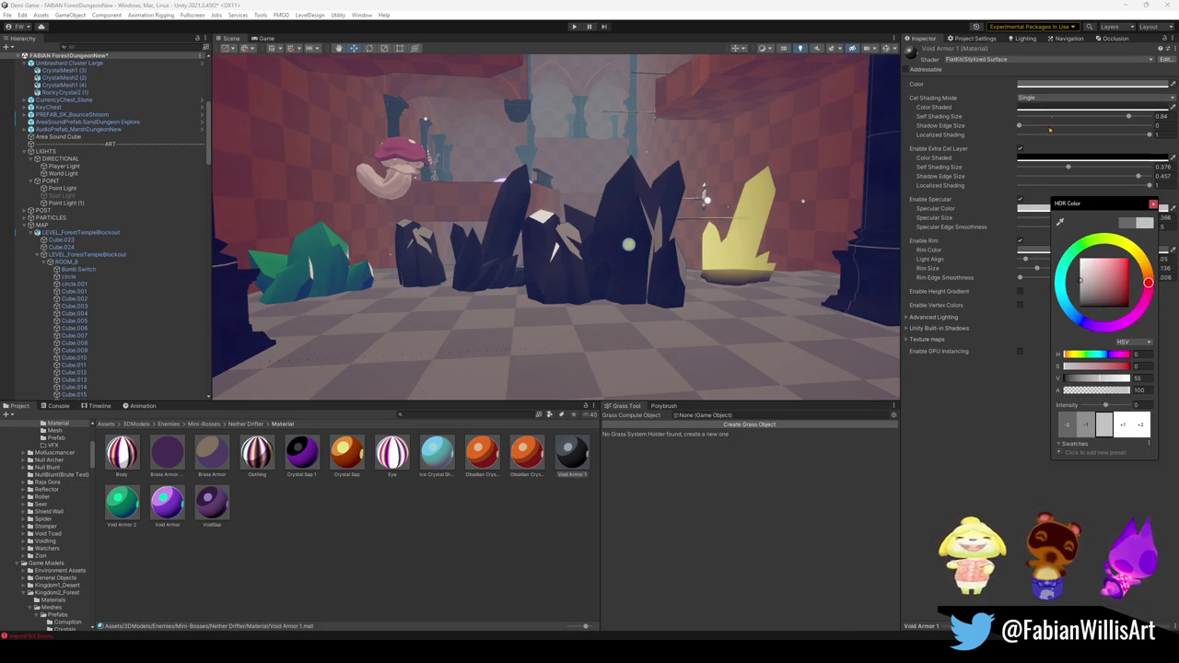
click(1091, 84)
click(1089, 284)
drag(1089, 283, 1080, 276)
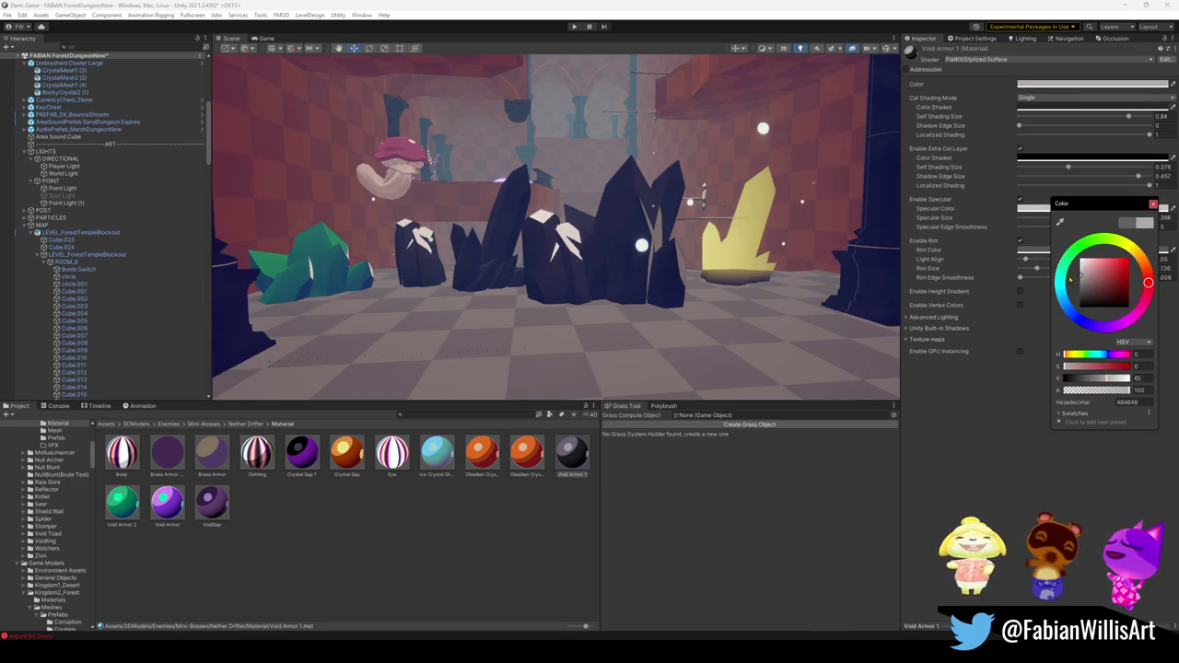
click(1030, 251)
mouse_move(703, 214)
right_down()
mouse_move(736, 209)
mouse_move(675, 241)
mouse_move(688, 243)
mouse_move(613, 267)
mouse_move(667, 259)
right_up()
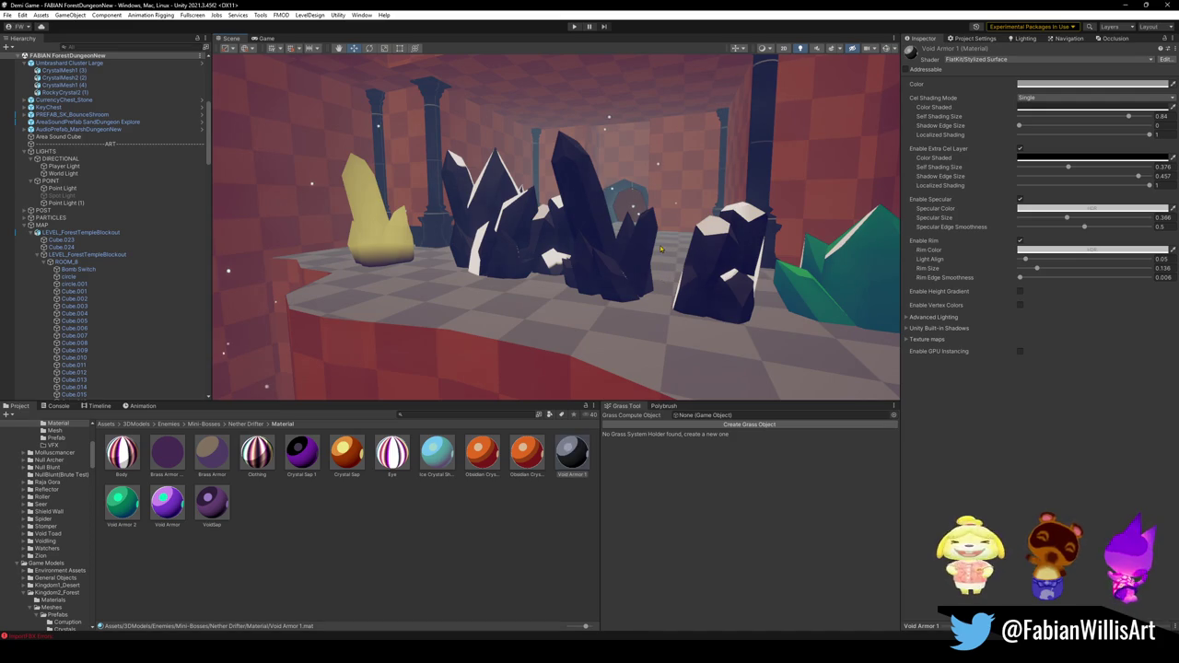
click(1053, 250)
Darken the rim colour almost to black and the base colour to near-black 202020.
drag(1081, 325, 1065, 350)
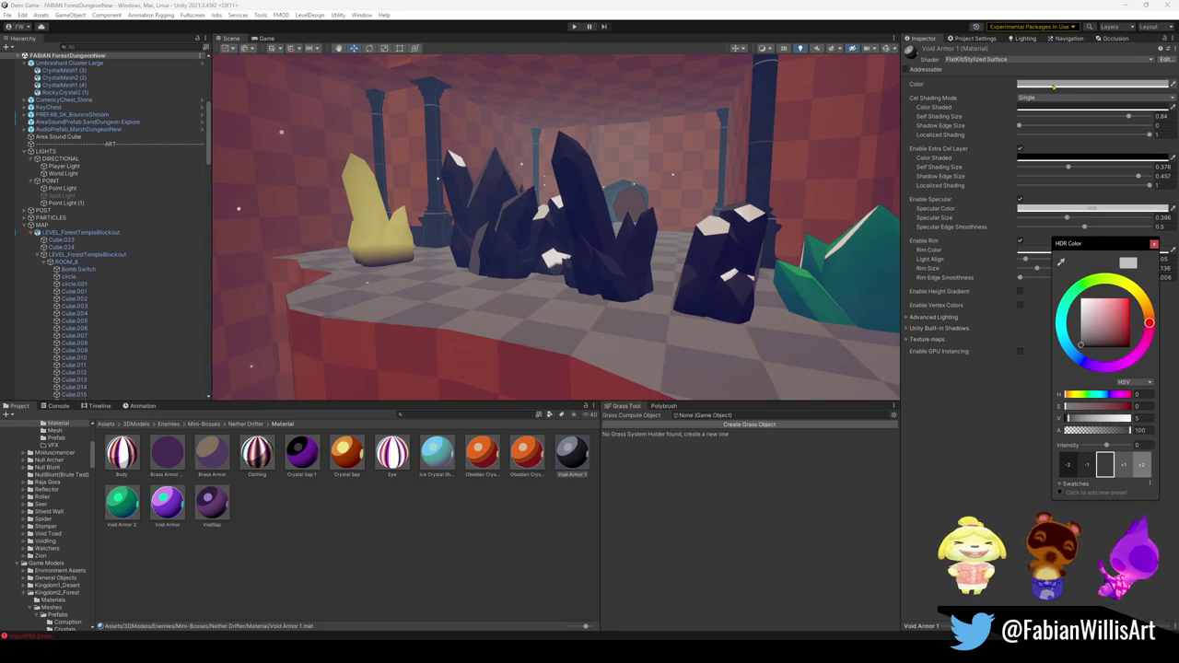
click(1092, 84)
mouse_move(1087, 333)
mouse_down()
mouse_move(1058, 360)
mouse_move(1056, 347)
mouse_up()
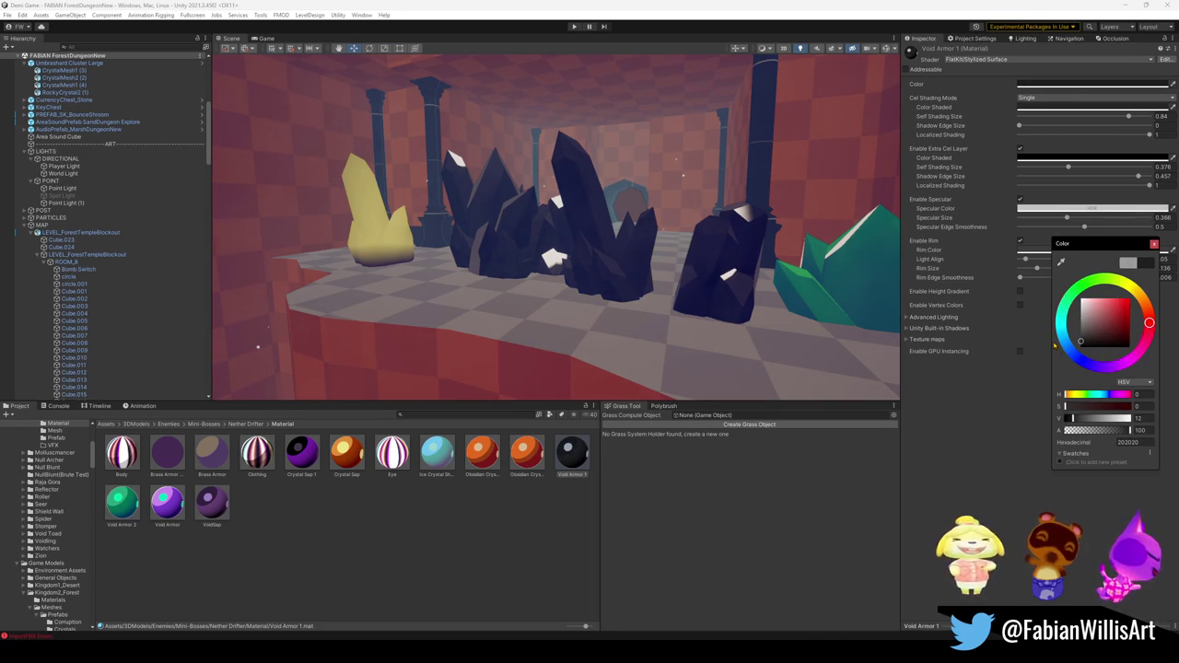
mouse_move(737, 258)
right_down()
mouse_move(762, 247)
mouse_move(679, 271)
mouse_move(705, 284)
mouse_move(696, 268)
right_up()
key(w)
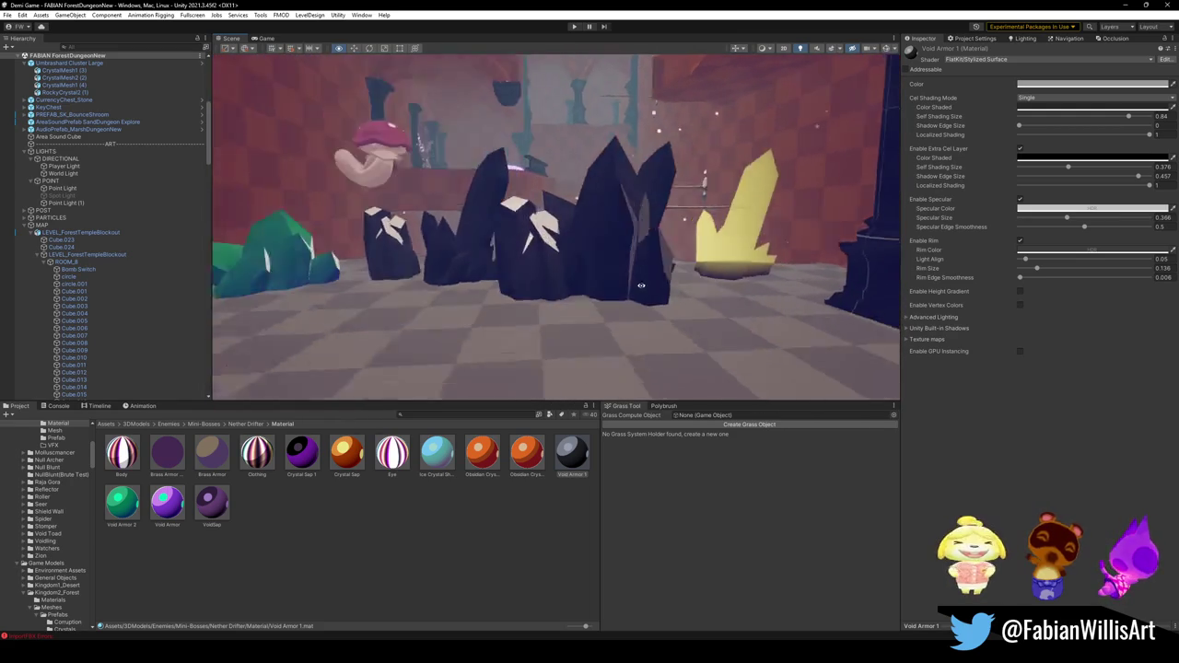
Lower Void Armor 1's base colour to dark grey 525252 (V 32).
click(1051, 84)
drag(1086, 154, 1079, 163)
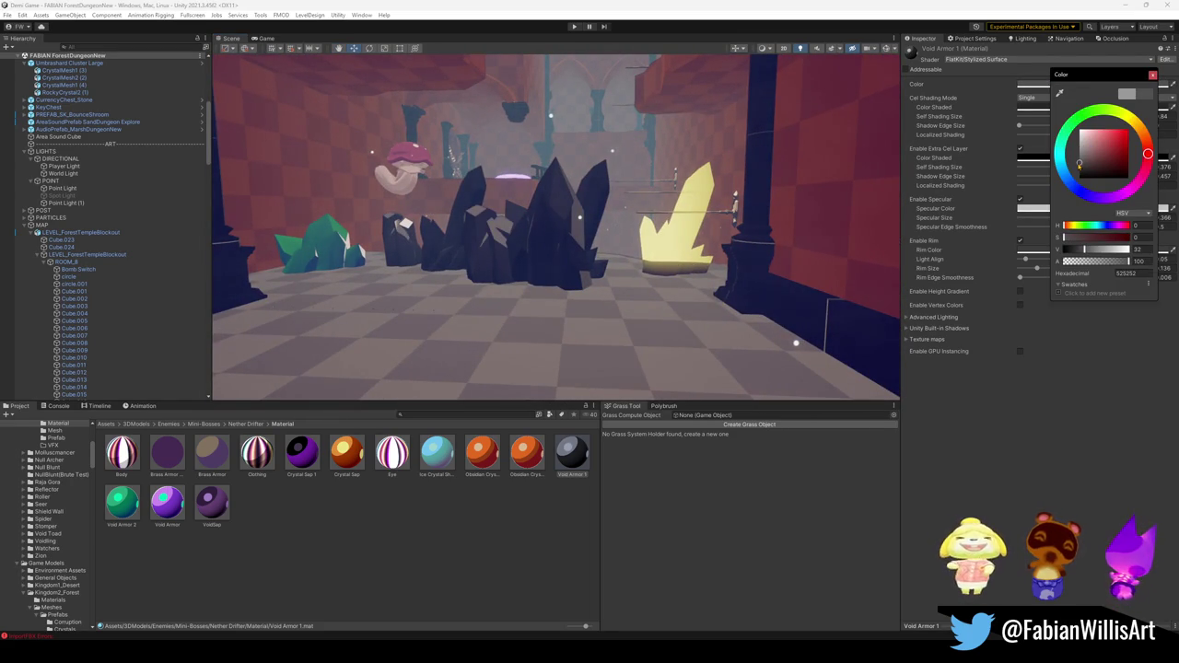
right_drag(727, 254, 726, 254)
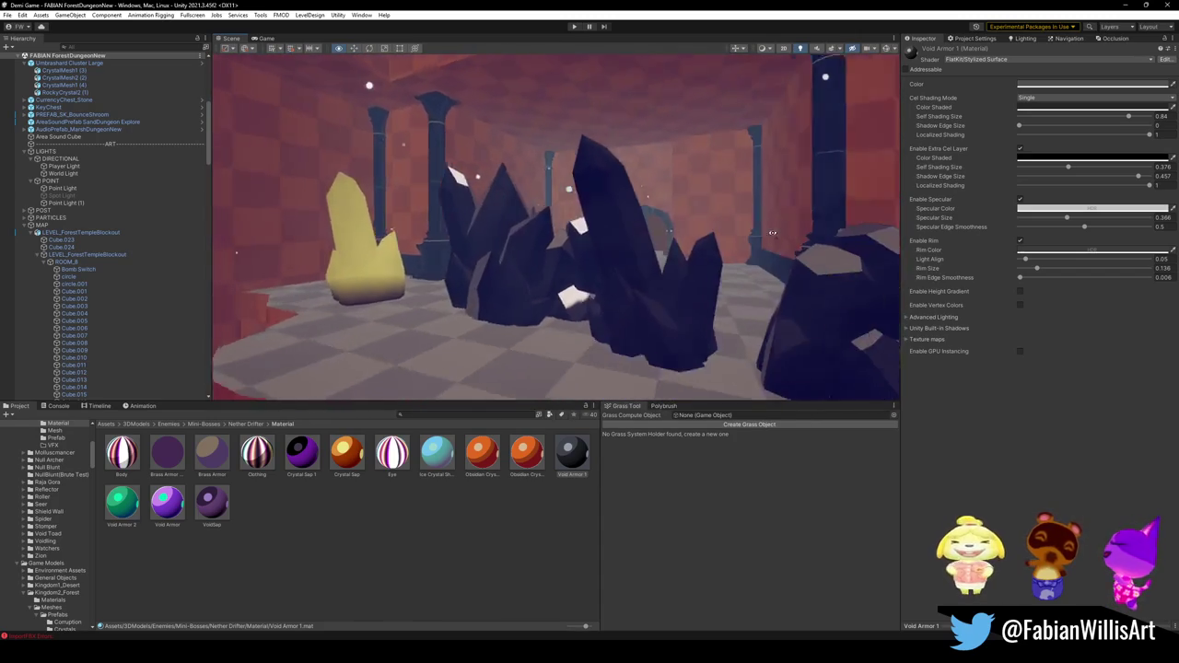
mouse_move(726, 253)
right_down()
mouse_move(798, 236)
mouse_move(749, 264)
right_up()
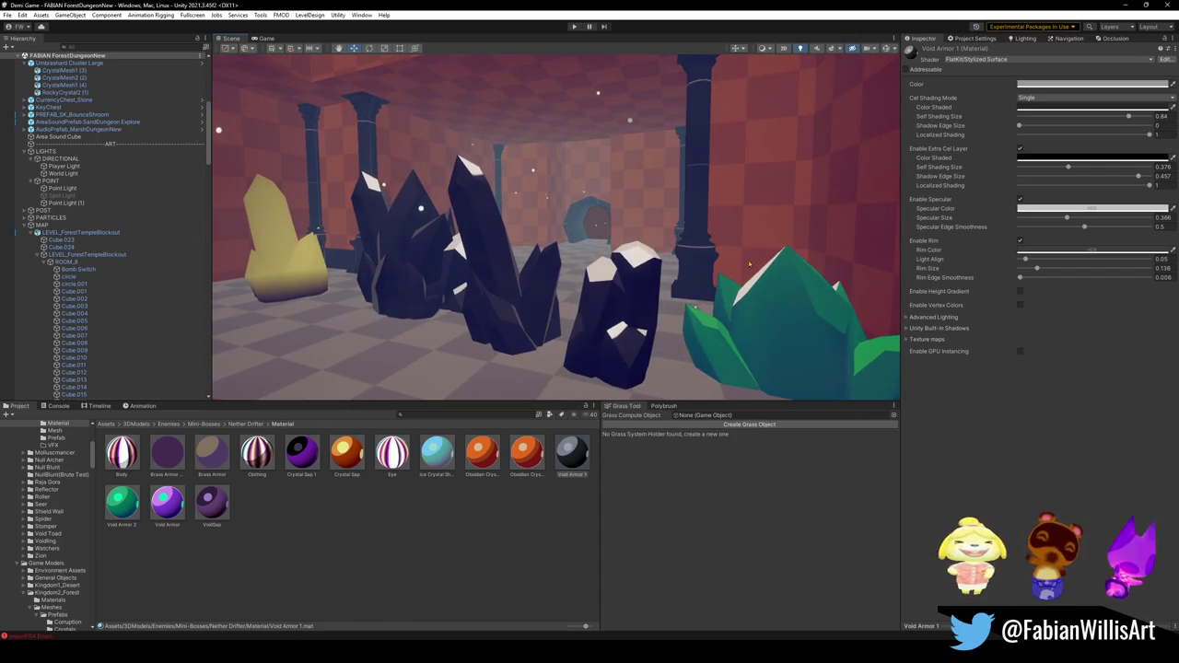
Raise the rim colour's brightness slightly to V 15 and look around the crystal cluster.
click(1059, 208)
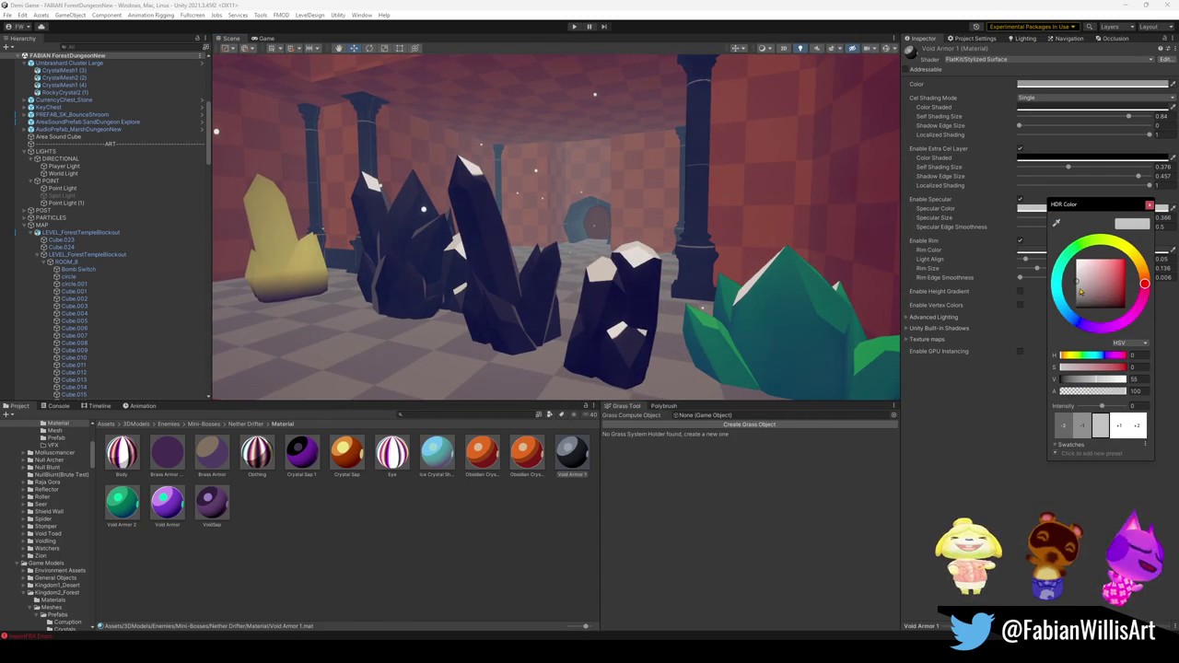
click(1031, 249)
click(1064, 249)
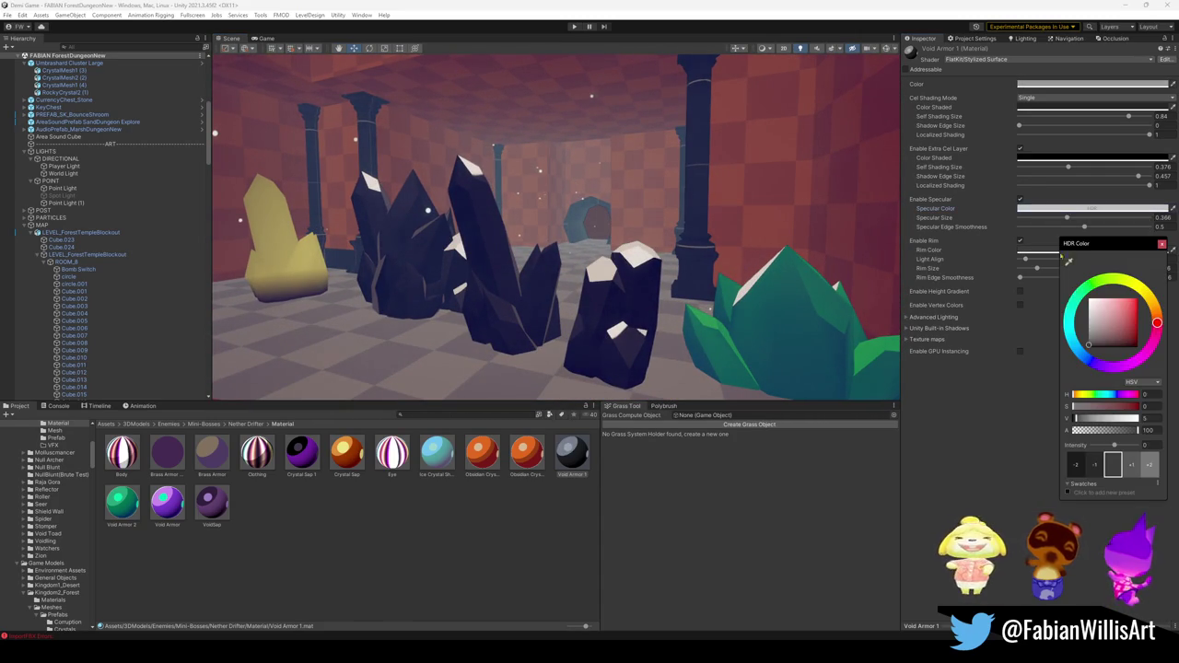
drag(1089, 328, 1076, 347)
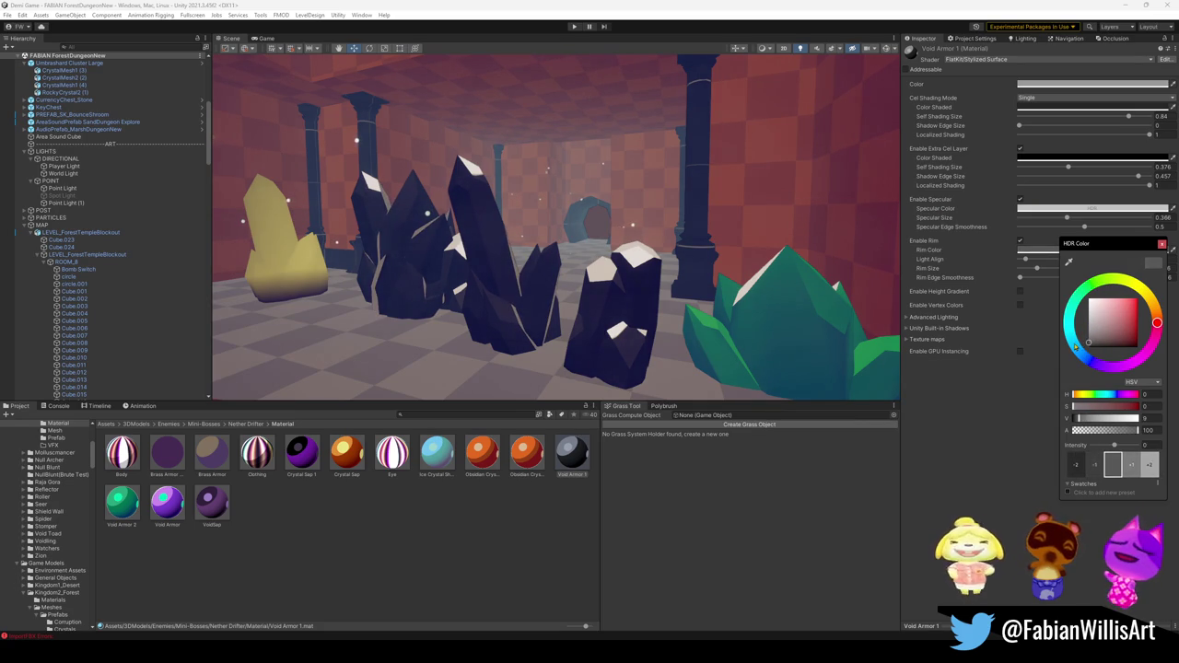
right_drag(892, 294, 669, 268)
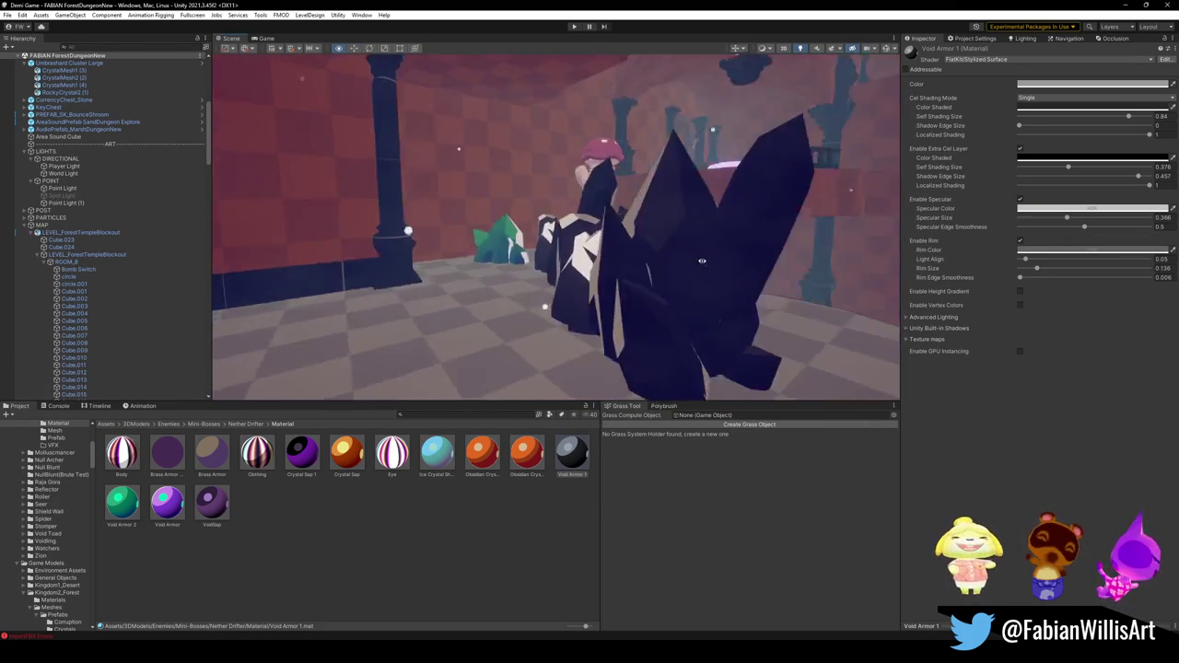
right_drag(668, 266, 611, 248)
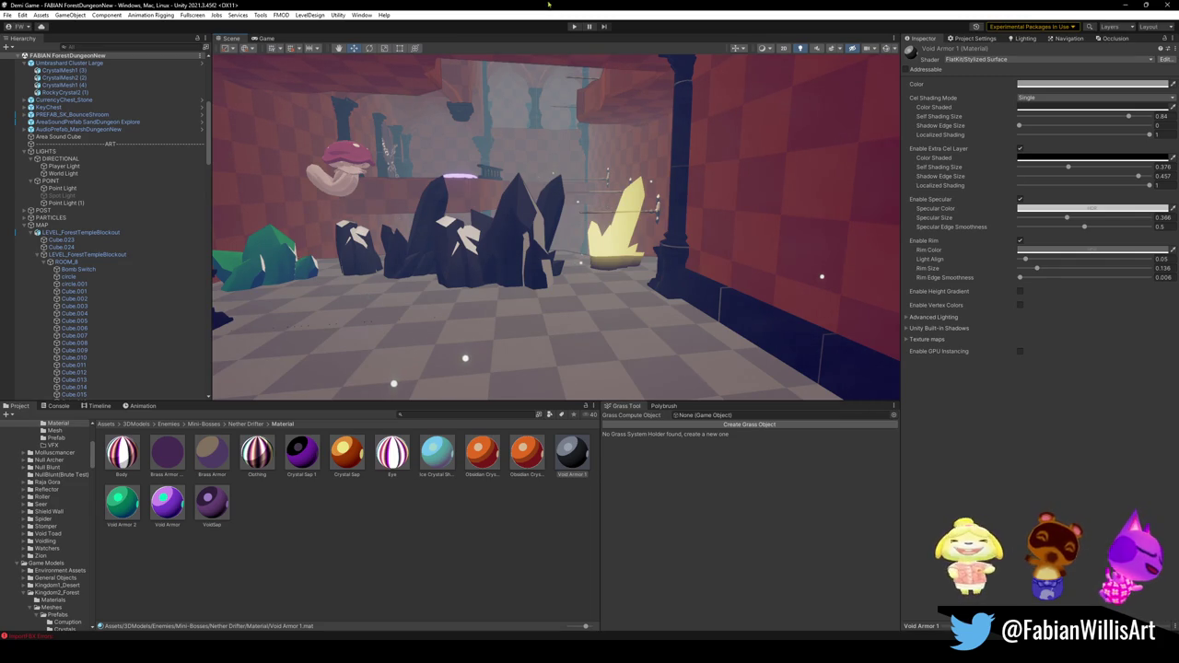
scroll(465, 126, up, 1)
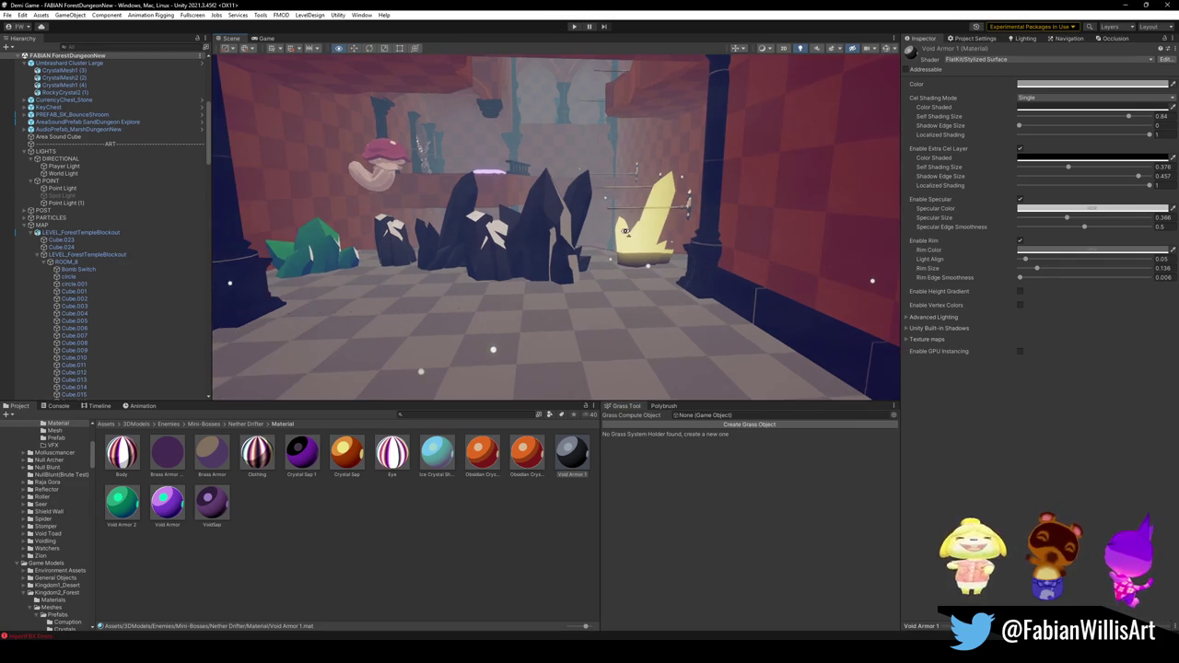
scroll(683, 217, up, 1)
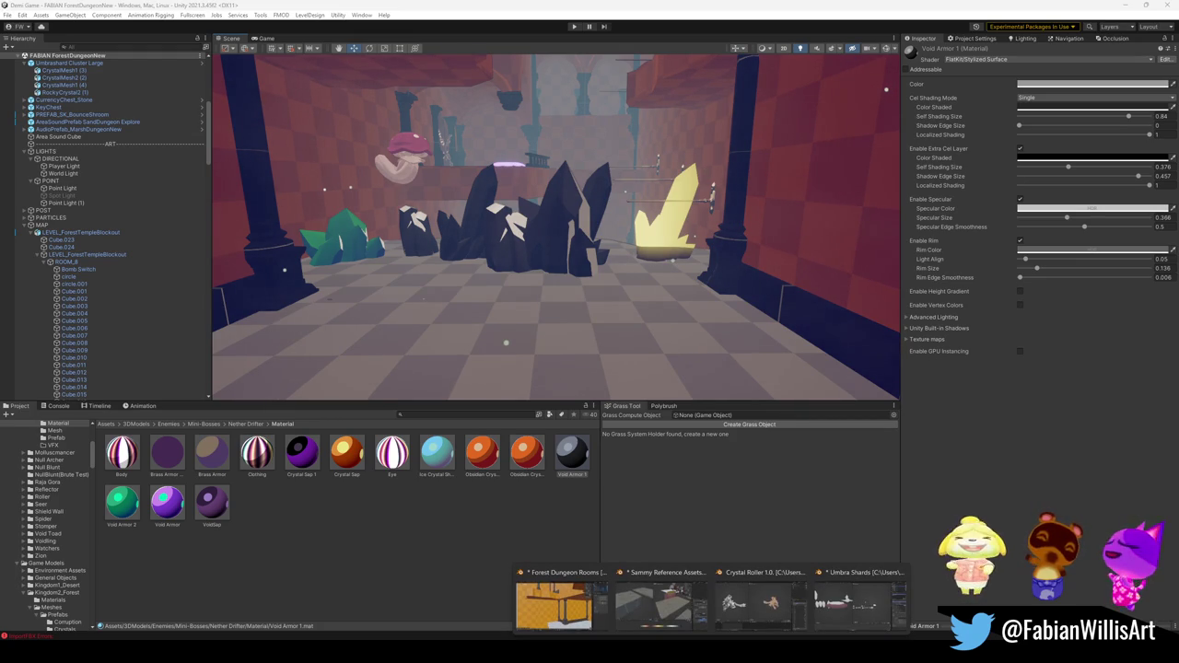
mouse_move(753, 599)
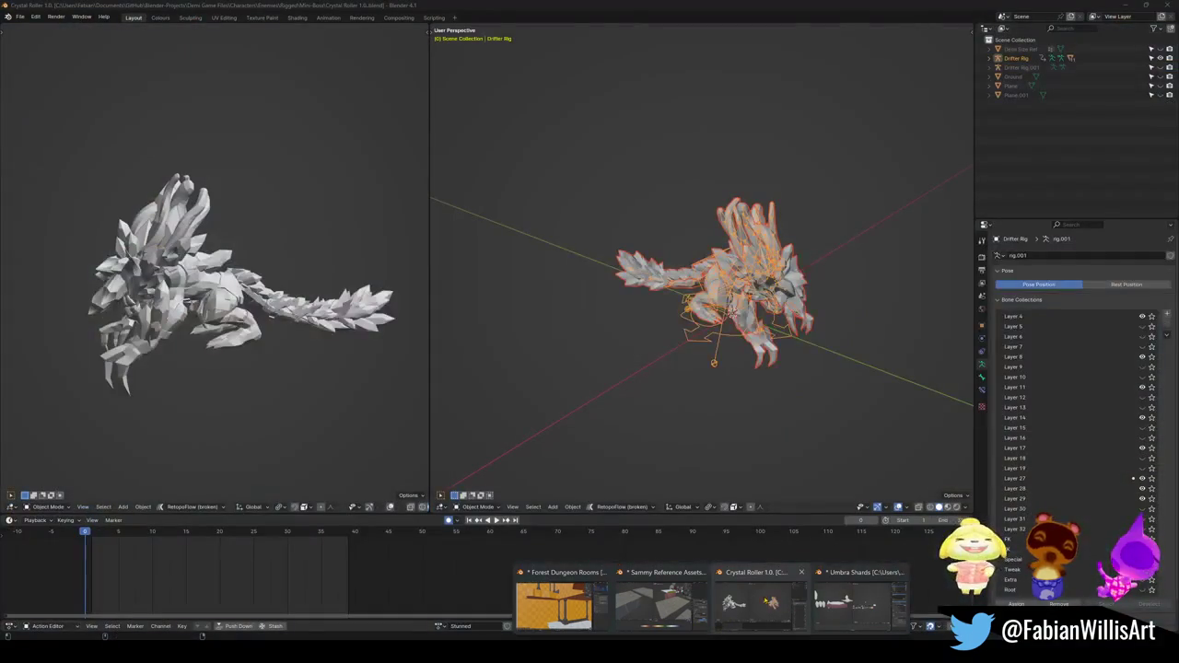
click(768, 603)
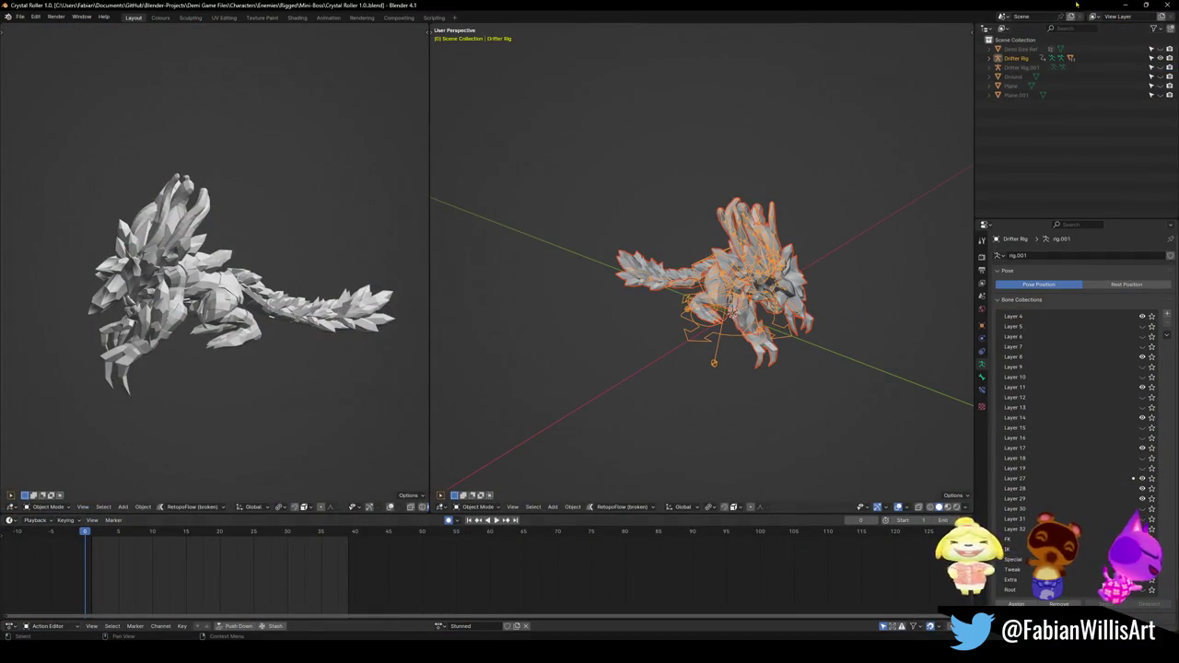
key(alt+Tab)
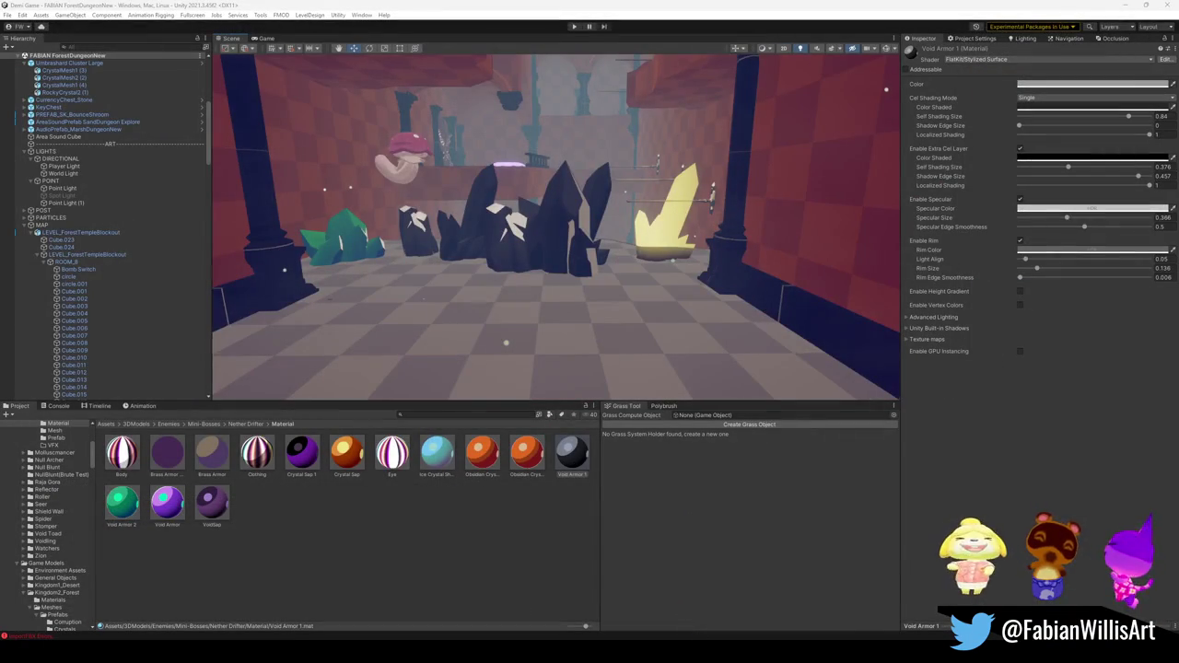
In the Umbra Shards Blender file, open the FBX import browser at the Crystals folder.
click(809, 601)
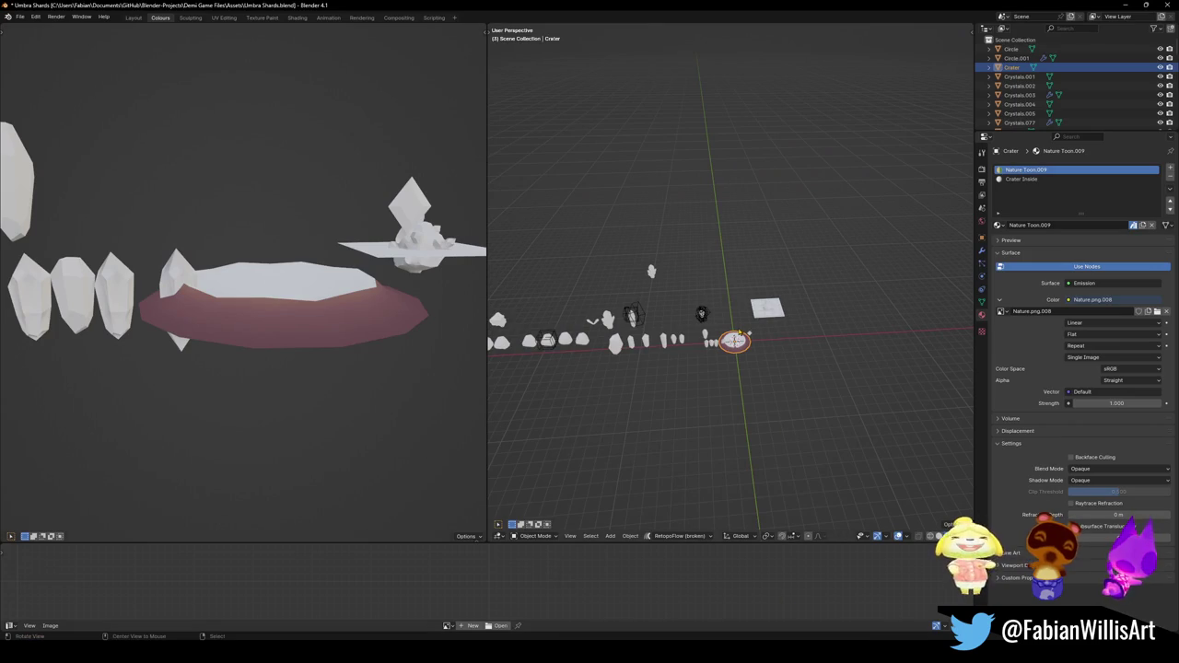
middle_drag(784, 435, 739, 324)
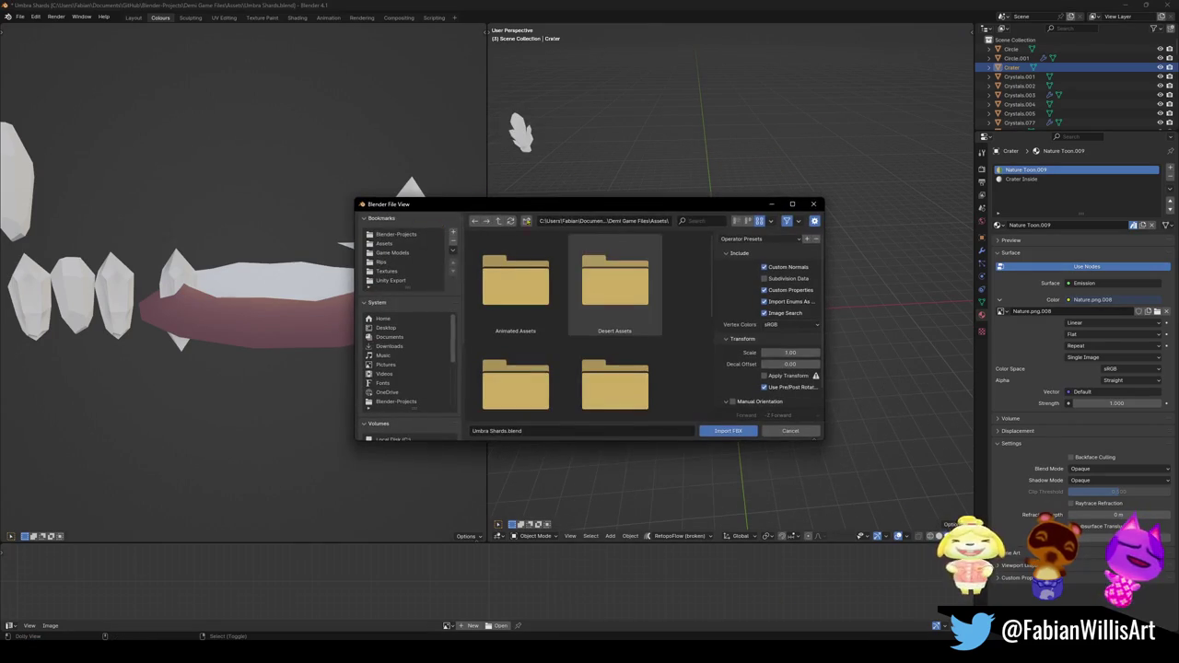
click(582, 222)
key(ctrl+v)
key(Return)
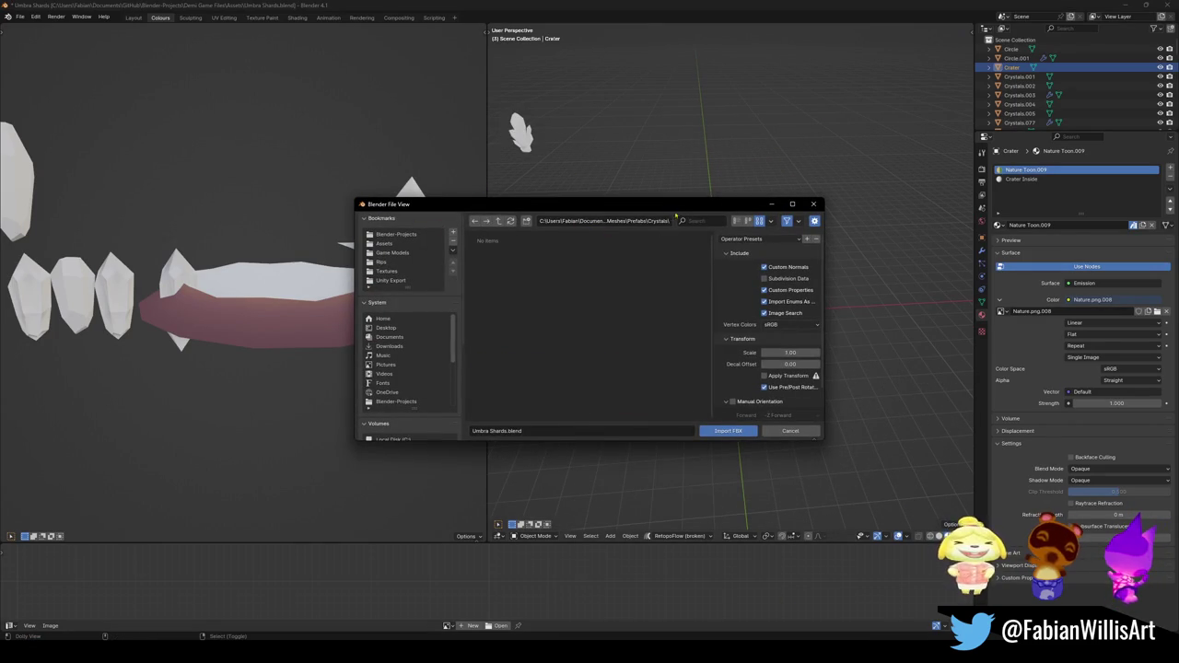
click(736, 221)
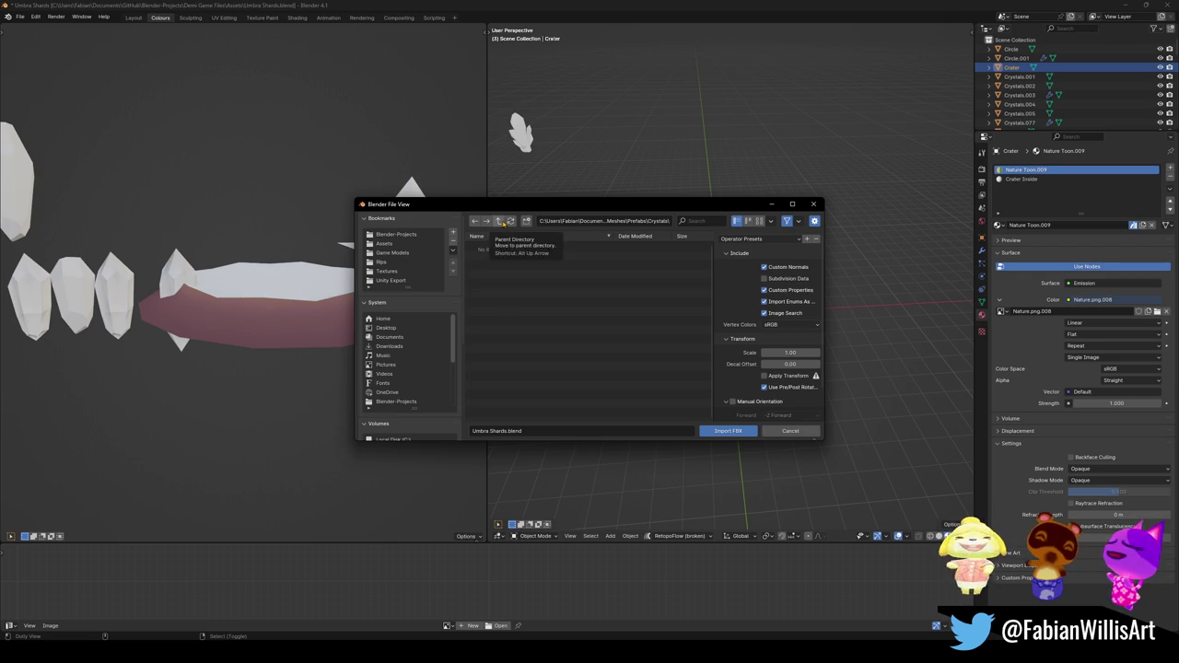
Browse the prefabs folders, return to the Crystals folder path, and go back to Unity.
click(499, 222)
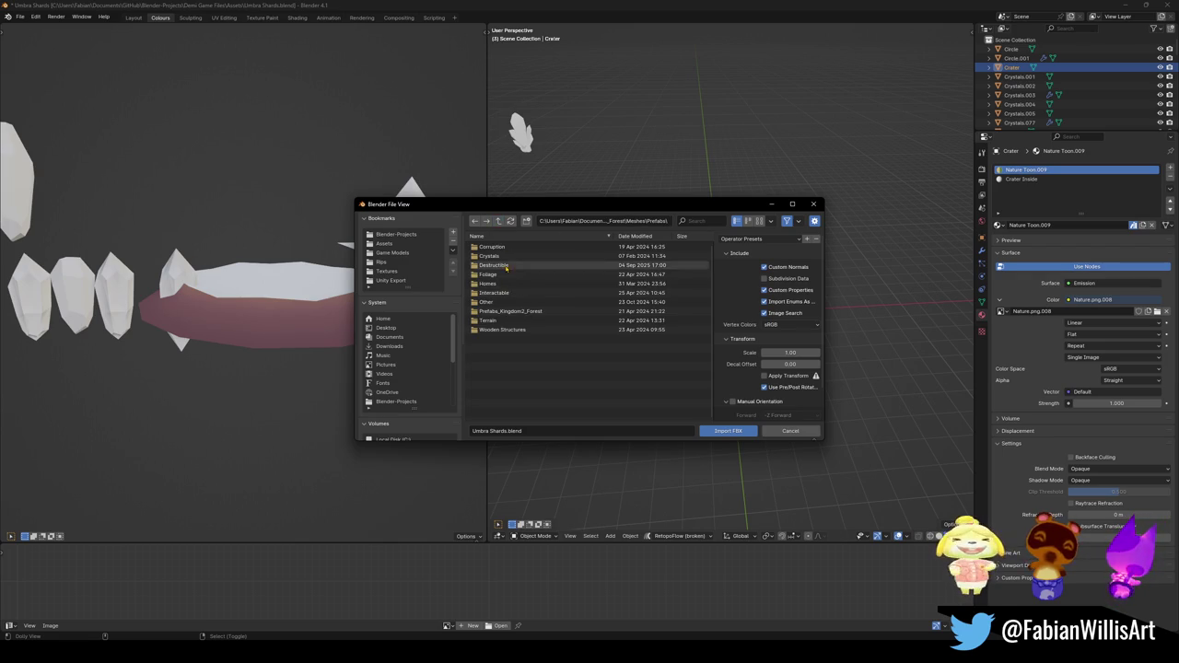
click(505, 260)
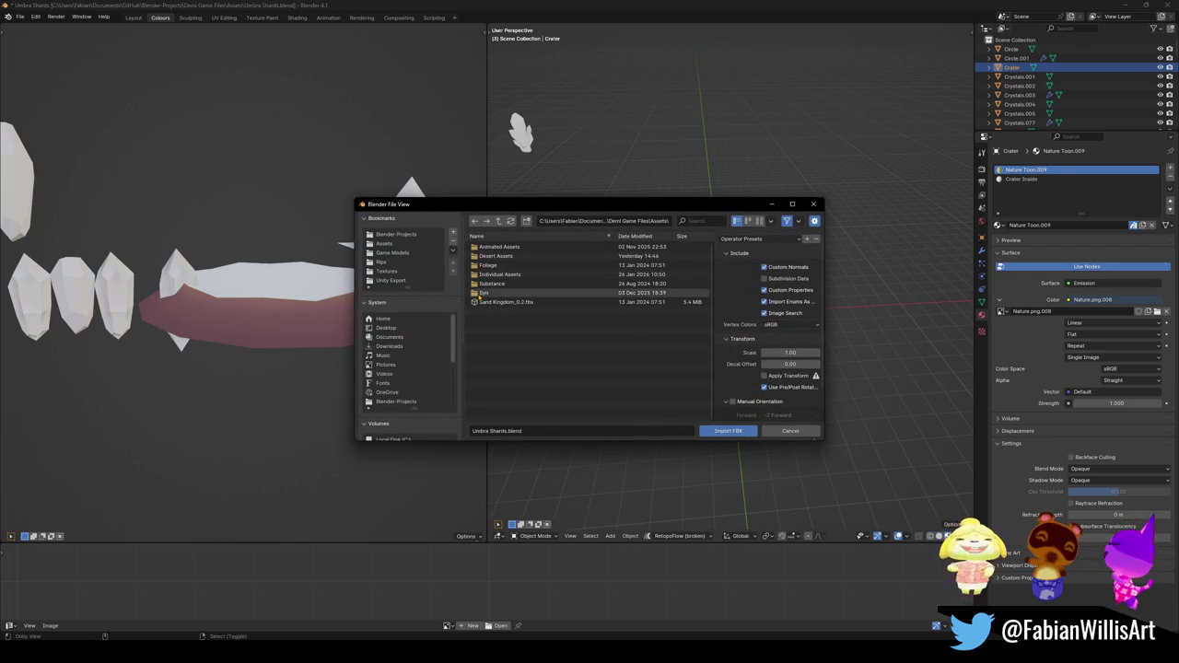
click(620, 222)
key(ctrl+v)
key(Return)
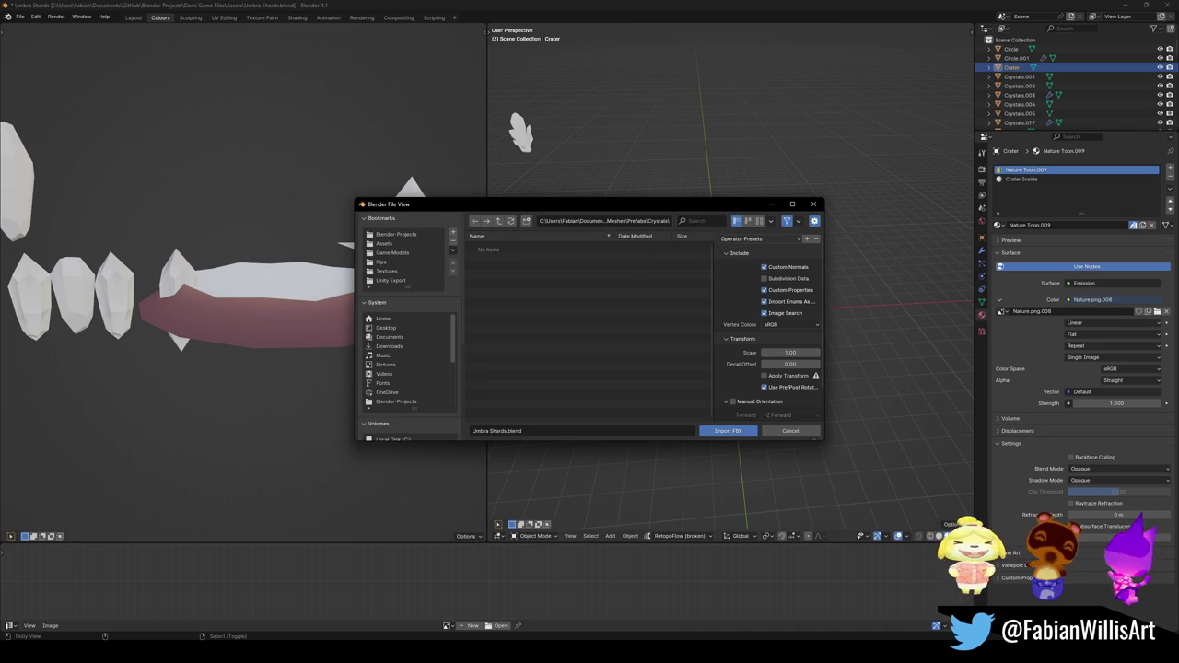
click(650, 603)
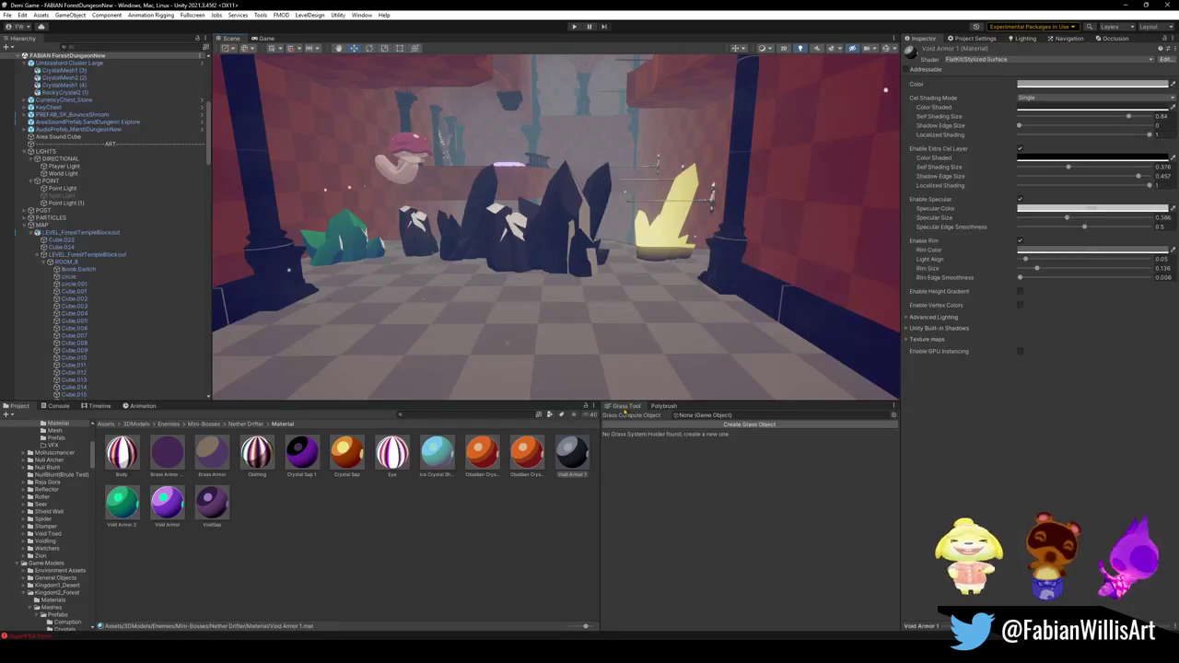
Search the Project assets for 'umbra' and select the Umbrashard 3 prefab.
click(475, 419)
text(umbra)
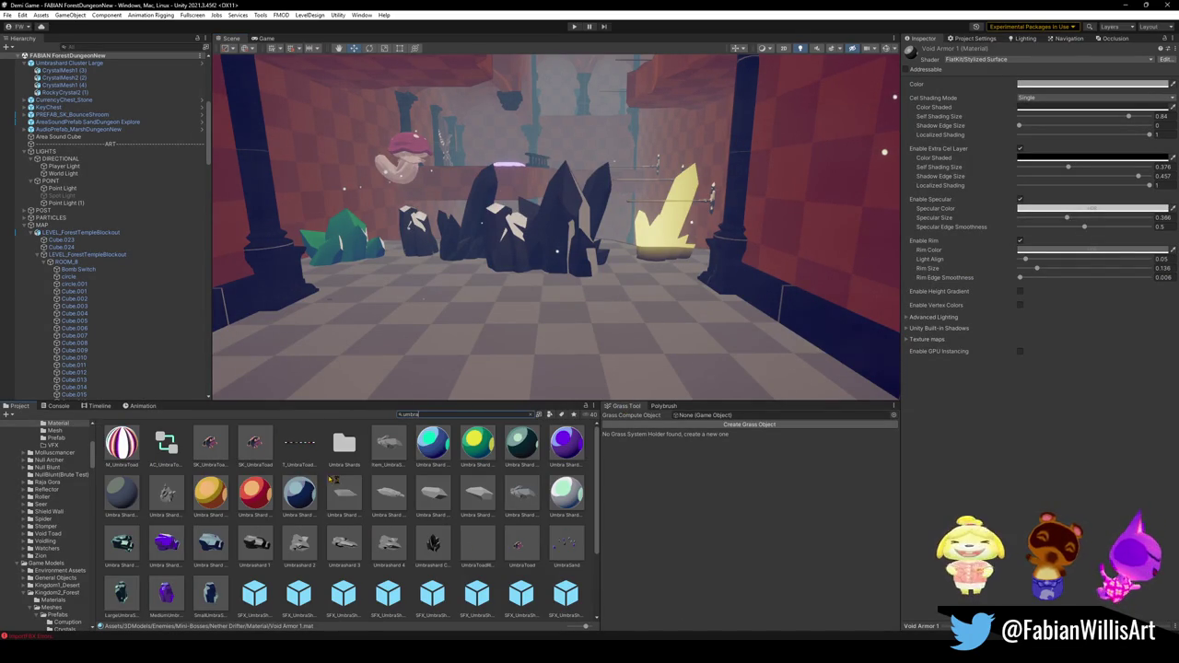
scroll(327, 491, down, 2)
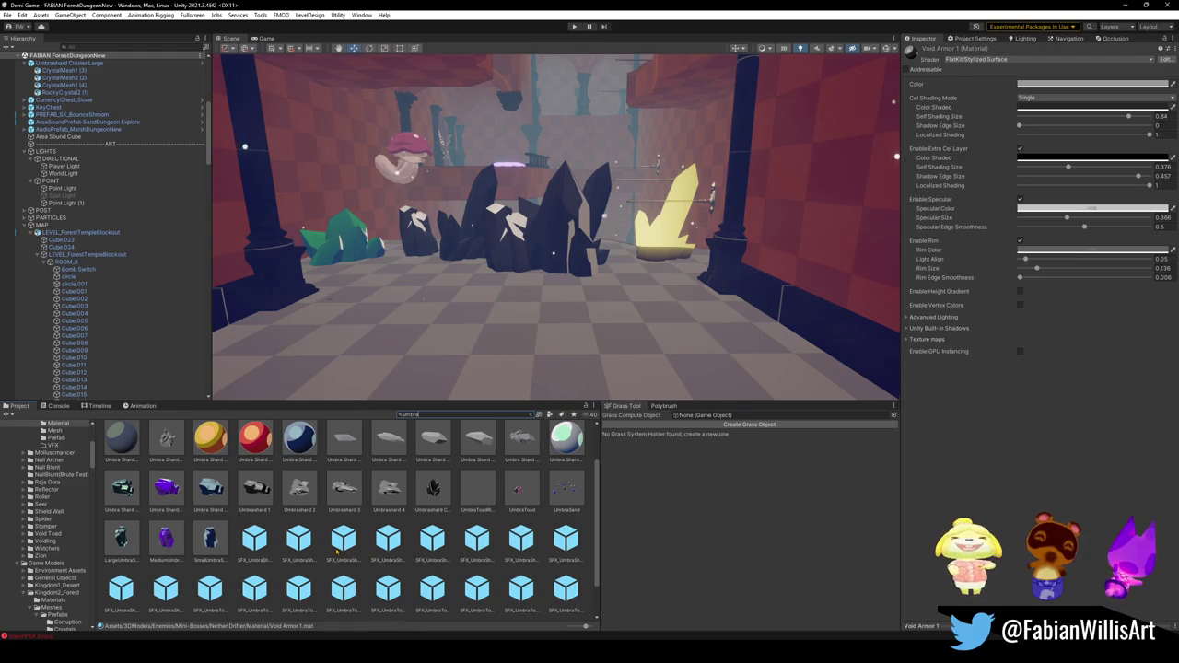
click(345, 497)
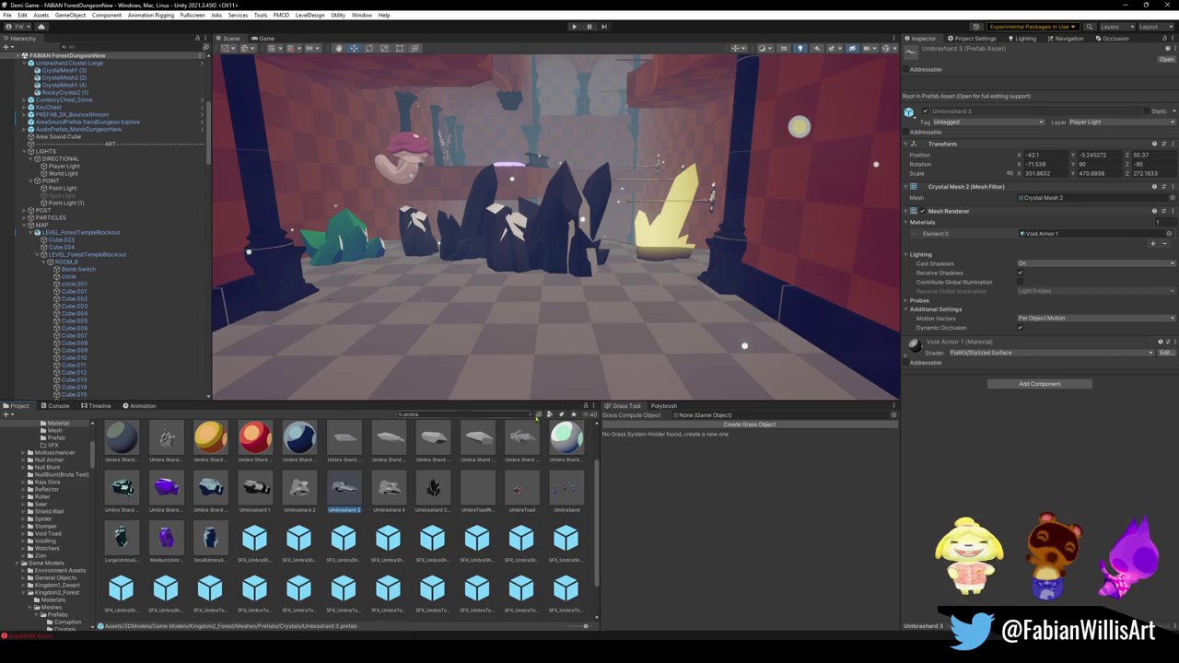
drag(344, 488, 541, 242)
key(ctrl+z)
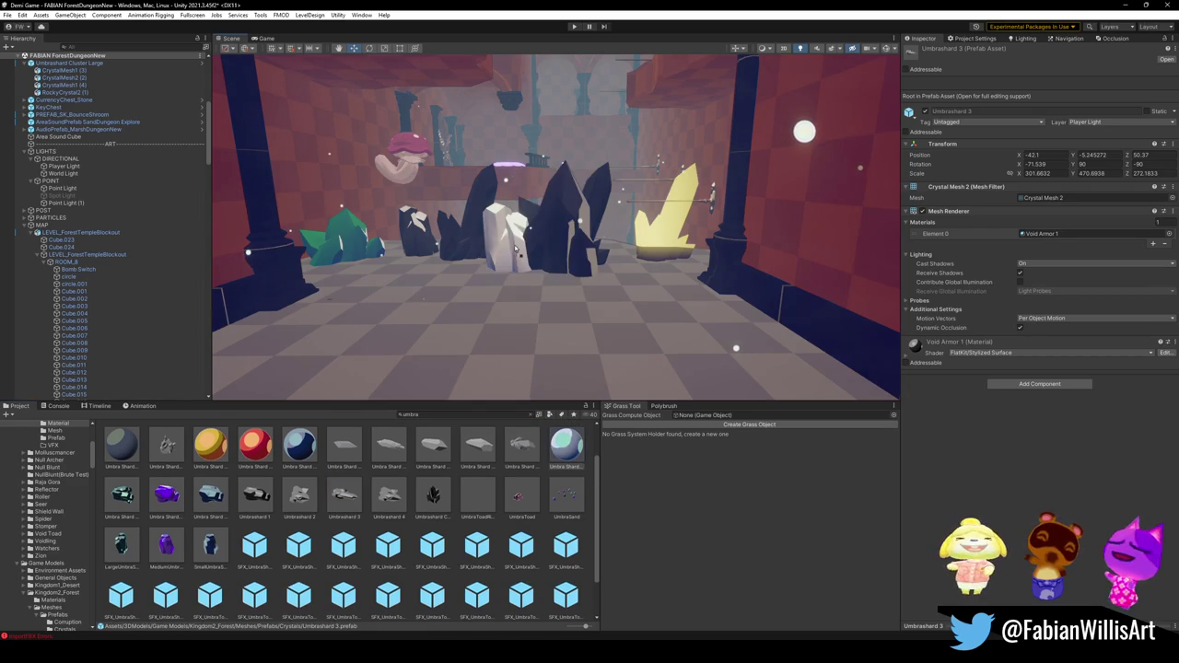
key(ctrl+y)
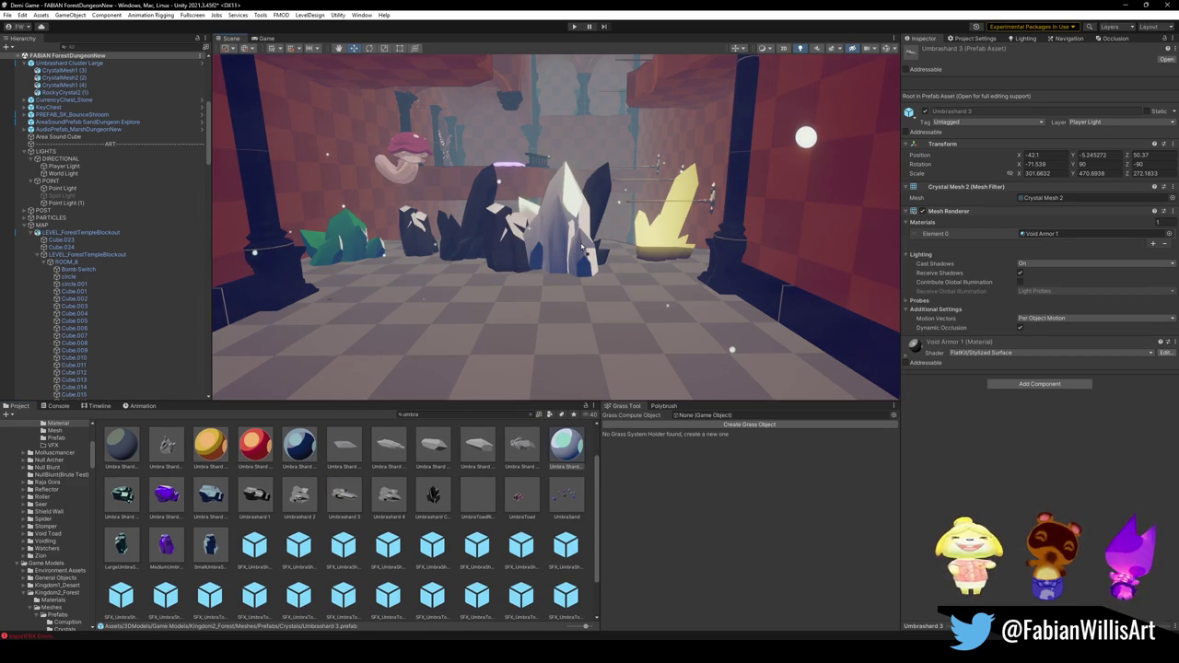
key(ctrl+z)
key(ctrl+y)
drag(528, 238, 424, 247)
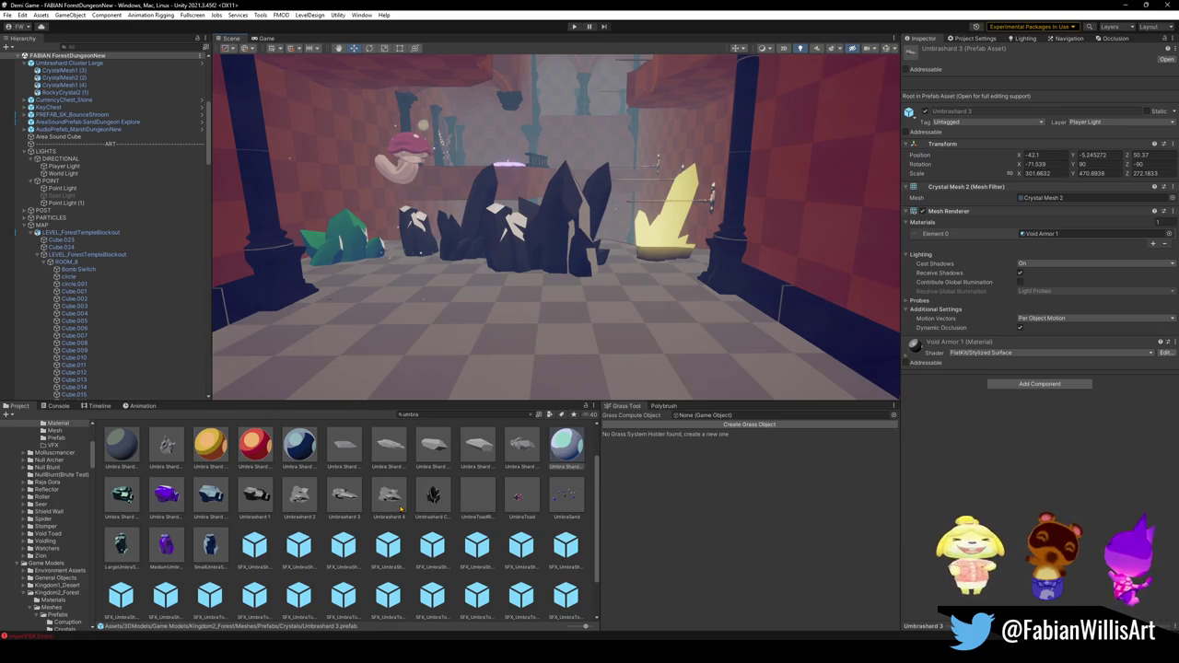
click(398, 503)
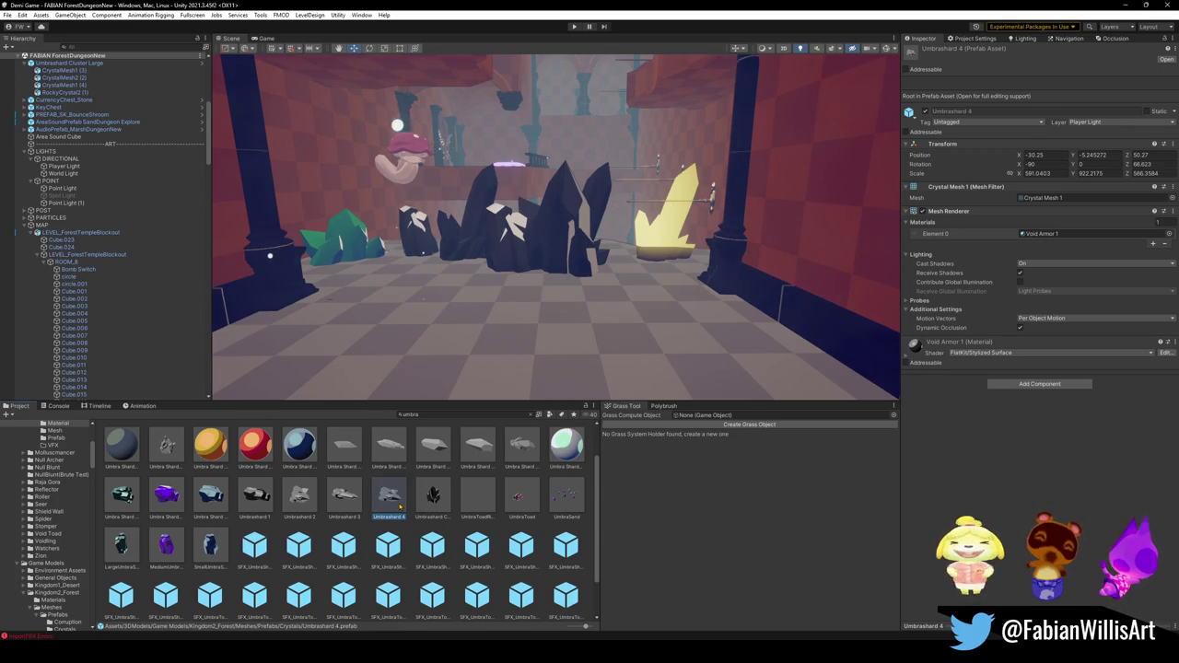
right_click(355, 505)
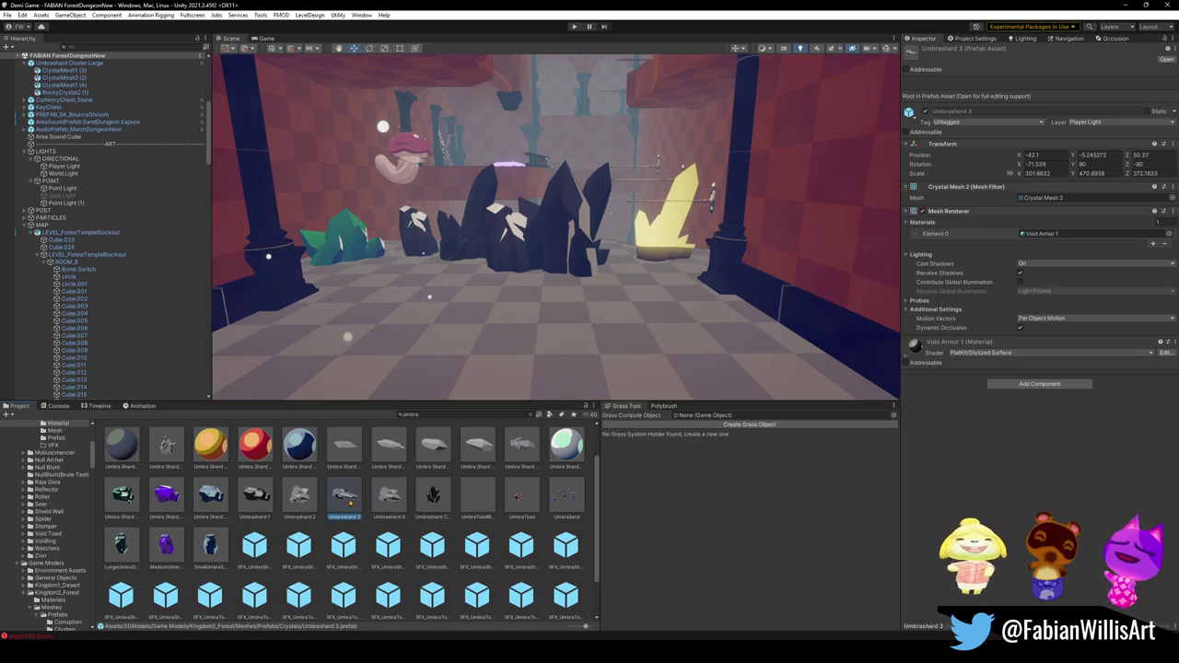
click(387, 197)
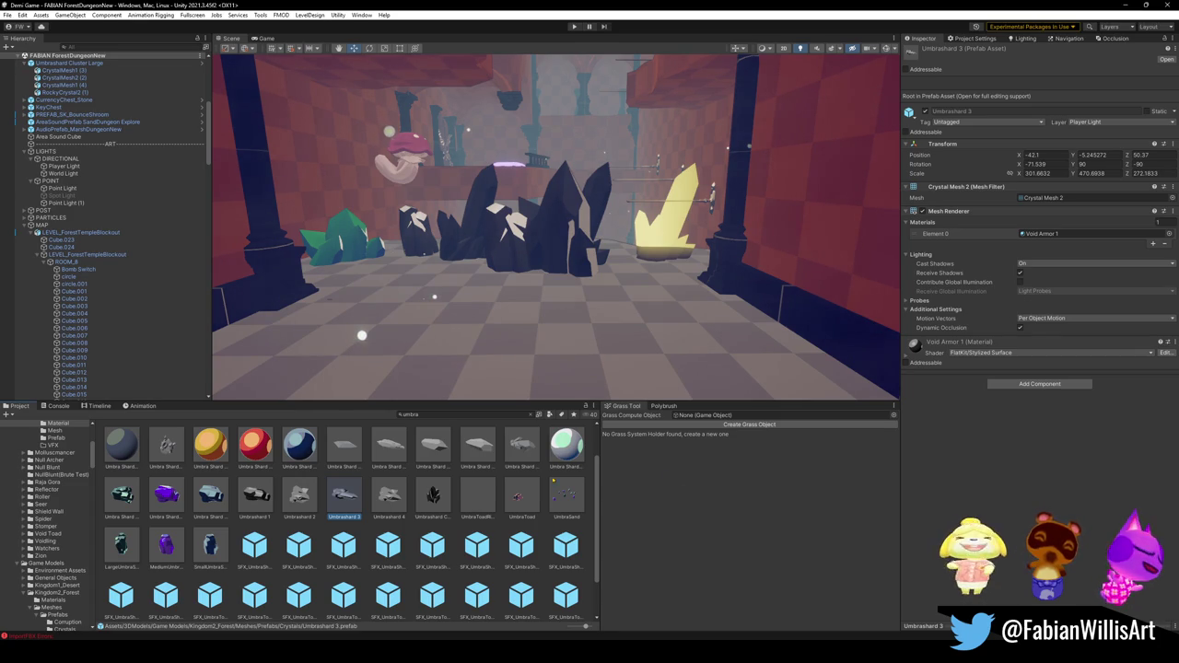
Reveal where the Umbrashard 3 asset is stored and clear the umbra search filter.
right_click(345, 500)
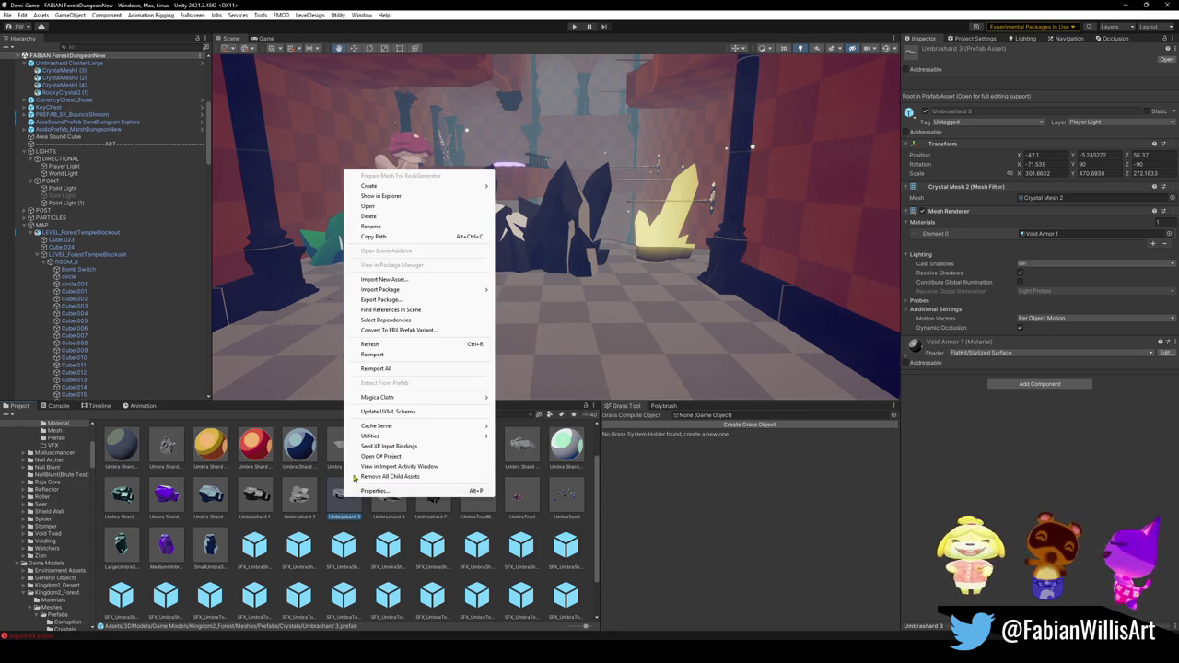
click(410, 209)
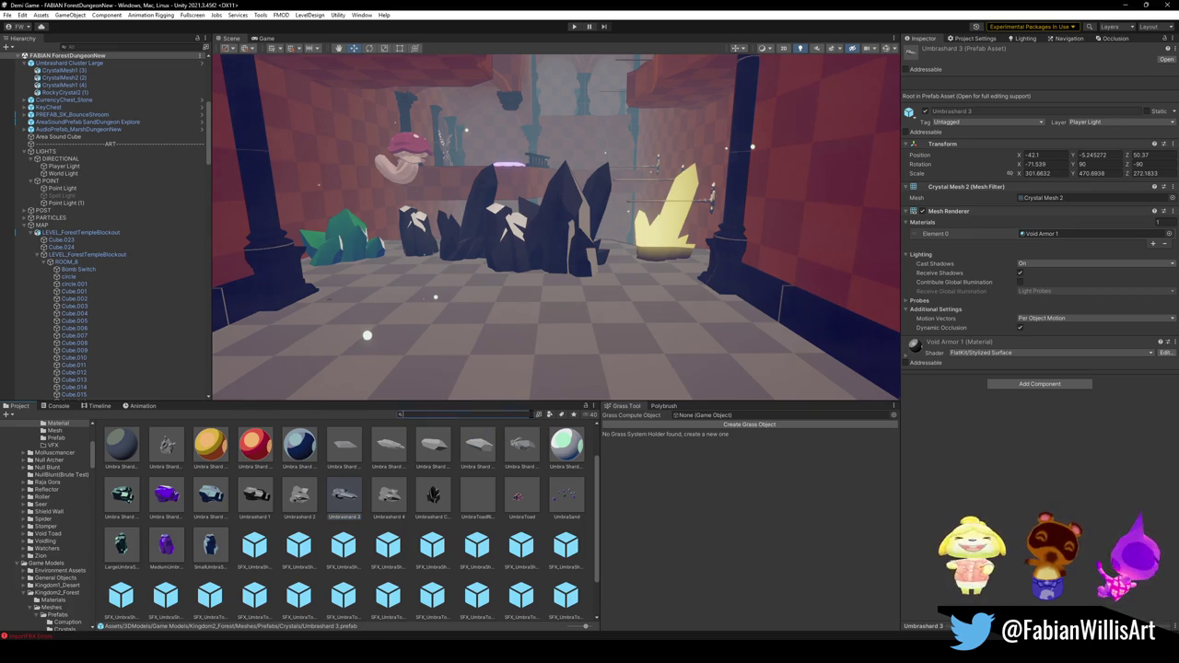
click(530, 416)
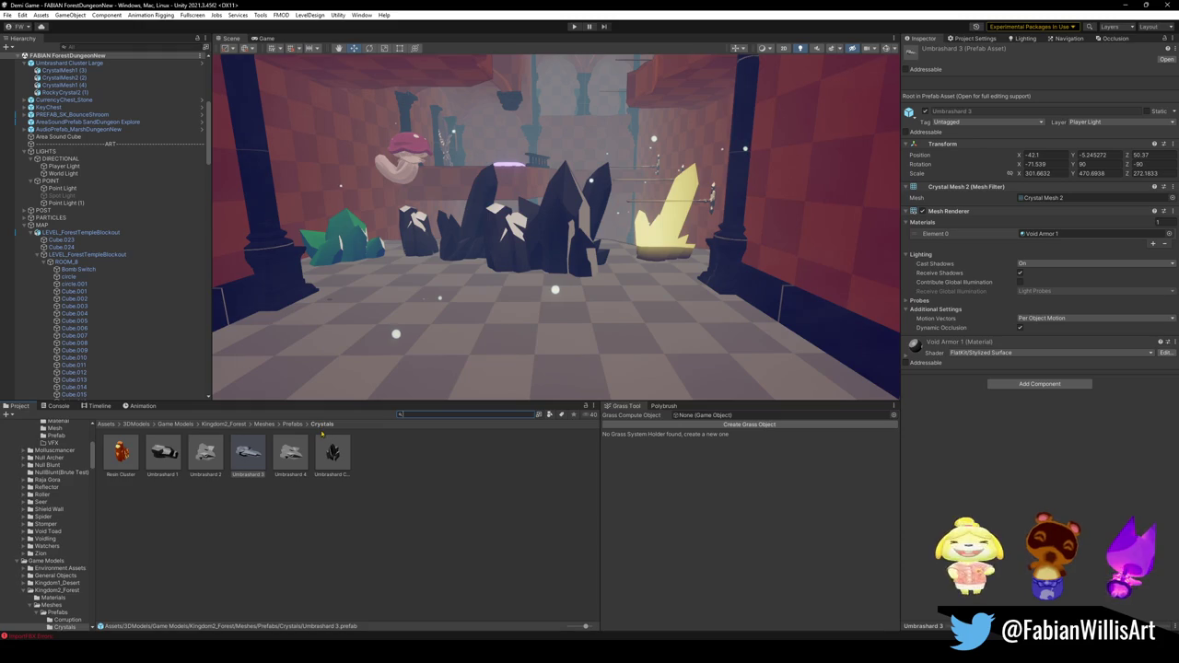
Preview an Umbrashard crystal in the room, then go up through Prefabs to the Meshes folder.
drag(257, 457, 404, 362)
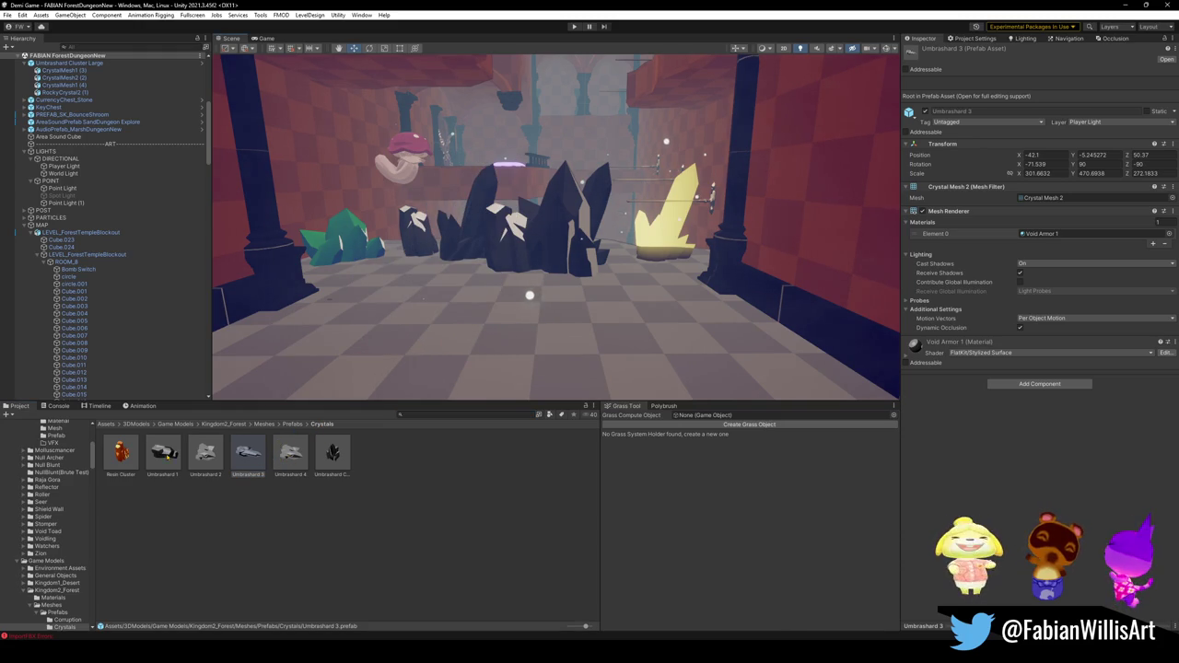
click(289, 425)
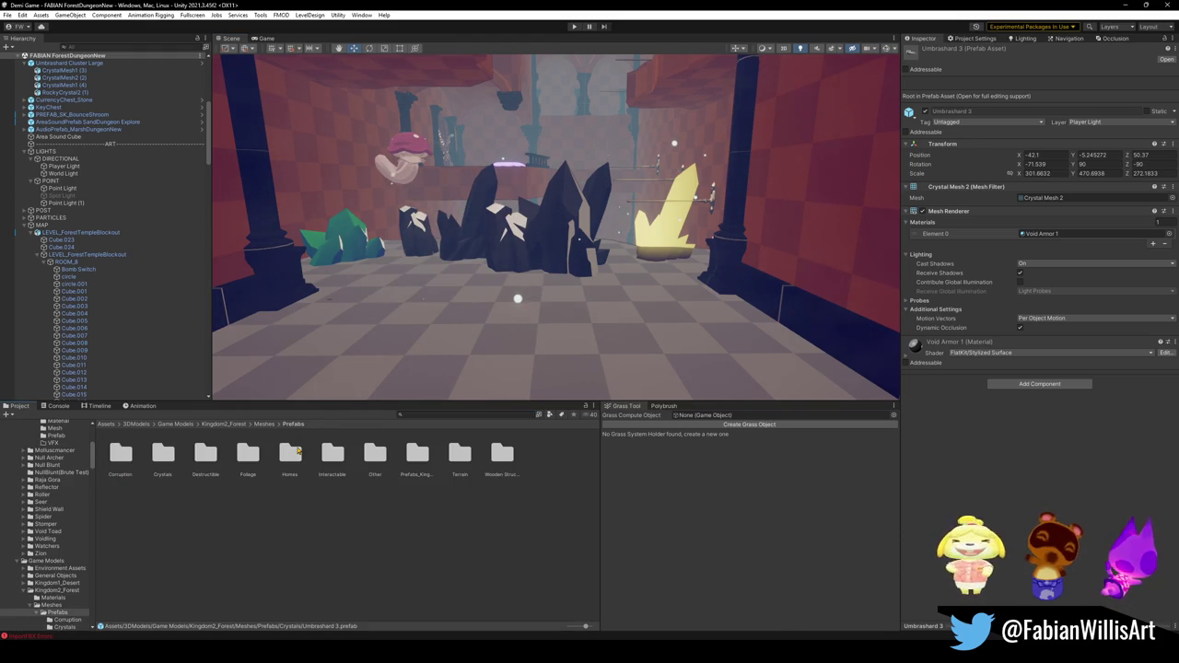
click(265, 425)
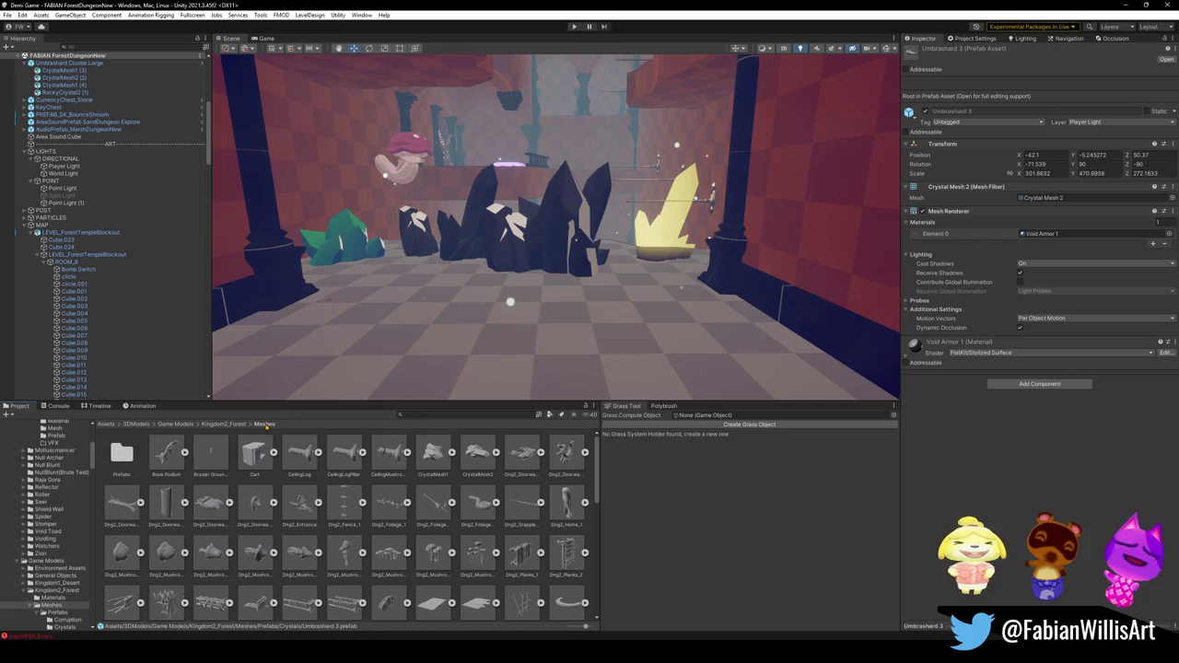
Scroll down the Meshes folder and select WaterHoleRockFormation to view its import settings.
scroll(407, 594, down, 2)
scroll(406, 588, down, 2)
scroll(406, 579, down, 2)
scroll(405, 571, down, 2)
scroll(396, 571, down, 2)
scroll(378, 577, down, 1)
scroll(359, 581, down, 2)
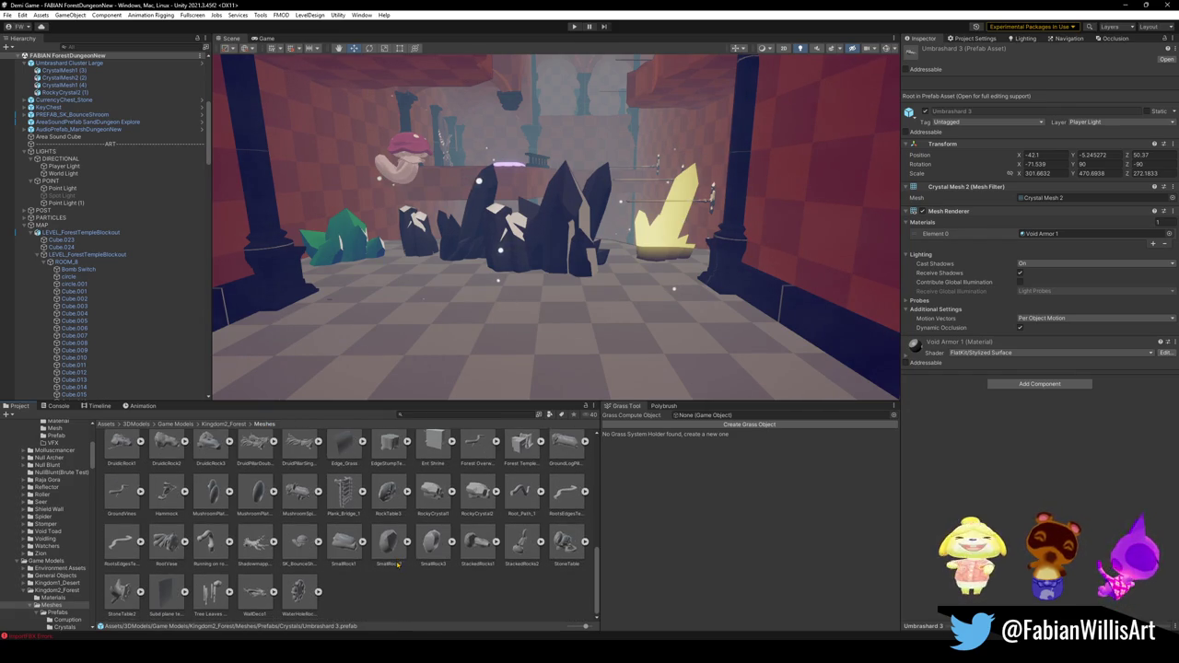
click(298, 592)
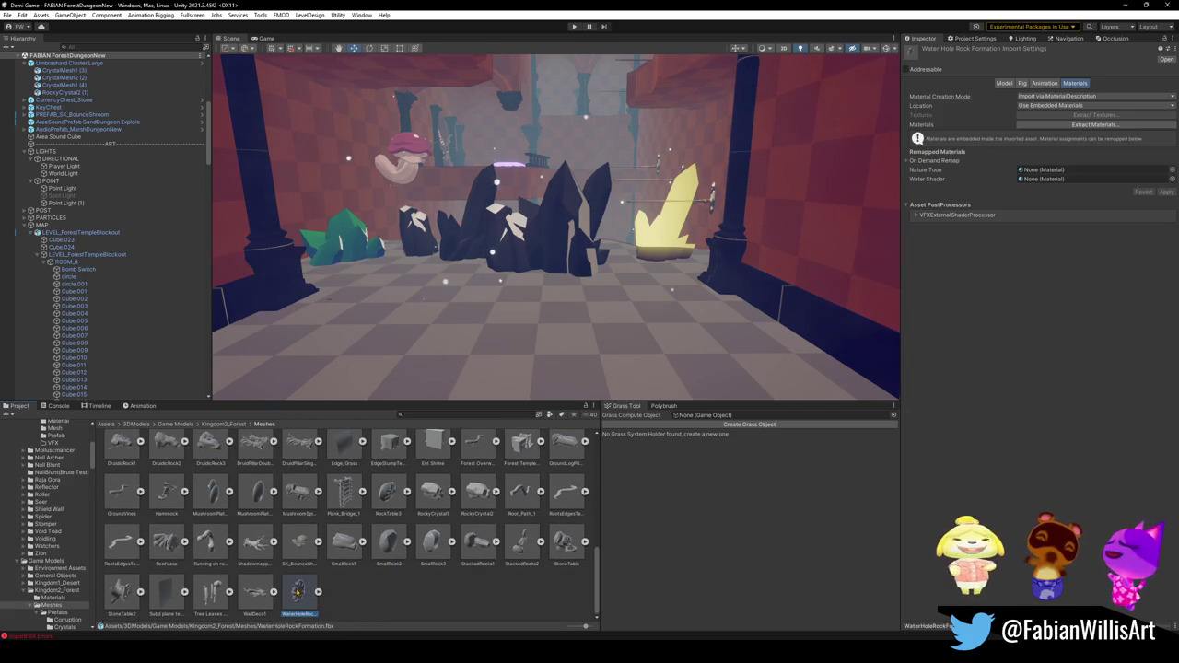
Preview the mushroom and rock formation meshes in the room, cancelling each placement.
scroll(354, 557, up, 1)
scroll(378, 548, up, 1)
scroll(364, 567, up, 1)
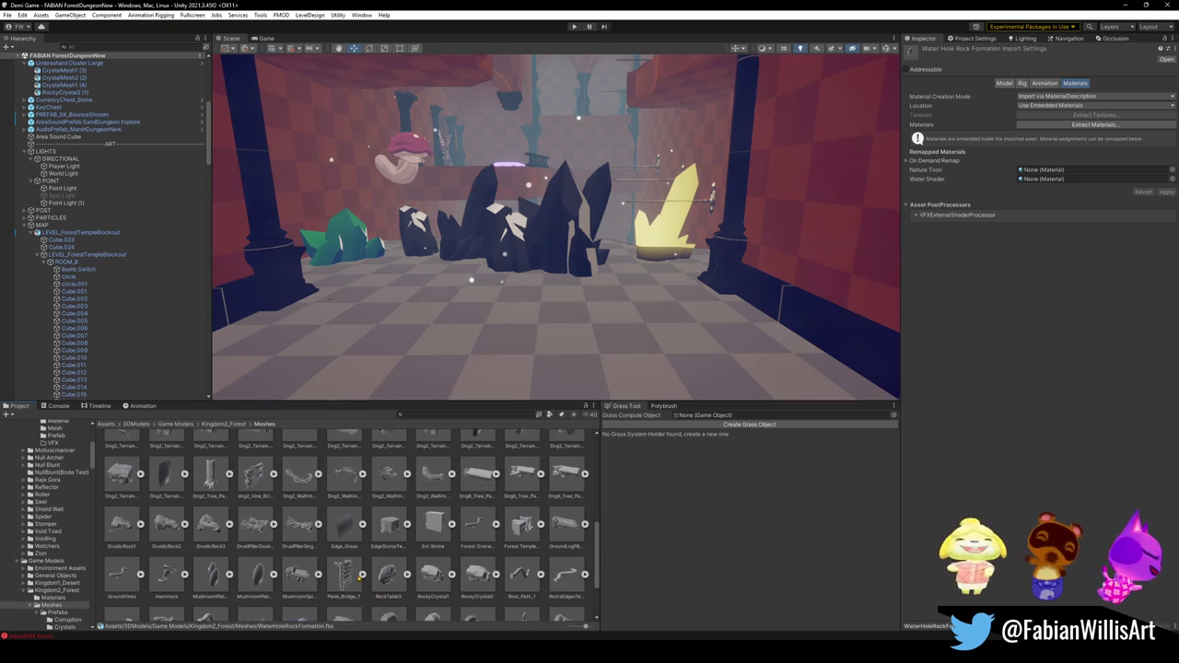
scroll(359, 575, up, 1)
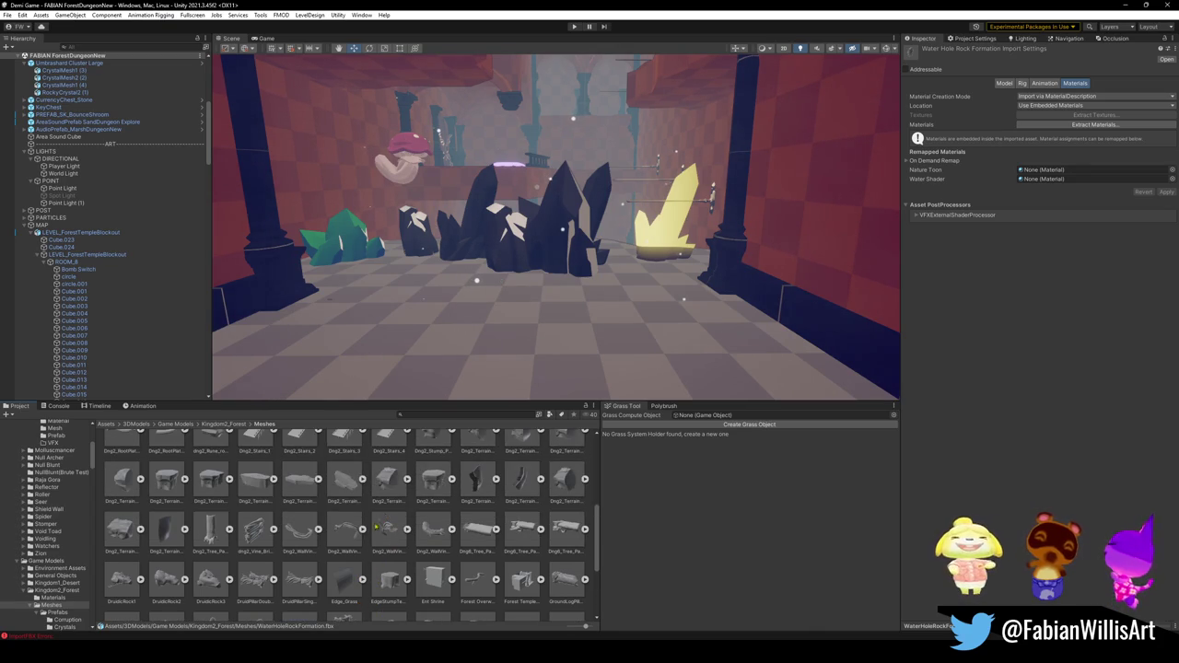
scroll(376, 527, up, 1)
scroll(359, 516, up, 1)
scroll(371, 509, up, 2)
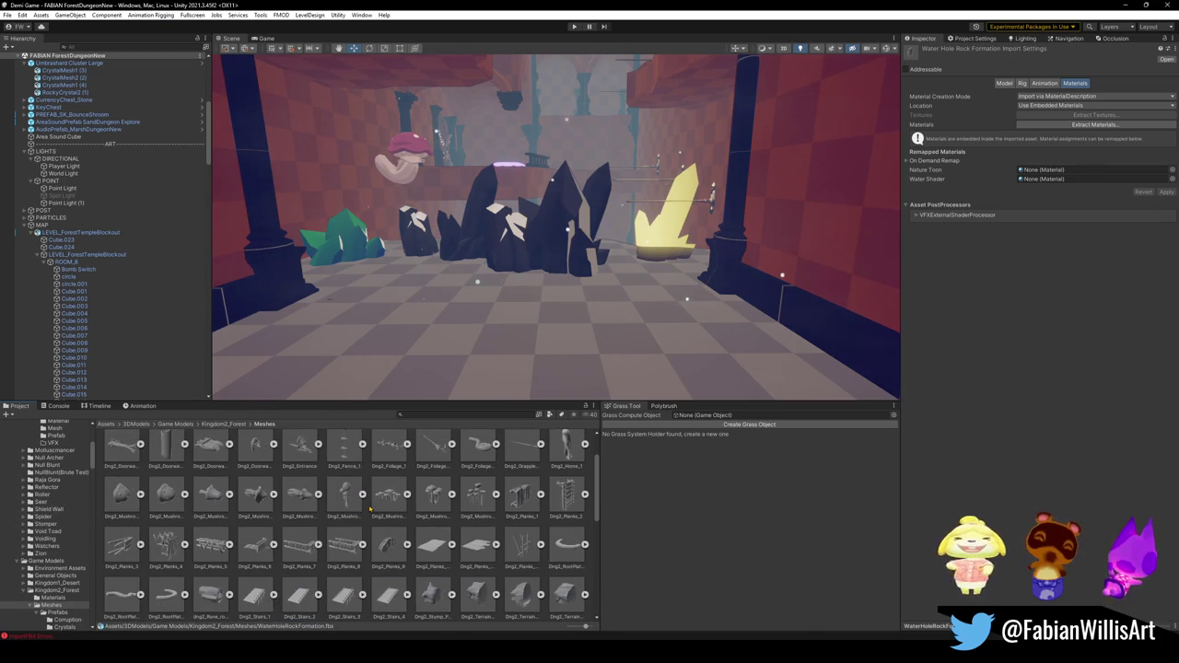
drag(358, 502, 455, 356)
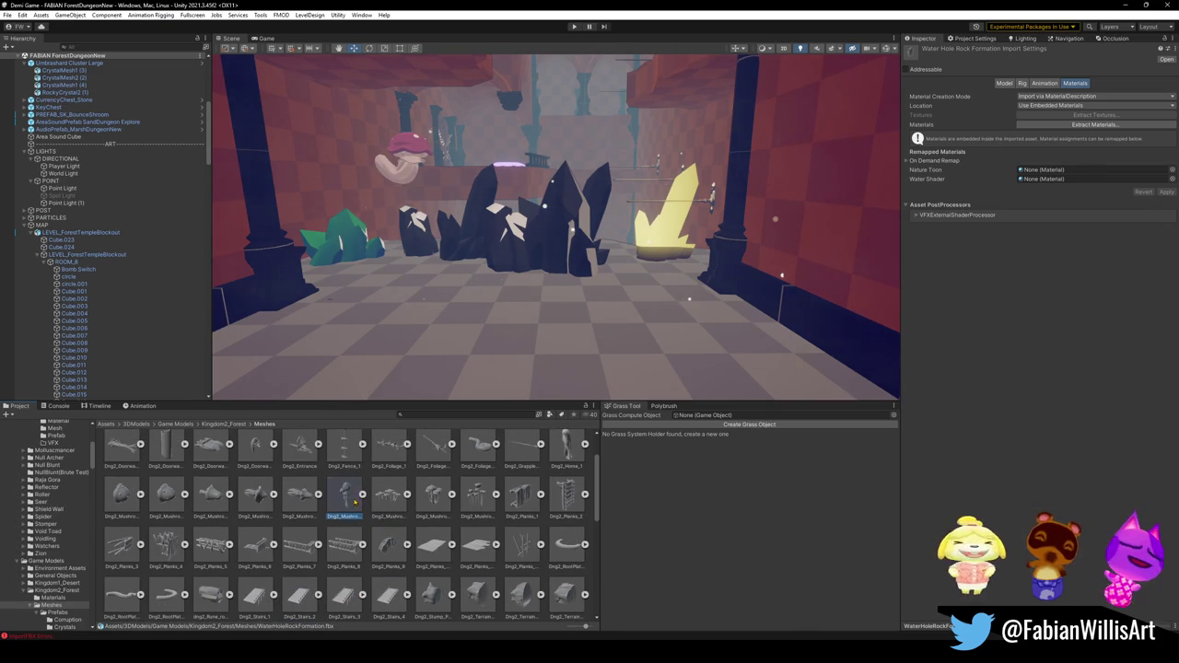
key(Escape)
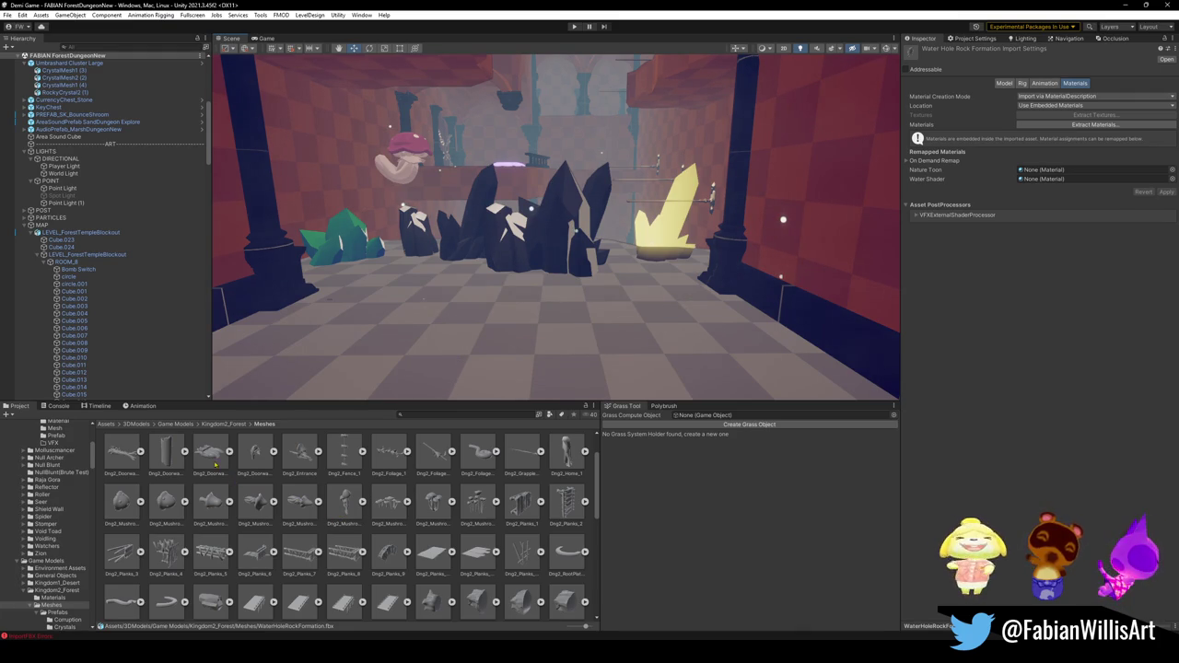
drag(215, 489, 505, 350)
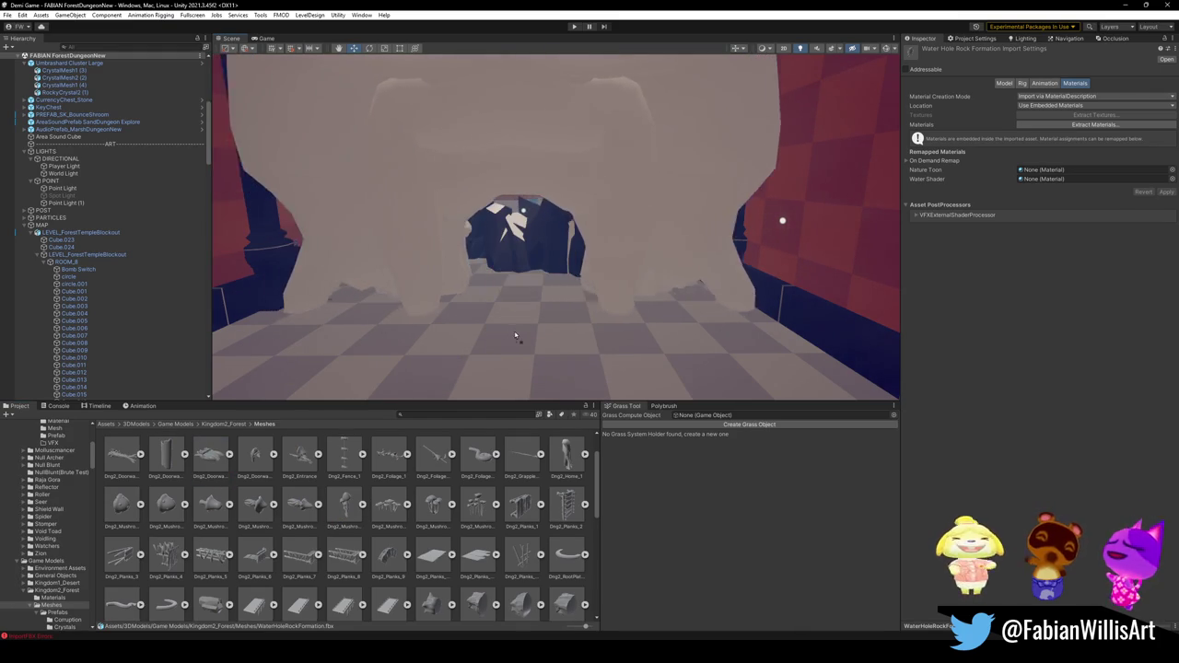
key(Escape)
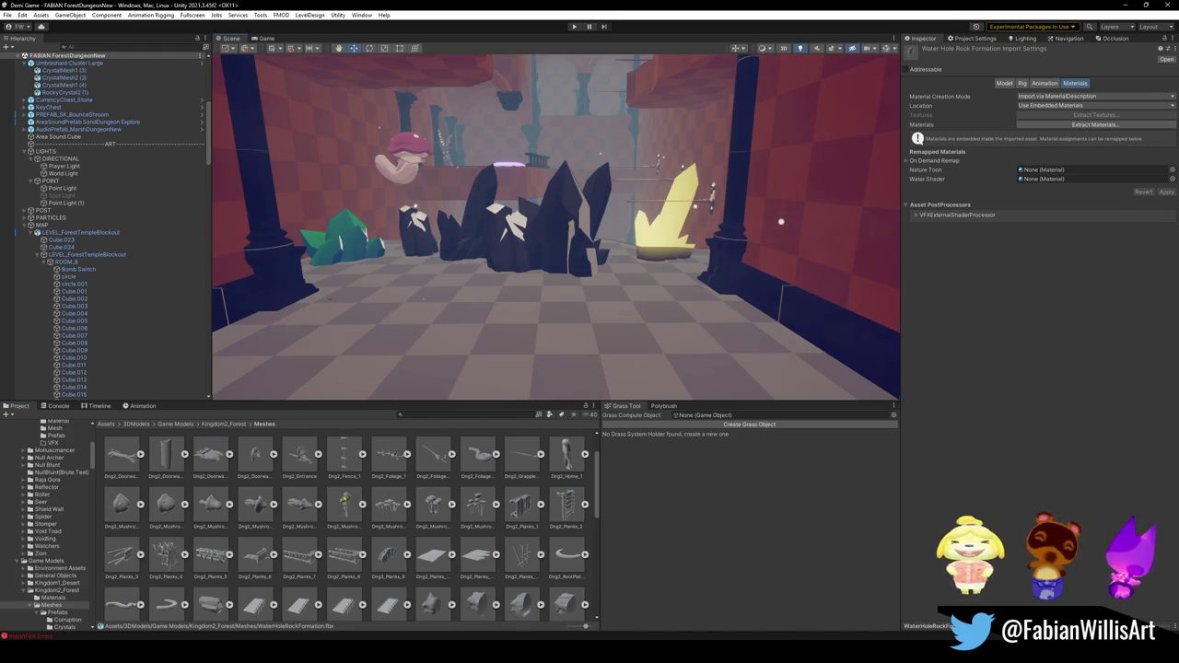
mouse_move(260, 471)
mouse_down()
mouse_move(521, 285)
mouse_move(500, 322)
mouse_up()
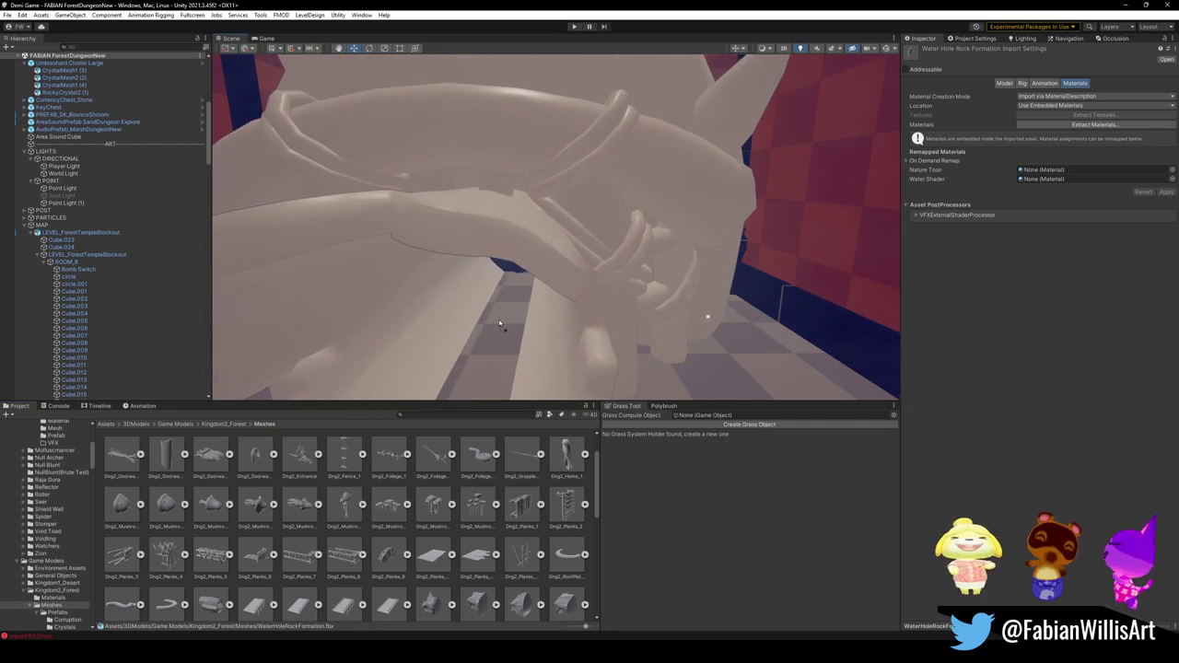
key(Escape)
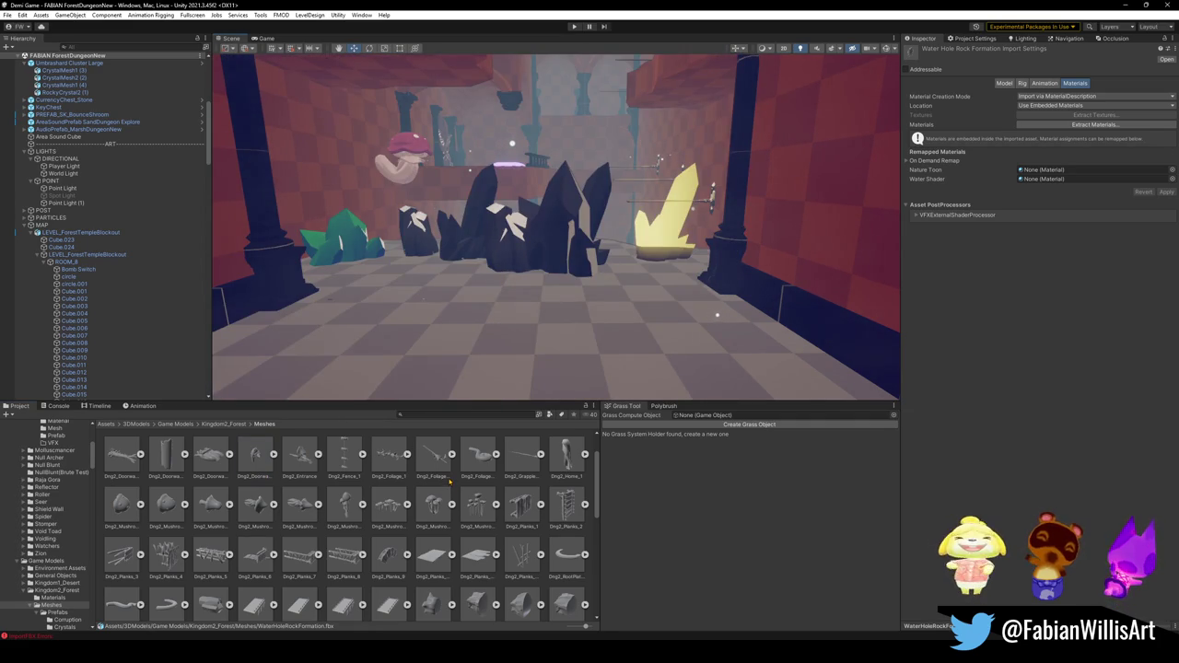
scroll(525, 483, up, 2)
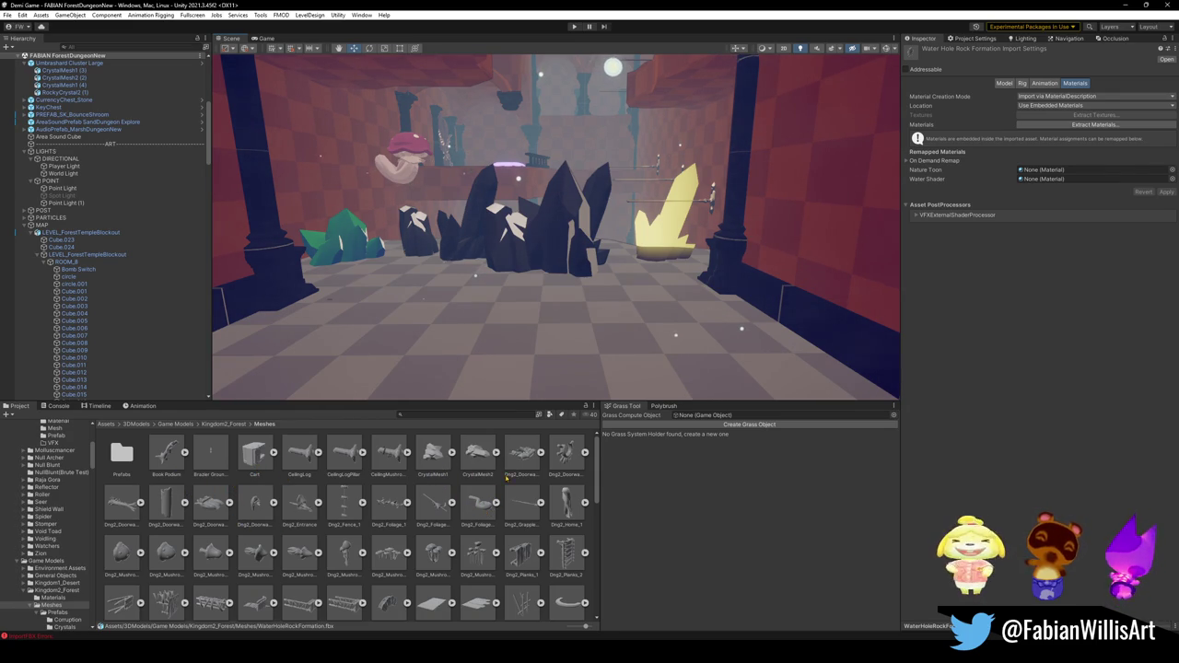
Inspect CrystalMesh2 and try placing a CrystalMesh2 crystal at two spots in the room.
click(478, 454)
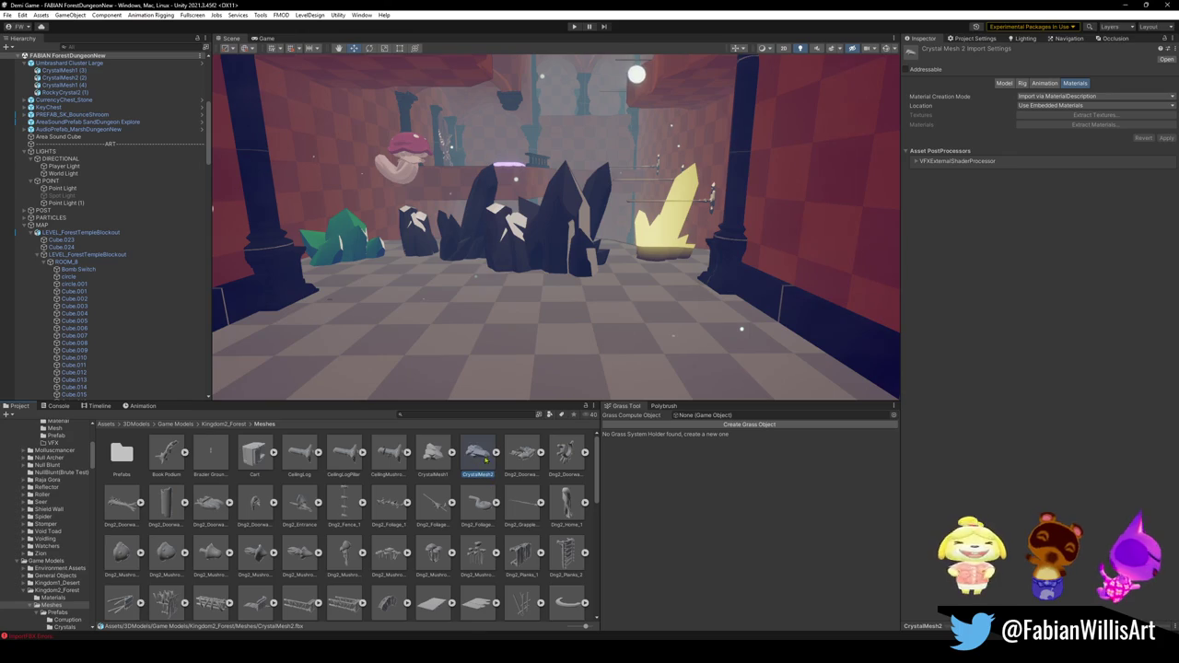
drag(485, 460, 625, 316)
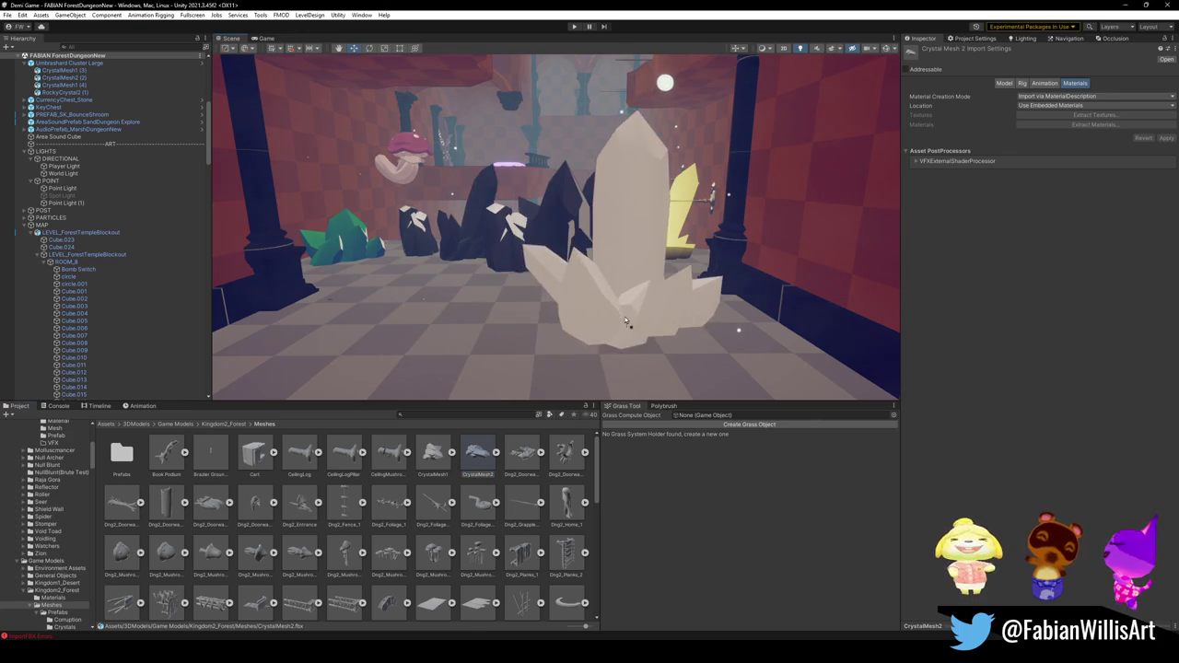
mouse_move(624, 315)
mouse_down()
mouse_move(509, 350)
mouse_move(529, 339)
mouse_up()
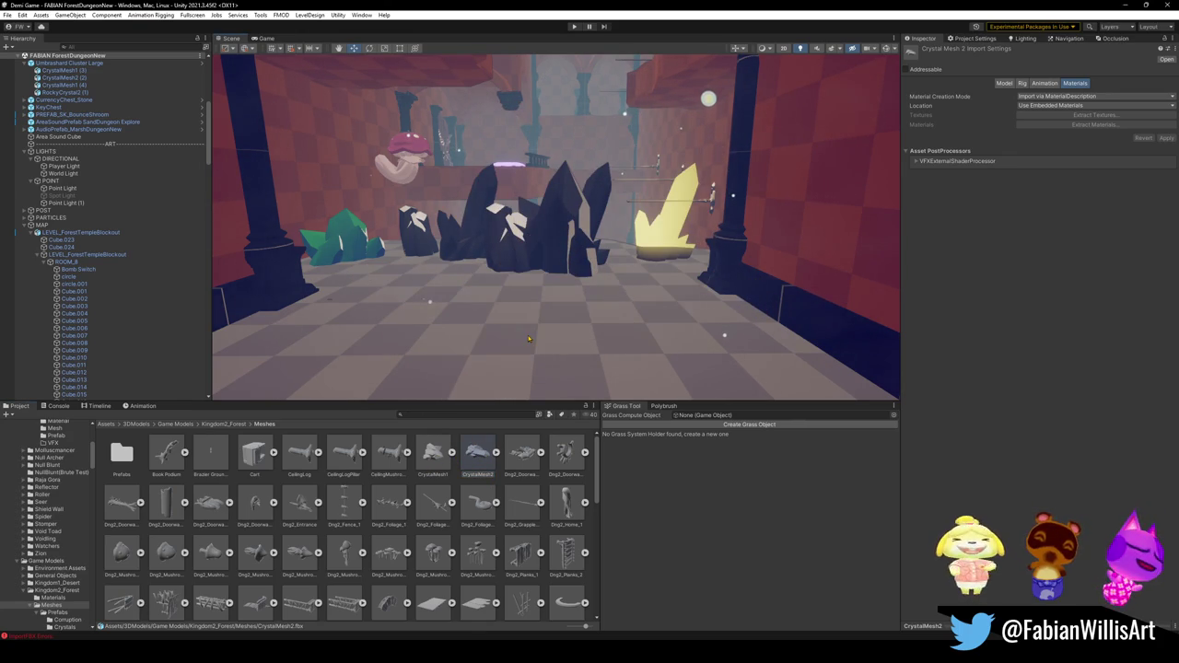
Search for 'currenc', clear the search, and open the Prefabs folder.
scroll(391, 509, down, 3)
scroll(392, 509, down, 2)
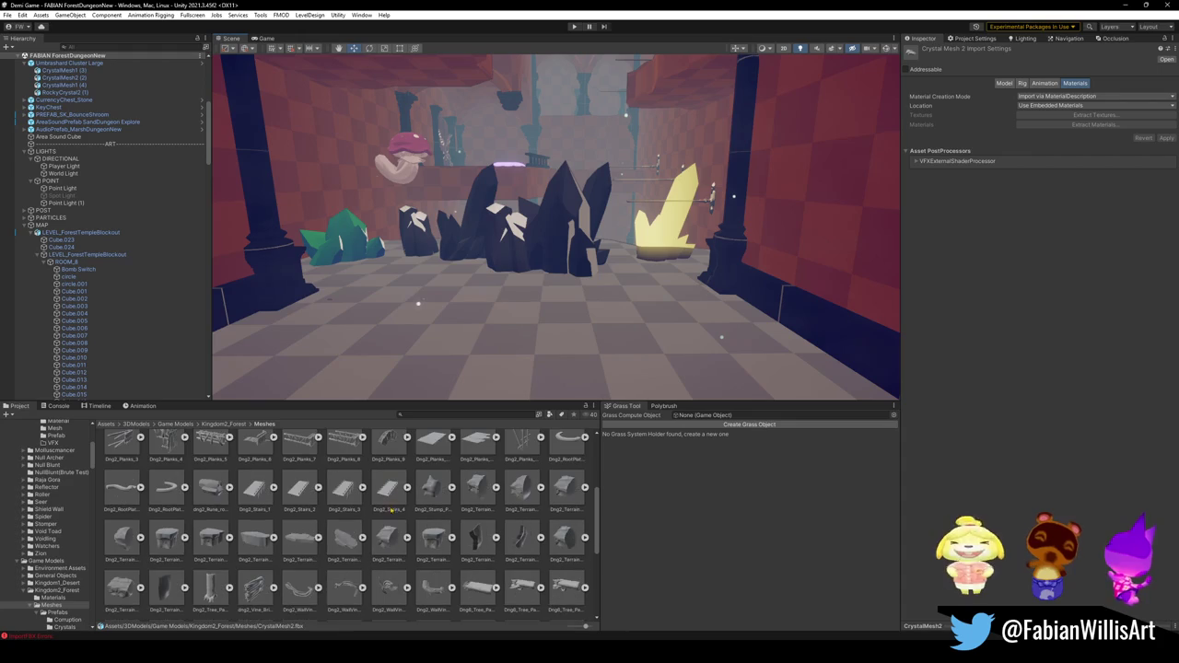
scroll(392, 505, down, 2)
scroll(392, 504, down, 3)
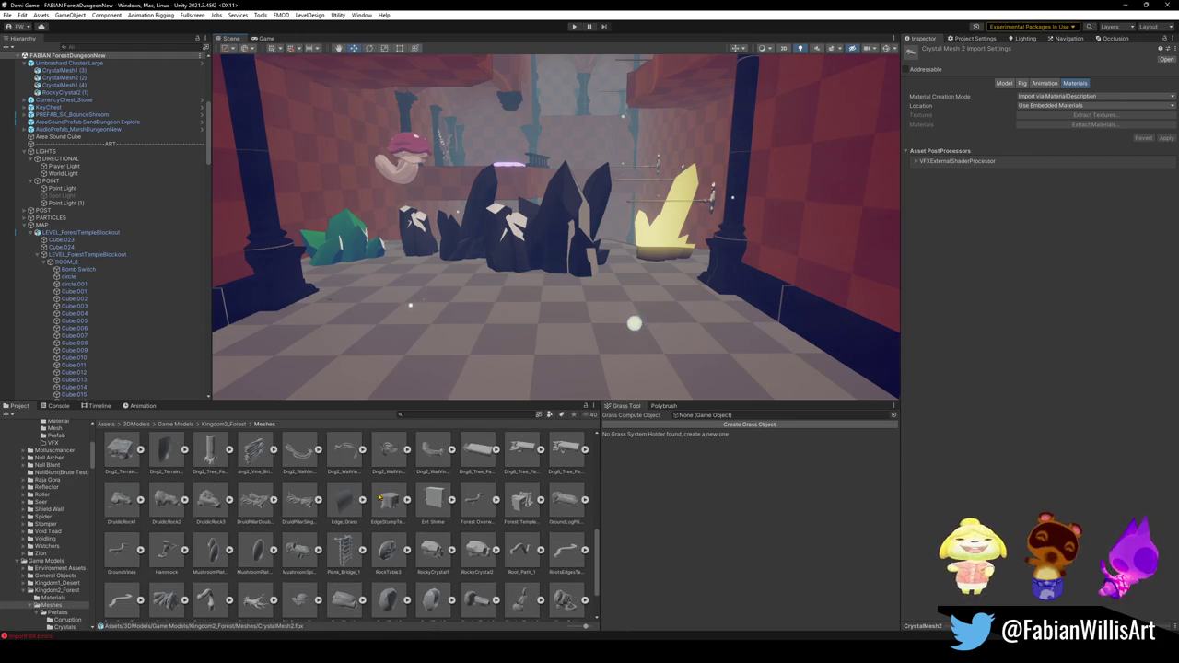
scroll(350, 543, down, 2)
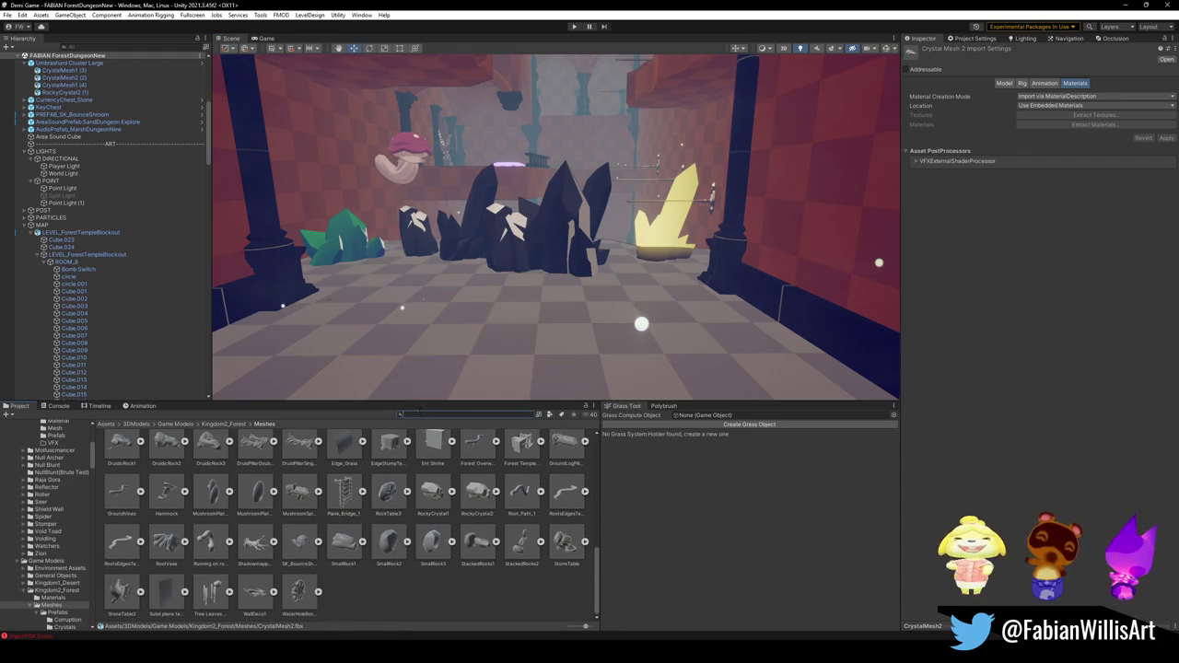
text(currenc)
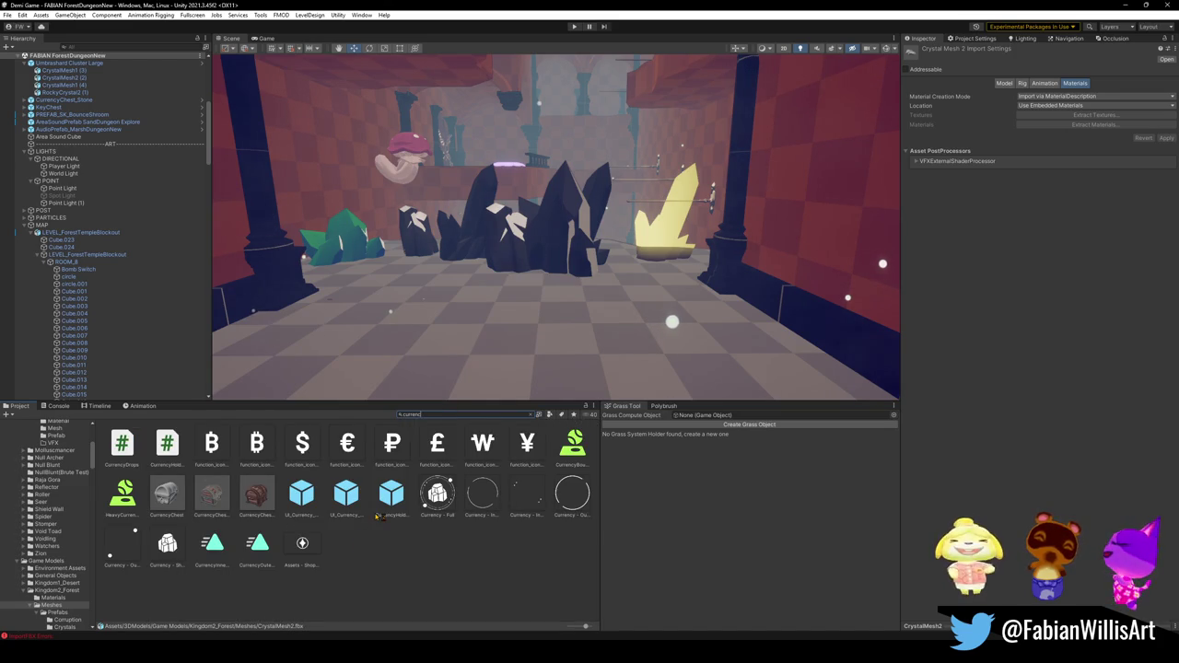
key(BackSpace)
key(BackSpace)
key(BackSpace)
key(BackSpace)
key(BackSpace)
key(BackSpace)
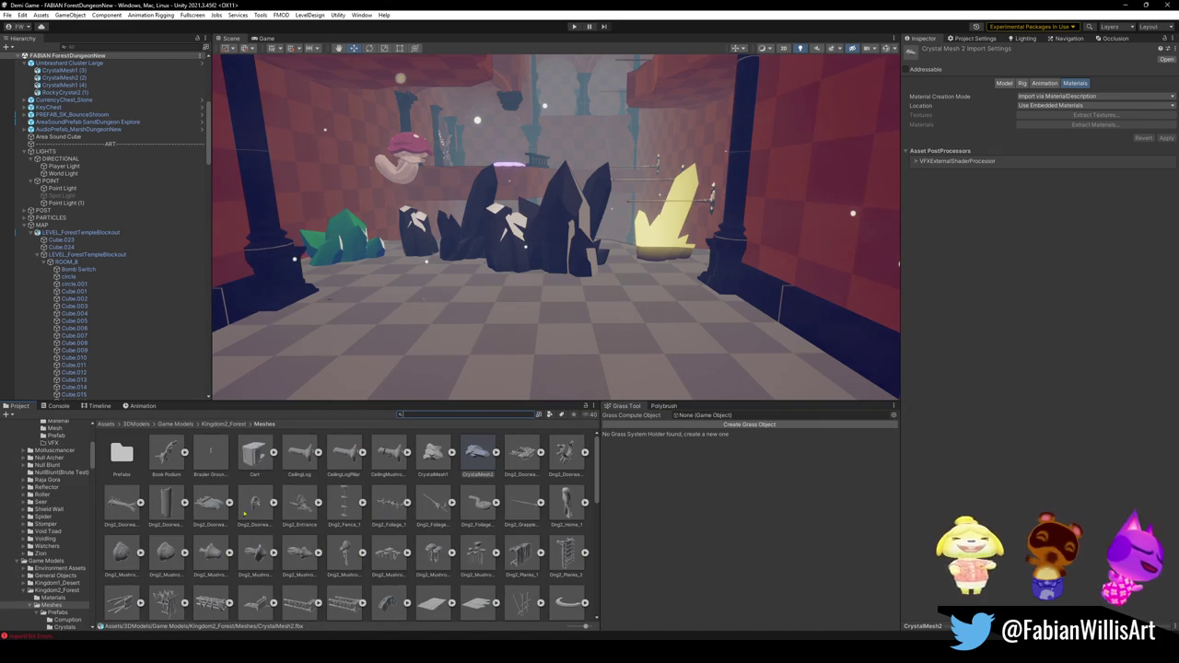
double_click(121, 452)
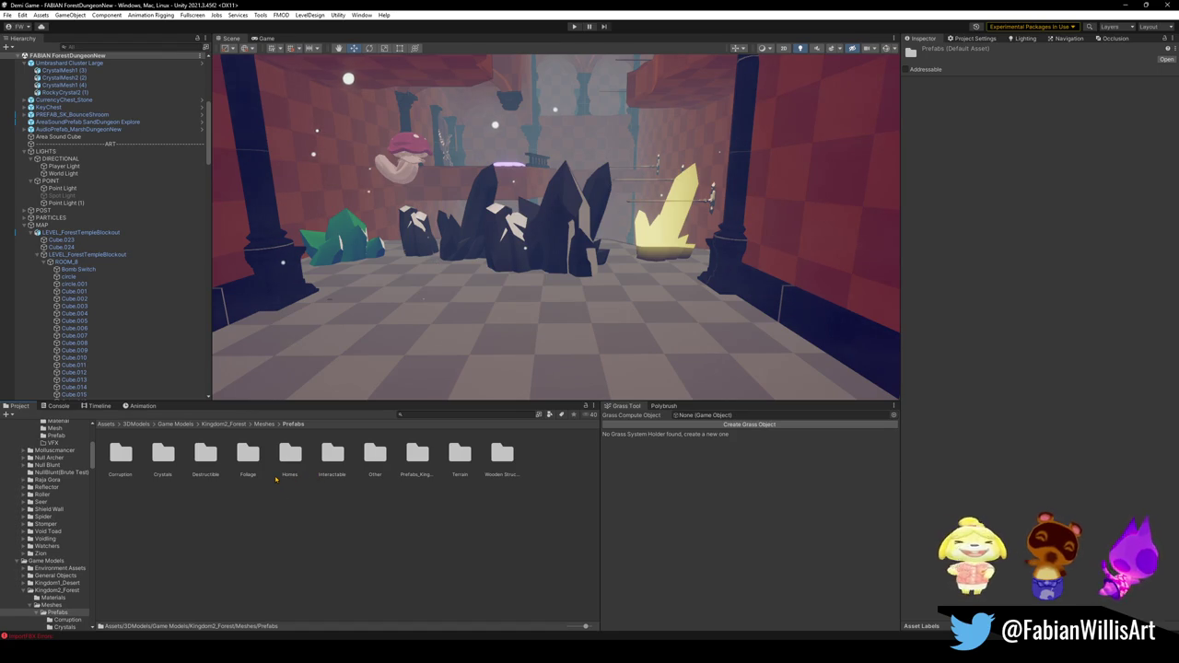
Peek into the Other folder, then open Crystals and select the Umbrashard 4 prefab.
double_click(375, 452)
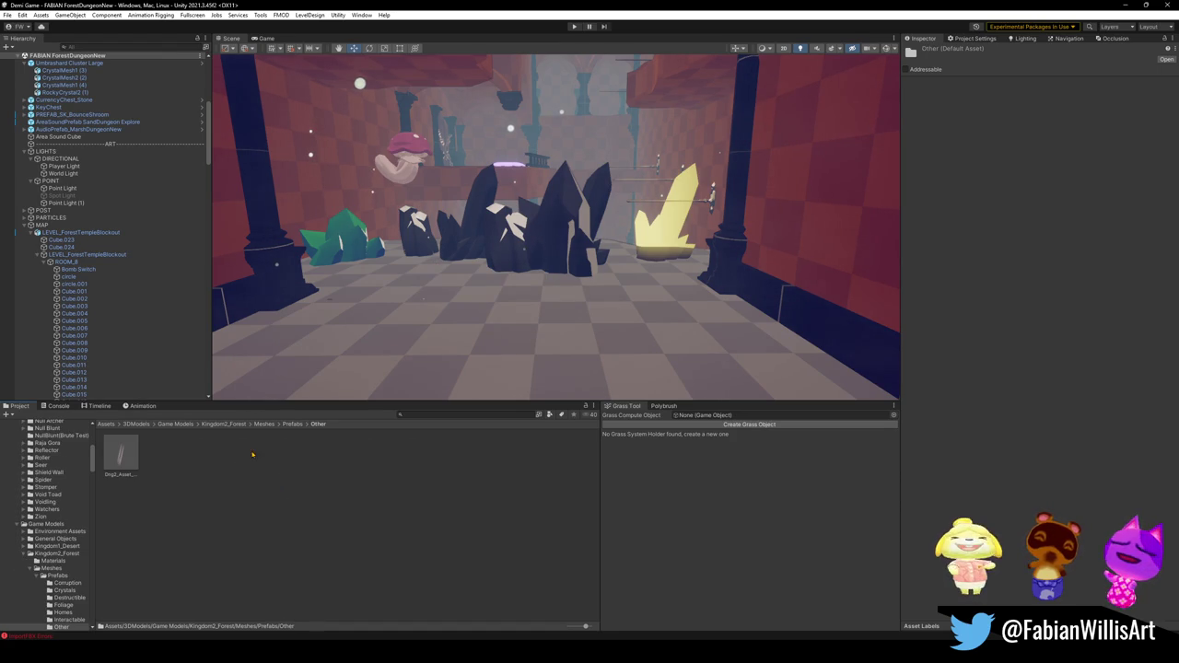
click(289, 424)
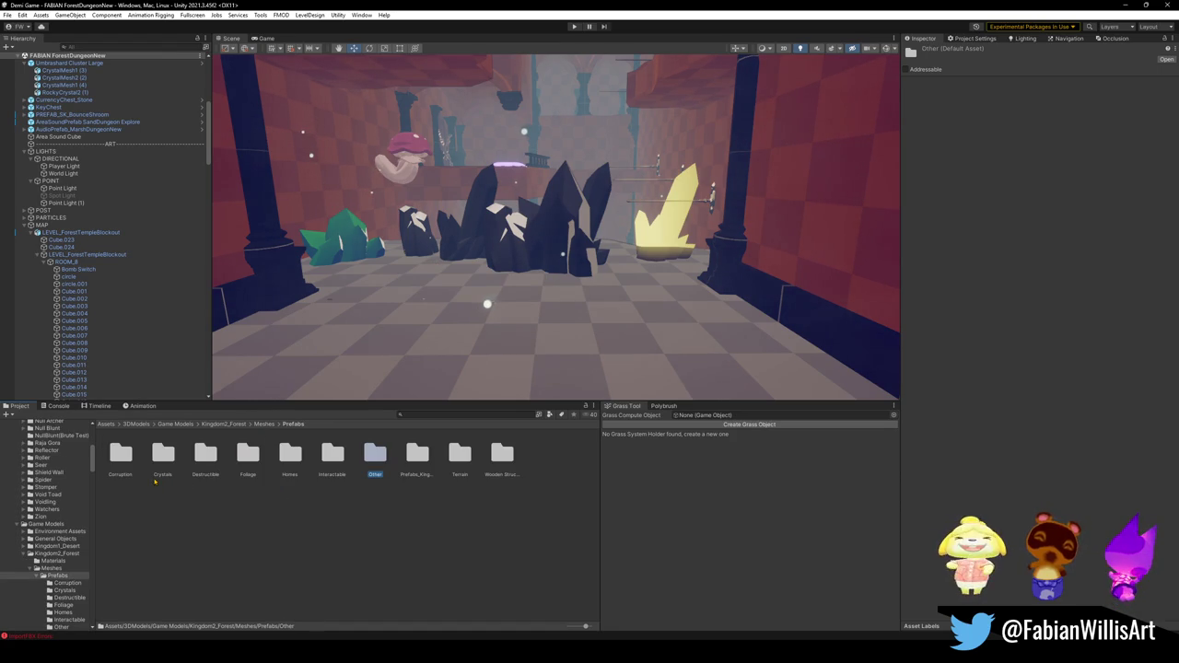
double_click(163, 452)
click(290, 453)
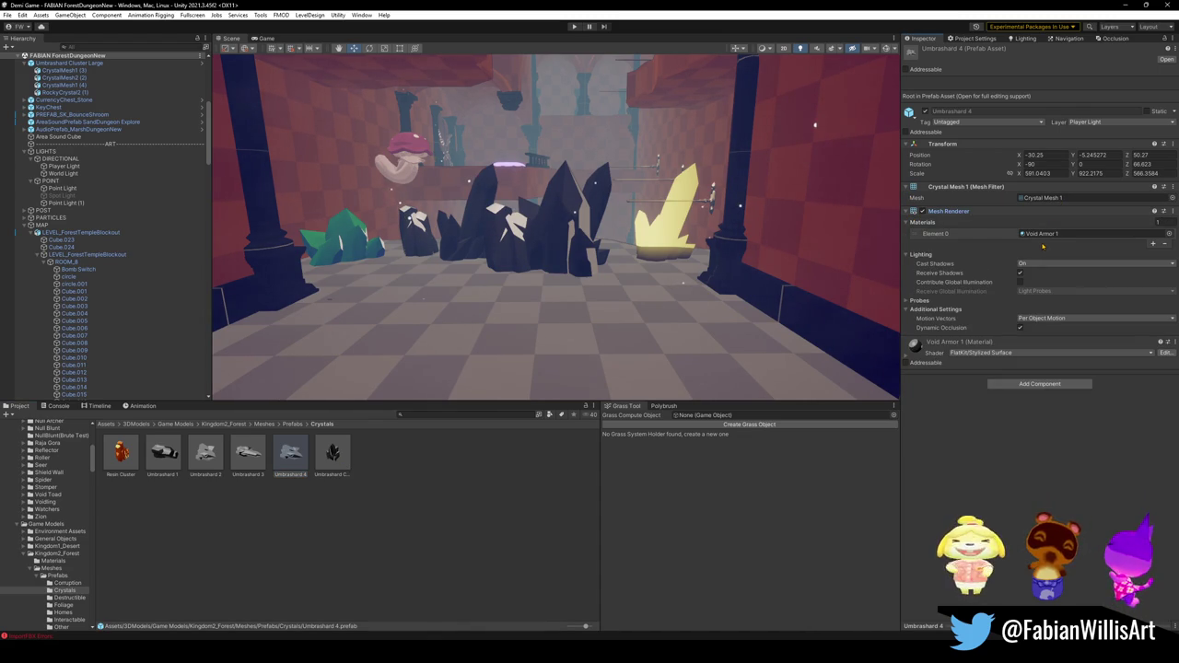
Ping Crystal Mesh 1, place a cluster of it in the room, and cancel a dark prefab placement.
click(1044, 197)
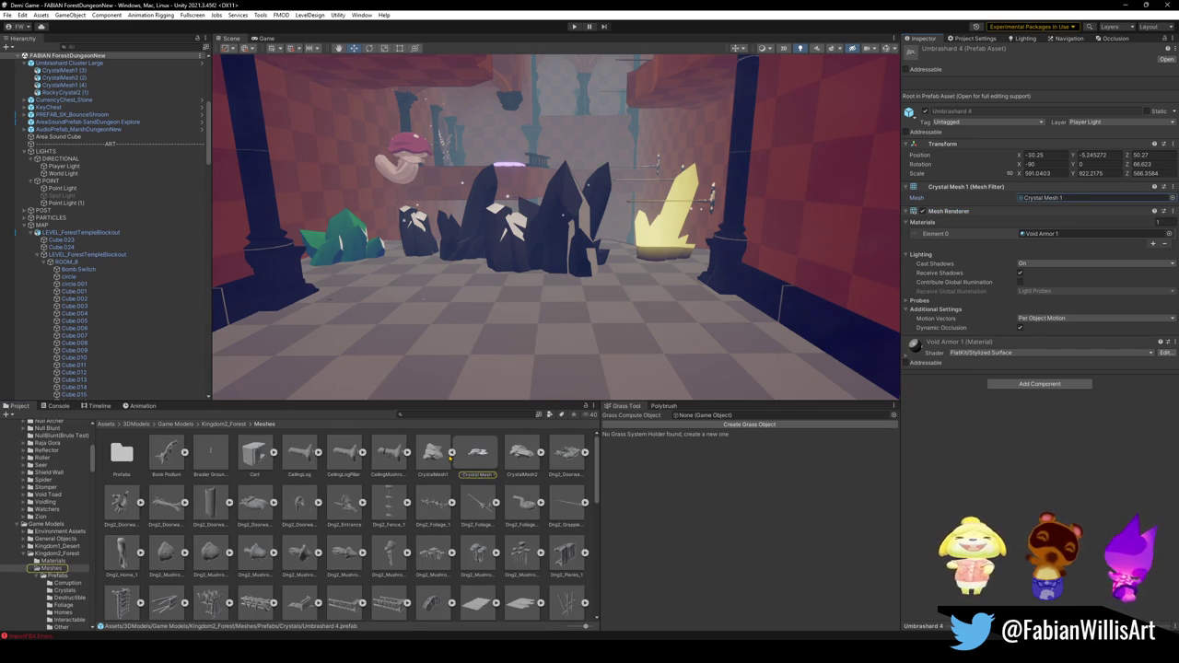
drag(435, 453, 480, 354)
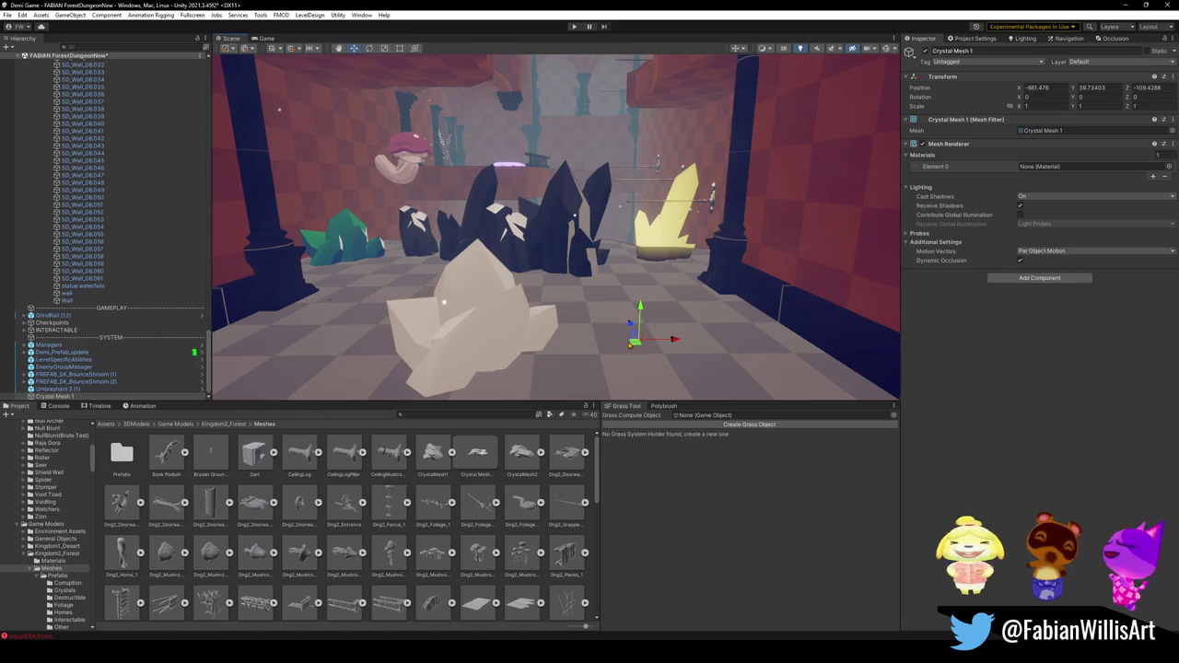
click(443, 301)
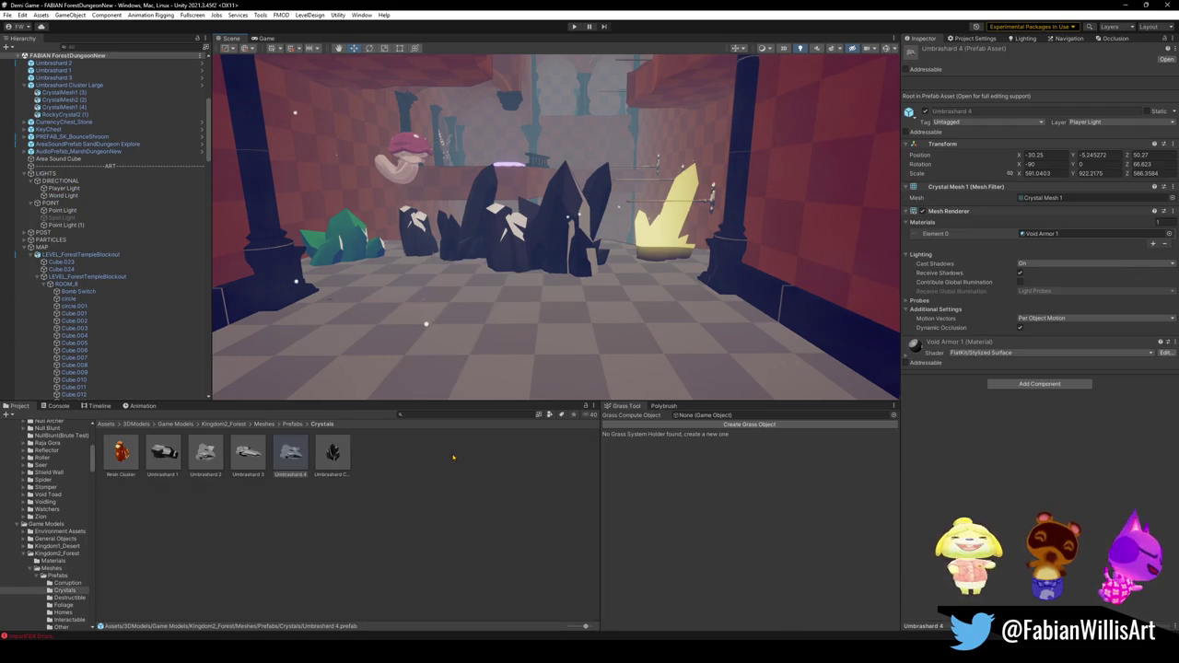
drag(290, 454, 496, 340)
key(Escape)
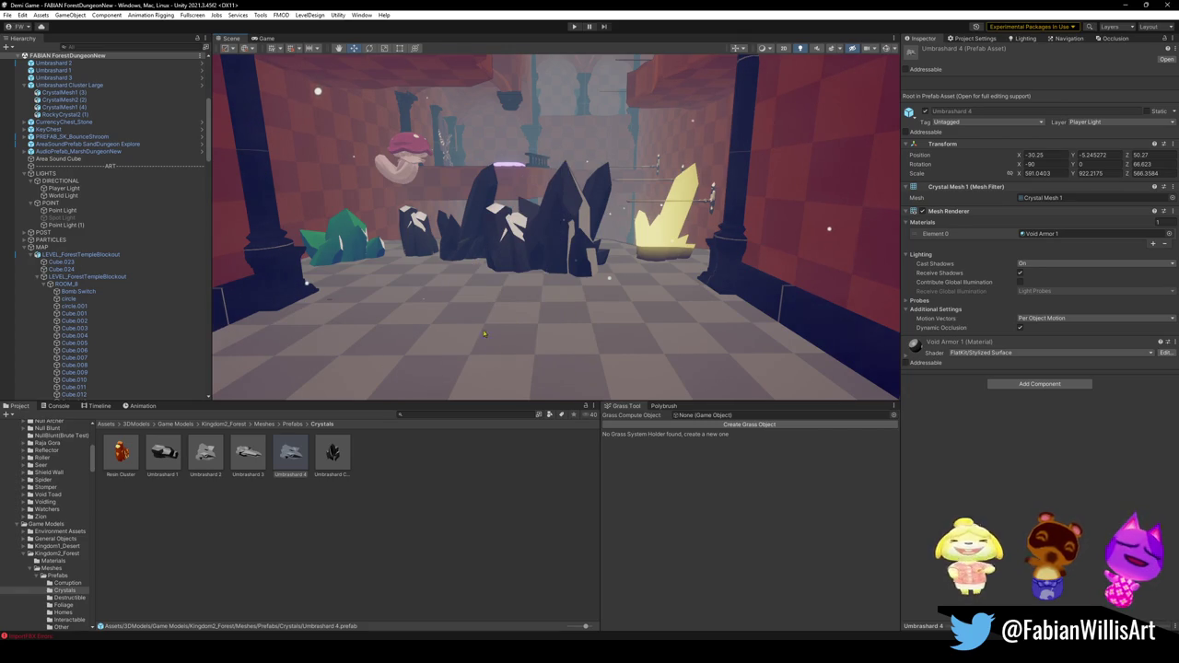
Trace Umbrashard 3's mesh to CrystalMesh2, test-place one in the room, then undo it.
click(247, 451)
click(1045, 197)
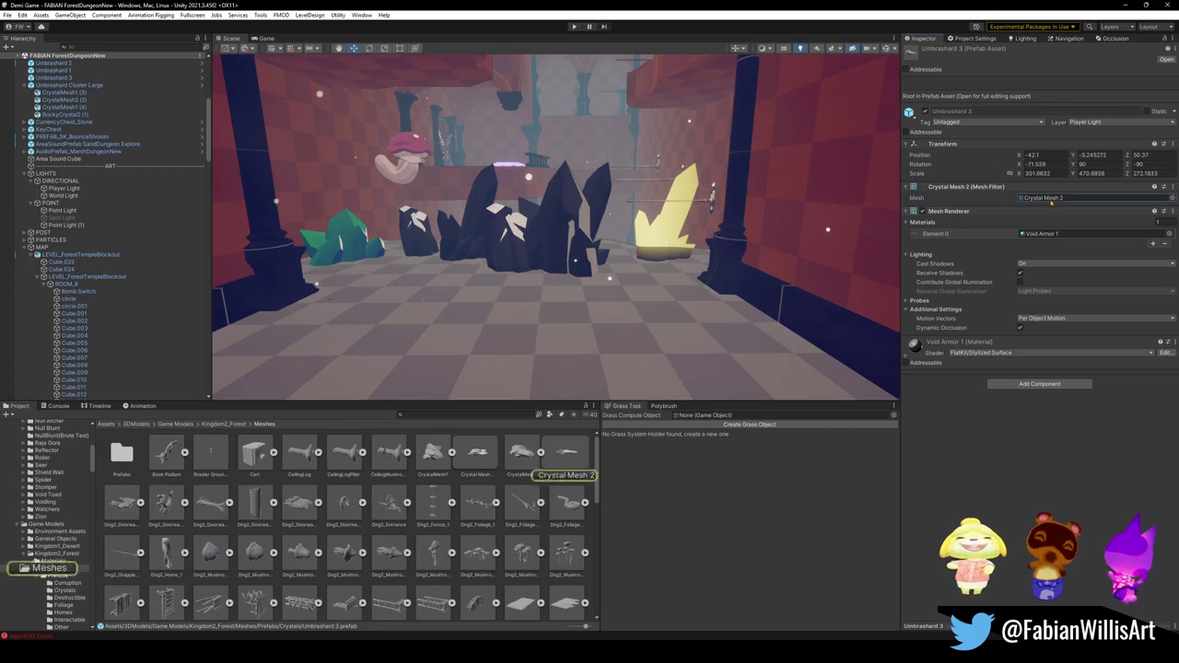
click(524, 470)
right_click(526, 456)
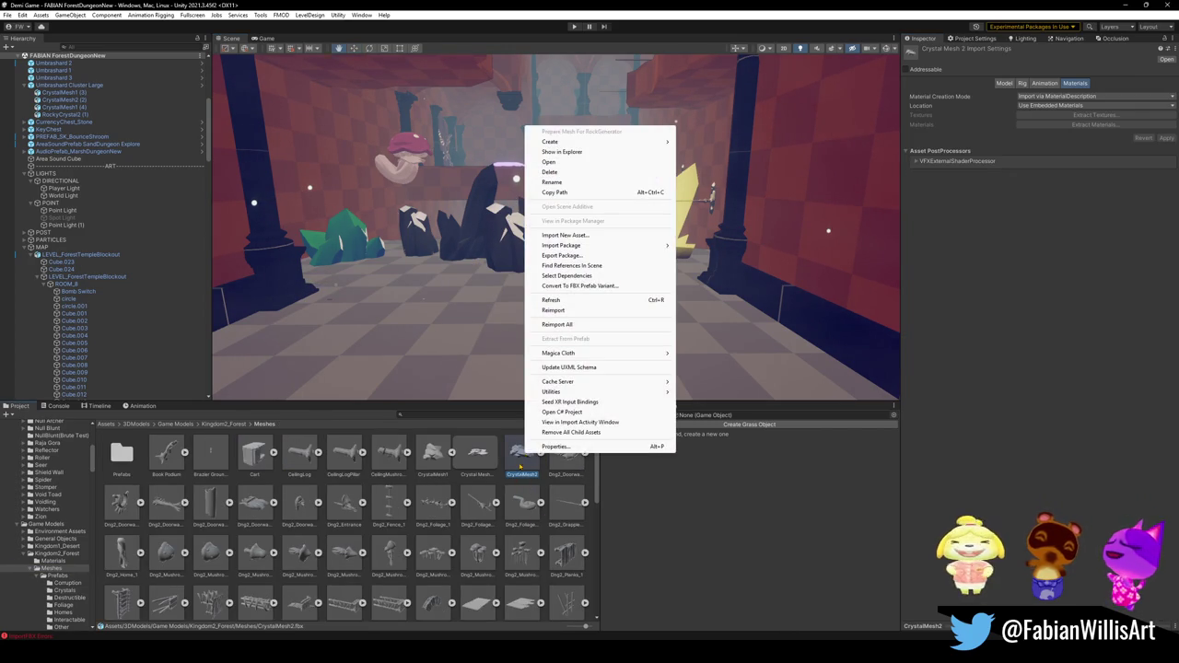
click(522, 465)
drag(522, 465, 560, 353)
key(ctrl+z)
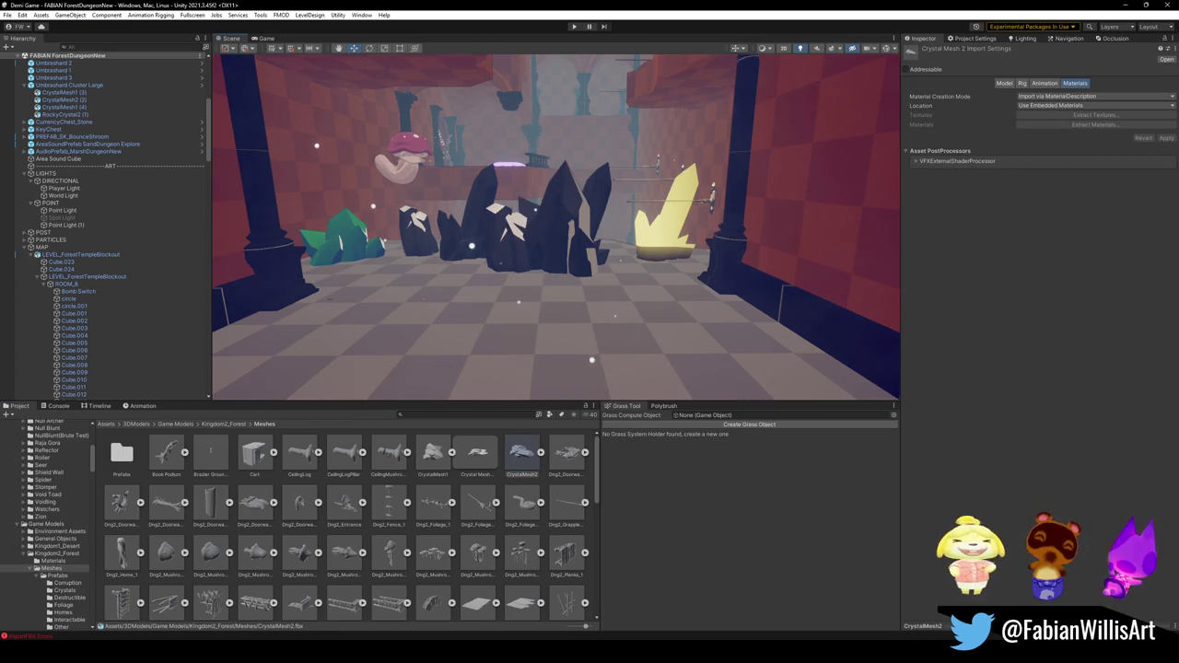
Dismiss the CrystalMesh2 options menu and bring Blender's import file browser forward.
right_click(530, 454)
click(590, 162)
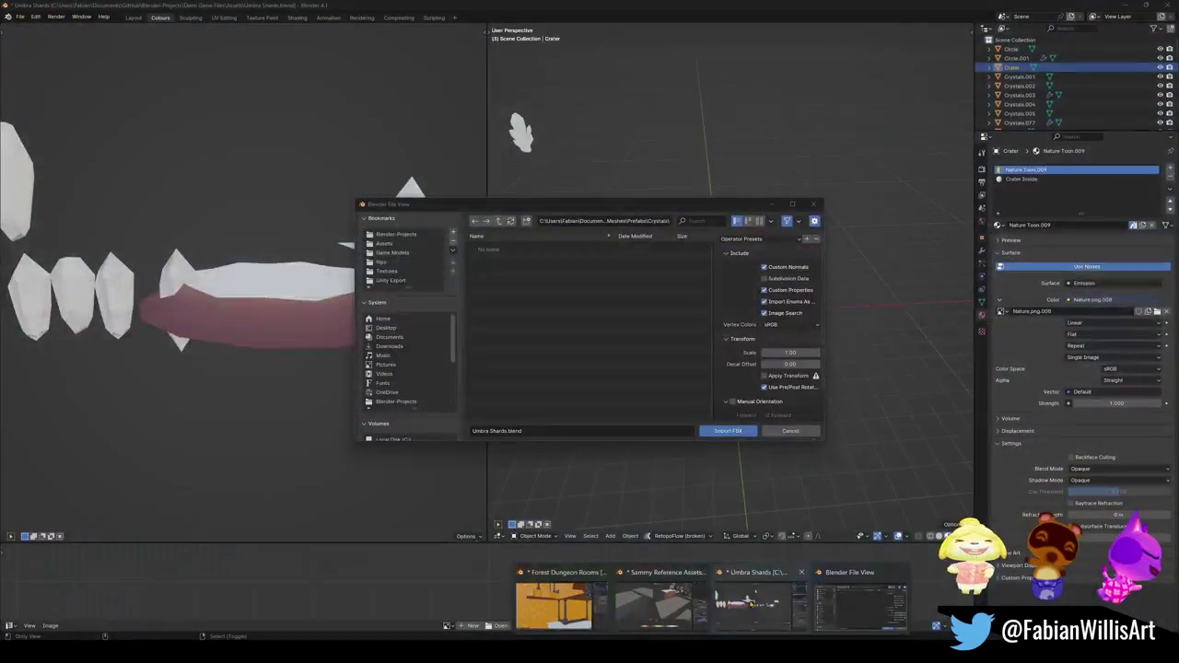
click(751, 603)
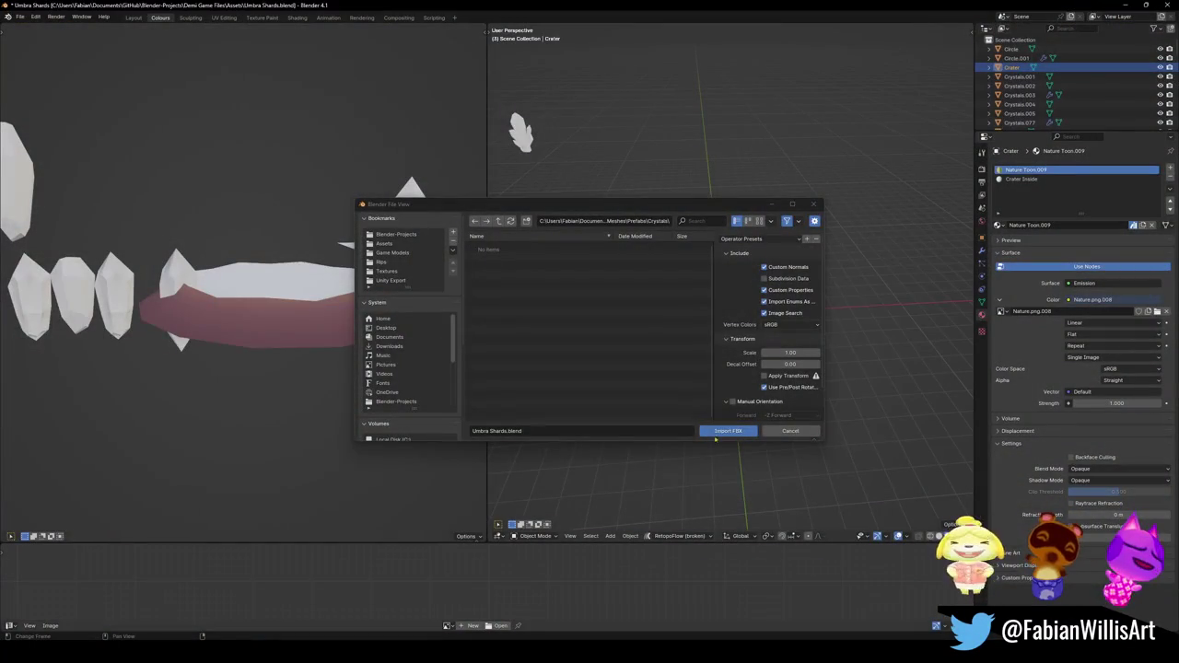
Paste the Forest Meshes folder path into the import browser and import CrystalMesh2.fbx.
click(619, 221)
key(ctrl+v)
key(Return)
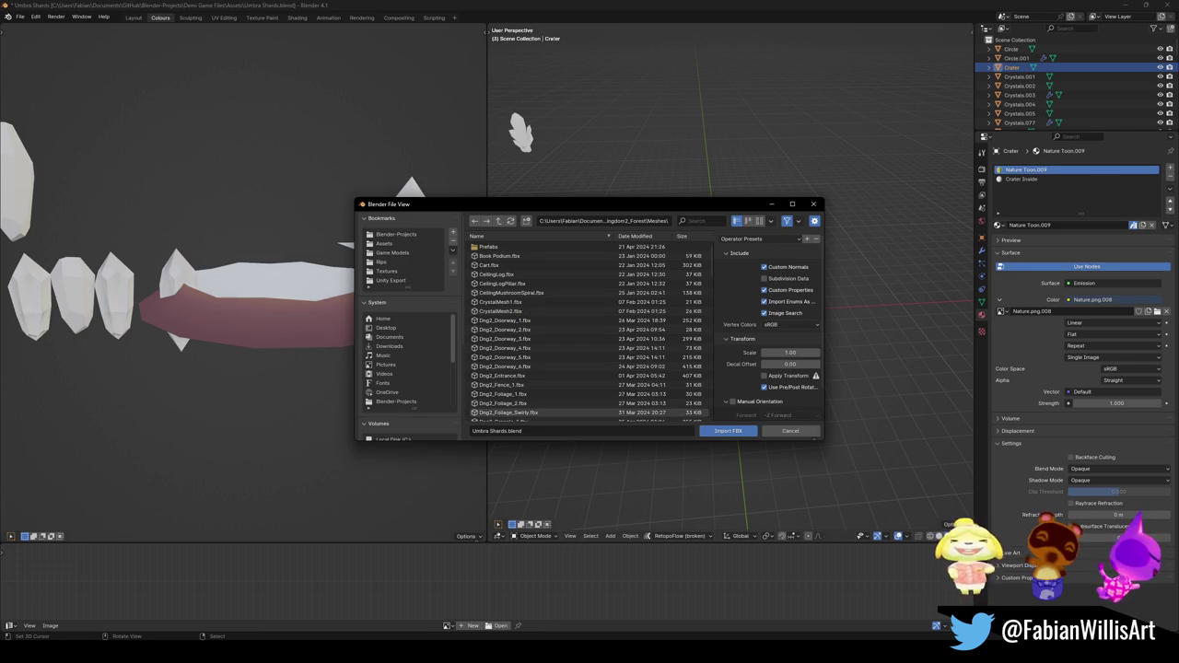
click(651, 610)
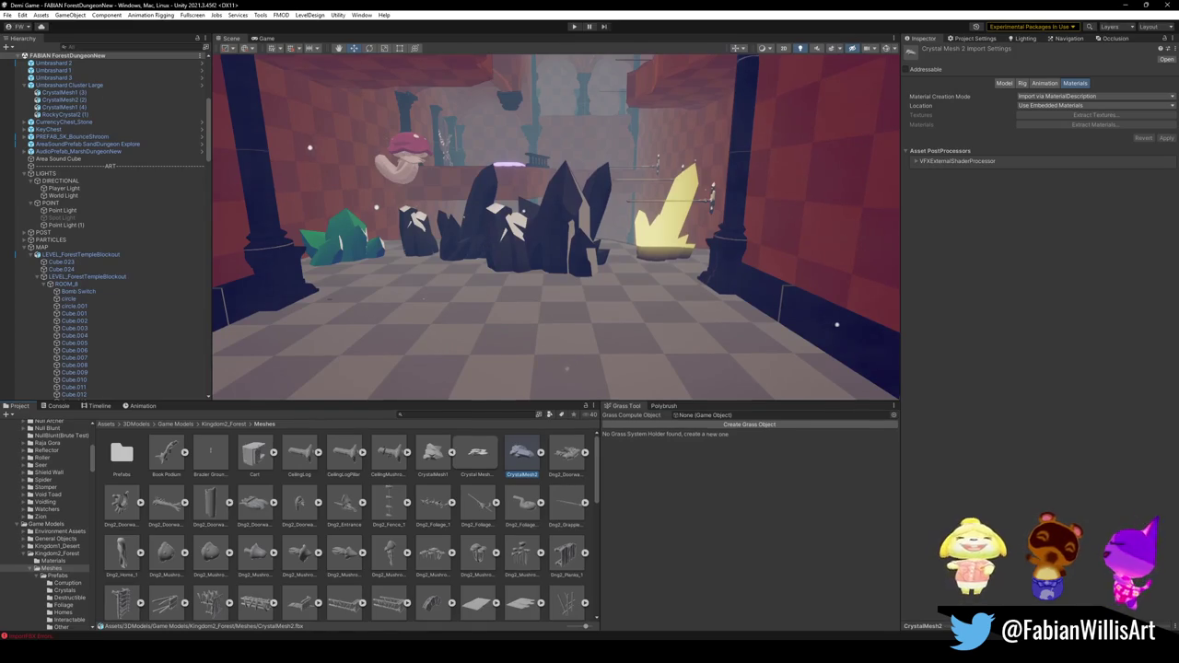
key(alt+Tab)
double_click(516, 316)
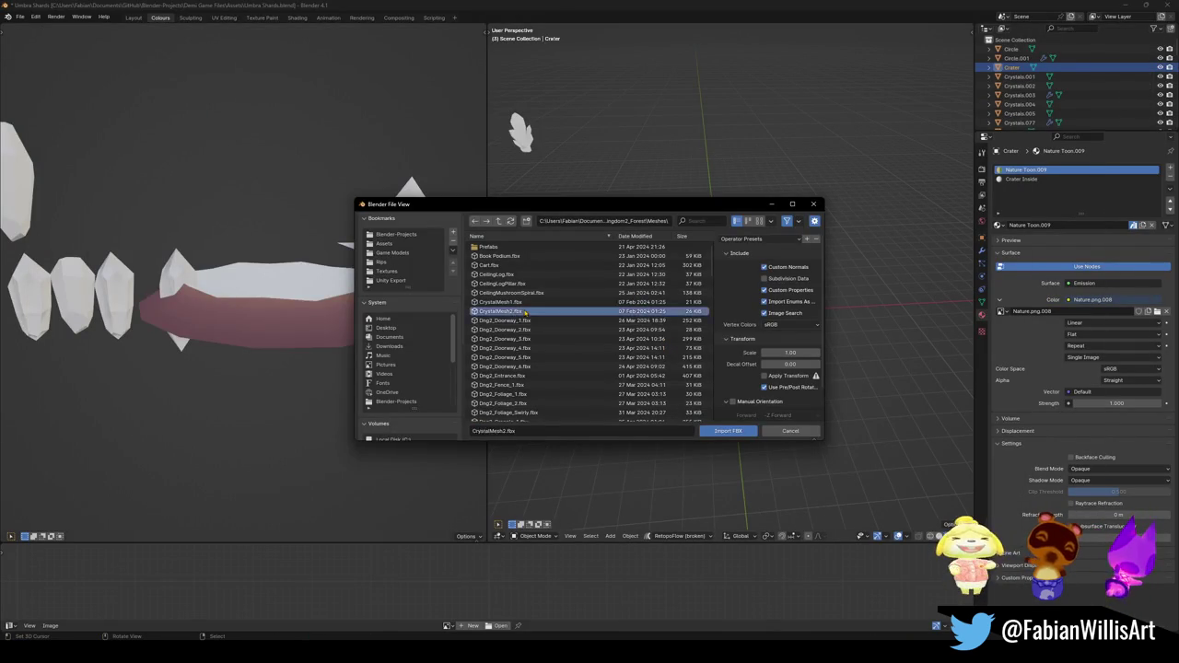
Scale the imported crystal, move it level beside the others, and show the side panel.
key(s)
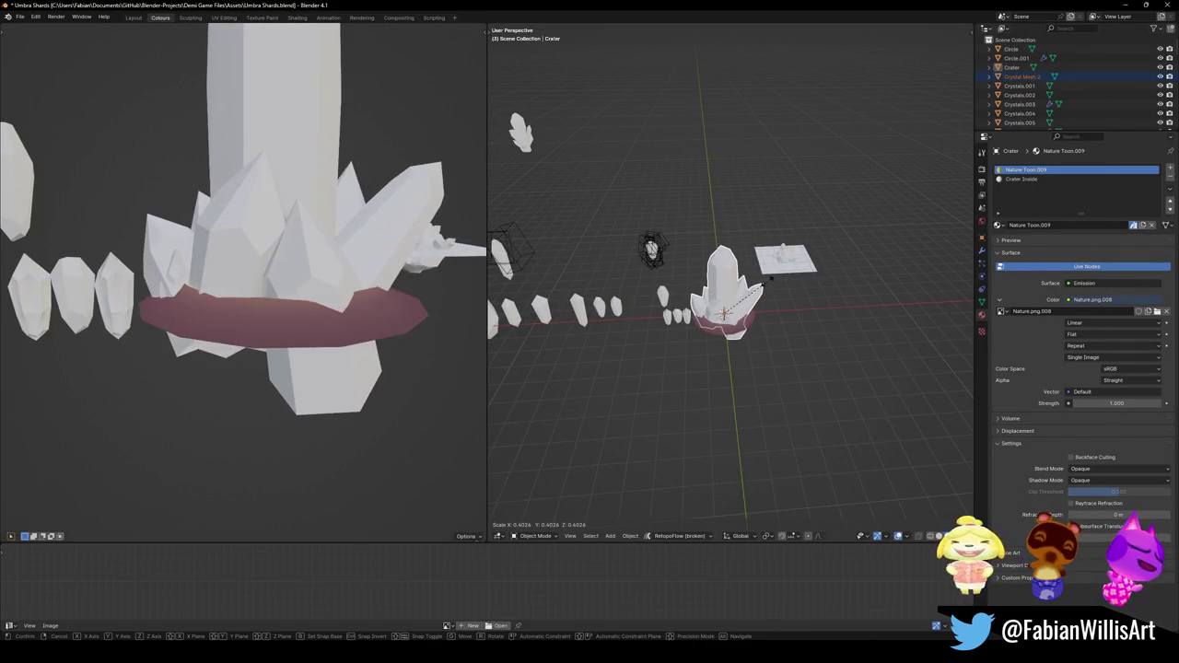
click(792, 276)
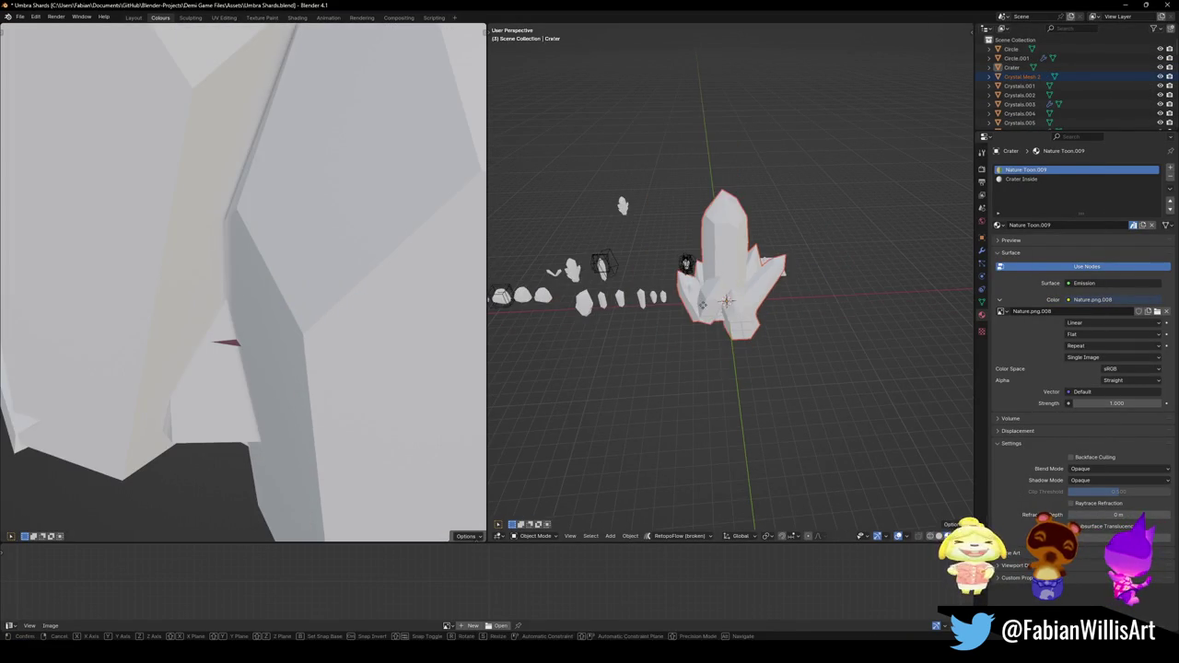
key(g)
key(shift+z)
click(817, 293)
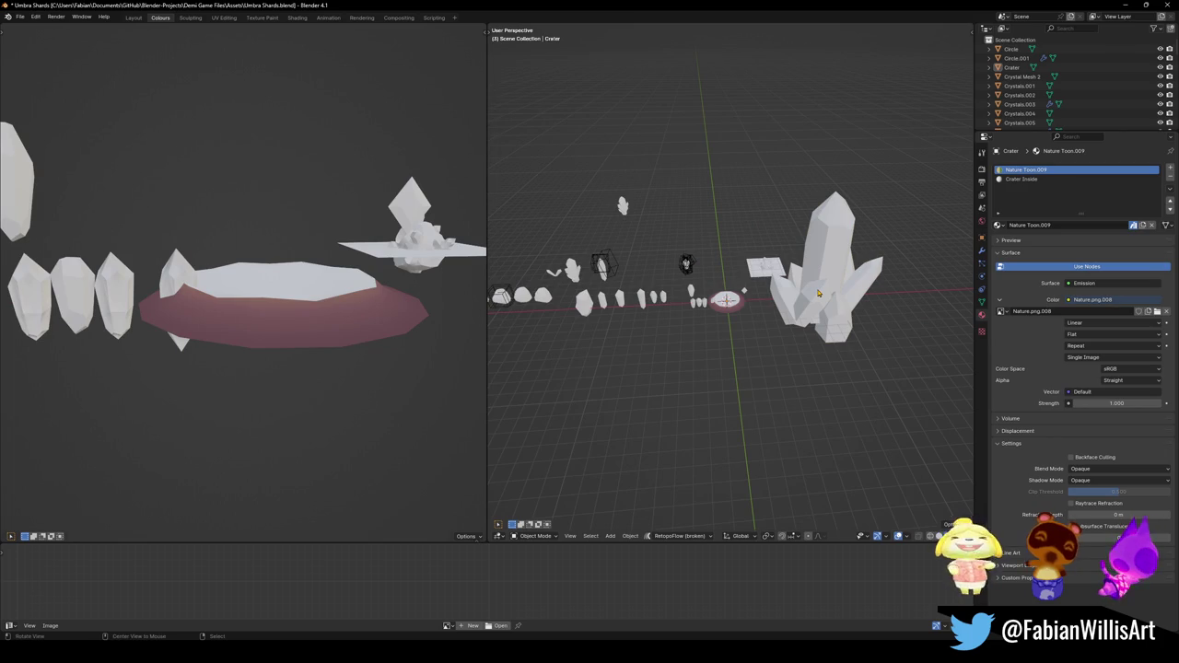
middle_drag(817, 293, 792, 293)
scroll(792, 293, up, 4)
key(alt+Tab)
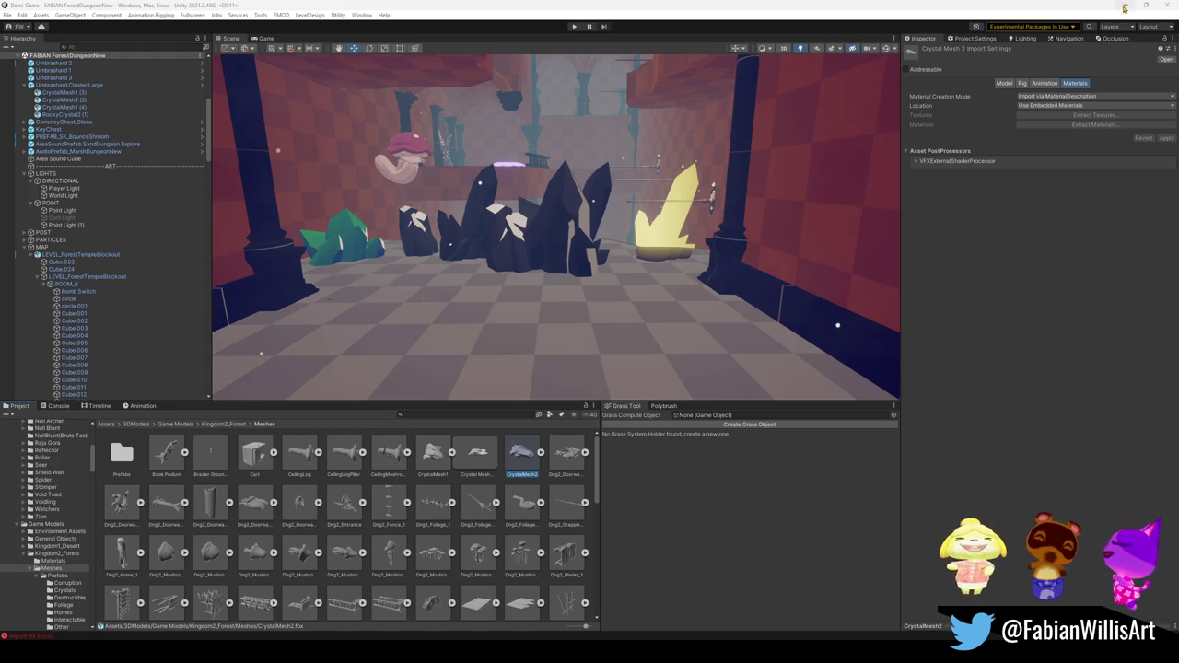
key(alt+Tab)
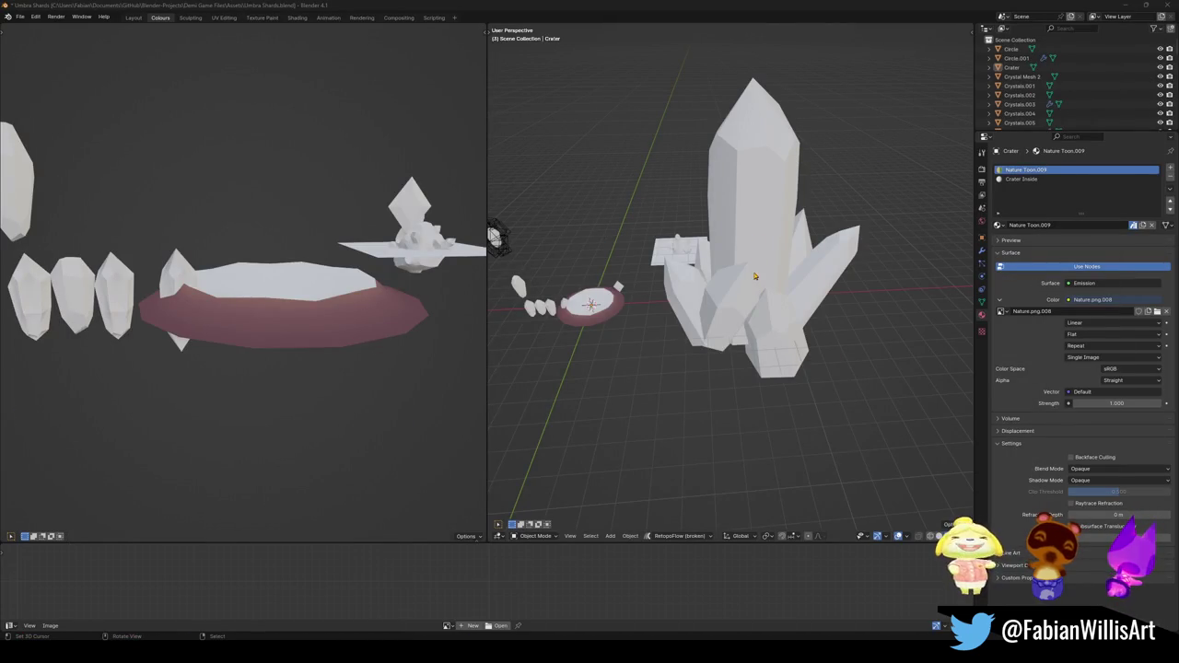
key(n)
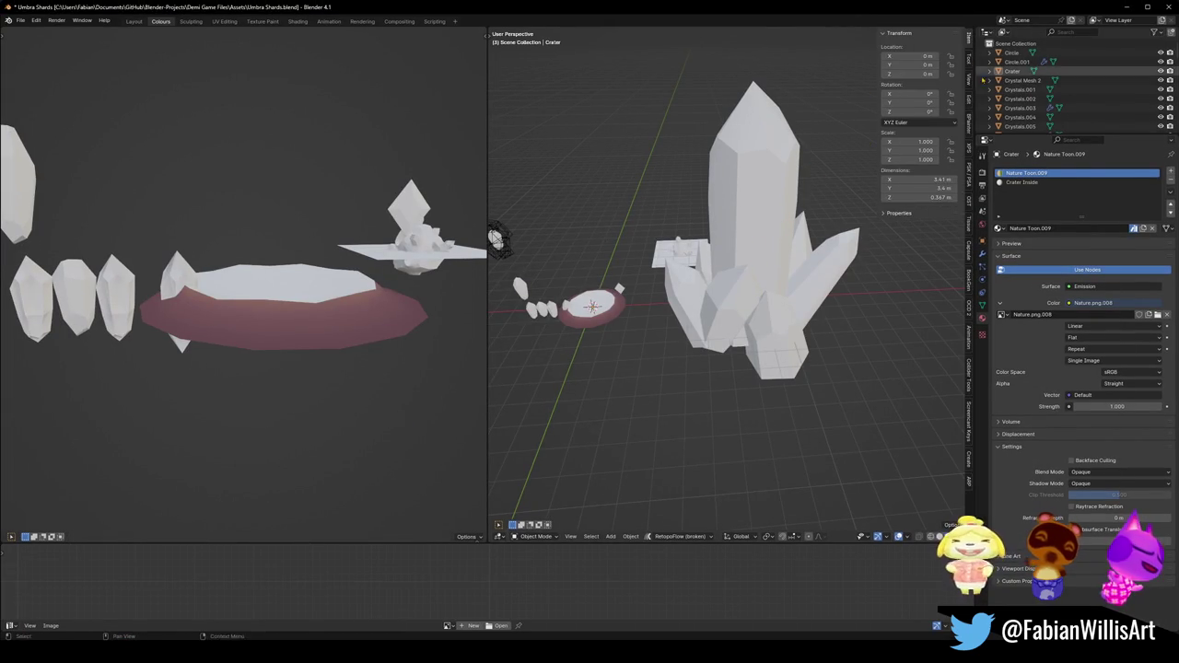
ctrl+scroll(939, 102, up, 1)
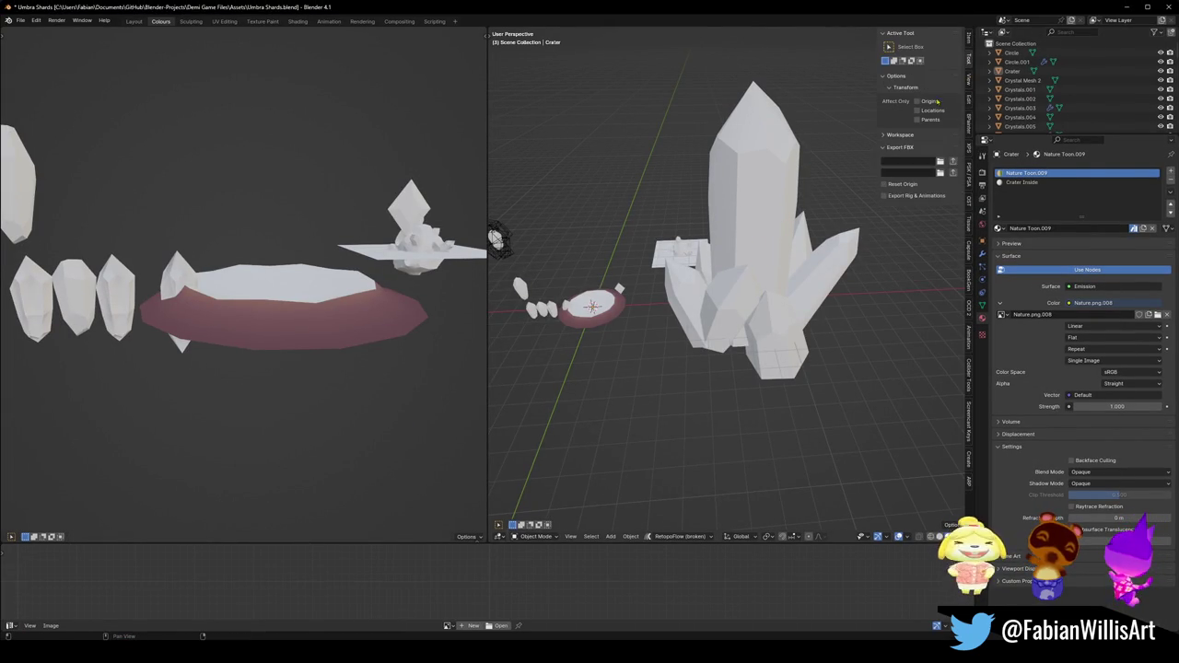
Edit Crystal Mesh 2 in front view with all its geometry selected and the UV editor enlarged.
click(749, 248)
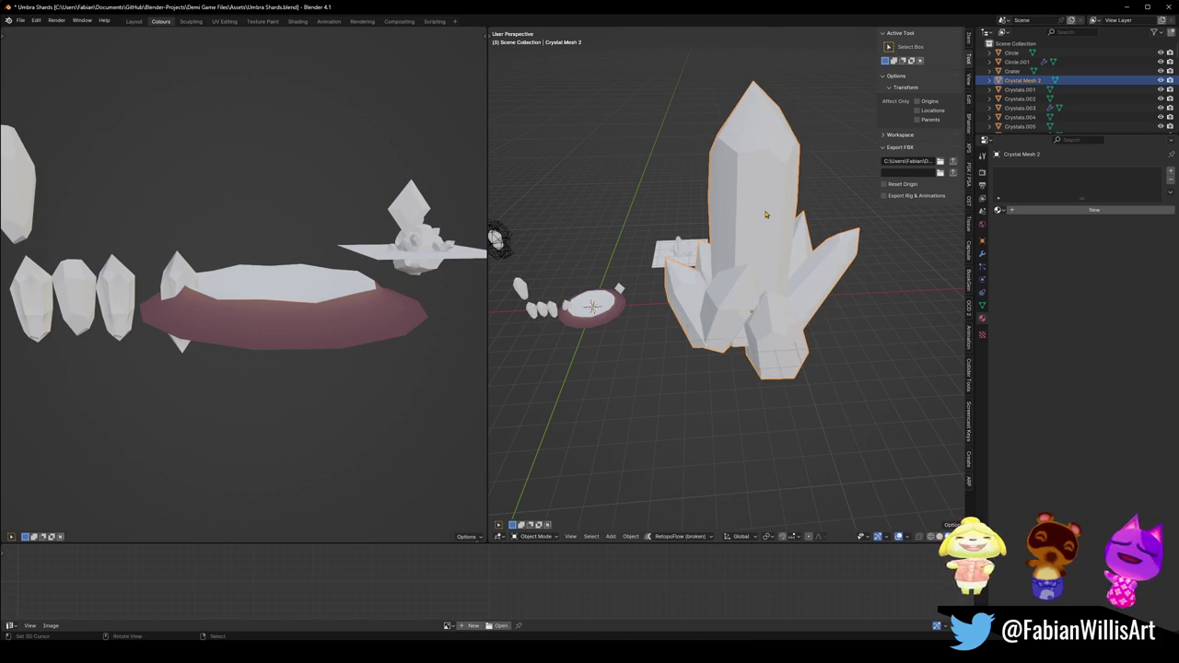
key(Tab)
key(KP_1)
key(alt+a)
key(a)
drag(562, 544, 563, 444)
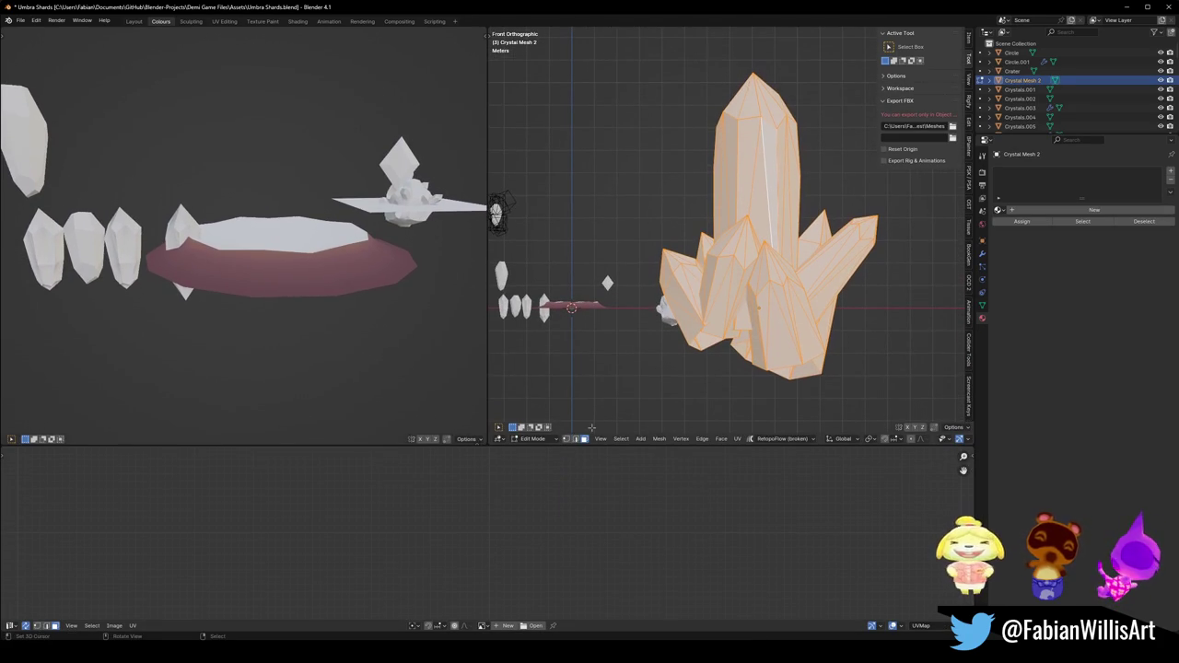
Unwrap the crystal's UVs, then re-project them with Cube Projection.
key(u)
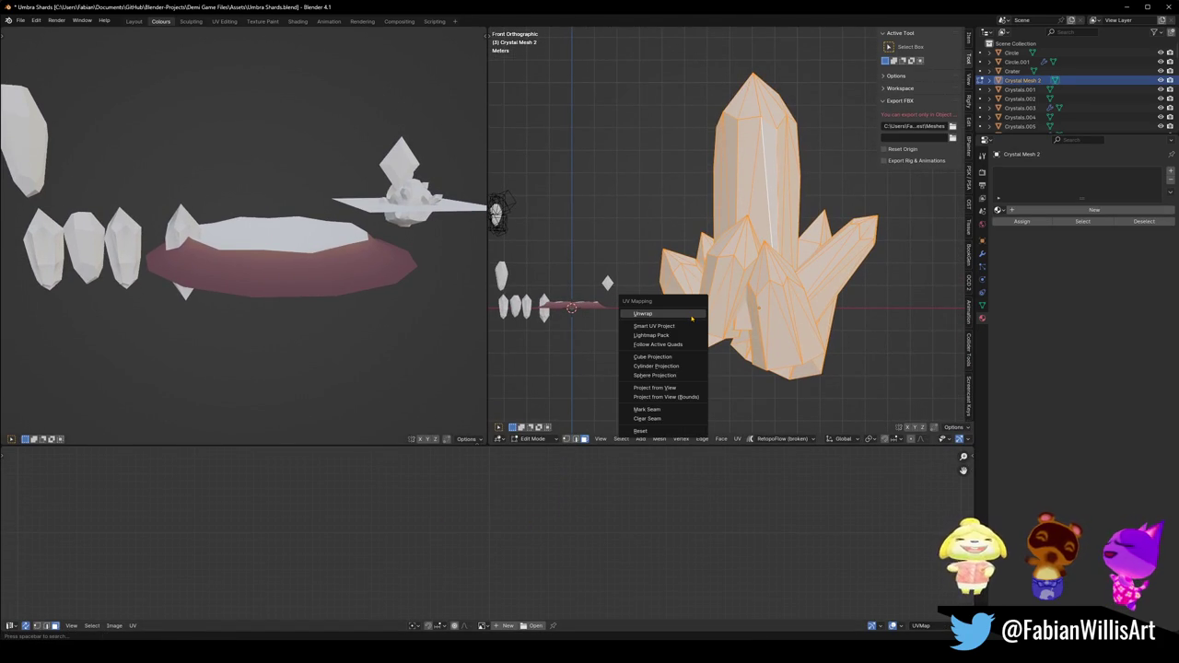
click(642, 430)
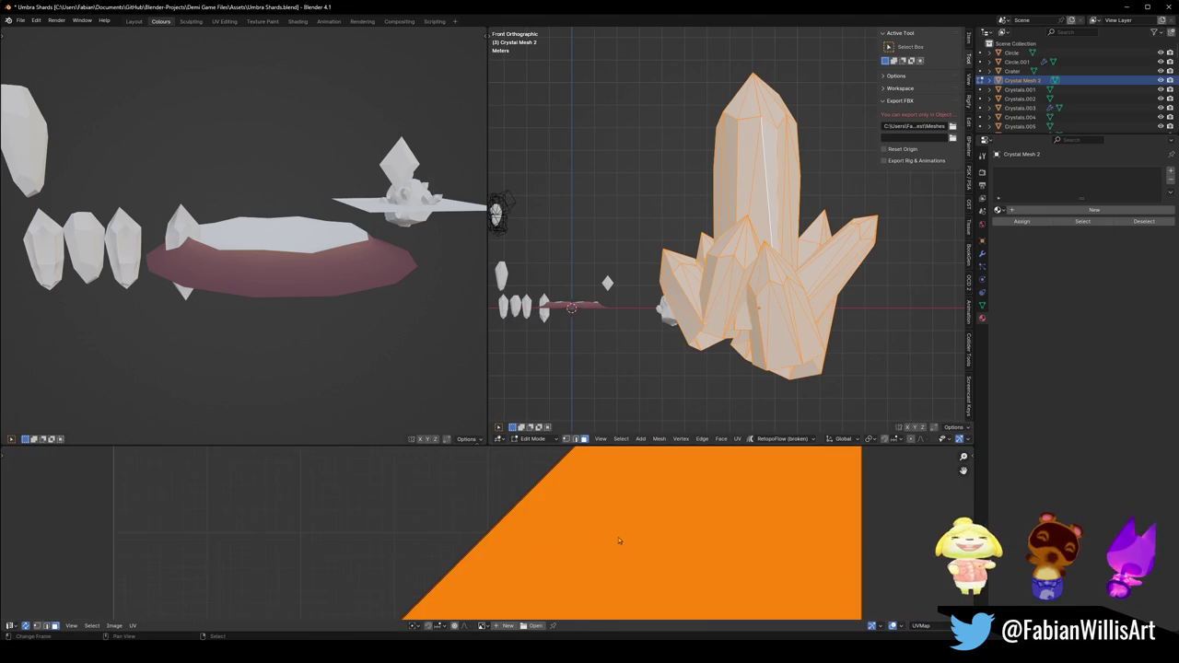
scroll(619, 541, down, 4)
scroll(619, 541, down, 3)
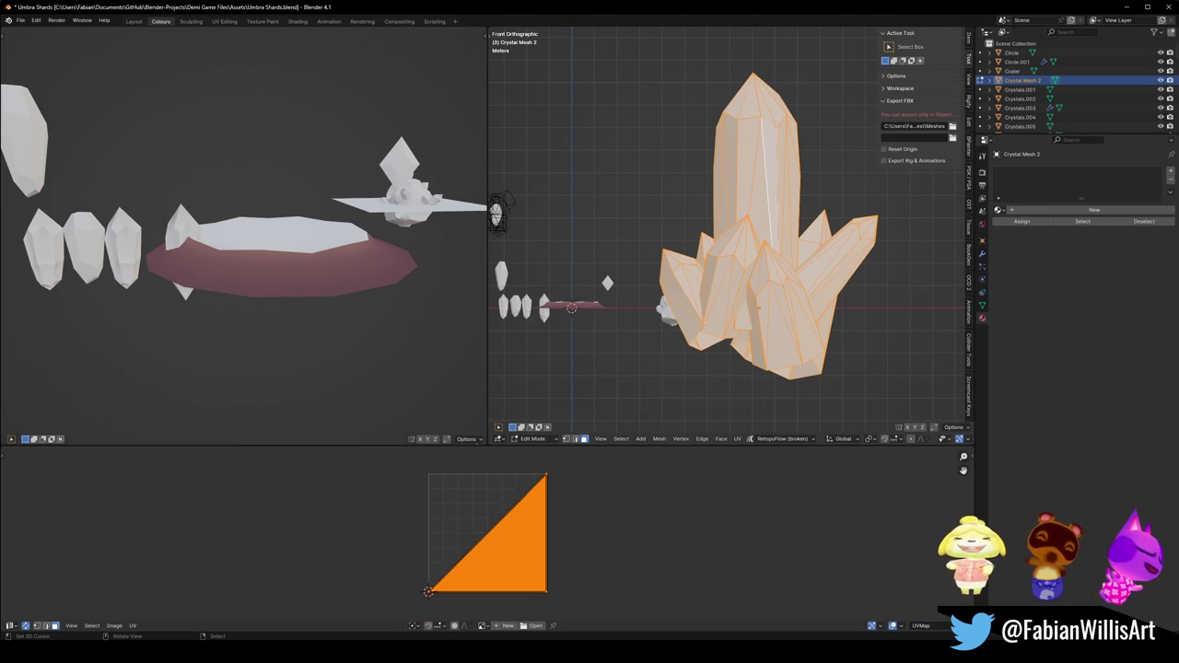
key(u)
click(734, 88)
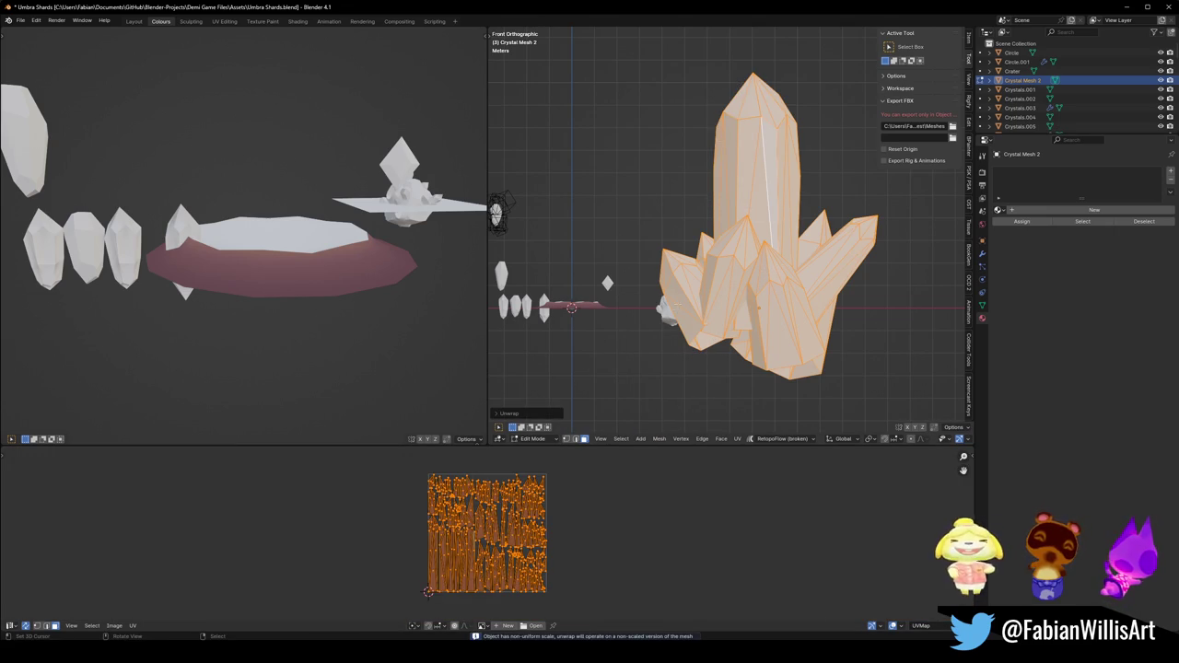
key(u)
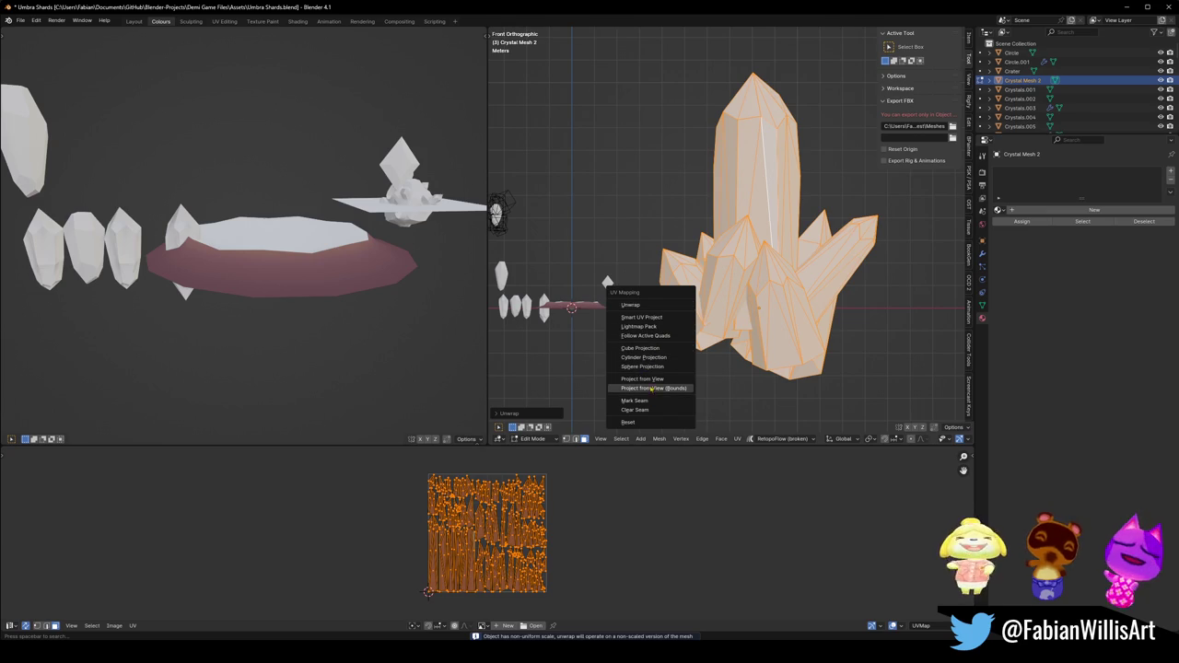
click(657, 348)
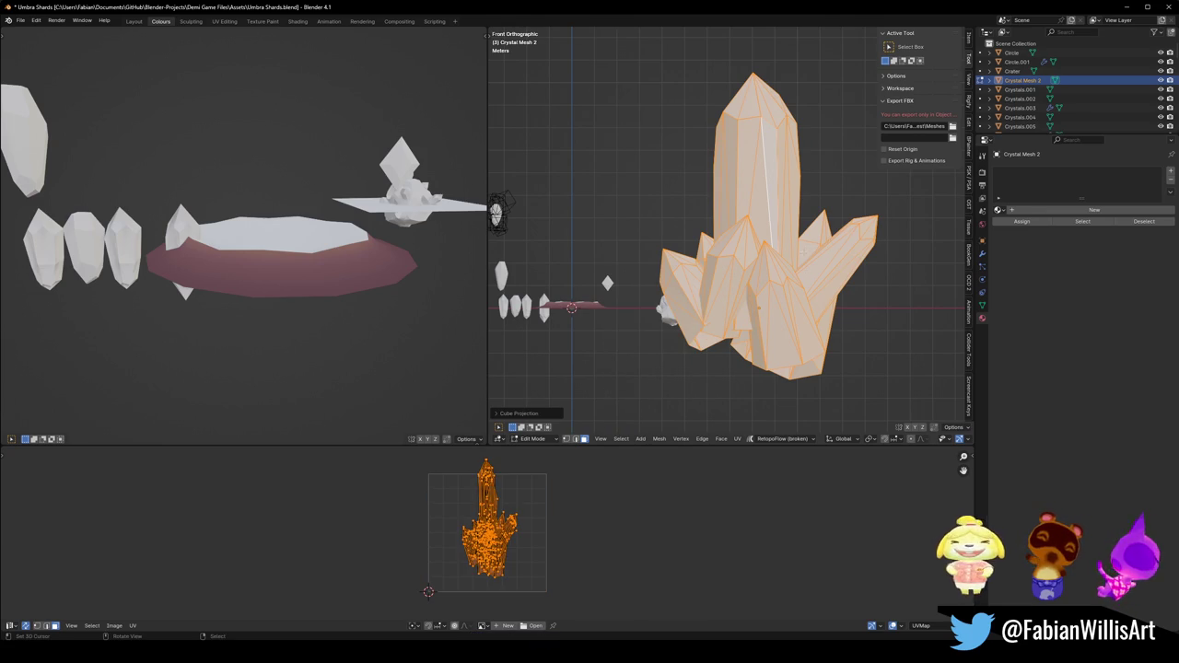
Project the UVs from the front view, scale them up, and return to Object Mode.
key(u)
click(785, 283)
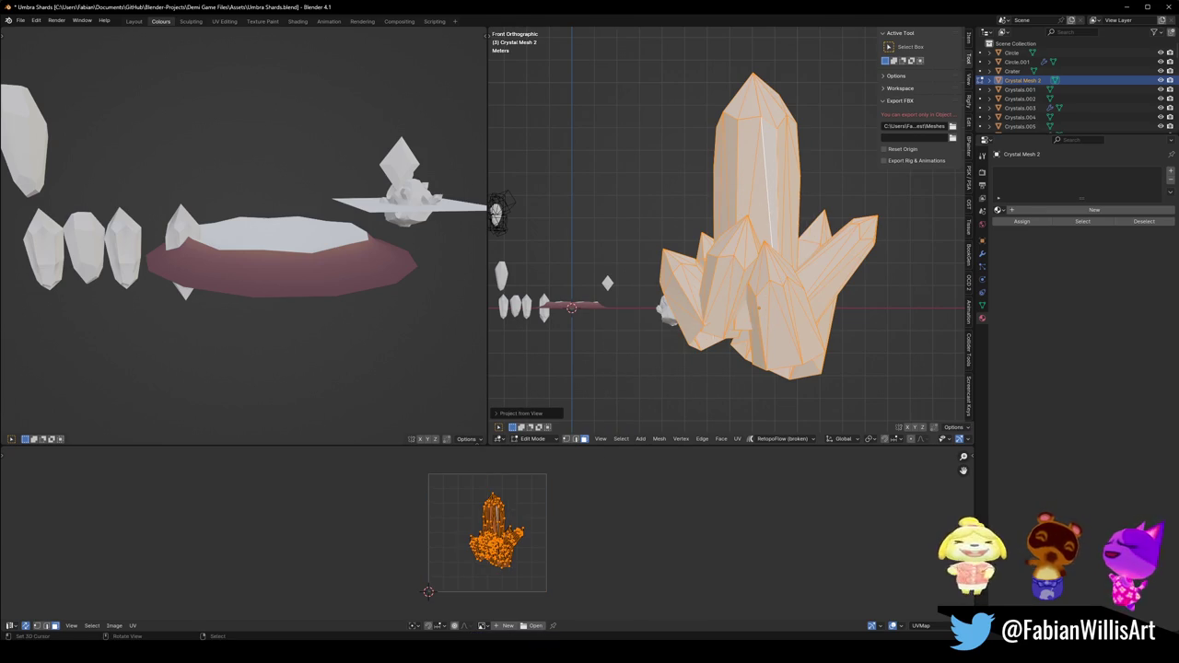
key(s)
click(599, 508)
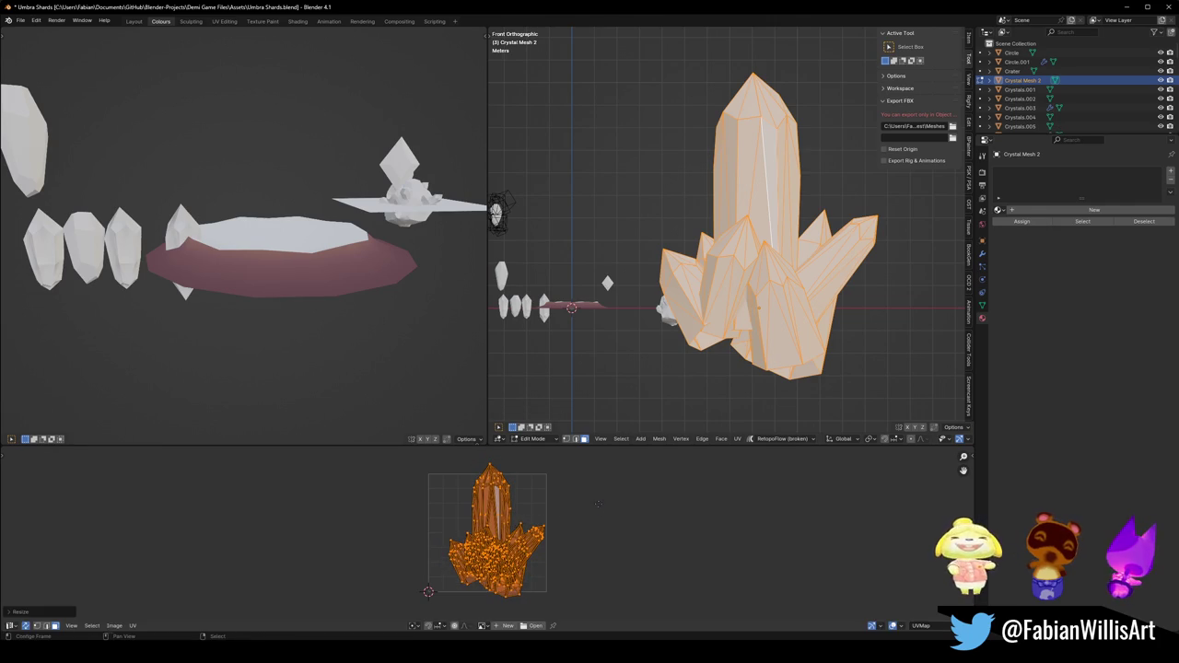
key(Tab)
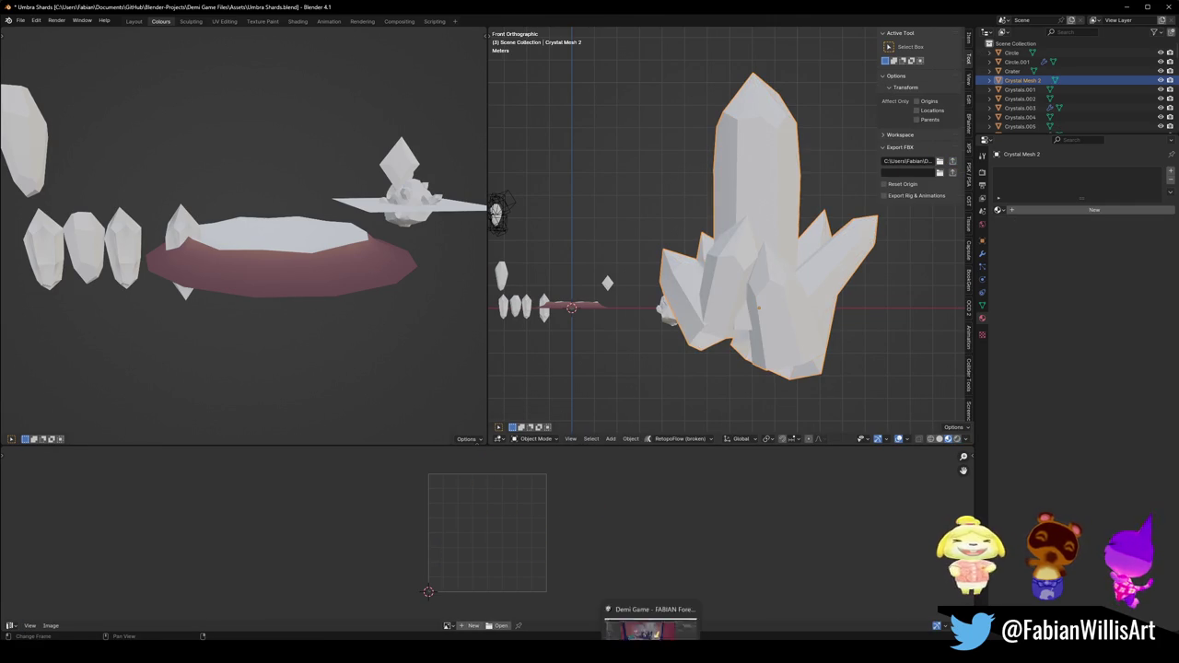
click(650, 604)
mouse_move(582, 283)
right_down()
mouse_move(721, 284)
mouse_move(651, 278)
mouse_move(477, 305)
right_up()
Frame the yellow crystal and try X and Y scale 1, then undo the scale change.
click(477, 305)
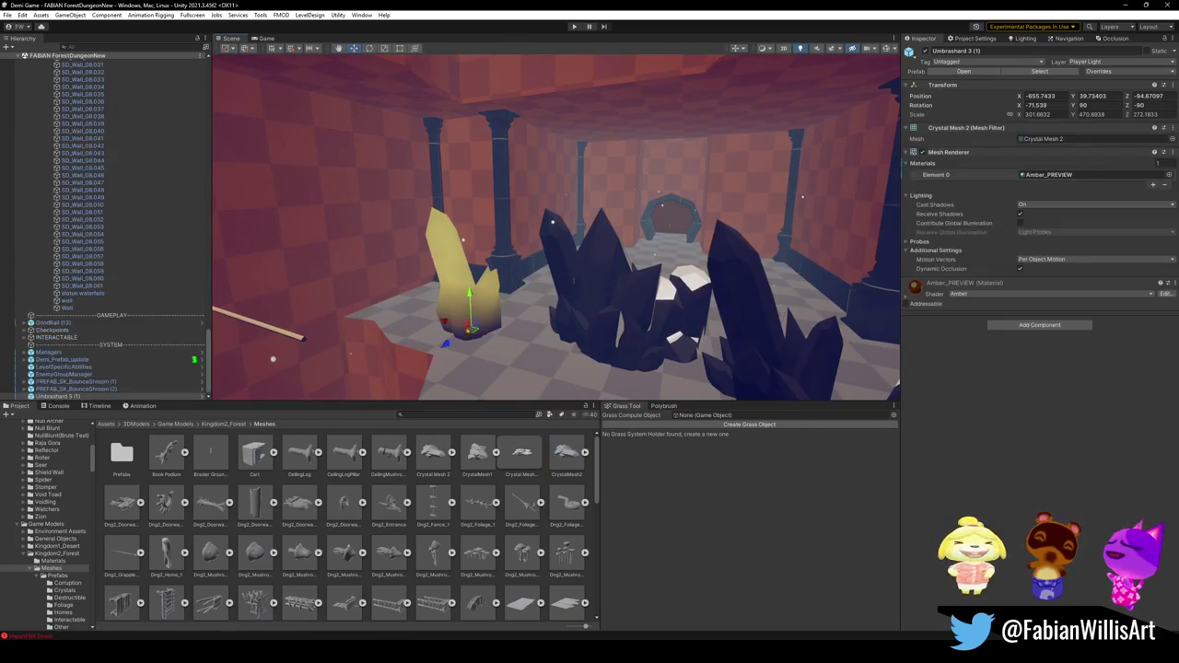
key(f)
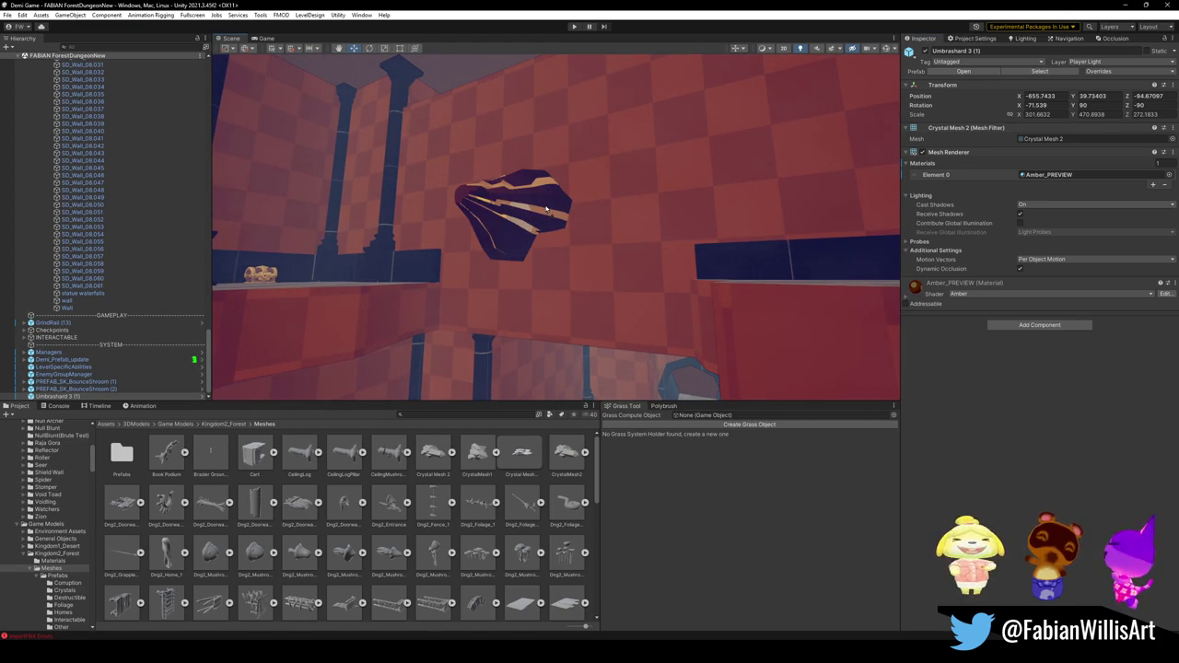
mouse_move(546, 209)
alt+mouse_down()
mouse_move(625, 314)
mouse_move(737, 304)
alt+mouse_up()
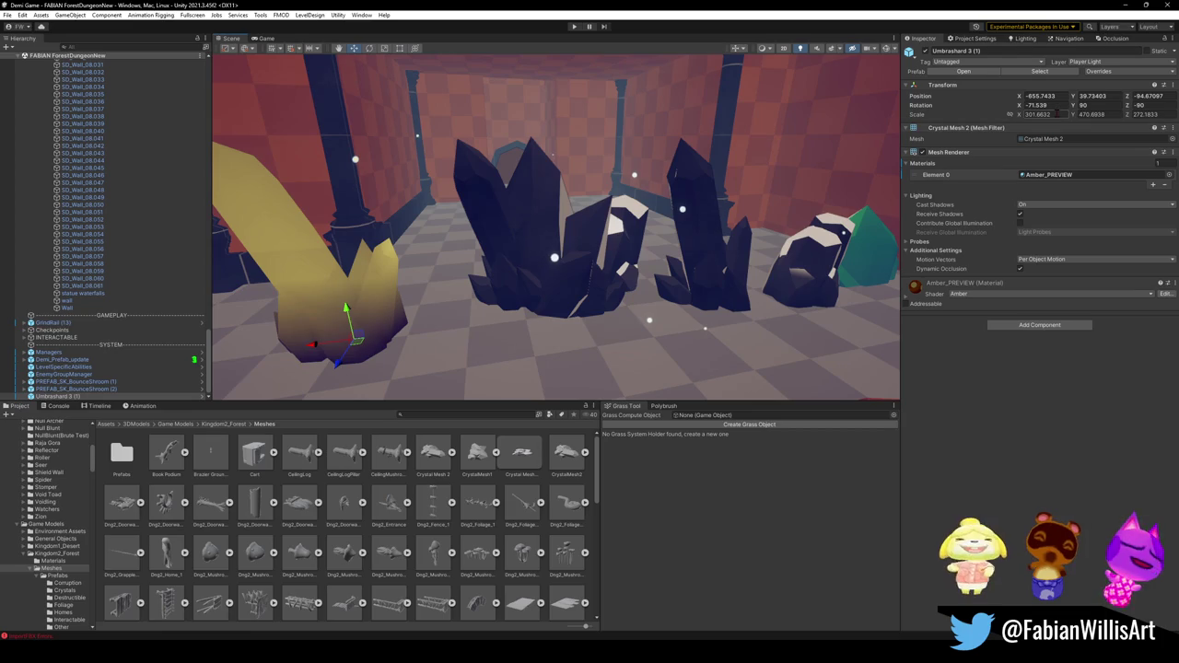
double_click(1039, 114)
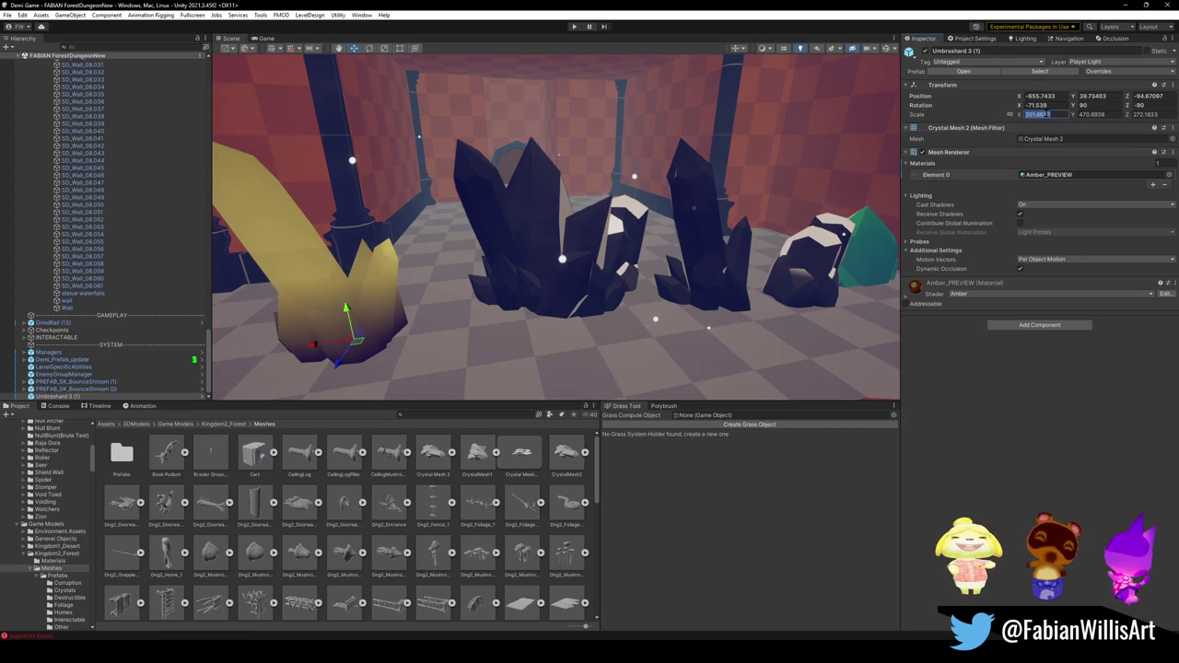
text(1)
key(Tab)
text(1)
key(Tab)
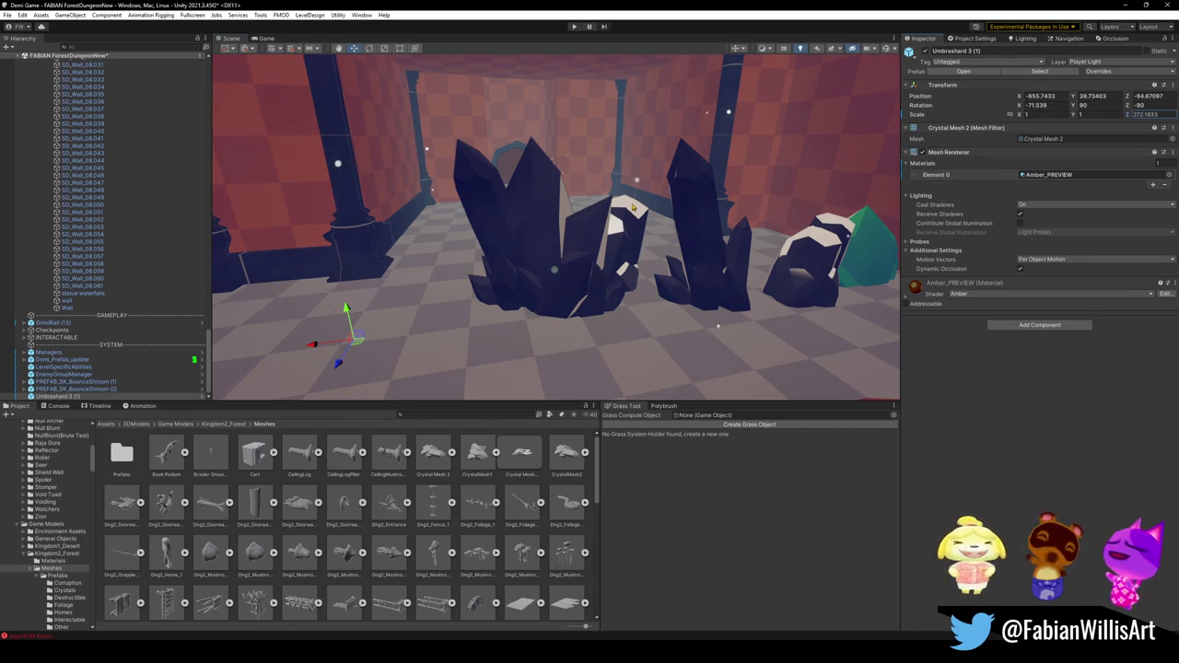
key(ctrl+z)
right_drag(632, 206, 620, 241)
key(ctrl+z)
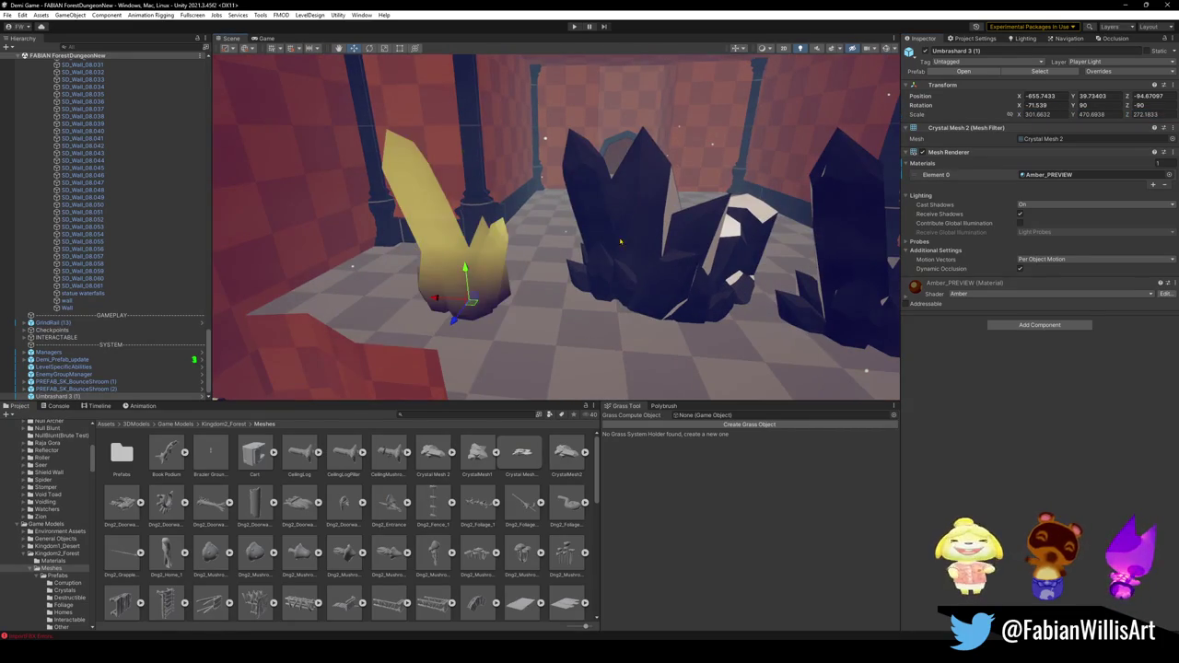
right_drag(567, 323, 578, 362)
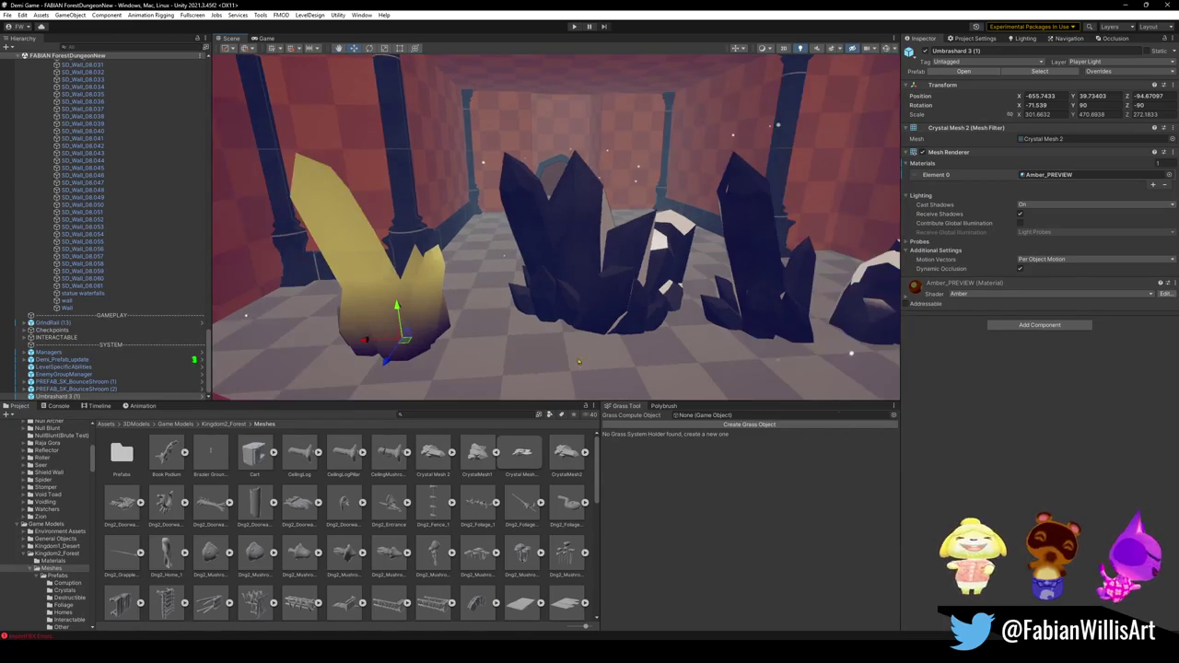
Place a CrystalMesh2 crystal beside the yellow one and give it the Amber_PREVIEW material.
drag(564, 456, 551, 367)
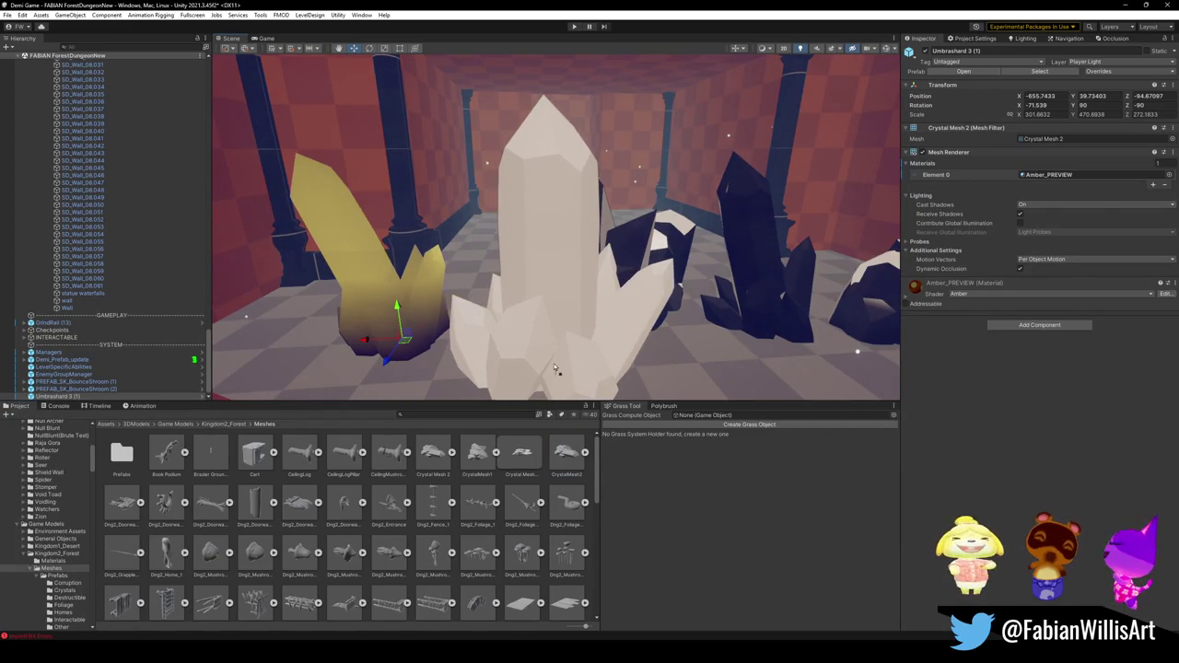
click(410, 290)
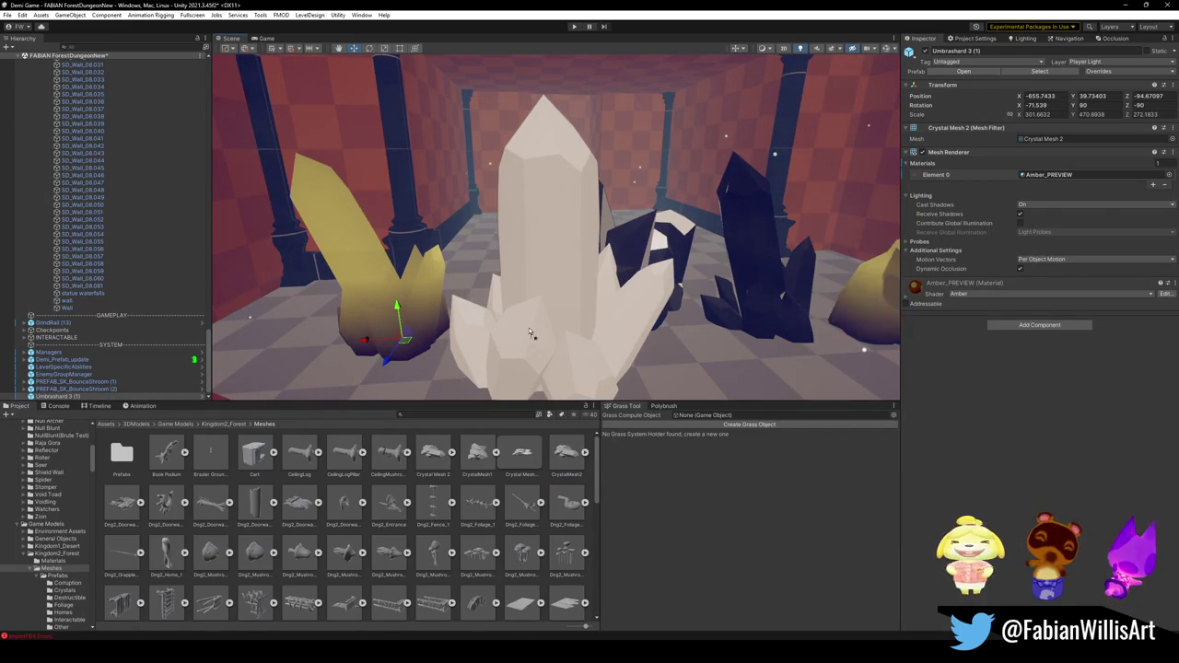
drag(912, 288, 530, 351)
alt+drag(427, 343, 553, 277)
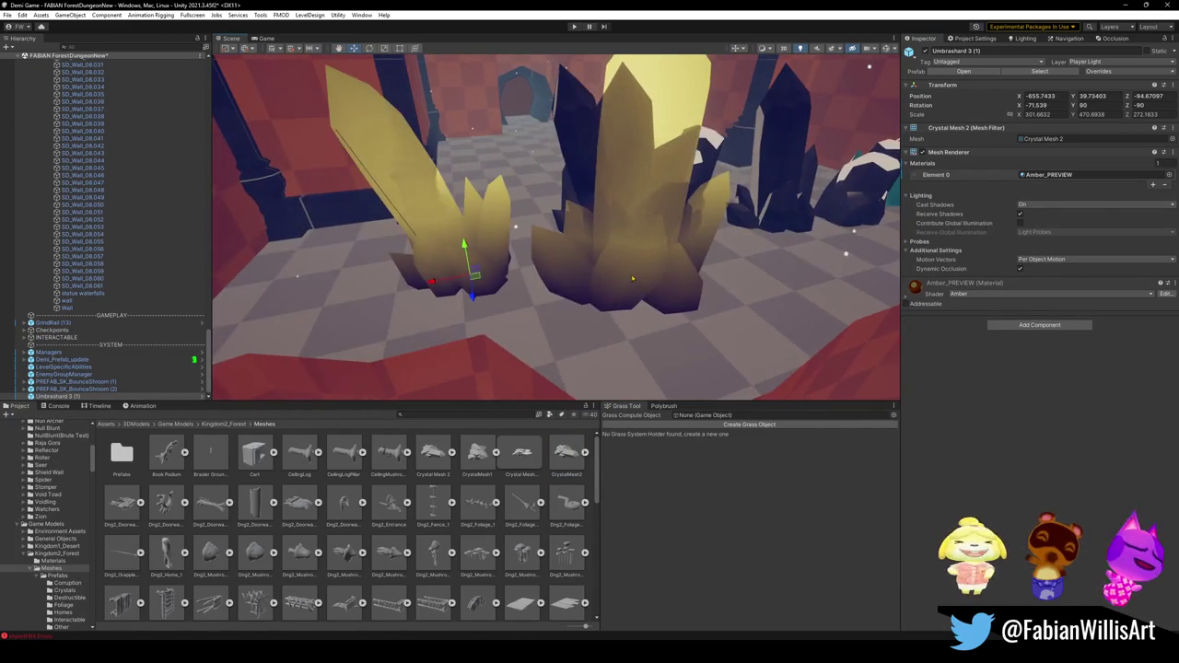
click(609, 286)
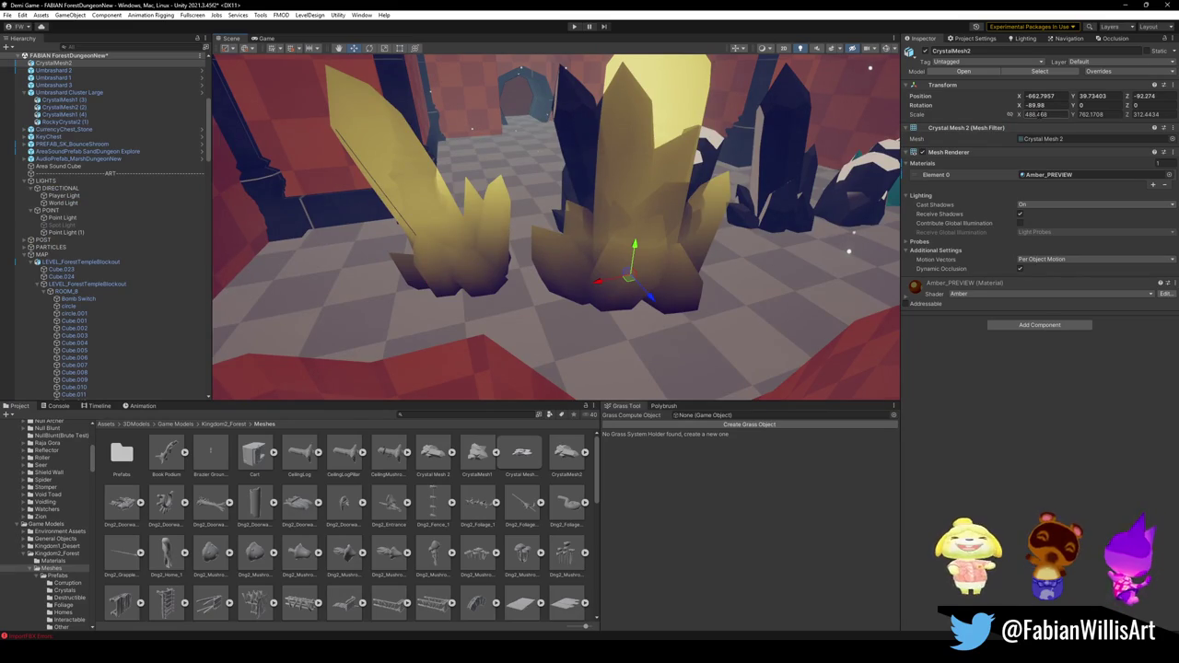
key(alt+Tab)
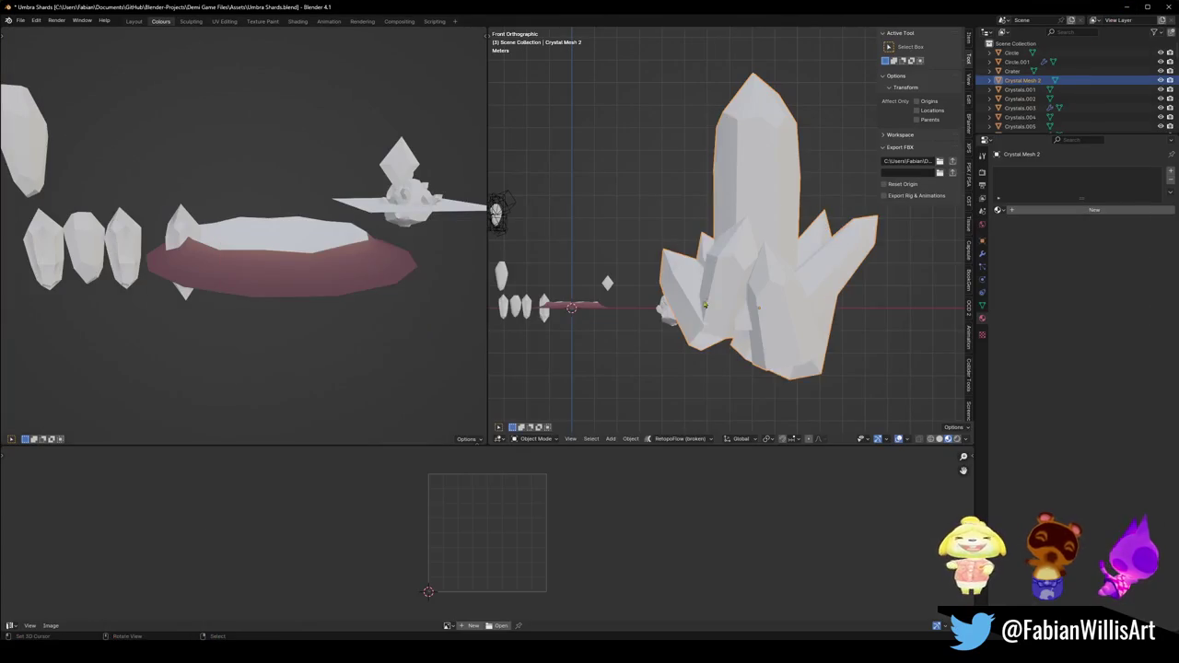
Apply rotation and scale to Crystal Mesh 2 and rename it Crystal Mesh 3.
click(799, 248)
key(ctrl+a)
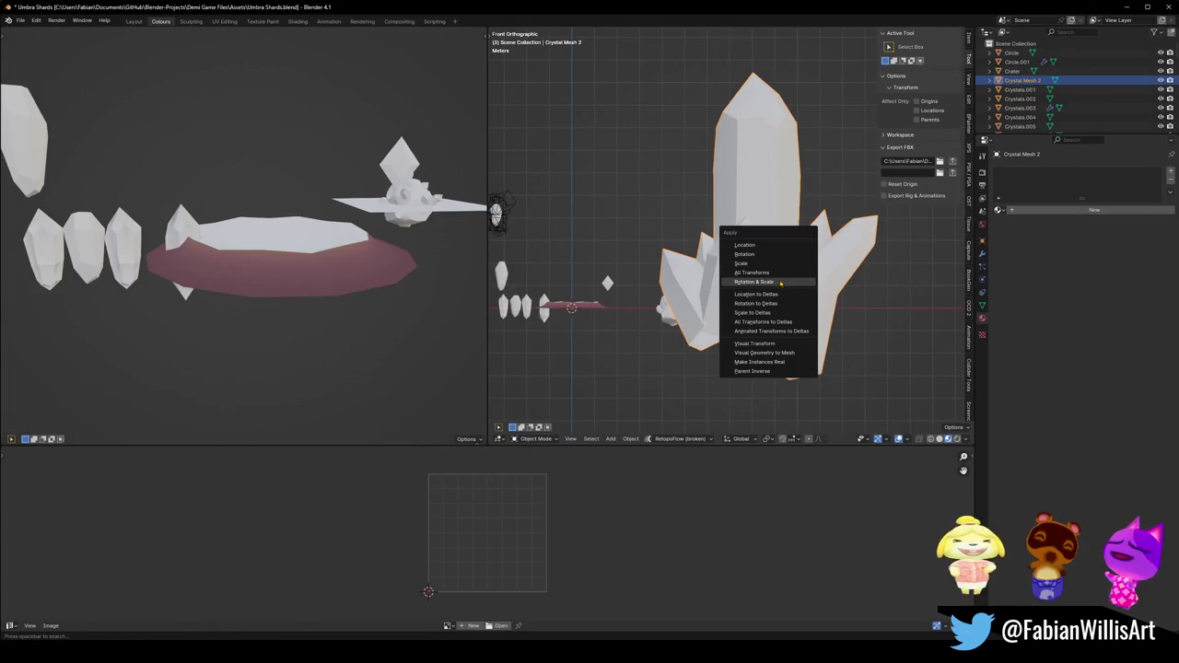
click(779, 287)
key(F2)
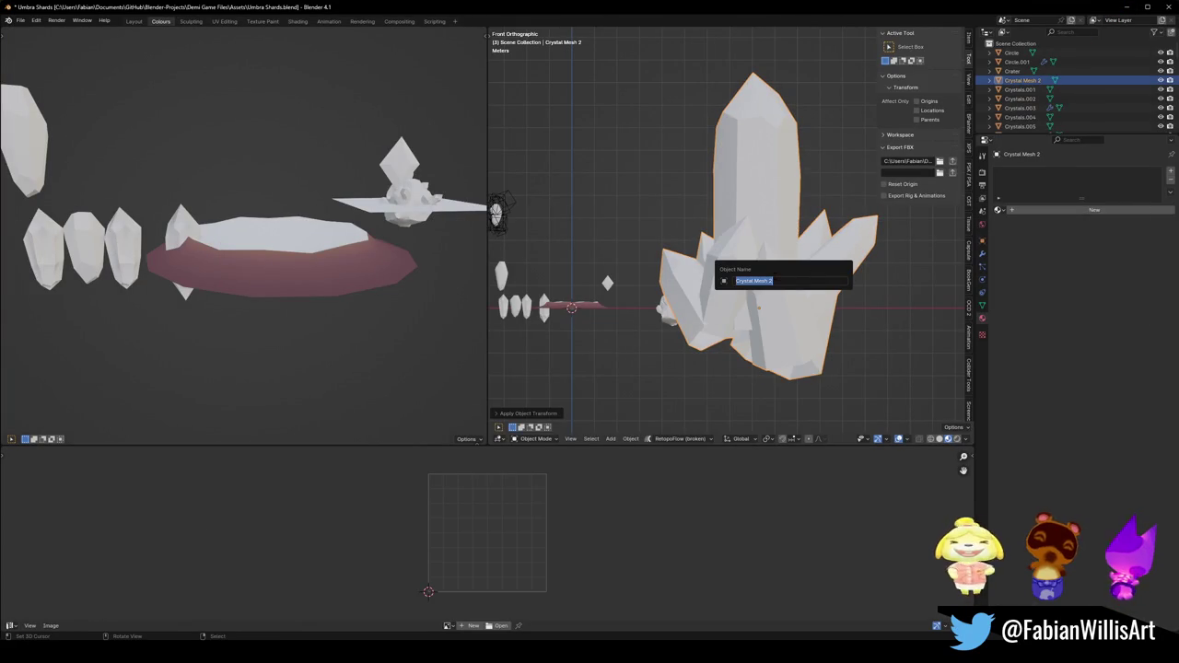
key(End)
text(3)
key(Return)
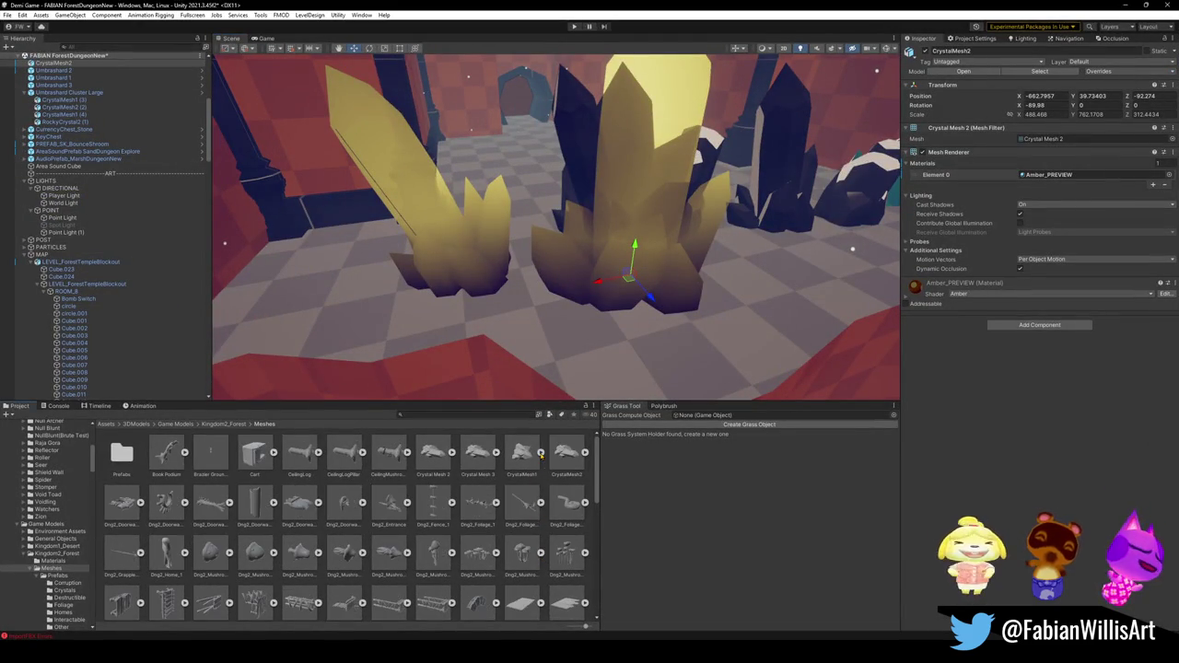
Place Crystal Mesh 3 in the dungeon room and drop a material onto it.
click(477, 453)
drag(476, 454, 764, 271)
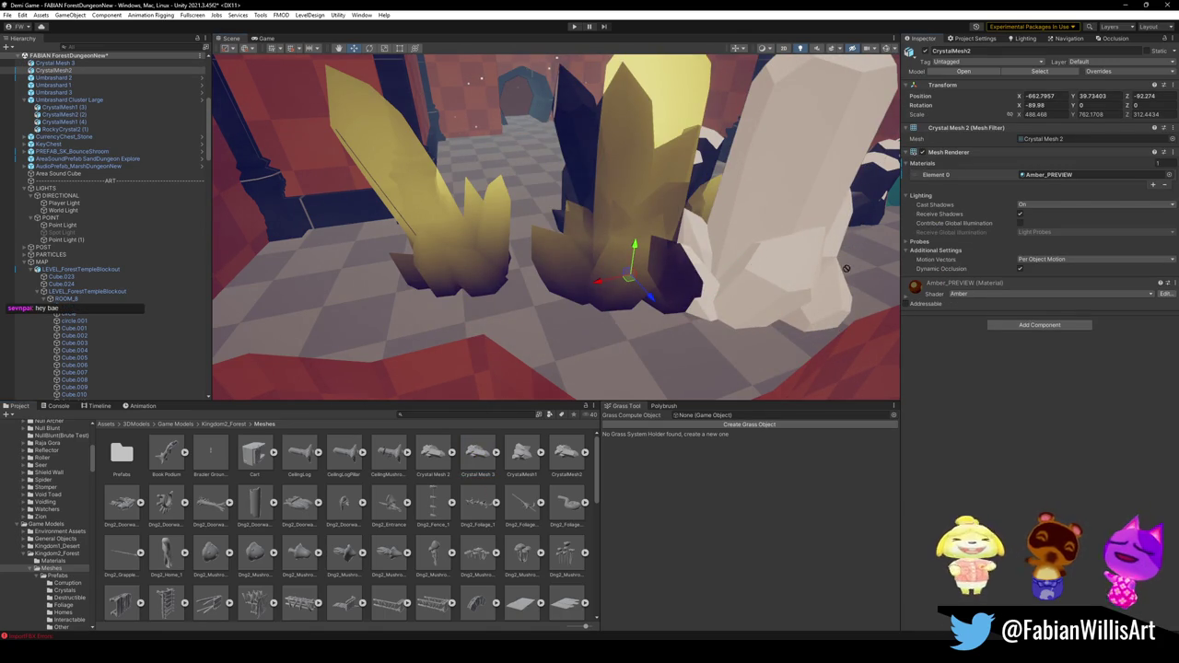
drag(846, 268, 862, 191)
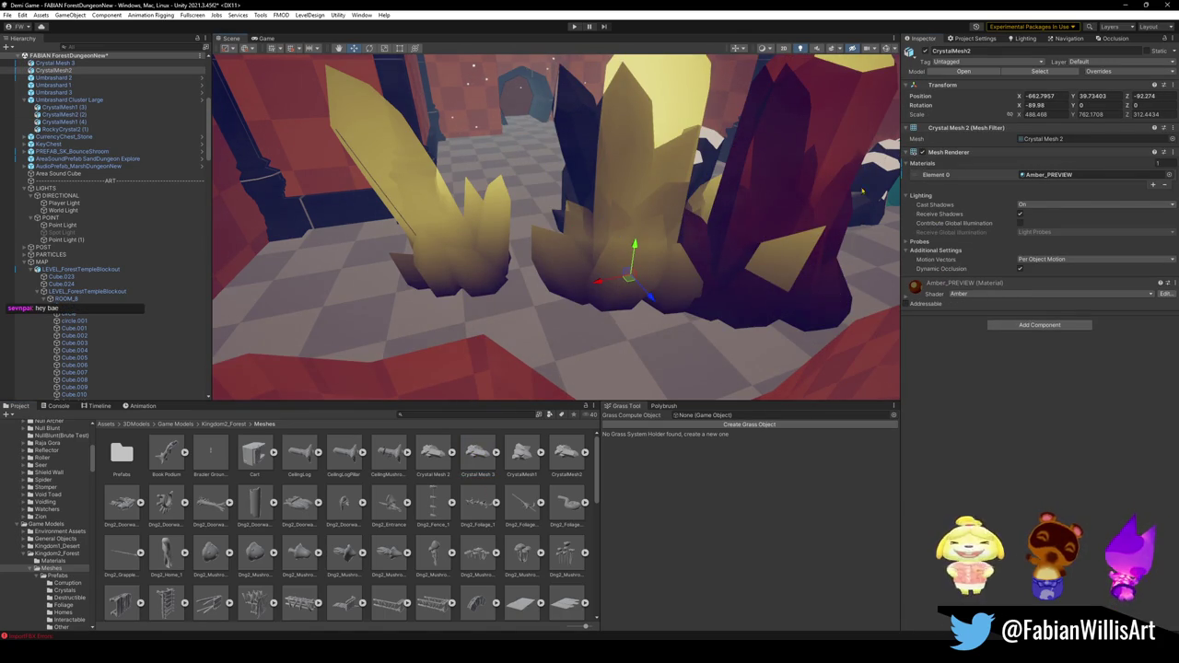
Undo away the CrystalMesh2 and yellow crystals, then reframe the view and select Crystal Mesh 3.
key(ctrl+z)
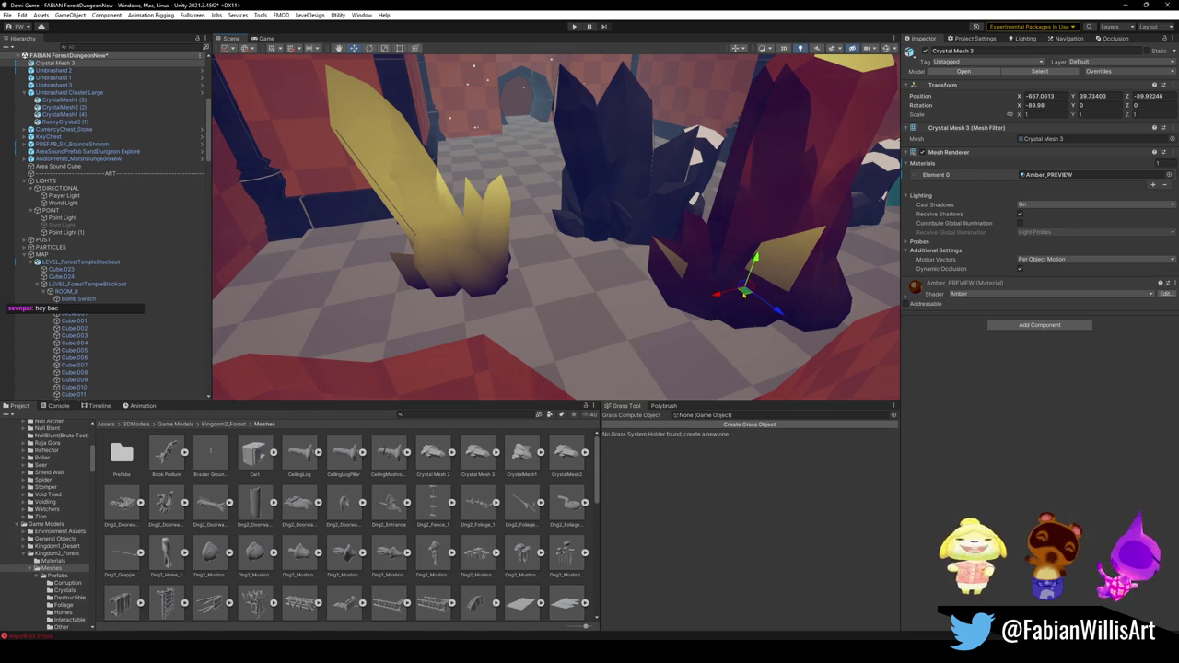
key(ctrl+z)
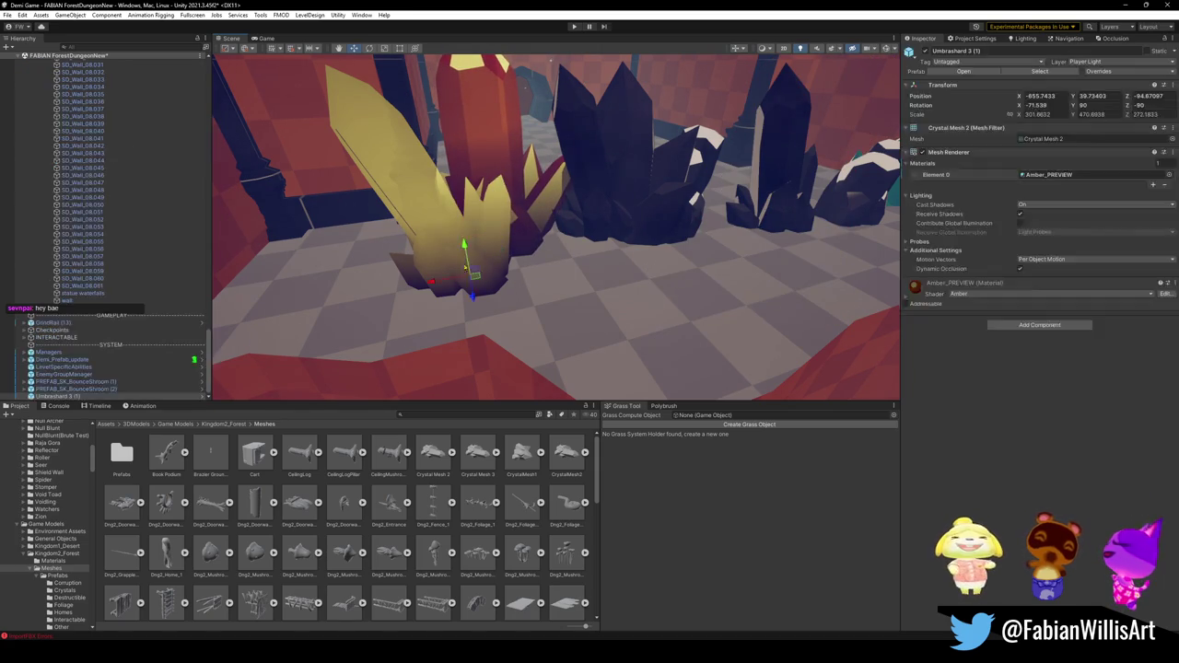
right_drag(568, 274, 515, 276)
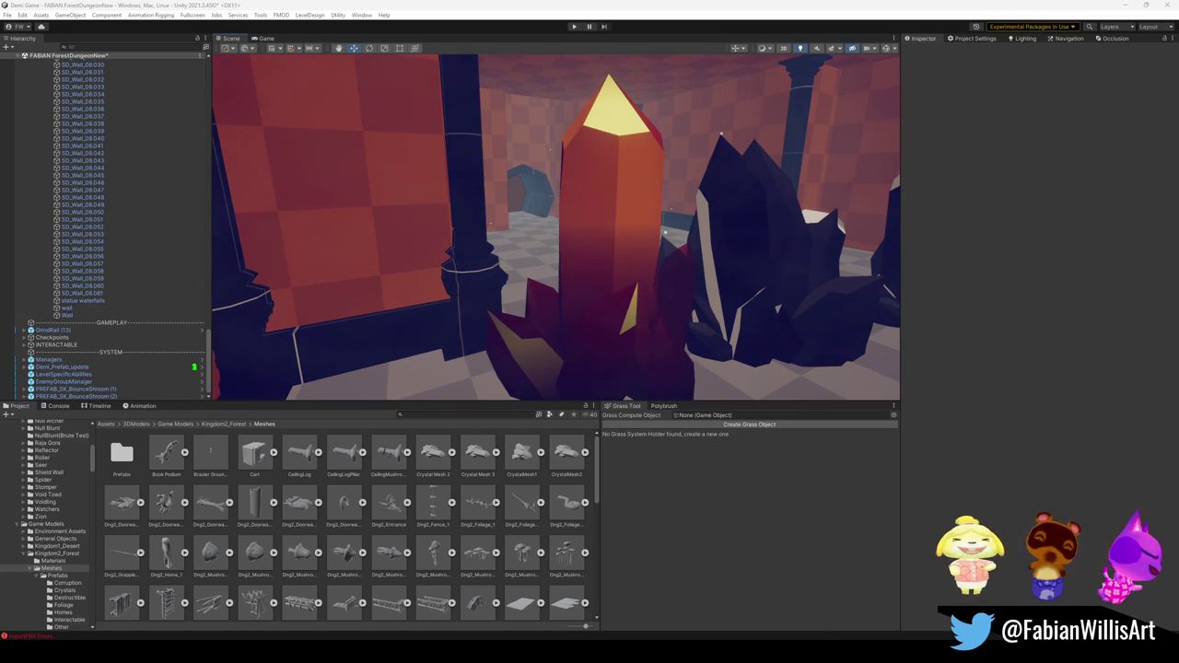
right_drag(608, 224, 591, 226)
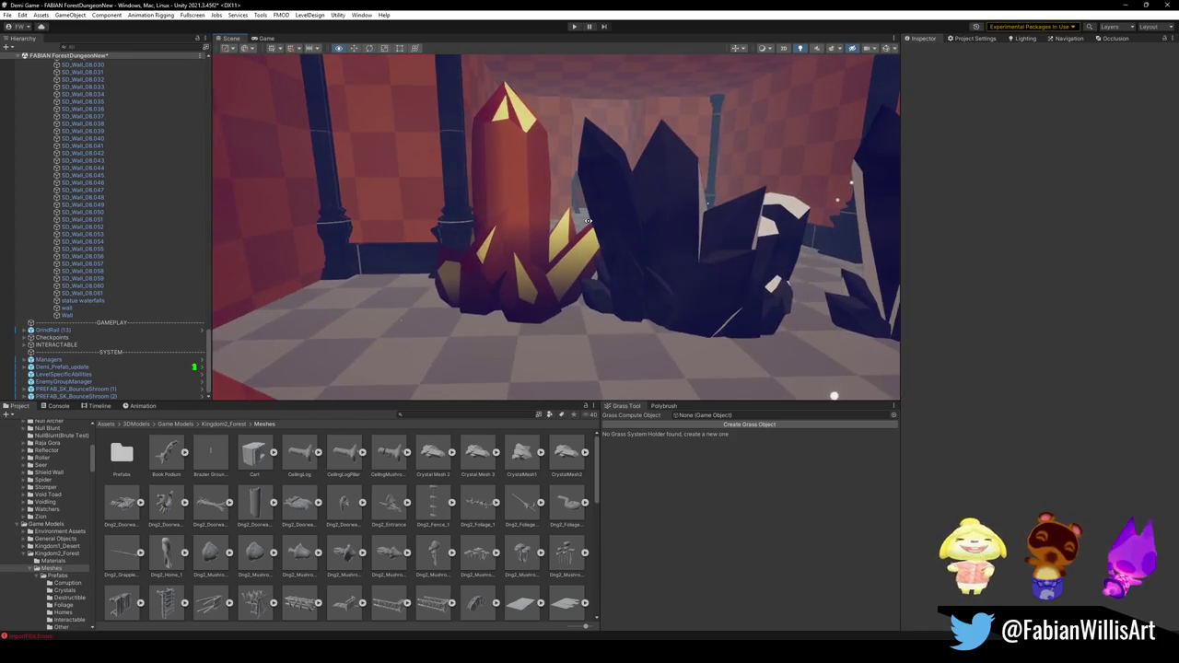
right_drag(591, 226, 561, 251)
click(561, 251)
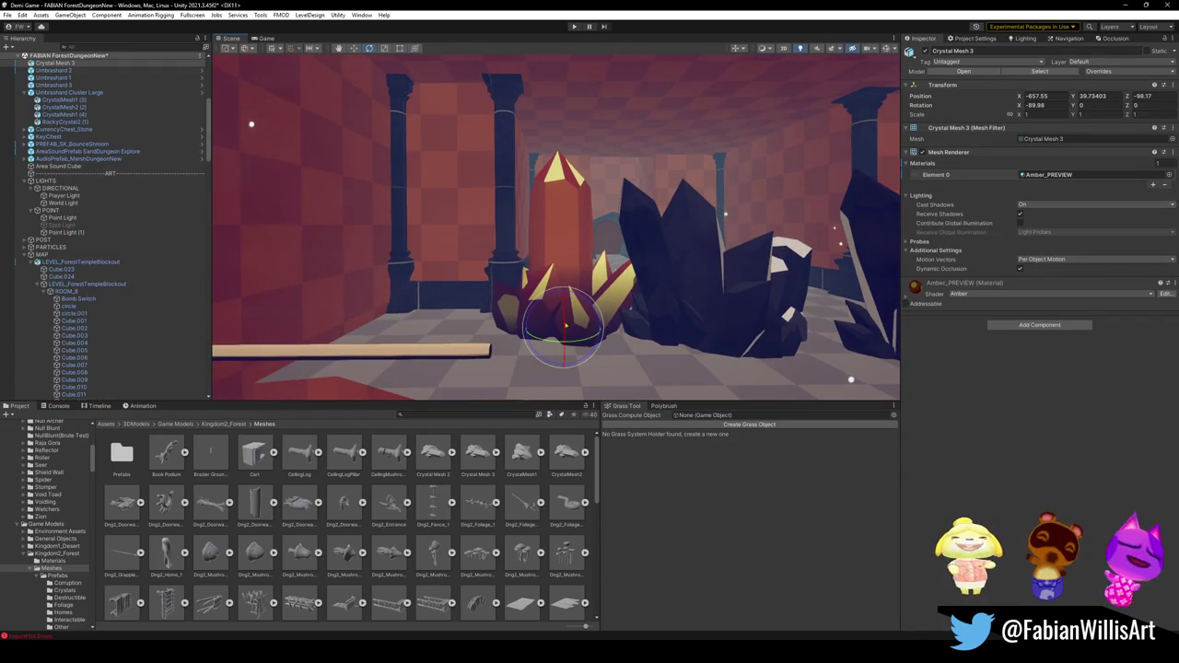
Tip Crystal Mesh 3 onto its side with X rotation 0 and raise it.
drag(565, 324, 581, 364)
mouse_move(580, 364)
right_down()
mouse_move(623, 347)
mouse_move(556, 253)
right_up()
key(w)
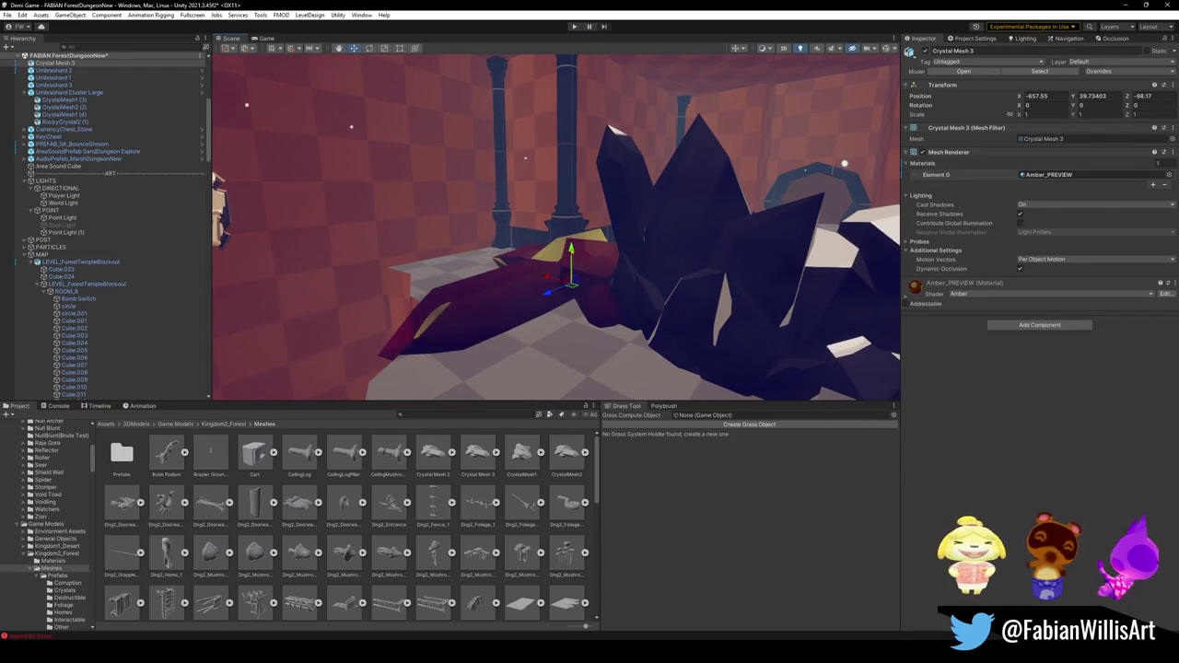
drag(571, 253, 561, 123)
mouse_move(564, 121)
right_down()
mouse_move(536, 181)
mouse_move(533, 257)
right_up()
Flatten the crystal to Z scale 0.54 and place it at -660.25, 64.73, -97.71 on the wall.
drag(554, 249, 576, 249)
key(w)
right_drag(577, 248, 597, 297)
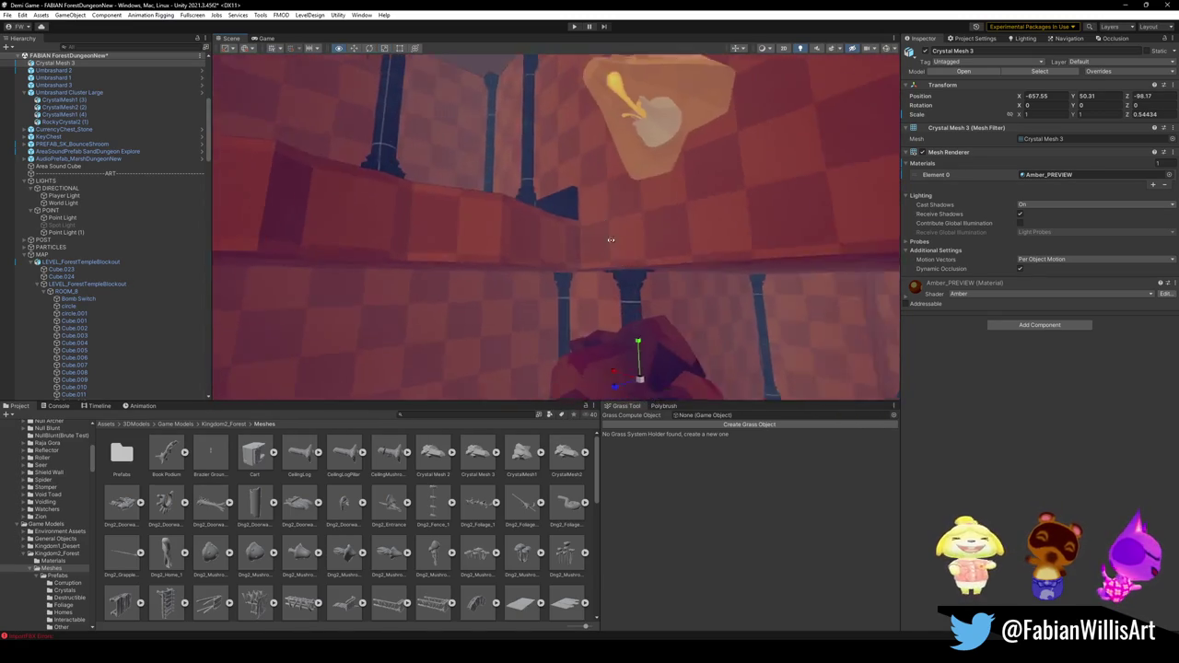
drag(591, 309, 624, 126)
right_drag(624, 127, 589, 184)
drag(584, 283, 584, 274)
mouse_move(584, 275)
right_down()
mouse_move(720, 183)
mouse_move(543, 198)
right_up()
drag(479, 222, 491, 222)
right_drag(596, 266, 525, 267)
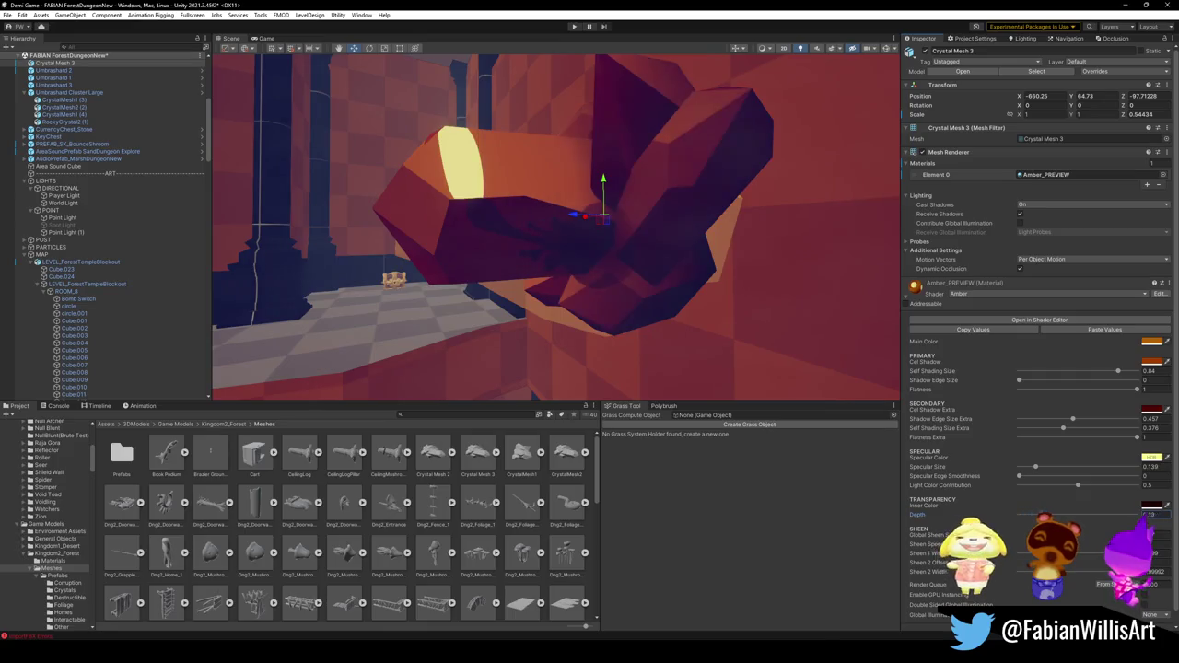
Set Amber_PREVIEW's transparency depth to 0.417 and brighten its inner colour toward yellow.
drag(1142, 514, 1023, 515)
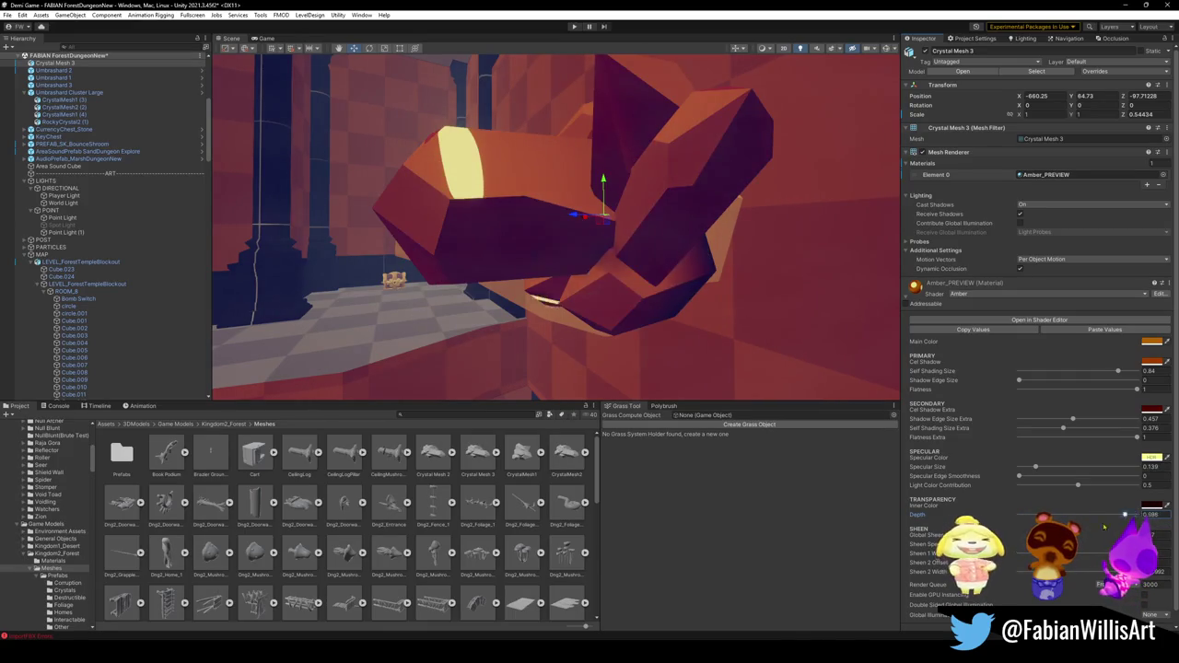
click(1152, 506)
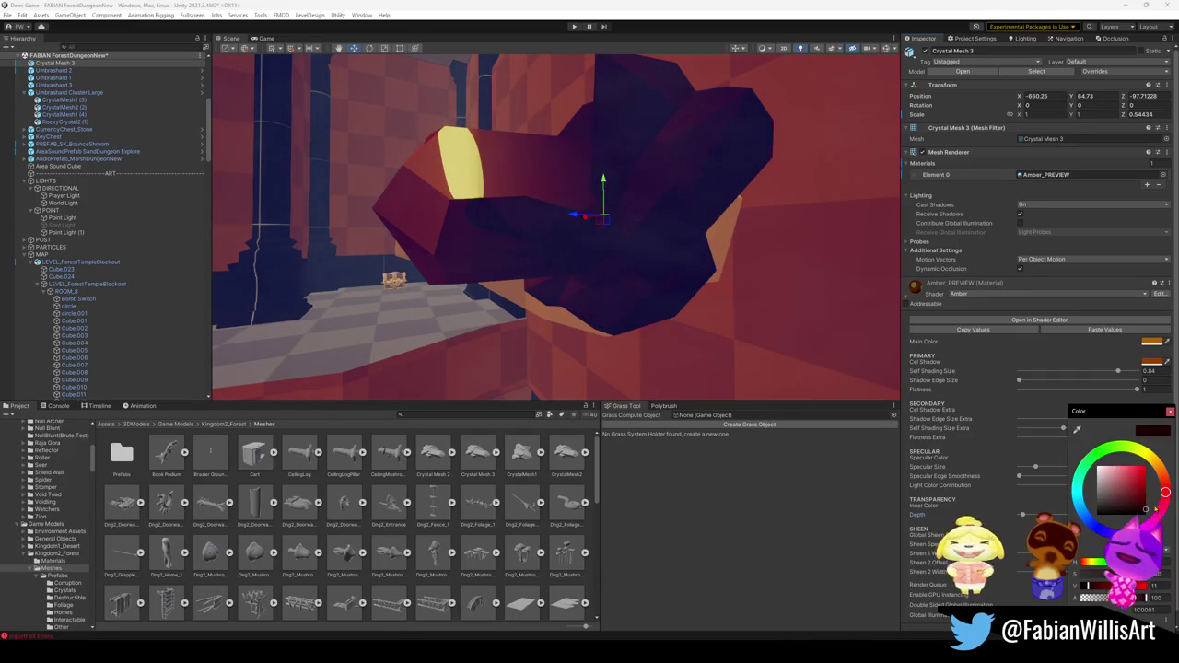
mouse_move(1145, 509)
mouse_down()
mouse_move(1091, 472)
mouse_move(1145, 510)
mouse_up()
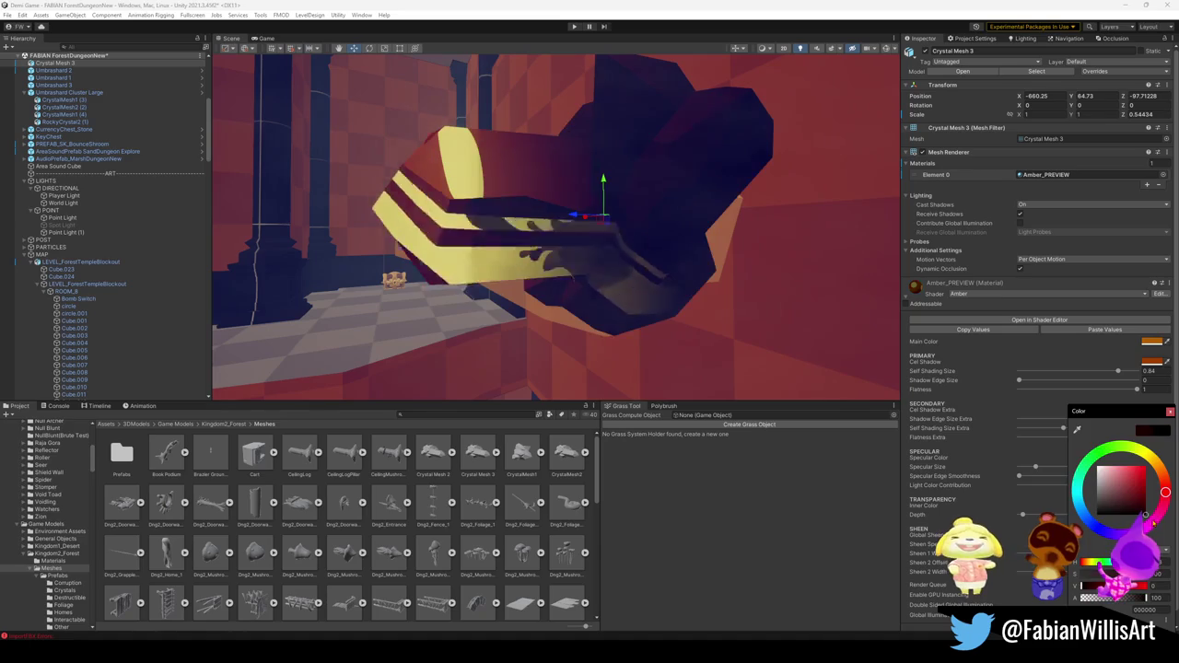
click(1153, 523)
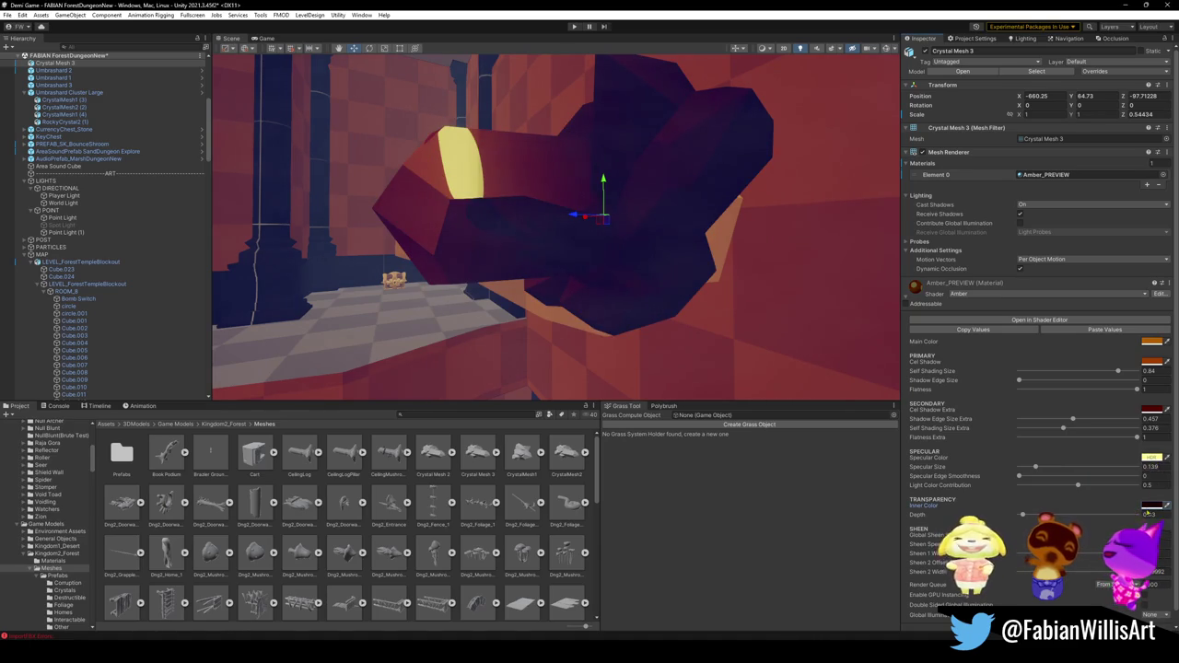
click(1152, 506)
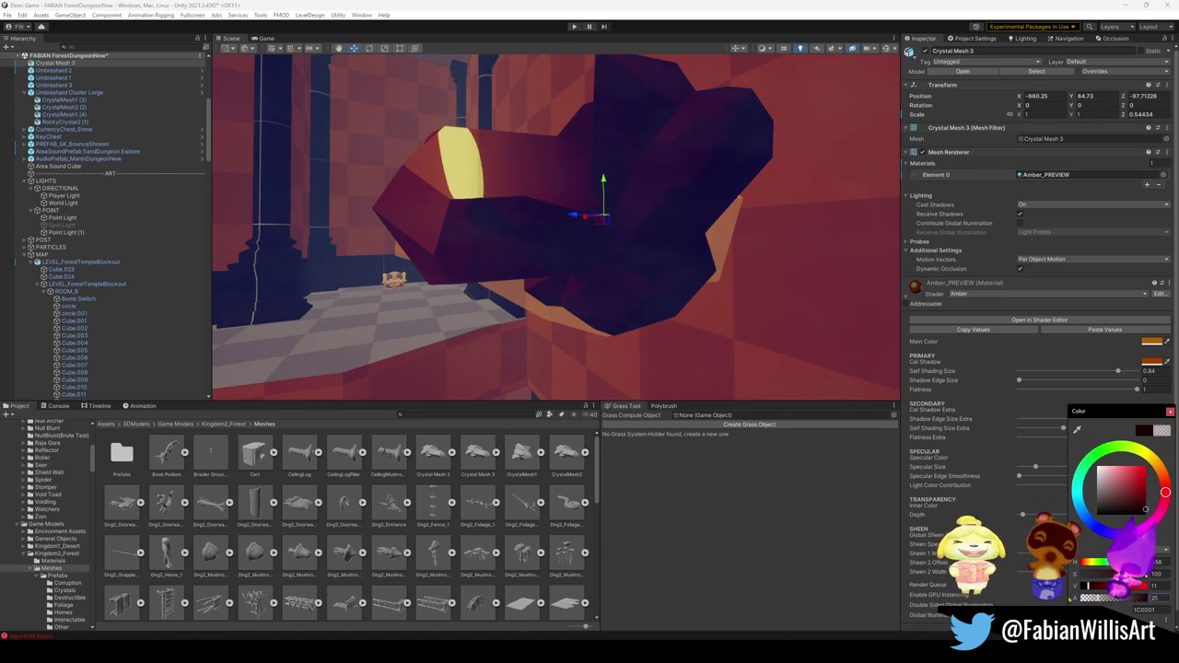
click(1023, 515)
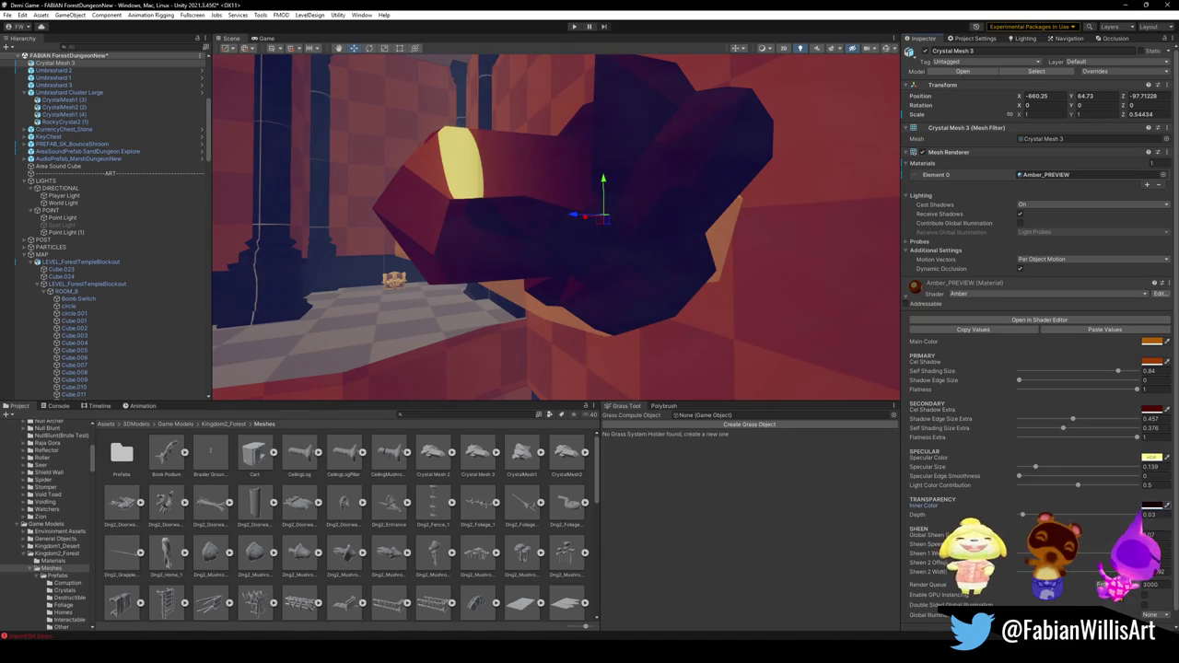
mouse_move(1022, 515)
mouse_down()
mouse_move(1126, 514)
mouse_move(1094, 515)
mouse_move(1120, 493)
mouse_move(1087, 498)
mouse_up()
click(1151, 506)
mouse_move(742, 304)
alt+mouse_down()
mouse_move(690, 242)
mouse_move(476, 297)
alt+mouse_up()
click(477, 298)
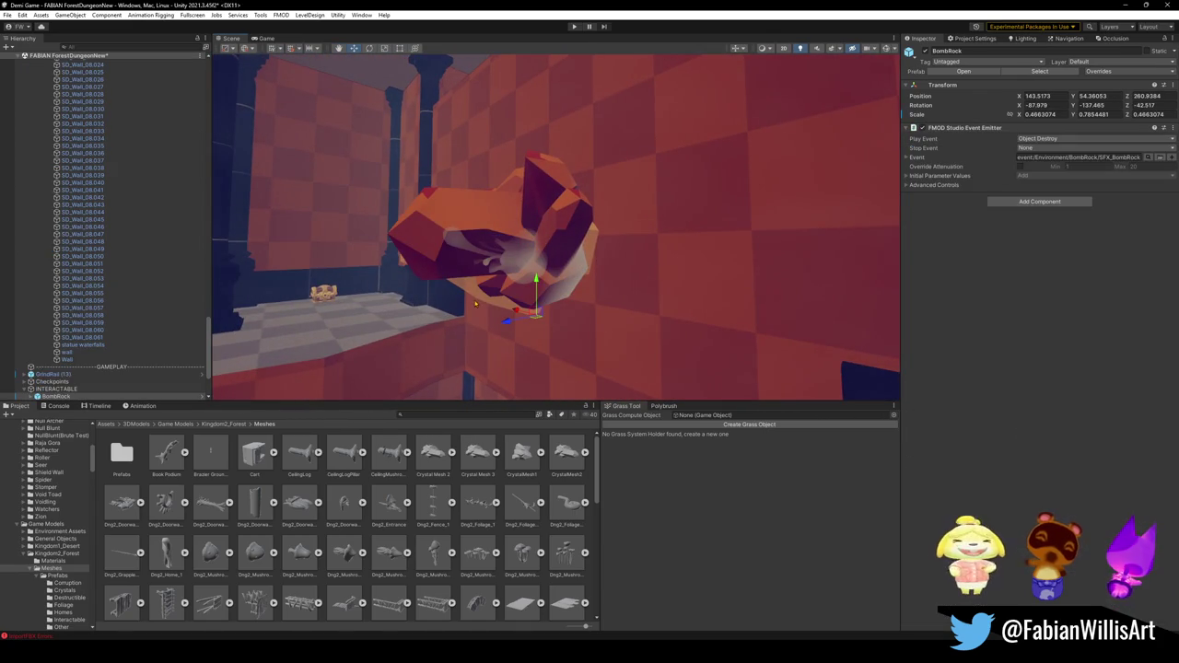
Toggle the BombRock, inspect it, and give Crystal Mesh 3 a Z scale of 0.7775887.
click(926, 51)
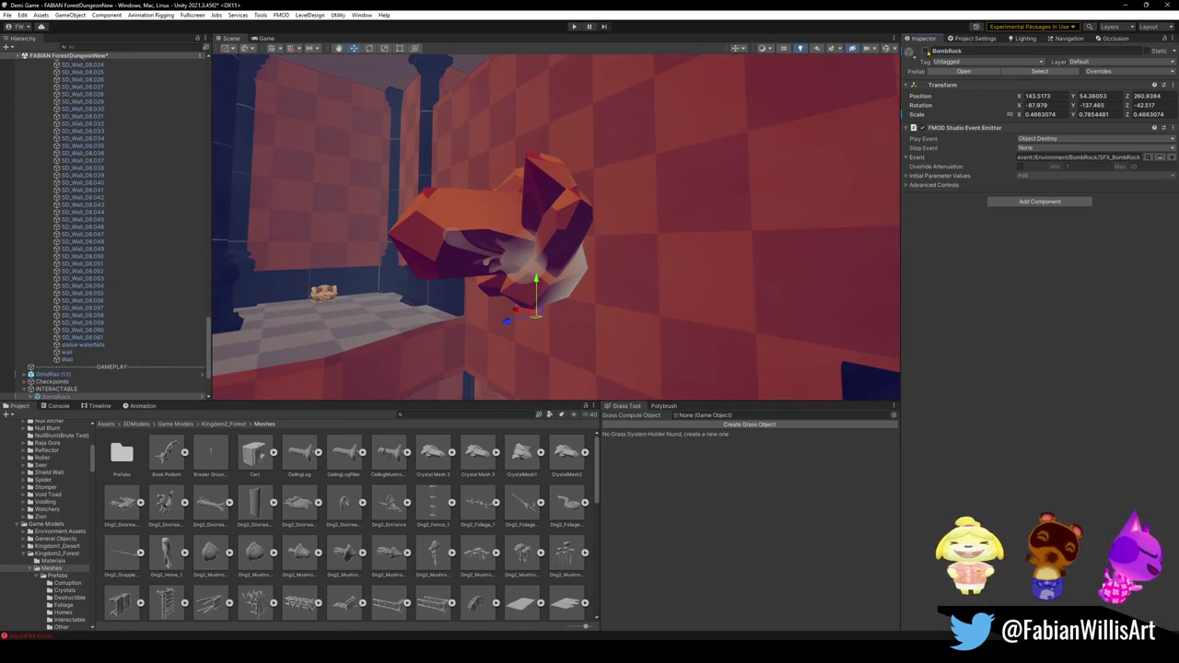
mouse_move(724, 194)
alt+mouse_down()
mouse_move(768, 200)
mouse_move(764, 190)
mouse_move(864, 177)
mouse_move(586, 205)
alt+mouse_up()
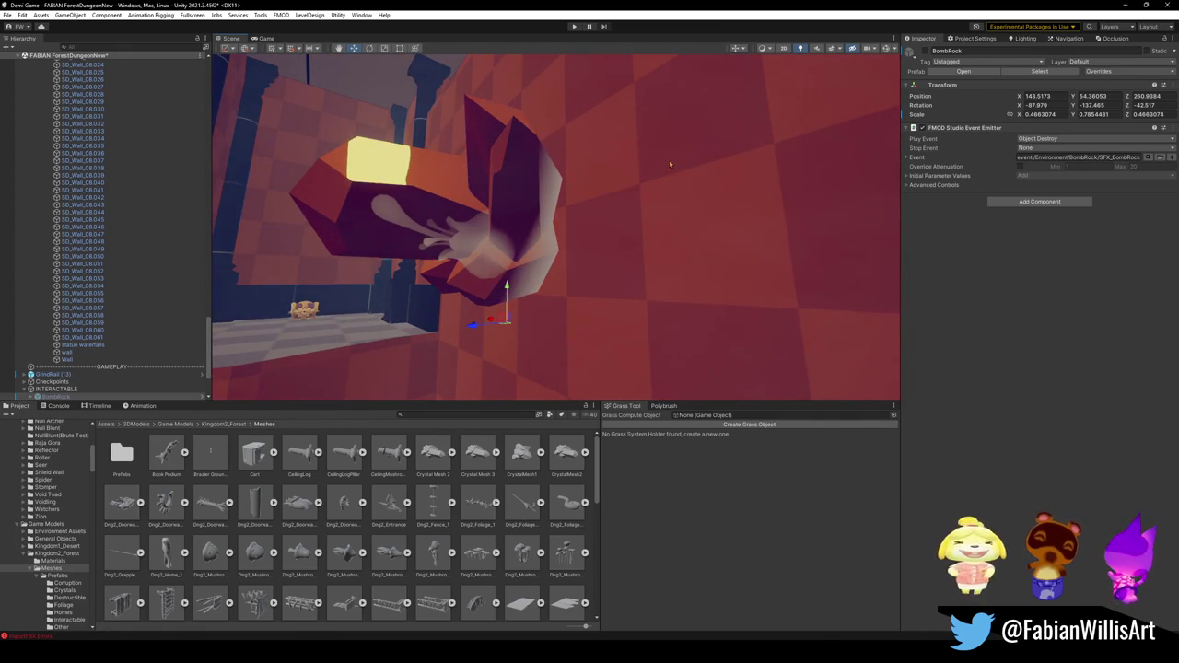
mouse_move(669, 164)
alt+mouse_down()
mouse_move(600, 200)
mouse_move(740, 192)
mouse_move(780, 237)
mouse_move(745, 231)
mouse_move(774, 226)
mouse_move(777, 235)
alt+mouse_up()
click(776, 235)
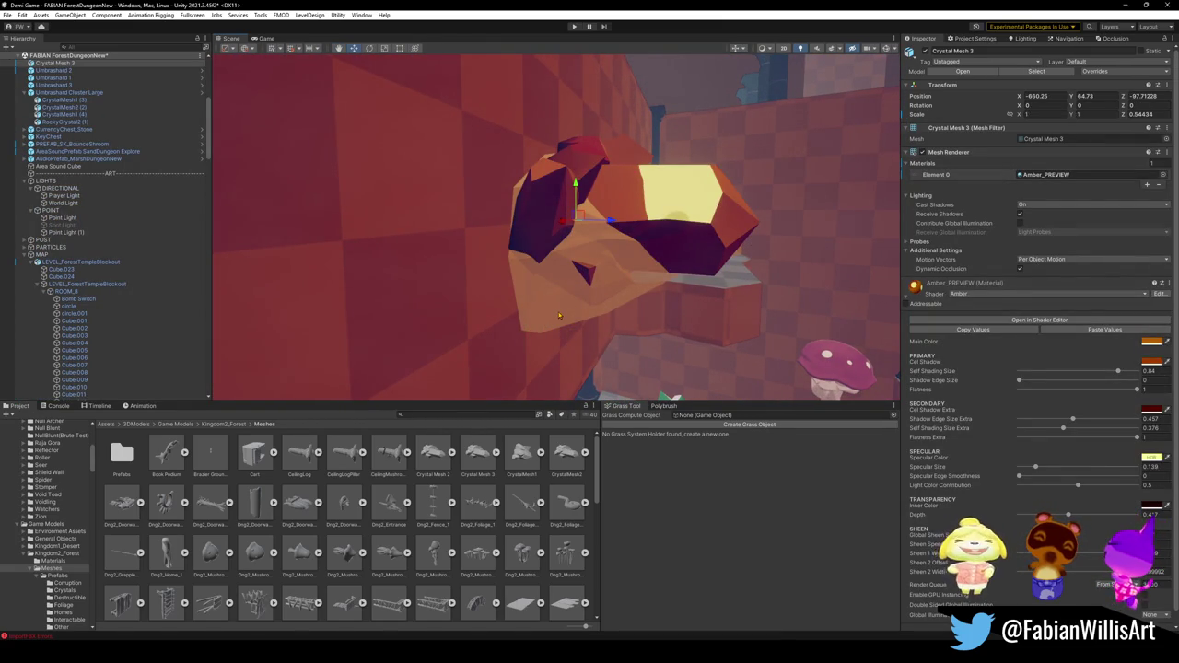
click(558, 315)
mouse_move(806, 215)
alt+mouse_down()
mouse_move(544, 193)
mouse_move(577, 202)
mouse_move(504, 211)
mouse_move(599, 207)
mouse_move(581, 234)
alt+mouse_up()
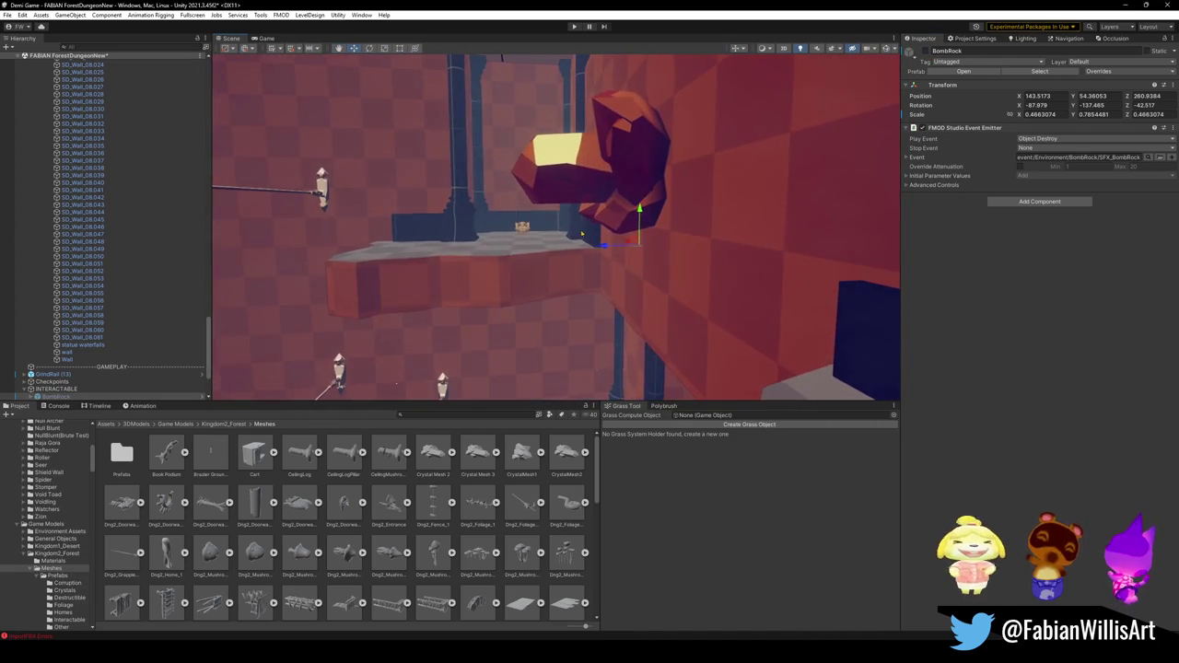
click(621, 186)
mouse_move(622, 172)
alt+mouse_down()
mouse_move(623, 211)
mouse_move(676, 194)
mouse_move(645, 189)
mouse_move(657, 208)
mouse_move(511, 220)
mouse_move(549, 205)
alt+mouse_up()
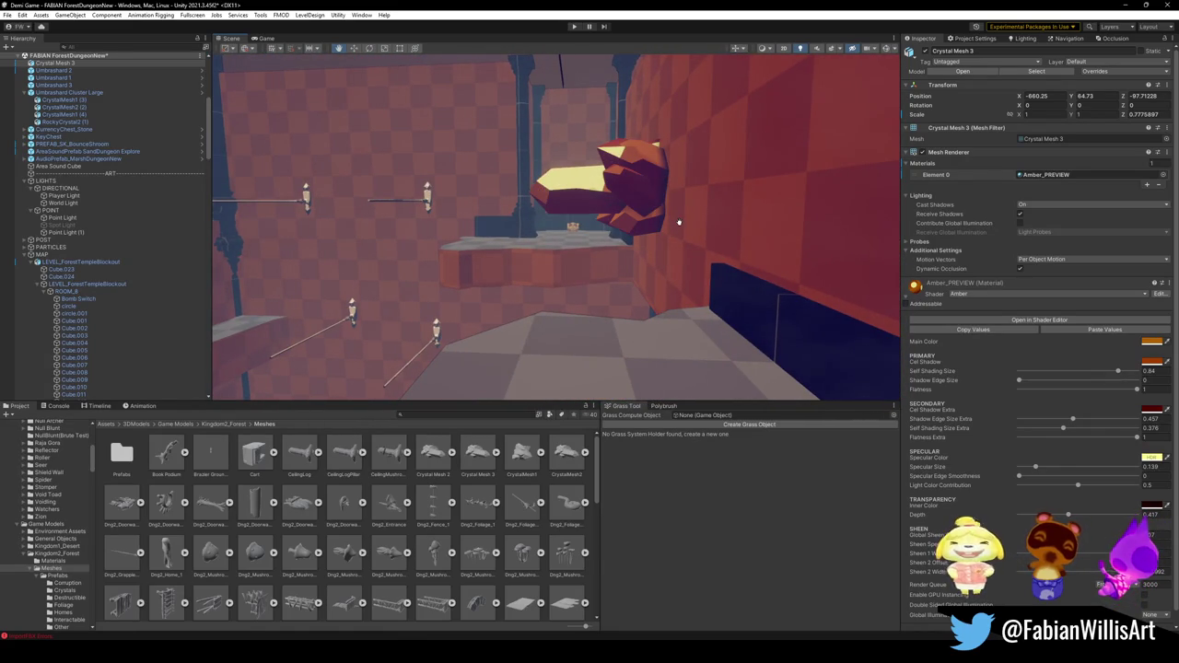
mouse_move(534, 317)
alt+mouse_down()
mouse_move(719, 335)
mouse_move(696, 351)
mouse_move(621, 342)
mouse_move(616, 361)
alt+mouse_up()
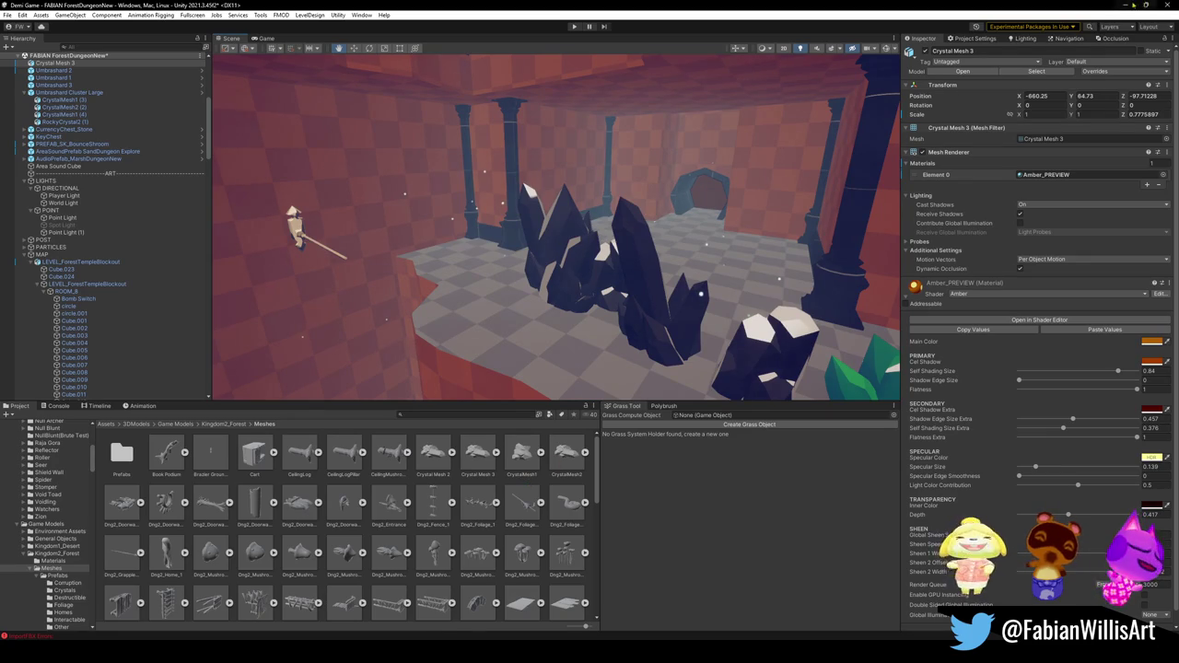
In Blender's front view, move the existing crystal aside to the right.
key(alt+Tab)
key(KP_1)
key(g)
click(809, 323)
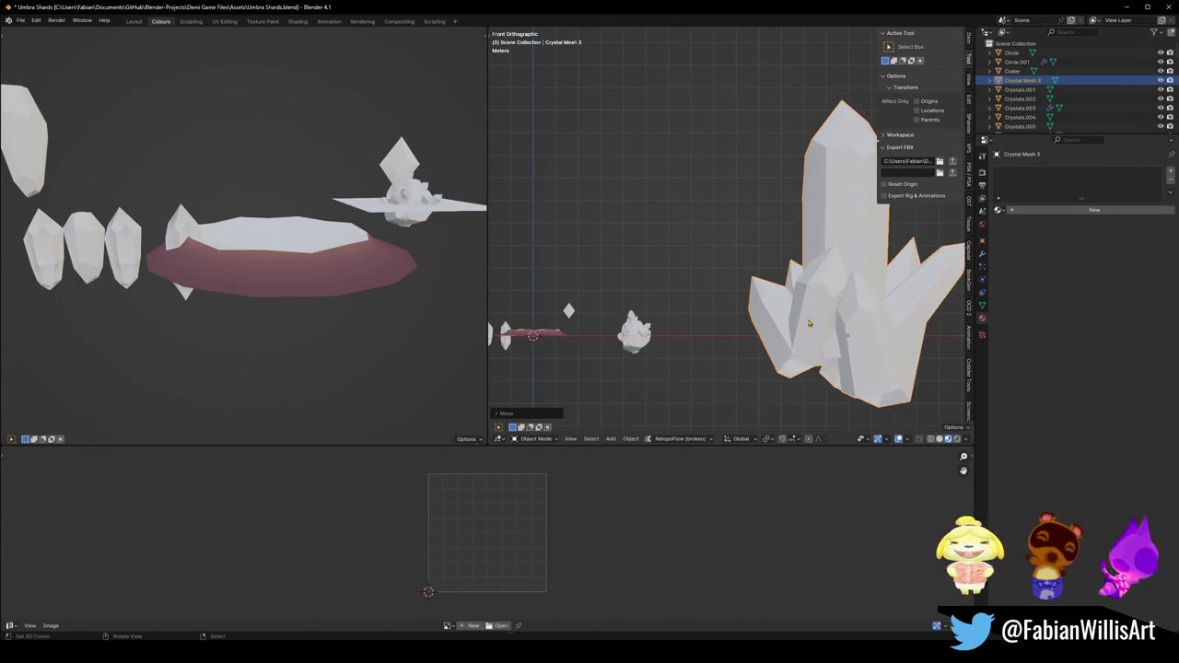
Import CrystalMesh2.fbx and place it just right of the origin.
key(ctrl+i)
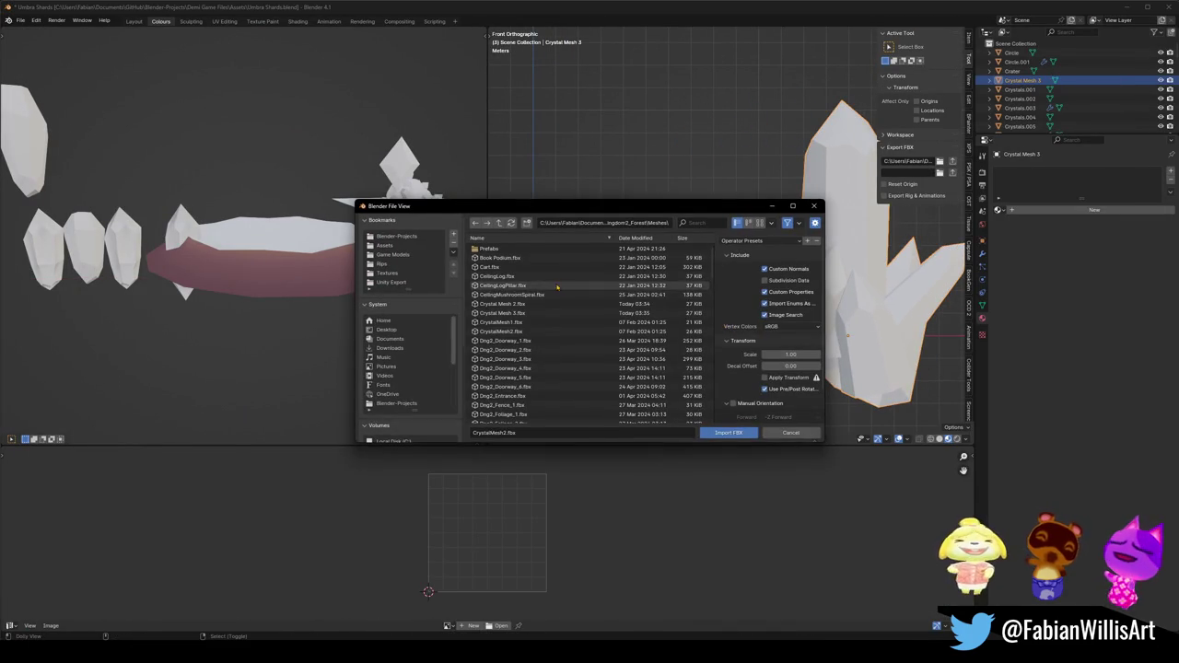
double_click(528, 331)
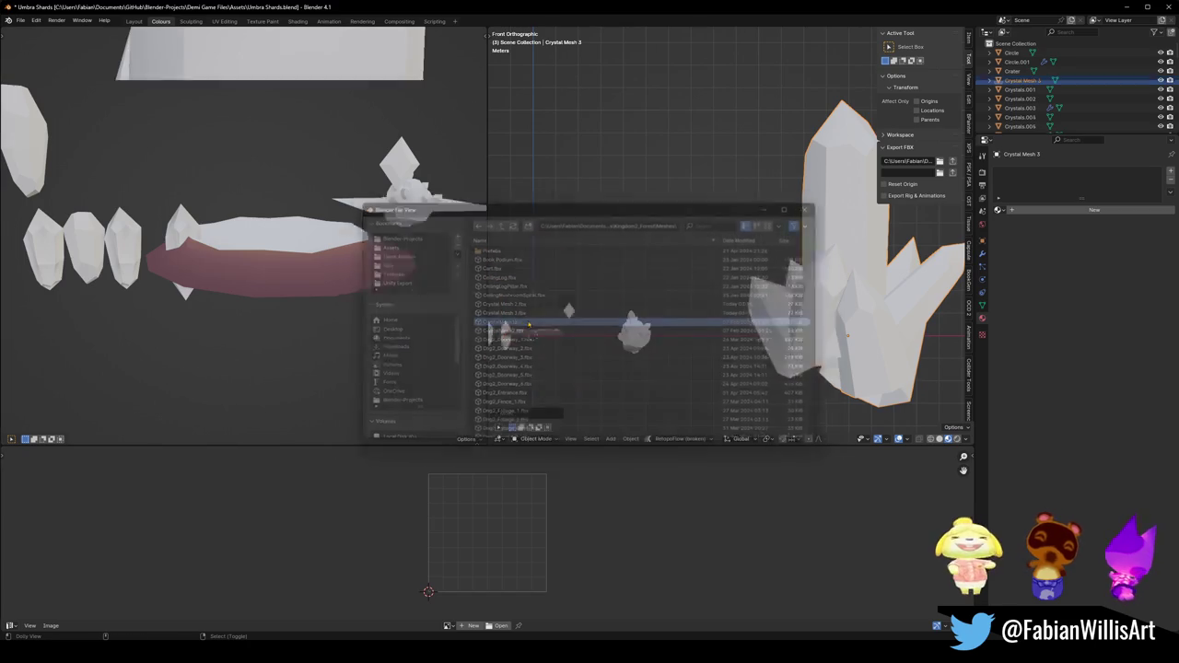
key(g)
click(685, 320)
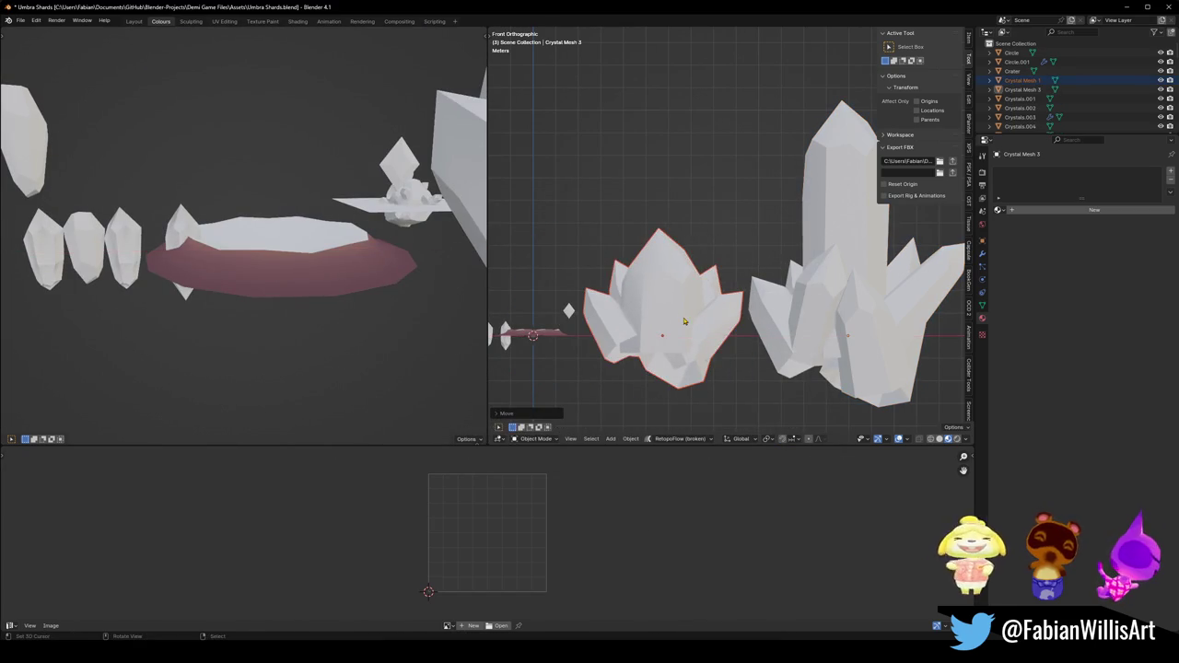
Apply all transforms to the imported crystal and rename it Crystal Mesh 4.
key(ctrl+a)
click(697, 319)
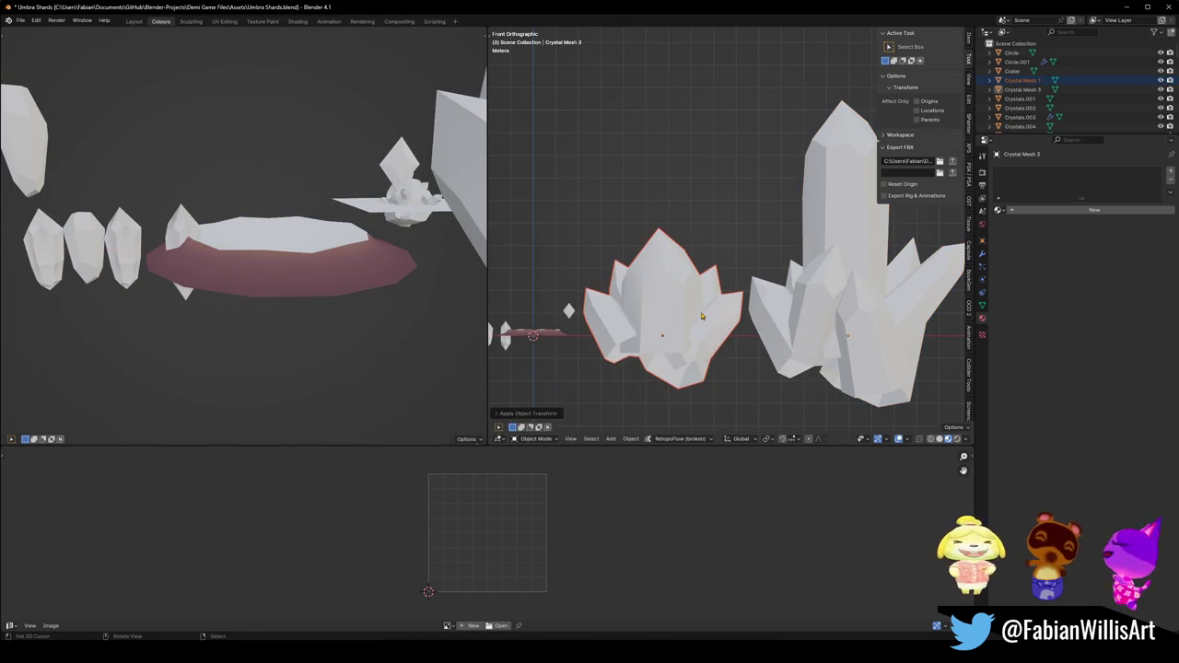
key(F2)
text(4)
key(Return)
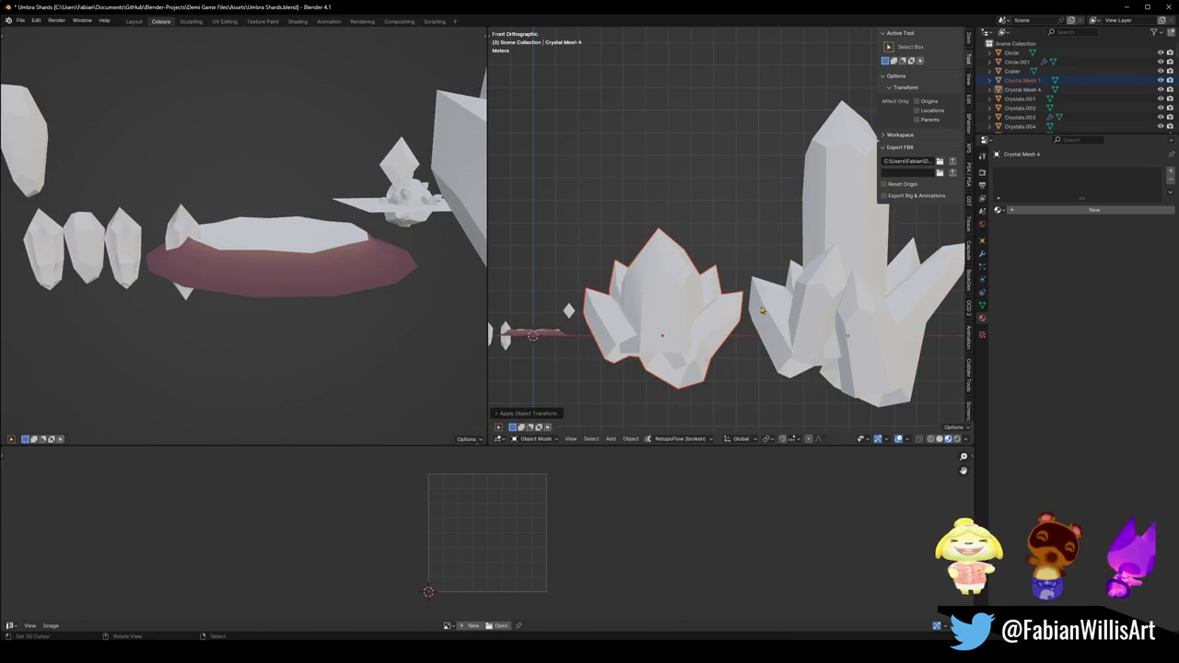
Reselect the crystals and try snapping one to the world origin, then undo it.
click(737, 304)
key(h)
key(alt+h)
key(F2)
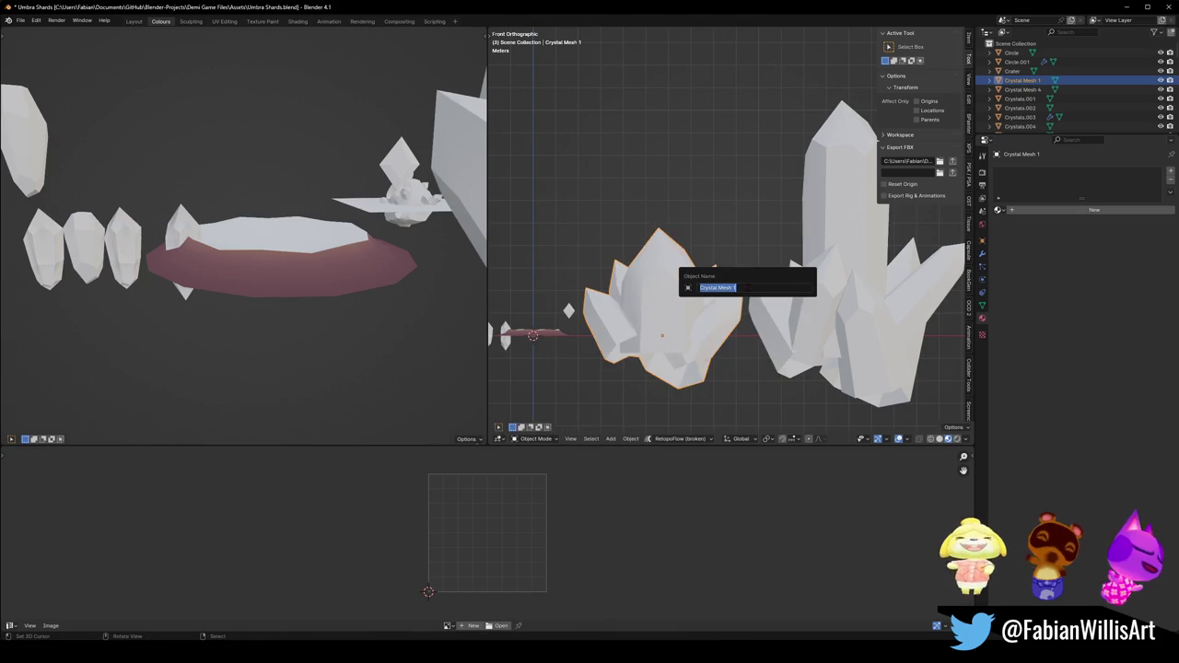
click(843, 304)
click(679, 316)
key(F2)
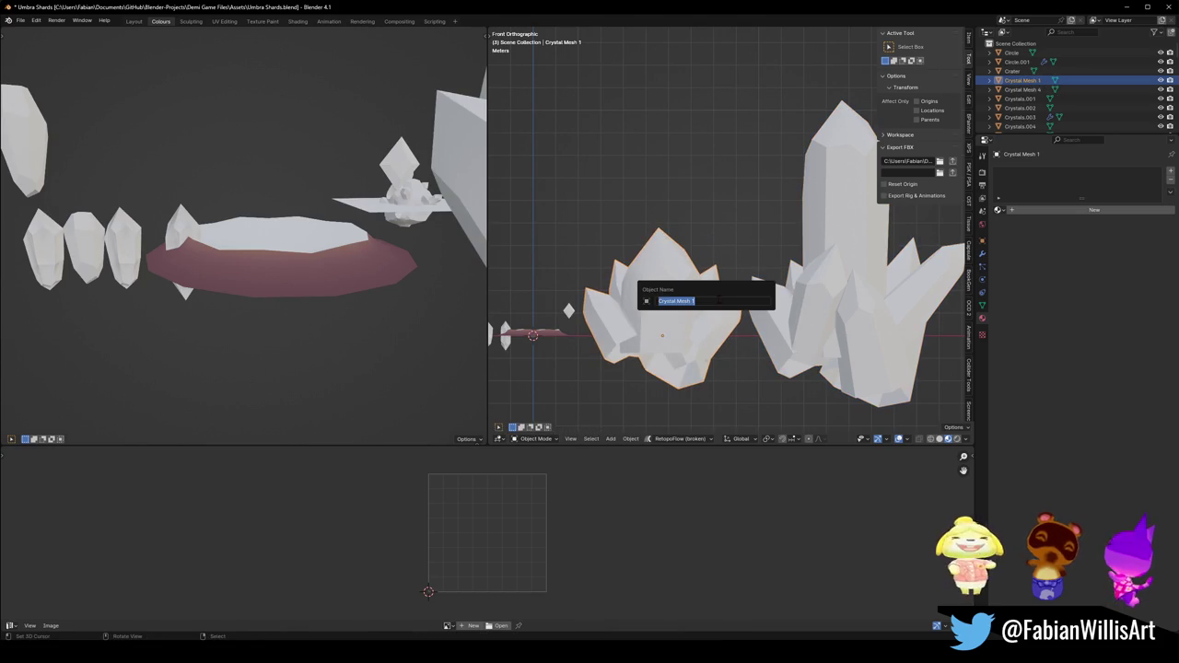
click(829, 277)
shift+click(682, 304)
shift+click(774, 275)
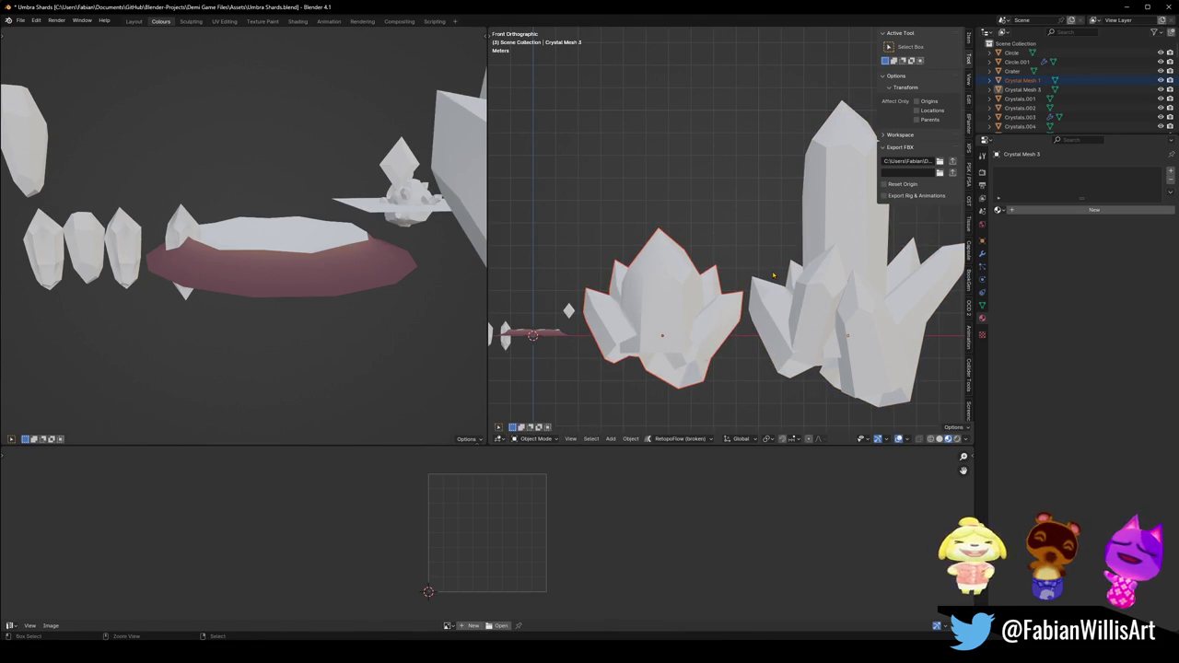
key(alt+g)
key(ctrl+z)
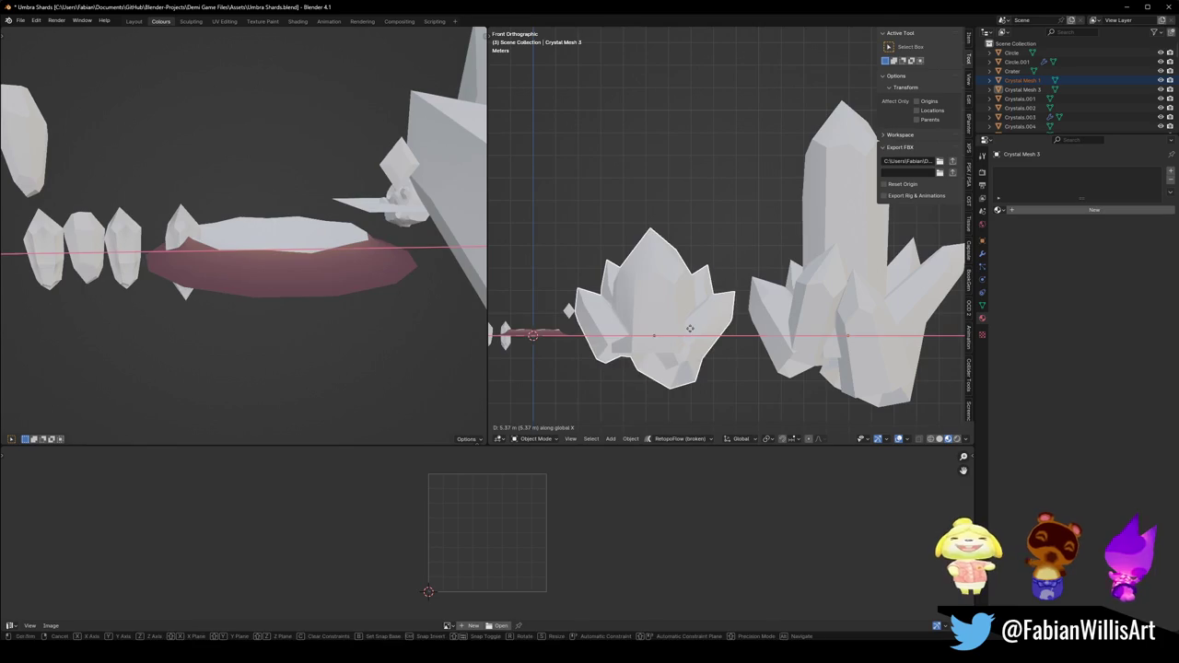
Reapply all transforms to the middle crystal and confirm its name as Crystal Mesh 4.
click(693, 304)
key(ctrl+a)
click(693, 304)
key(F2)
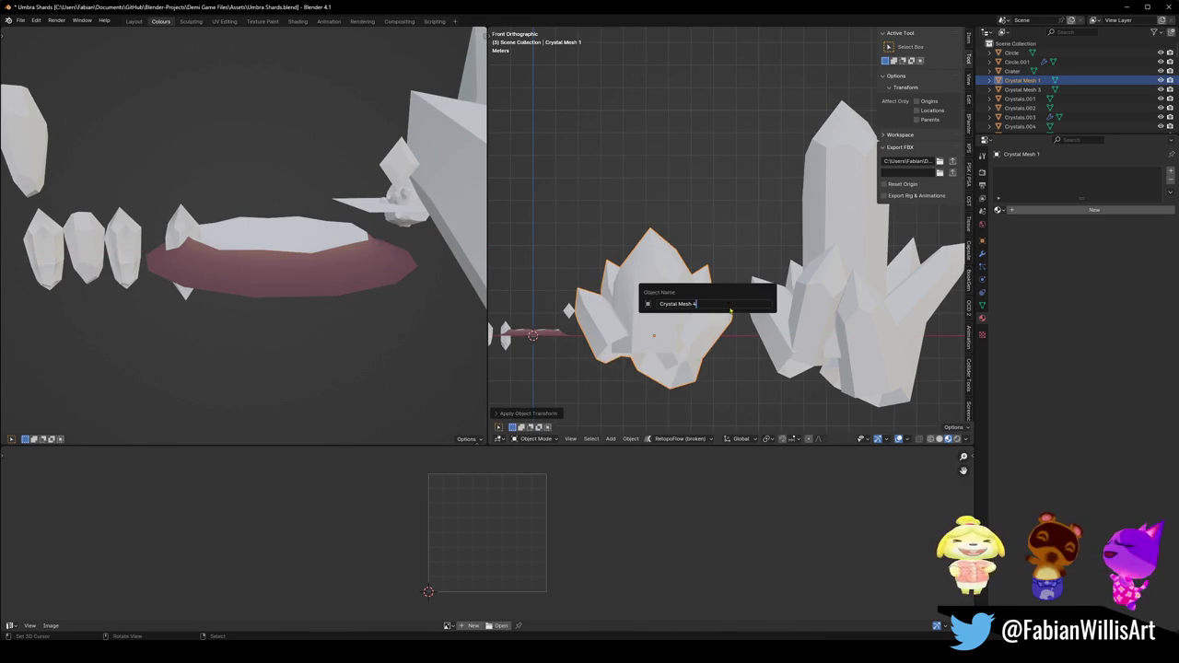
key(Return)
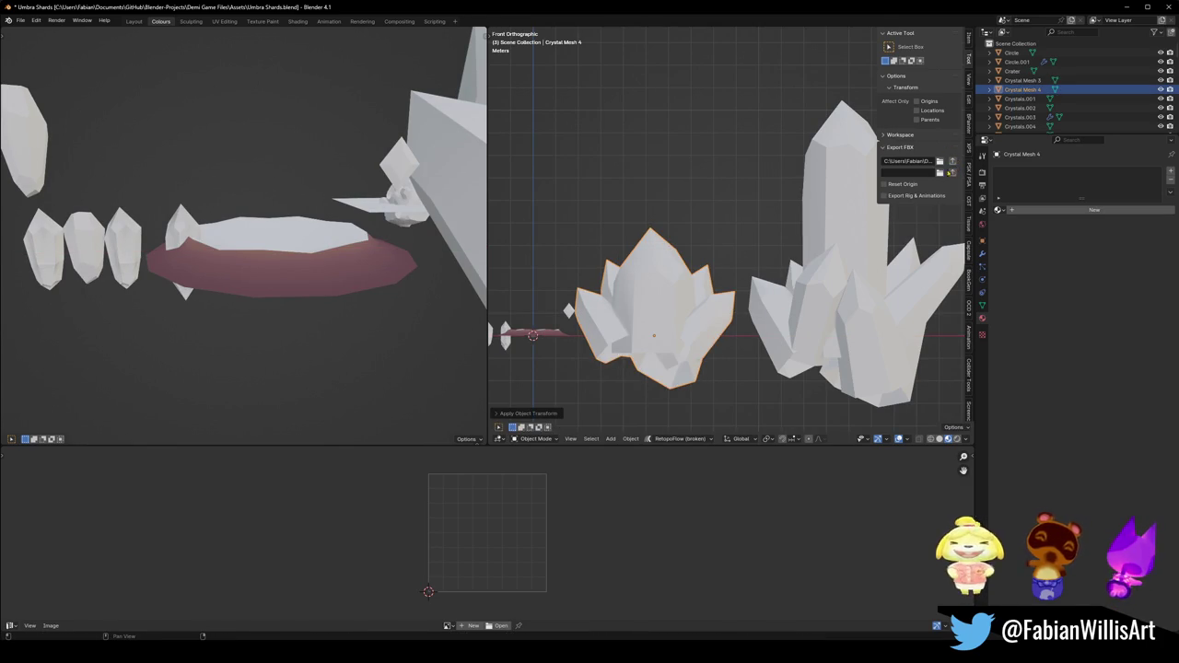
key(alt+Tab)
right_drag(667, 227, 694, 213)
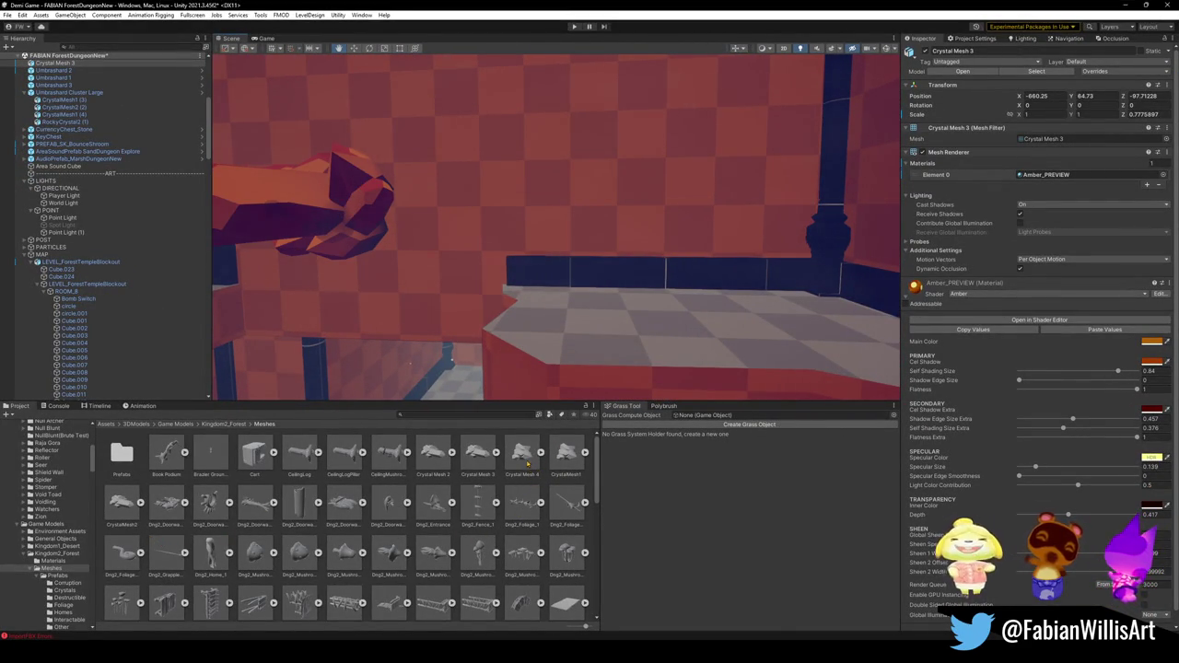
Drop Crystal Mesh 4 from the Meshes folder onto the ledge floor beside the wall crystal.
drag(522, 453, 614, 332)
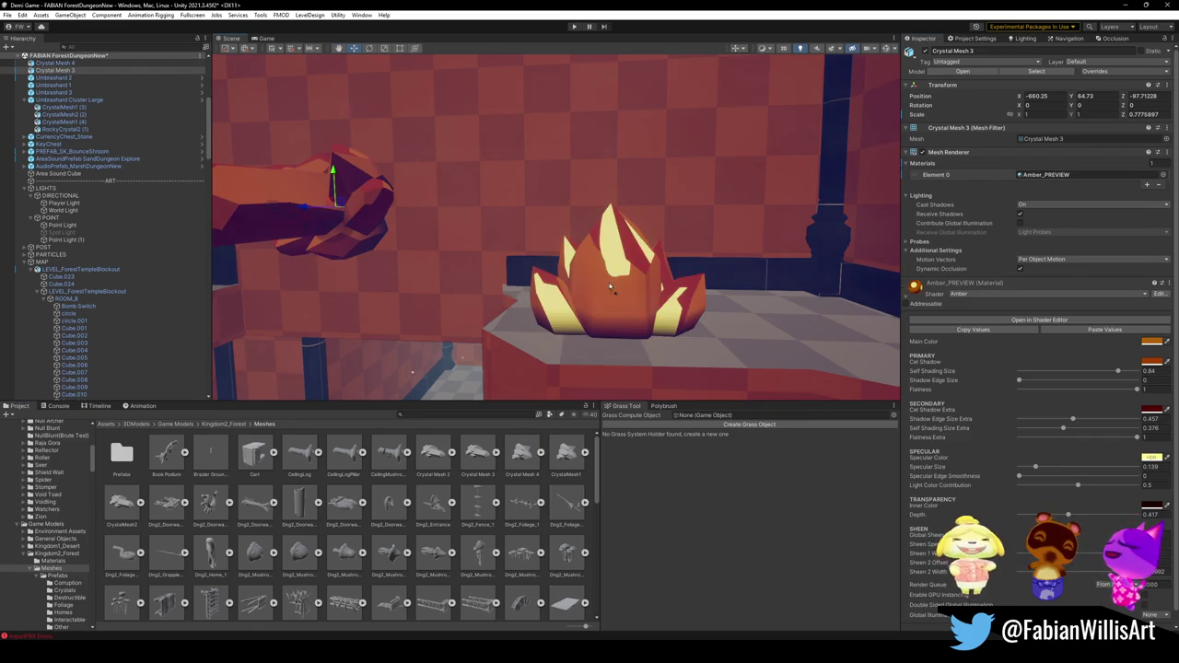
alt+drag(665, 270, 539, 288)
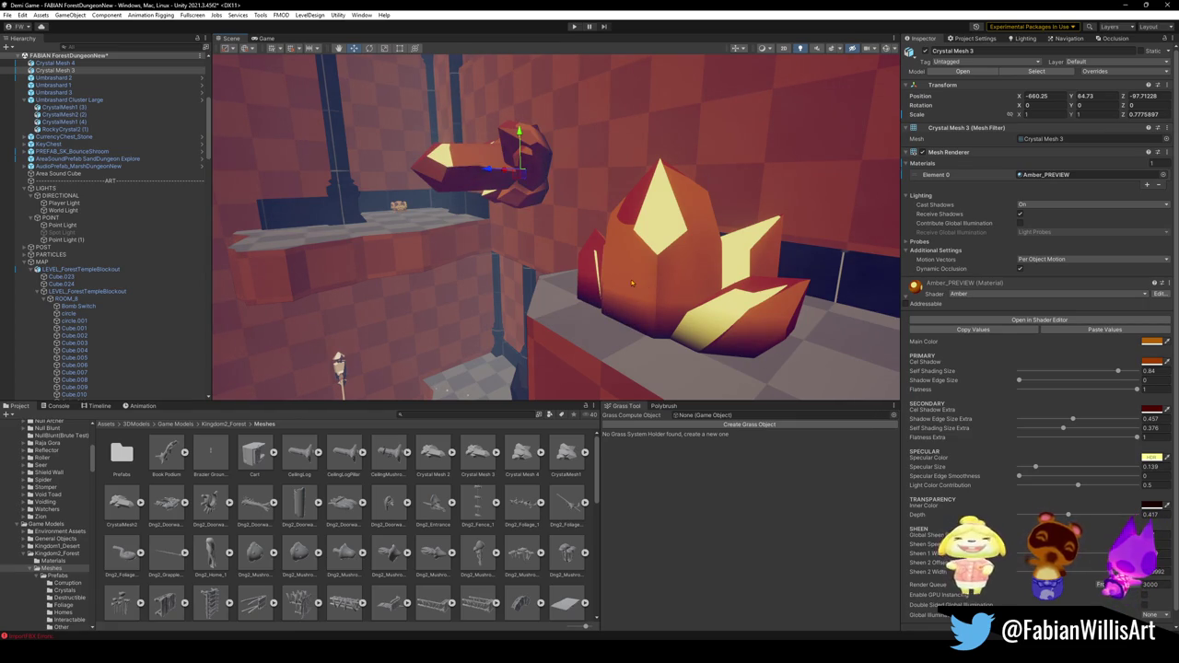
mouse_move(682, 69)
alt+mouse_down()
mouse_move(694, 192)
mouse_move(730, 181)
alt+mouse_up()
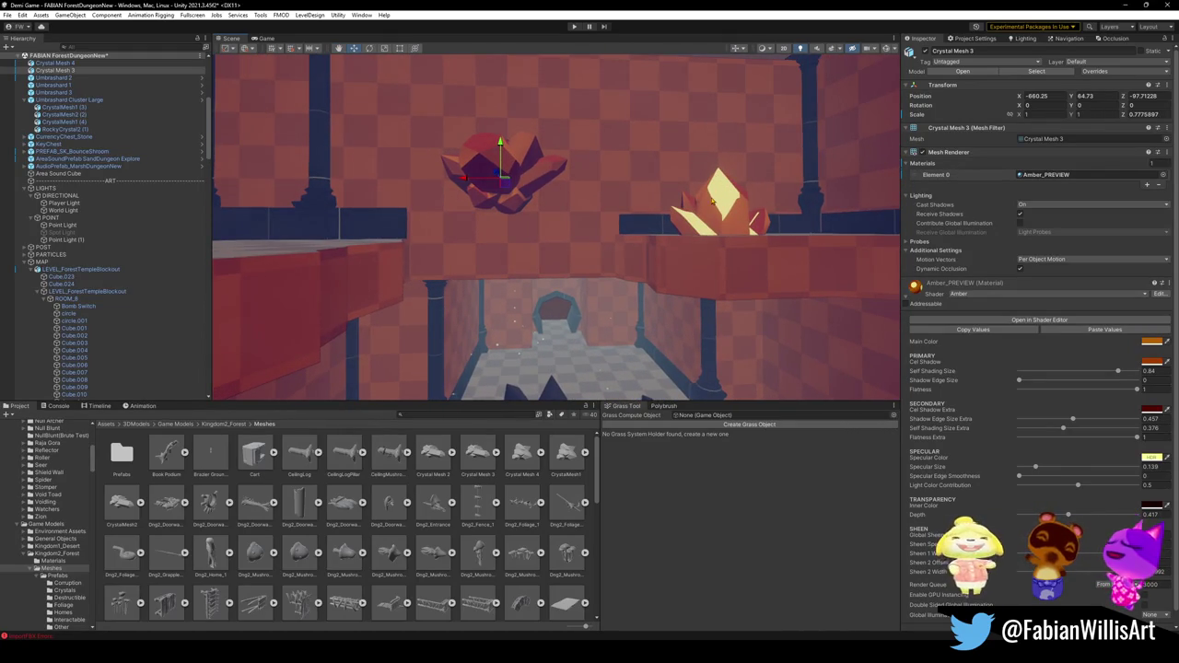
right_drag(709, 192, 693, 210)
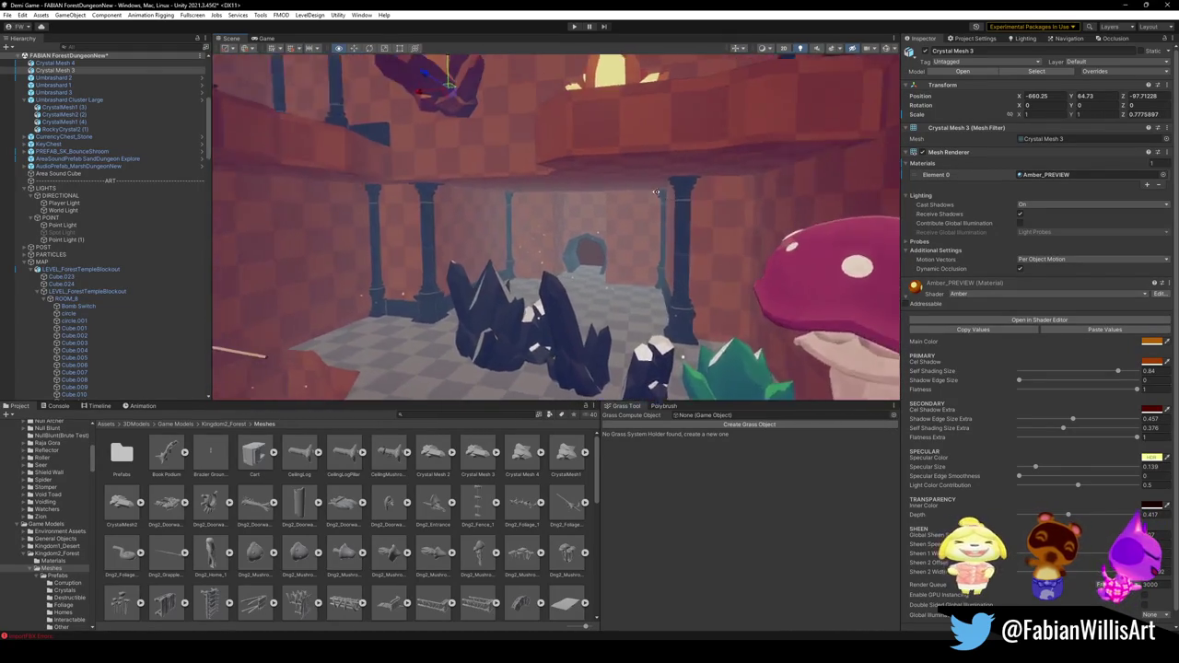
right_drag(693, 210, 645, 180)
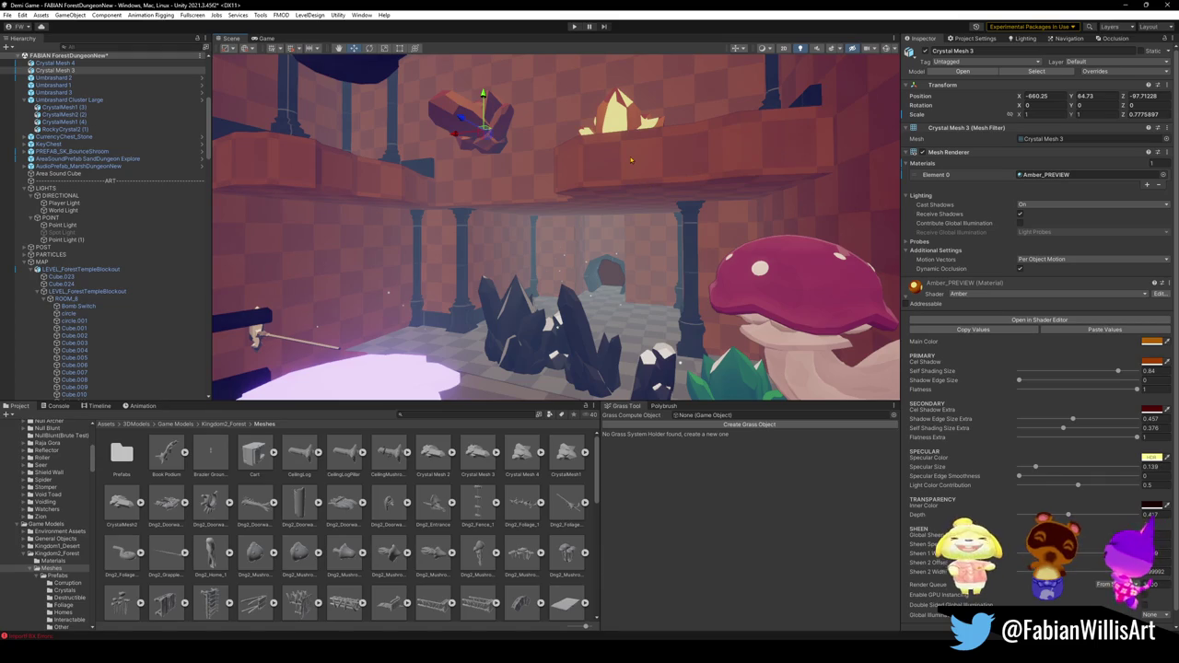
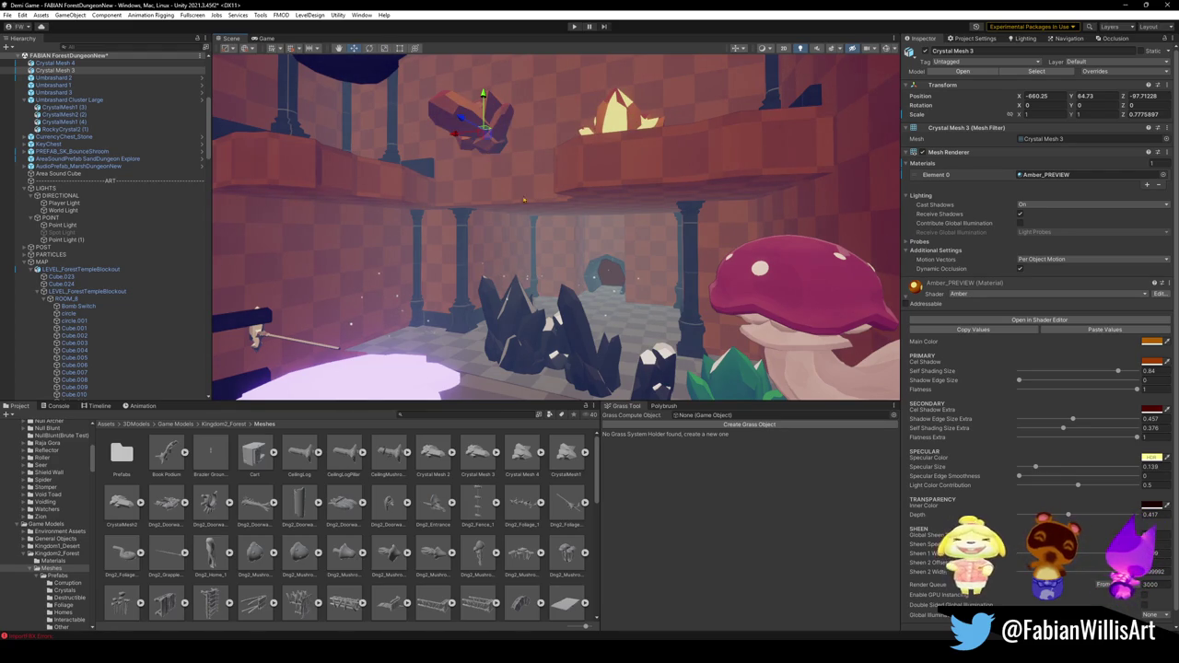
Fly through the Unity scene past the crystal formations and collapse the LEVEL_ForestTempleBlockout group.
right_drag(523, 198, 582, 215)
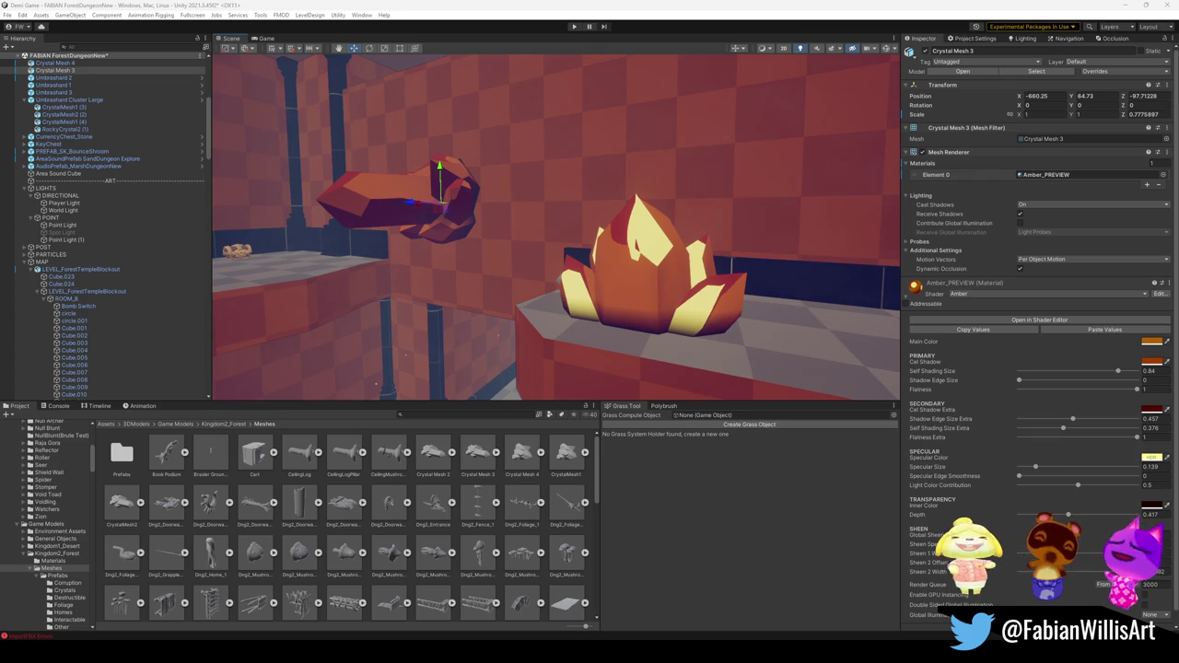
right_drag(516, 277, 555, 257)
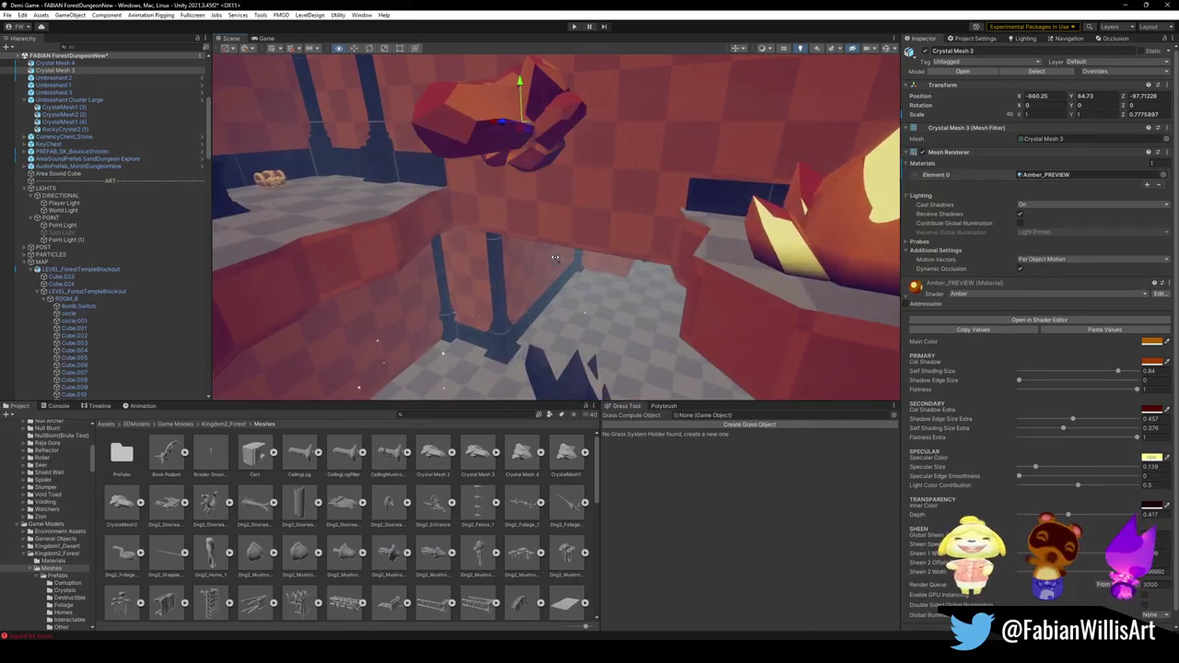
right_drag(570, 194, 564, 197)
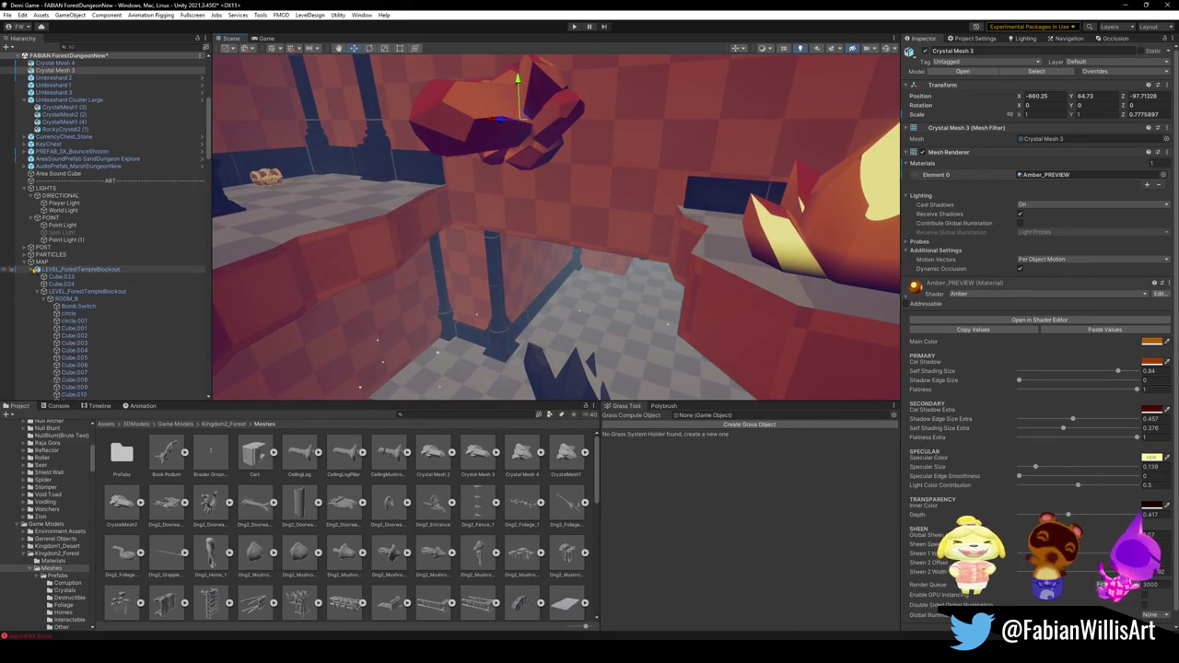
click(33, 273)
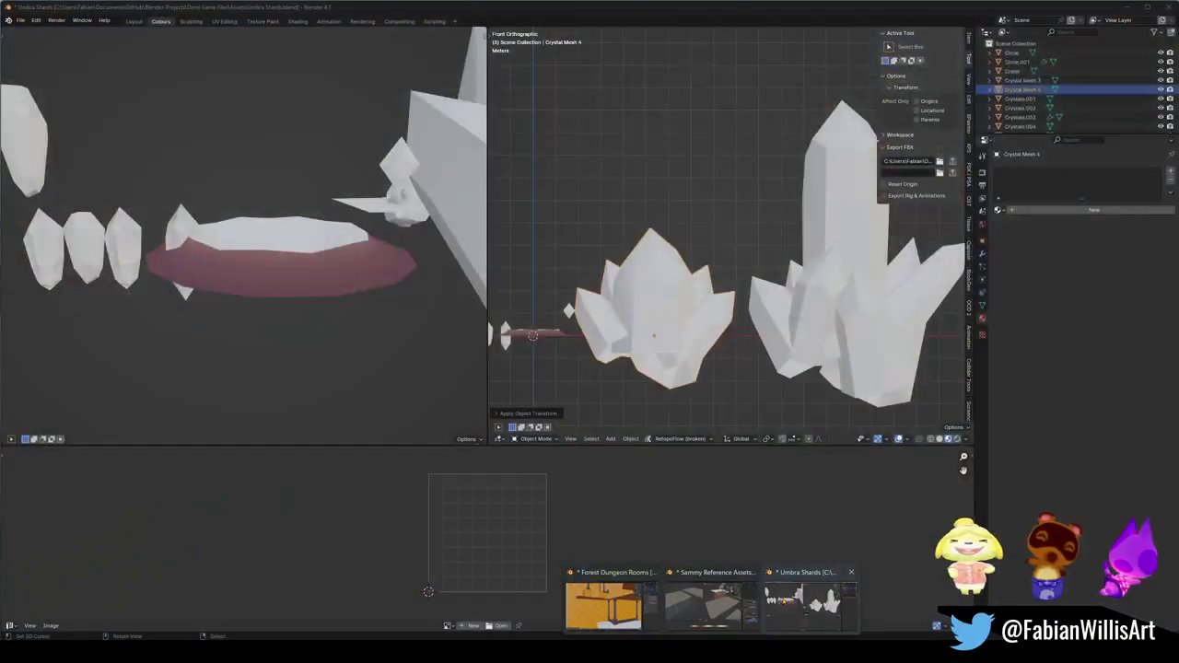
Bring up the Umbra Shards Blender file in a perspective view of the crystals.
click(801, 603)
scroll(712, 289, down, 4)
middle_drag(712, 230, 712, 290)
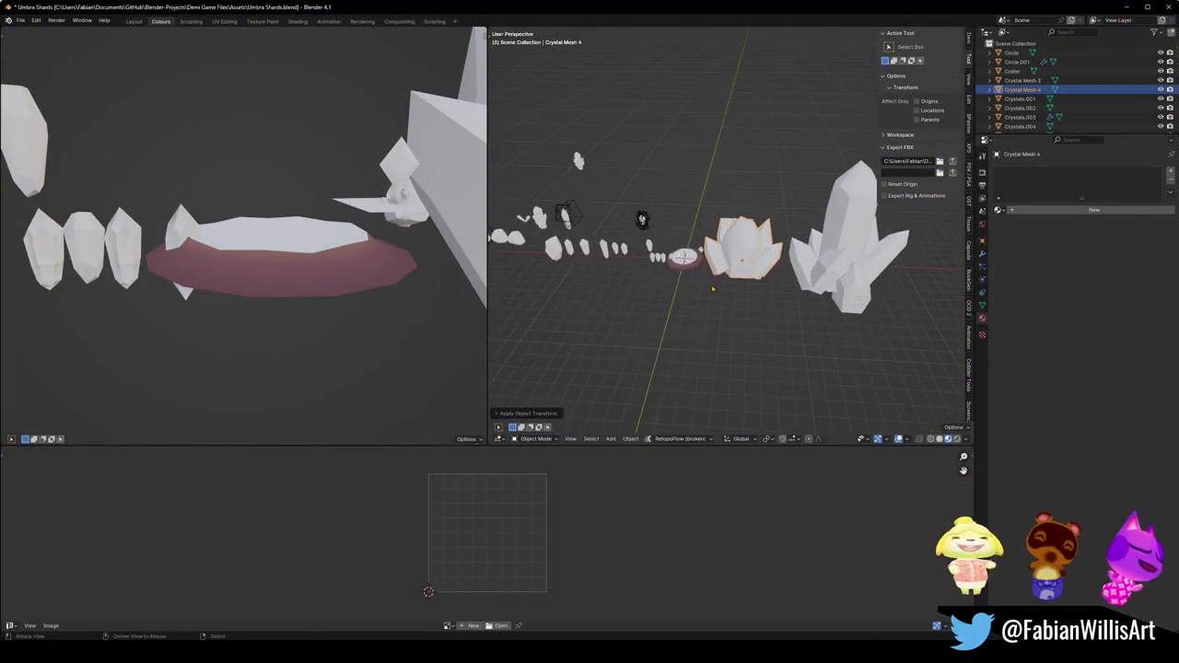
Browse the FBX import file list and filter it by 'cry' for the crystal meshes.
key(ctrl+shift+i)
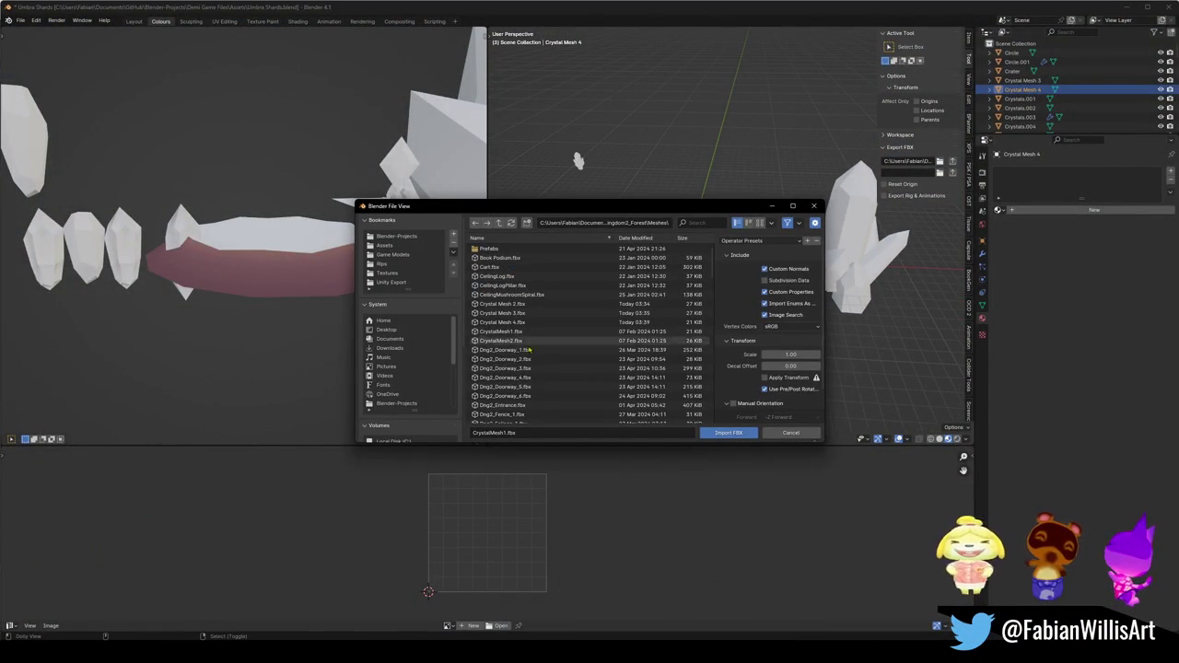
scroll(529, 382, down, 3)
scroll(563, 386, down, 3)
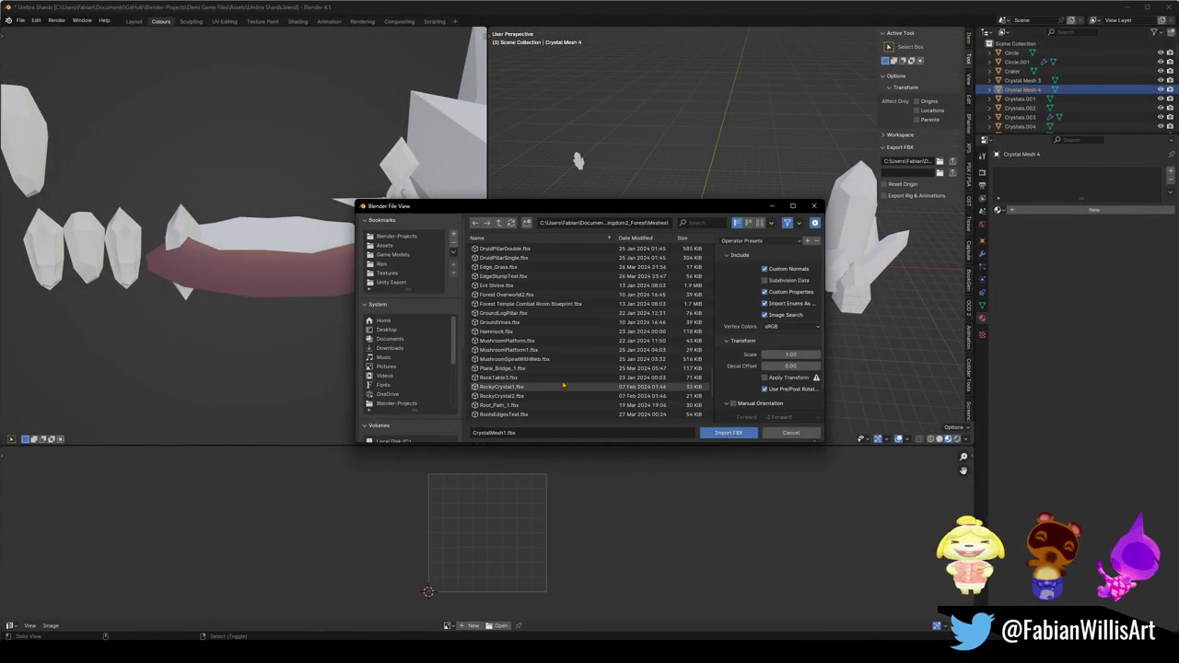
click(699, 223)
text(res)
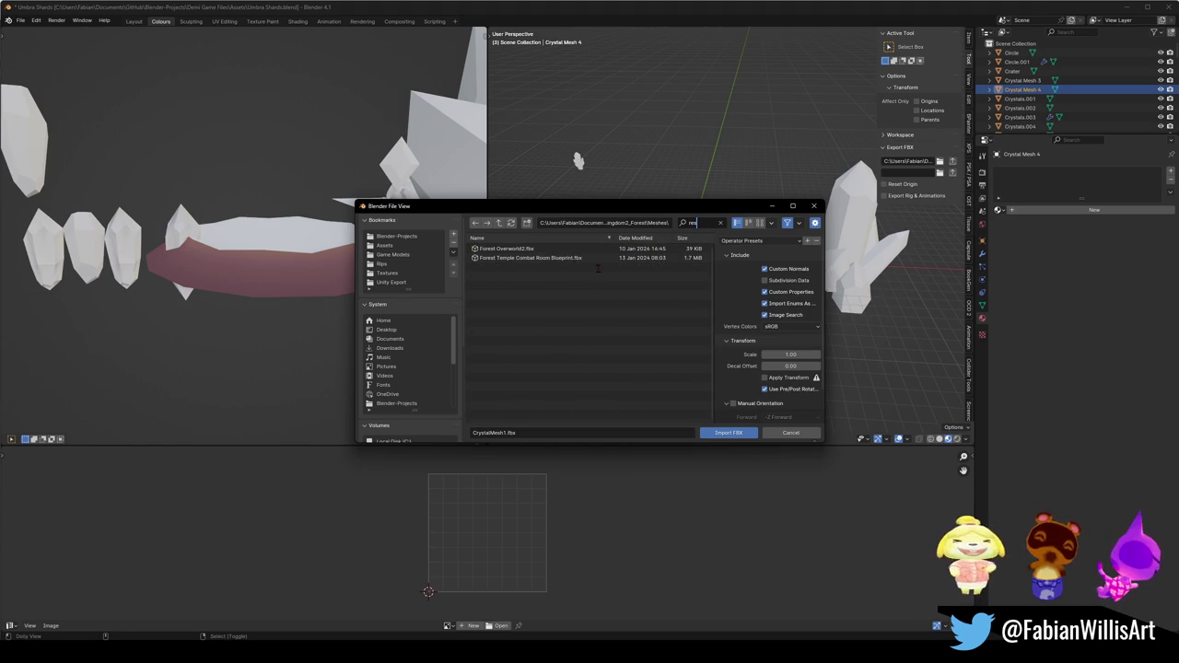
key(BackSpace)
key(BackSpace)
key(BackSpace)
text(cry)
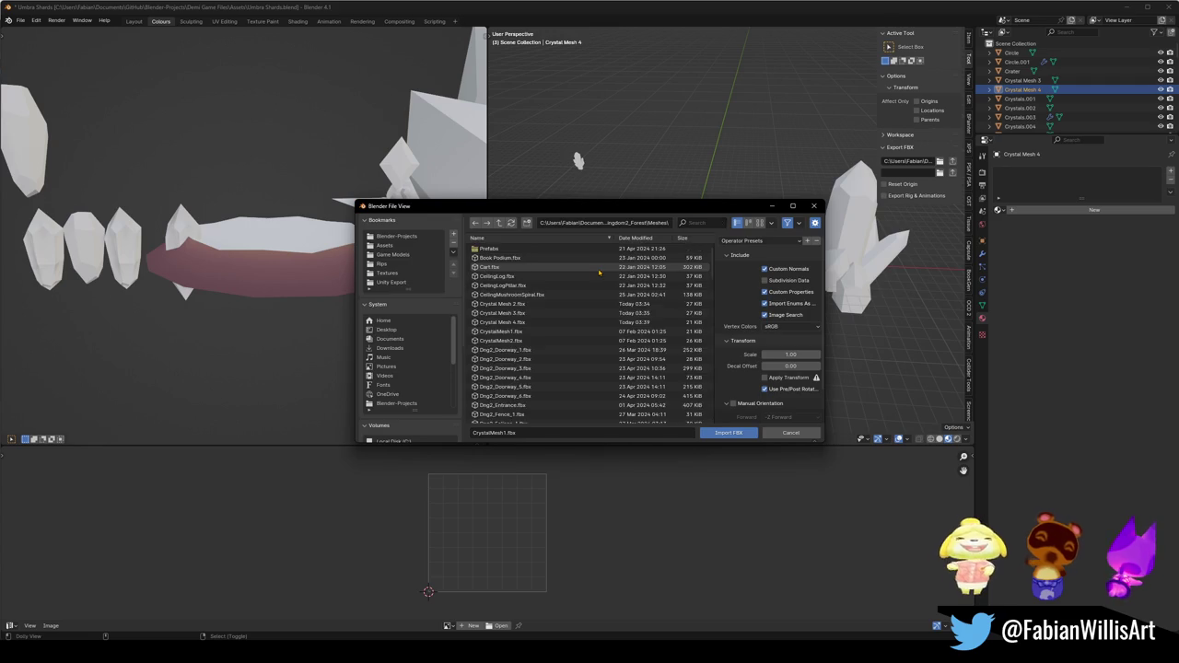
double_click(681, 254)
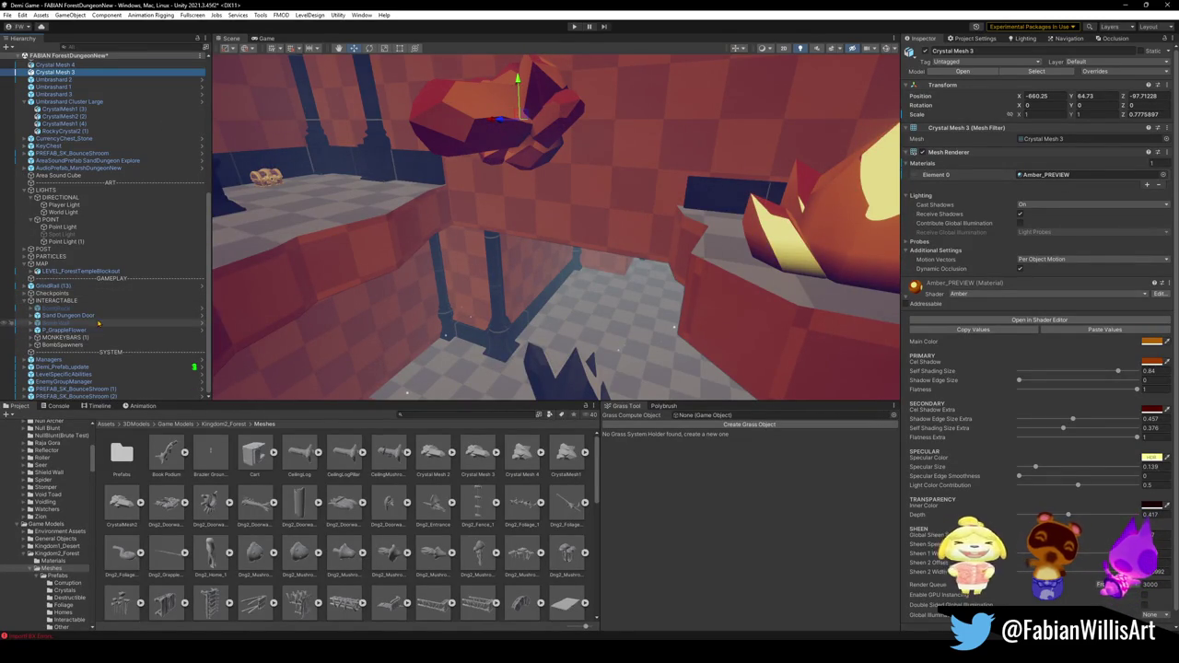
Select the BombRock object in the Unity Hierarchy.
click(73, 325)
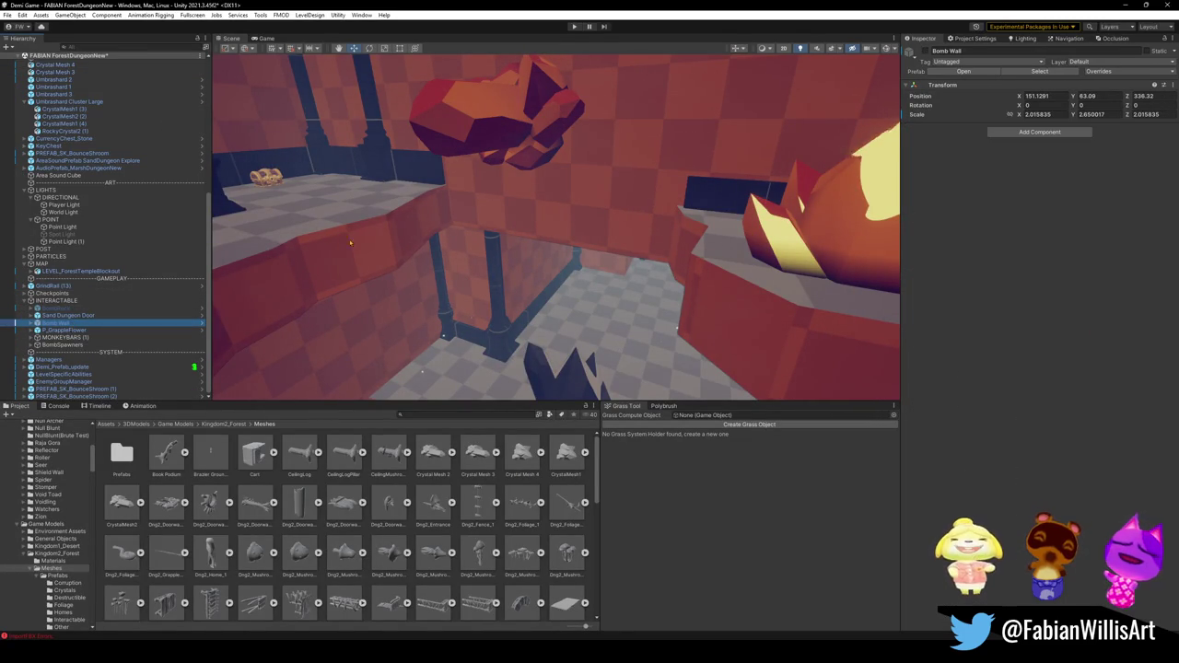
click(56, 308)
click(910, 53)
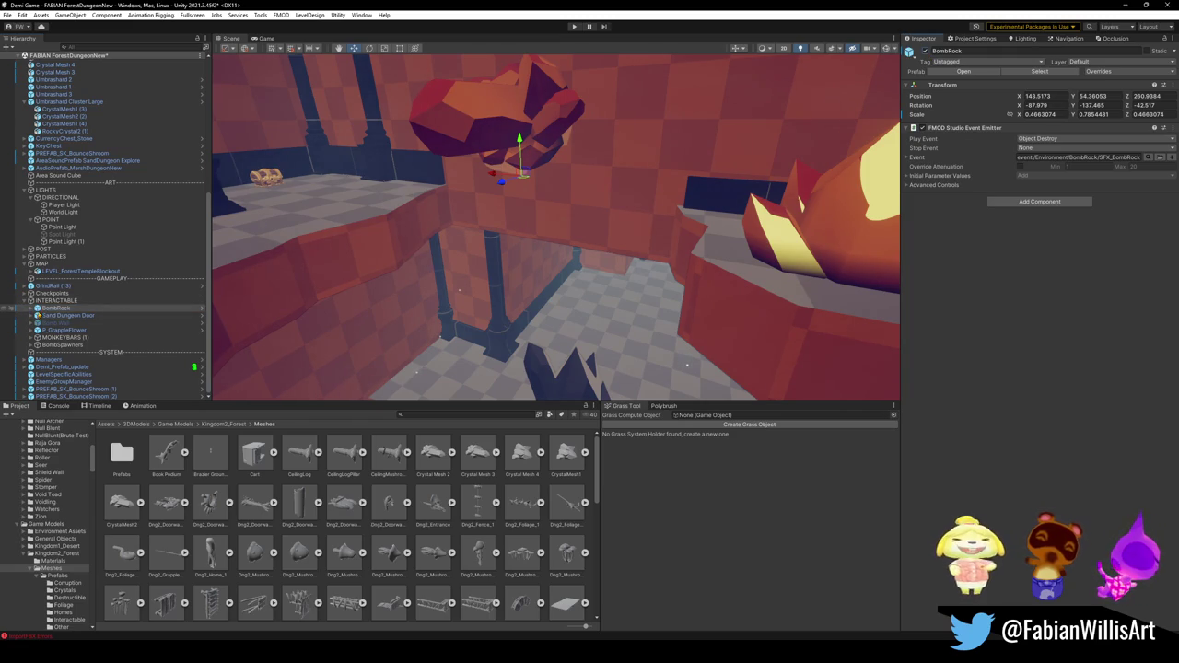
Export BombRock as an FBX into the Unity Export folder.
right_click(40, 311)
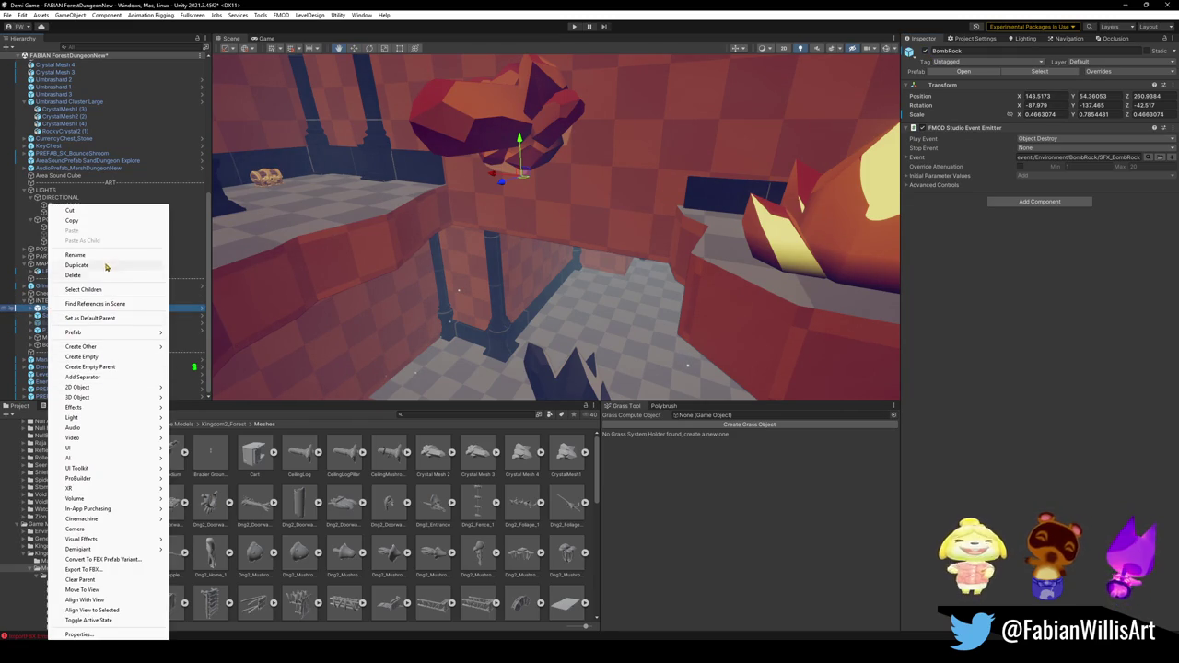
click(101, 570)
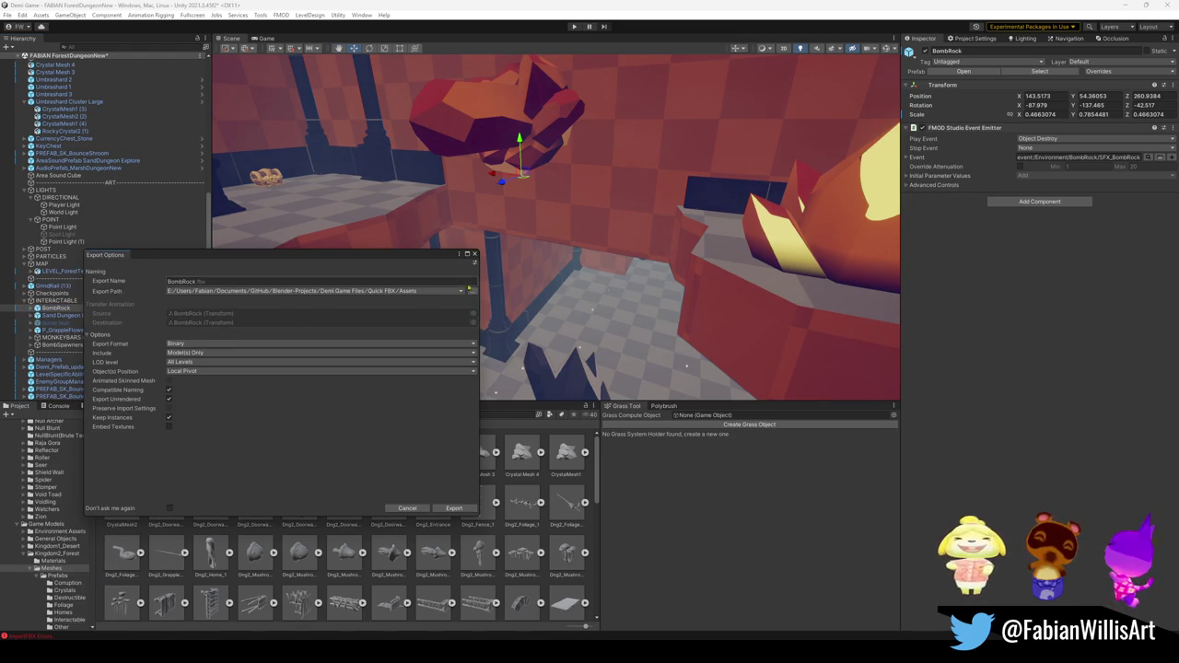
click(306, 291)
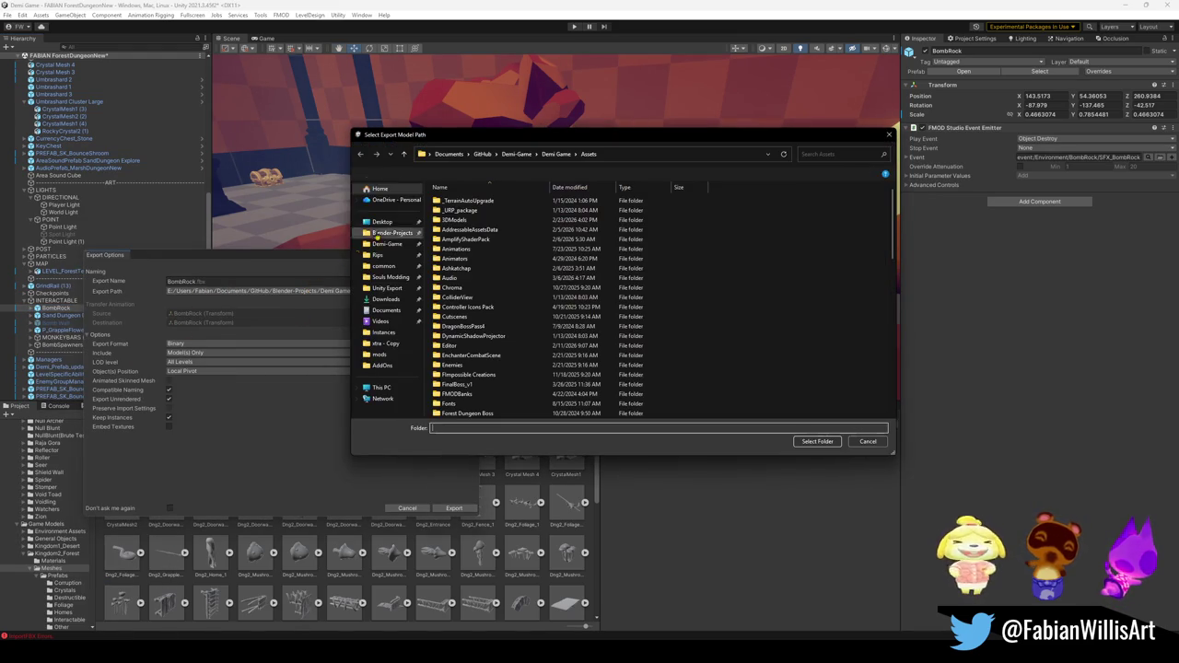
click(387, 289)
click(817, 443)
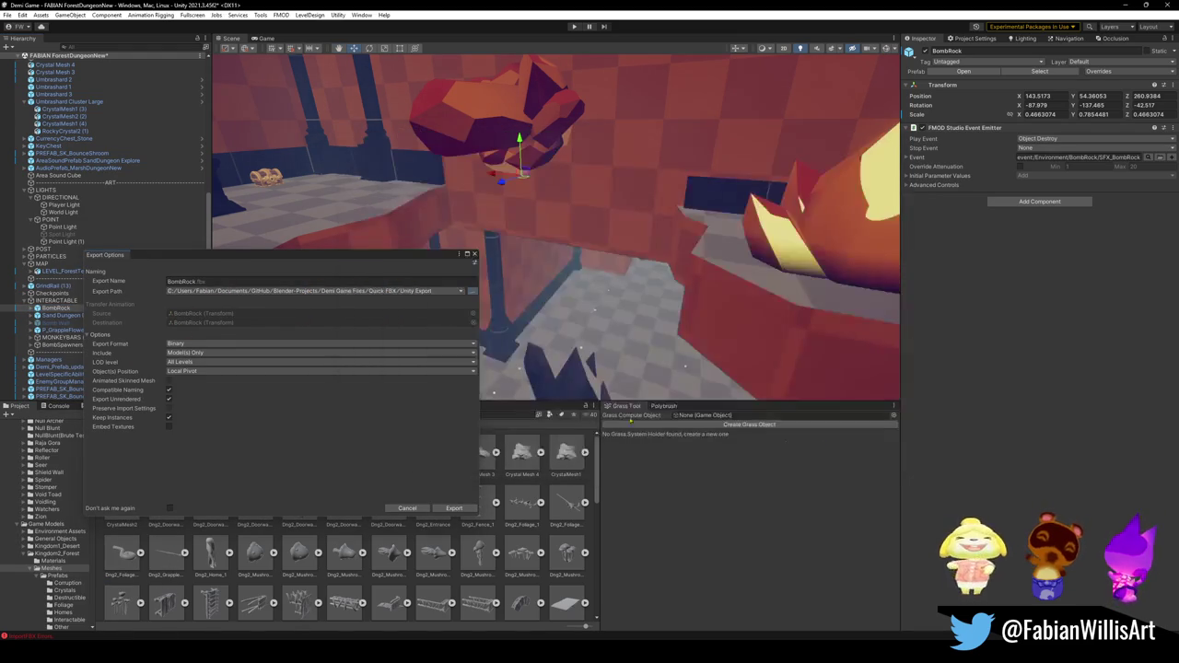
click(451, 508)
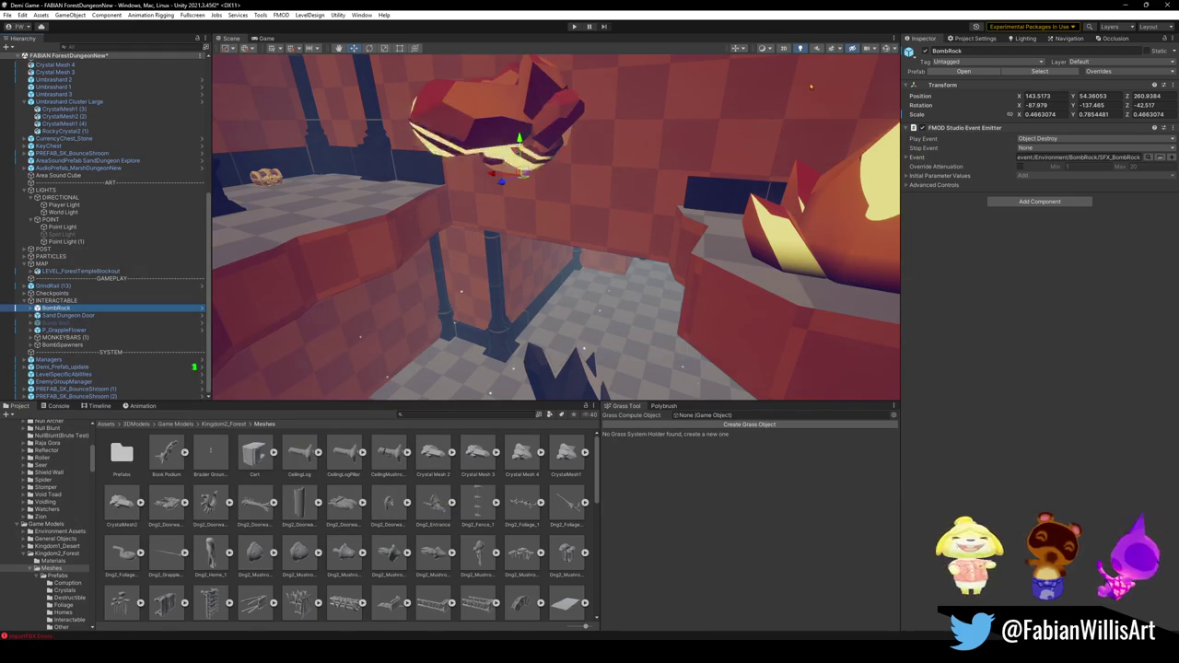
key(alt+Tab)
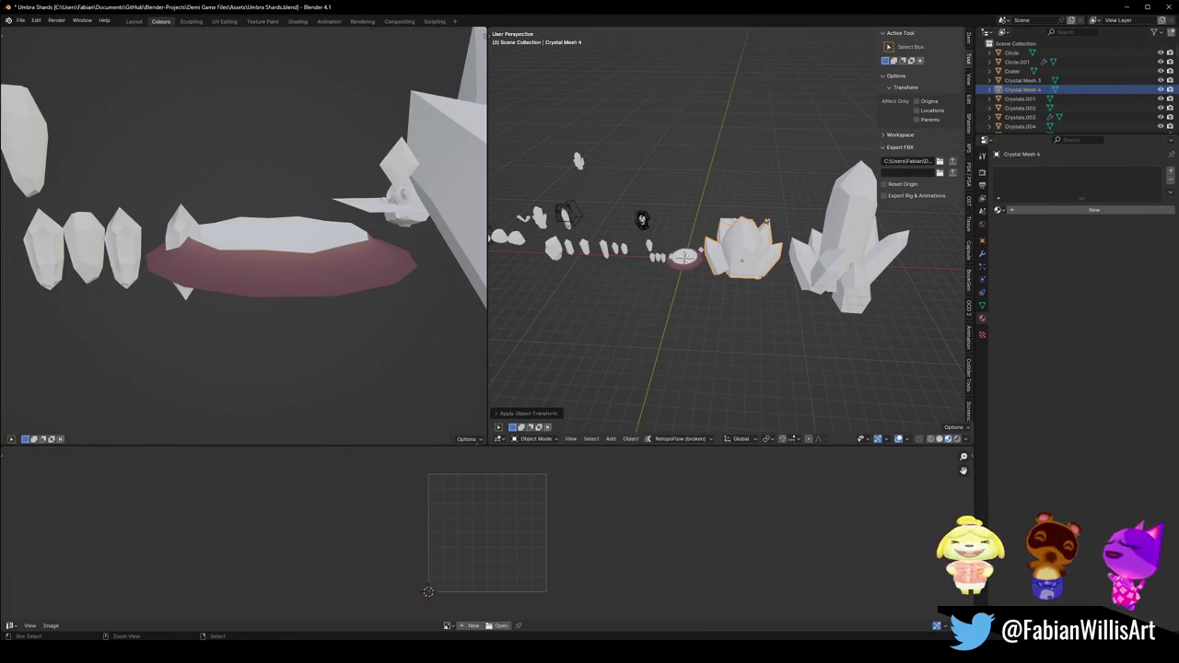
Import the BombRock FBX from the Unity Export folder into the Blender scene.
key(ctrl+i)
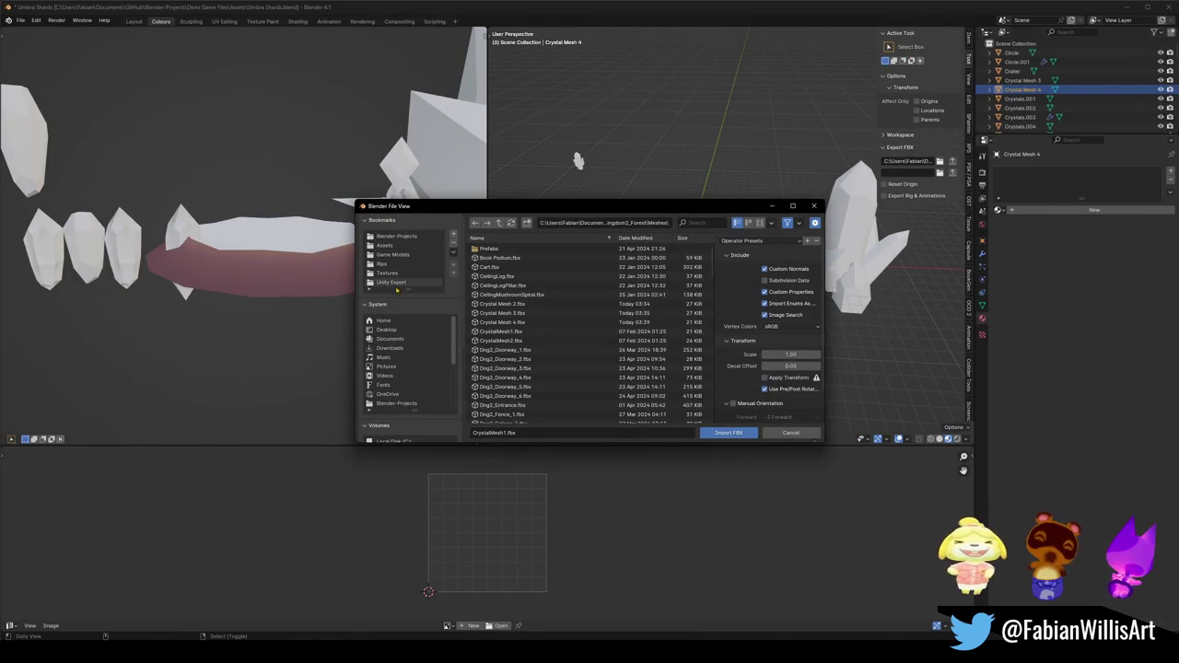
click(394, 283)
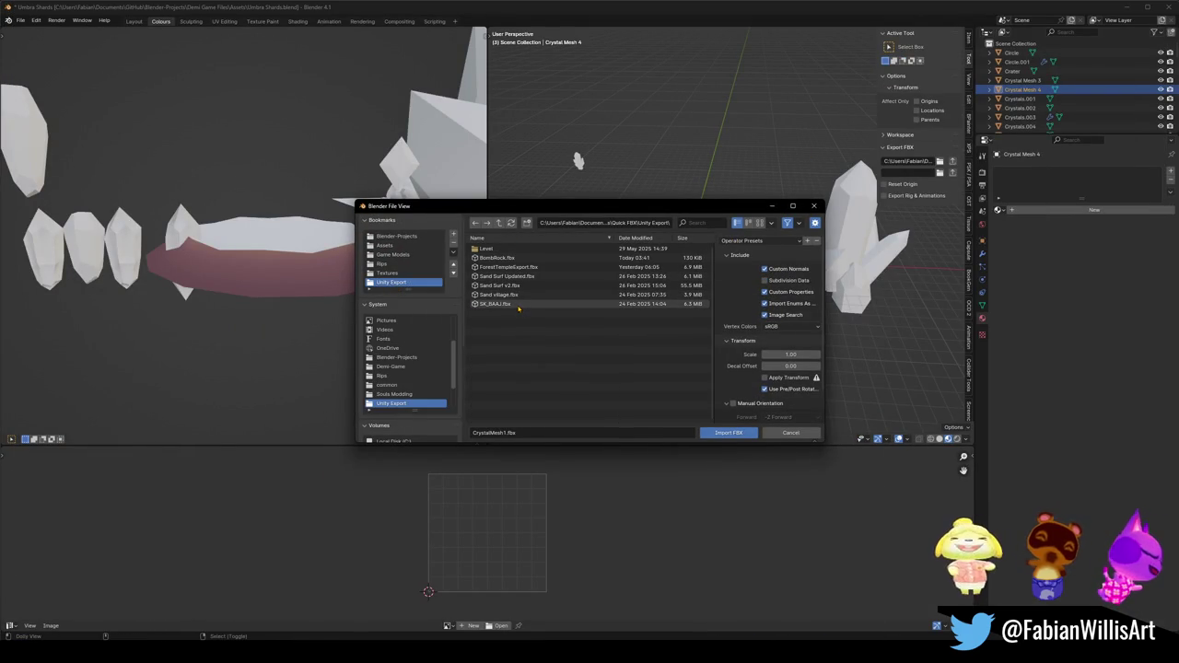
double_click(497, 258)
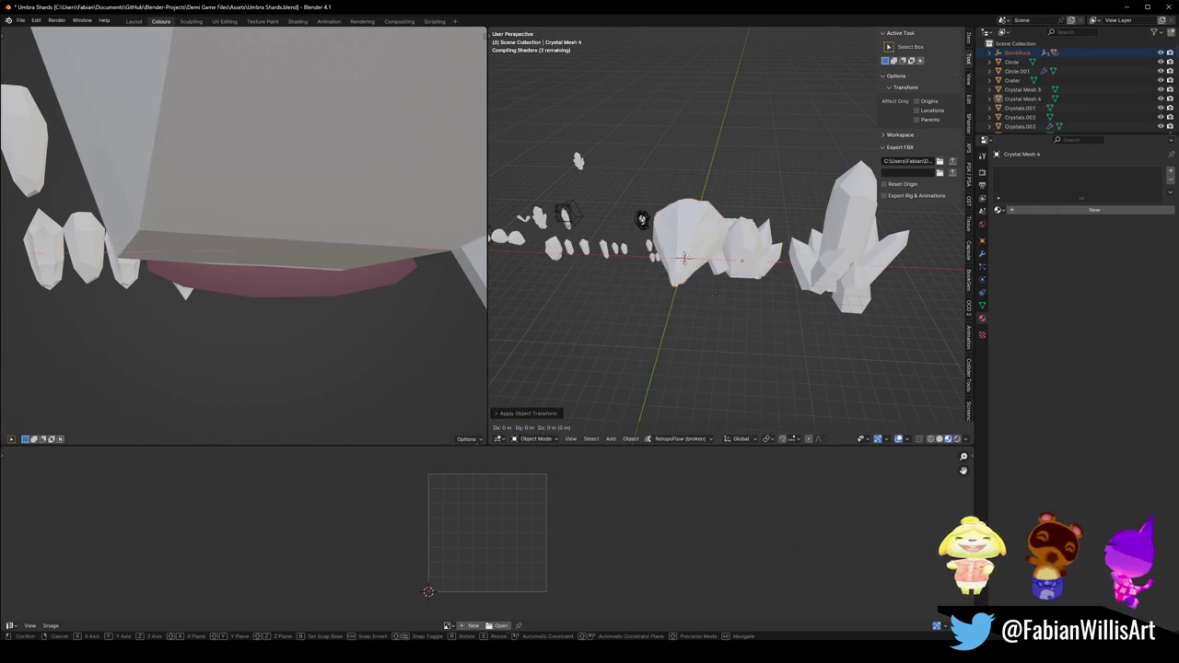
click(689, 196)
Rotate the imported rock about 85 degrees, checking it from the right side view.
key(KP_Decimal)
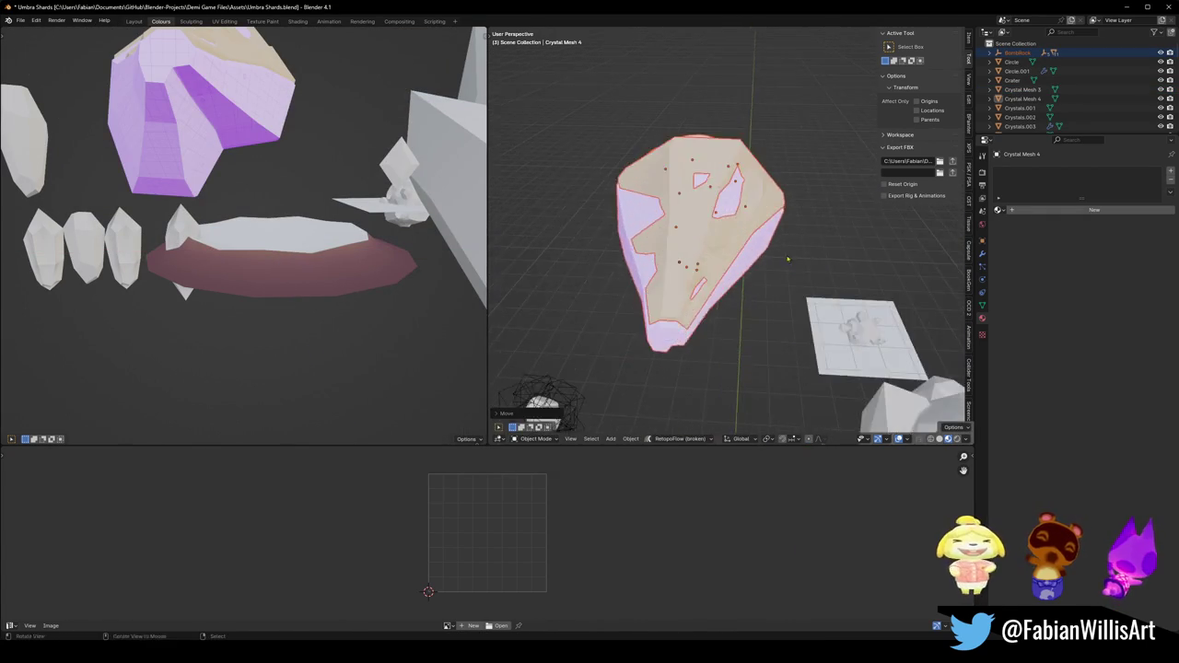
middle_drag(787, 259, 695, 244)
key(KP_3)
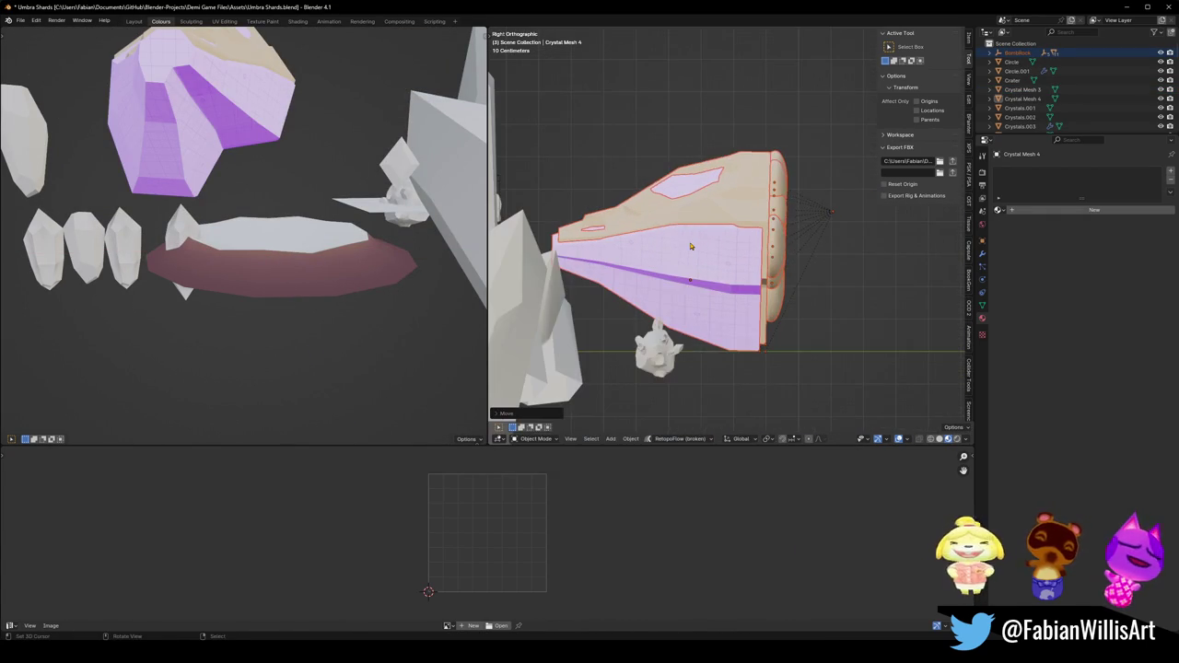
key(r)
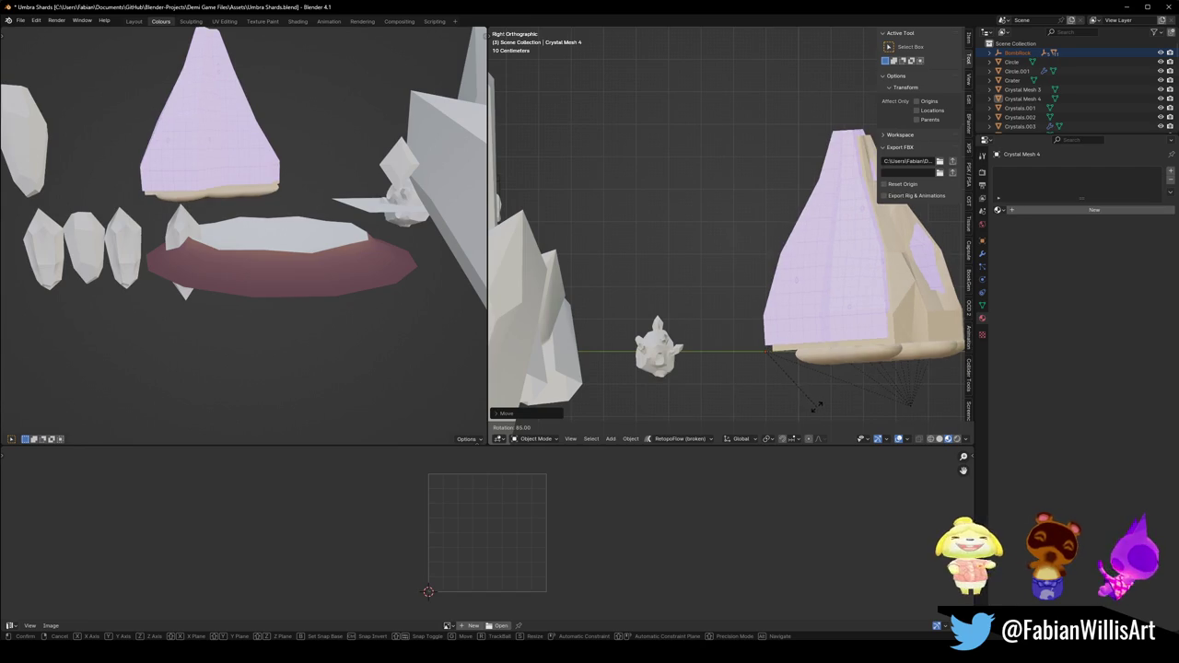
click(816, 406)
Duplicate the Crystal Mesh 4 cluster onto the pink cone and enlarge it.
mouse_move(816, 405)
middle_down()
mouse_move(805, 282)
mouse_move(761, 354)
middle_up()
click(761, 354)
key(shift+d)
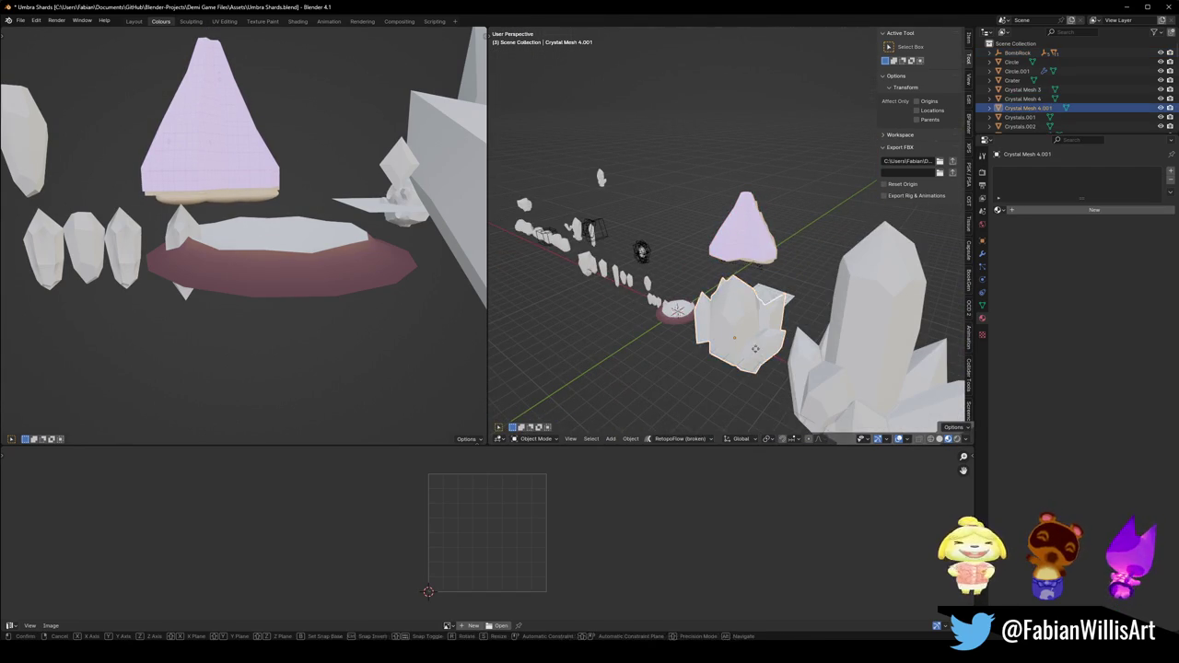
click(761, 266)
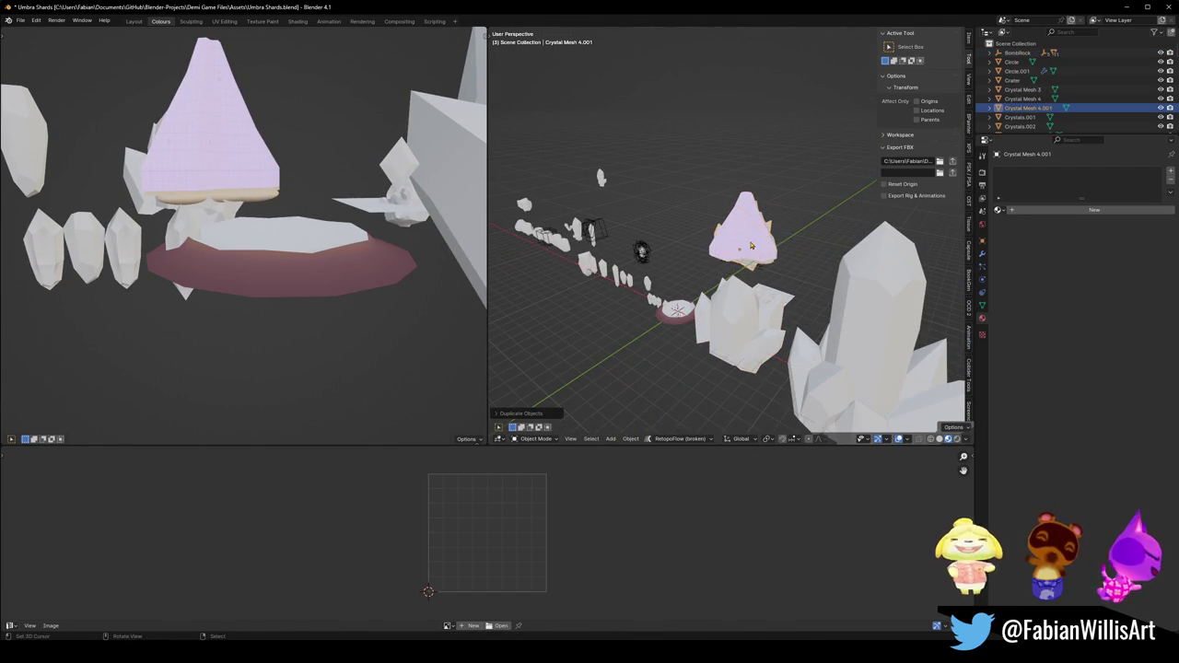
key(KP_Decimal)
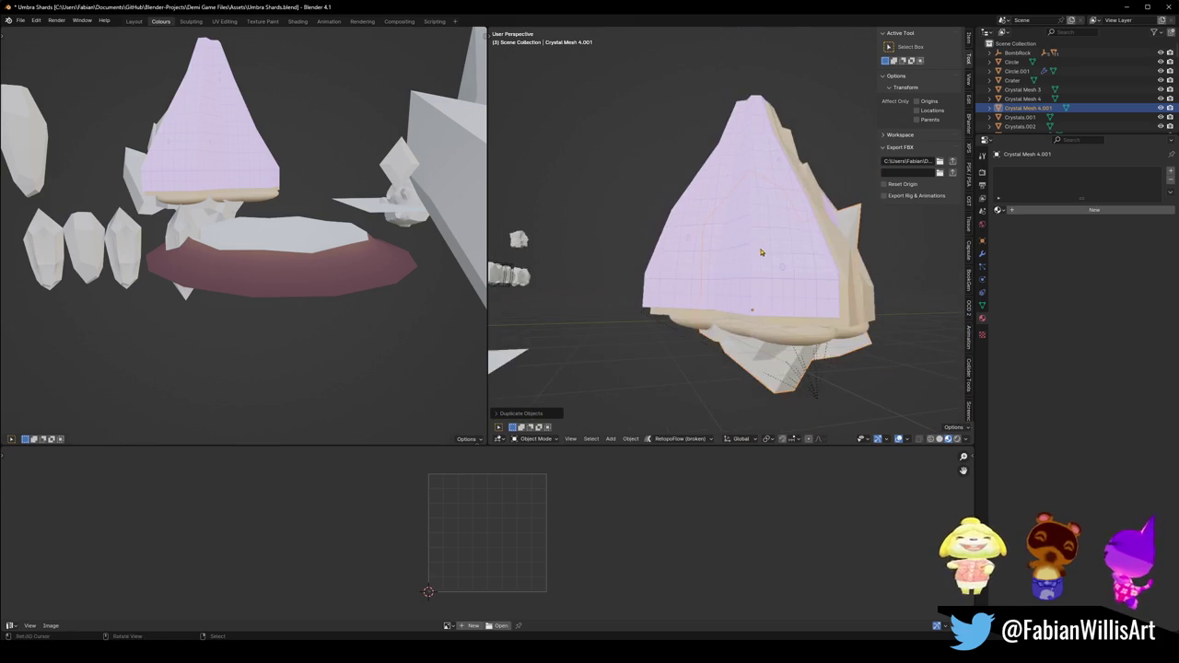
key(s)
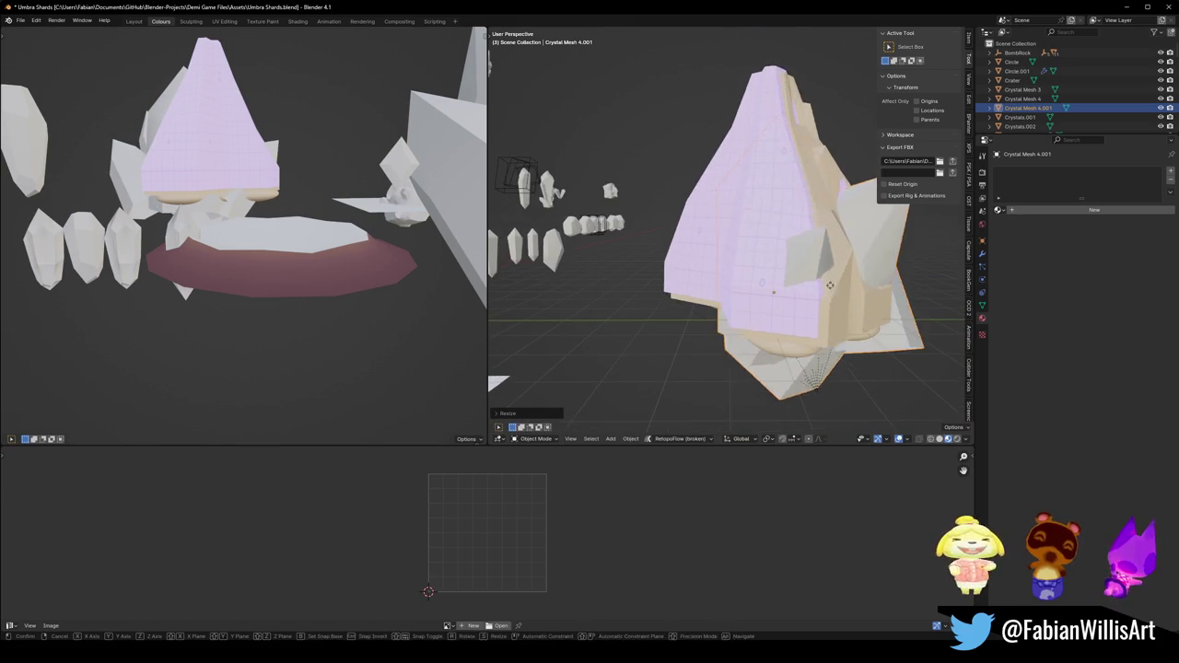
click(814, 251)
Inspect the enlarged duplicate cluster from the side and enter Edit Mode on it.
key(KP_3)
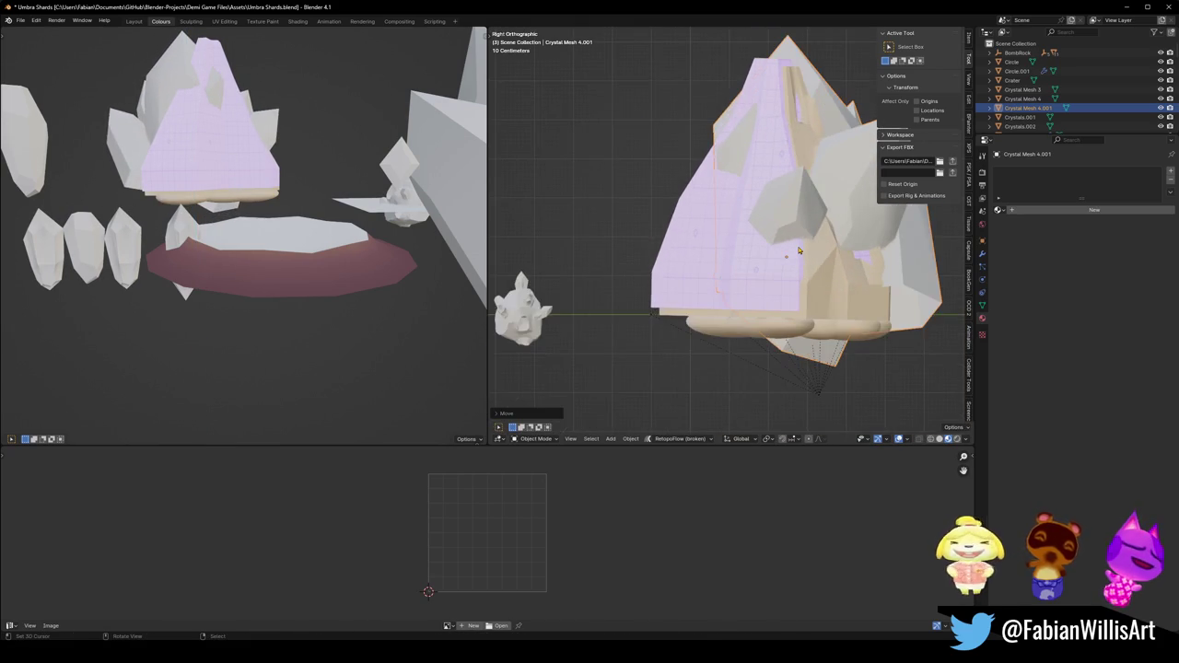
shift+middle_drag(786, 252, 746, 249)
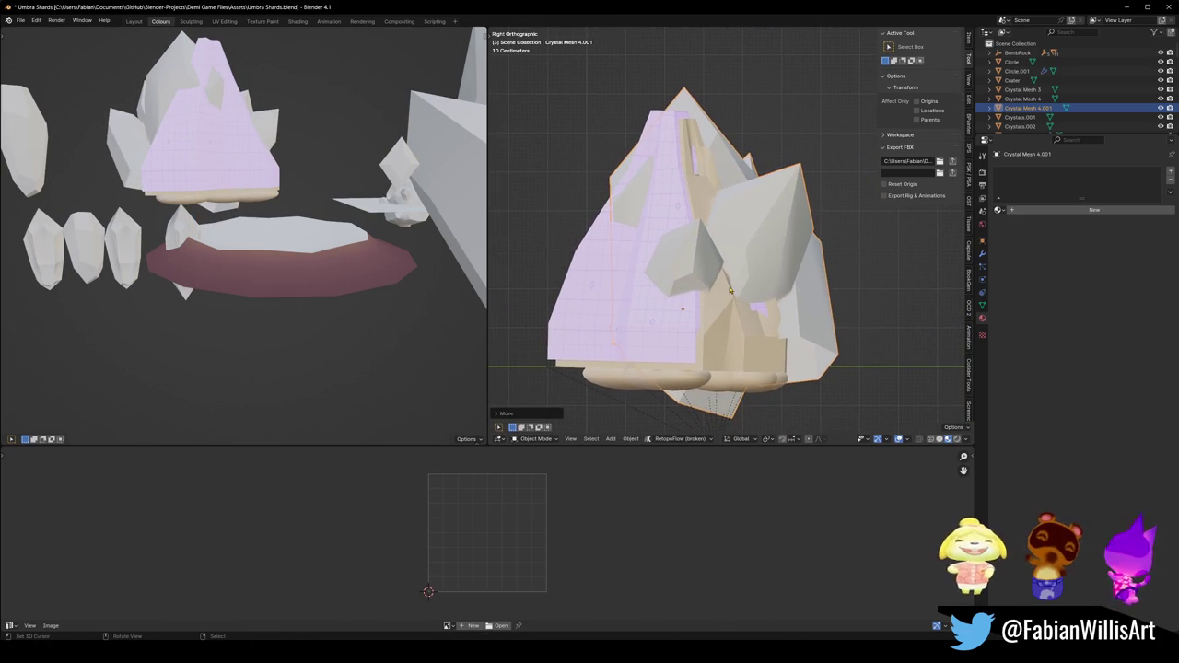
click(743, 248)
scroll(742, 249, up, 3)
scroll(742, 249, up, 2)
click(737, 267)
key(Tab)
mouse_move(737, 267)
middle_down()
mouse_move(727, 350)
mouse_move(745, 305)
middle_up()
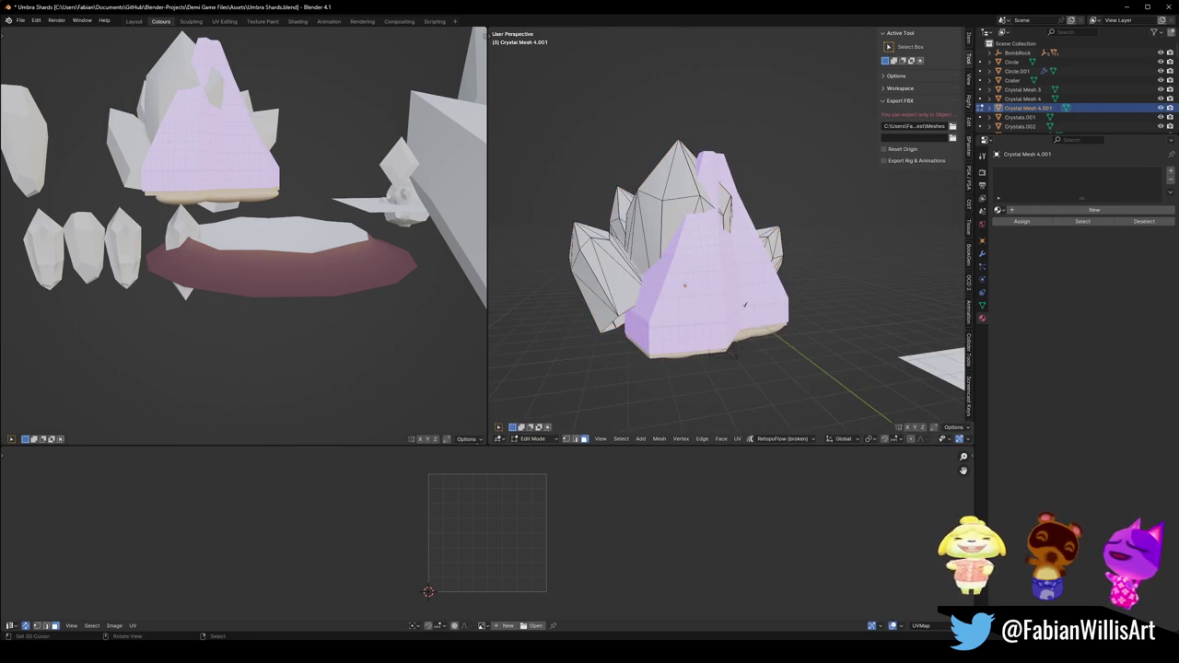
Return to Object Mode, snap the 3D cursor to the crystal, and bring up the Add menu.
key(Tab)
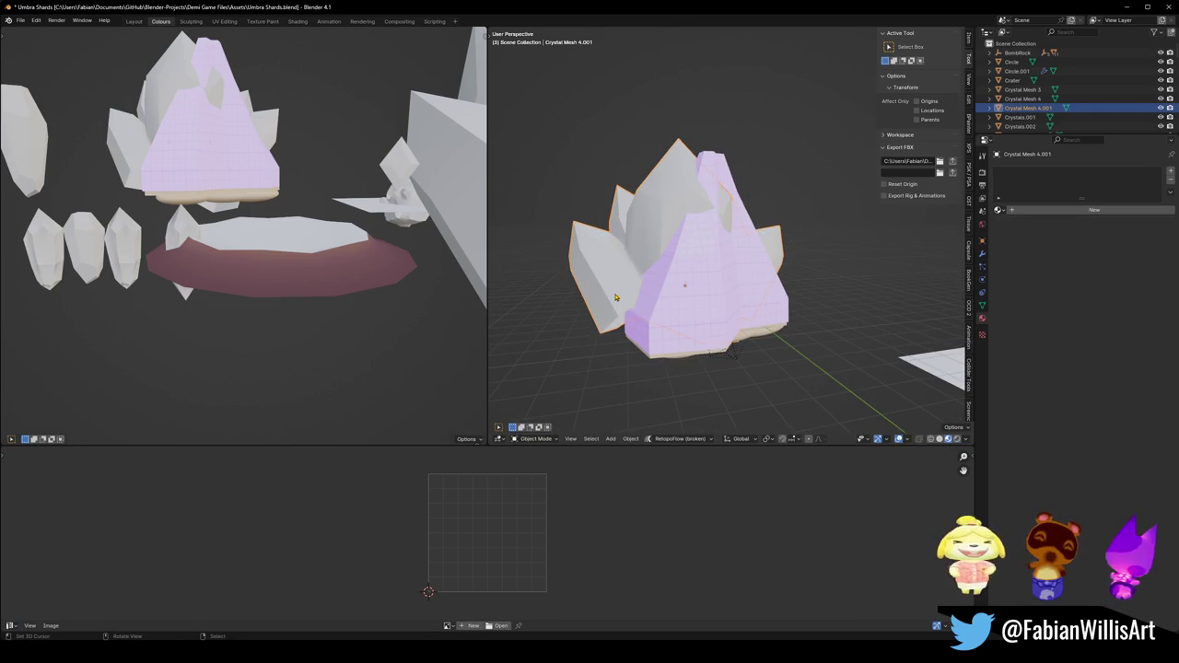
key(shift+s)
key(shift+a)
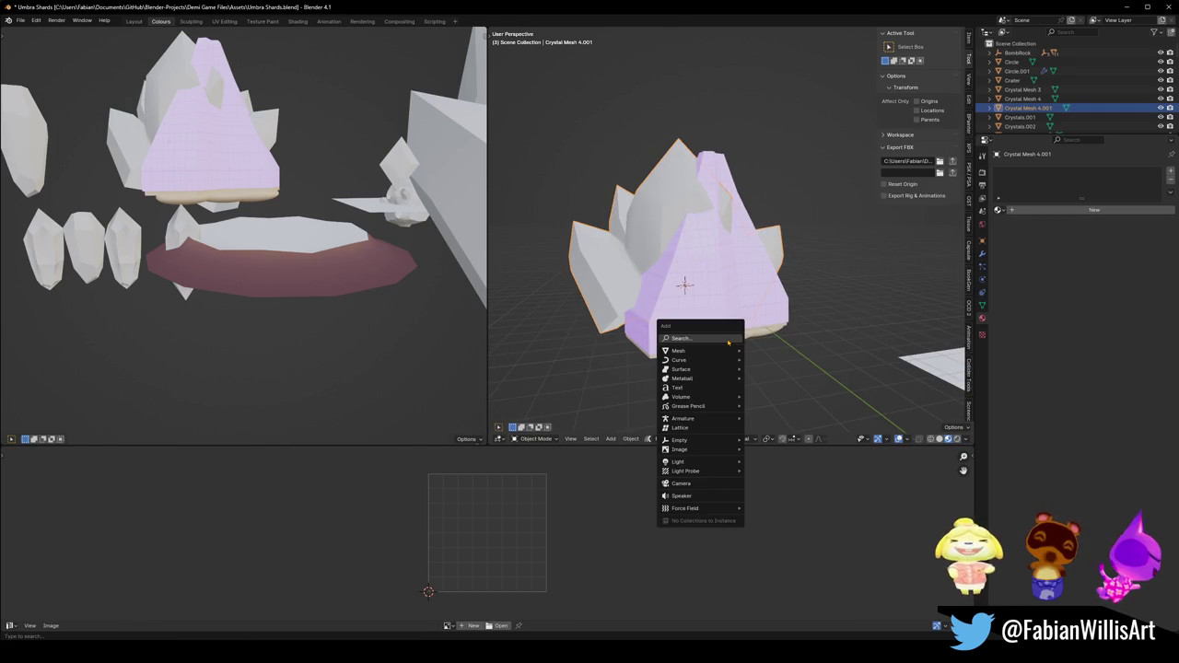
mouse_move(679, 351)
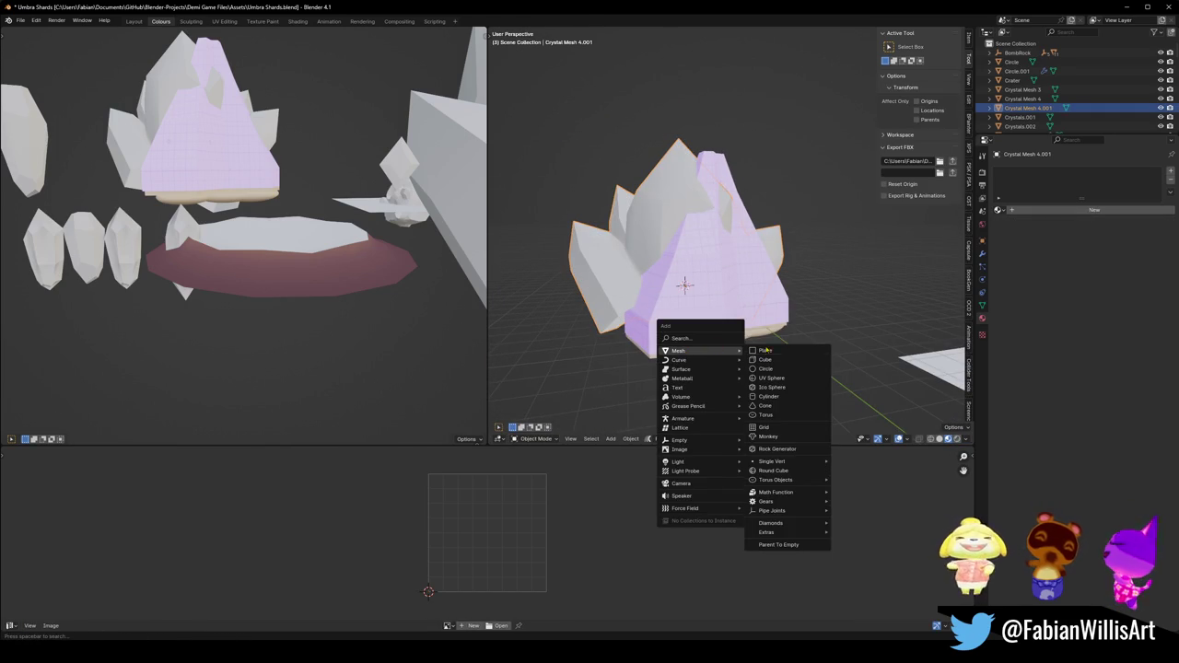
Add a large plane, scaled up and lowered along Z beneath the crystal cluster.
click(765, 351)
key(s)
click(907, 339)
key(g)
key(z)
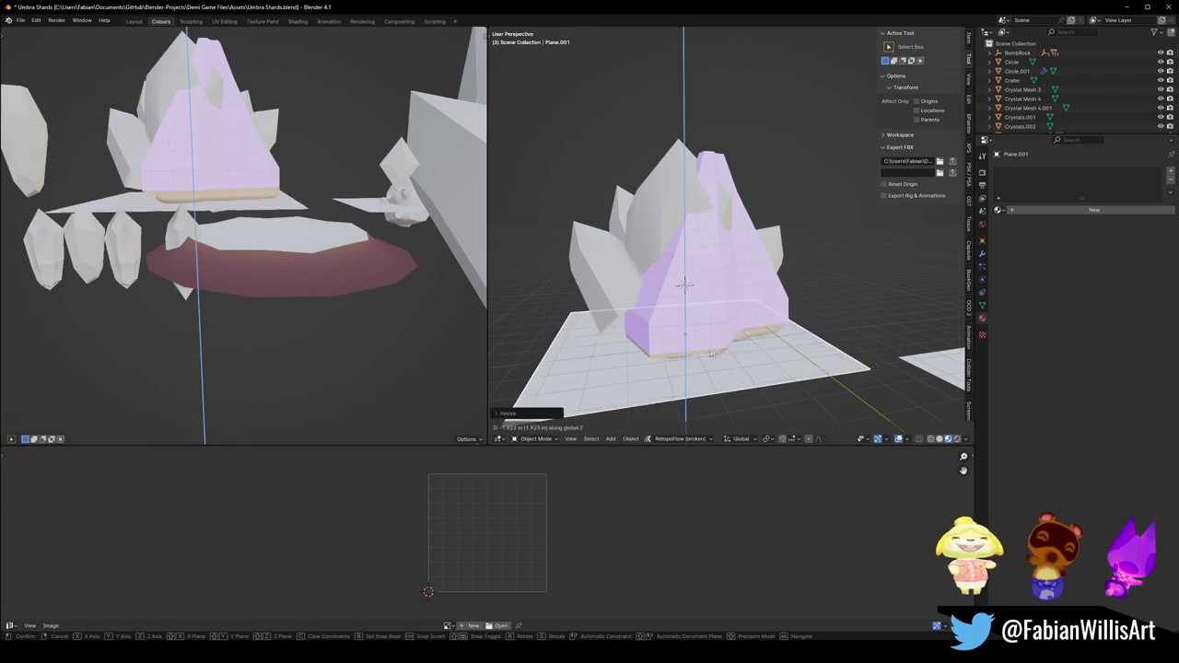
click(714, 352)
scroll(718, 336, up, 4)
scroll(721, 333, up, 2)
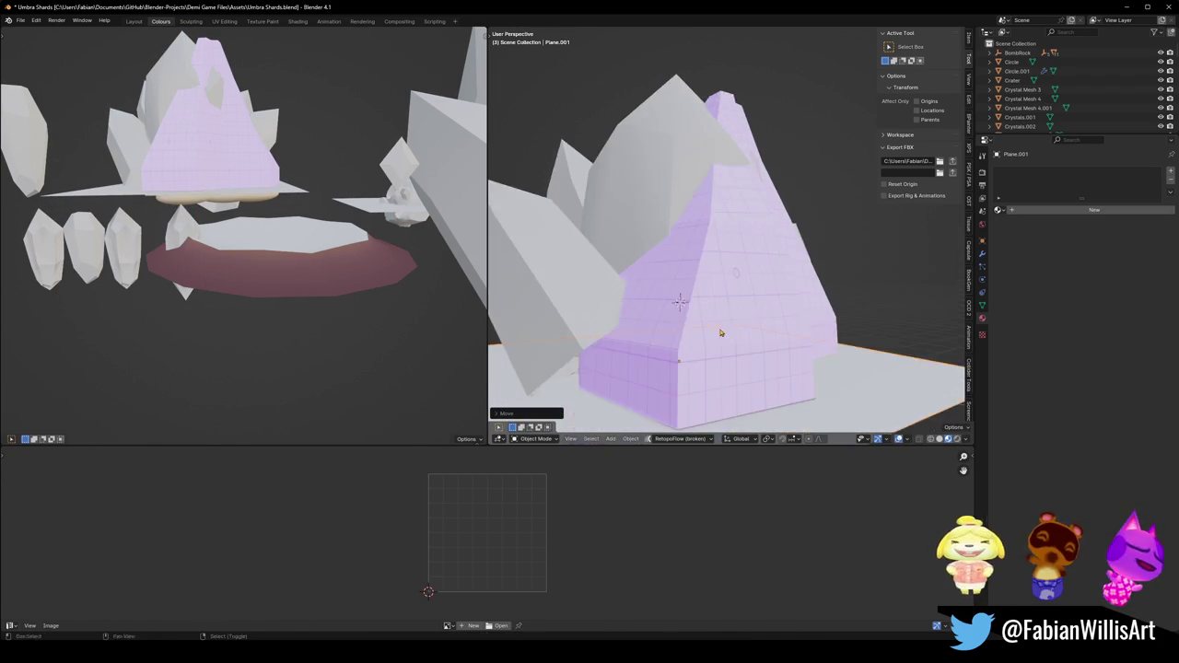
scroll(720, 332, down, 3)
scroll(715, 304, down, 3)
Merge by Distance on all of Crystal Mesh 4.001's vertices, removing 122 duplicates.
click(710, 278)
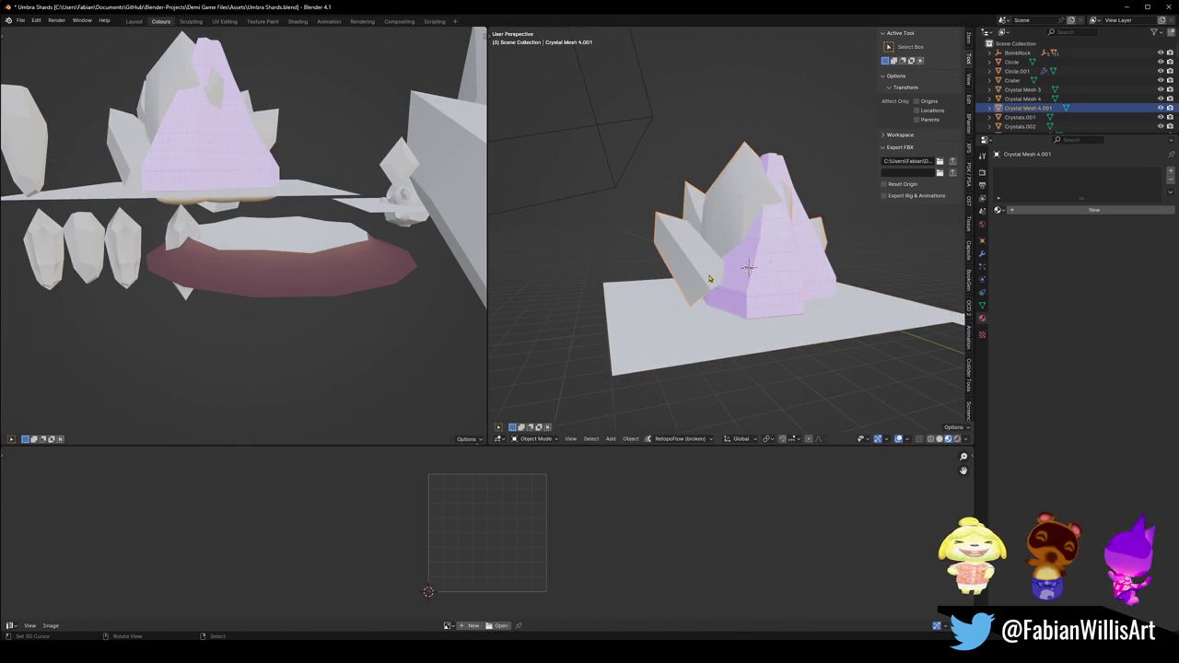
key(Tab)
scroll(710, 278, up, 1)
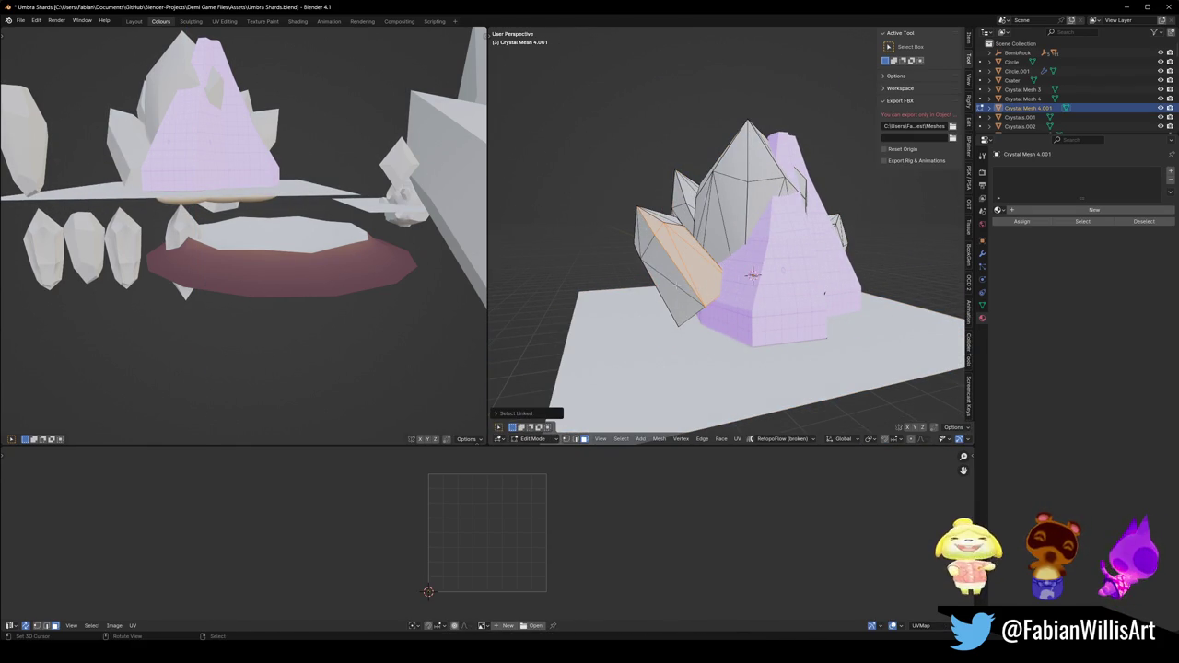
middle_drag(728, 285, 733, 286)
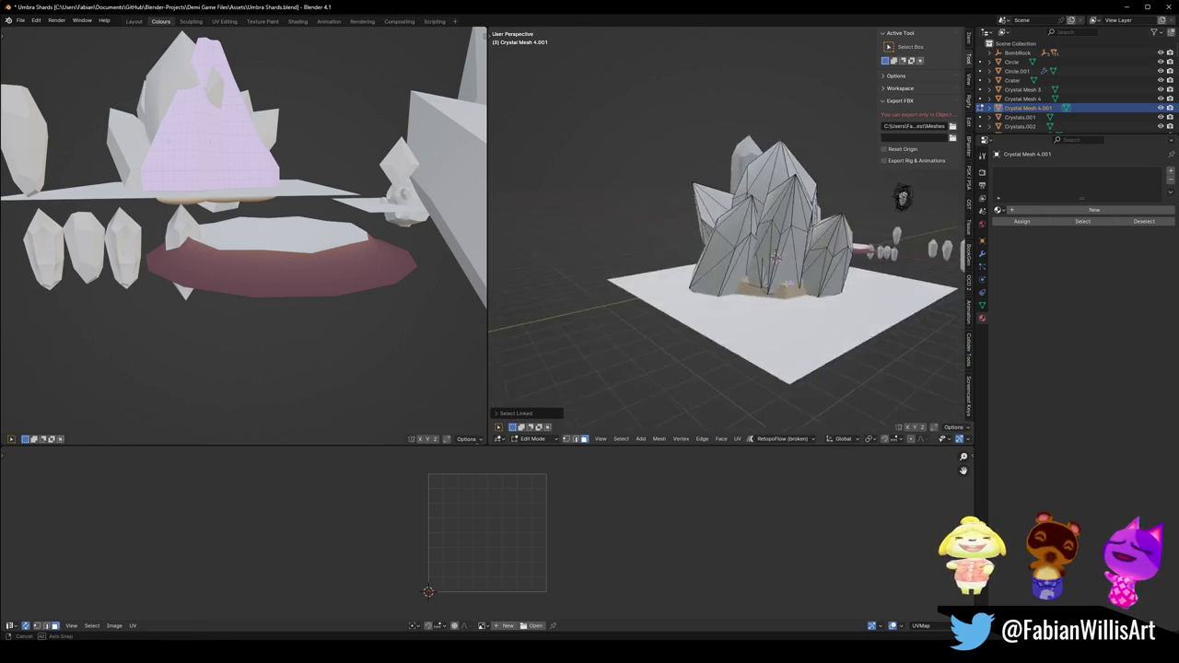
key(a)
key(q)
click(728, 317)
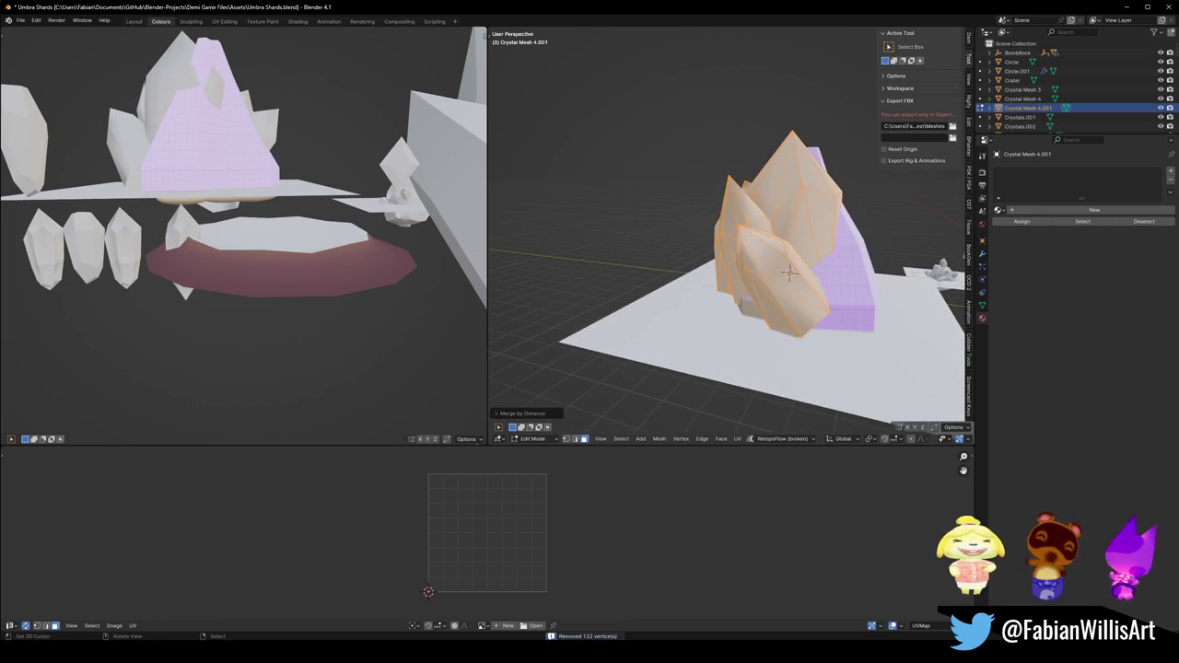
Sink the front crystal shard lower along Z.
key(alt+a)
key(l)
key(g)
key(z)
key(Return)
key(alt+a)
Rescale the front shard with its height locked (Shift+Z).
middle_drag(727, 294, 755, 291)
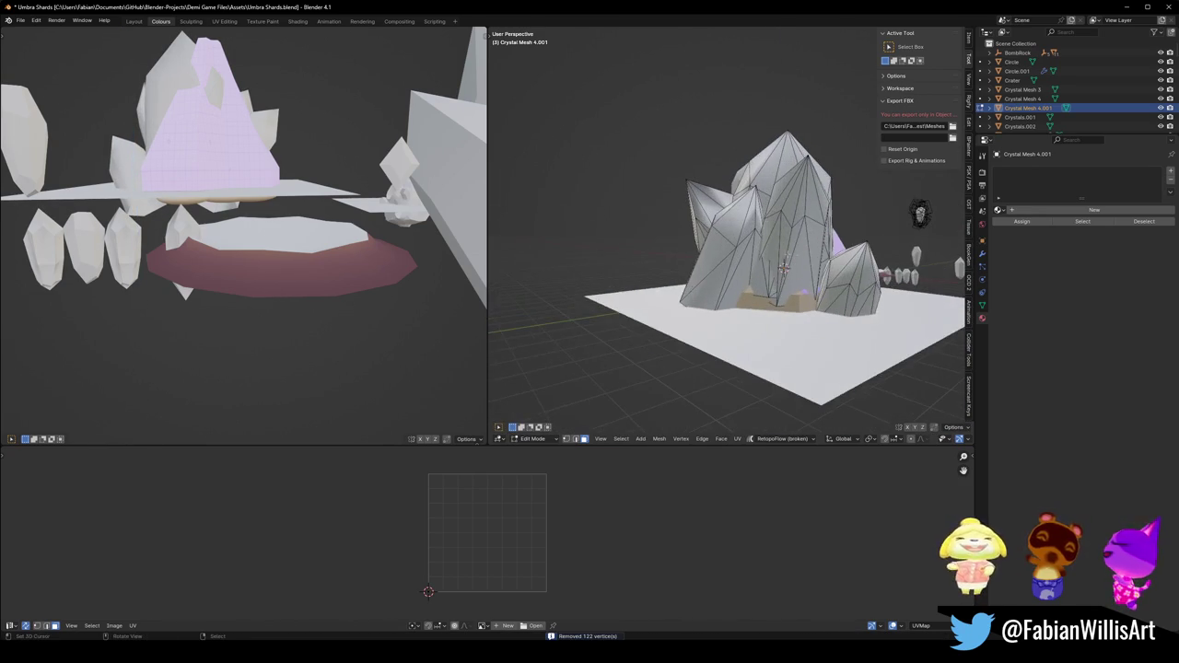
key(l)
key(s)
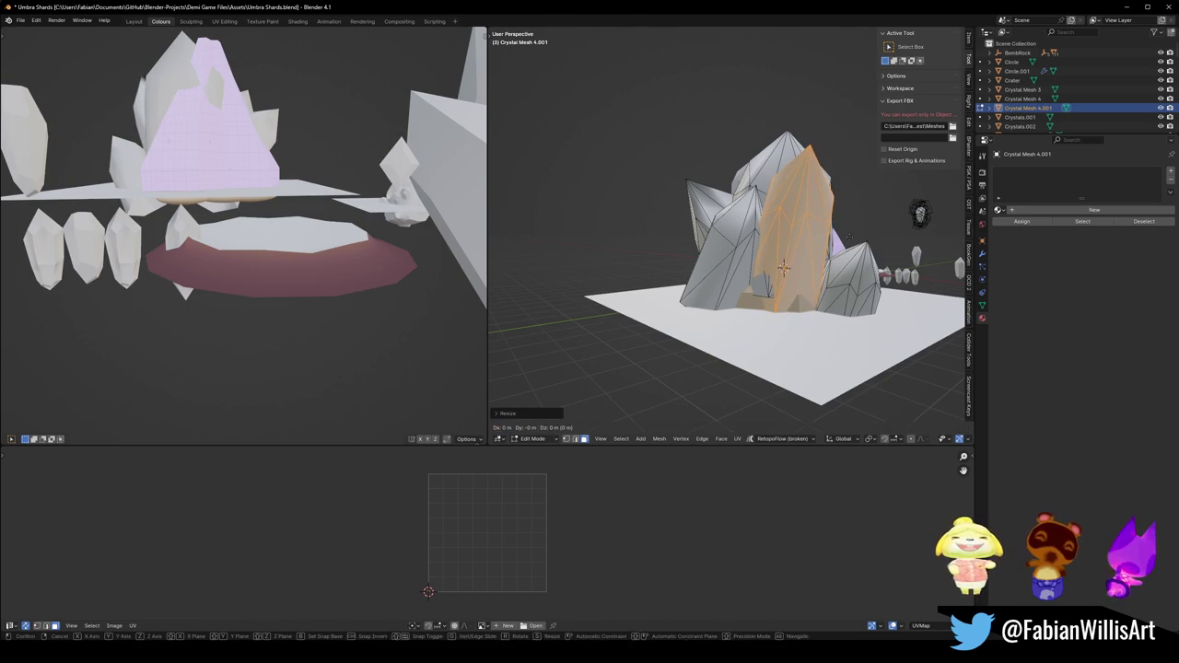
key(z)
mouse_move(783, 267)
middle_down()
mouse_move(808, 261)
mouse_move(710, 277)
mouse_move(737, 269)
mouse_move(732, 280)
mouse_move(746, 265)
mouse_move(660, 270)
mouse_move(724, 281)
mouse_move(728, 264)
middle_up()
key(shift+z)
click(808, 262)
Adjust the heights of two more crystal shards along Z.
key(l)
key(g)
key(z)
click(728, 285)
key(l)
key(g)
key(z)
click(660, 270)
In Object Mode, slide Plane.001 along X onto the other crystal.
key(Tab)
key(g)
right_click(627, 308)
click(627, 309)
key(g)
key(x)
mouse_move(628, 308)
middle_down()
mouse_move(667, 269)
mouse_move(710, 262)
middle_up()
click(635, 295)
Shift Crystal Mesh 4.001 along X, undoing and redoing to compare.
click(726, 276)
key(g)
key(x)
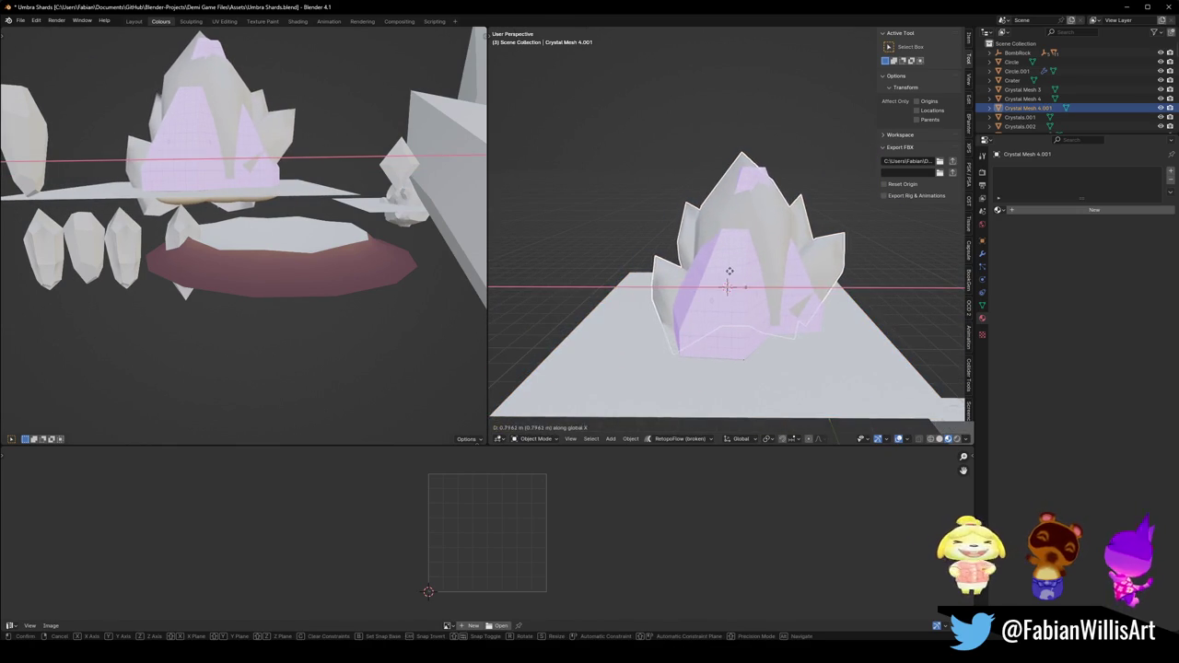
click(729, 273)
scroll(729, 267, down, 3)
scroll(732, 249, down, 3)
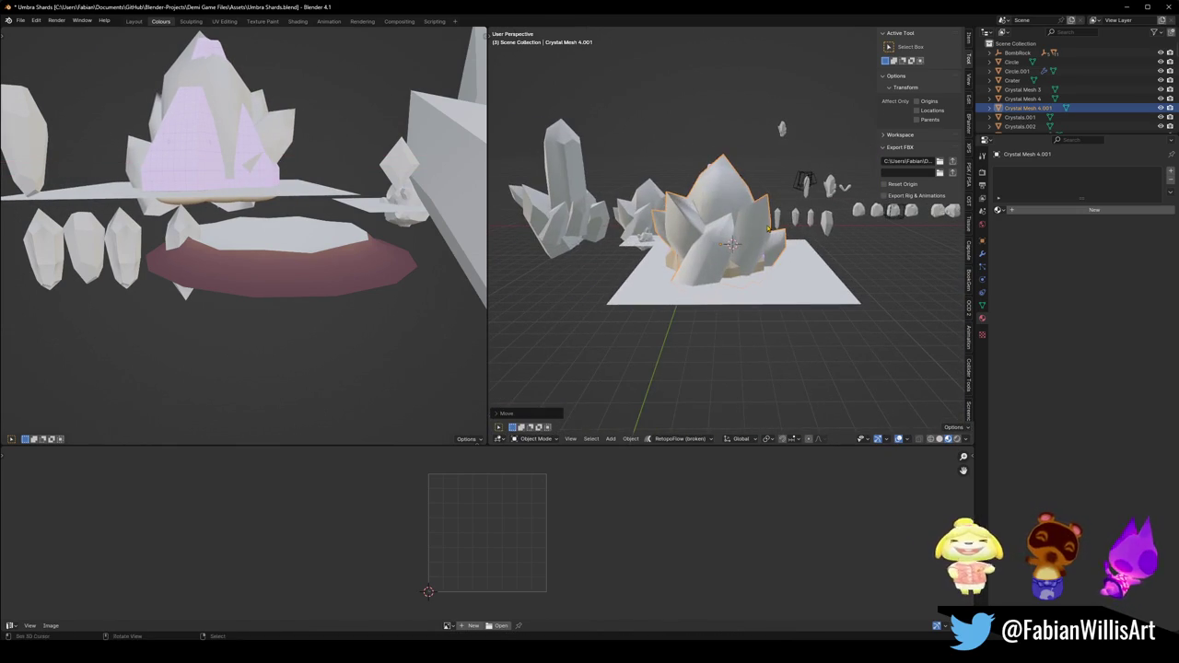
key(ctrl+z)
scroll(720, 241, up, 4)
mouse_move(720, 241)
middle_down()
mouse_move(684, 263)
mouse_move(737, 245)
middle_up()
key(ctrl+shift+z)
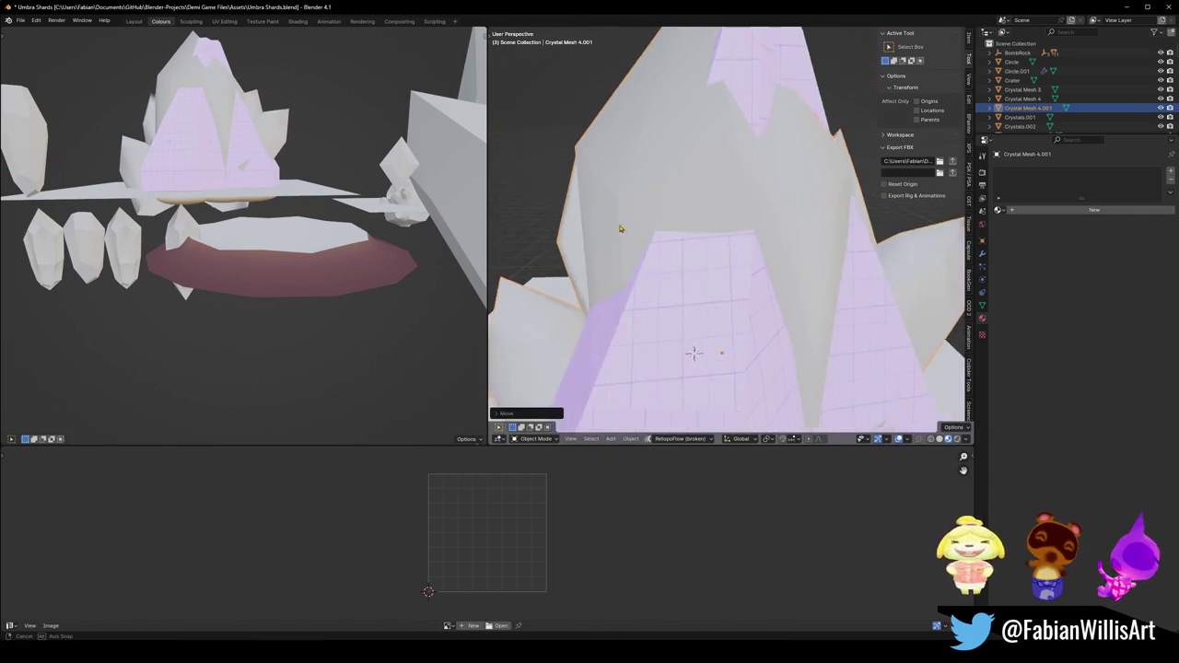
mouse_move(760, 239)
middle_down()
mouse_move(622, 239)
mouse_move(679, 323)
middle_up()
Reposition Plane.001 horizontally while keeping its height fixed.
key(Tab)
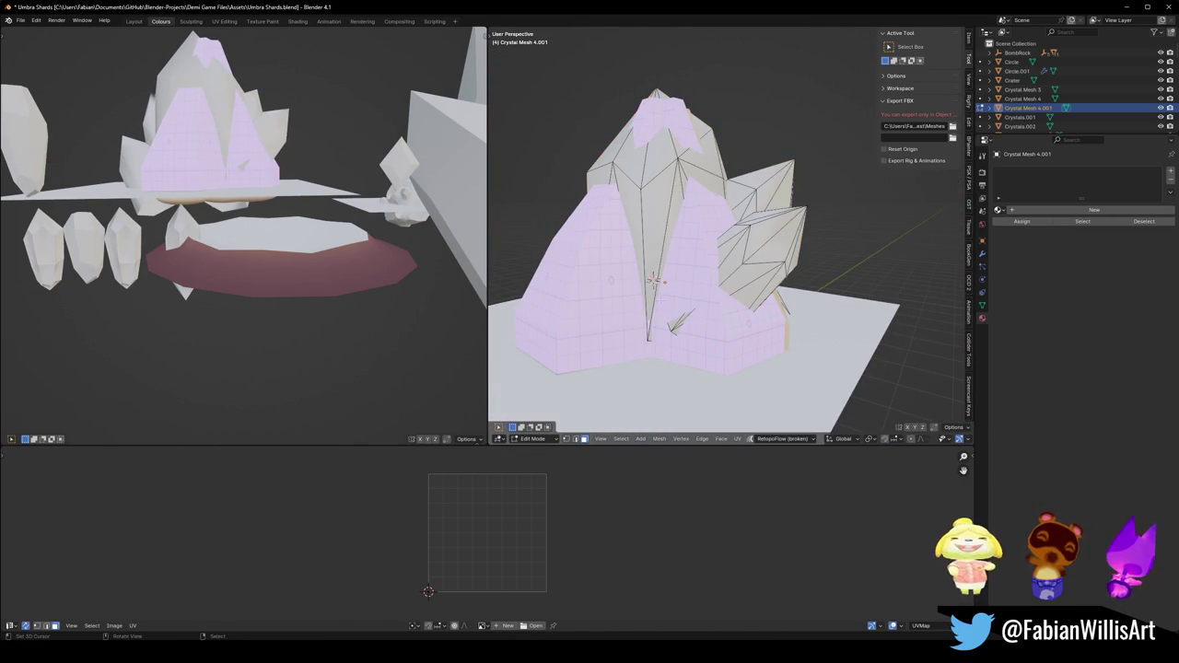
key(Tab)
scroll(652, 281, down, 4)
click(700, 304)
key(g)
key(shift+z)
click(631, 262)
scroll(728, 268, up, 3)
scroll(727, 268, up, 2)
Lower the central crystal of Crystal Mesh 4.001 along Z.
click(729, 270)
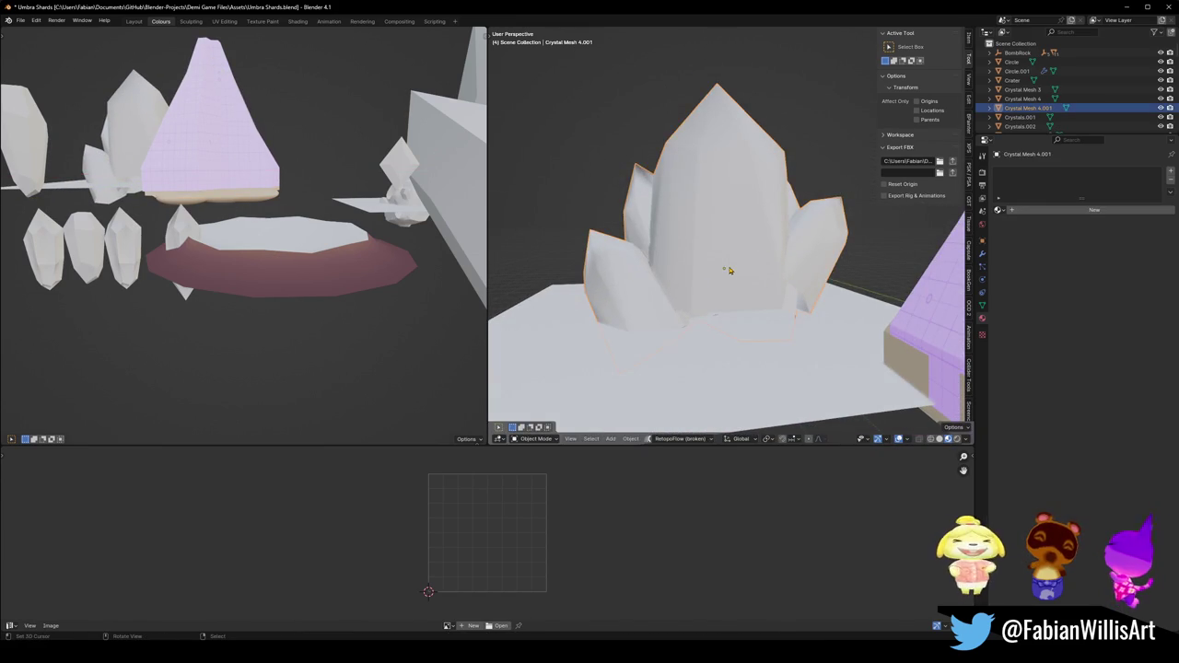
key(Tab)
key(l)
key(g)
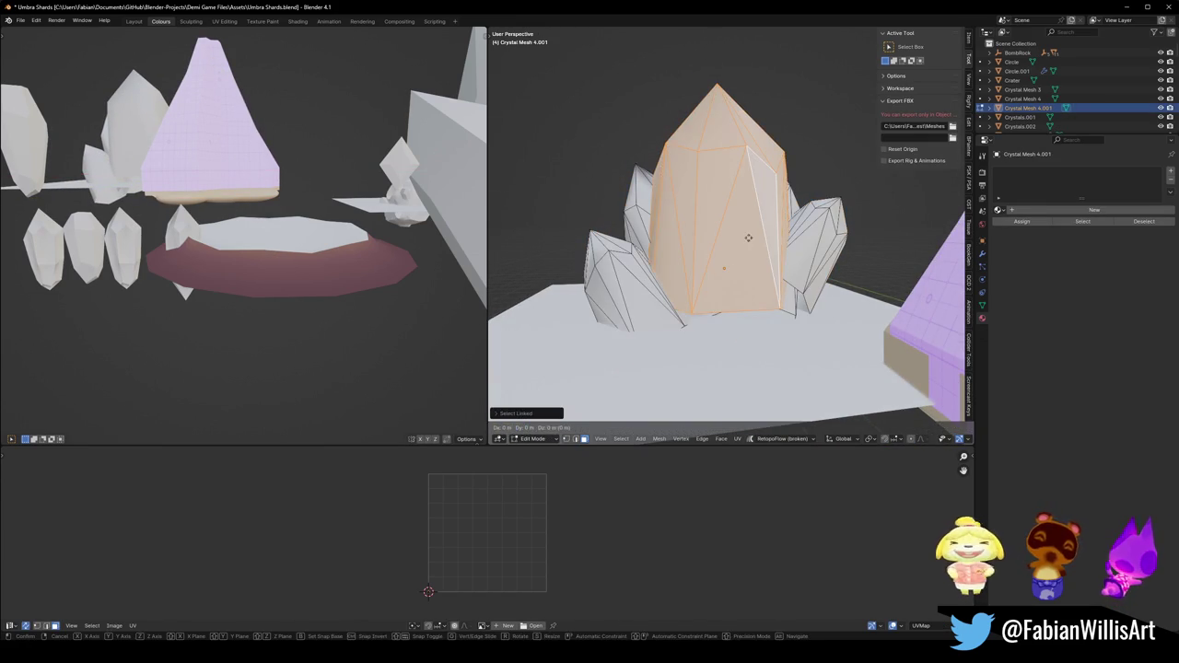
key(z)
click(747, 256)
key(alt+a)
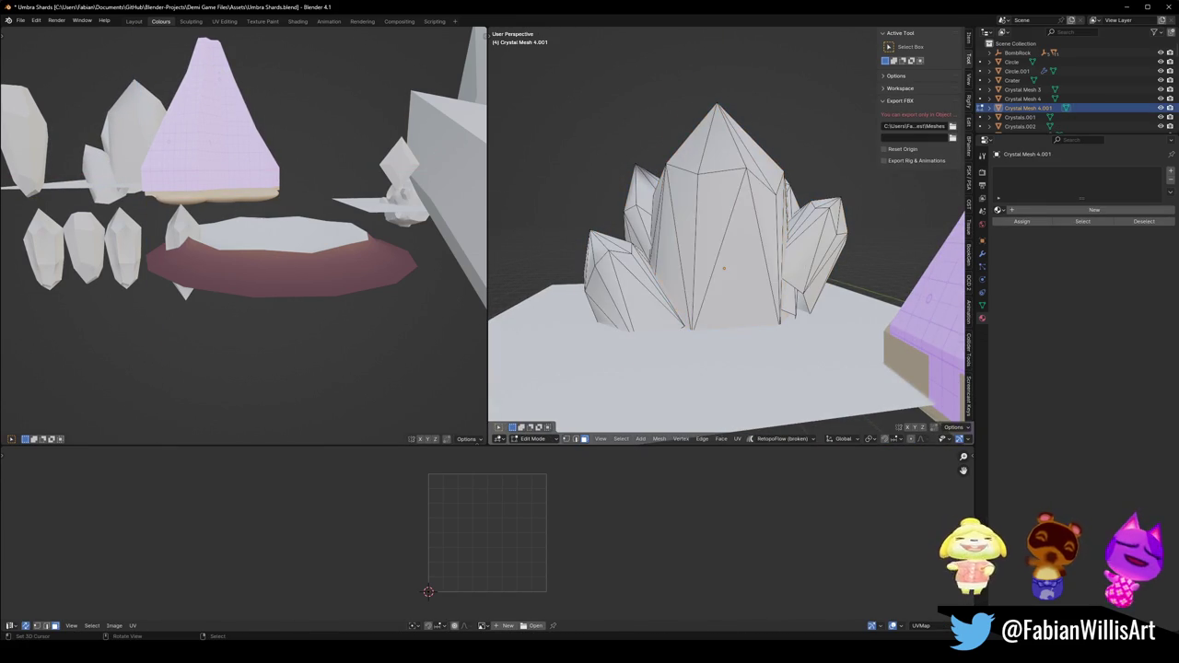
Edge-slide several edges on the crystal mesh to refine its silhouette.
key(g)
key(g)
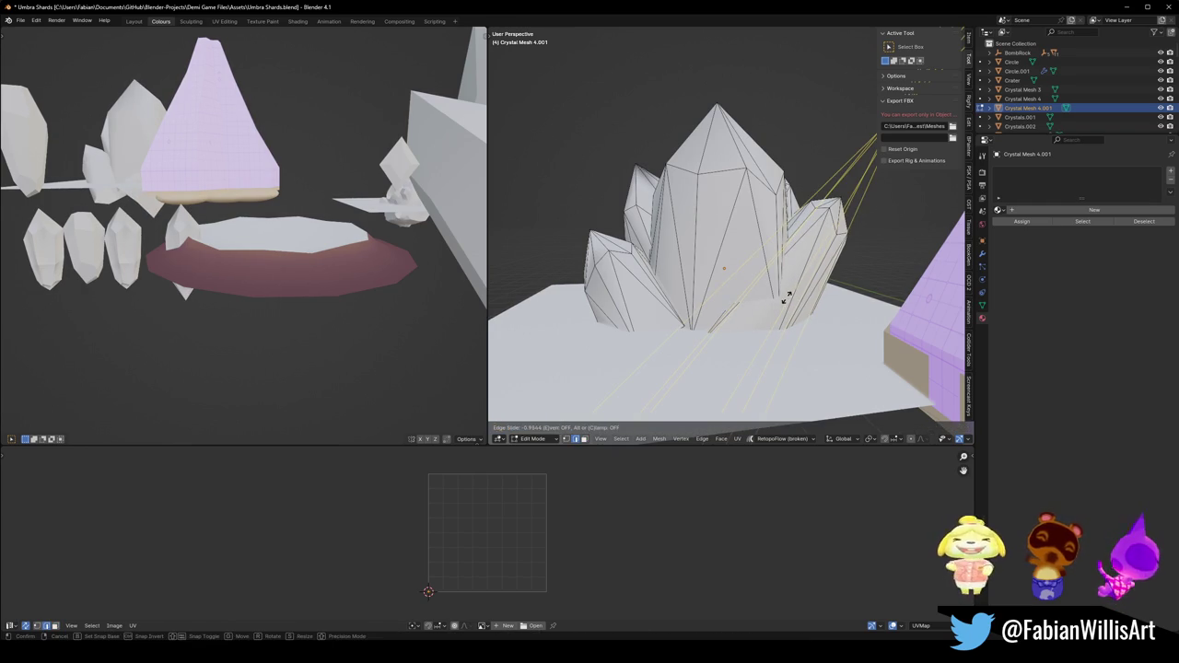
click(786, 296)
mouse_move(786, 296)
middle_down()
mouse_move(756, 236)
mouse_move(749, 252)
mouse_move(642, 303)
middle_up()
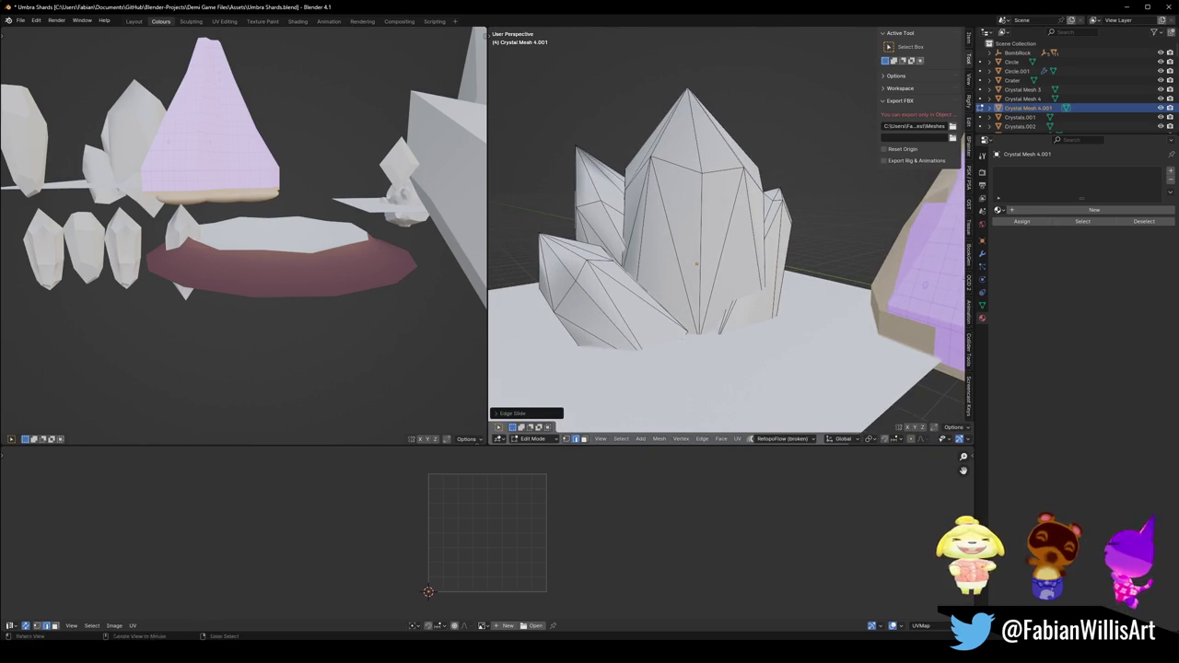
key(g)
key(g)
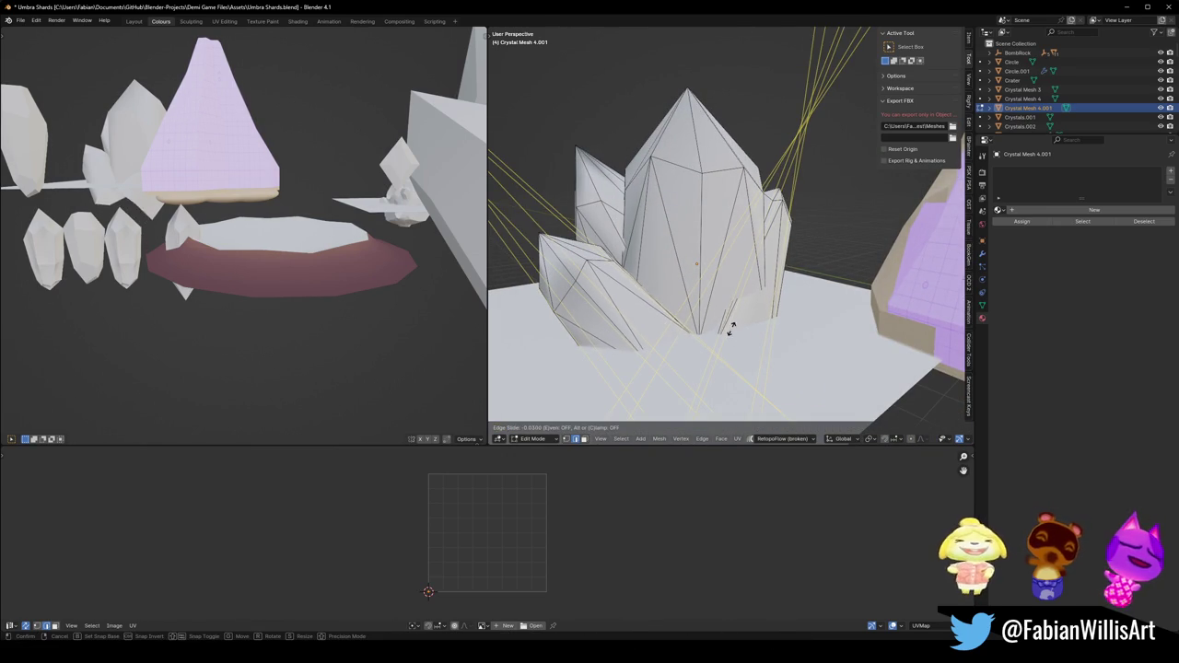
click(706, 312)
key(alt+z)
key(a)
key(alt+a)
key(alt+z)
alt+click(695, 332)
key(g)
key(g)
click(697, 337)
Move a tall strip of crystal faces along the Y axis.
middle_drag(732, 276, 763, 244)
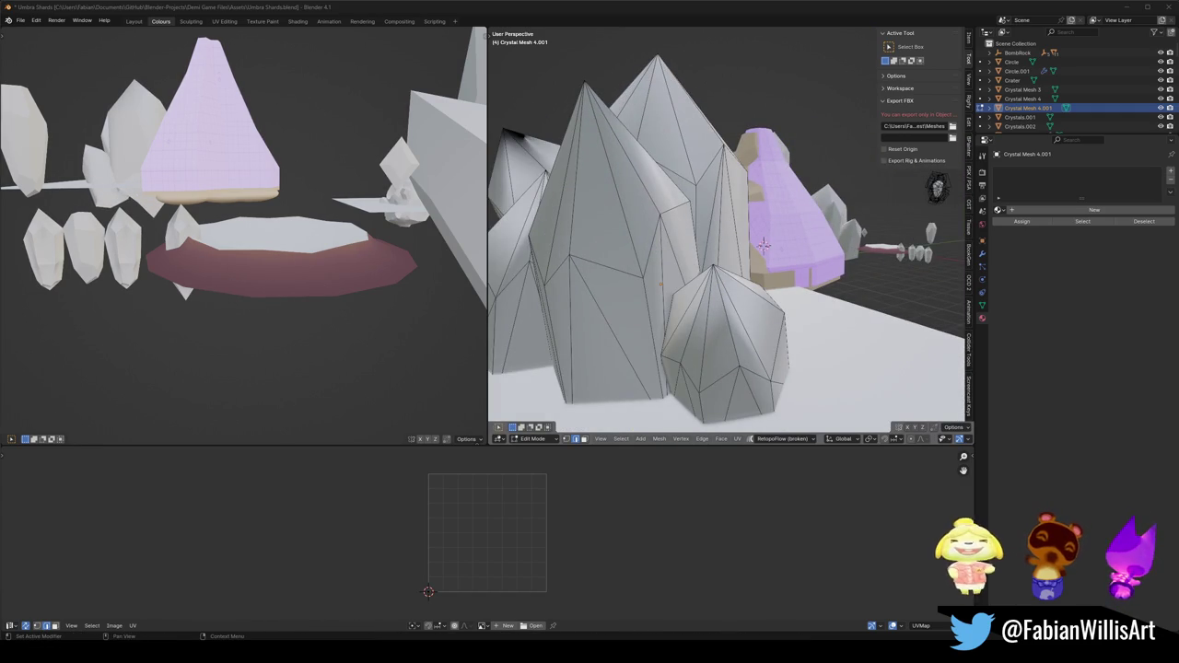
mouse_move(764, 244)
middle_down()
mouse_move(950, 291)
mouse_move(952, 325)
middle_up()
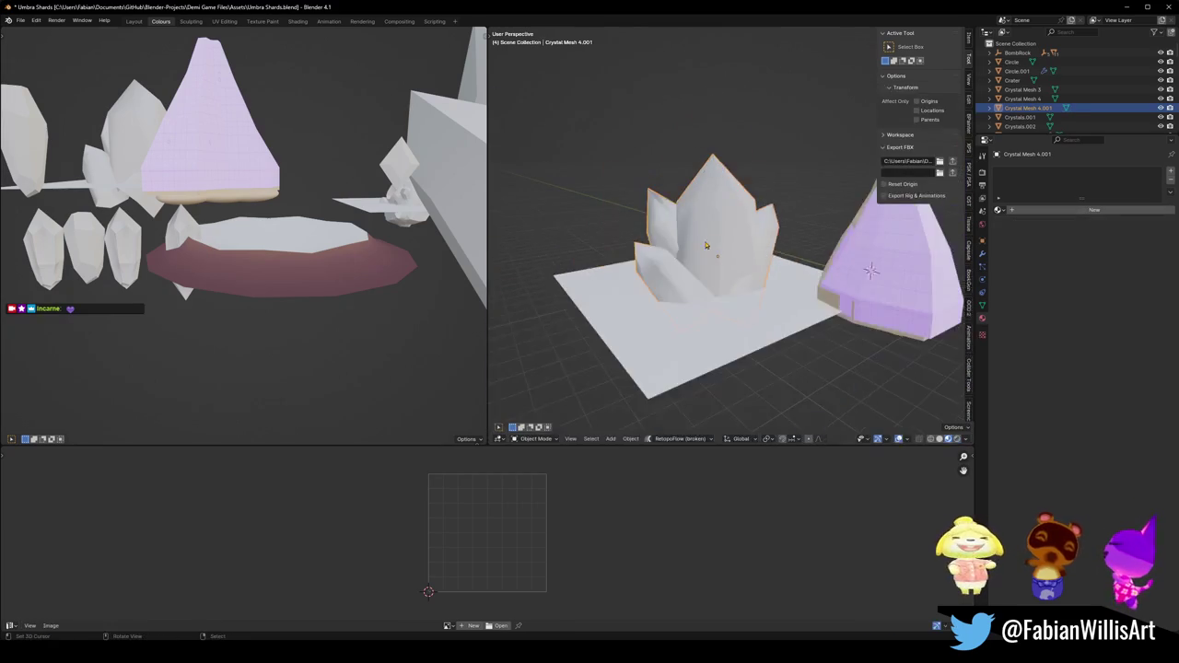
key(3)
click(781, 309)
mouse_move(781, 309)
middle_down()
mouse_move(803, 284)
mouse_move(751, 348)
middle_up()
key(g)
key(y)
click(790, 311)
Scale the large central crystal along the Y axis.
key(2)
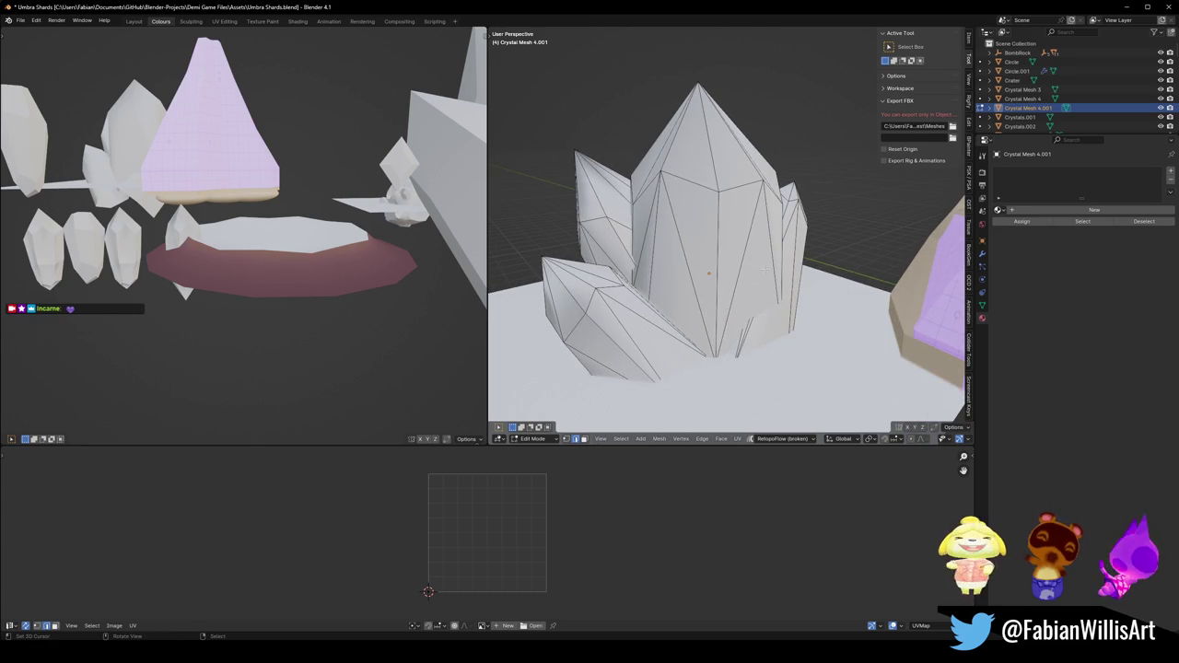
key(ctrl+l)
middle_drag(763, 269, 882, 206)
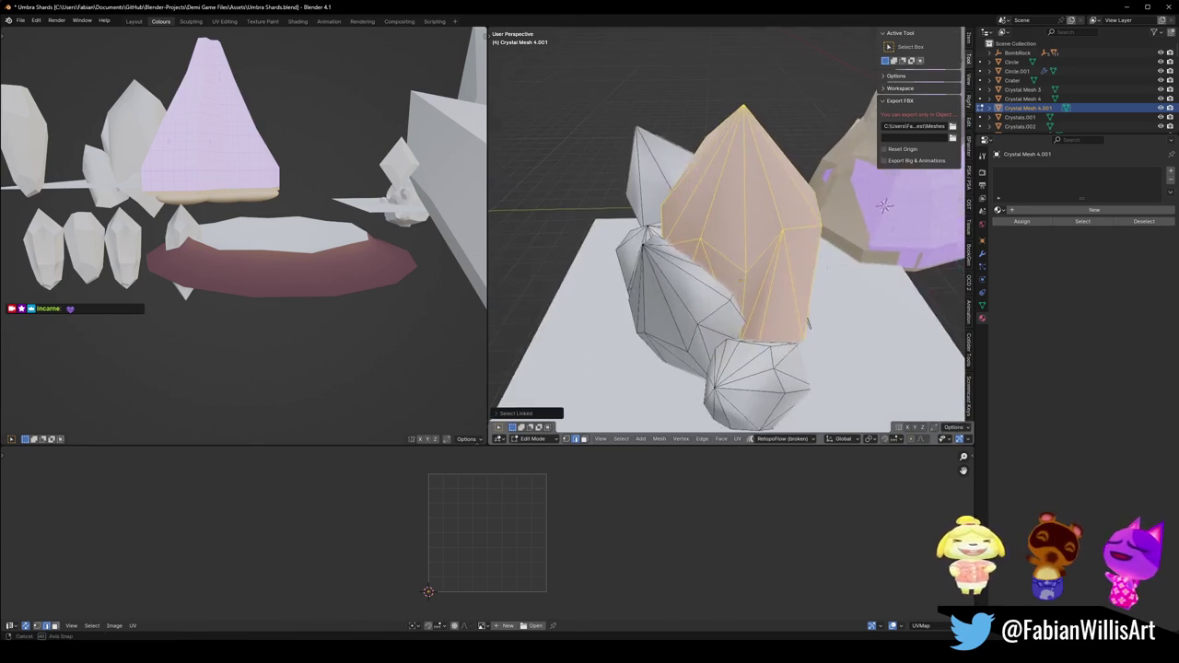
key(s)
key(y)
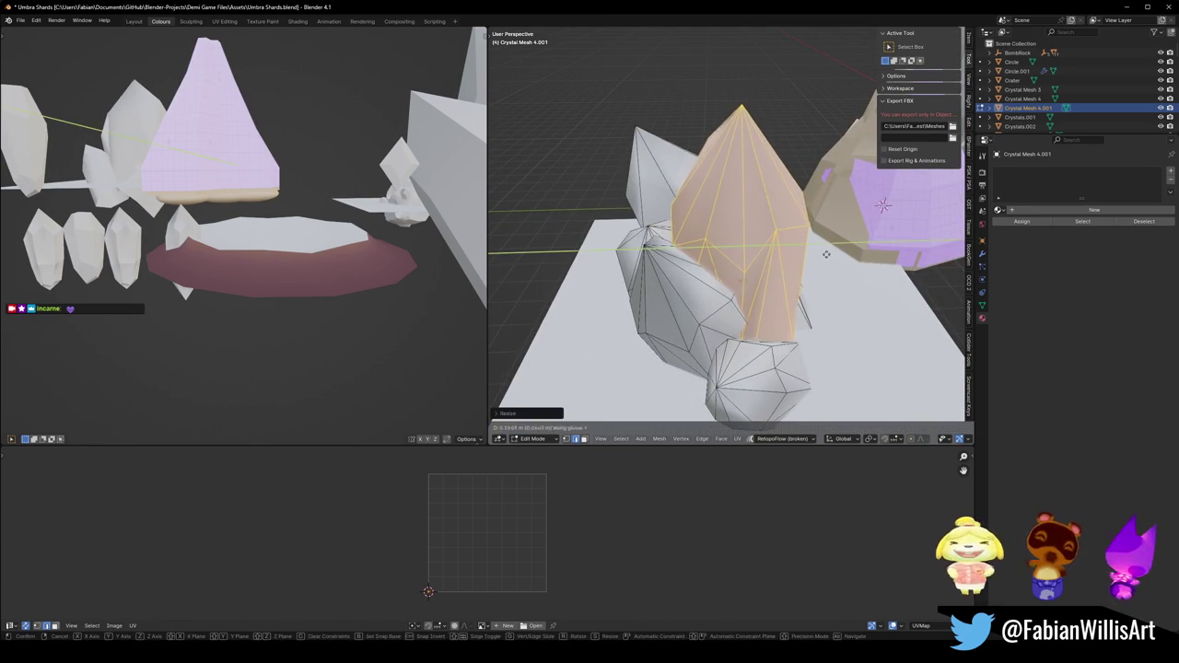
click(826, 254)
middle_drag(826, 254, 774, 239)
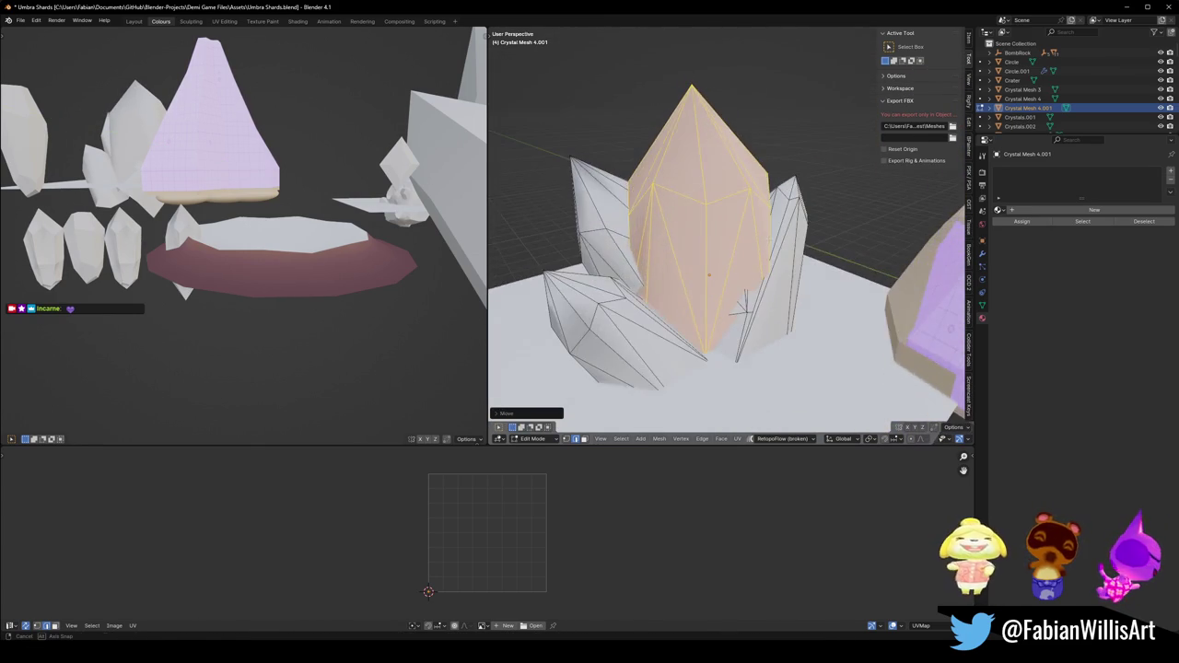
click(744, 303)
Try edge and vertex slides, then frame the mesh and reselect the central crystal in X-ray.
key(g)
key(g)
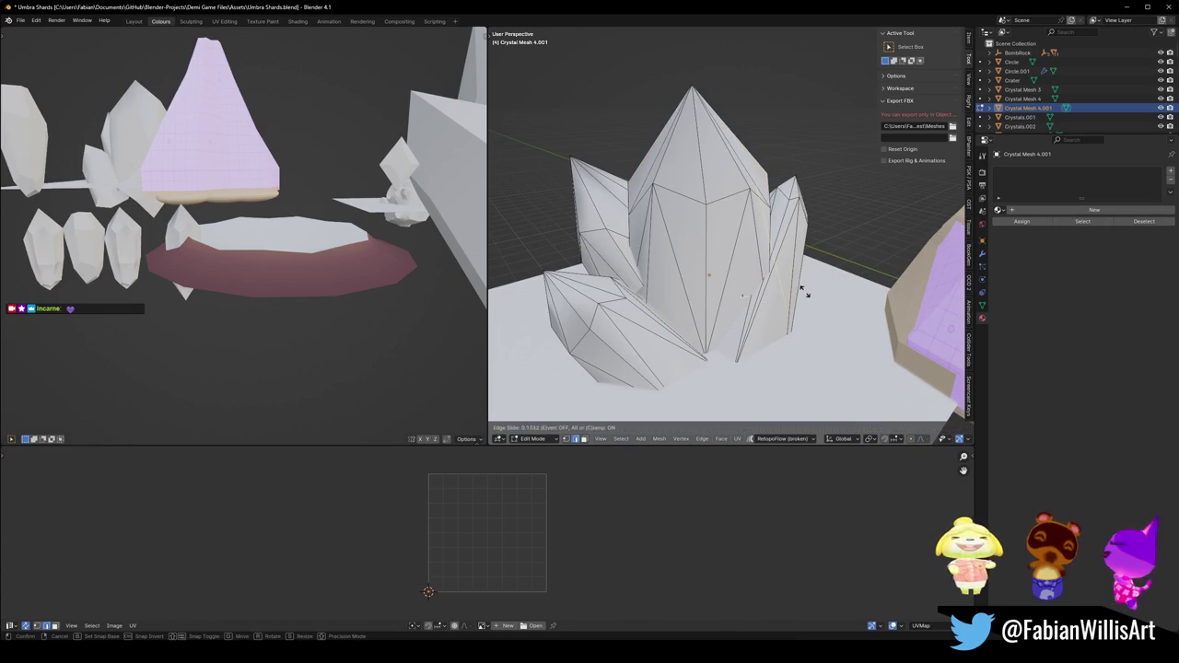
key(Escape)
key(1)
key(g)
key(g)
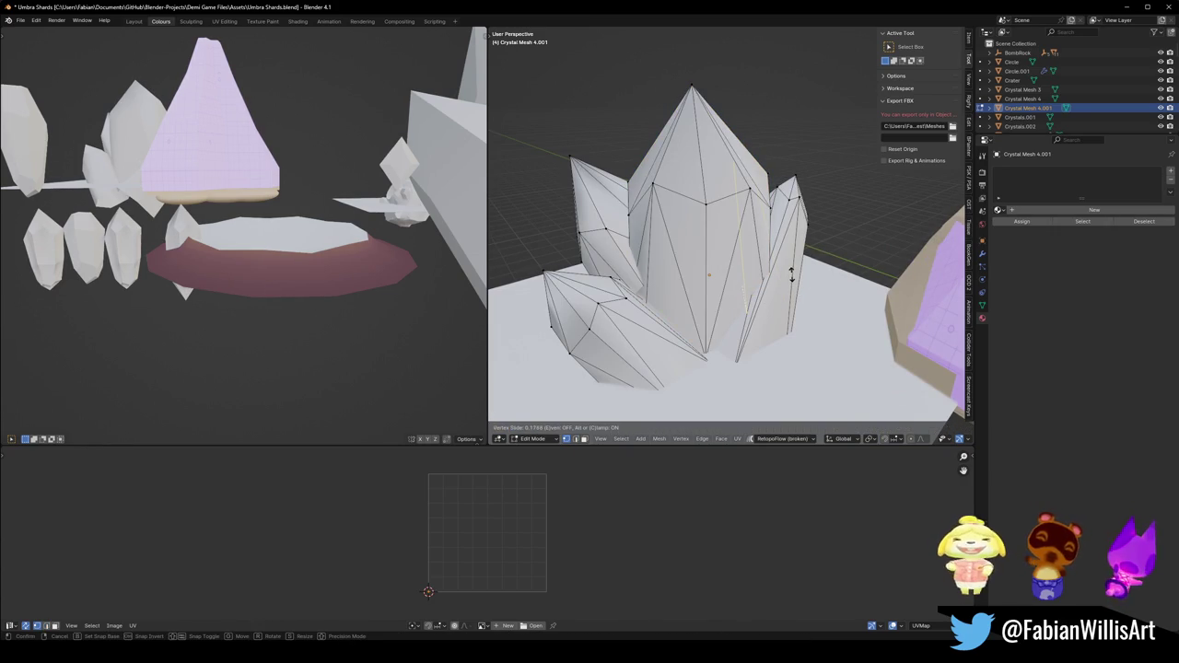
key(Escape)
mouse_move(790, 272)
middle_down()
mouse_move(755, 276)
mouse_move(794, 270)
middle_up()
key(KP_Decimal)
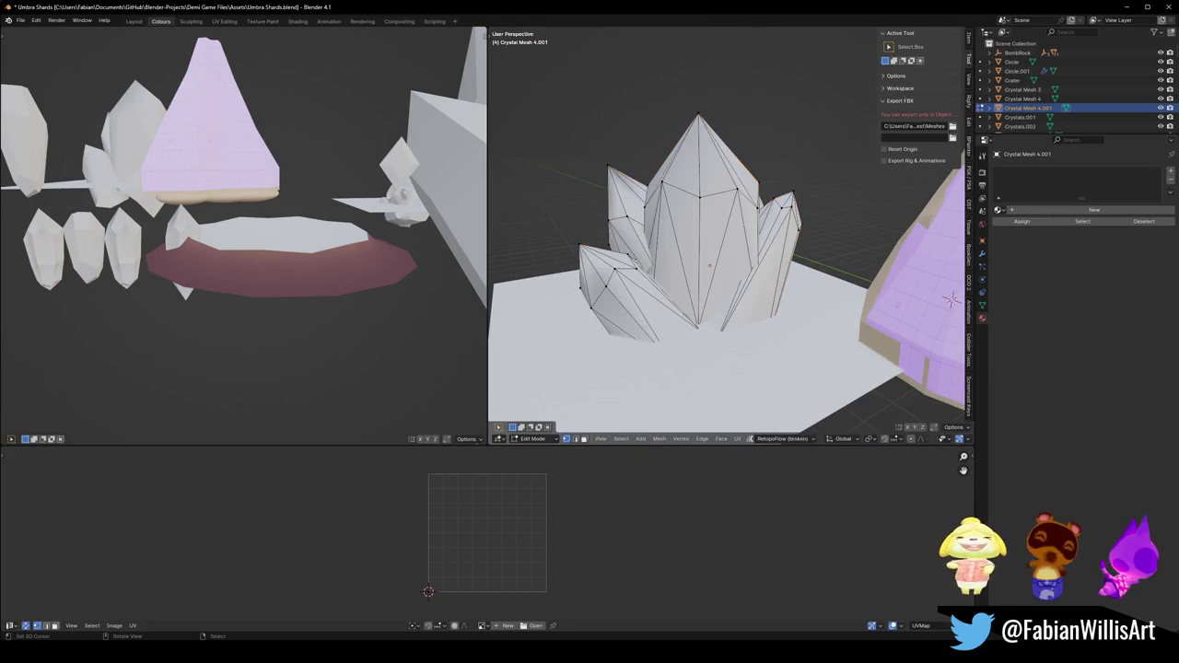
key(ctrl+l)
key(alt+z)
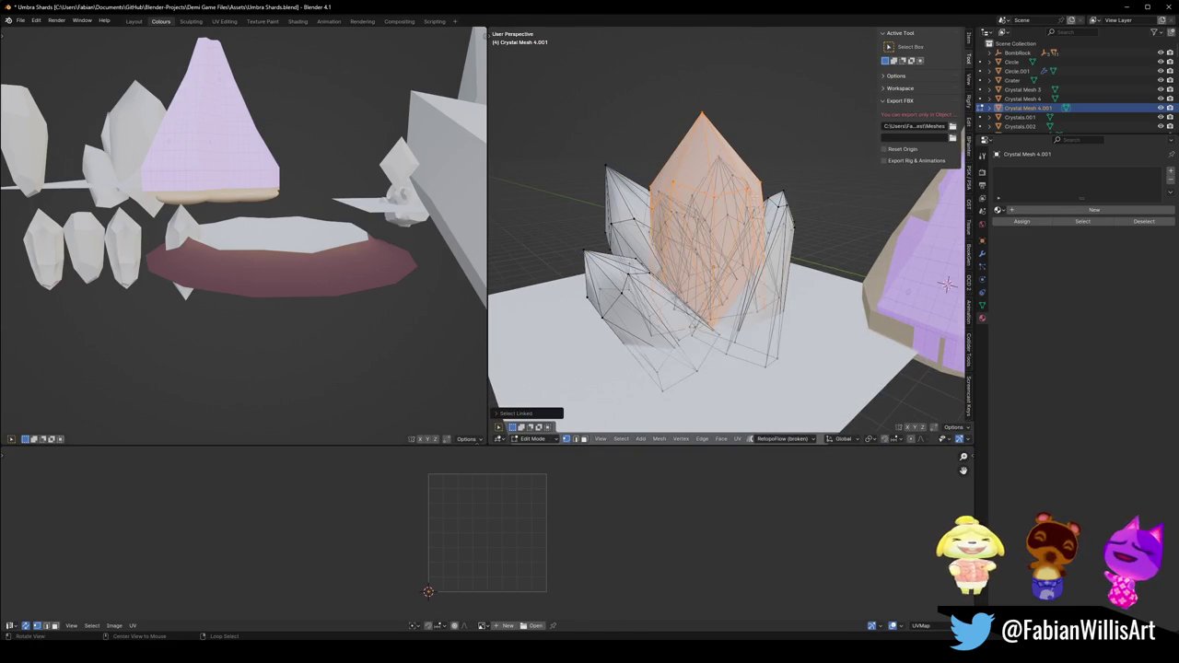
Isolate the big crystal and raise its top vertices straight up along Z.
key(alt+z)
key(shift+h)
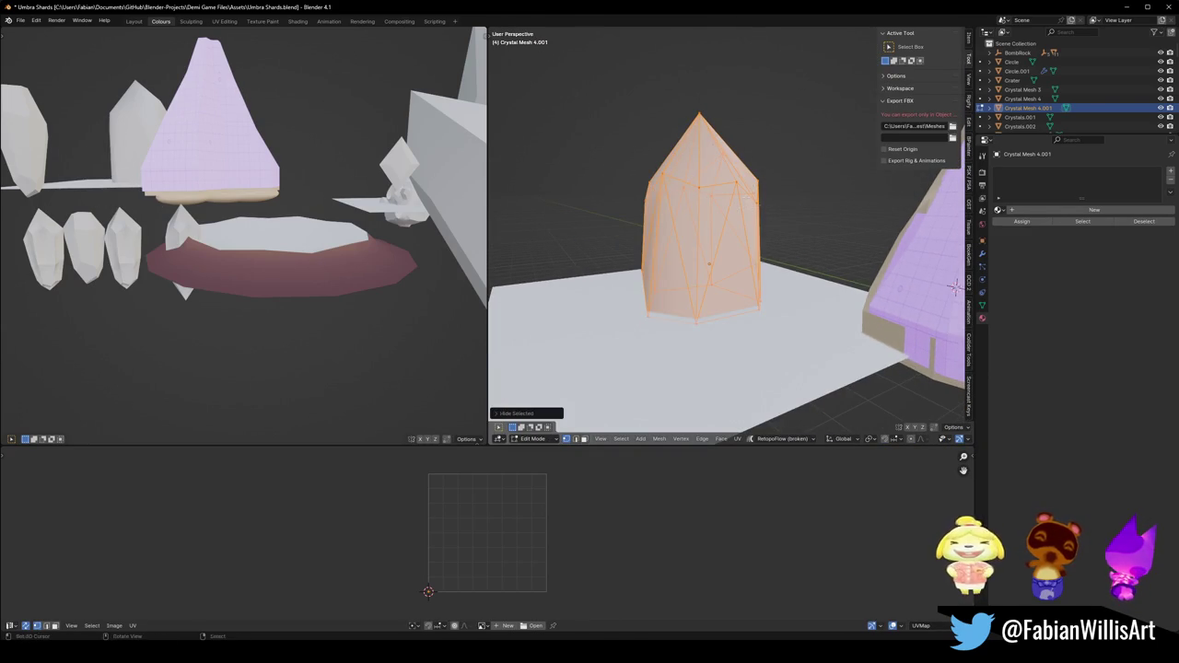
key(alt+a)
drag(619, 82, 804, 263)
key(g)
key(z)
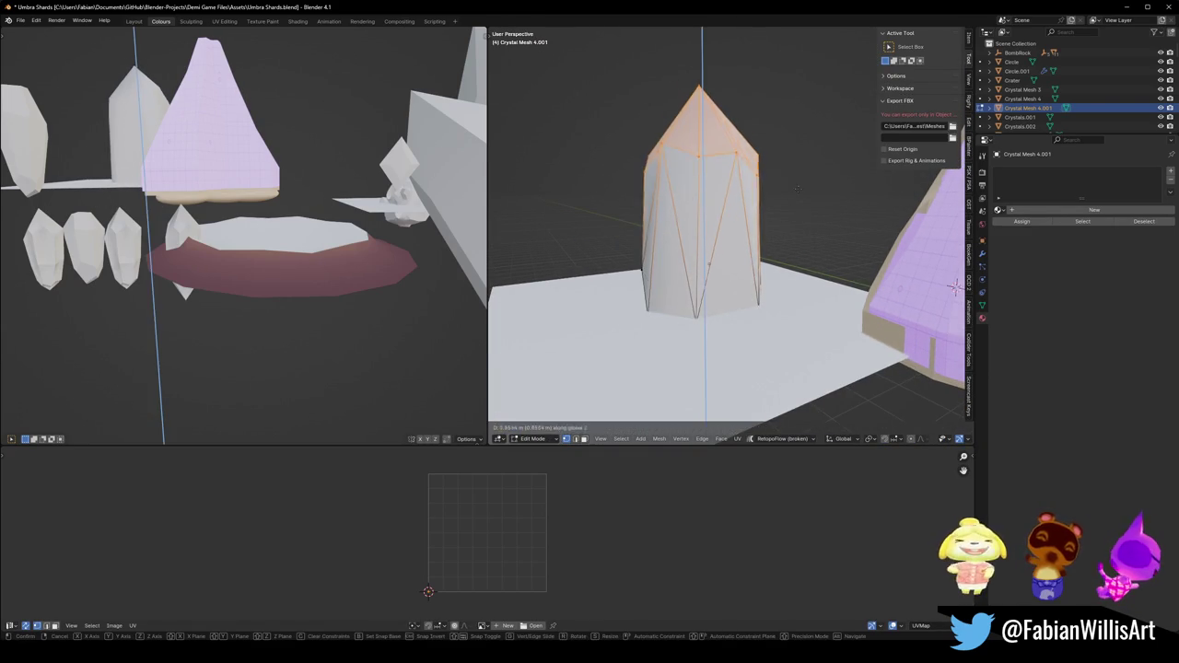
click(798, 189)
key(alt+h)
key(Tab)
middle_drag(799, 202, 734, 209)
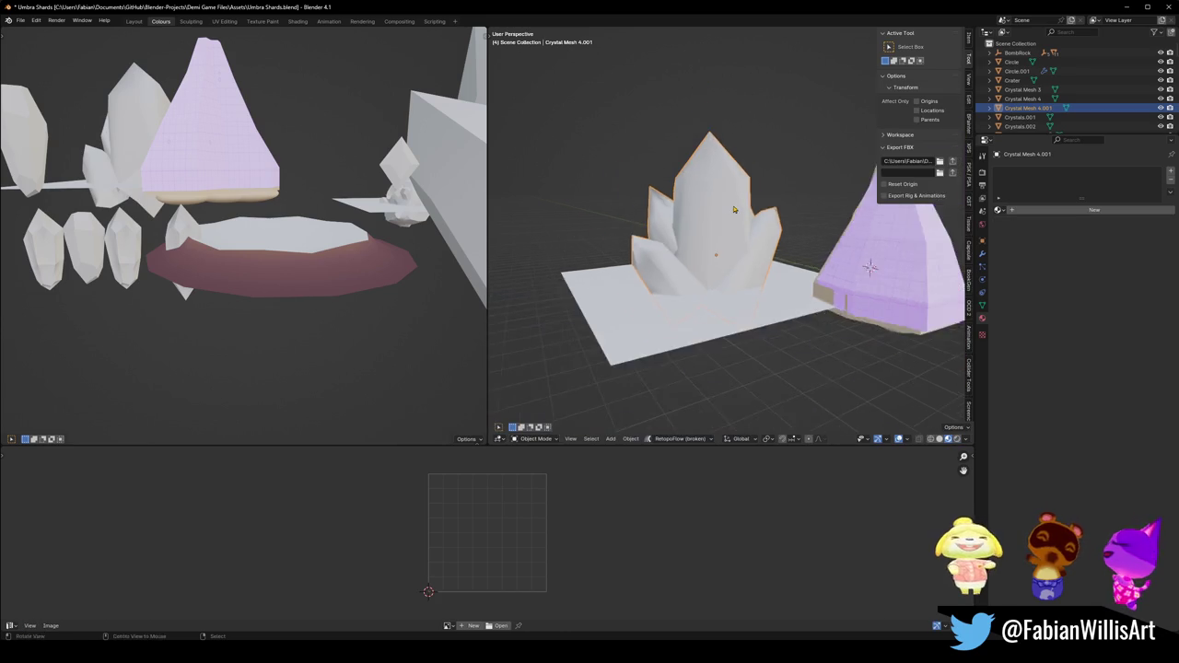
Scale the crystal's top vertices inward for a narrower tip, then inspect it.
key(Tab)
key(shift+h)
key(s)
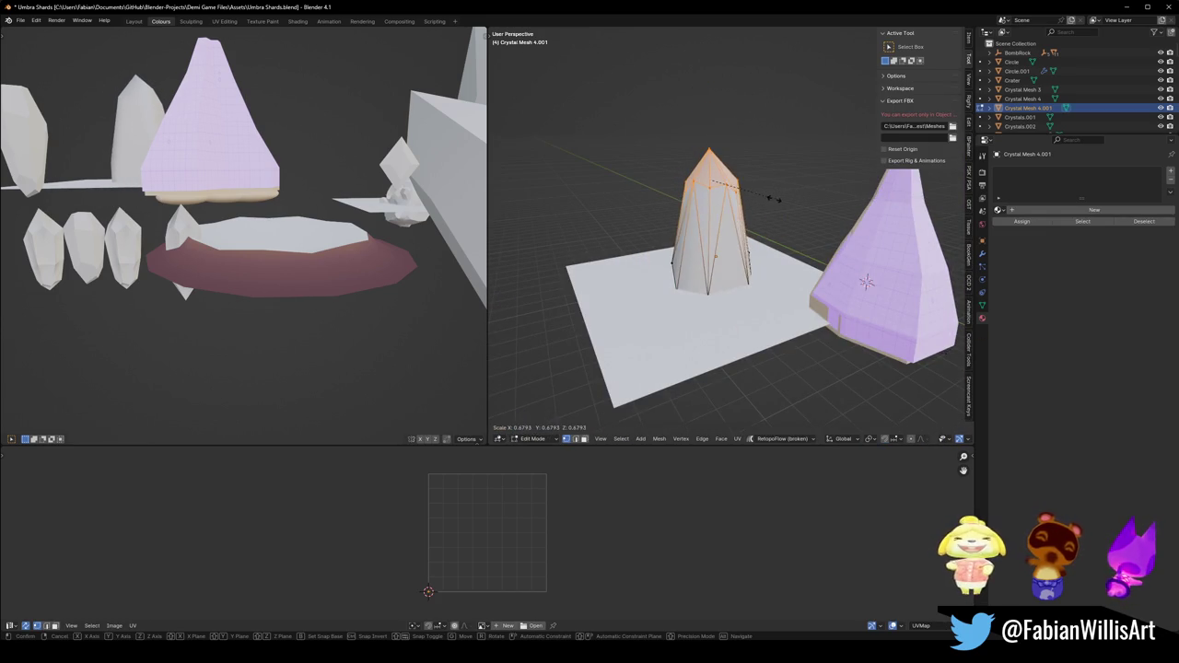
click(773, 198)
key(alt+h)
key(Tab)
middle_drag(774, 198, 788, 193)
Undo the narrowing and scale the top vertices outward for a wider, taller tip.
key(Tab)
key(shift+h)
key(ctrl+z)
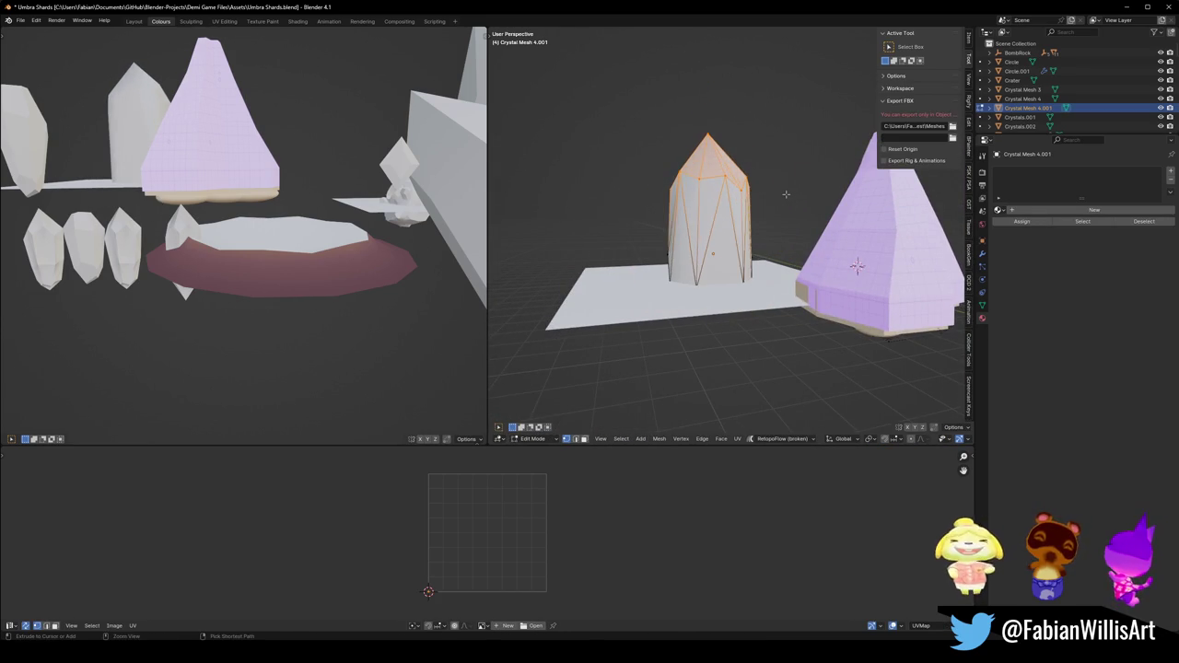
key(s)
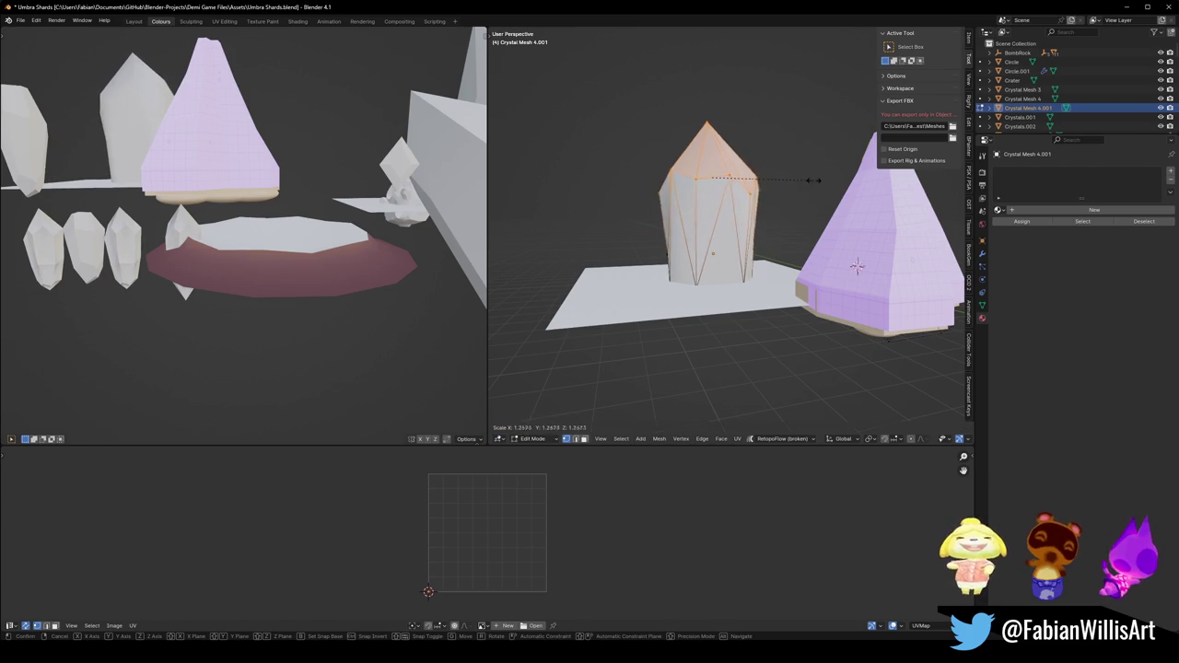
click(830, 179)
key(Tab)
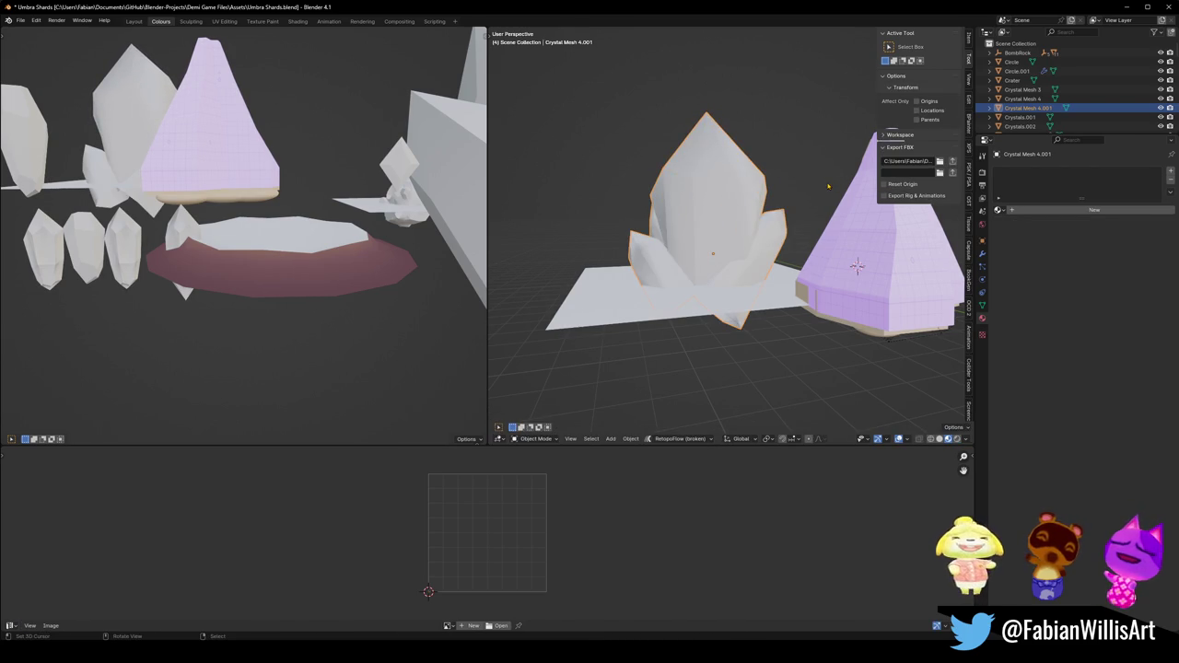
middle_drag(801, 197, 790, 189)
With Median Point as pivot, scale the tip down slightly.
key(Tab)
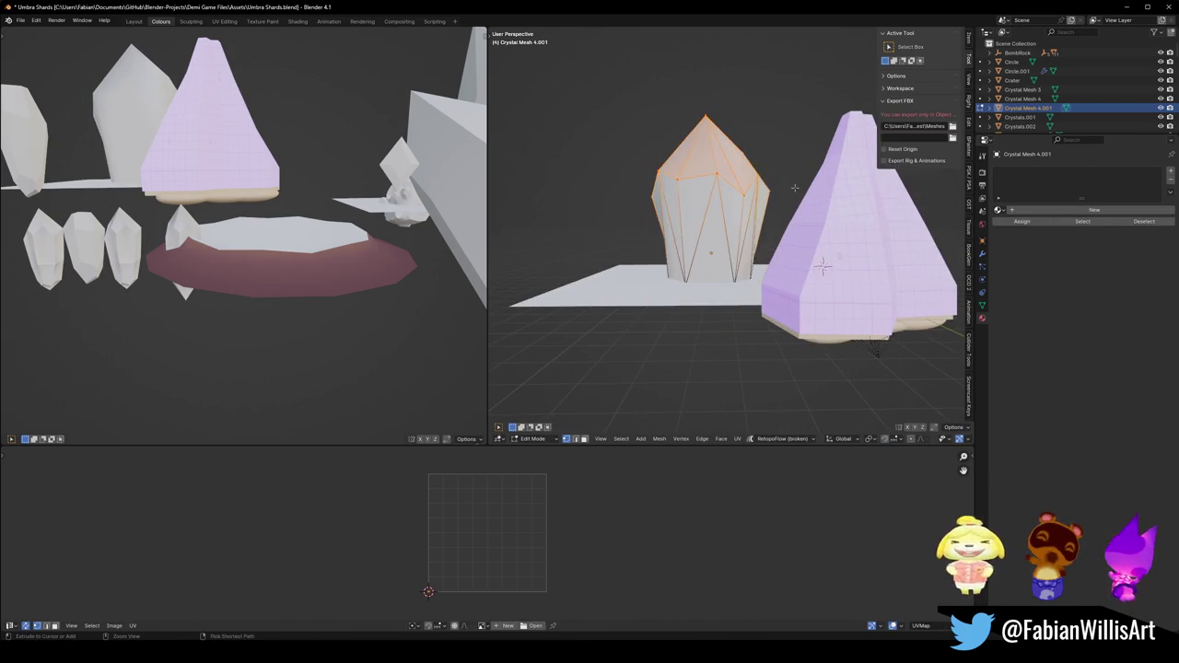
key(period)
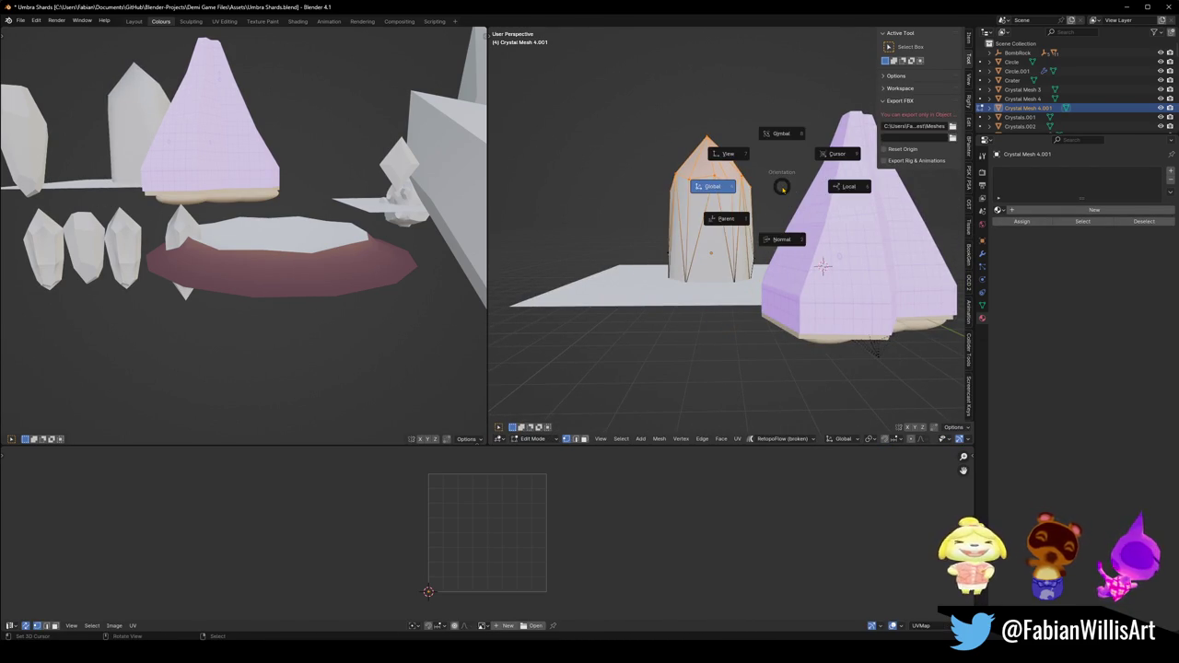
click(748, 129)
key(s)
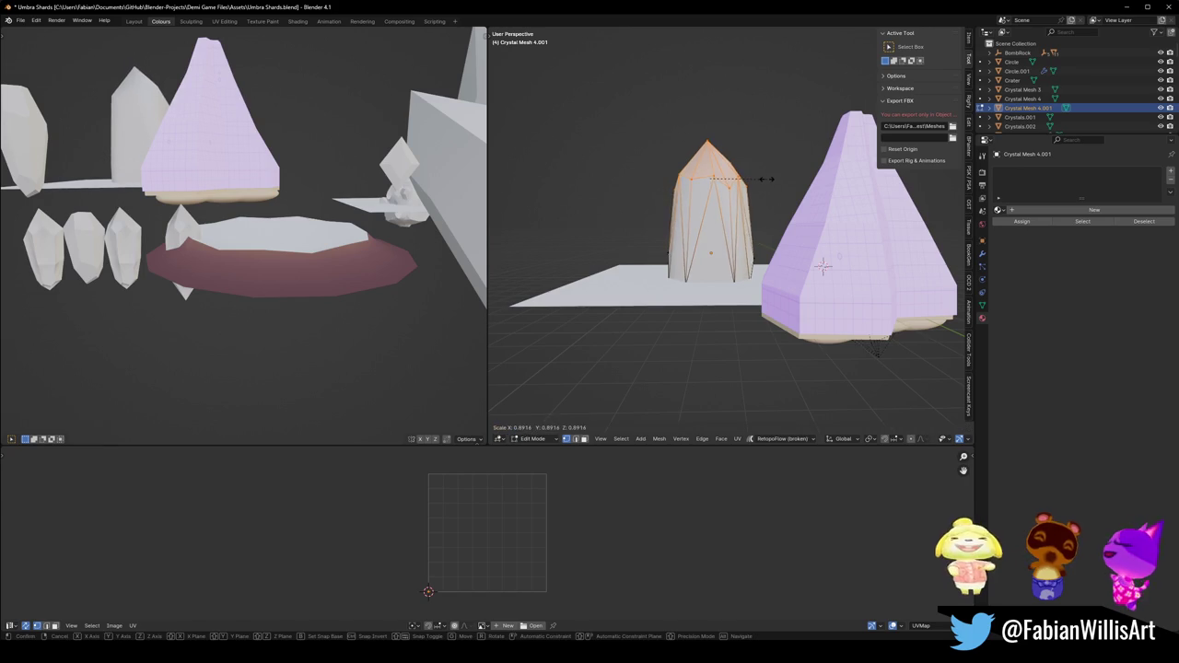
click(763, 175)
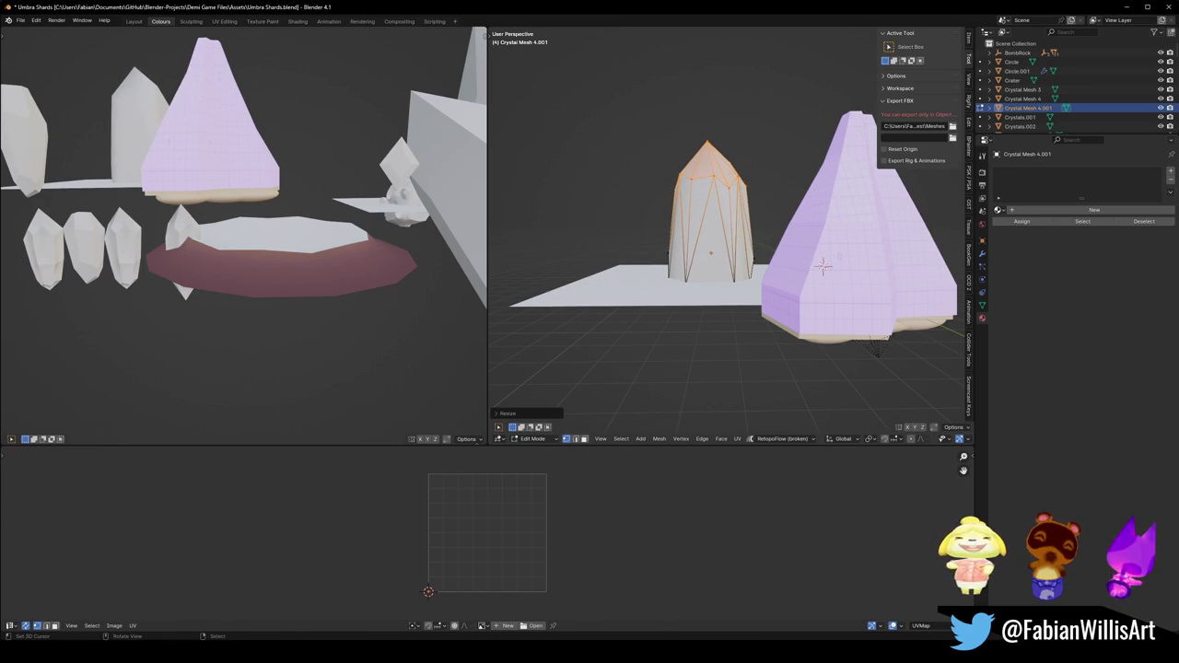
key(Tab)
Reveal all other crystals, zoom out over the row, and select Crystal Mesh 3.
key(KP_Divide)
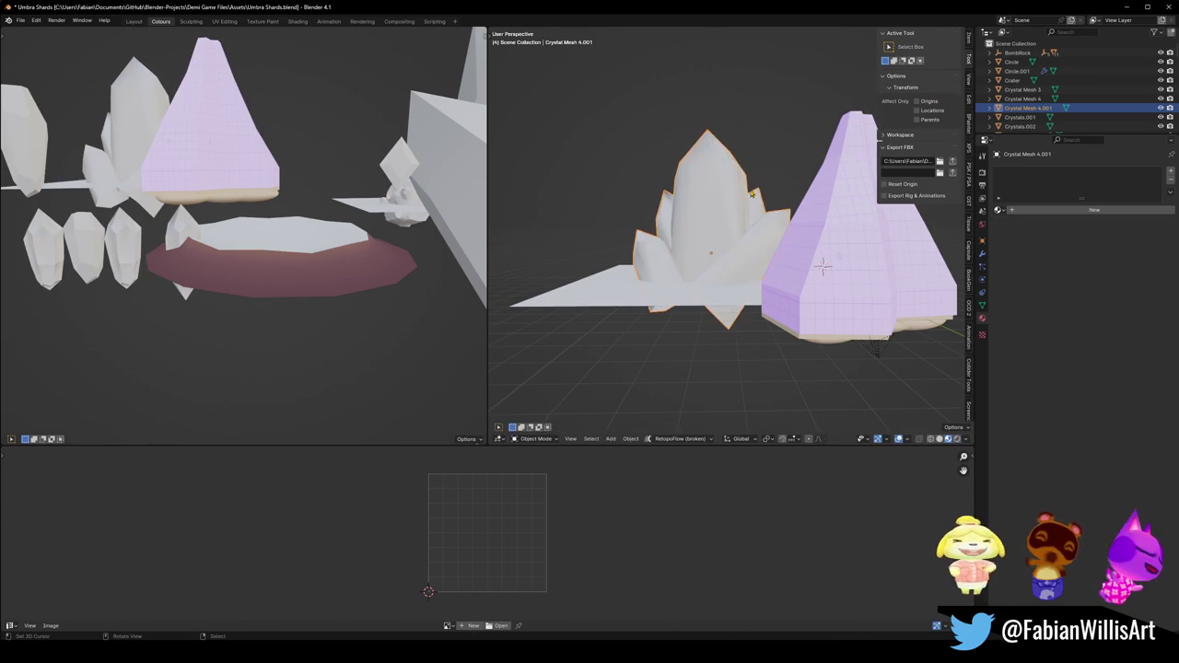
middle_drag(771, 196, 722, 216)
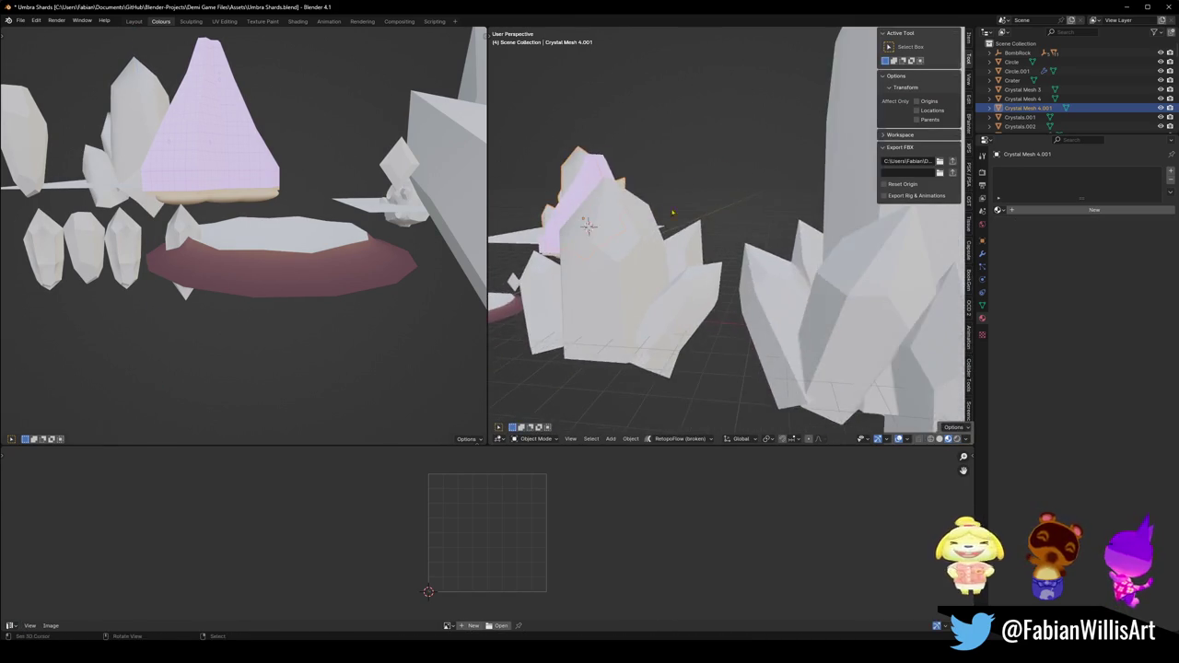
scroll(722, 215, up, 2)
scroll(733, 213, up, 1)
scroll(741, 212, up, 2)
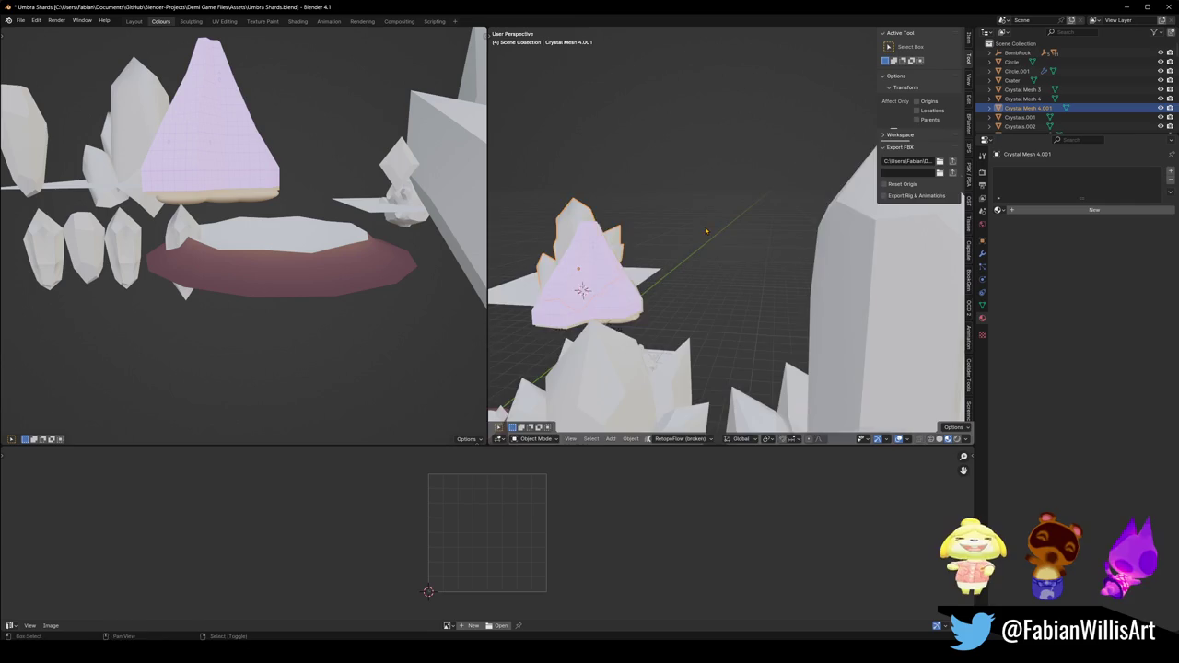
scroll(753, 208, up, 2)
mouse_move(752, 209)
middle_down()
mouse_move(721, 249)
mouse_move(684, 233)
mouse_move(796, 234)
middle_up()
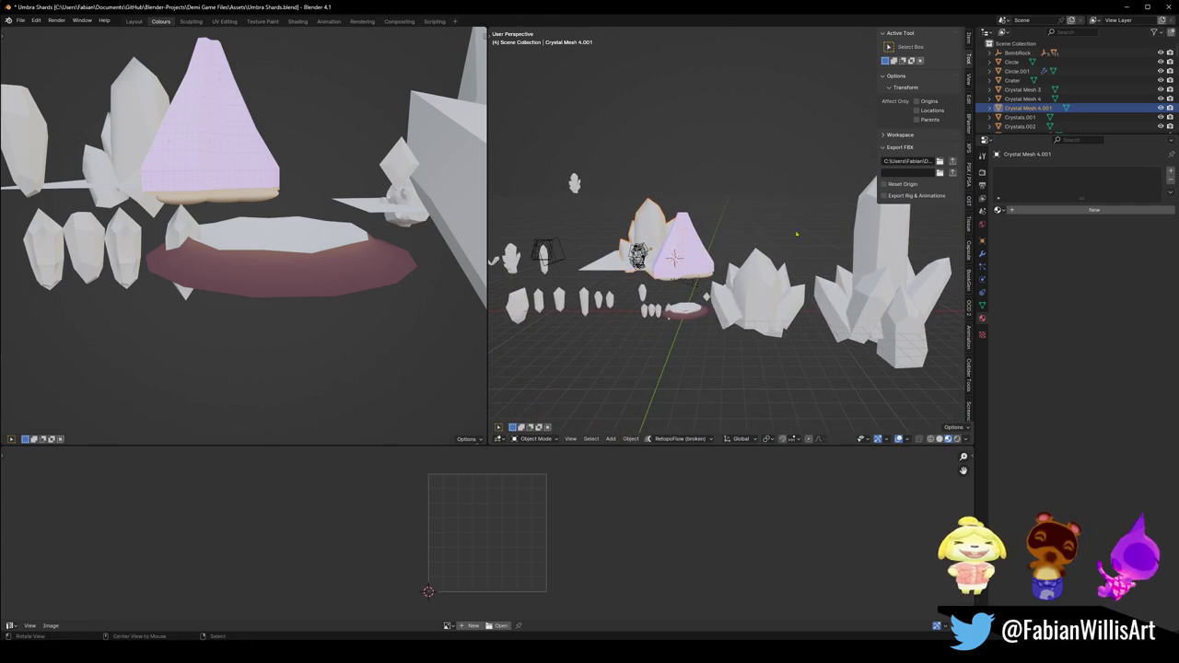
click(889, 257)
Duplicate the Crystal Mesh 3 cluster and place the copy beside the original.
key(KP_Decimal)
mouse_move(682, 179)
middle_down()
mouse_move(644, 229)
mouse_move(649, 242)
middle_up()
key(shift+d)
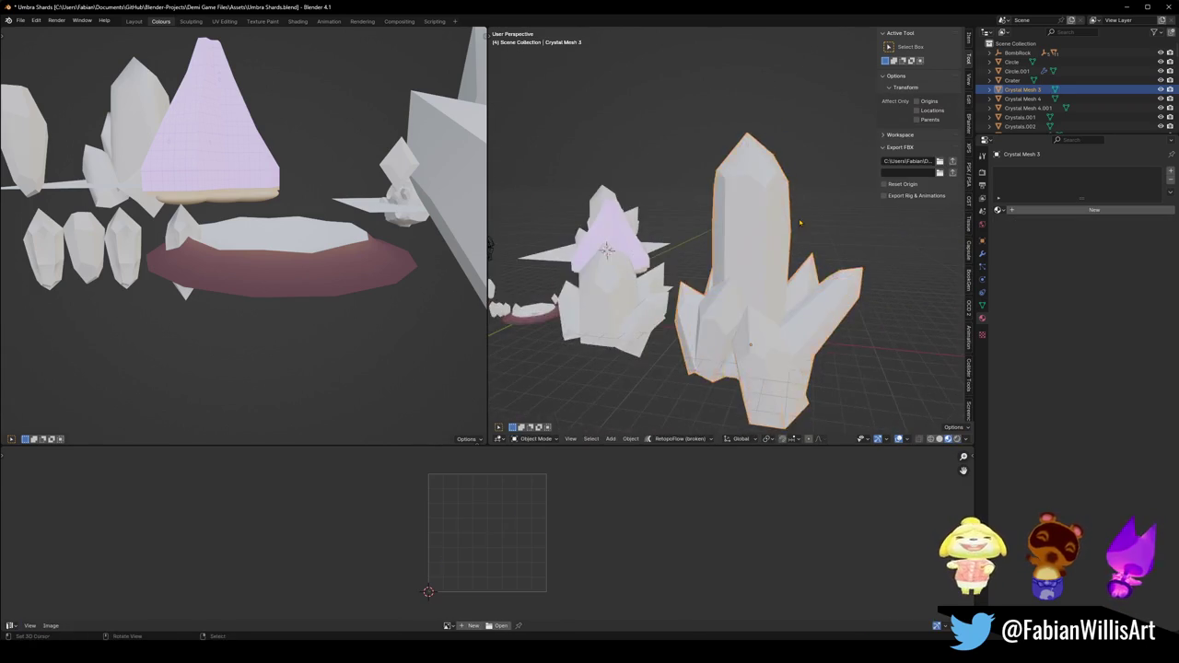
click(745, 236)
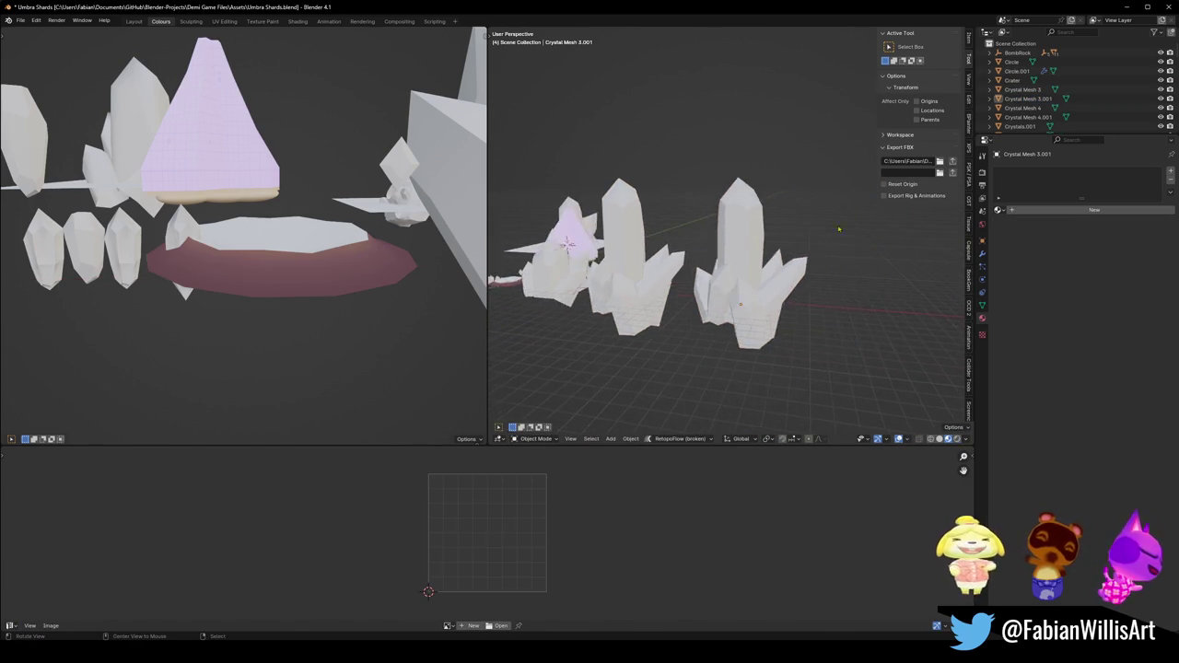
middle_drag(745, 236, 757, 223)
In the copy, move the central shard vertically and lower its top vertices to reshape the spike.
key(Tab)
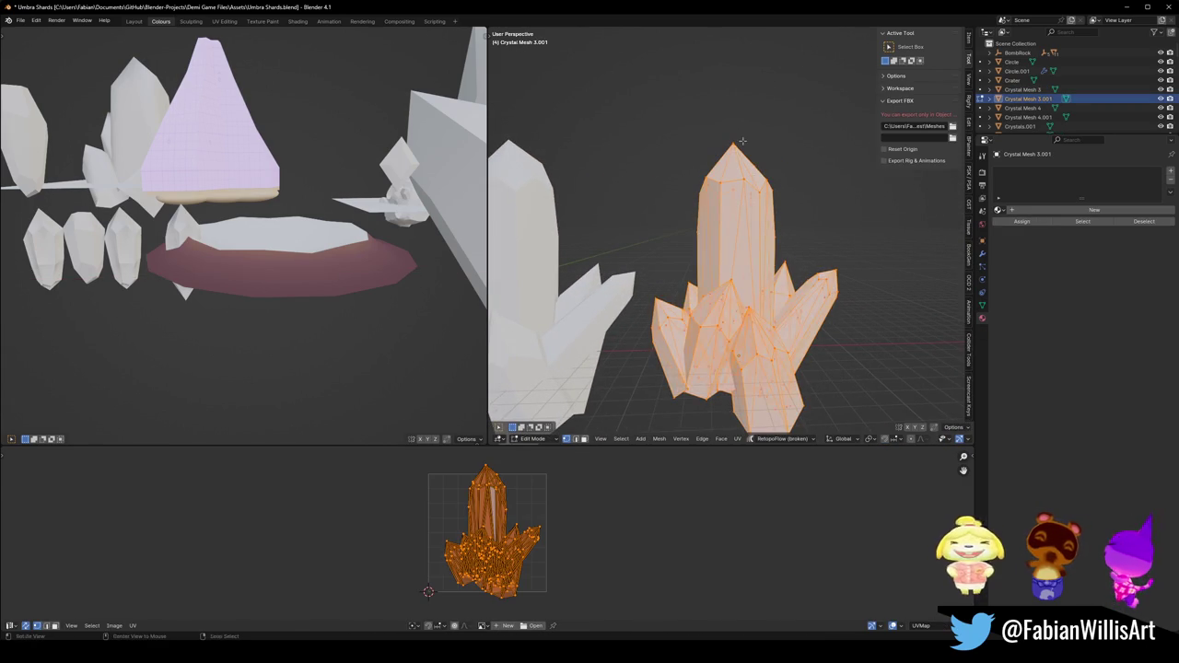
key(alt+a)
key(l)
key(g)
key(z)
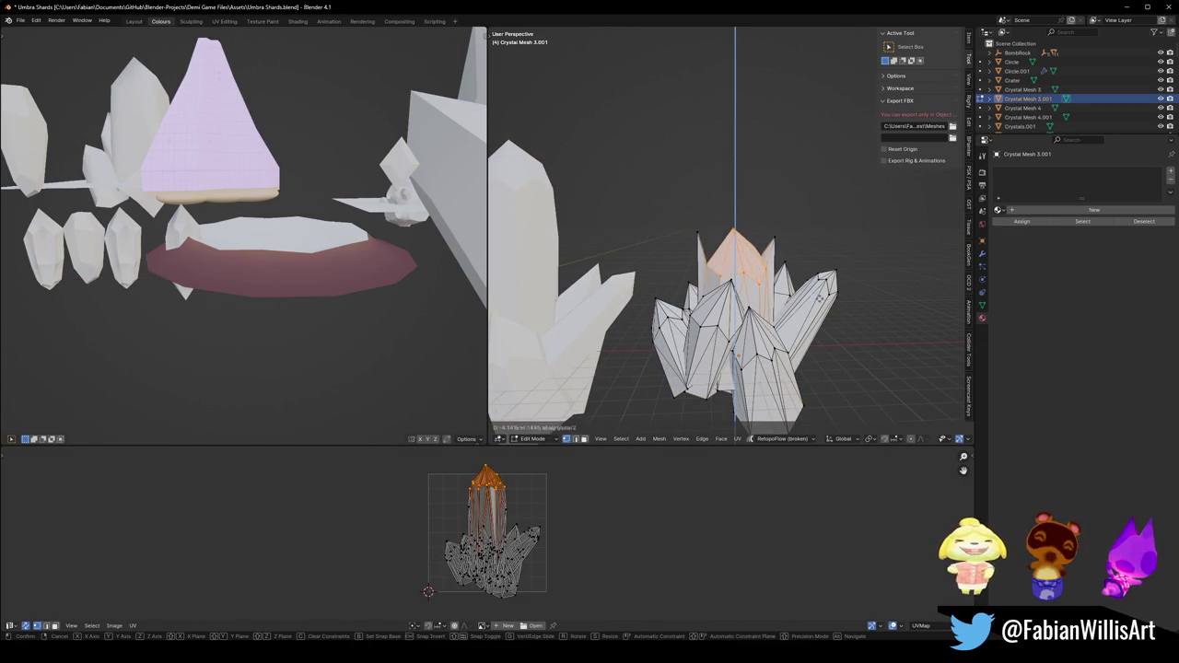
click(819, 247)
drag(664, 132, 820, 244)
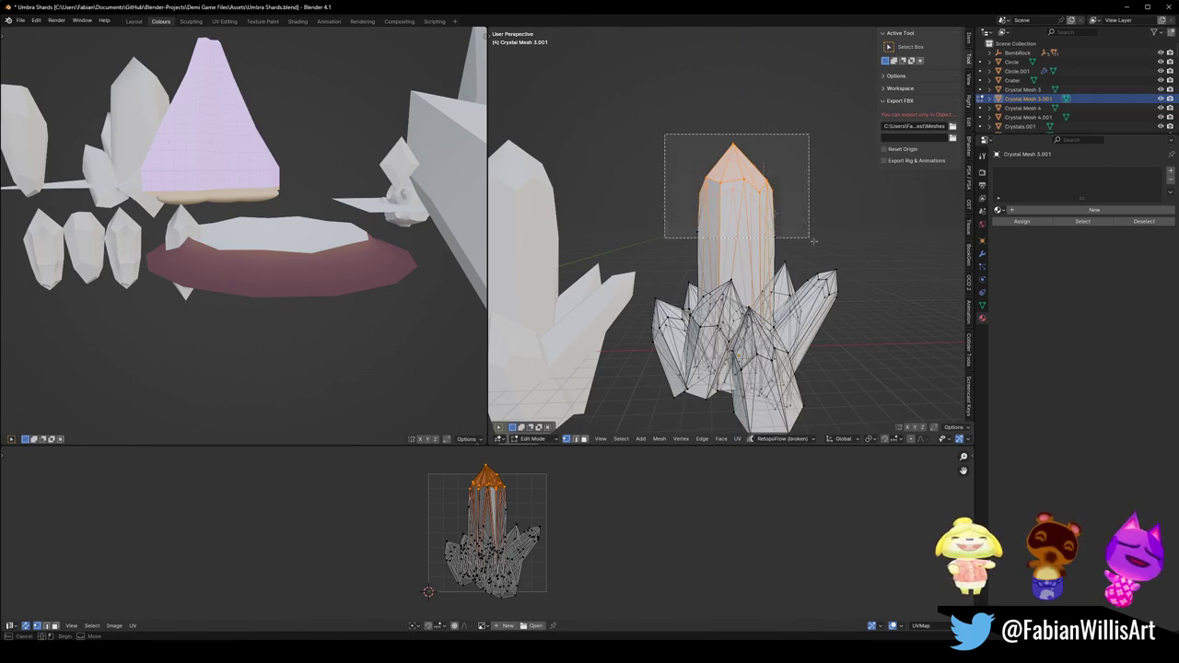
key(g)
key(z)
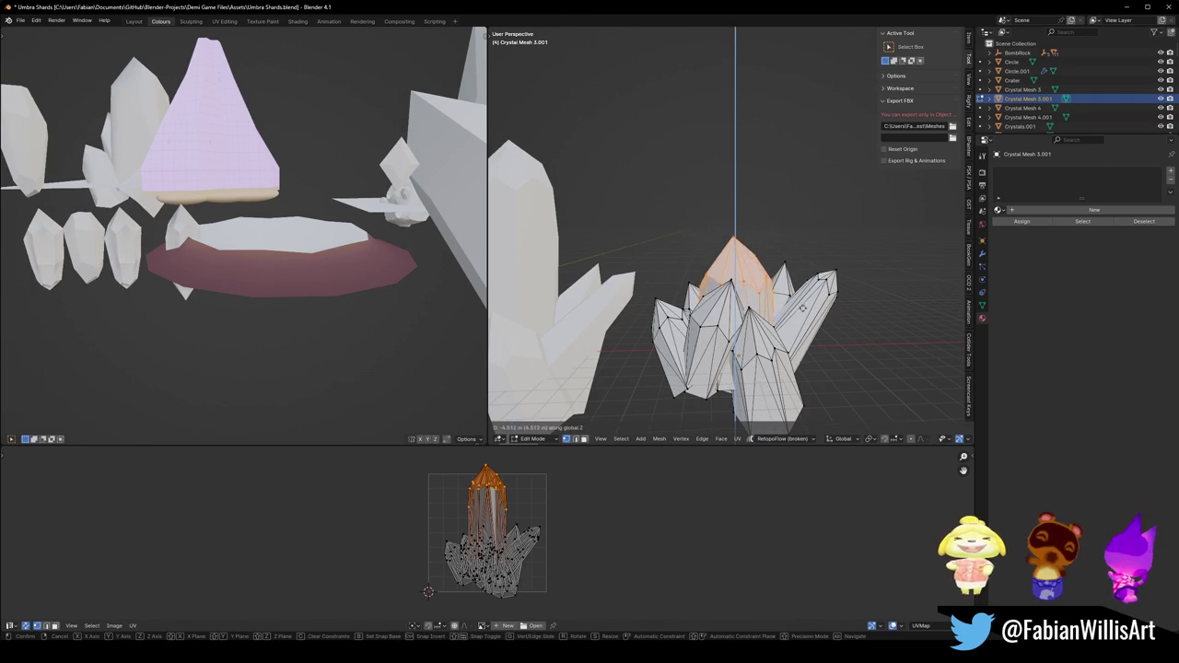
key(Return)
mouse_move(728, 276)
middle_down()
mouse_move(931, 258)
mouse_move(780, 273)
mouse_move(860, 266)
mouse_move(642, 252)
mouse_move(834, 256)
middle_up()
key(Tab)
Select the whole copied mesh and apply Merge by Distance to fuse overlapping vertices.
scroll(774, 269, down, 5)
scroll(811, 265, up, 2)
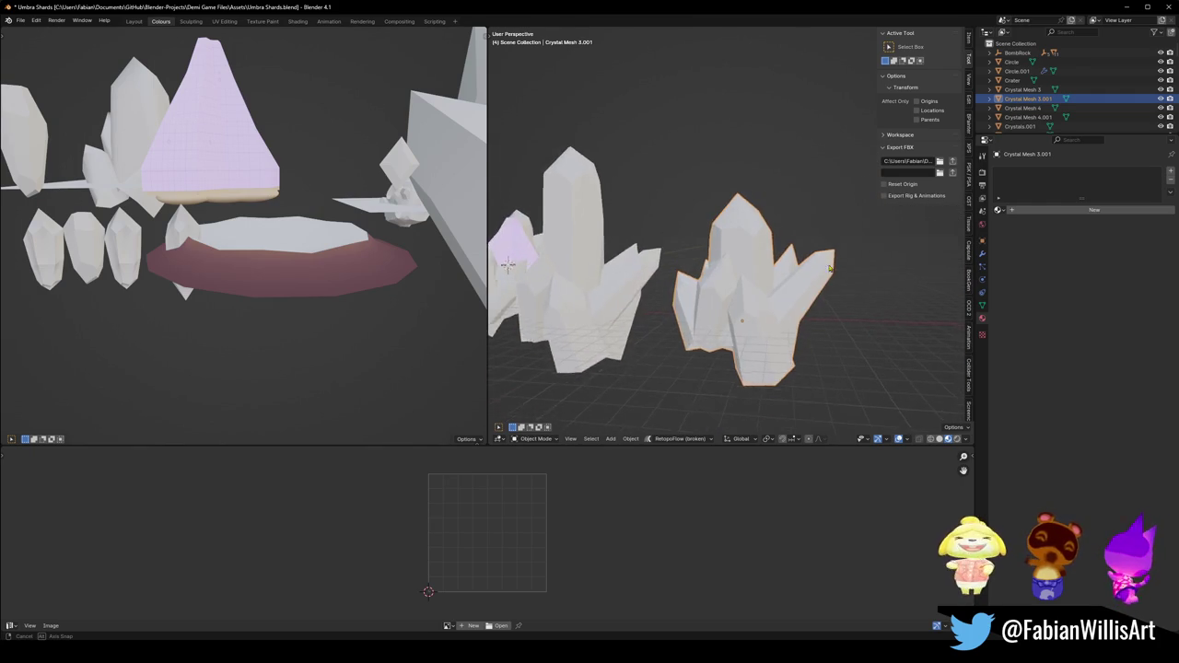
scroll(833, 256, down, 3)
scroll(761, 271, up, 3)
mouse_move(761, 271)
middle_down()
mouse_move(731, 281)
mouse_move(718, 313)
middle_up()
key(Tab)
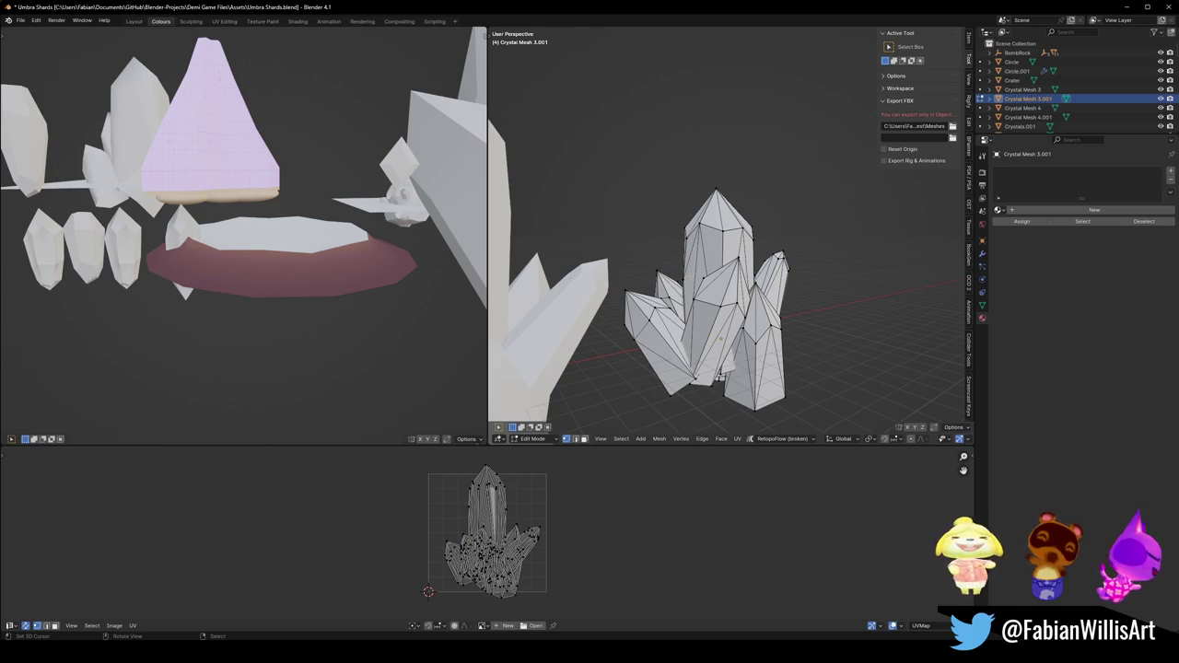
key(ctrl+l)
scroll(835, 295, up, 4)
key(a)
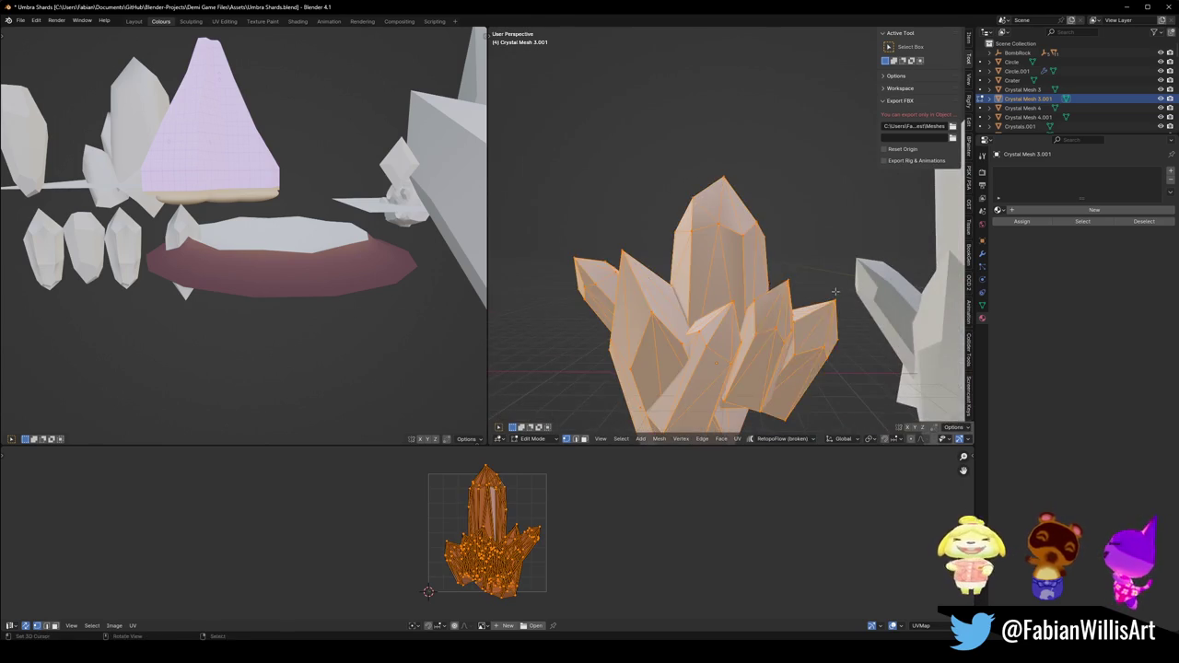
key(q)
click(835, 296)
Isolate one shard of the copy and circle-select its top vertices.
key(alt+a)
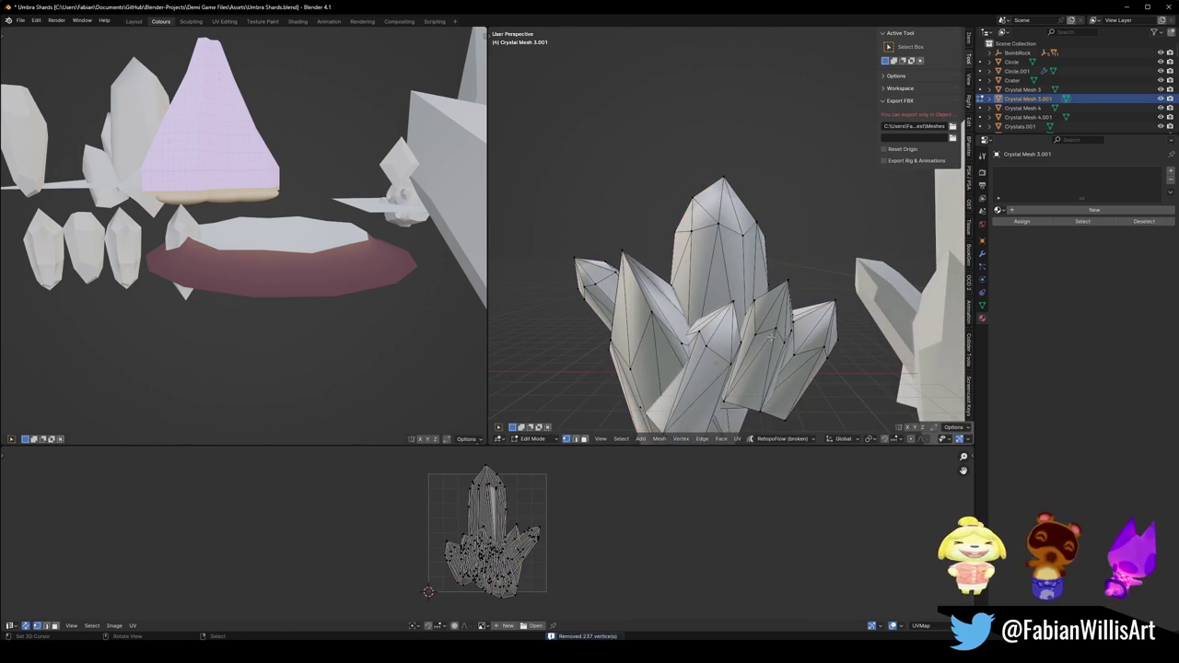
key(l)
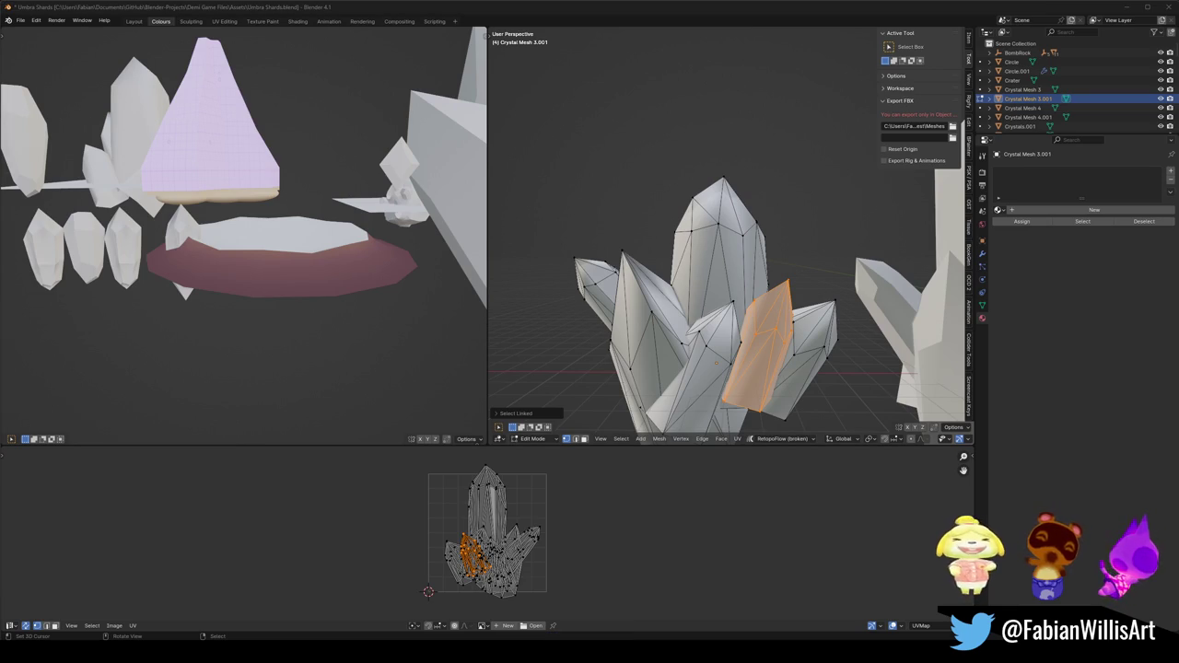
key(KP_Decimal)
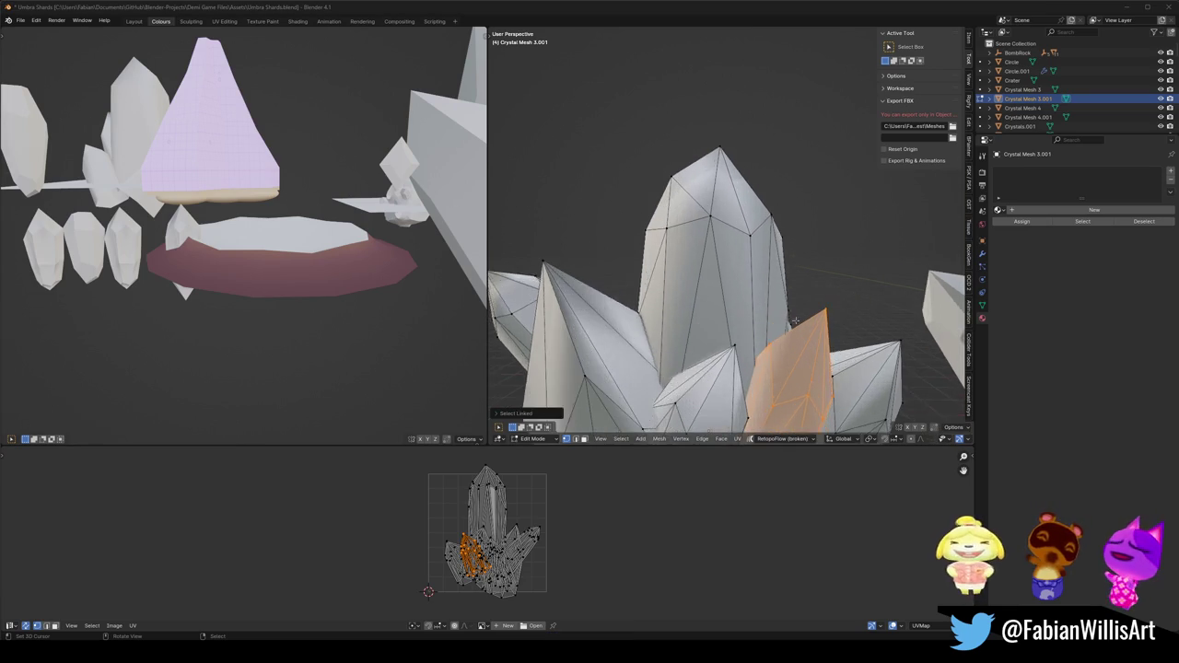
key(shift+h)
key(alt+a)
key(c)
mouse_move(792, 267)
mouse_down()
mouse_move(787, 238)
mouse_move(823, 249)
mouse_up()
key(Escape)
mouse_move(794, 255)
middle_down()
mouse_move(785, 233)
mouse_move(713, 242)
mouse_move(749, 228)
middle_up()
key(Tab)
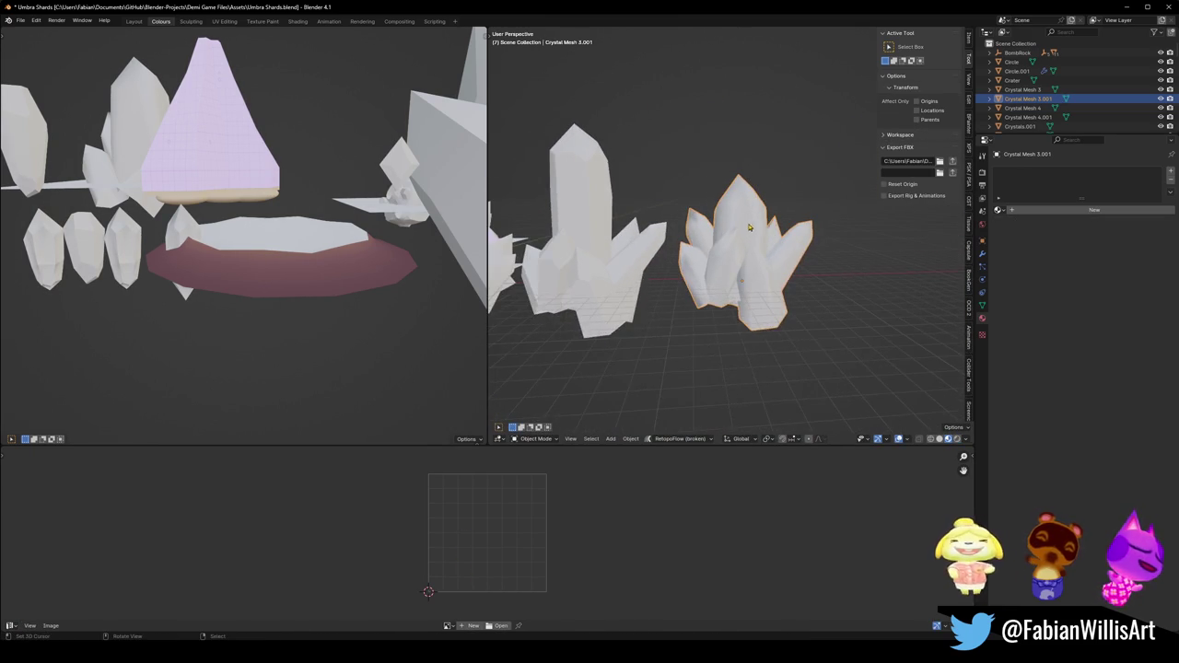
scroll(833, 236, up, 3)
Apply Shade Flat to the new crystal cluster.
alt+scroll(833, 236, down, 2)
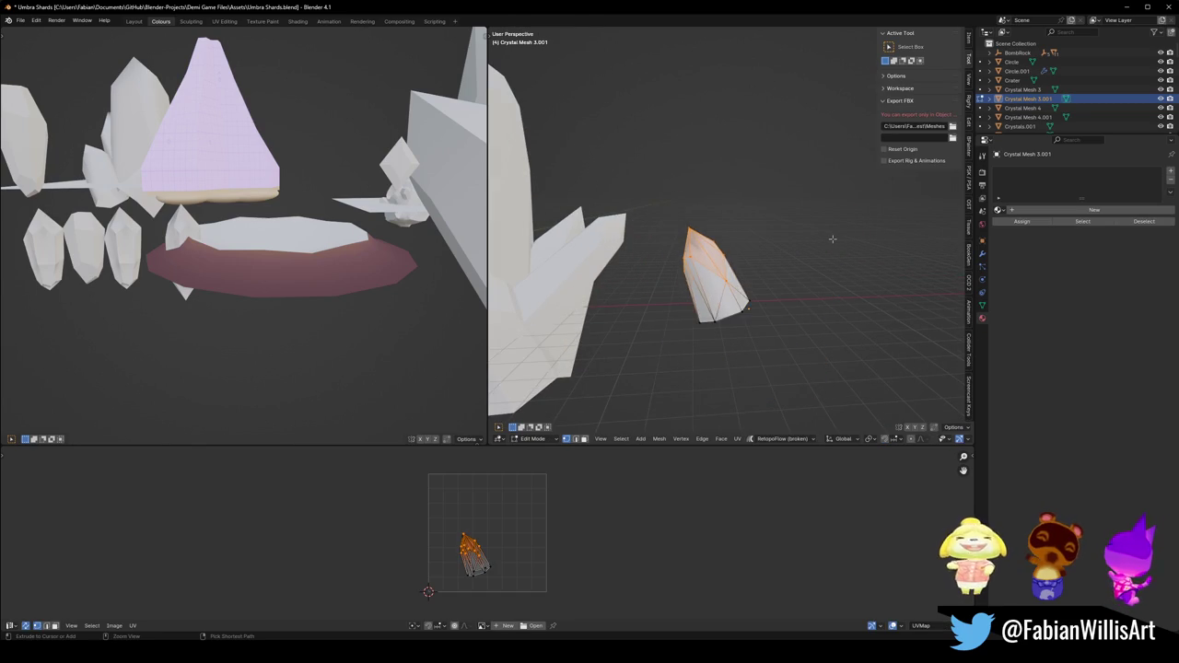
alt+scroll(811, 241, down, 1)
scroll(803, 242, down, 3)
middle_drag(803, 243, 937, 257)
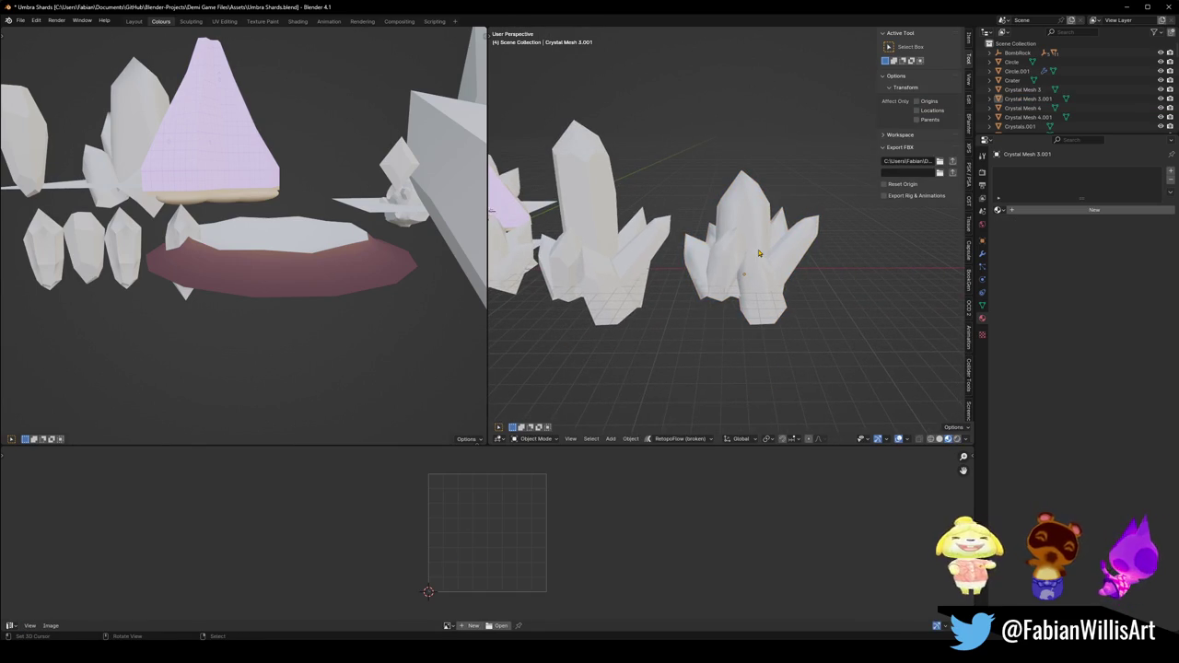
right_click(779, 233)
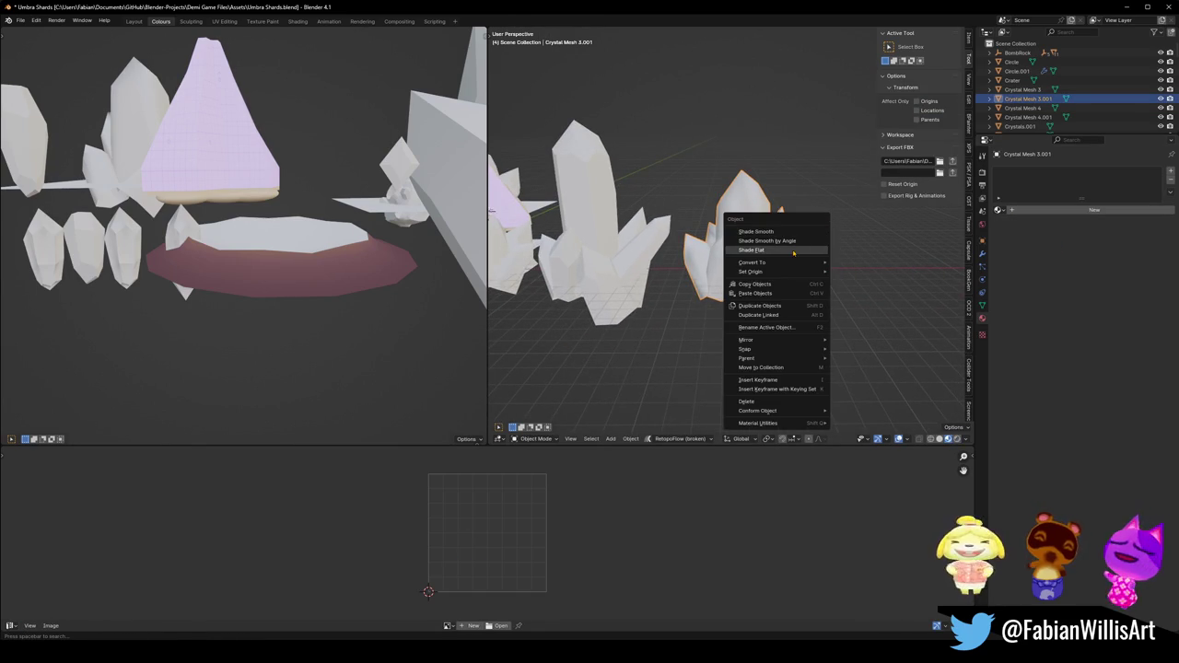
click(797, 251)
scroll(842, 259, up, 2)
scroll(842, 259, up, 2)
scroll(848, 257, up, 2)
scroll(857, 253, down, 2)
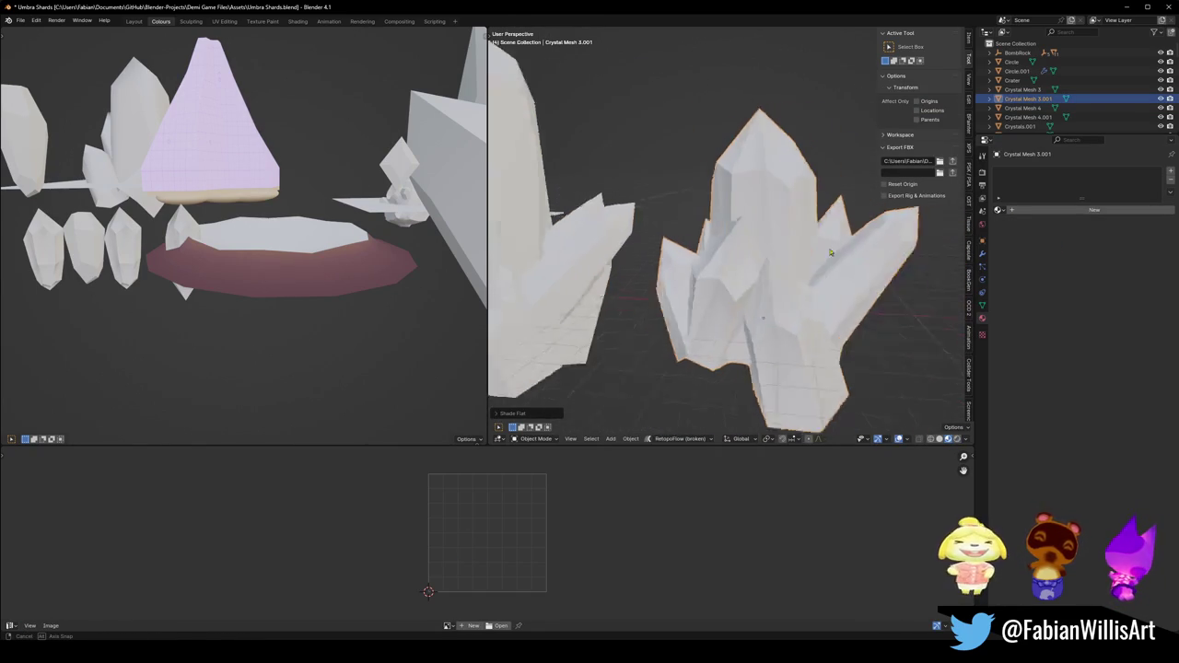
Add an Edge Split modifier to the cluster and save Umbra Shards.blend.
click(982, 252)
click(1028, 171)
text(ed)
click(1027, 187)
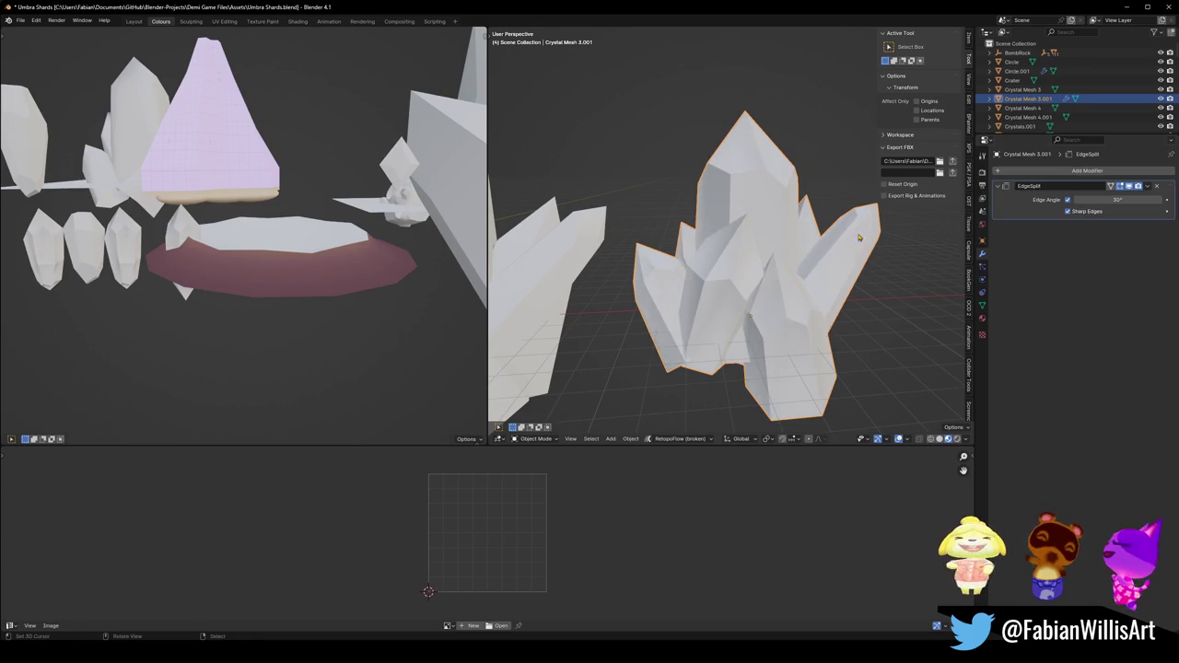
scroll(803, 256, up, 2)
scroll(803, 262, down, 5)
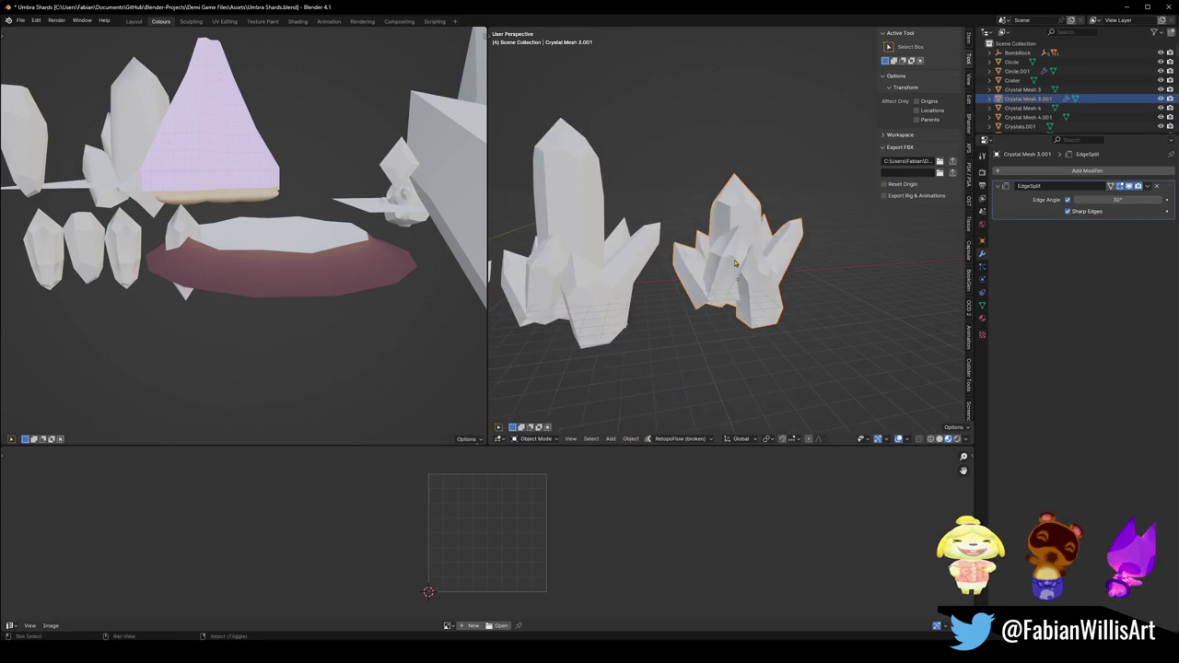
scroll(801, 277, down, 1)
key(ctrl+s)
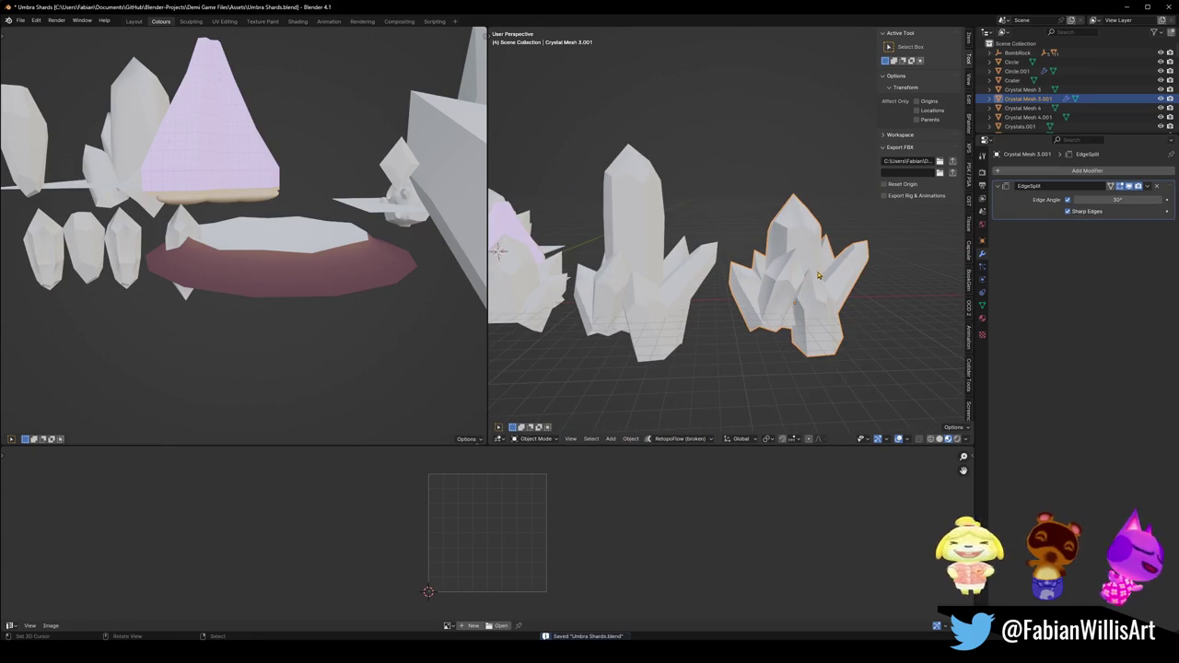
Rename the crystal object to 'Crystal Mesh 6' and save the file.
key(F2)
key(End)
key(BackSpace)
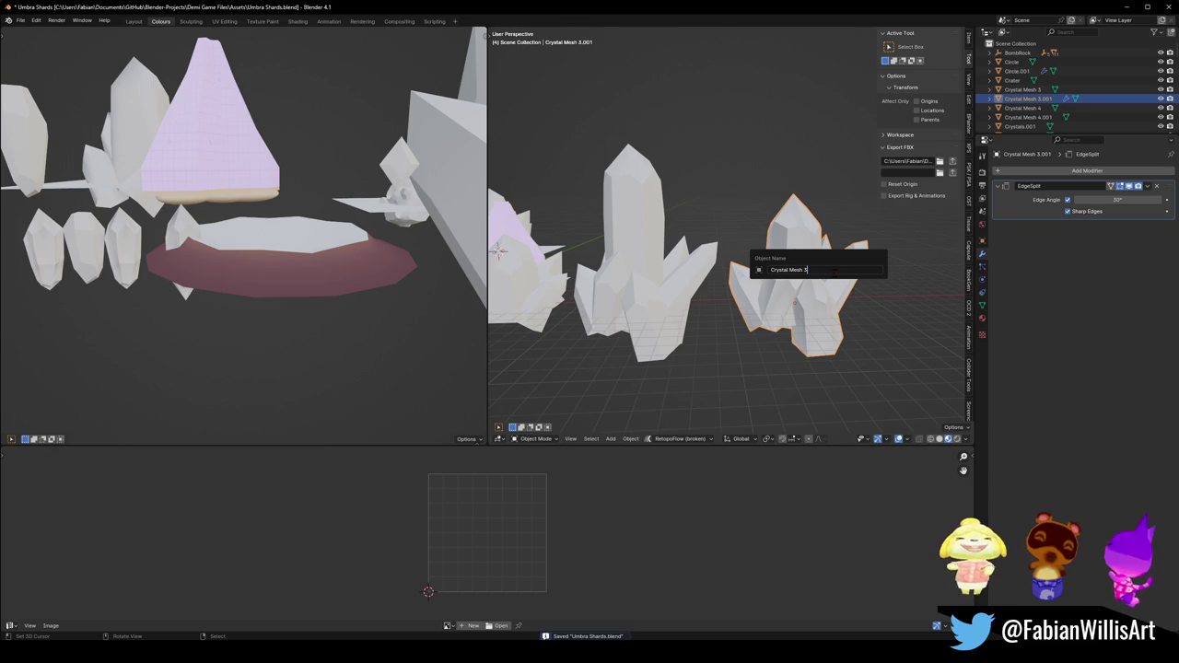
text(6)
key(Return)
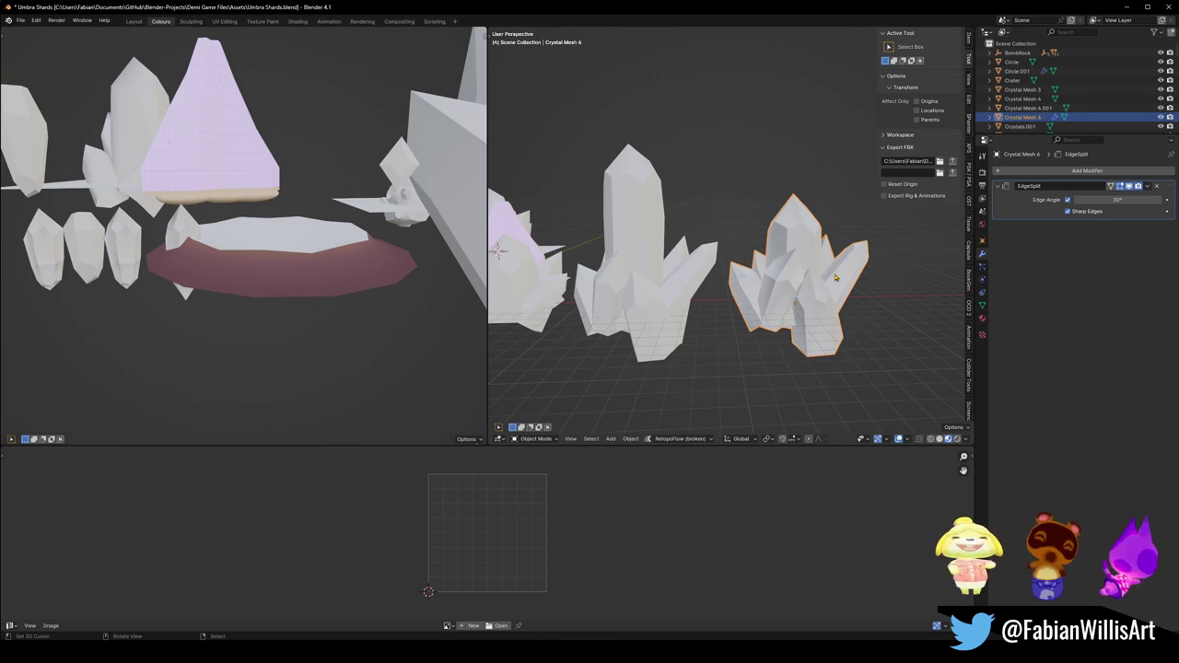
key(ctrl+s)
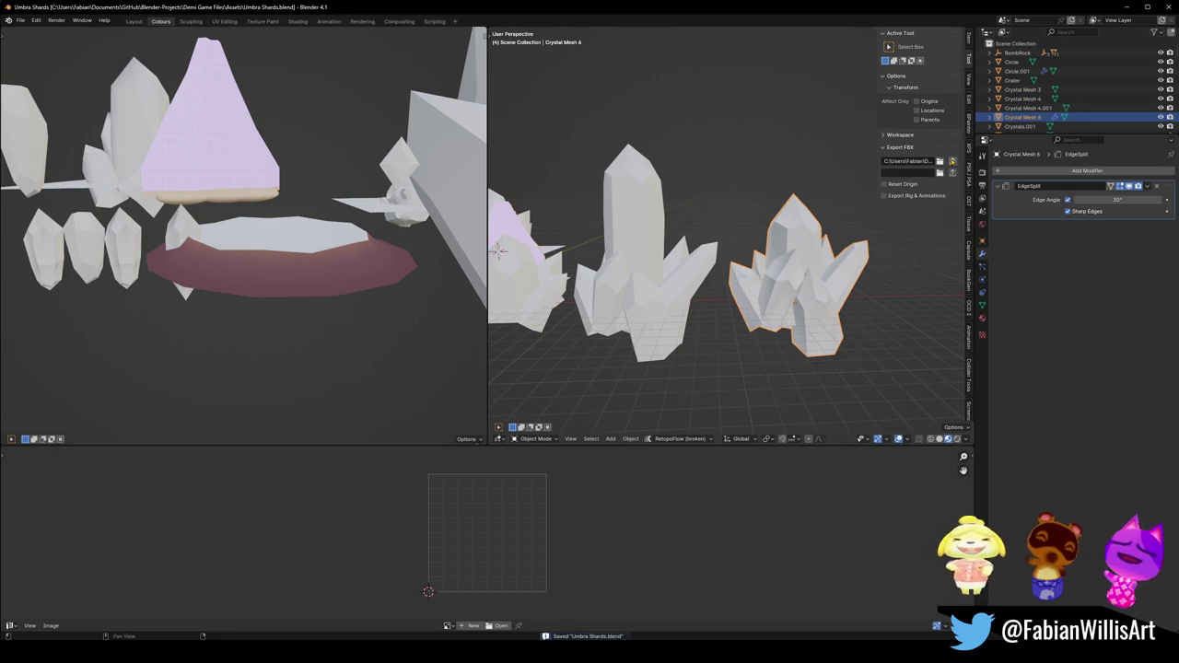
Rename the object to 'ASSET_Crystal_00' and save.
key(F2)
text(A)
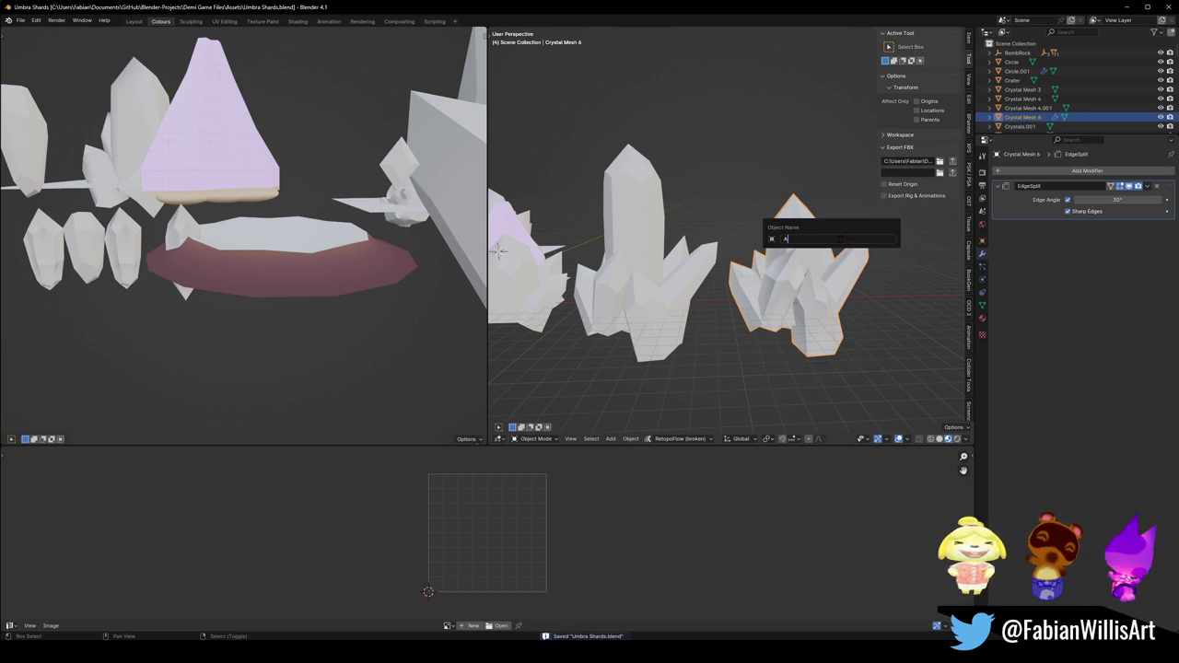
text(SSET_Crystal_)
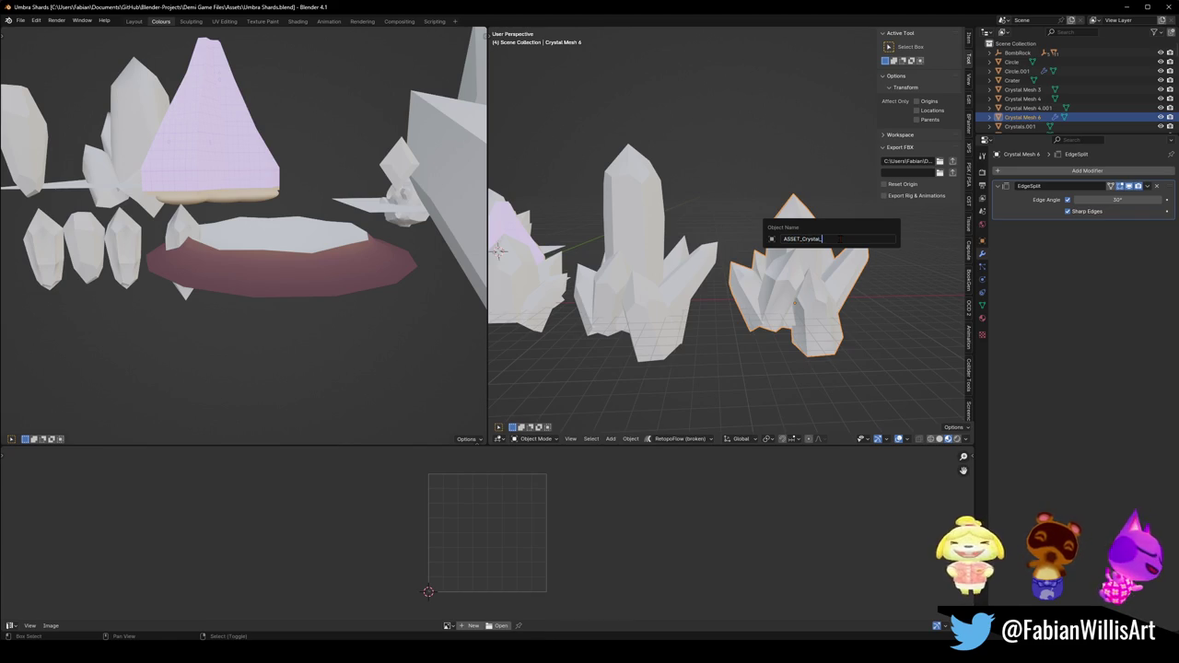
key(Return)
key(ctrl+s)
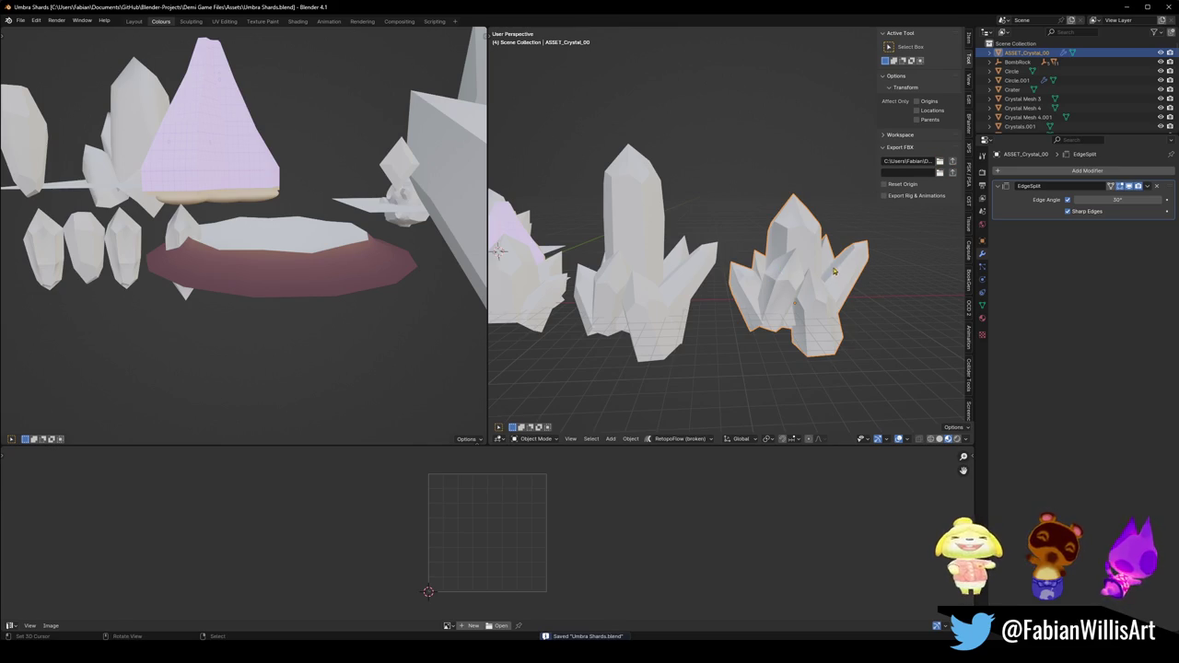
Insert '_CrystalResin' to make the name 'ASSET_CrystalResin_00' and save.
key(F2)
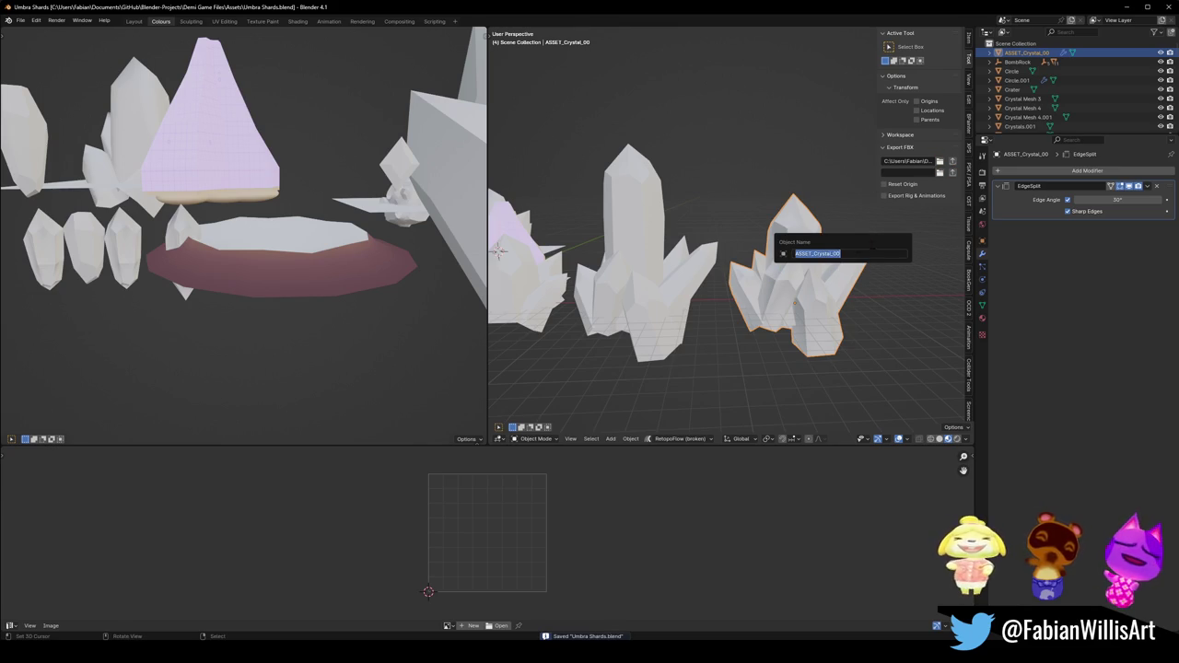
click(831, 254)
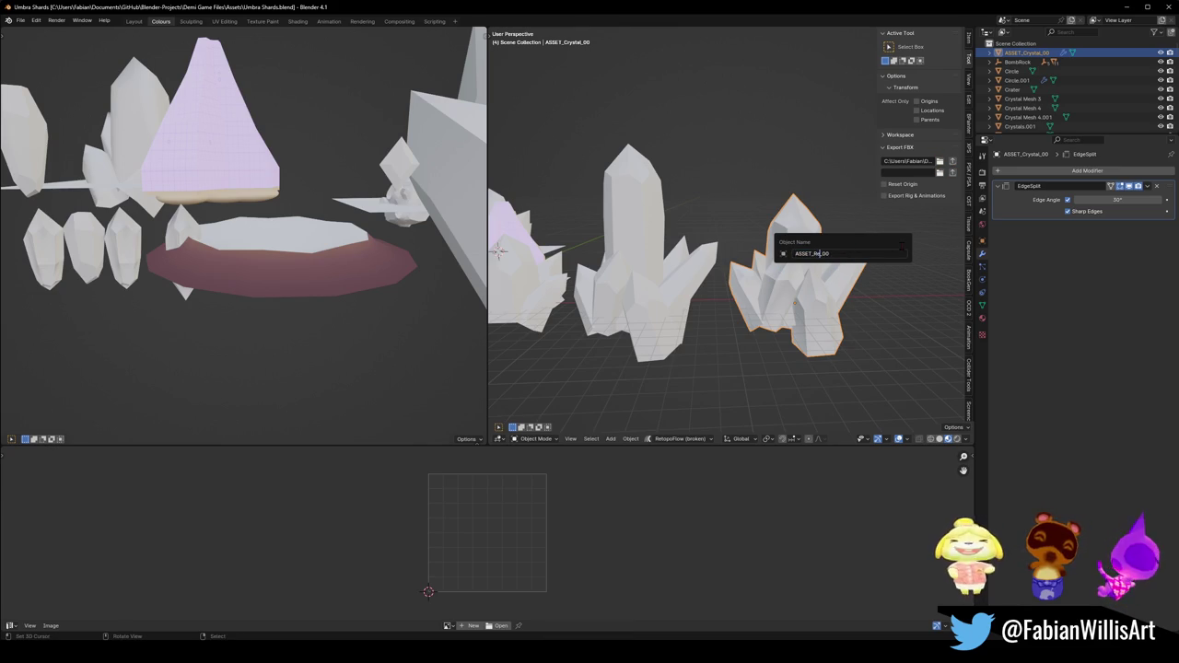
text(_Crystal)
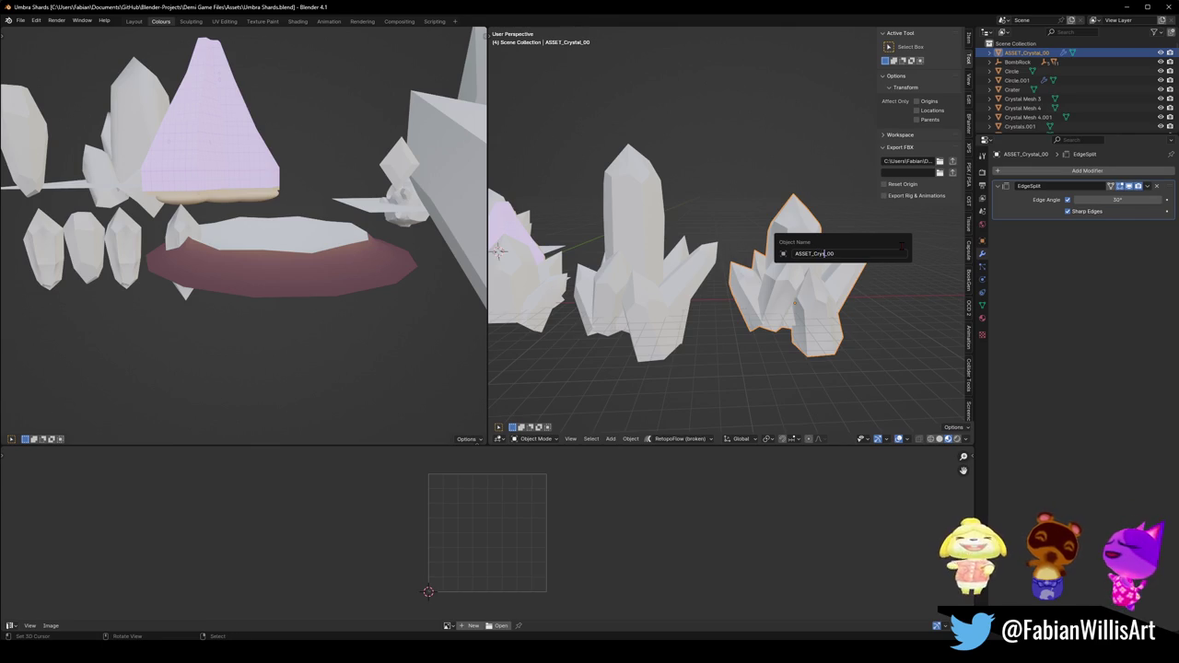
text(Resin)
key(Return)
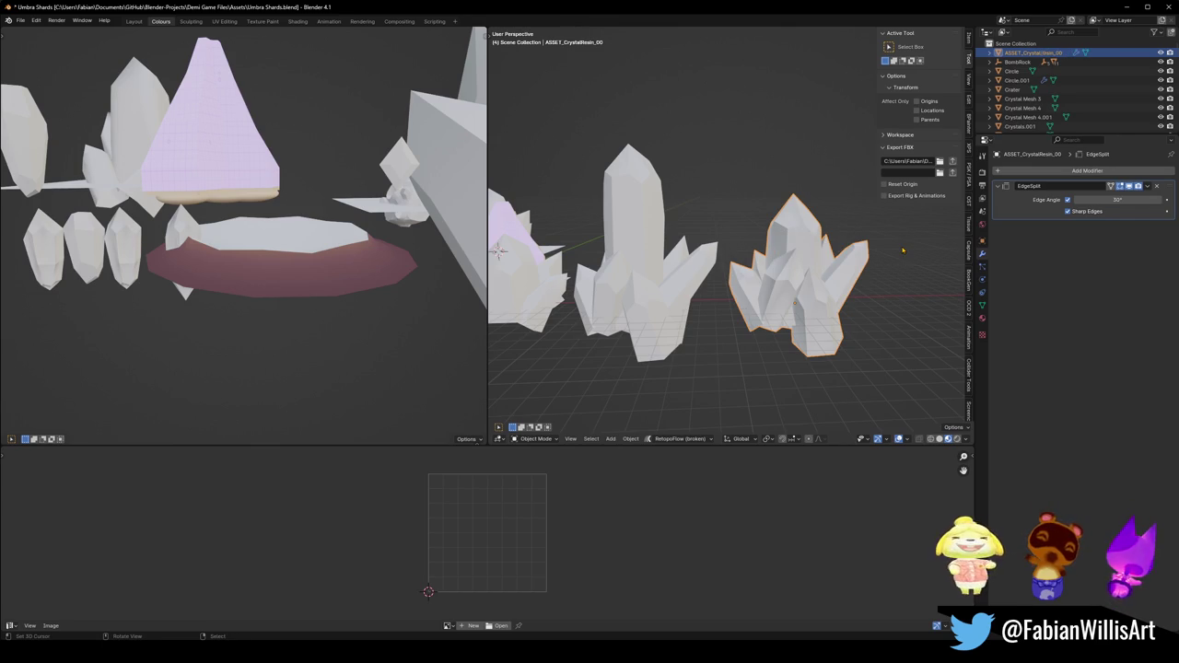
key(ctrl+s)
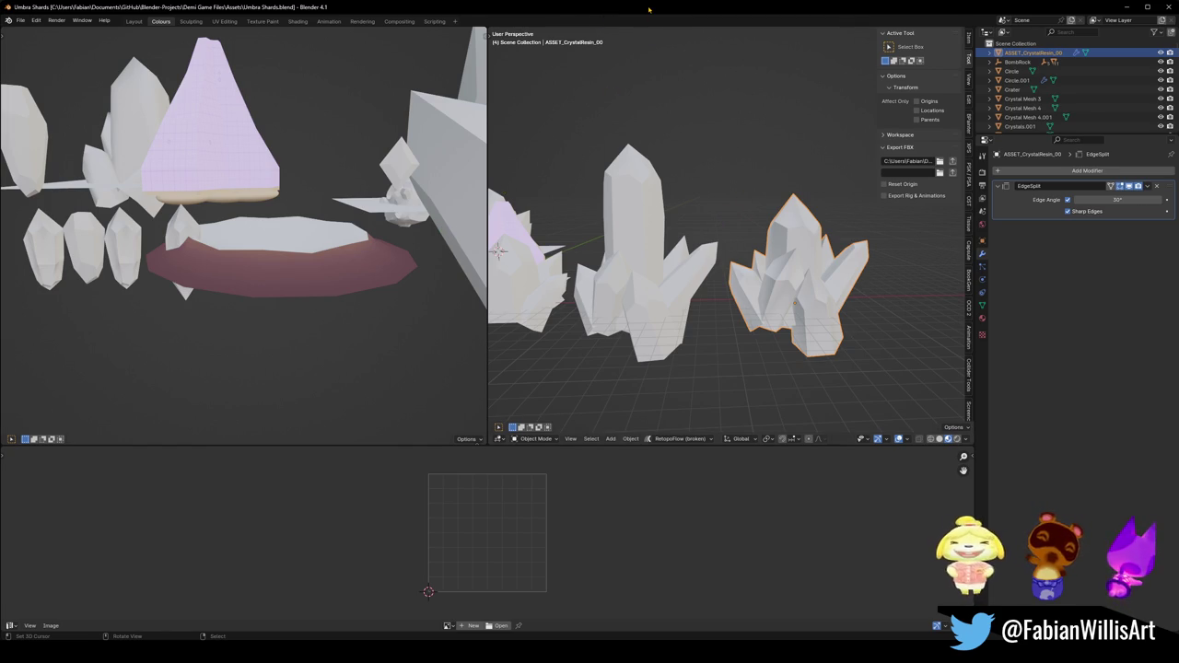
Deselect ASSET_CrystalResin_00, save the file, and bring up the Add menu's mesh primitives.
middle_drag(710, 232, 668, 269)
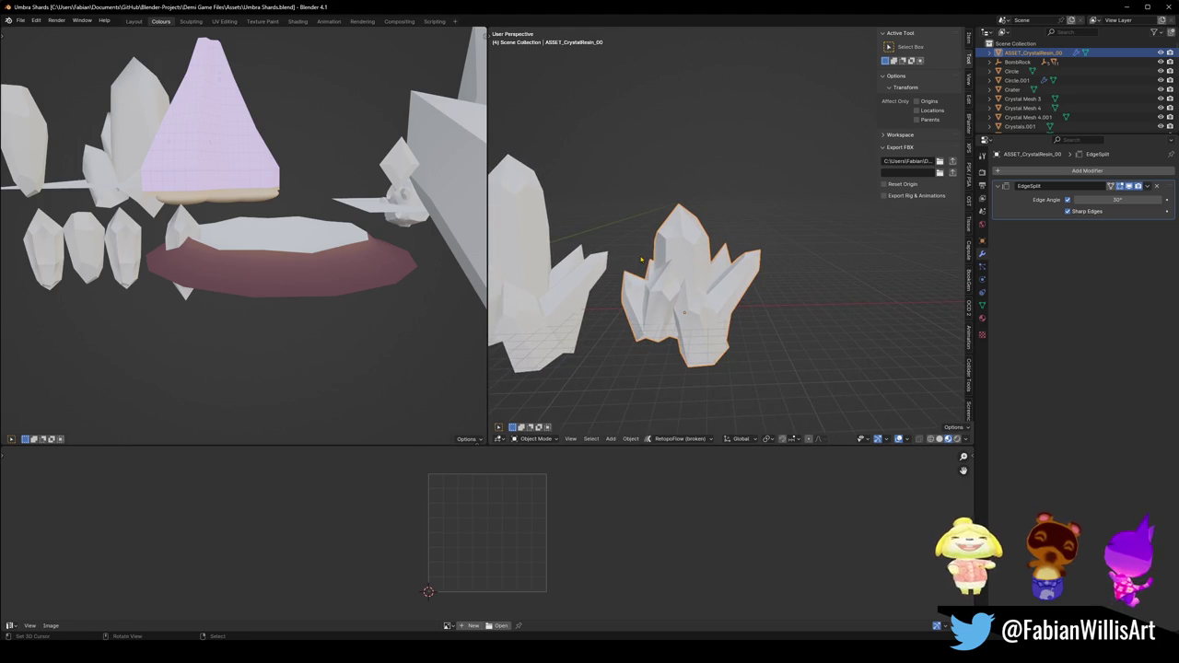
middle_drag(663, 258, 625, 274)
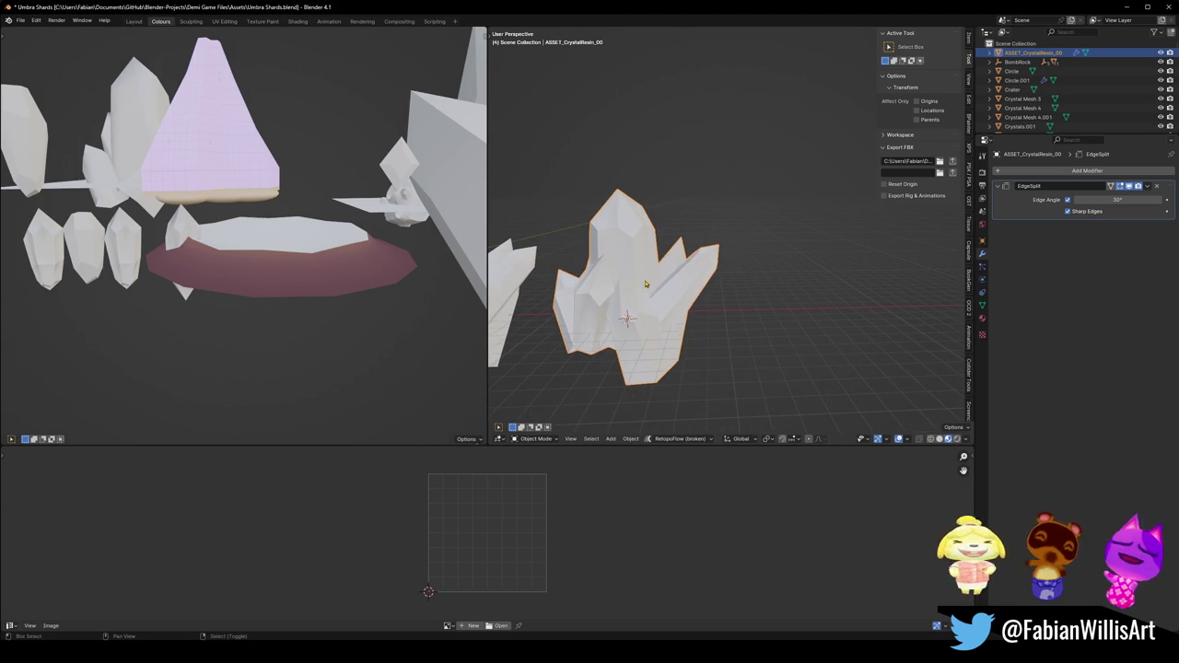
key(alt+a)
key(ctrl+s)
key(shift+a)
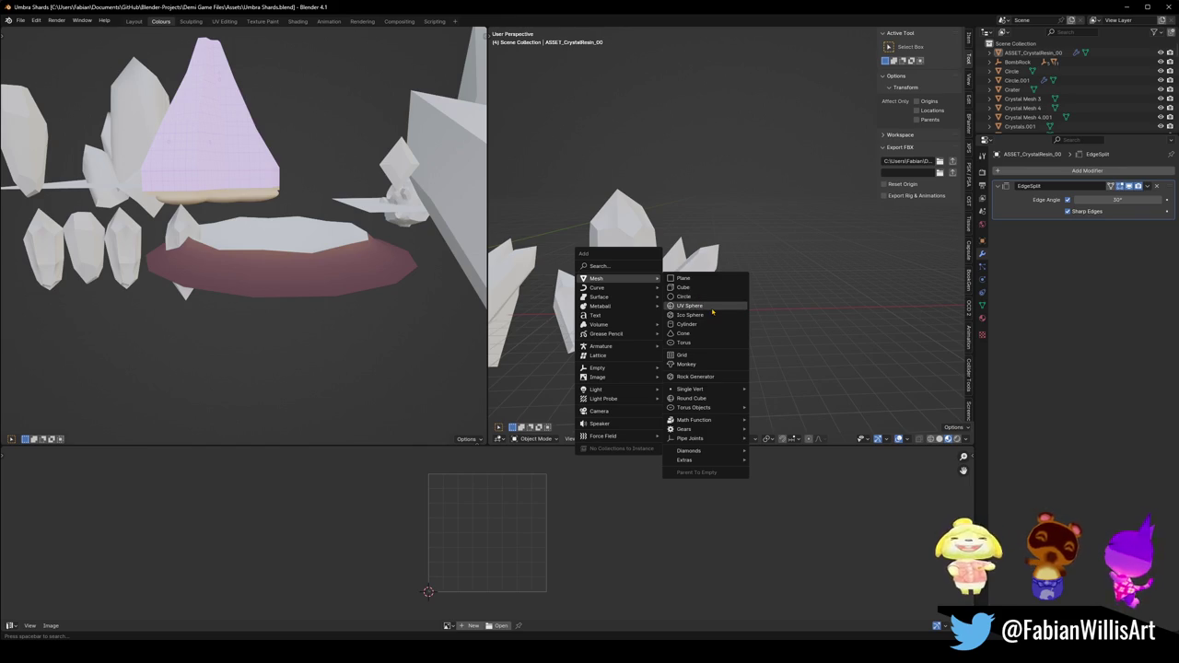
Add a UV sphere, move it along X, enlarge it and apply its scale.
click(711, 312)
key(g)
key(x)
click(814, 306)
key(s)
click(825, 308)
key(ctrl+a)
click(825, 307)
Shade the sphere smooth and shift it along the Y axis.
right_click(825, 307)
click(829, 288)
right_click(829, 288)
click(784, 271)
key(g)
key(y)
click(829, 285)
scroll(832, 286, up, 2)
Isolate the sphere in local view, add a level-1 Subdivision modifier, and maximize the front view.
key(KP_Divide)
key(ctrl+1)
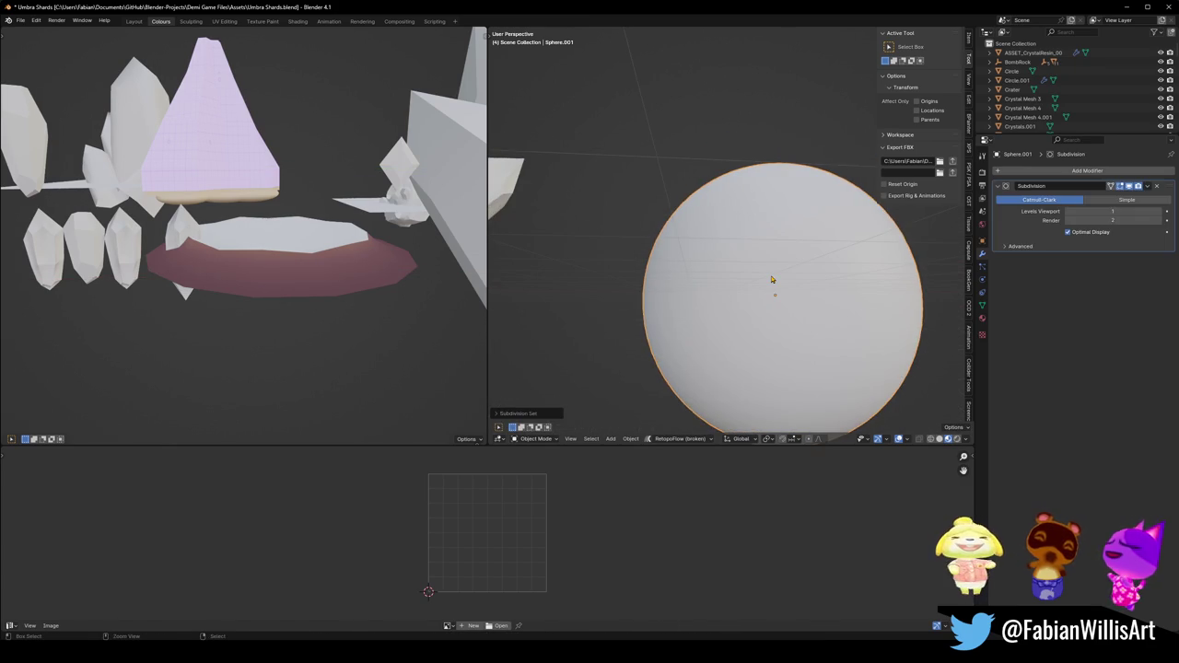
key(KP_1)
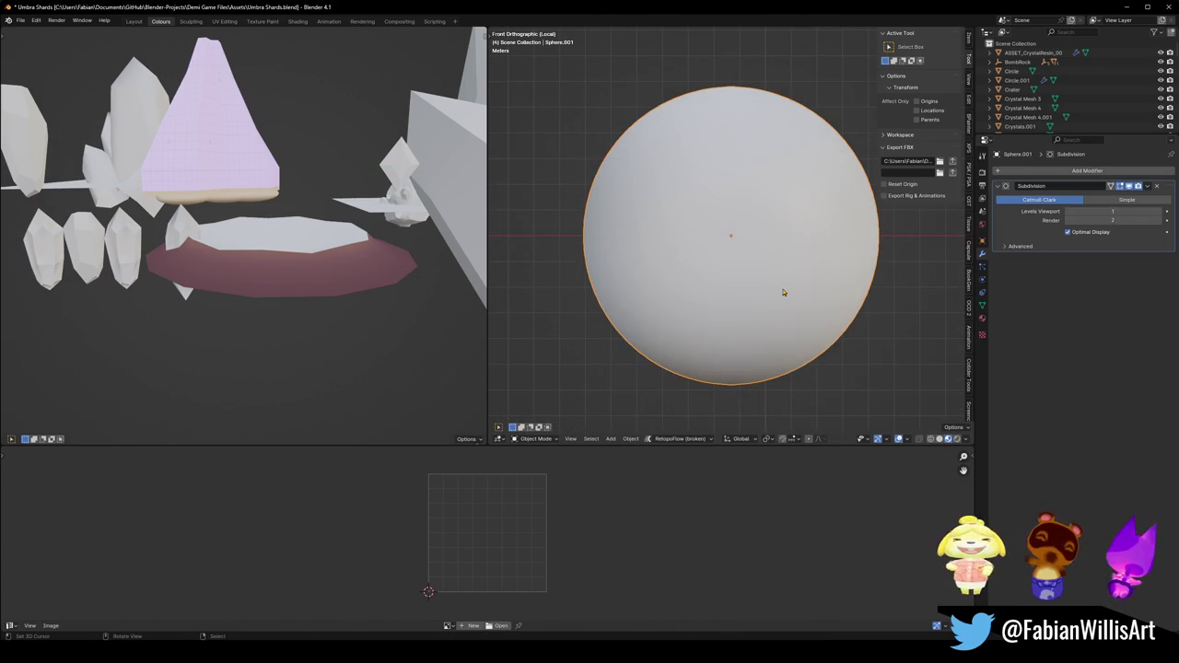
key(ctrl+space)
scroll(728, 300, down, 5)
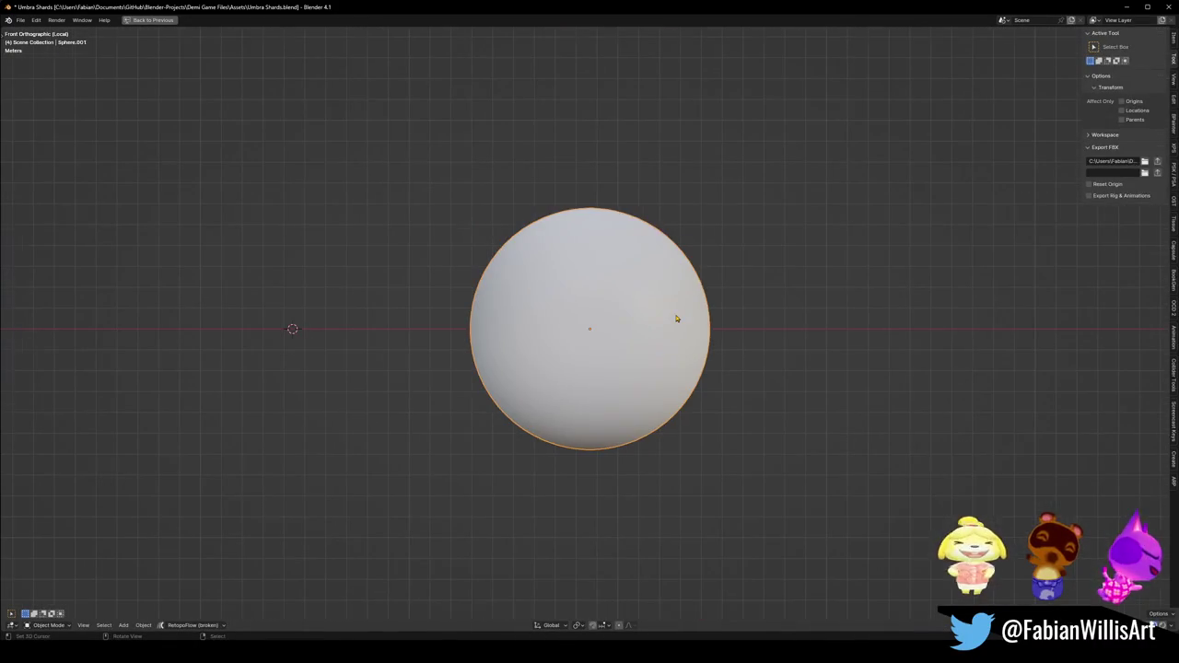
Enter Edit Mode, try Sculpt Mode at a perspective angle, then return to Edit Mode.
key(Tab)
key(Tab)
key(ctrl+Tab)
click(653, 358)
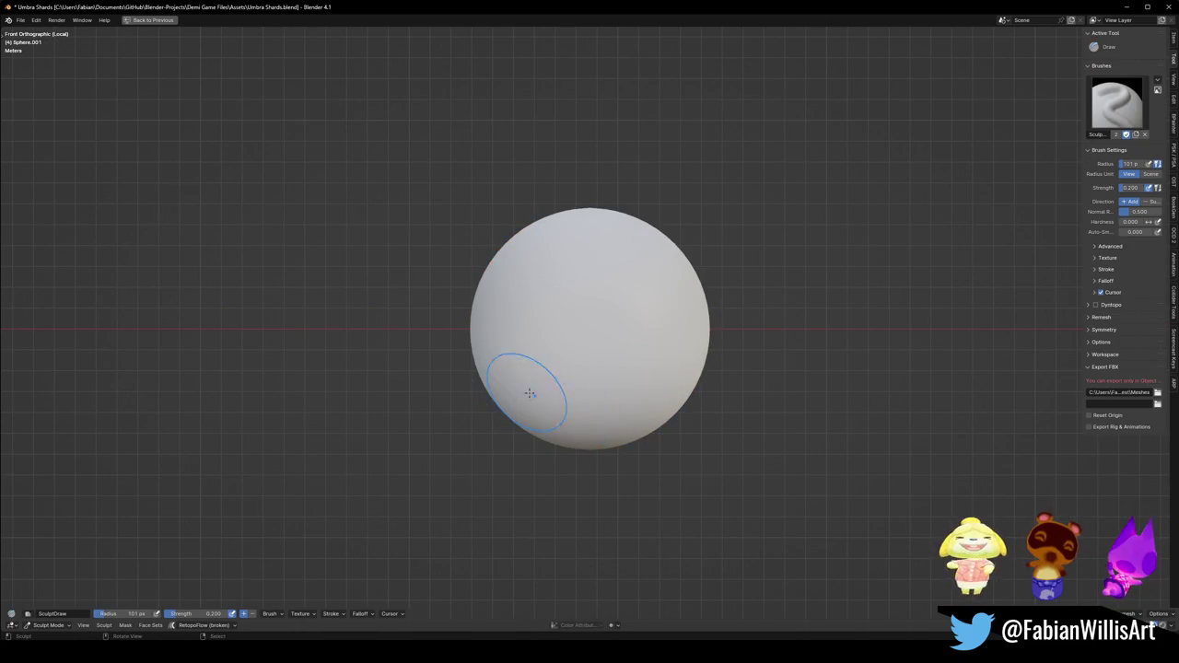
middle_drag(524, 396, 571, 413)
key(q)
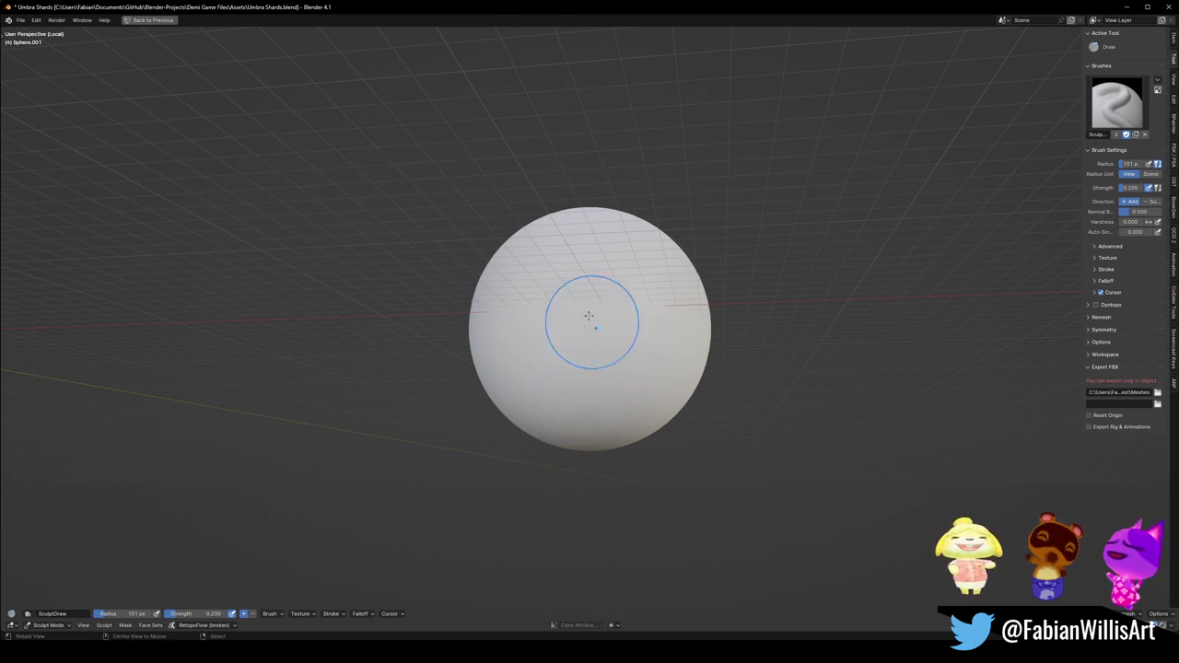
key(Tab)
Select the sphere's top pole vertex and start scaling it with smooth proportional editing.
key(alt+a)
click(591, 211)
key(s)
key(o)
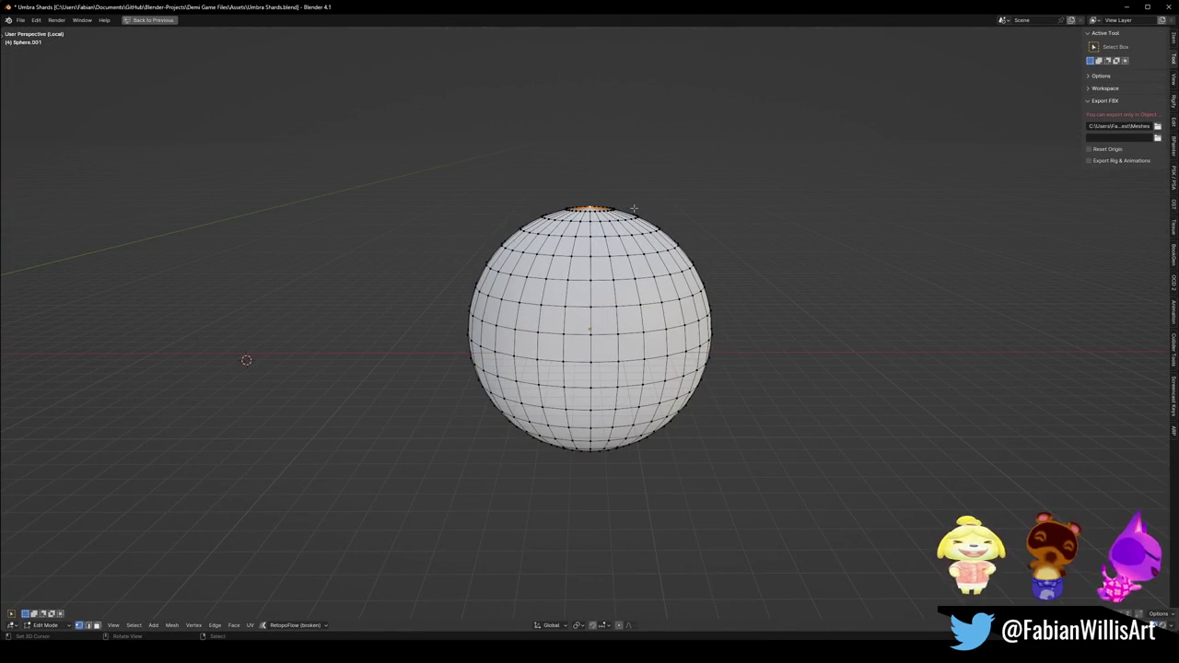
Widen the proportional falloff and scale around the top pole to narrow the sphere into an egg.
scroll(635, 228, down, 10)
scroll(627, 231, down, 20)
scroll(628, 230, down, 6)
scroll(627, 230, down, 2)
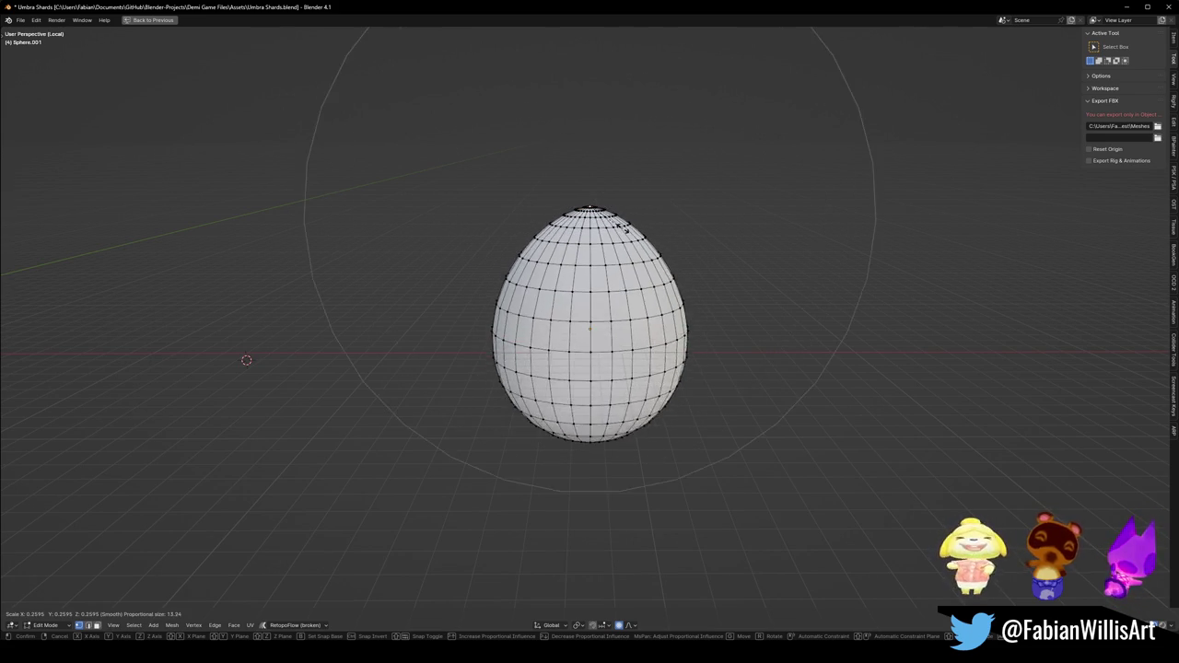
scroll(627, 230, down, 2)
click(627, 230)
Pull the top pole up along Z to stretch the egg taller, then orbit to inspect it.
key(g)
key(z)
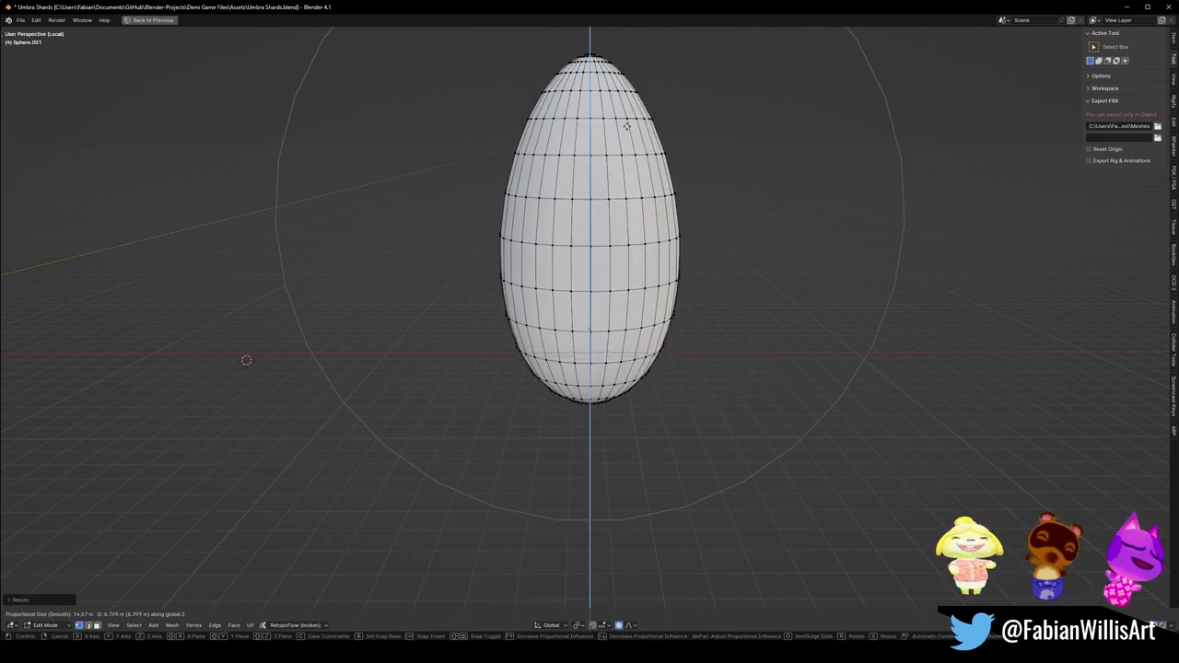
click(624, 166)
mouse_move(624, 165)
middle_down()
mouse_move(604, 221)
mouse_move(636, 235)
middle_up()
scroll(589, 295, down, 3)
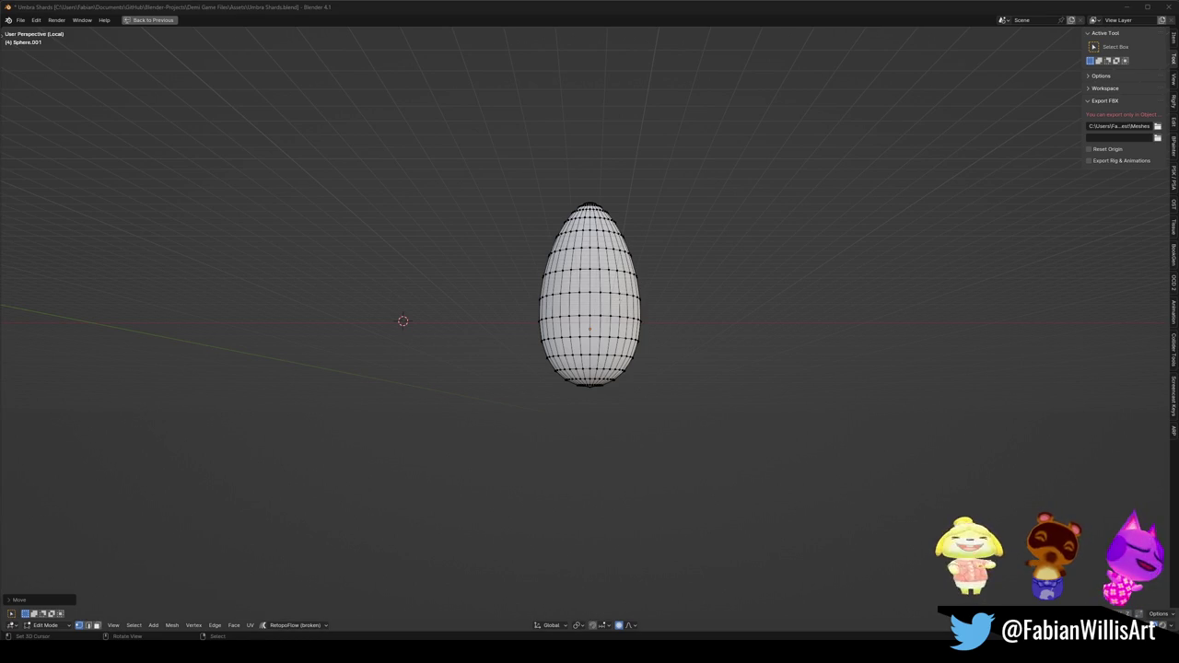
middle_drag(589, 369, 594, 396)
In front view, duplicate the whole egg and place the copy up and to the right.
key(a)
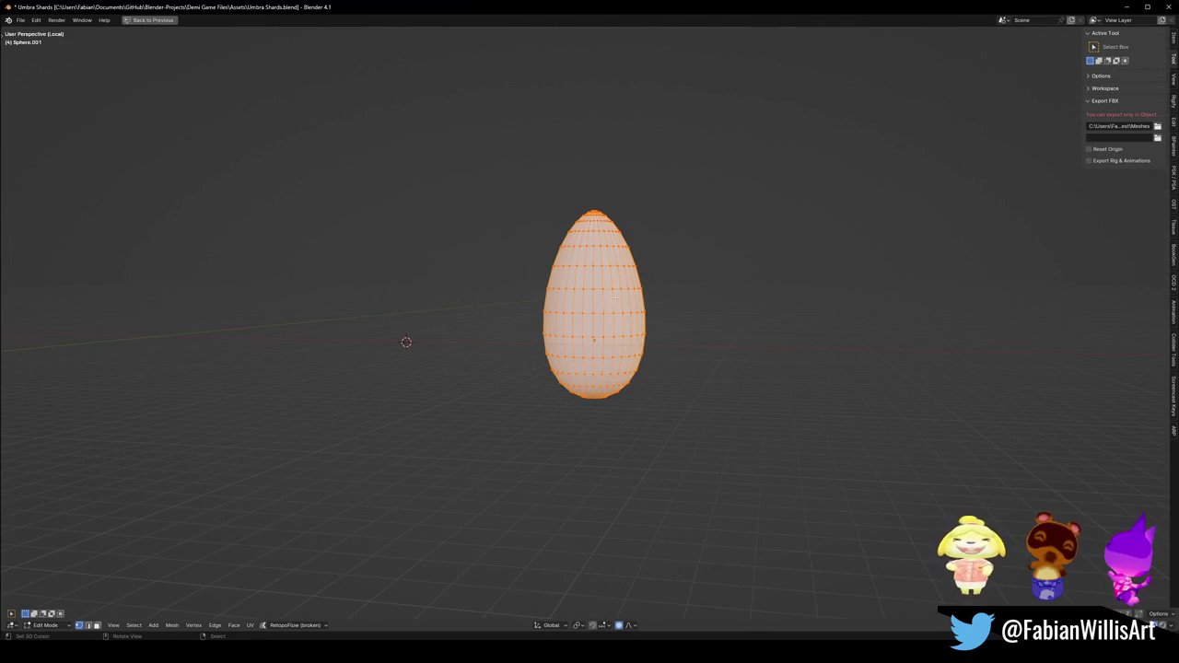
key(KP_1)
key(shift+d)
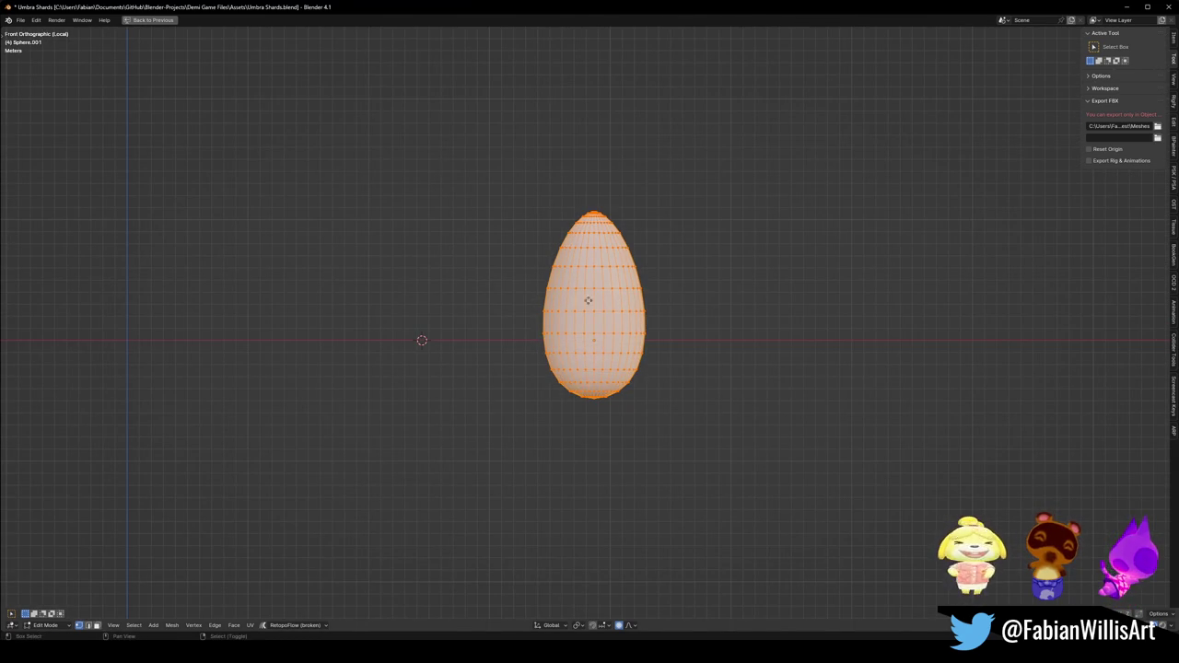
click(645, 179)
Pick a point on the top egg and scale to pinch the egg tops together.
key(alt+a)
click(645, 180)
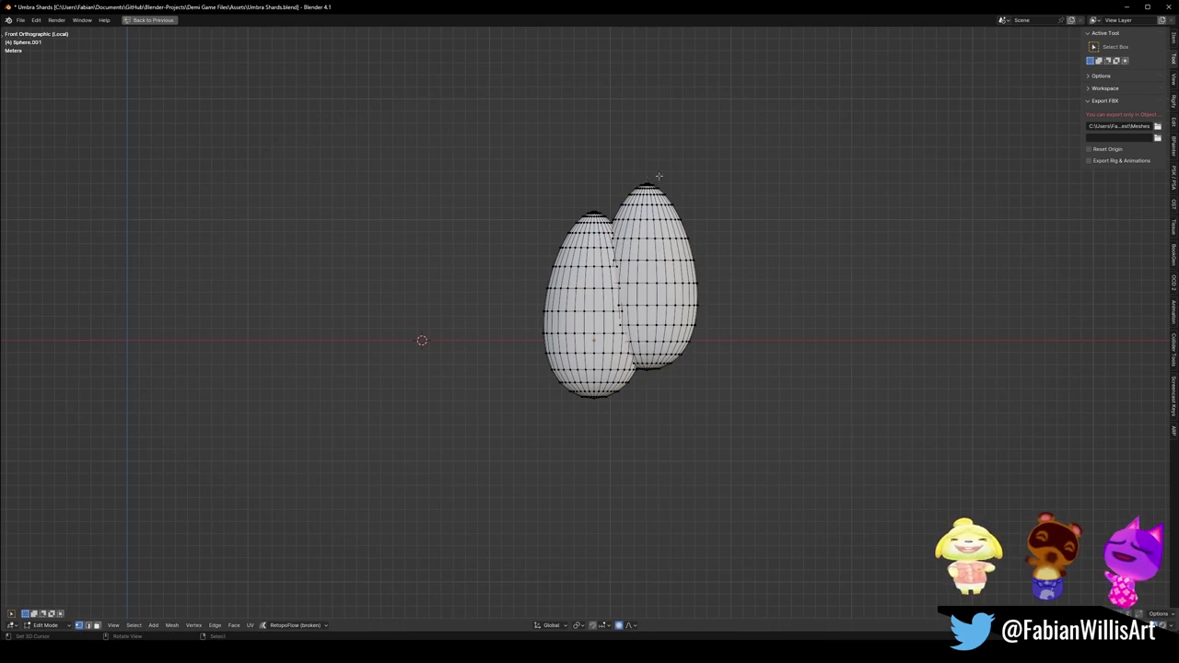
key(g)
key(Escape)
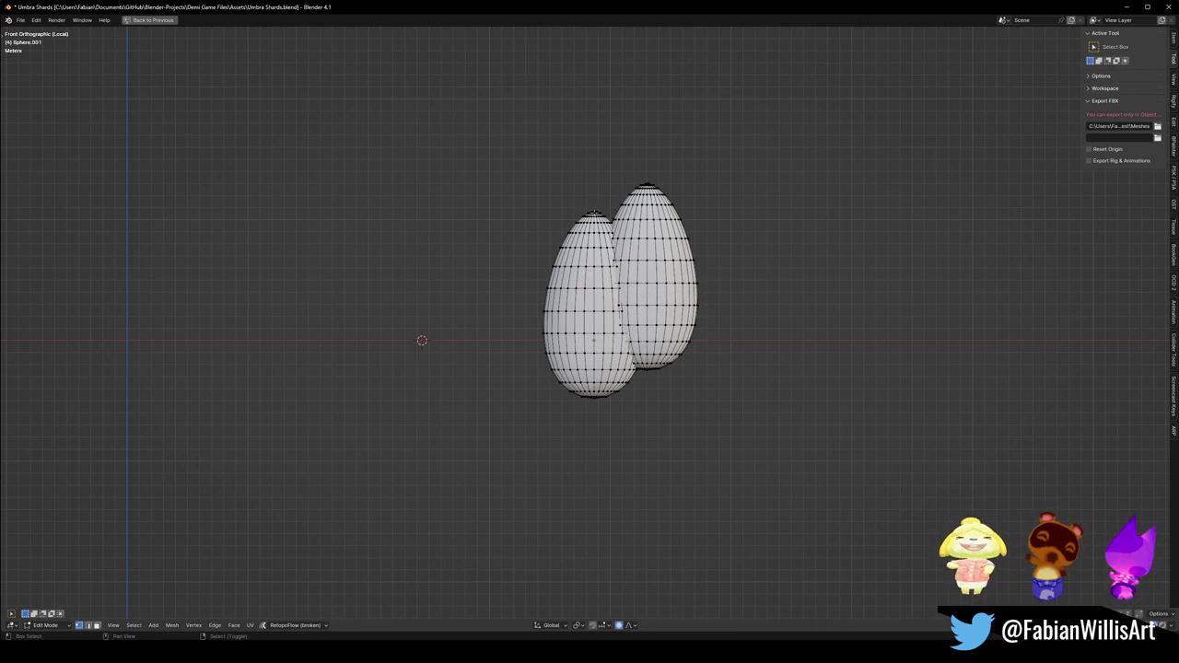
key(s)
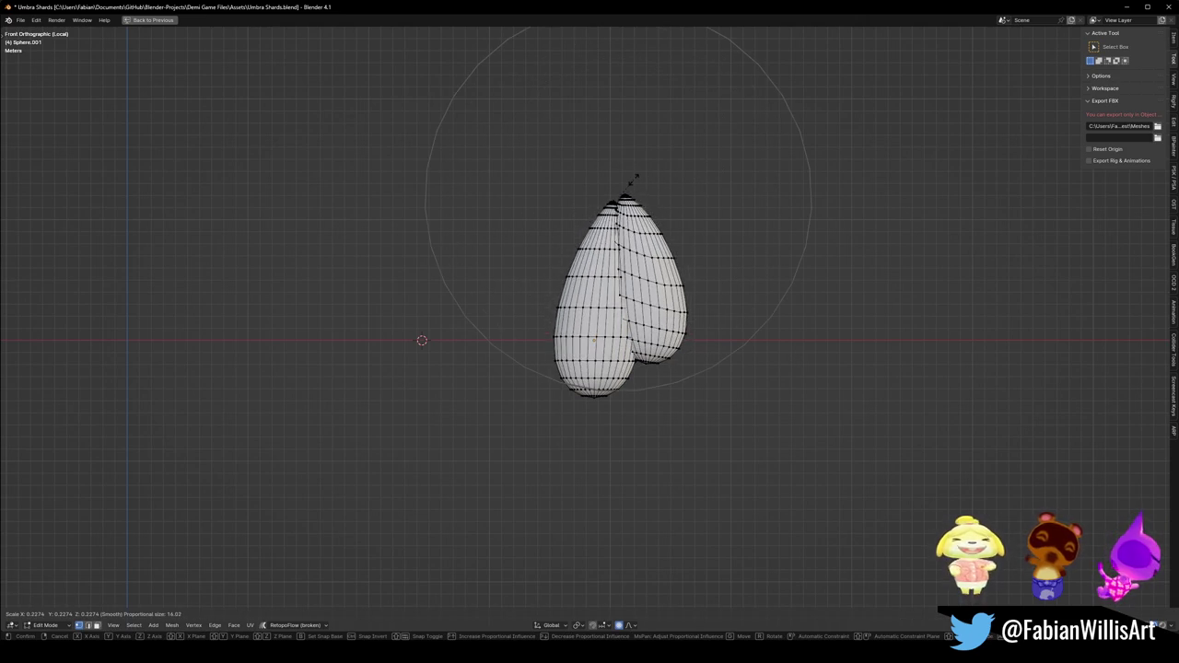
click(650, 195)
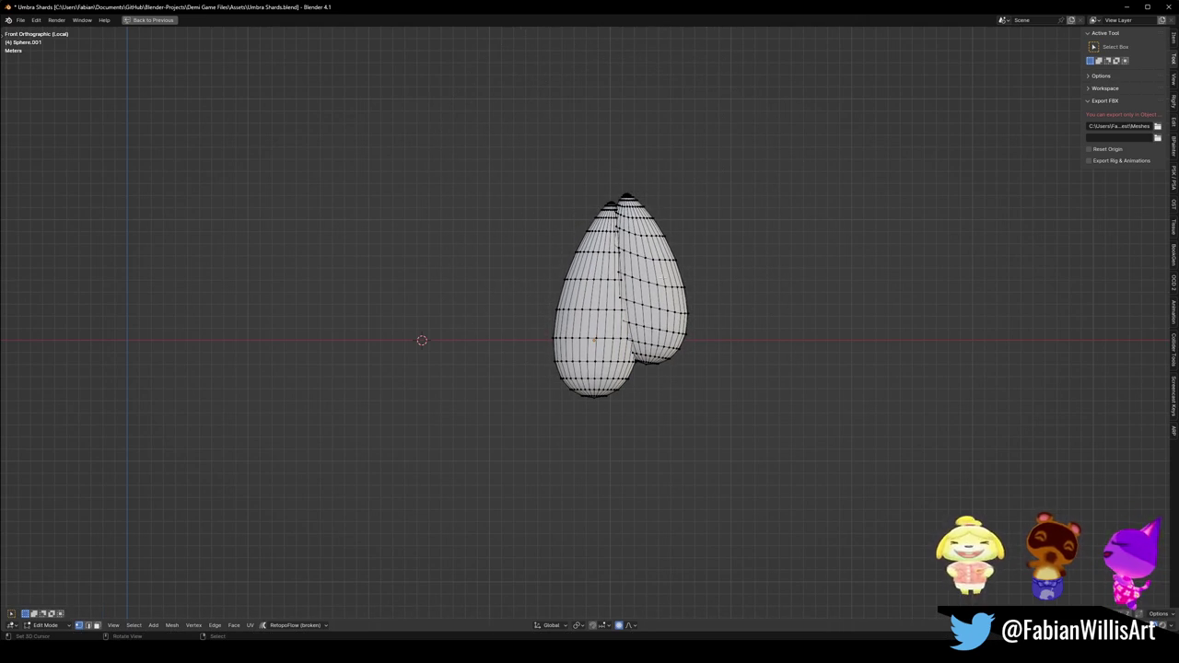
Duplicate the right egg, place it on the left, and mirror it across X.
key(ctrl+l)
key(shift+d)
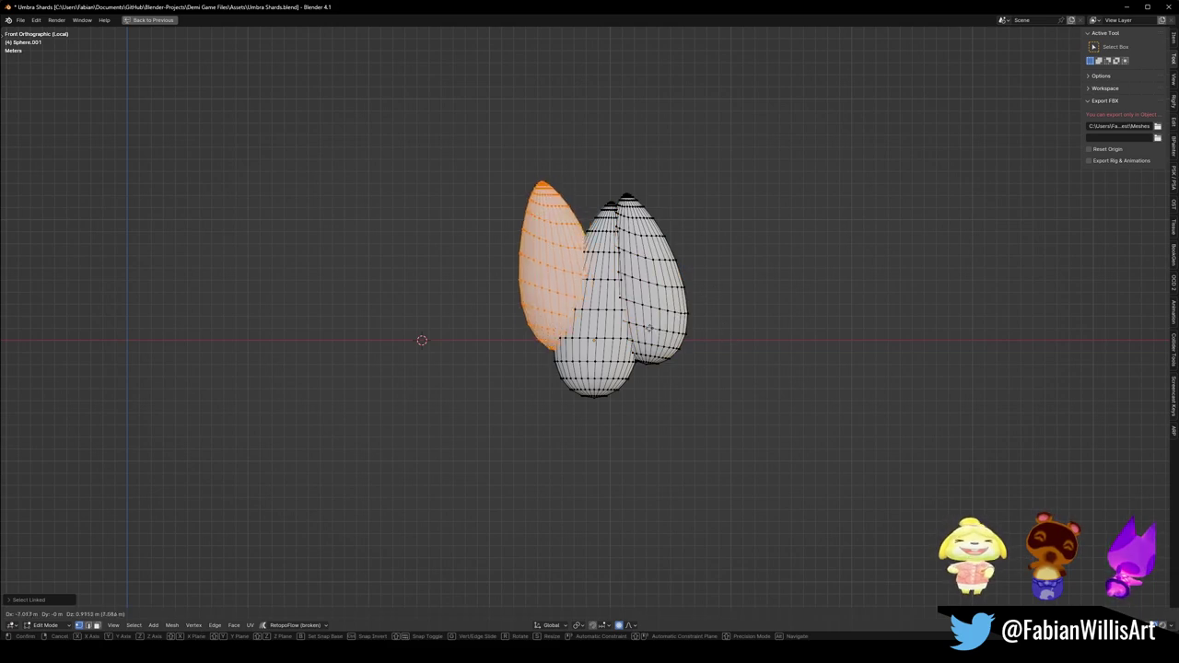
click(690, 322)
key(ctrl+m)
key(x)
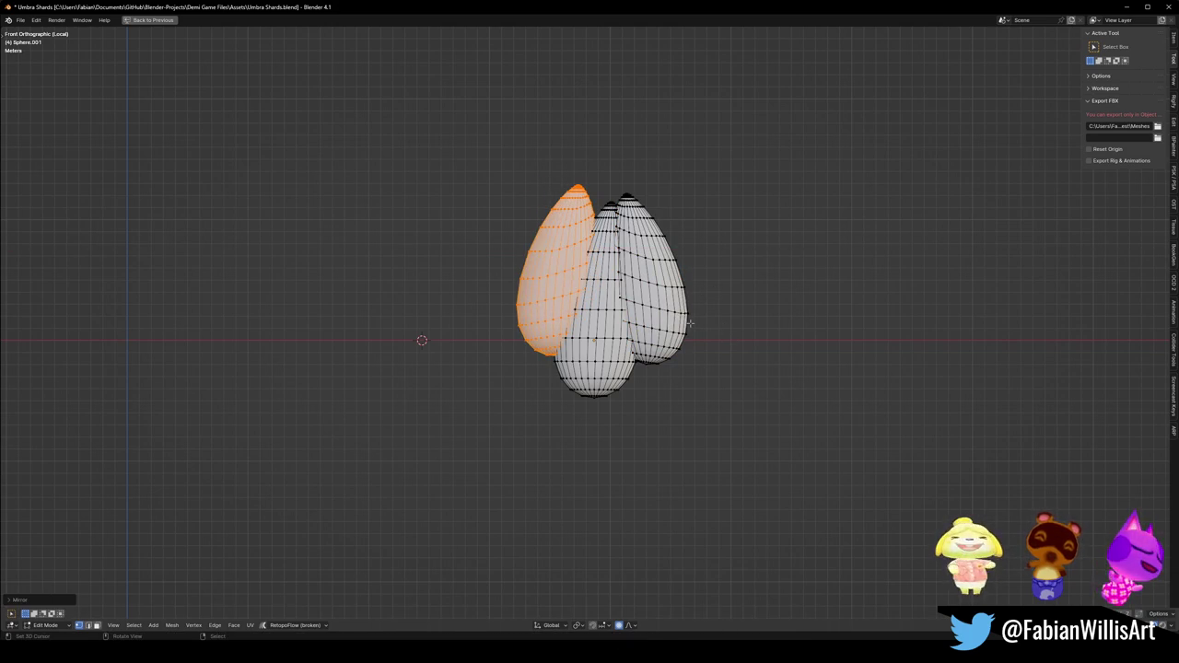
key(g)
key(Escape)
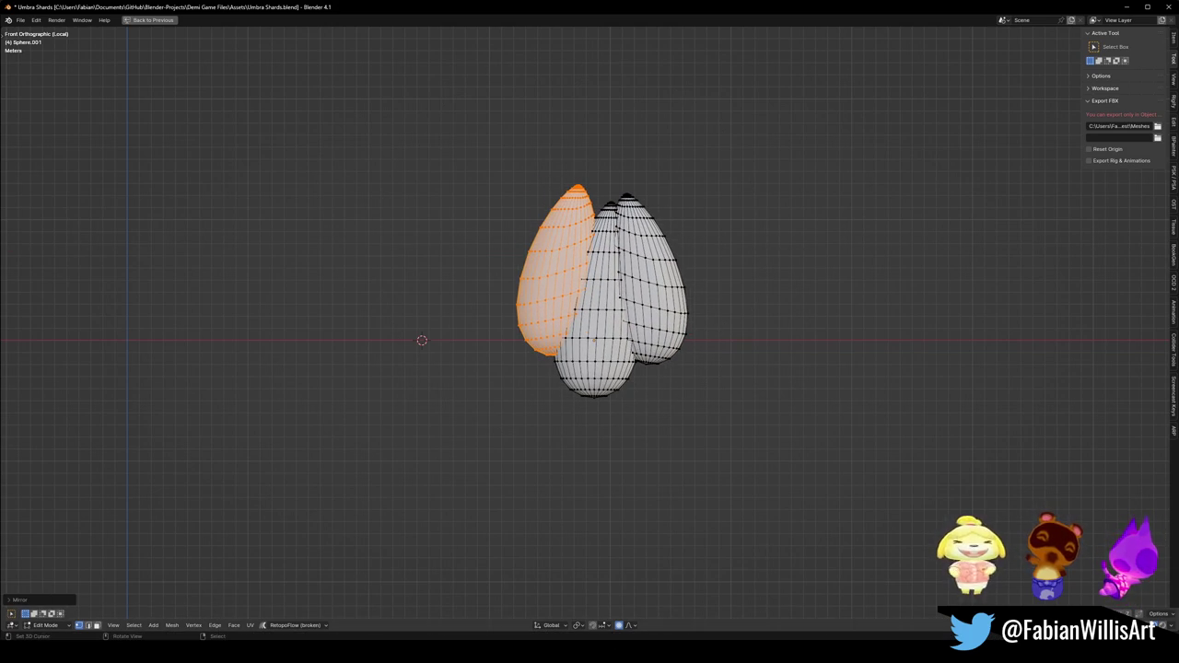
click(1149, 624)
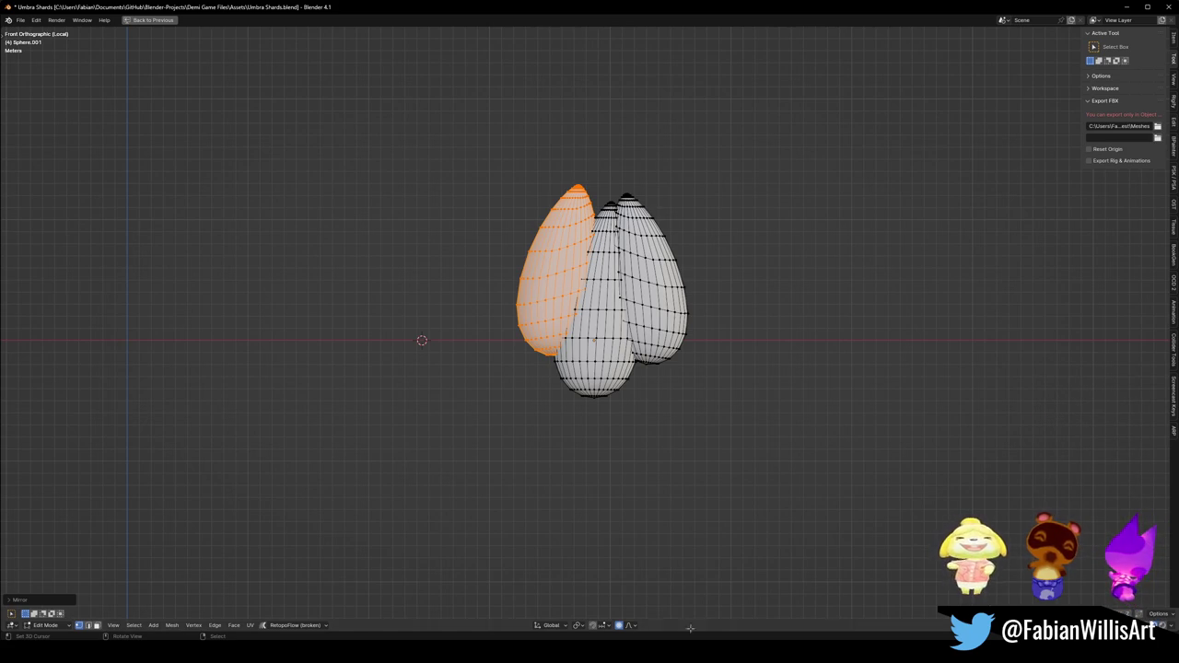
Set proportional falloff to Smooth and softly scale the lobe tops.
click(634, 626)
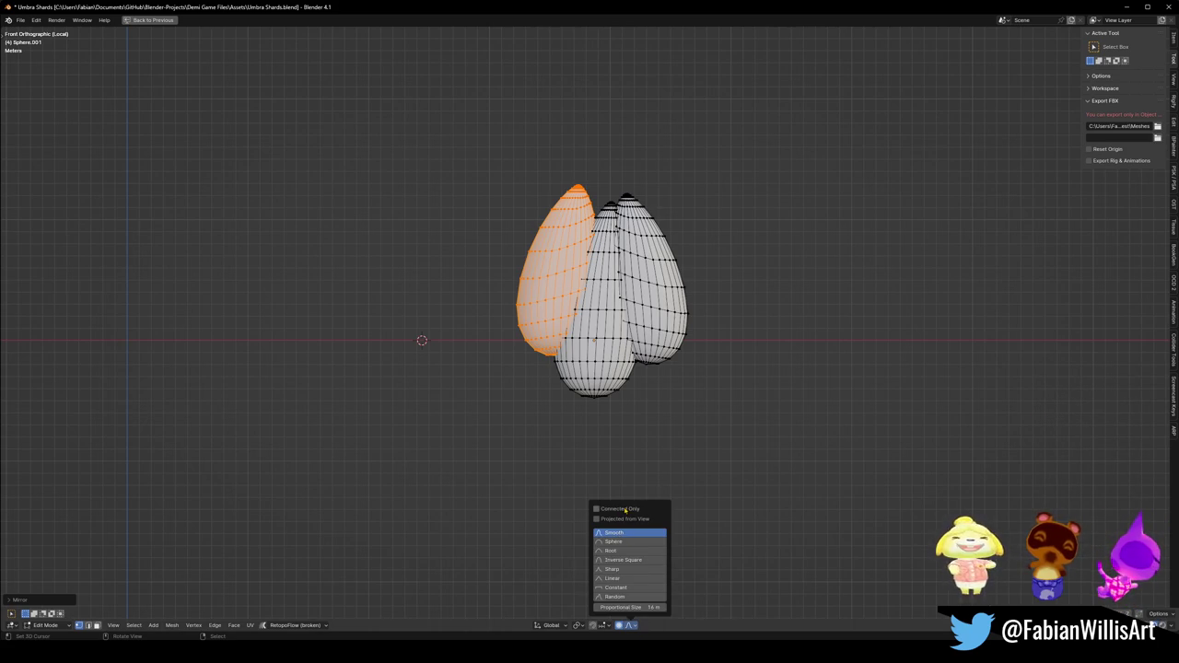
key(g)
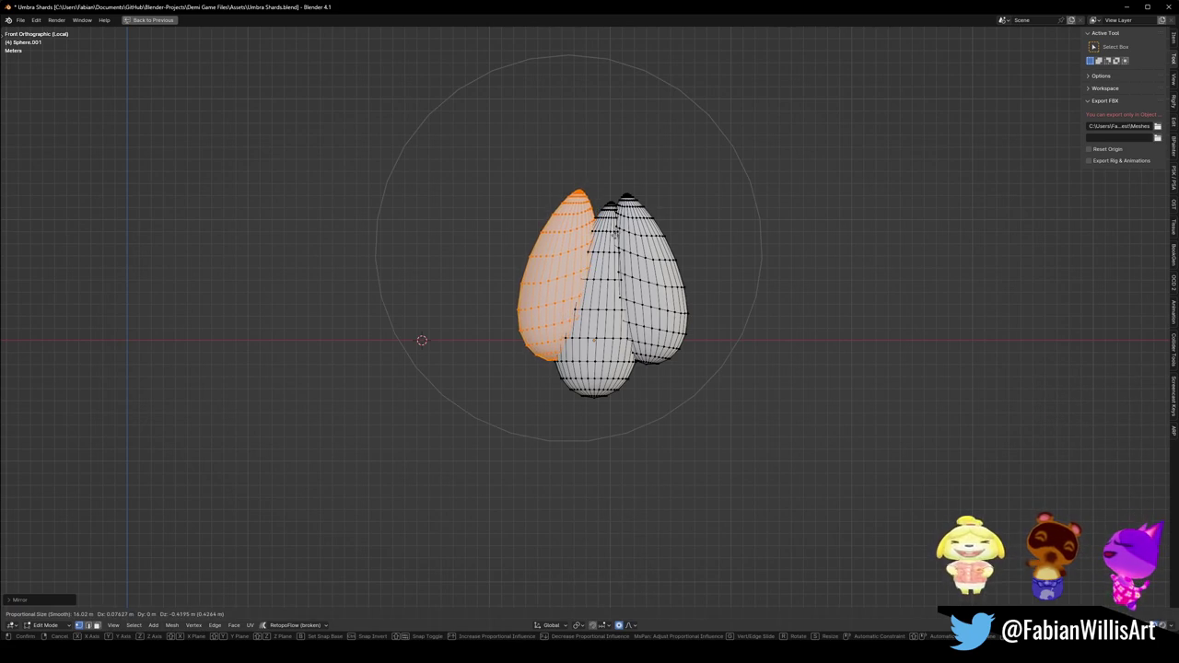
key(Escape)
key(alt+a)
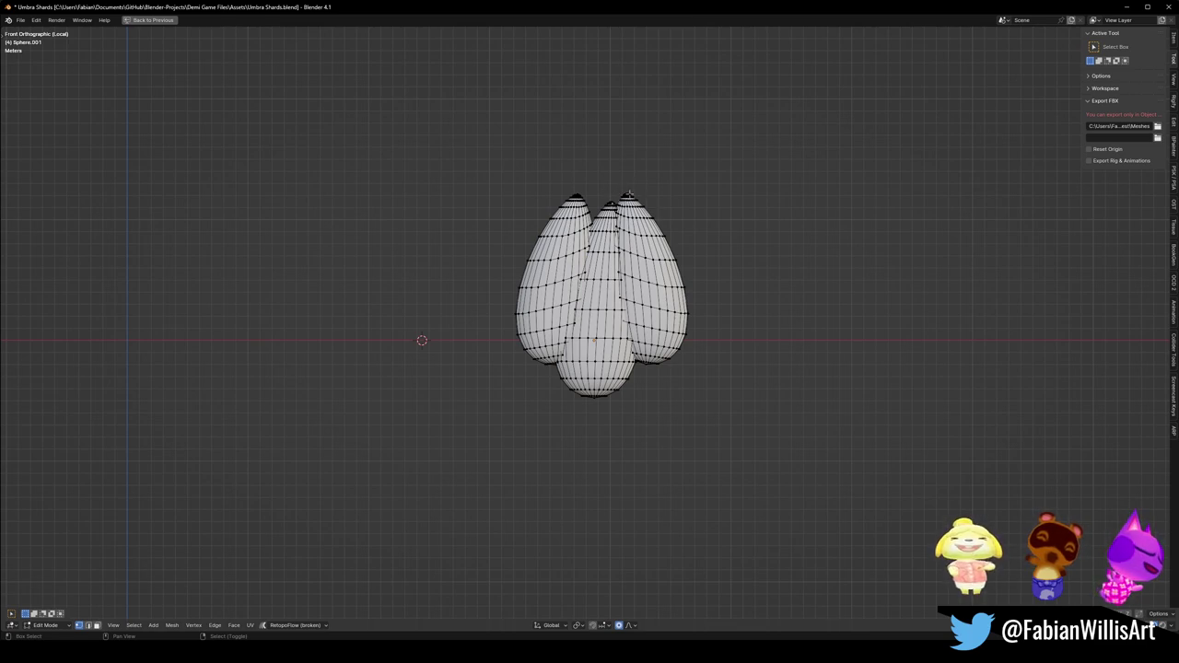
key(s)
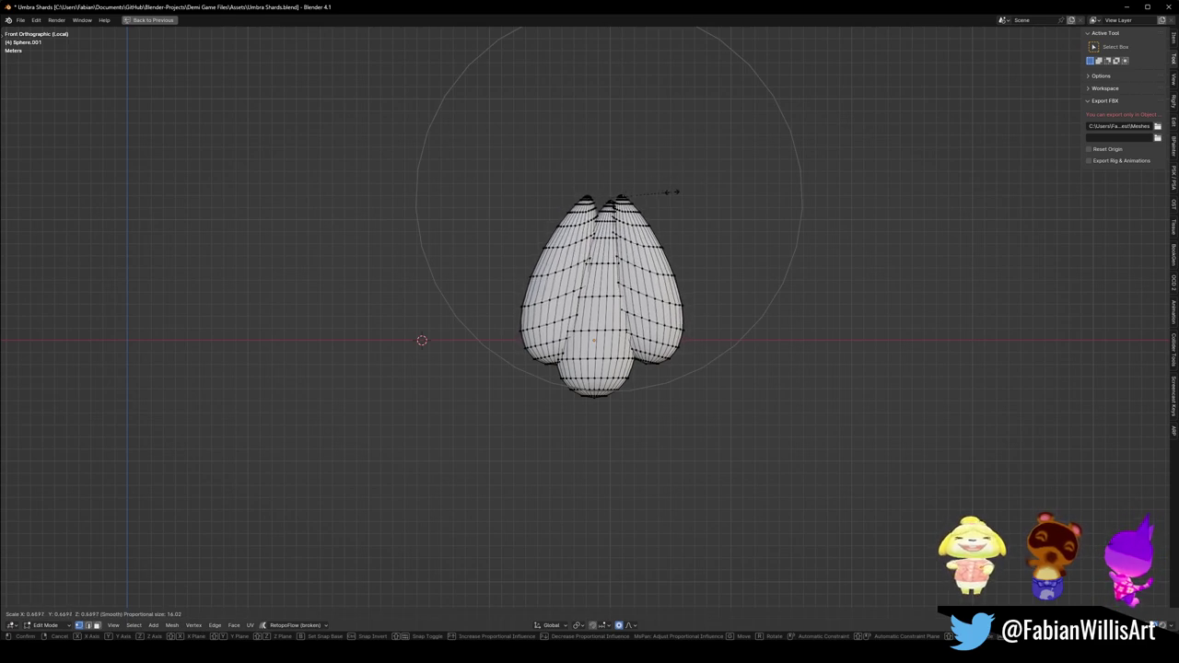
click(668, 206)
Select the lobe tips and scale them into a narrower, pointed shape.
key(s)
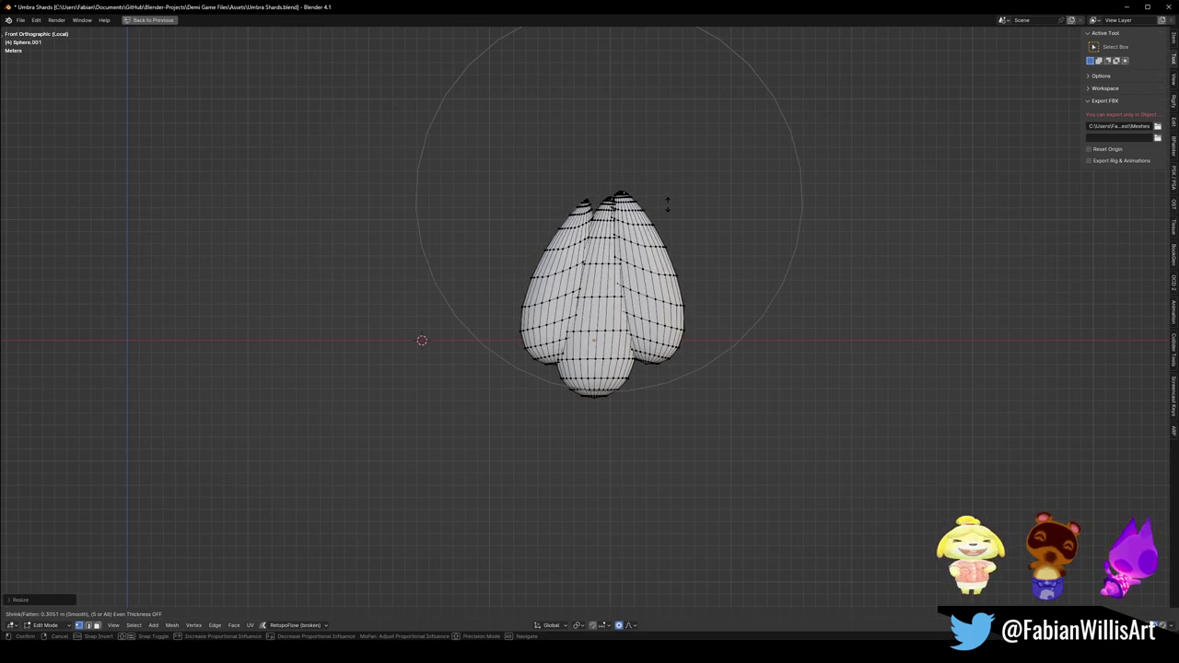
key(Escape)
shift+click(584, 194)
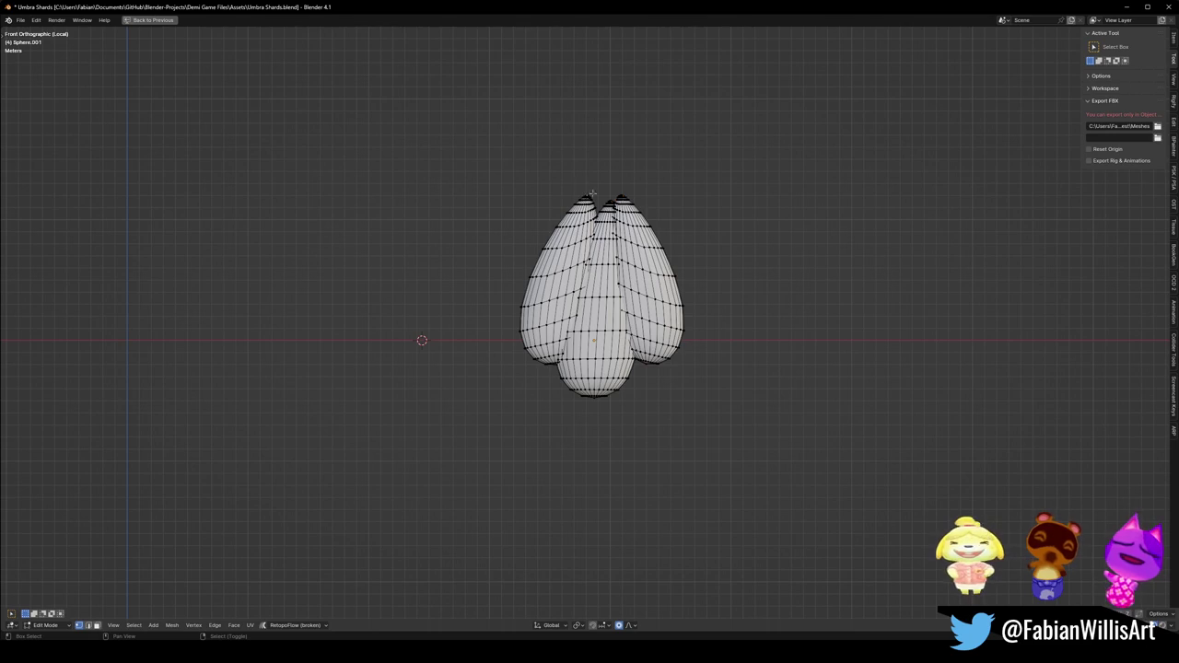
key(alt+s)
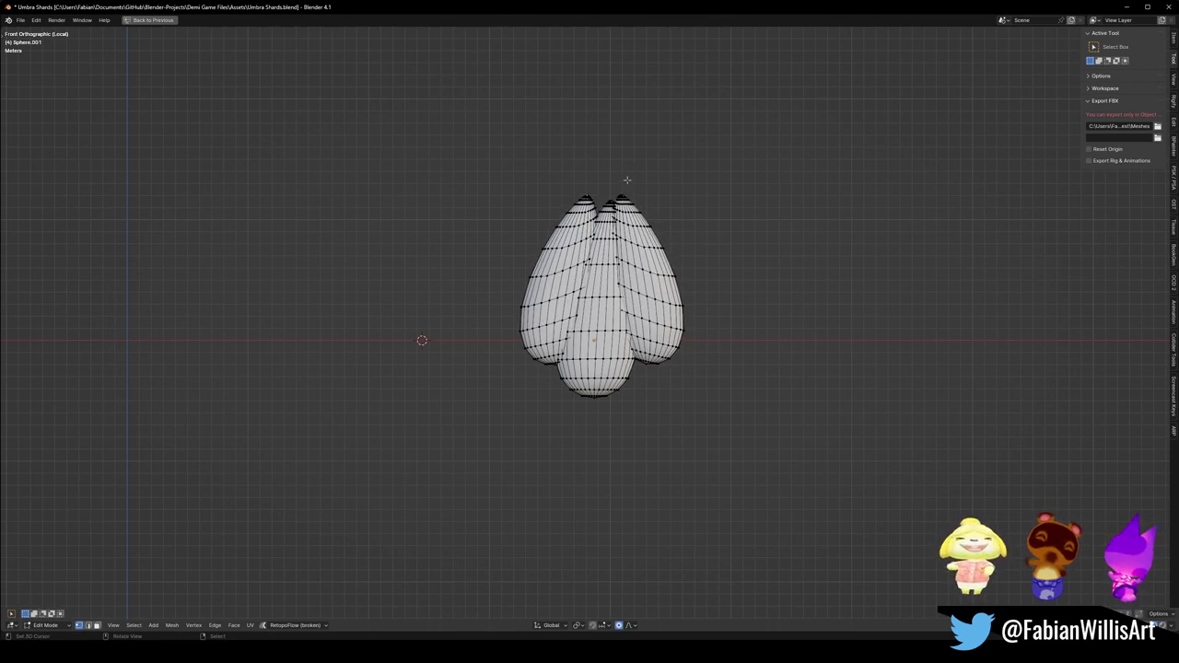
key(s)
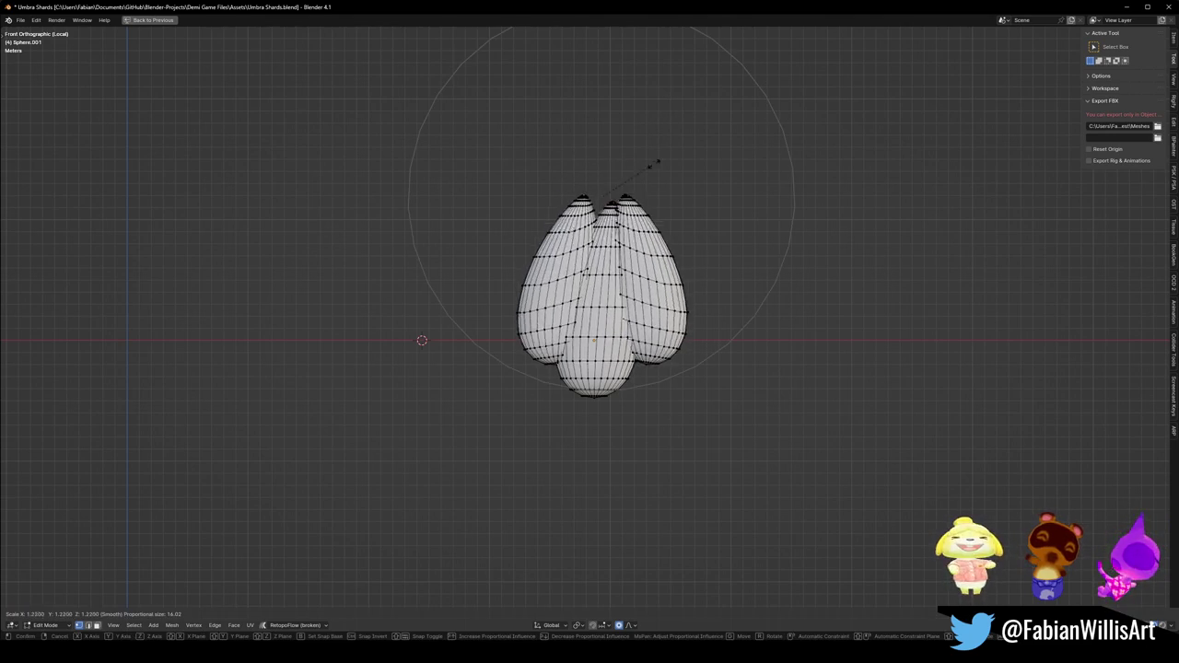
click(667, 157)
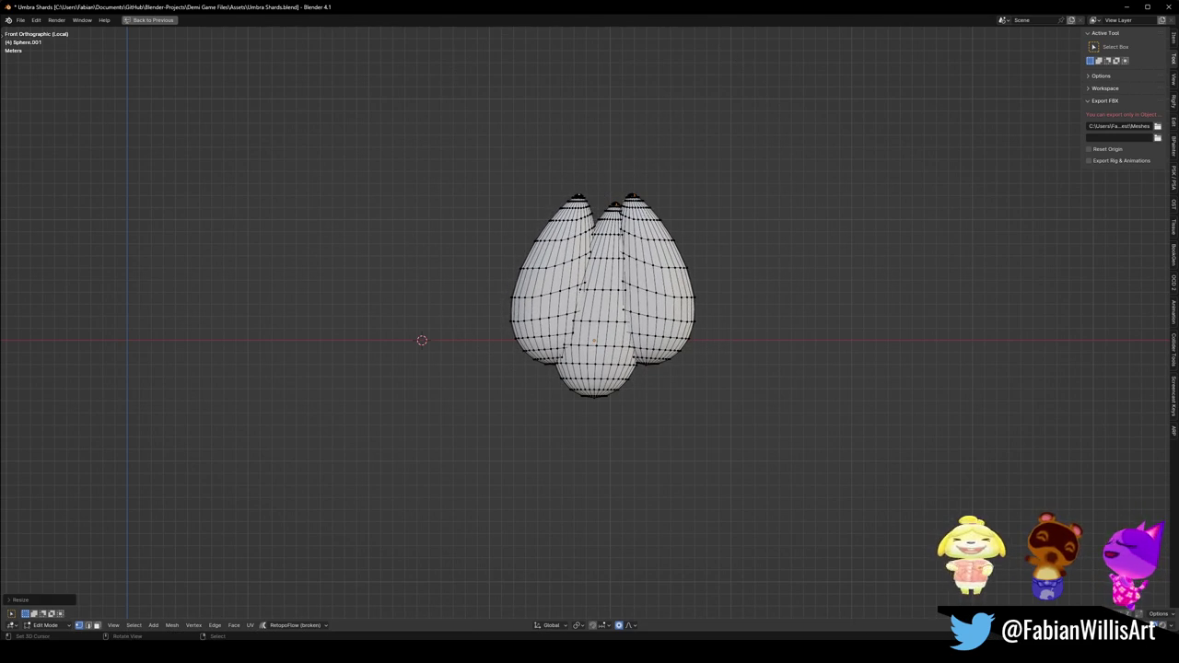
Widen the lobes with a soft scale using an adjusted falloff radius.
key(s)
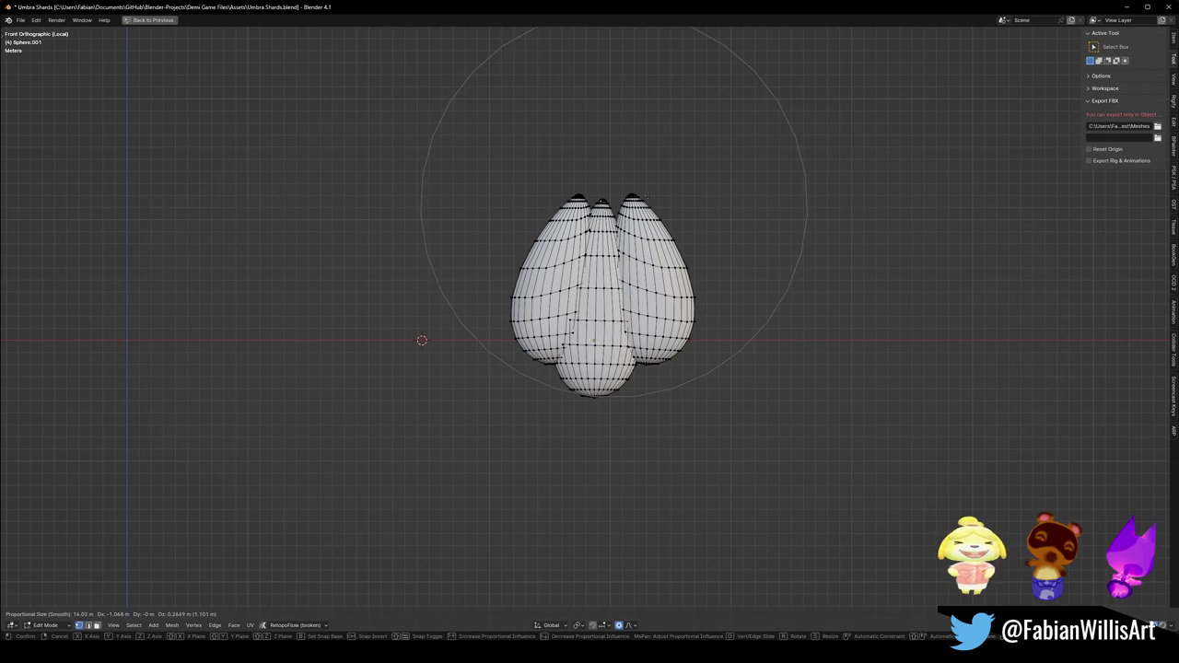
scroll(676, 192, up, 2)
scroll(682, 189, down, 2)
scroll(682, 189, down, 2)
scroll(682, 193, down, 2)
scroll(677, 195, down, 1)
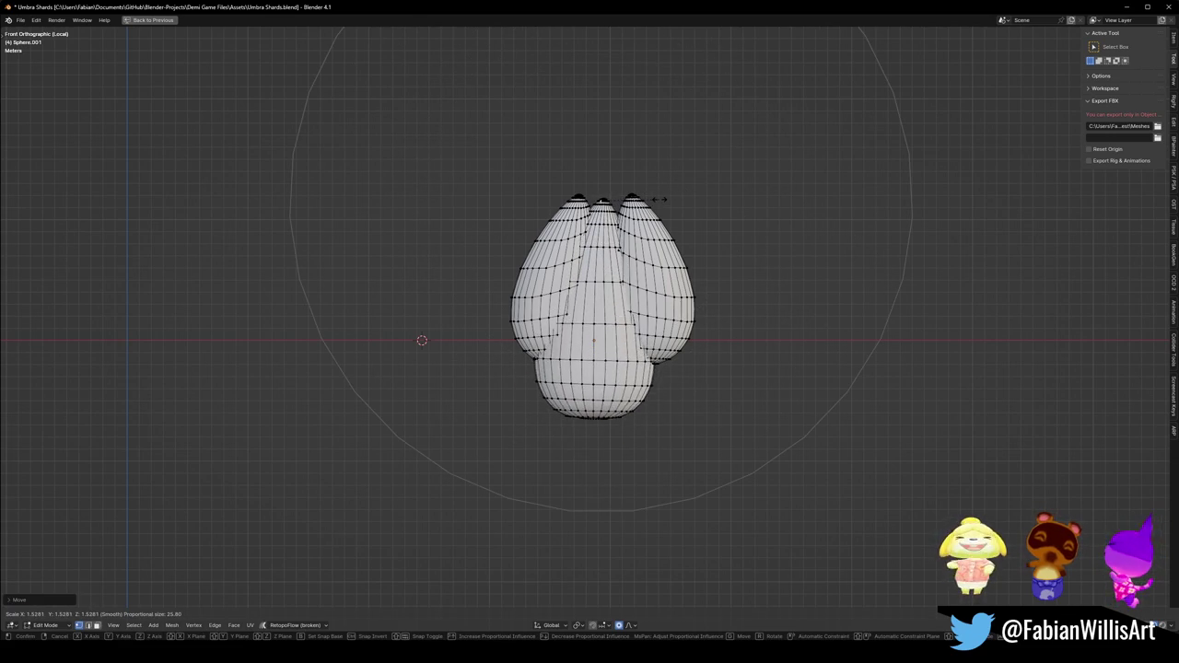
key(Return)
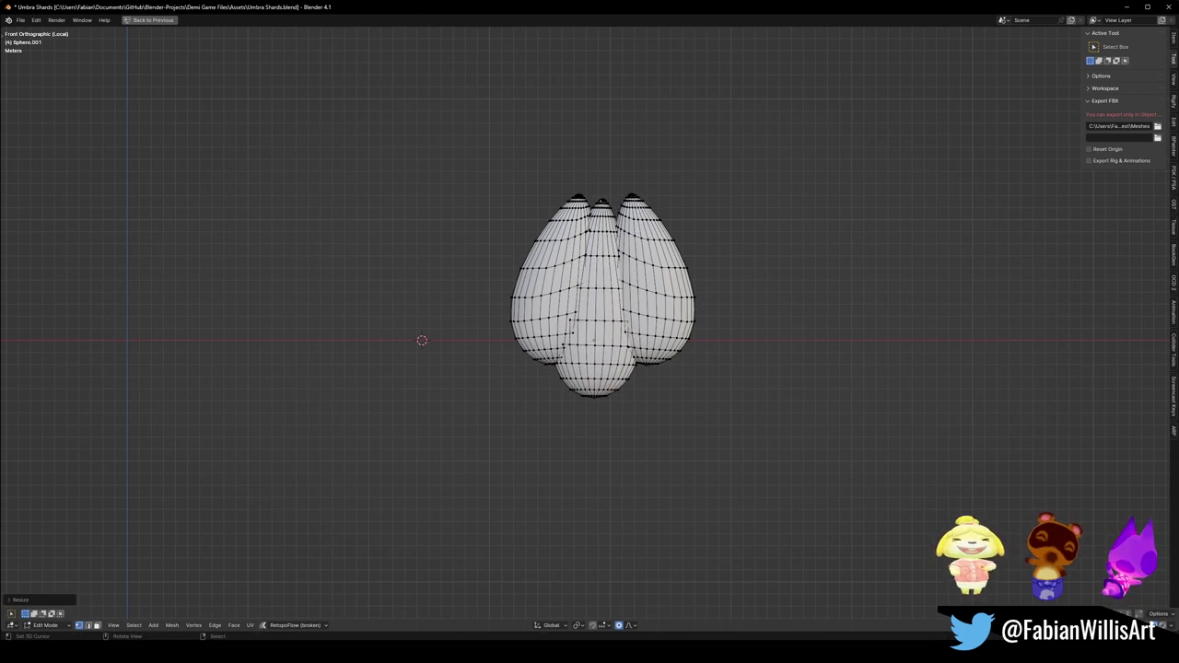
Restore the multi-panel layout and return the cluster to object mode.
key(ctrl+Tab)
key(ctrl+space)
scroll(746, 230, up, 3)
middle_drag(690, 222, 723, 249)
key(ctrl+Tab)
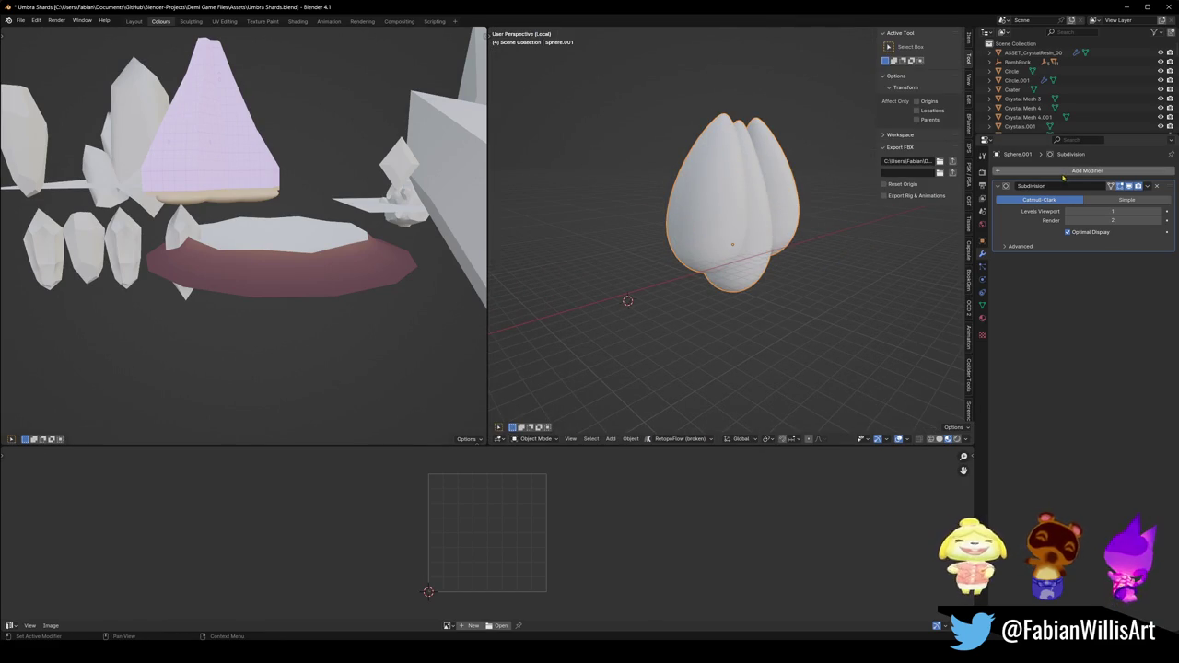
Add a Remesh modifier to the cluster by searching 'reme'.
click(1027, 171)
text(reme)
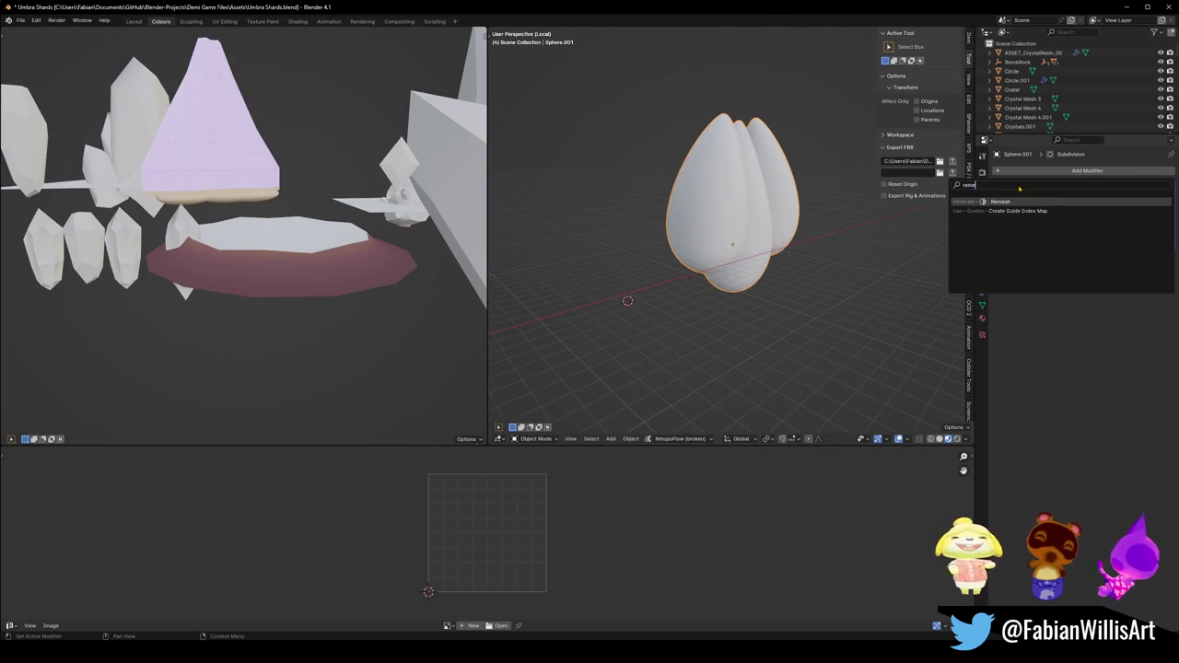
key(Return)
scroll(737, 245, up, 2)
scroll(747, 270, up, 2)
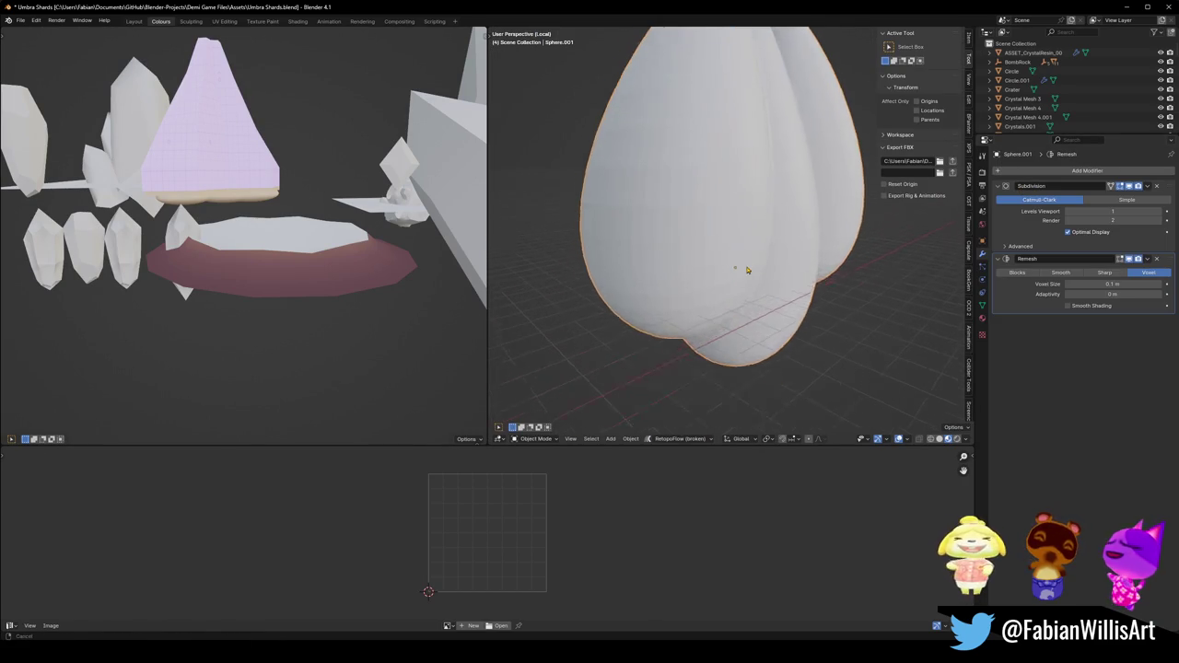
scroll(748, 270, down, 2)
scroll(748, 270, down, 2)
Select the whole mesh, isolate it, and raise the Remesh voxel size to 0.593 m.
key(Tab)
scroll(748, 270, down, 1)
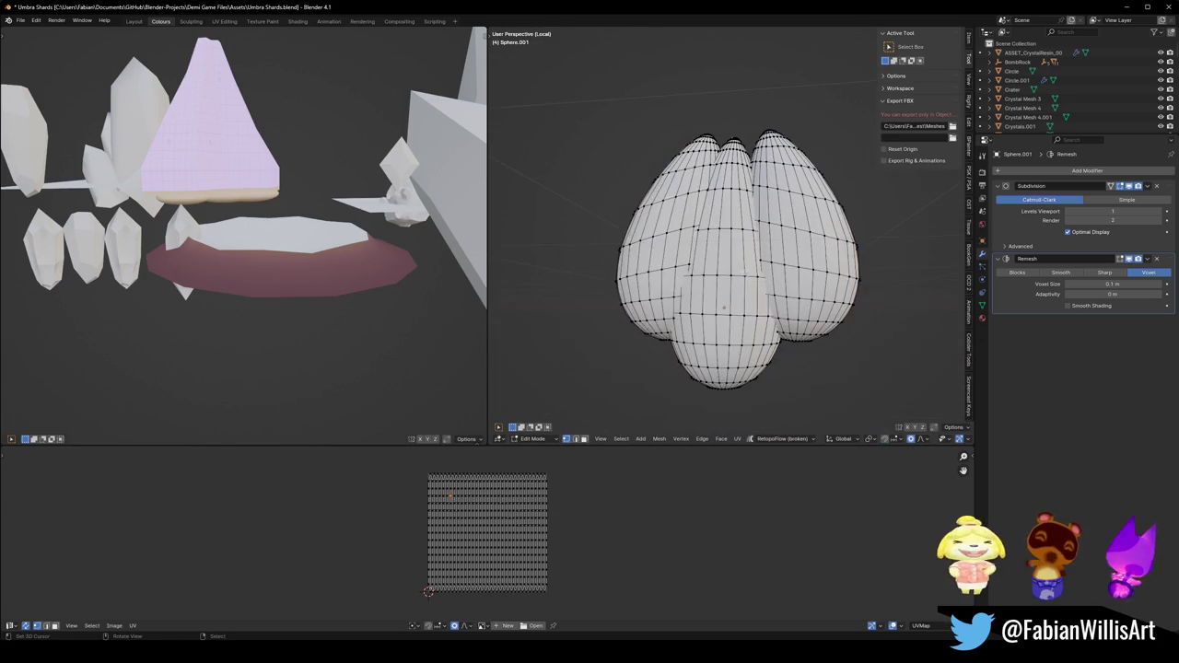
scroll(737, 276, up, 2)
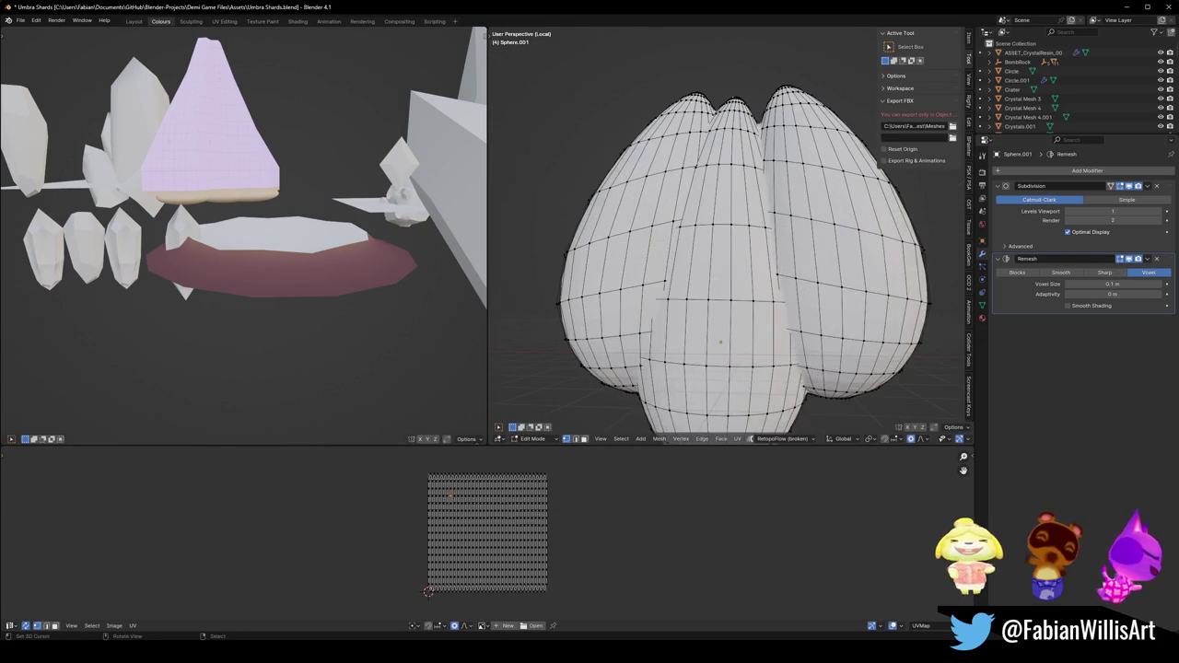
middle_drag(737, 277, 700, 240)
middle_drag(737, 277, 700, 258)
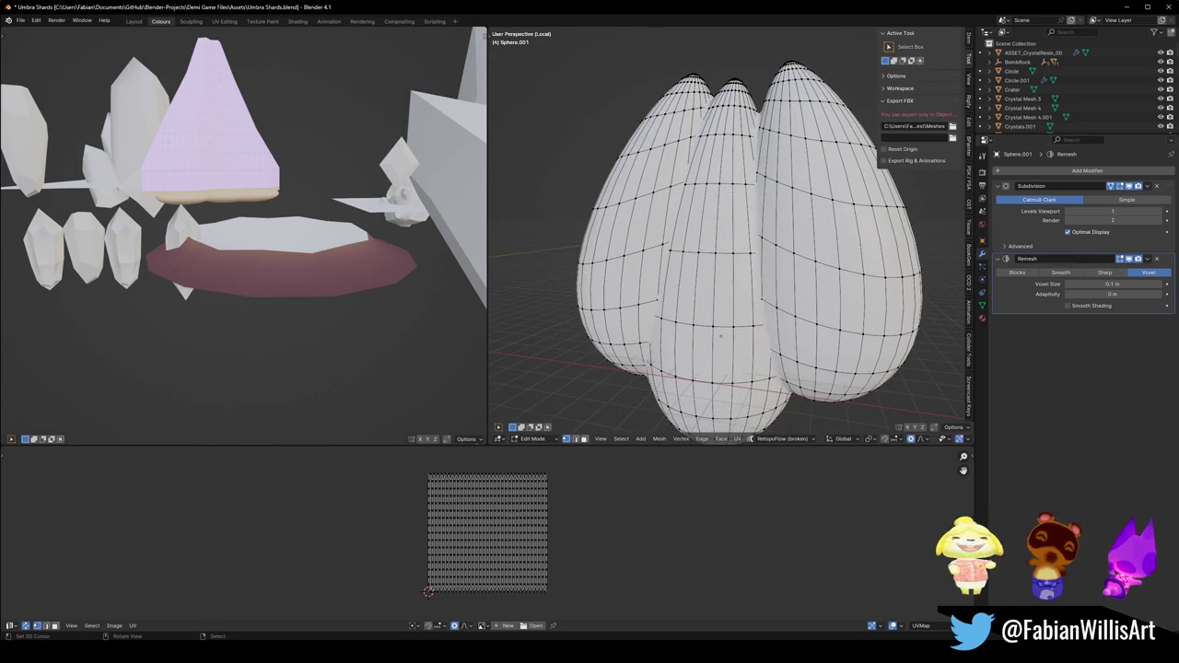
key(a)
key(KP_Divide)
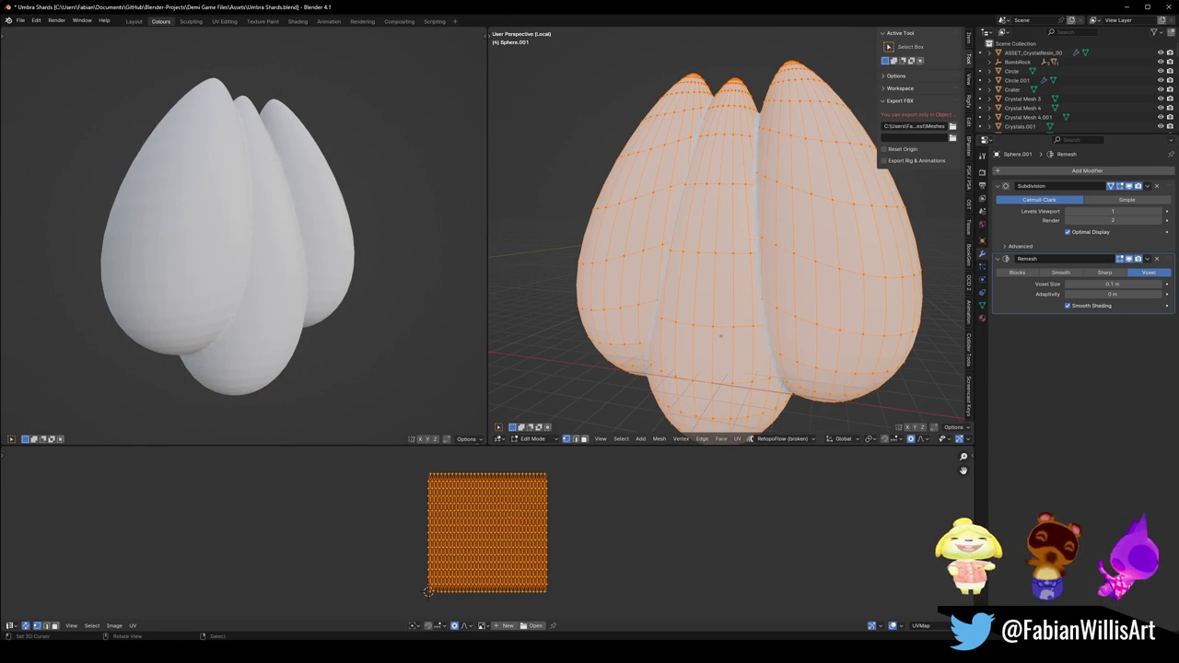
scroll(489, 311, down, 2)
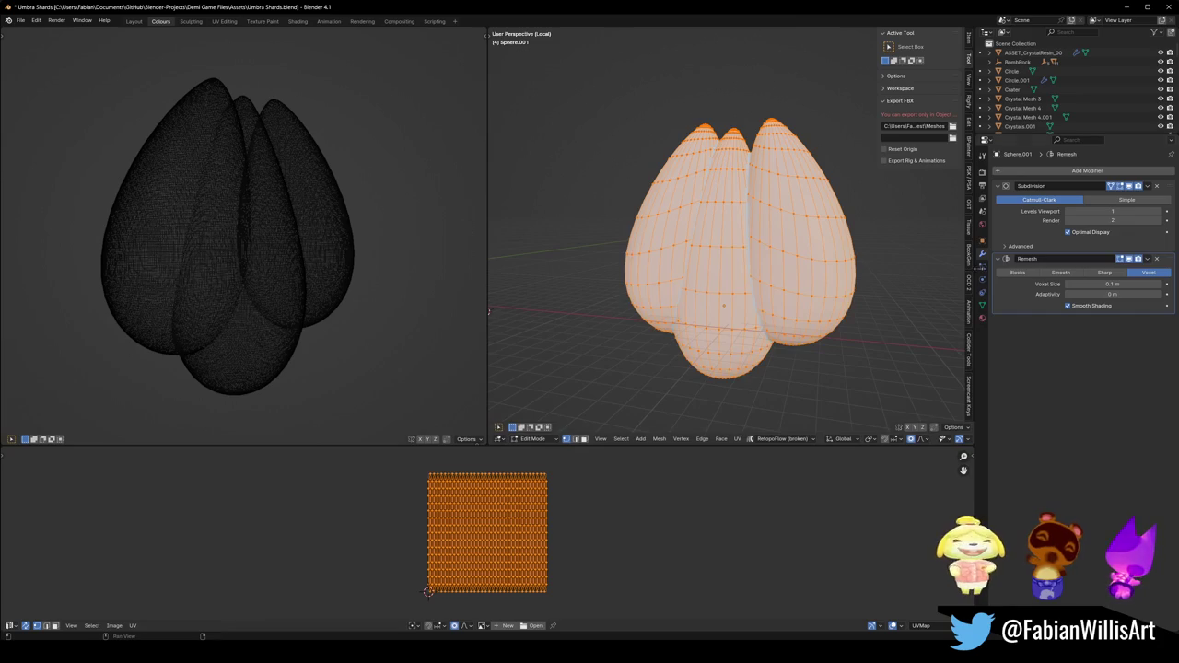
mouse_move(1113, 284)
mouse_down()
mouse_move(1157, 283)
mouse_move(1124, 283)
mouse_up()
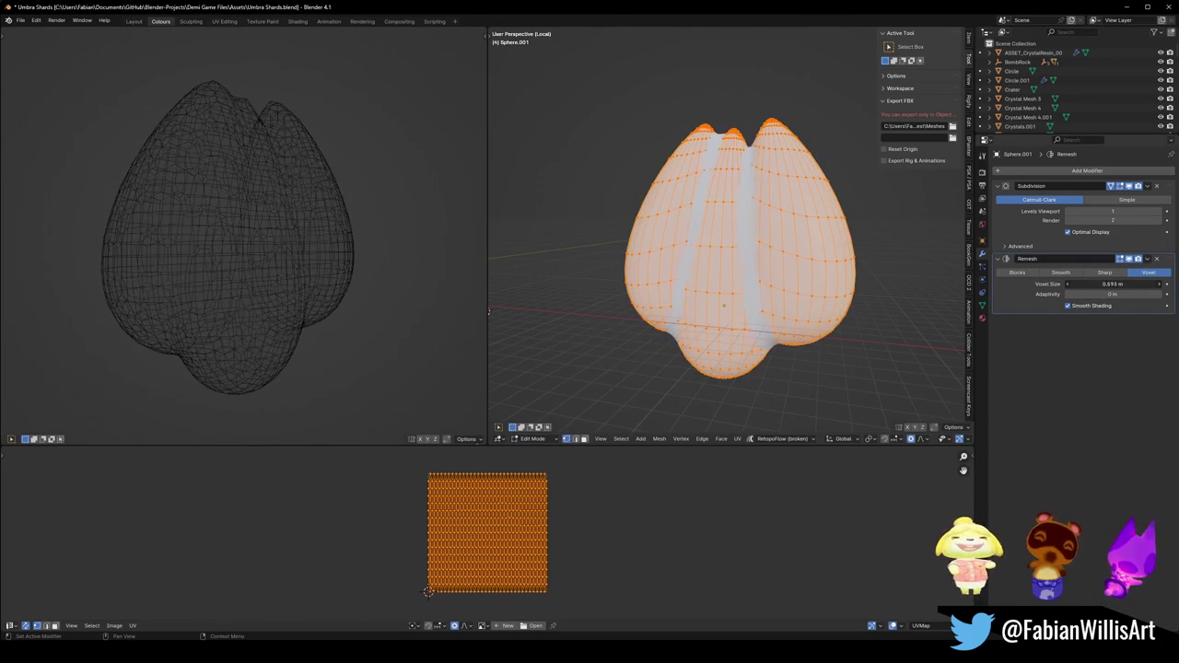
Switch the left view to solid shading, then select the left lobe and lower it into place.
key(z)
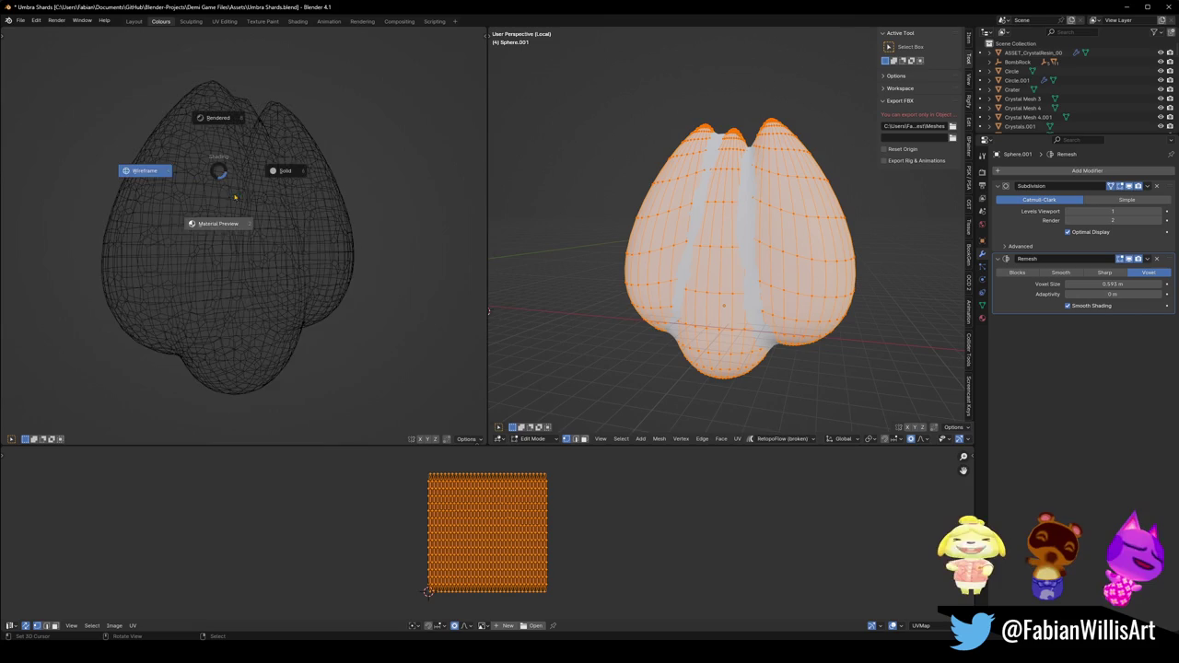
click(276, 169)
middle_drag(276, 175, 291, 186)
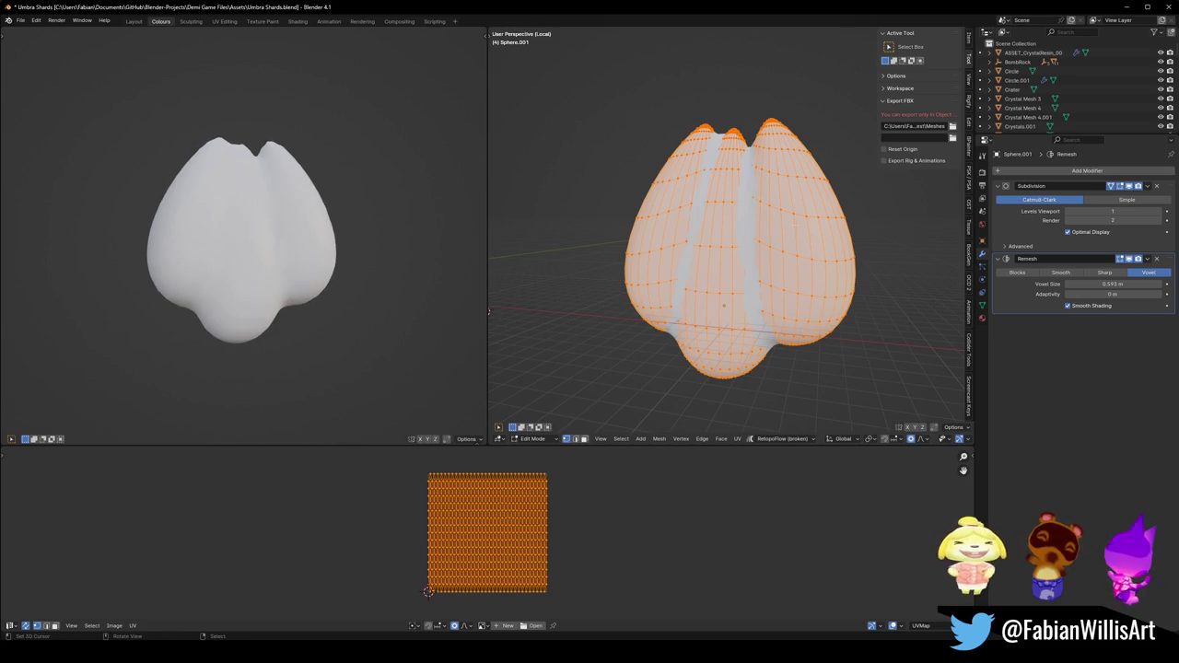
key(alt+a)
key(KP_1)
key(l)
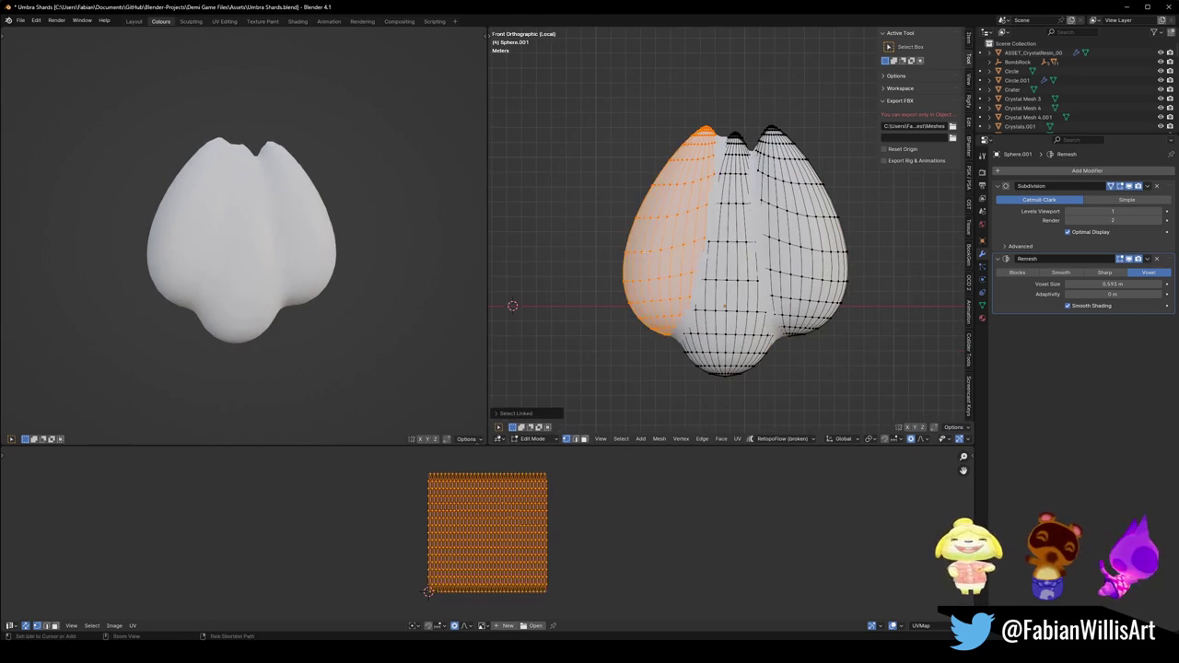
key(g)
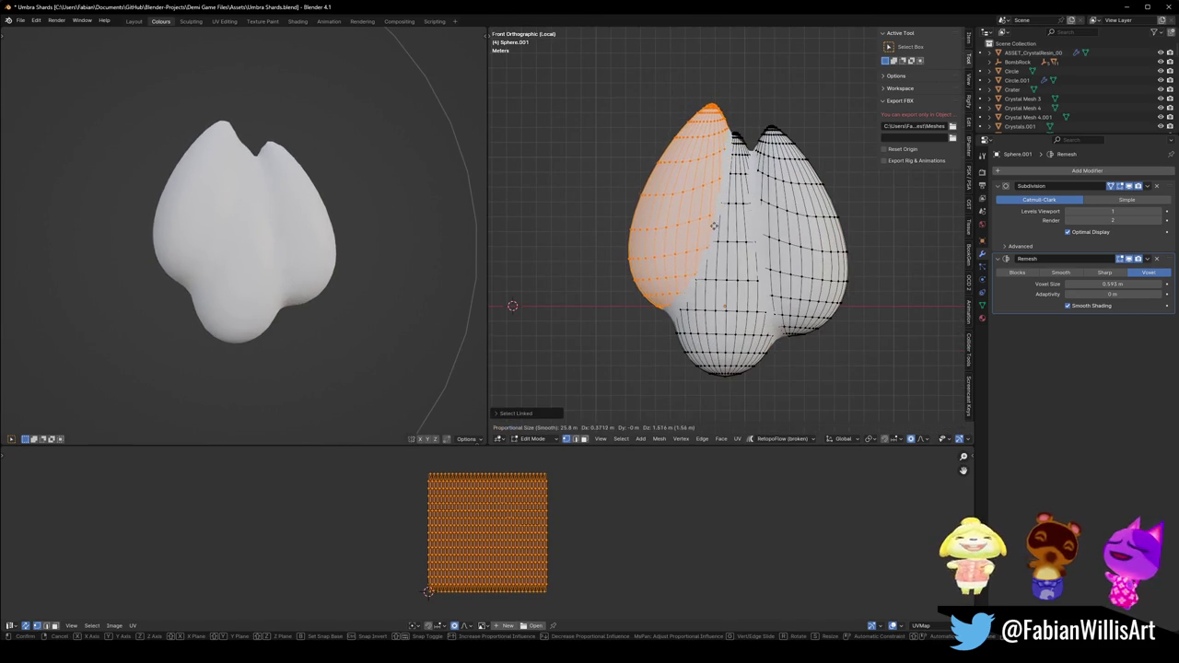
click(665, 277)
Inflate the lower lobe with Alt+S and soft proportional falloff.
key(alt+a)
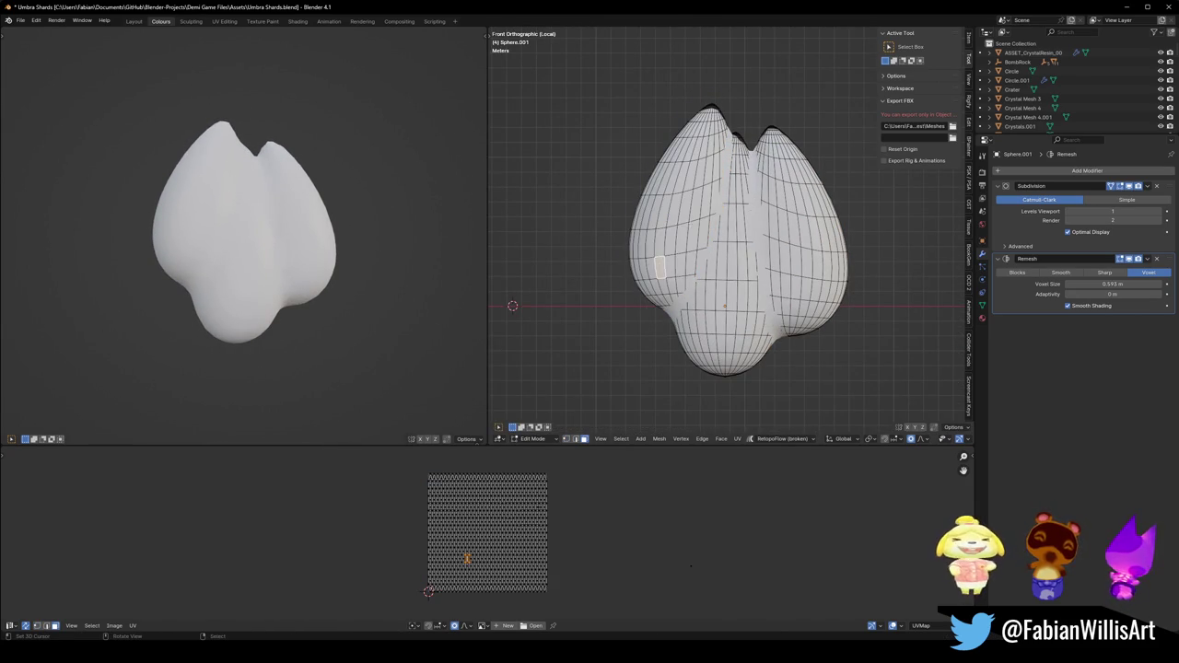
key(alt+s)
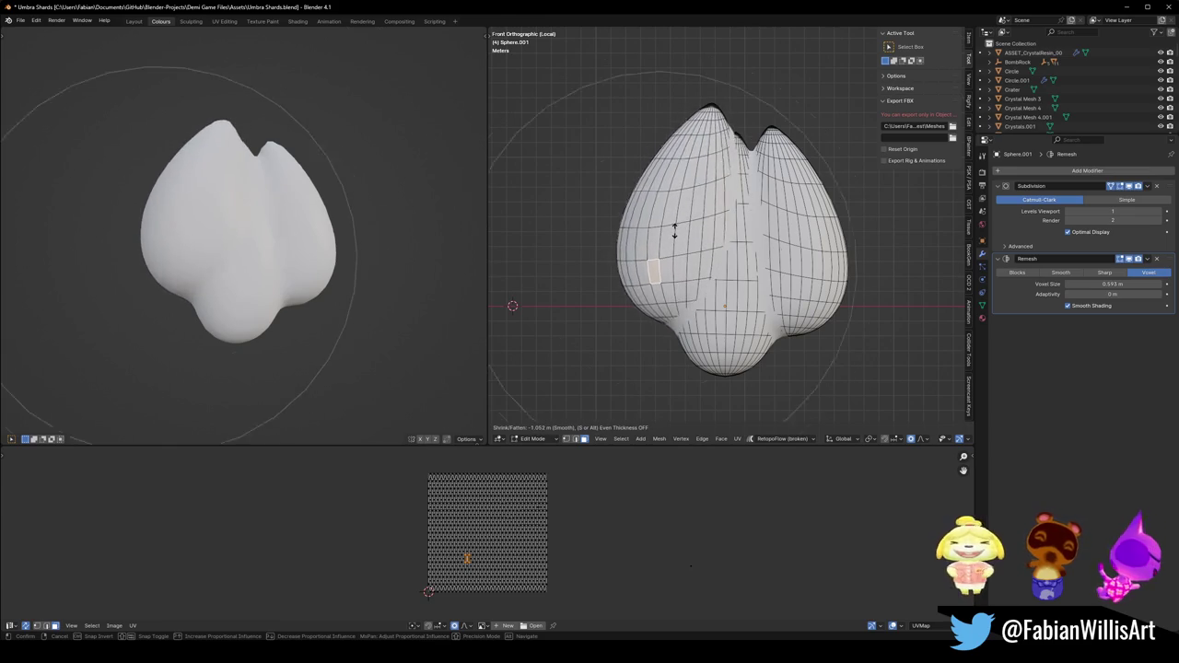
scroll(674, 233, up, 4)
scroll(671, 241, up, 1)
scroll(666, 248, up, 3)
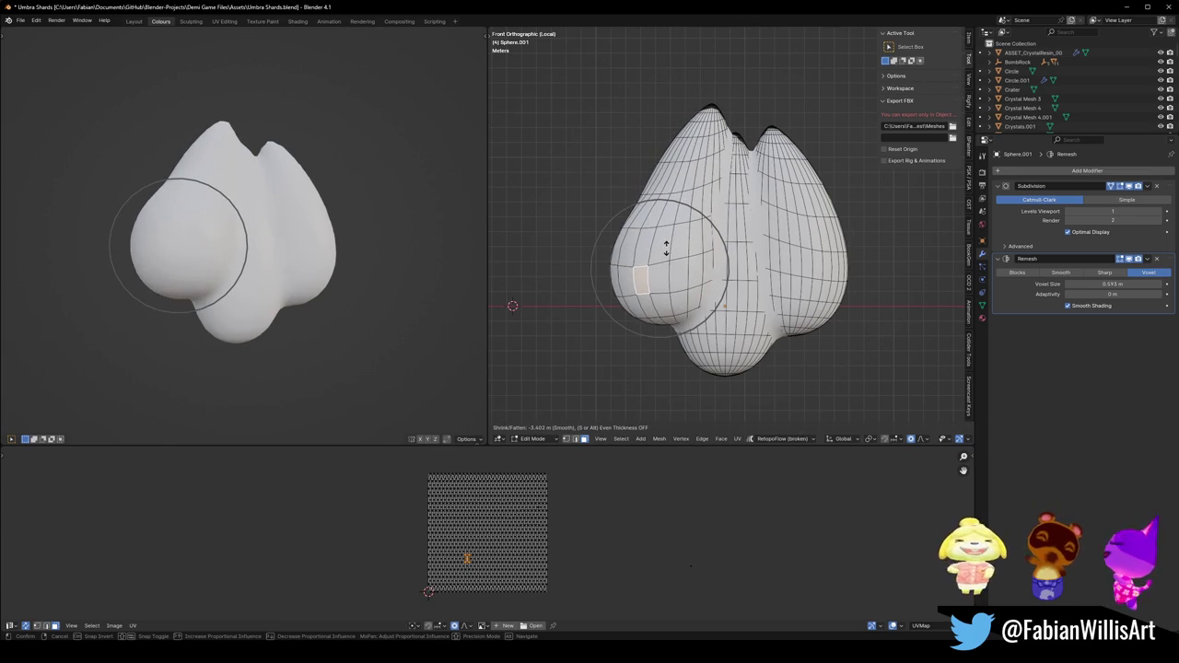
key(Escape)
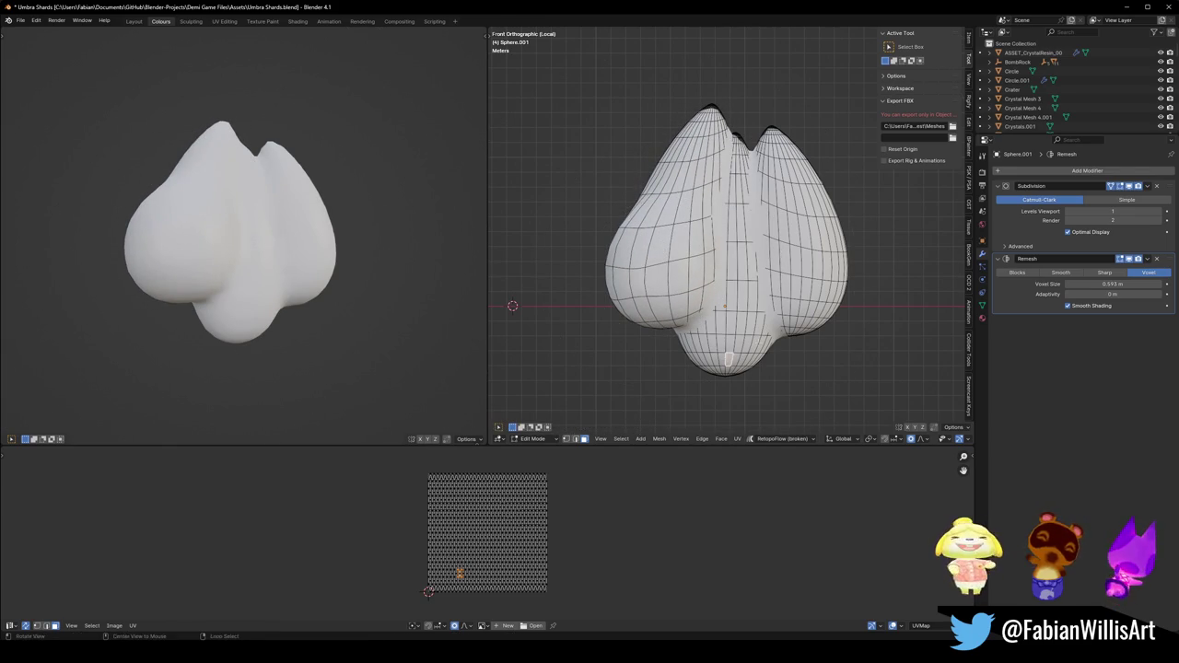
key(alt+s)
click(761, 298)
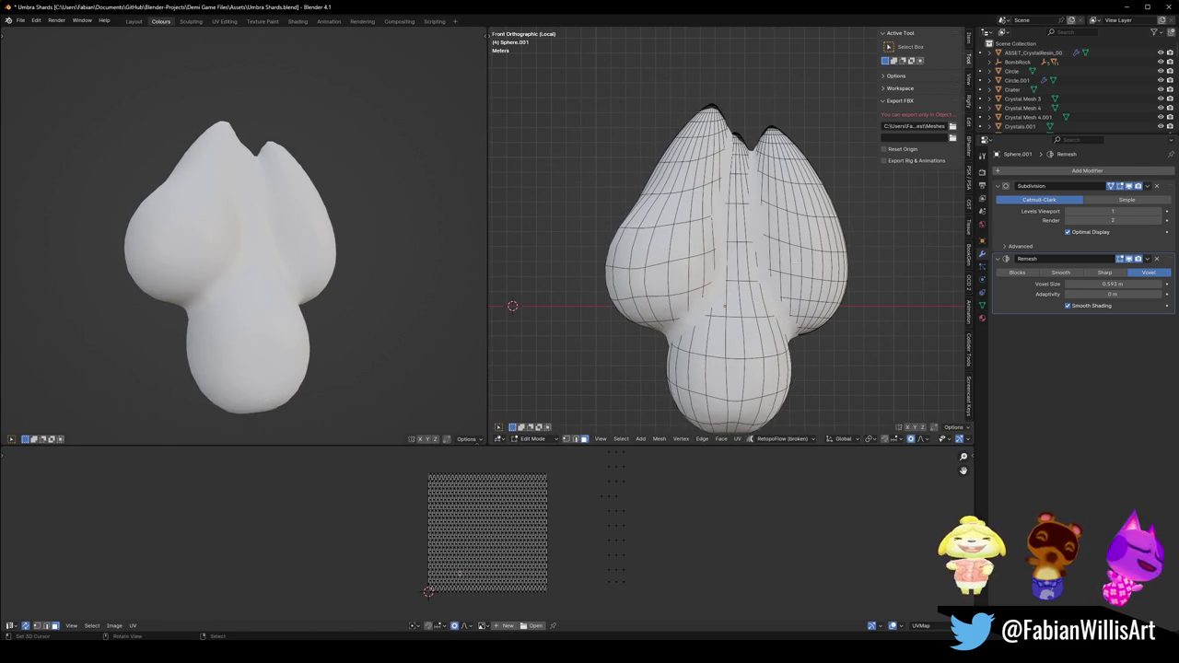
Inflate the right lobe outward, orbit to perspective, and select the right lobe.
key(alt+s)
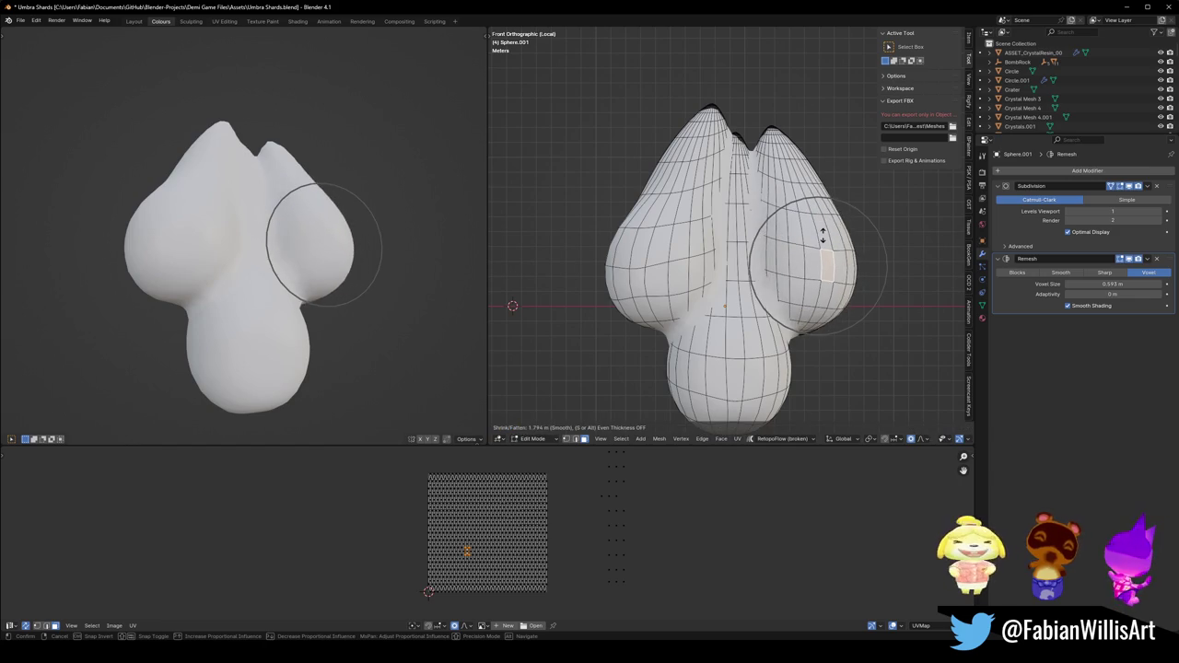
click(824, 242)
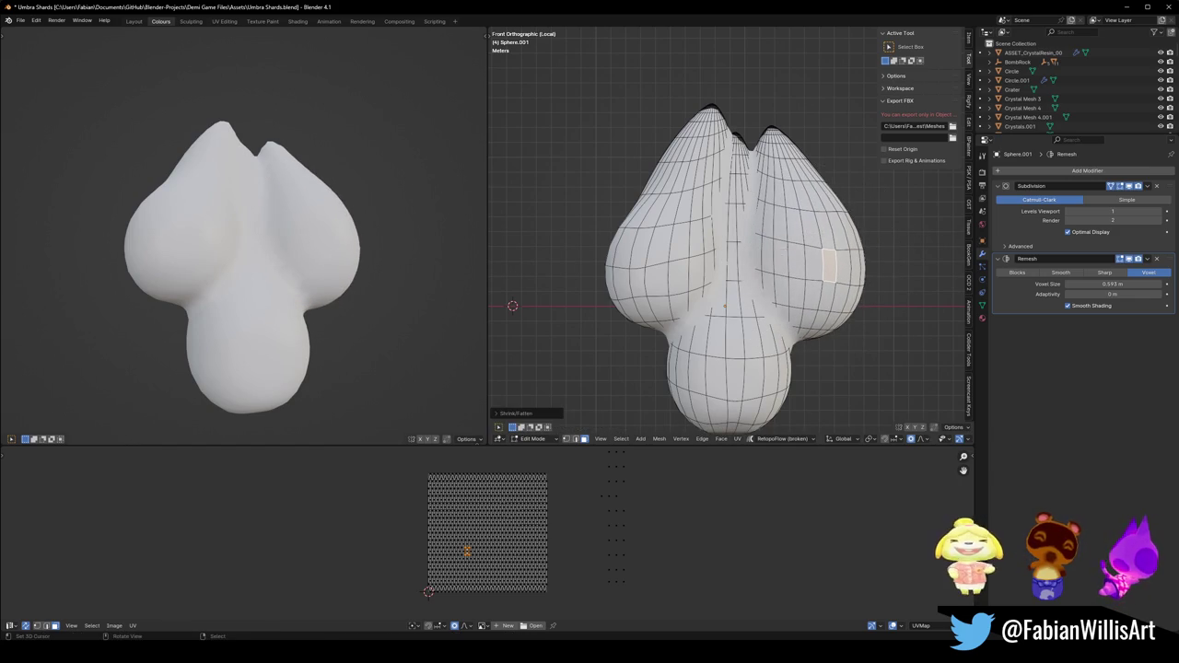
mouse_move(726, 239)
middle_down()
mouse_move(774, 230)
mouse_move(645, 249)
middle_up()
scroll(726, 240, down, 3)
key(ctrl+l)
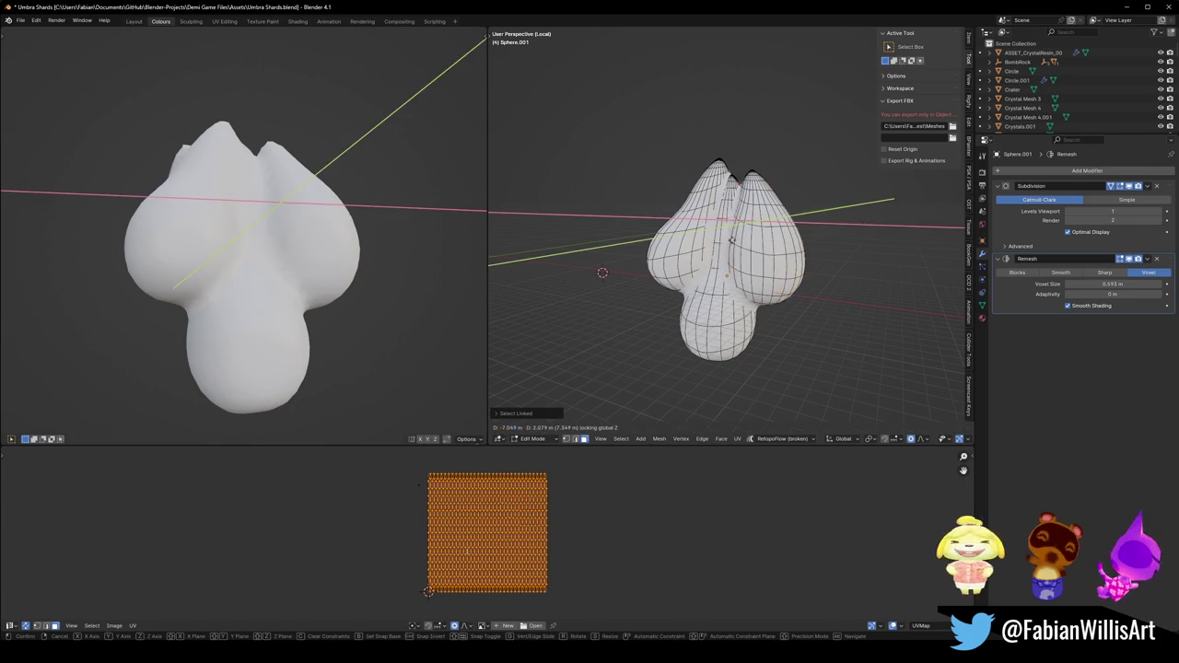
Duplicate the lobe, raise the copy along Z, and rotate and enlarge it to point upward.
key(shift+d)
key(Escape)
key(g)
key(z)
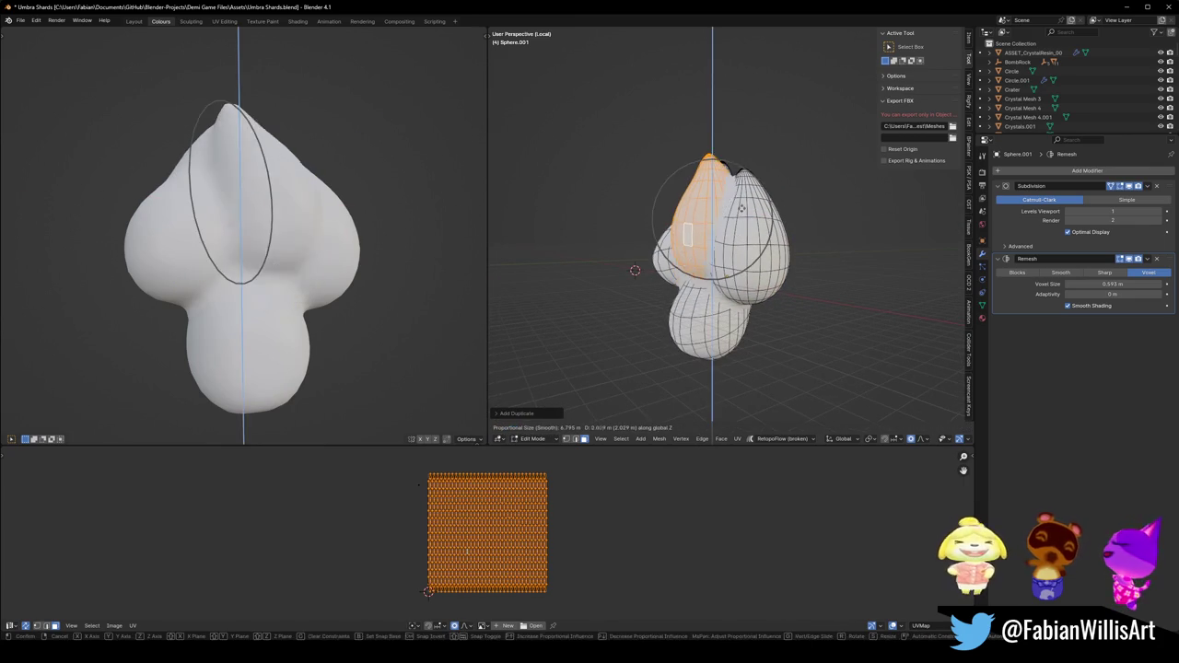
key(Return)
key(KP_3)
key(r)
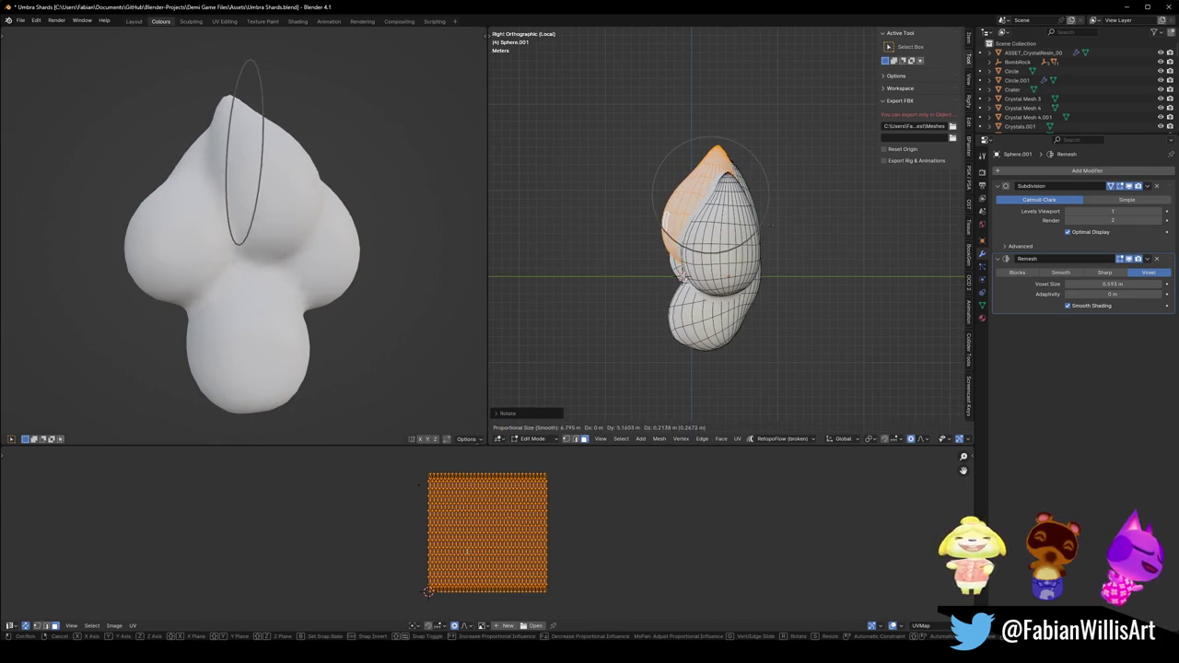
click(790, 203)
key(s)
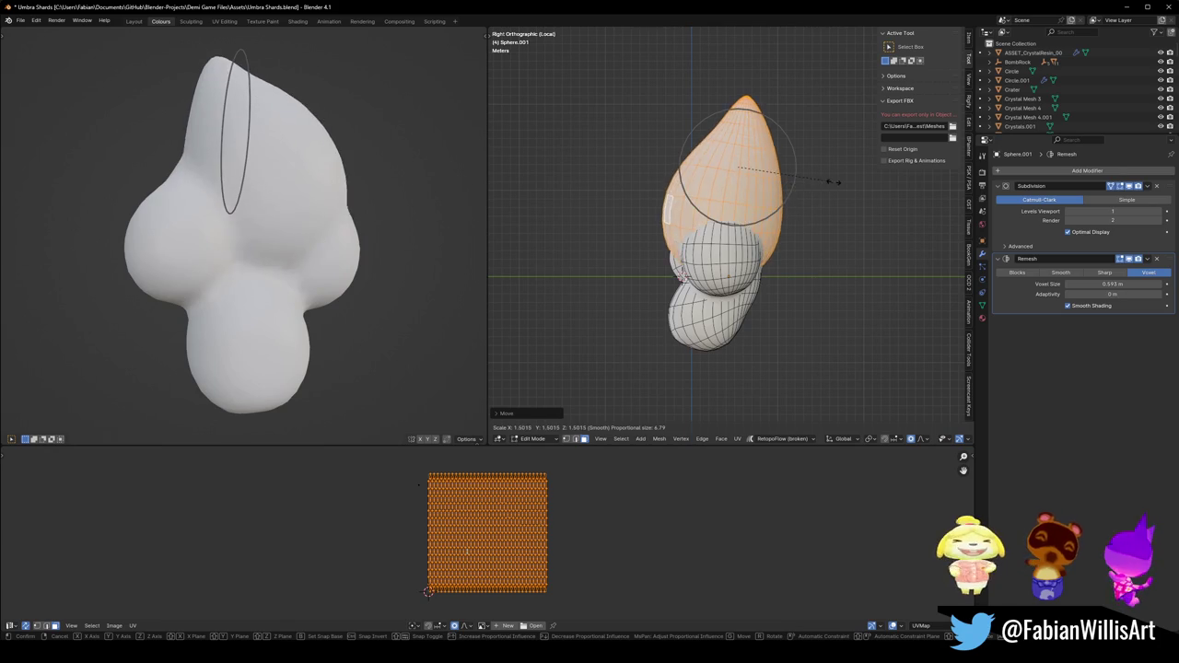
click(815, 190)
Rotate and move the new lobe with soft falloff to settle it on top.
key(g)
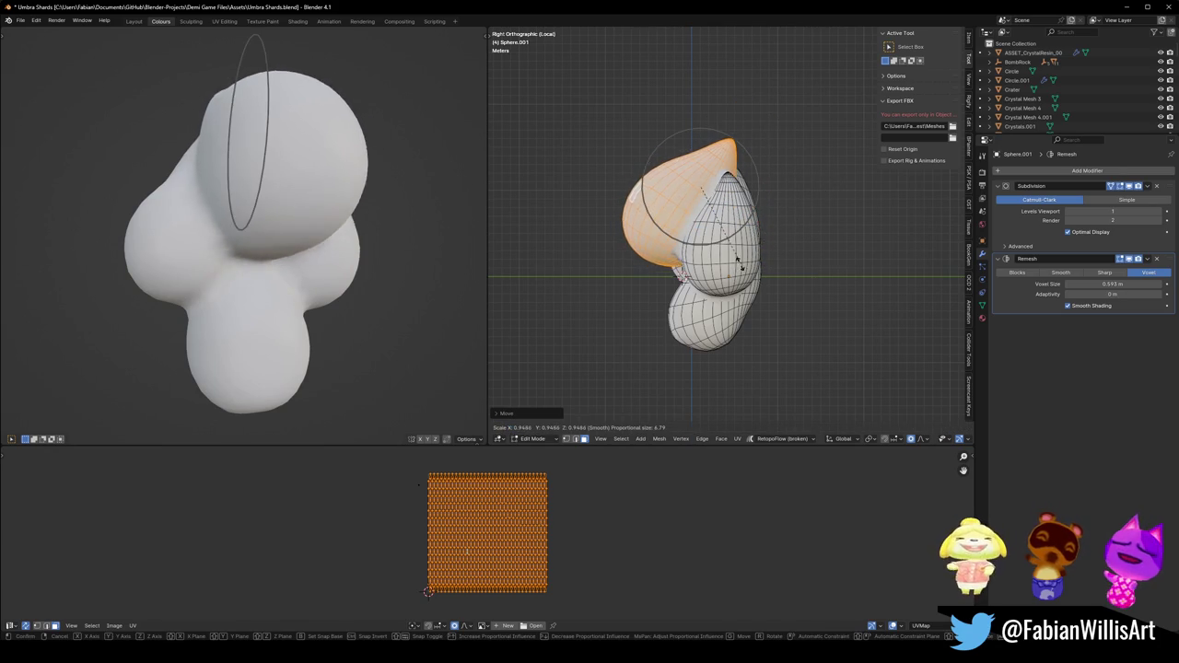
key(Escape)
key(r)
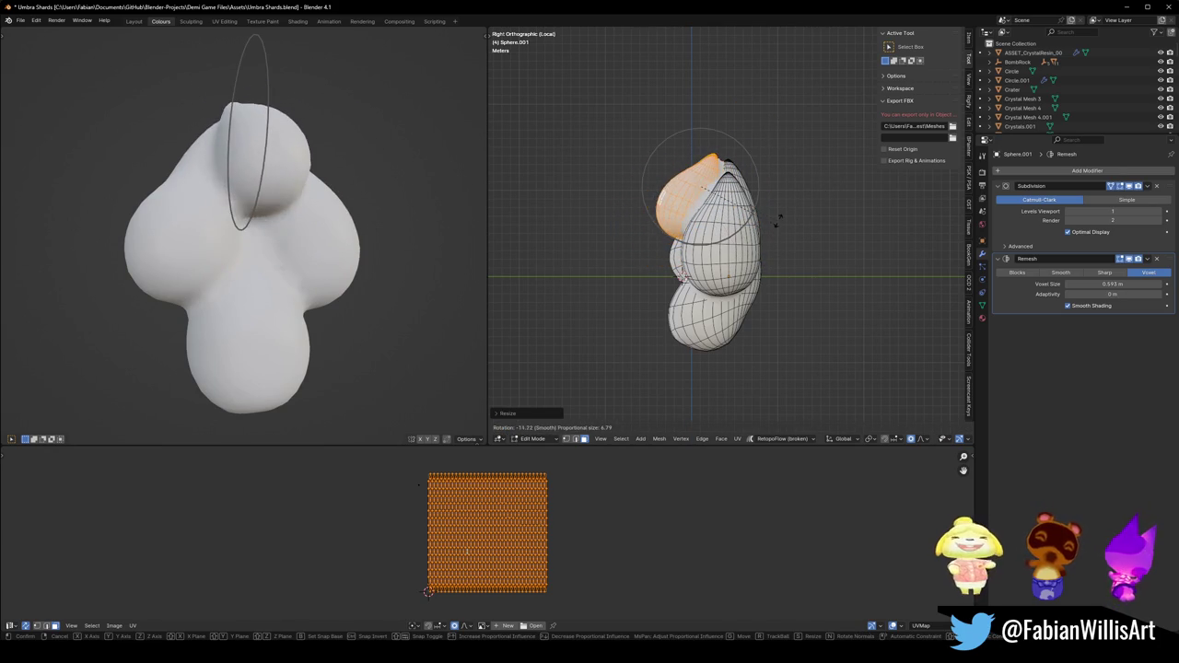
click(553, 249)
middle_drag(405, 239, 369, 240)
scroll(411, 220, down, 2)
key(g)
click(773, 233)
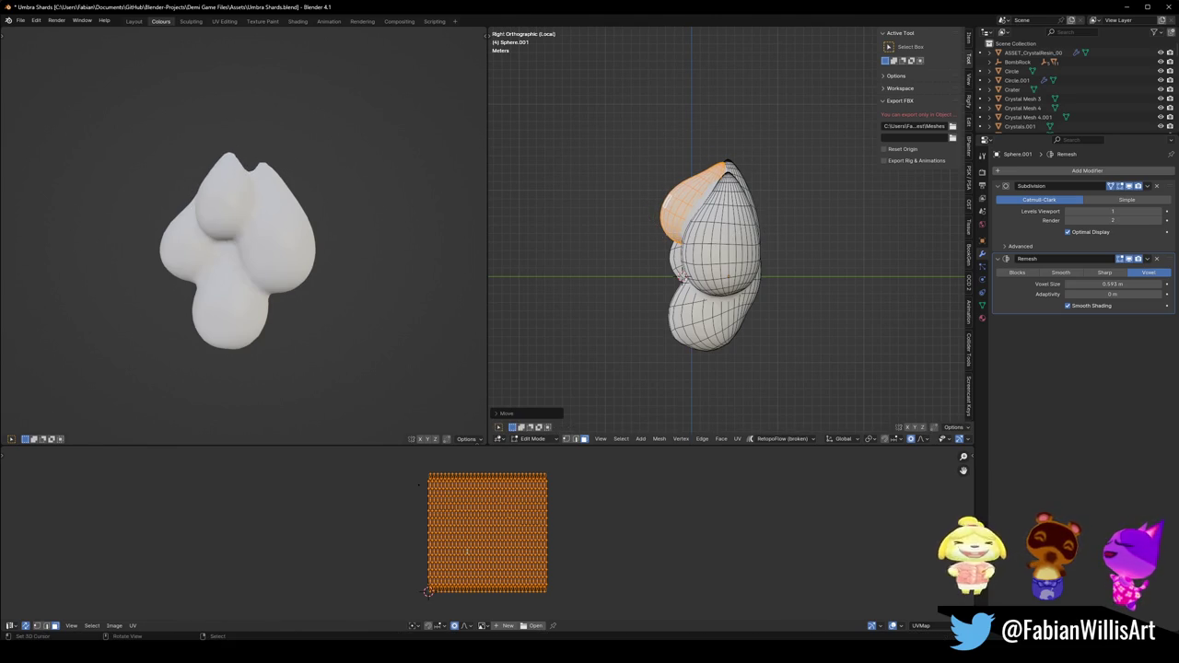
In front view, rotate the top lobe and shrink it slightly.
key(KP_1)
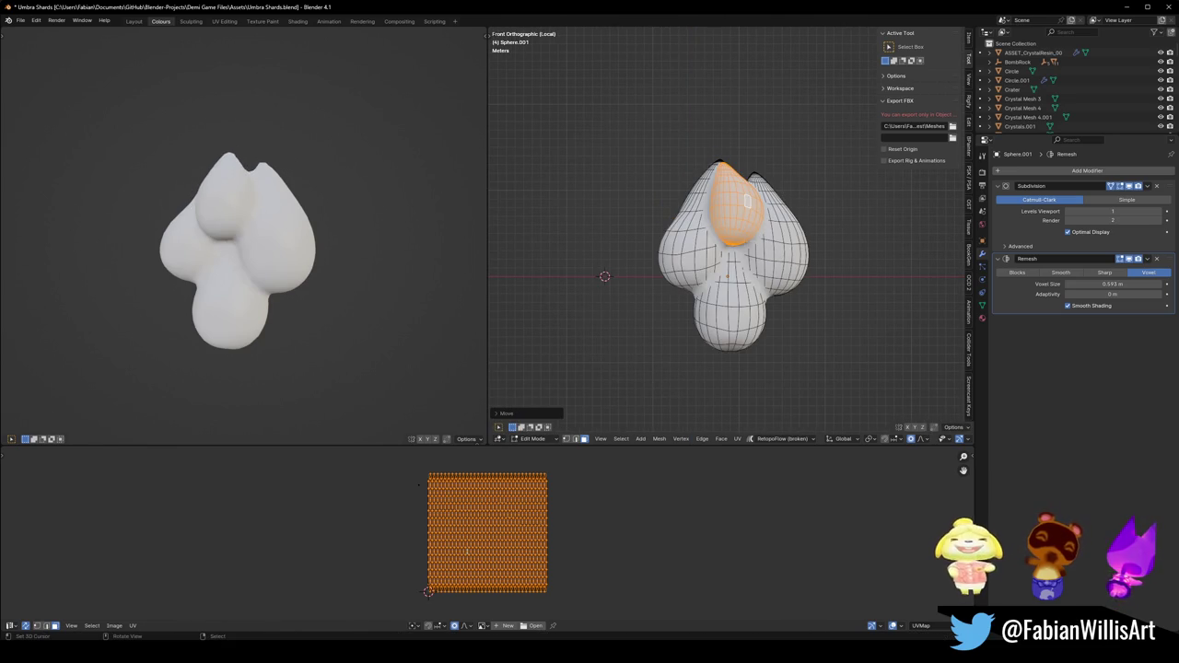
key(r)
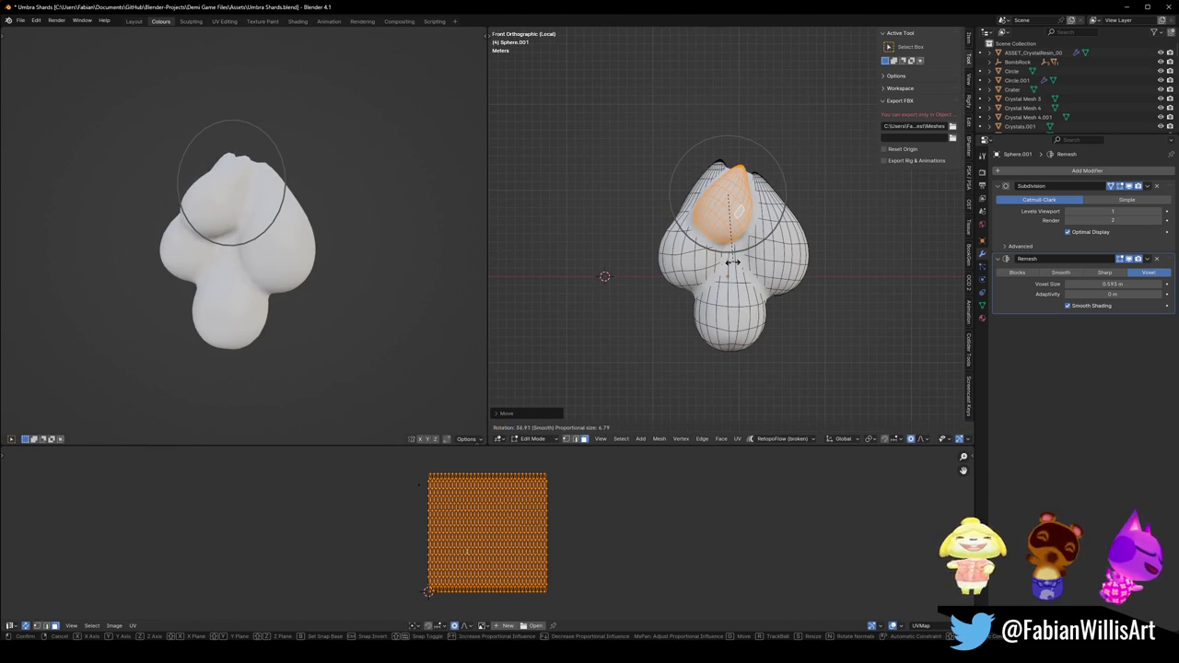
click(732, 263)
key(g)
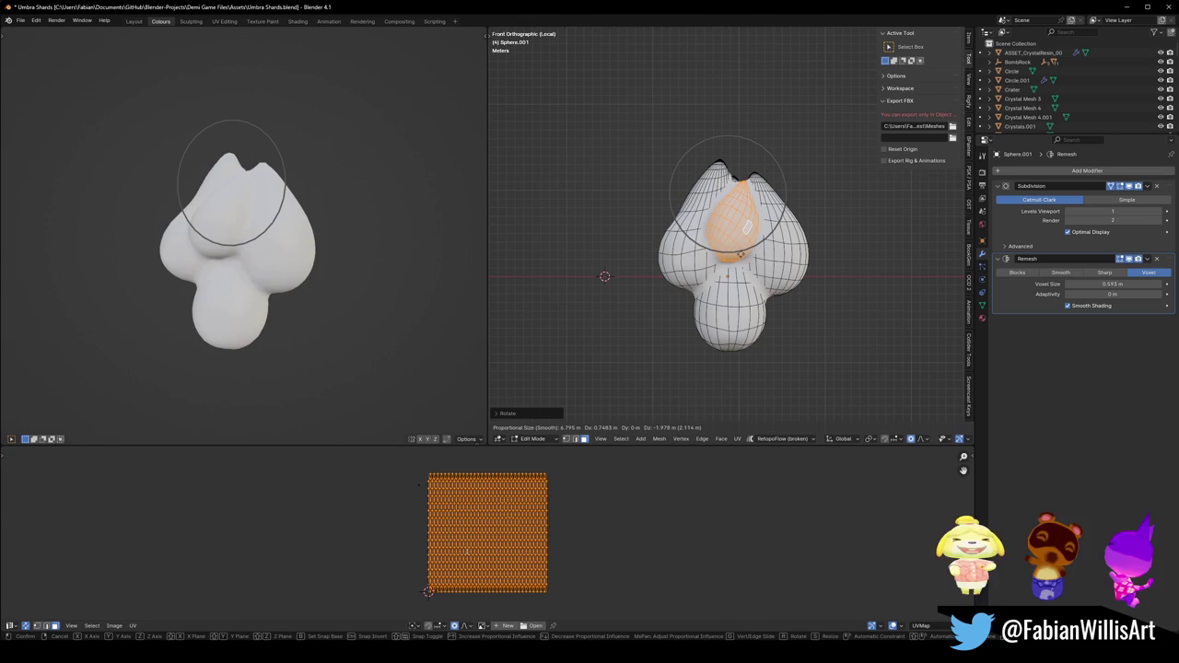
key(s)
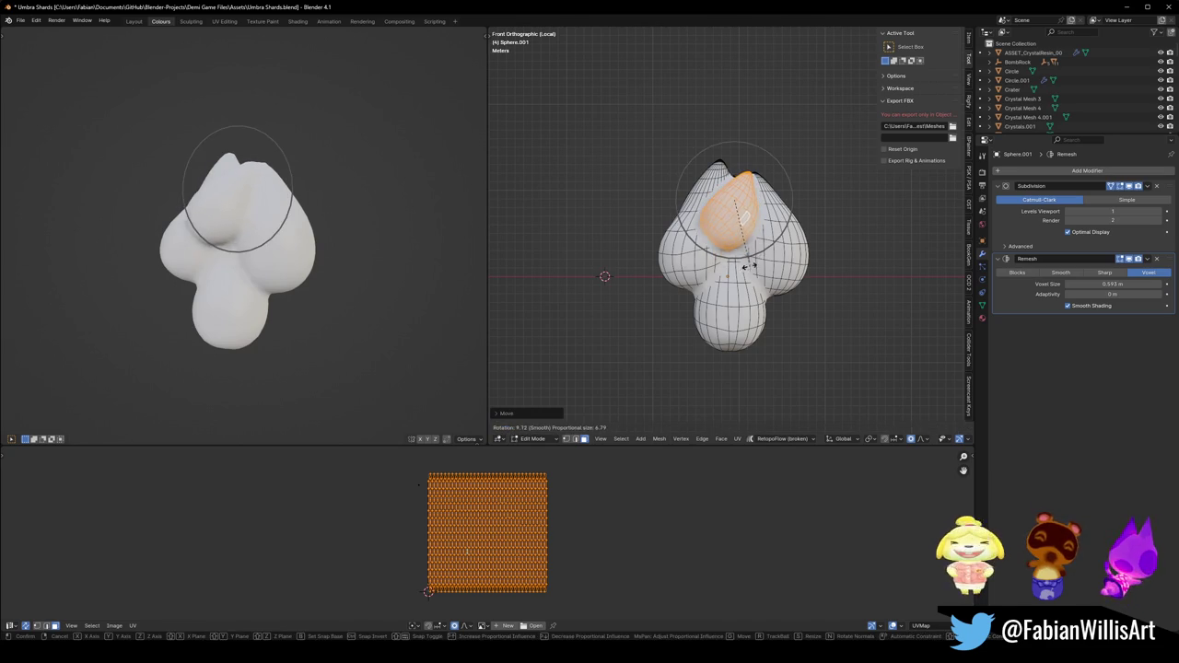
click(781, 232)
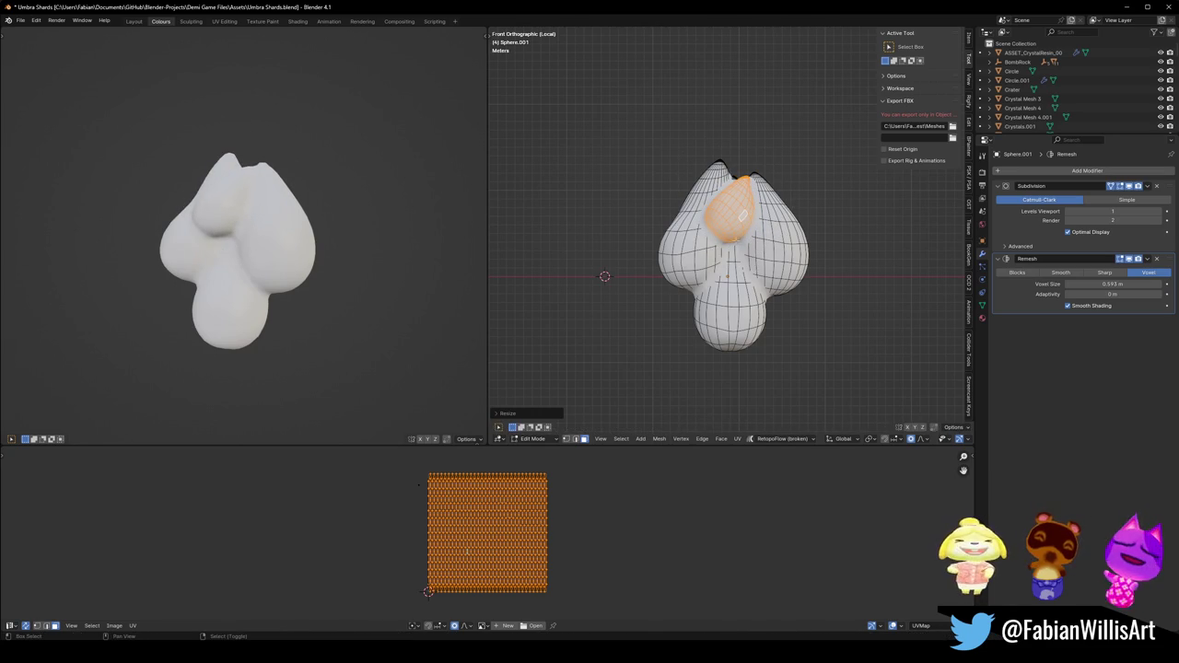
Tilt the lobe outward to the left, enlarge it and adjust its height along Z.
key(g)
key(r)
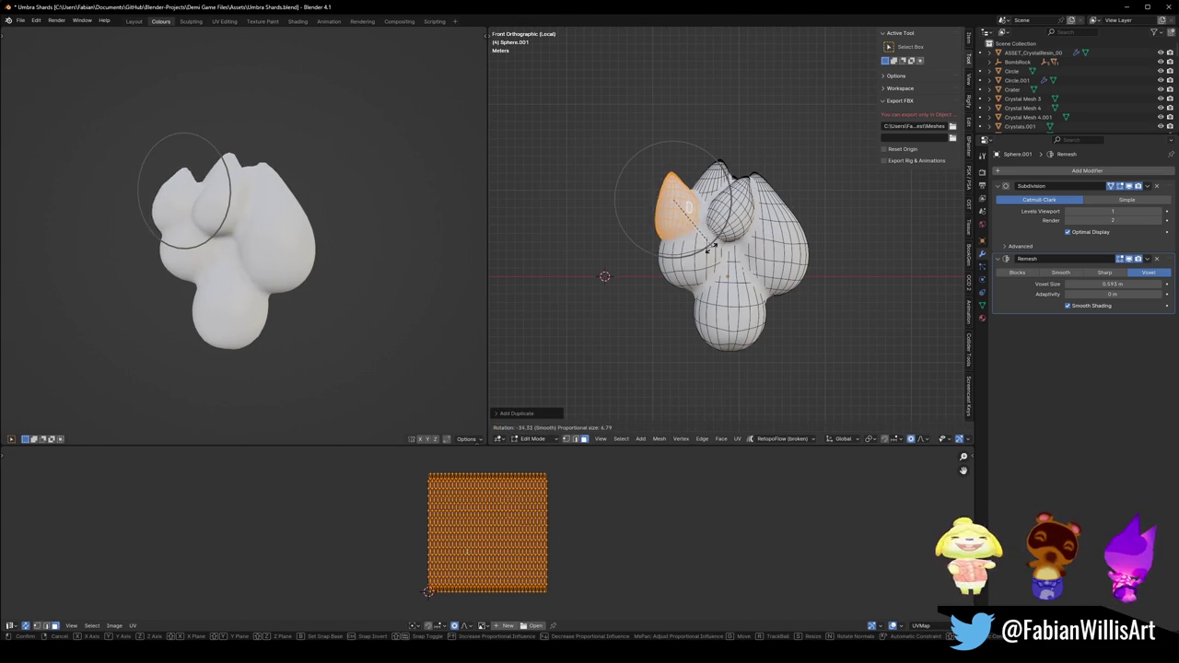
click(703, 251)
key(s)
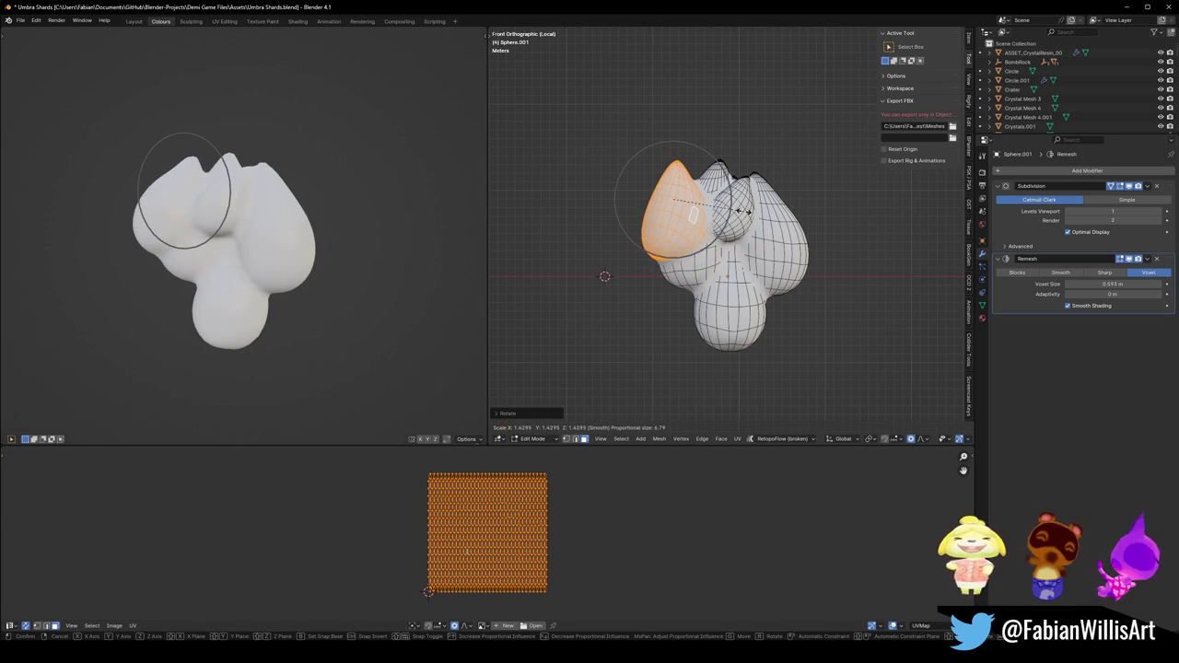
click(742, 211)
key(g)
key(z)
middle_drag(728, 221, 716, 229)
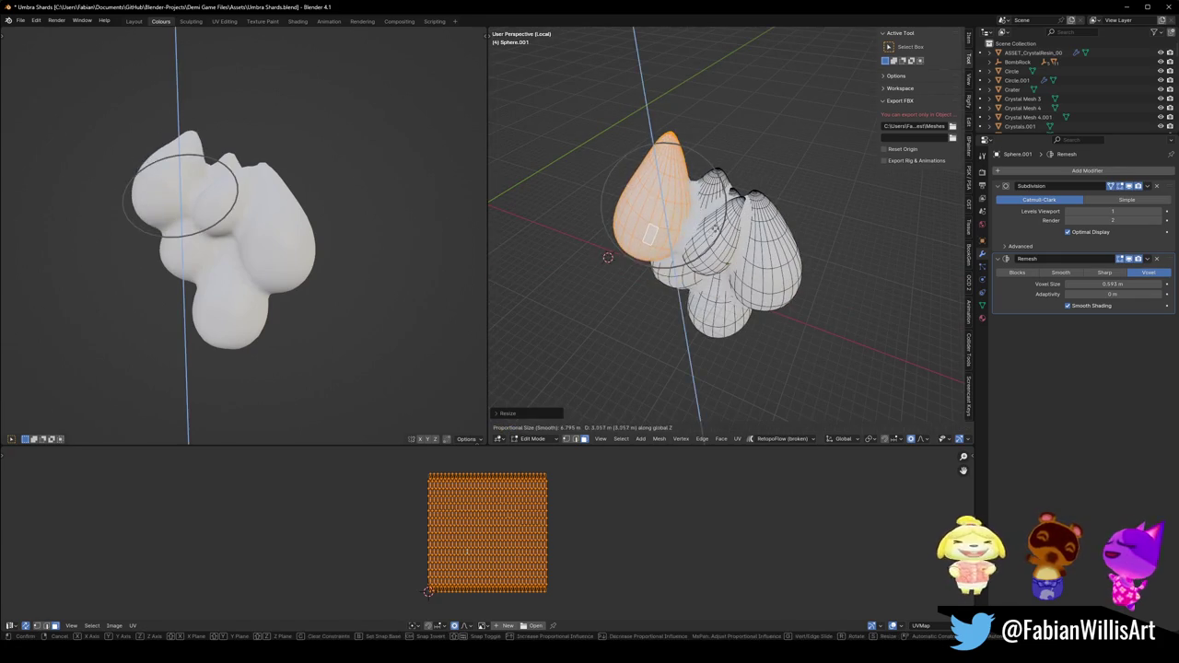
click(728, 229)
Rotate the lobe and move it into place up and to the right.
key(r)
click(740, 230)
mouse_move(739, 231)
middle_down()
mouse_move(751, 219)
mouse_move(730, 252)
middle_up()
key(g)
click(755, 215)
key(g)
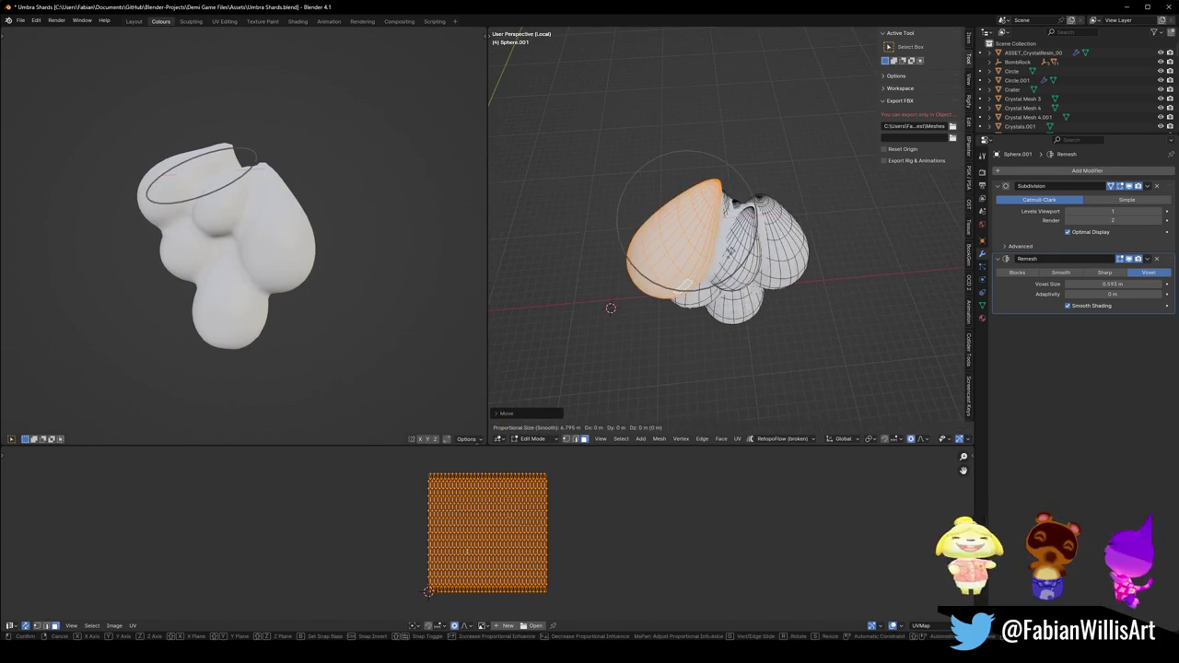
click(705, 265)
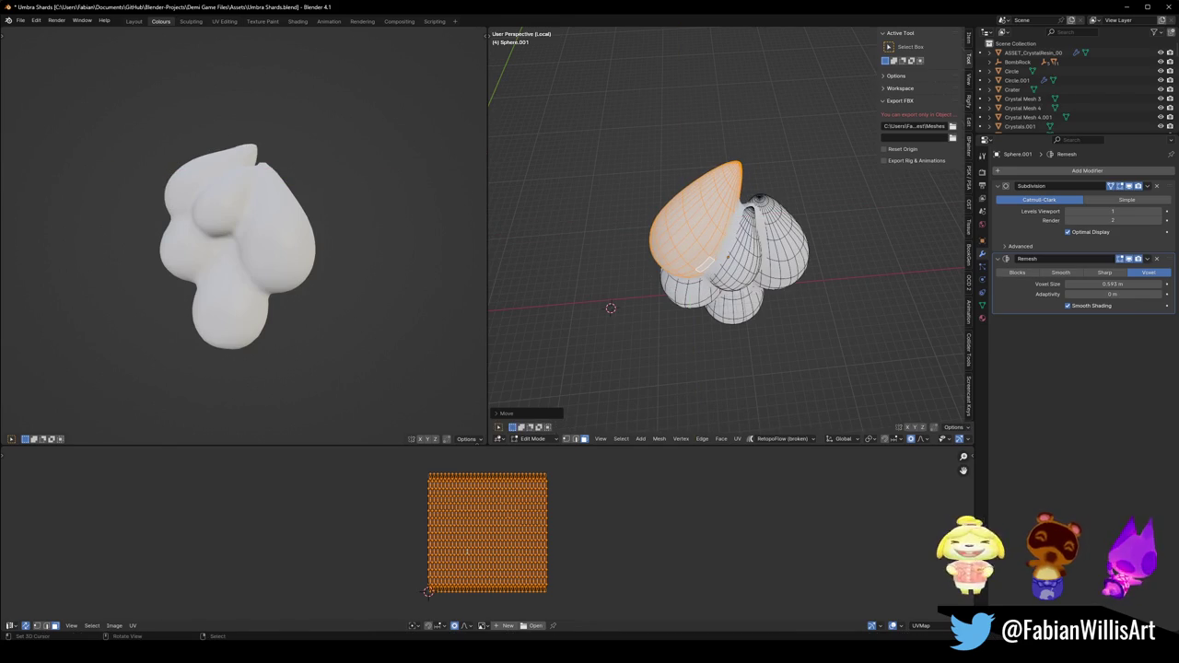
Check the lobe from the right and front views, then duplicate it onto the upper right.
middle_drag(309, 184, 304, 202)
middle_drag(705, 266, 681, 275)
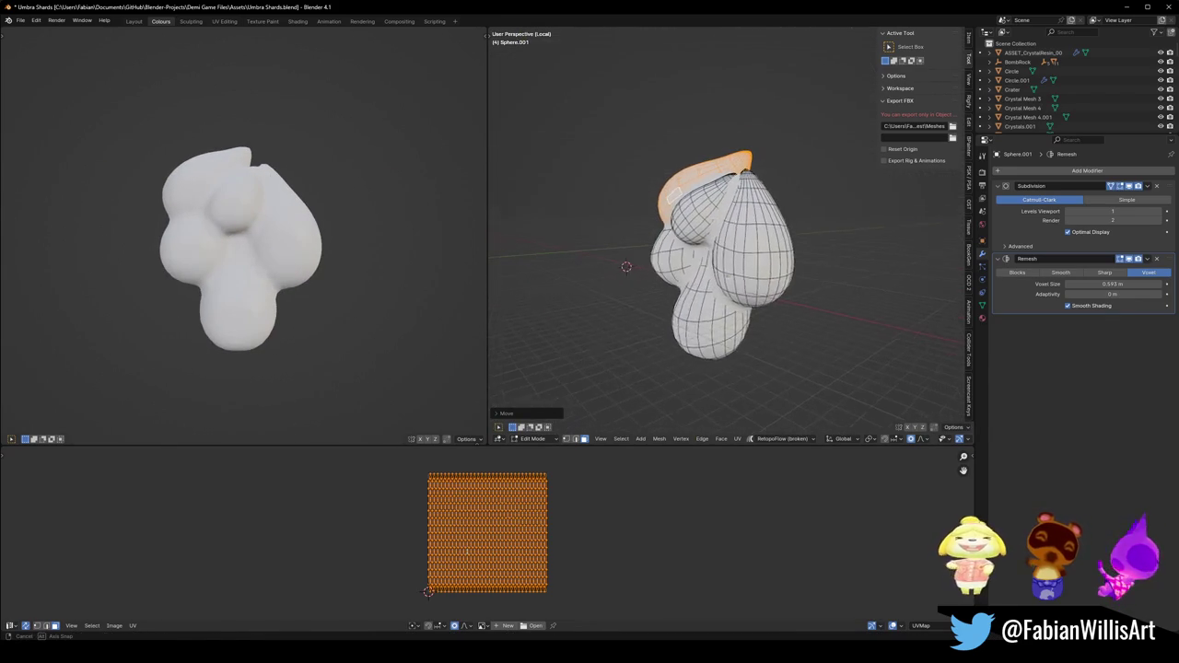
key(KP_3)
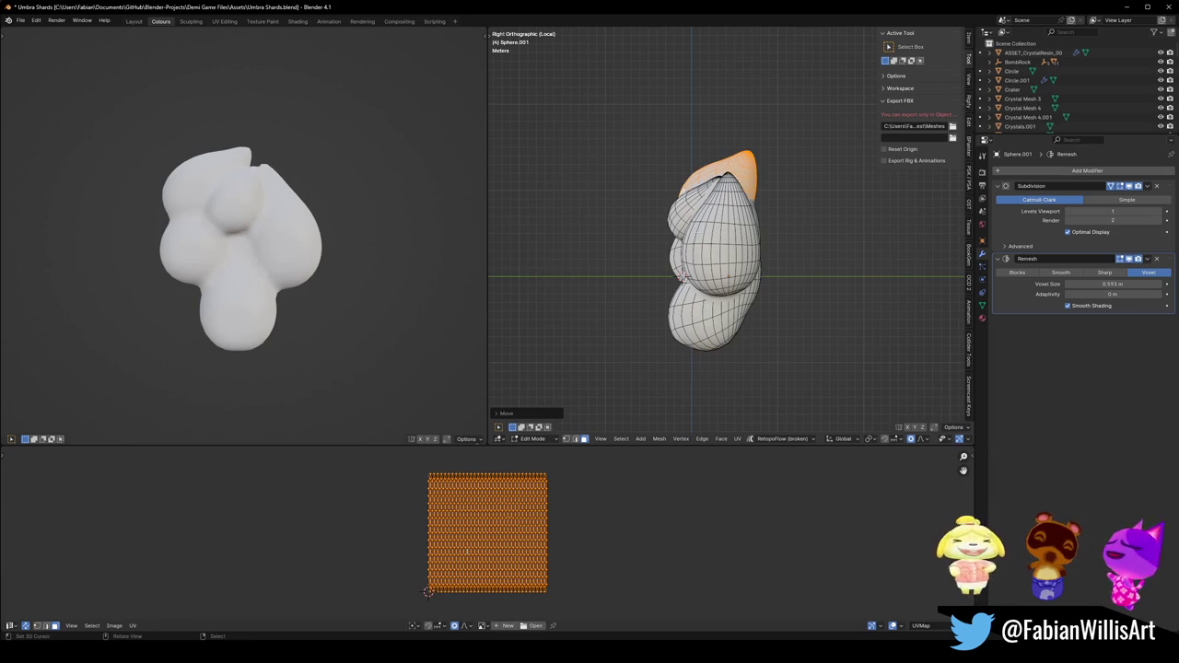
key(KP_1)
key(shift+d)
click(788, 203)
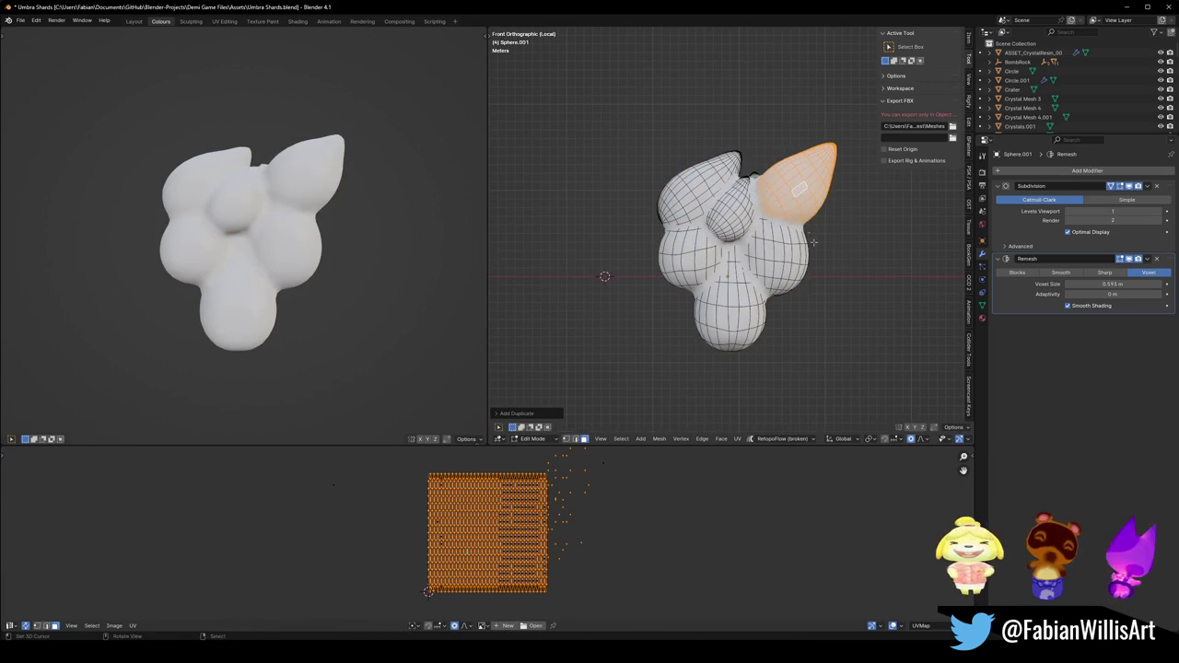
Rotate, move and enlarge the upper-right duplicate lobe.
key(r)
click(857, 181)
key(g)
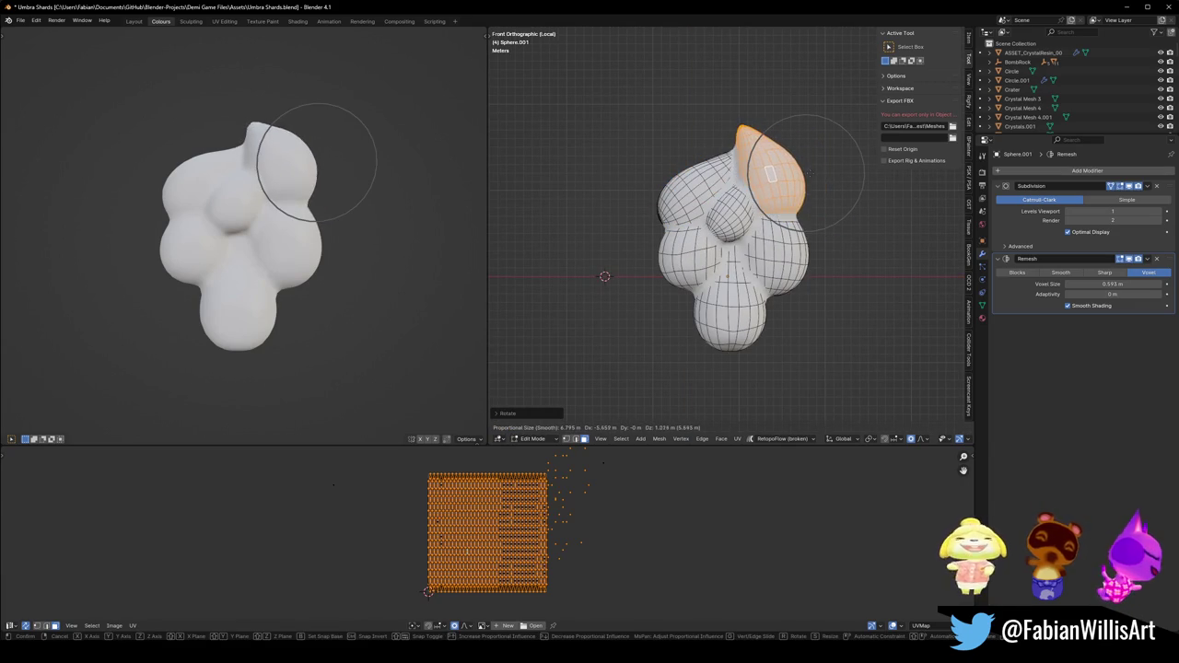
click(807, 174)
key(s)
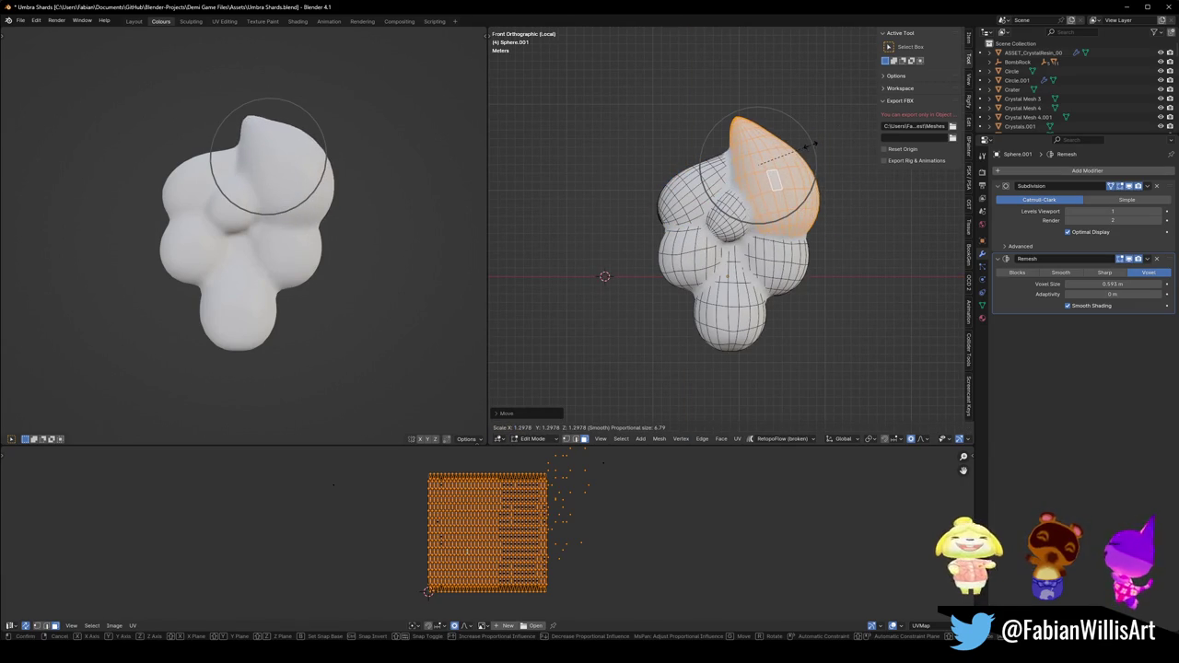
click(809, 153)
key(r)
click(806, 184)
Trackball-rotate the lobe so it leans outward, then deselect the whole mesh.
key(r)
key(r)
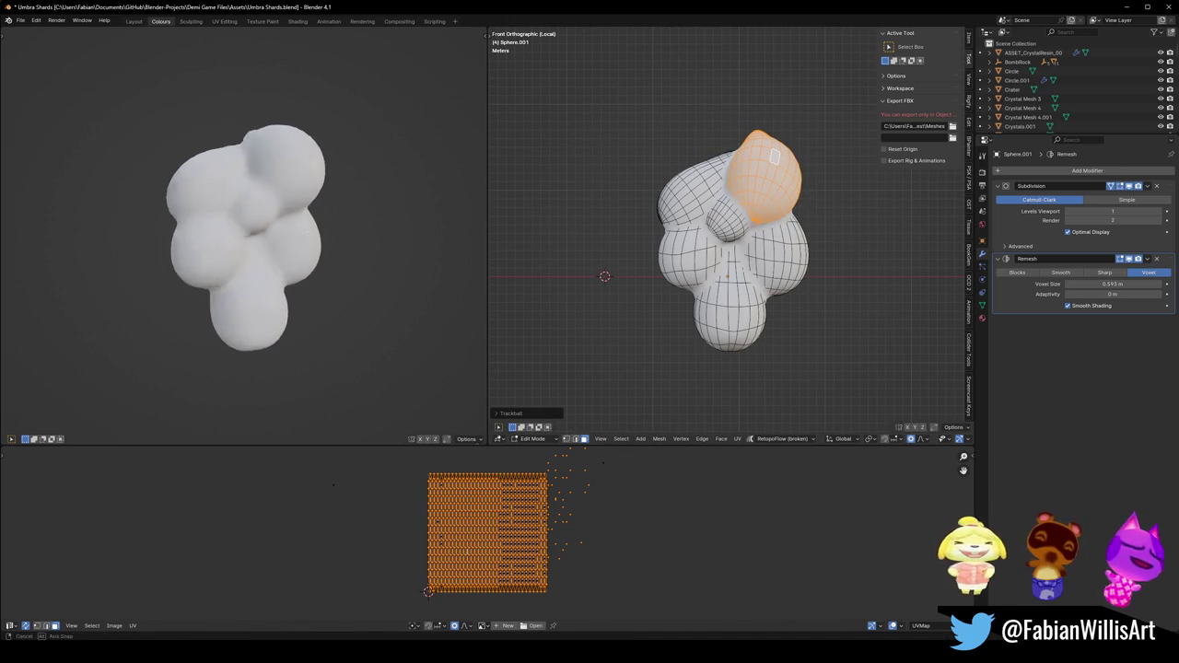
click(291, 233)
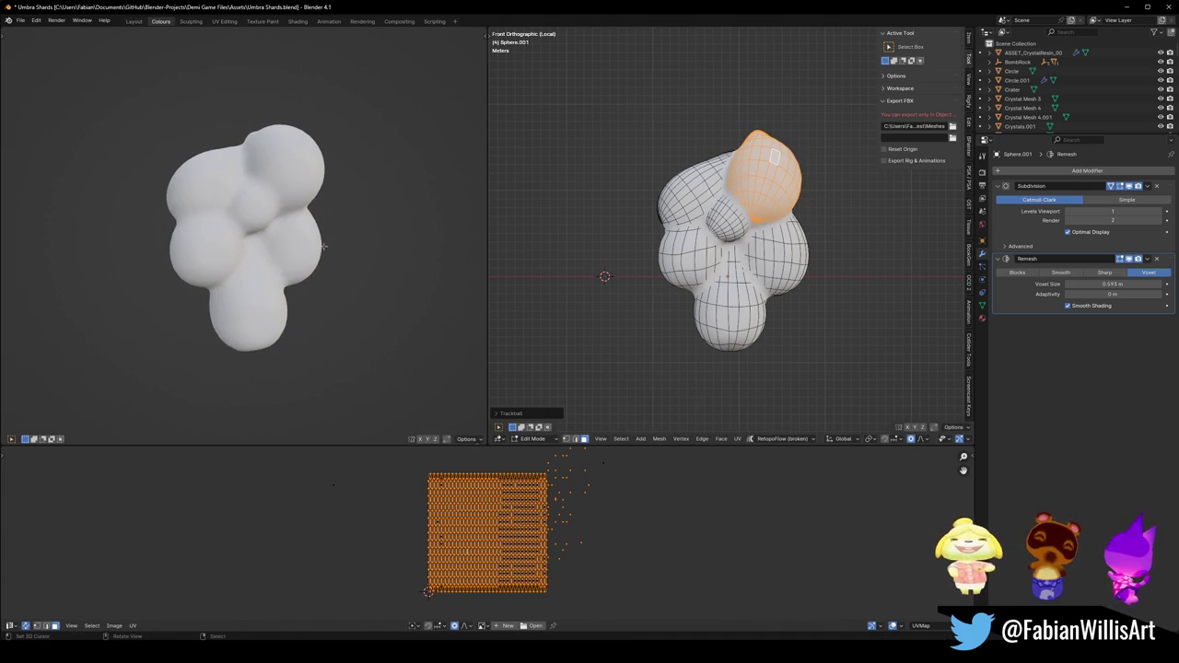
key(r)
key(r)
click(376, 236)
mouse_move(376, 236)
middle_down()
mouse_move(340, 231)
mouse_move(367, 237)
middle_up()
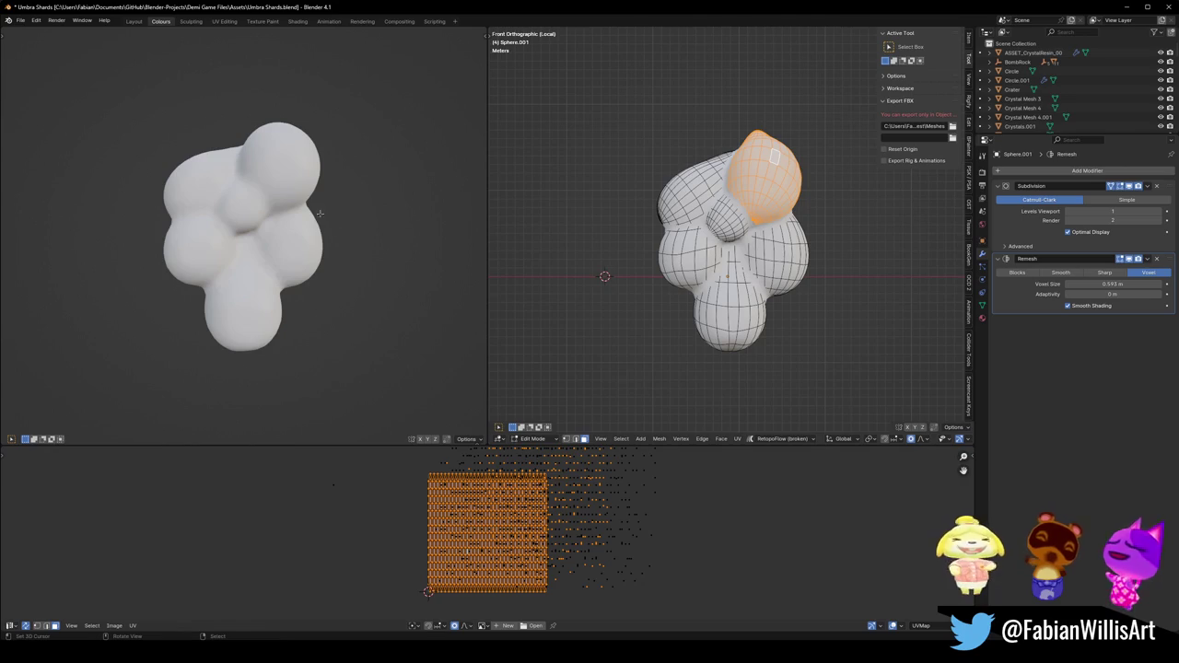
key(alt+a)
key(ctrl+l)
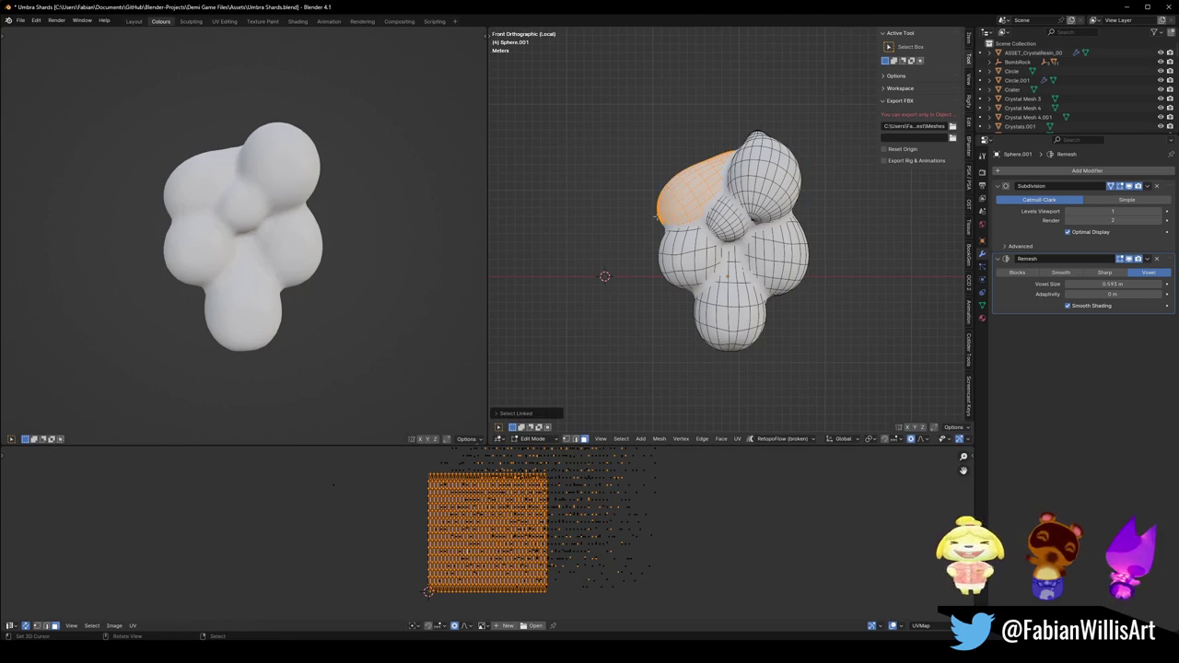
key(ctrl+z)
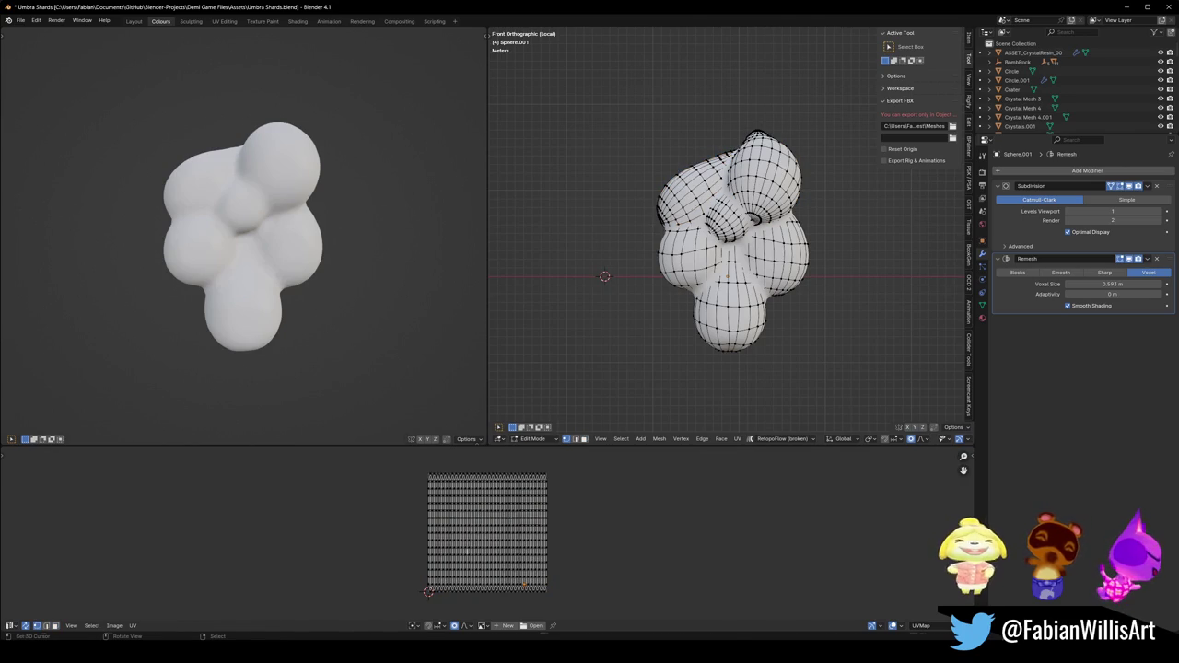
Pull the left lobe outward with a wide soft falloff and inflate it slightly with Alt+S.
key(g)
scroll(663, 212, down, 2)
scroll(663, 212, down, 2)
scroll(664, 212, down, 3)
scroll(663, 222, down, 3)
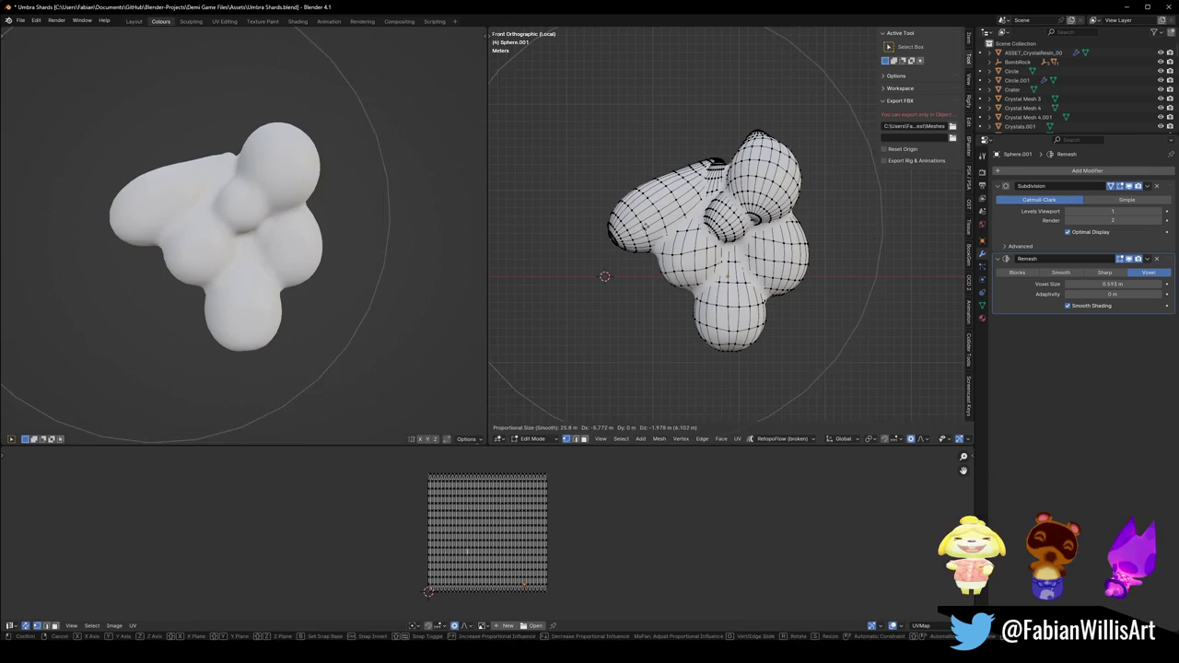
key(Return)
key(alt+s)
key(Return)
key(g)
scroll(658, 189, up, 3)
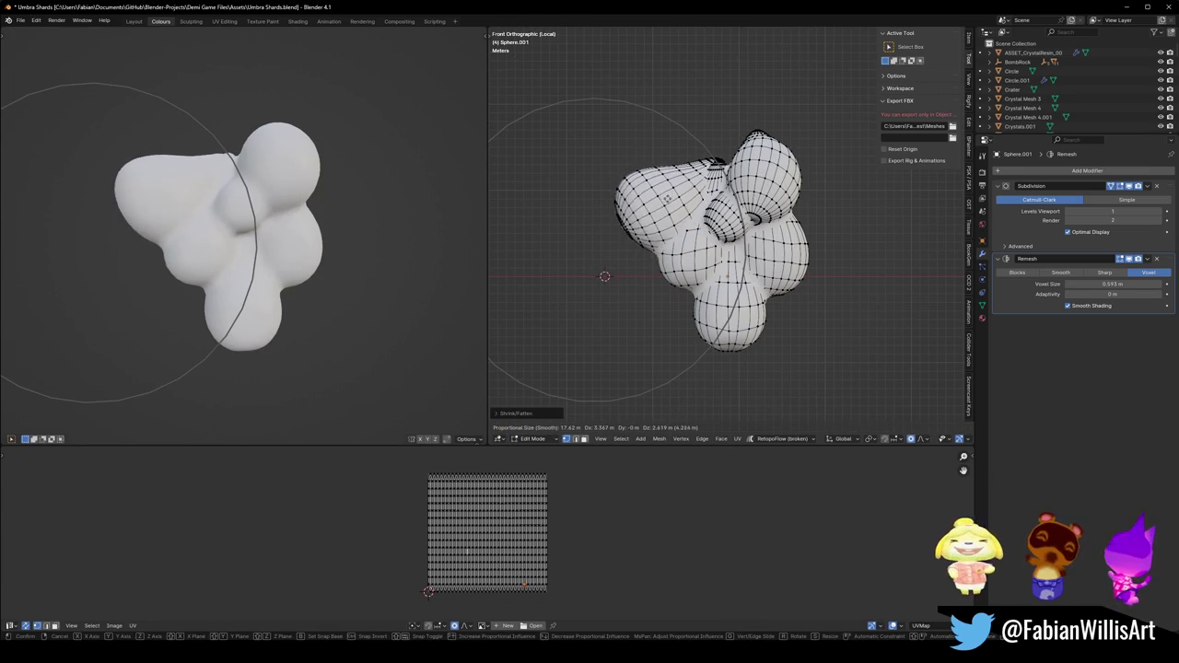
key(Return)
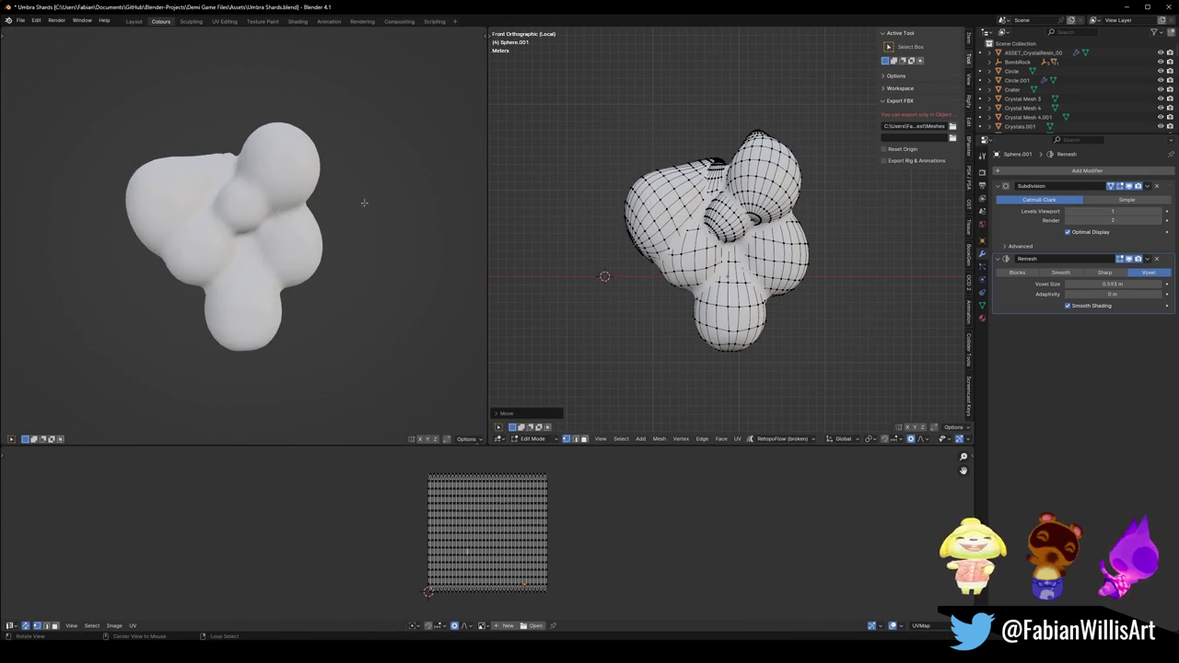
middle_drag(364, 202, 390, 203)
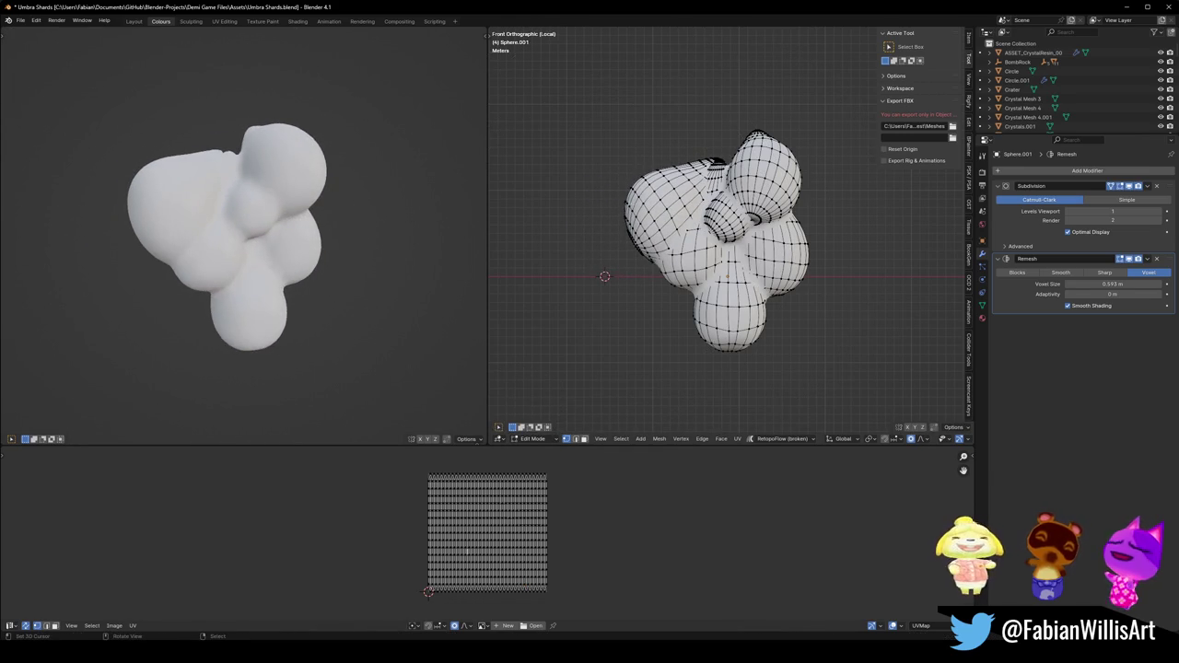
Select the left lobe and rotate it around Z with proportional editing.
key(ctrl+l)
key(r)
key(z)
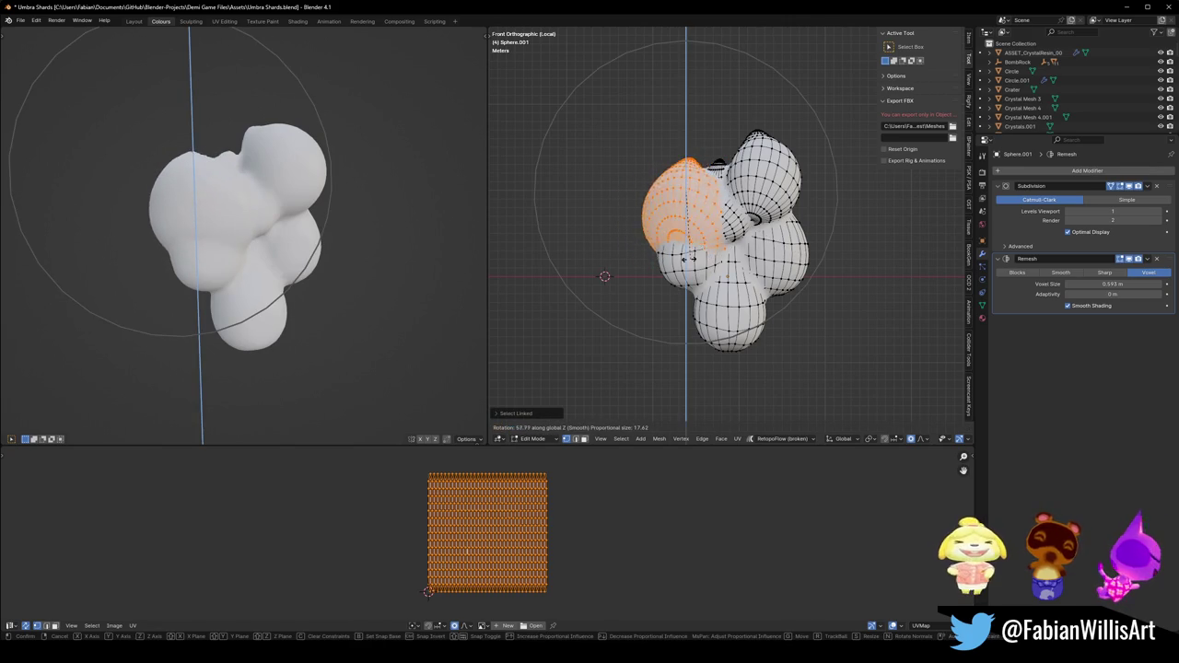
click(707, 232)
key(r)
key(r)
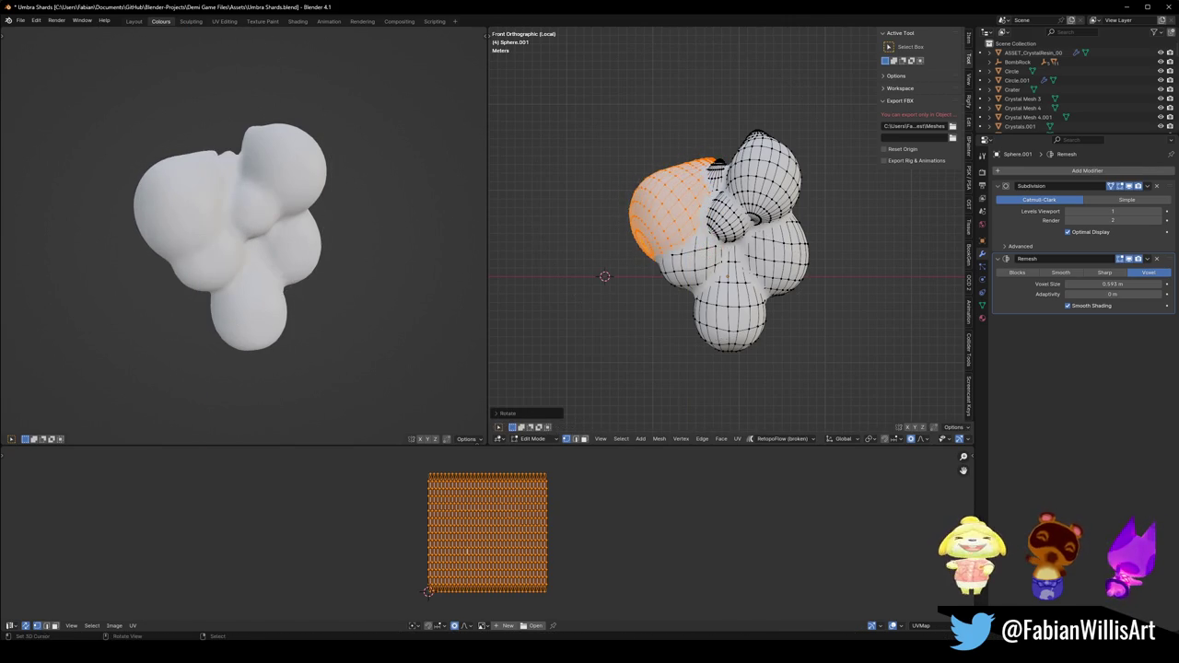
key(ctrl+z)
key(ctrl+z)
key(ctrl+z)
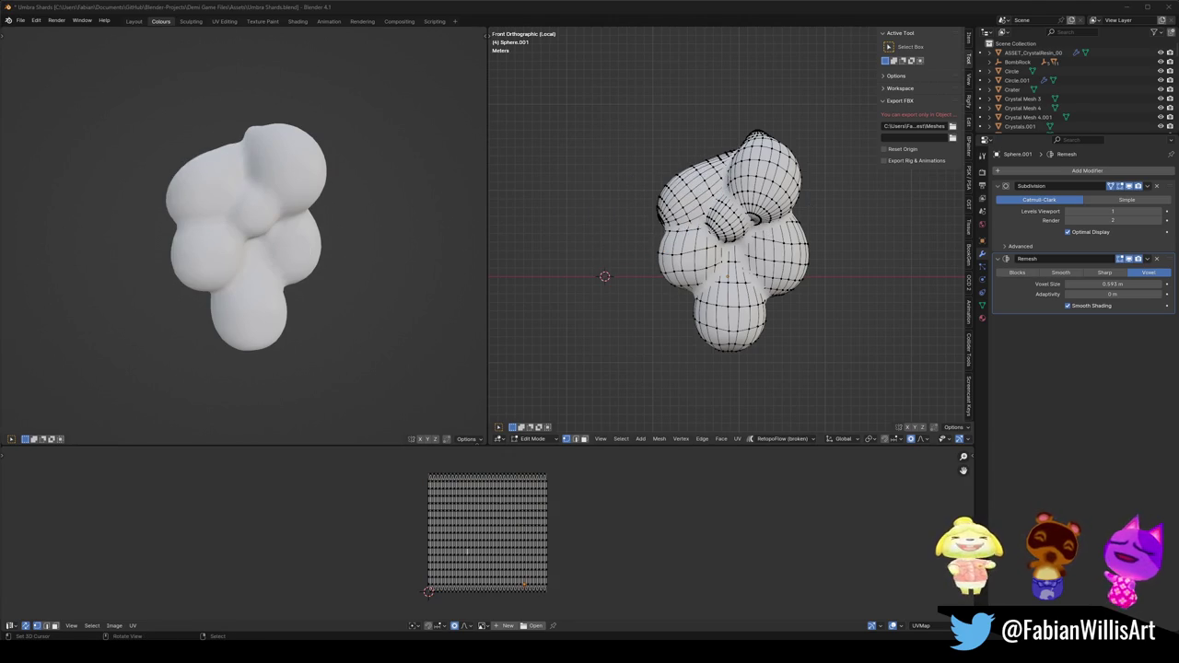
Drag the bottom vertex downward with soft falloff so the lower lobe hangs lower.
click(734, 361)
key(g)
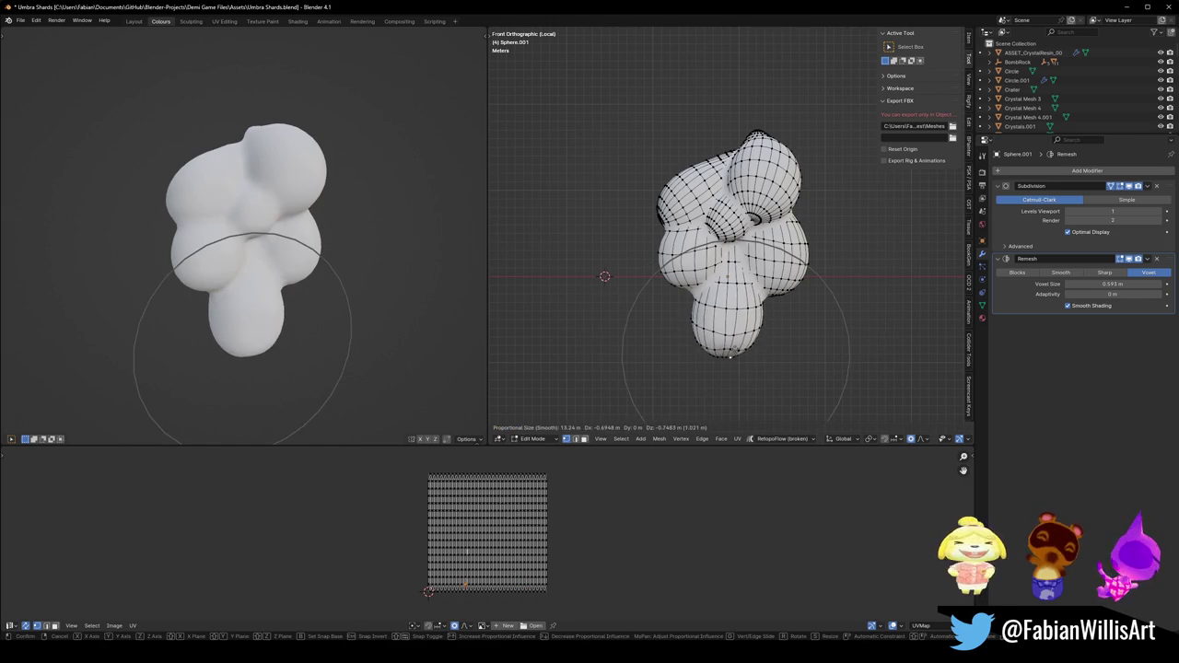
click(731, 364)
mouse_move(730, 364)
middle_down()
mouse_move(665, 322)
mouse_move(686, 318)
middle_up()
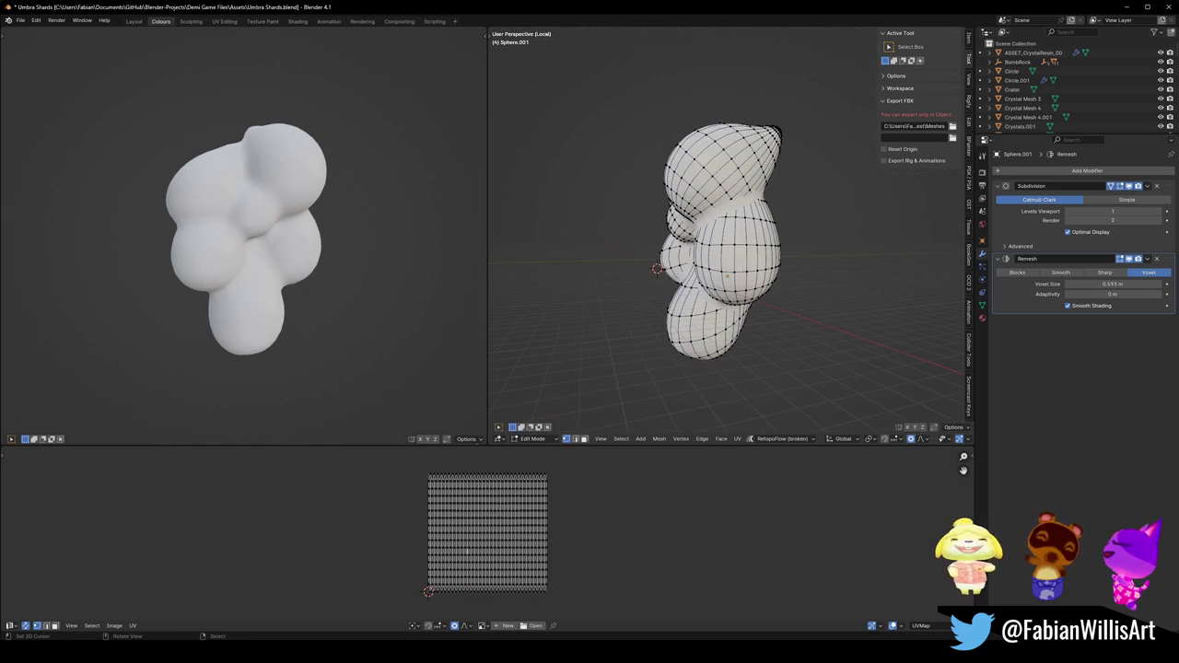
Select the entire mesh and enlarge it with proportional editing.
middle_drag(349, 271, 331, 271)
key(a)
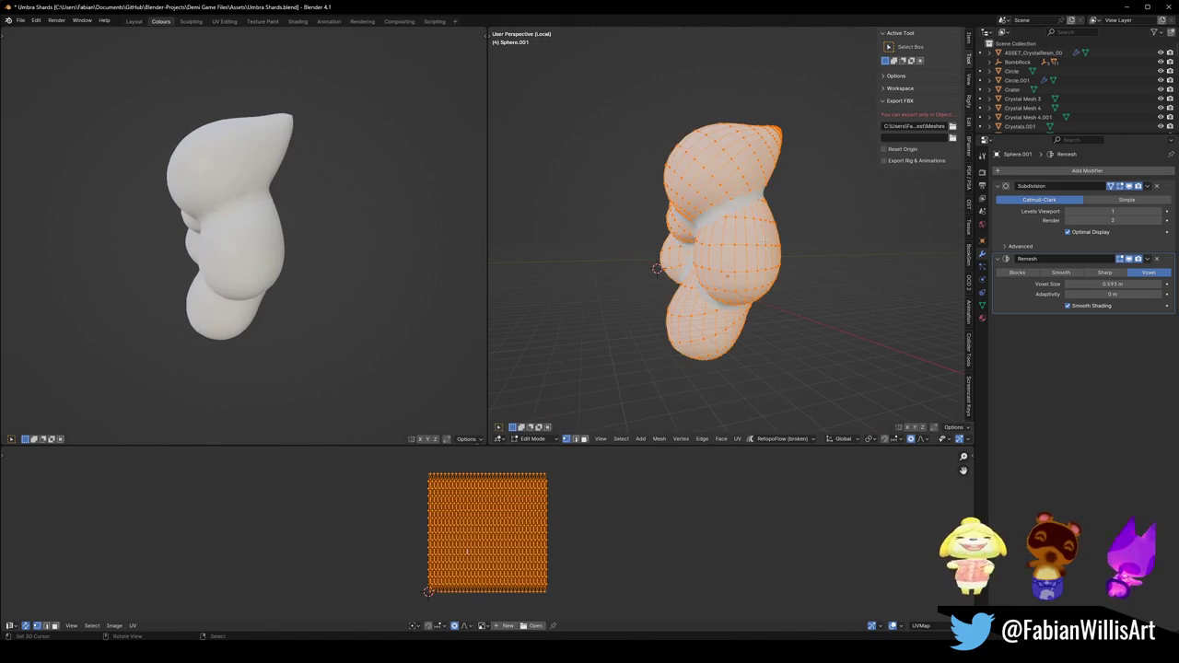
key(s)
click(754, 237)
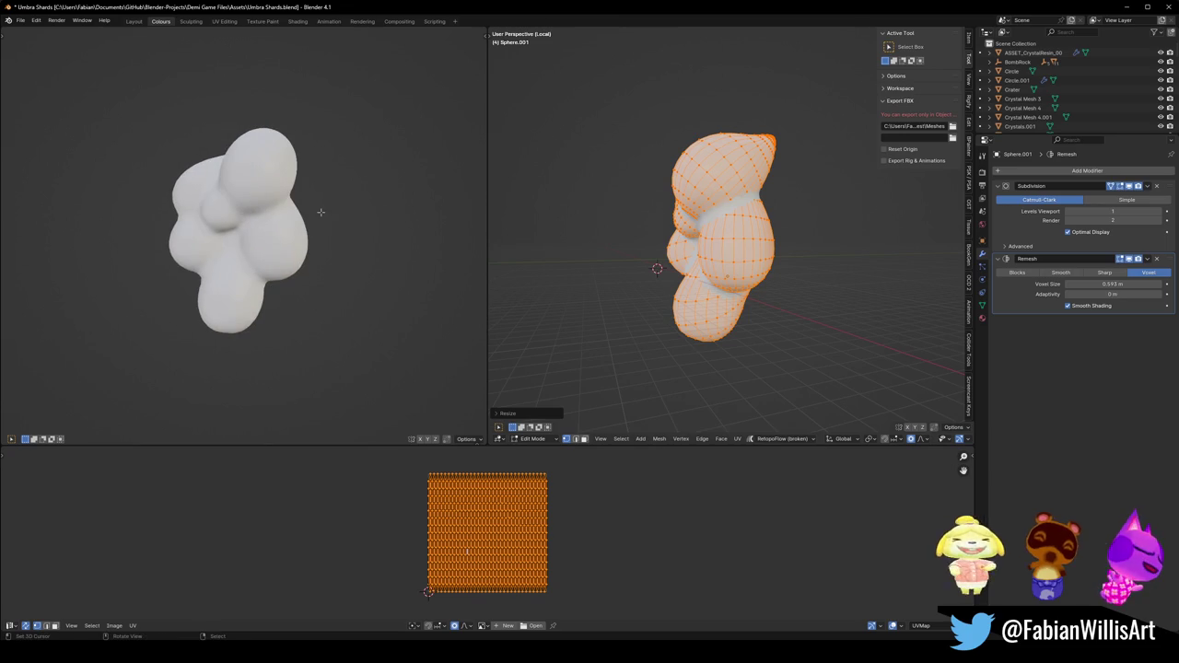
key(s)
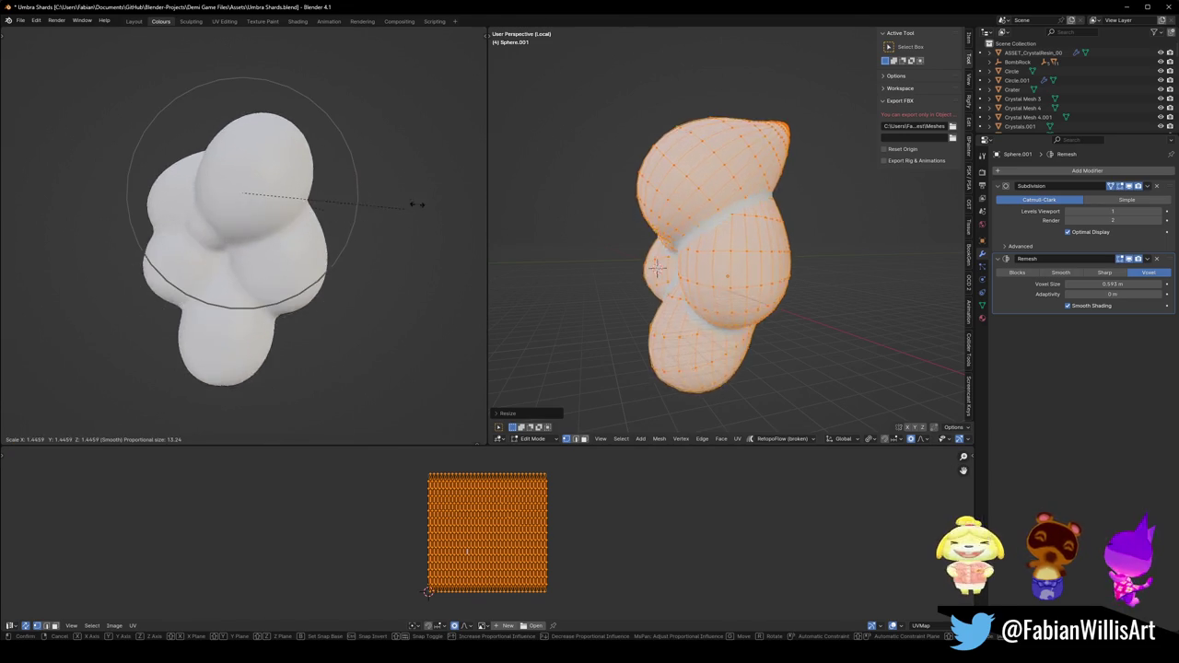
click(405, 219)
key(alt+a)
Move the small middle lobe along Z to a new position.
middle_drag(700, 276, 737, 258)
key(l)
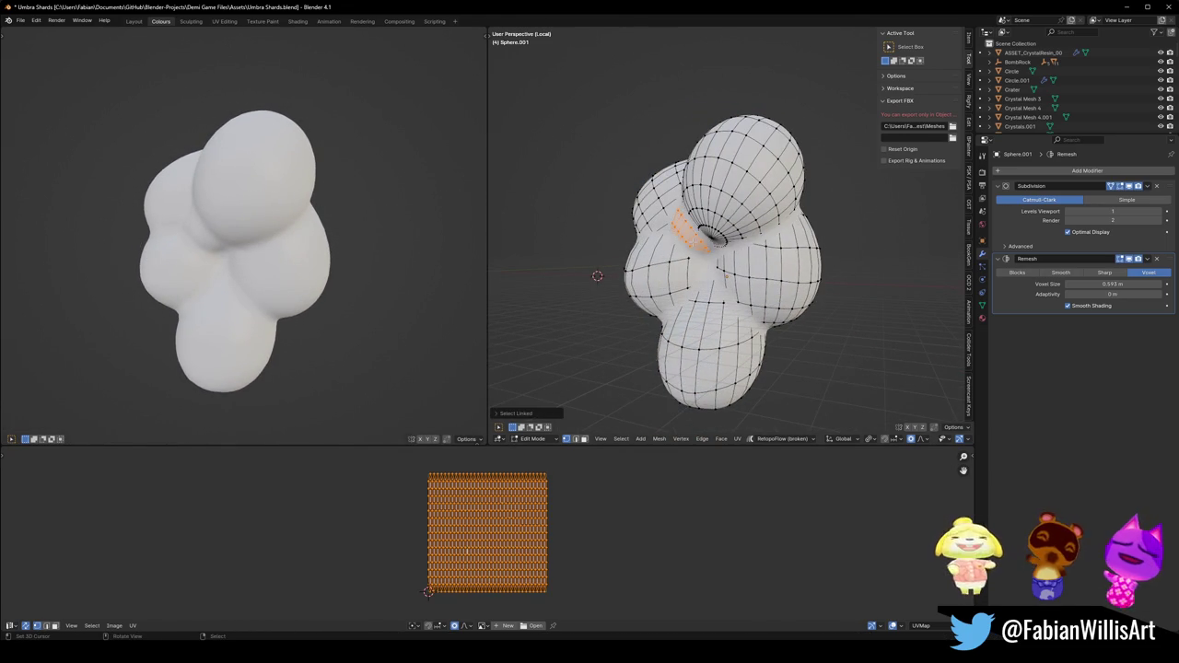
key(g)
key(y)
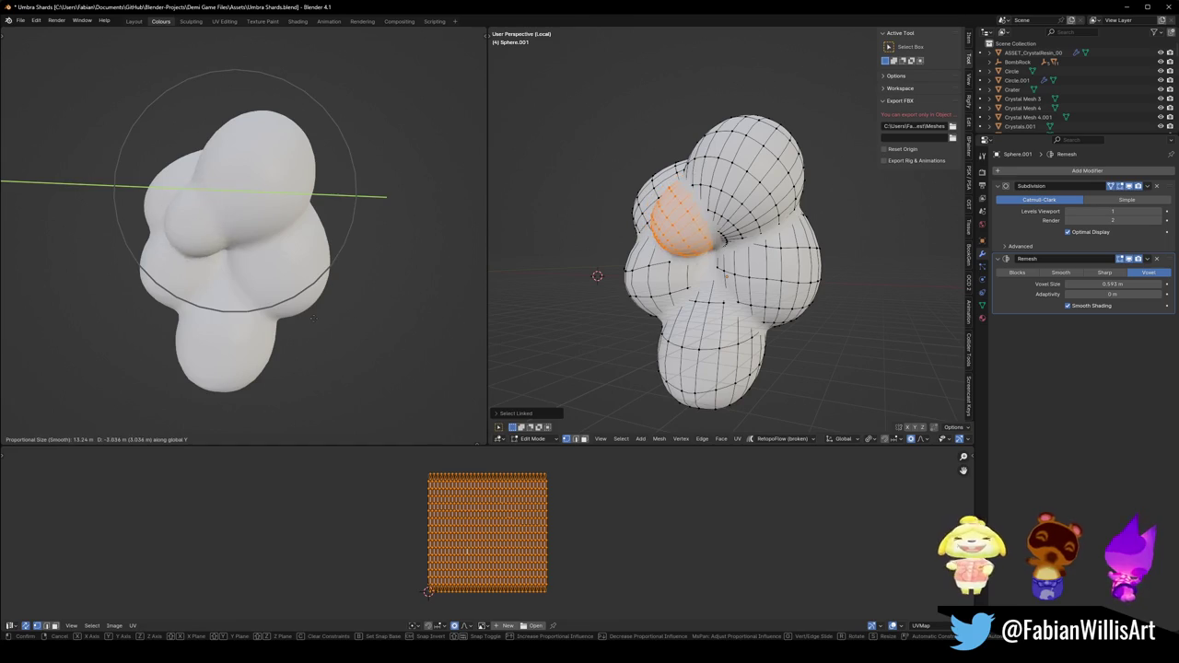
key(z)
click(310, 323)
middle_drag(352, 297, 284, 265)
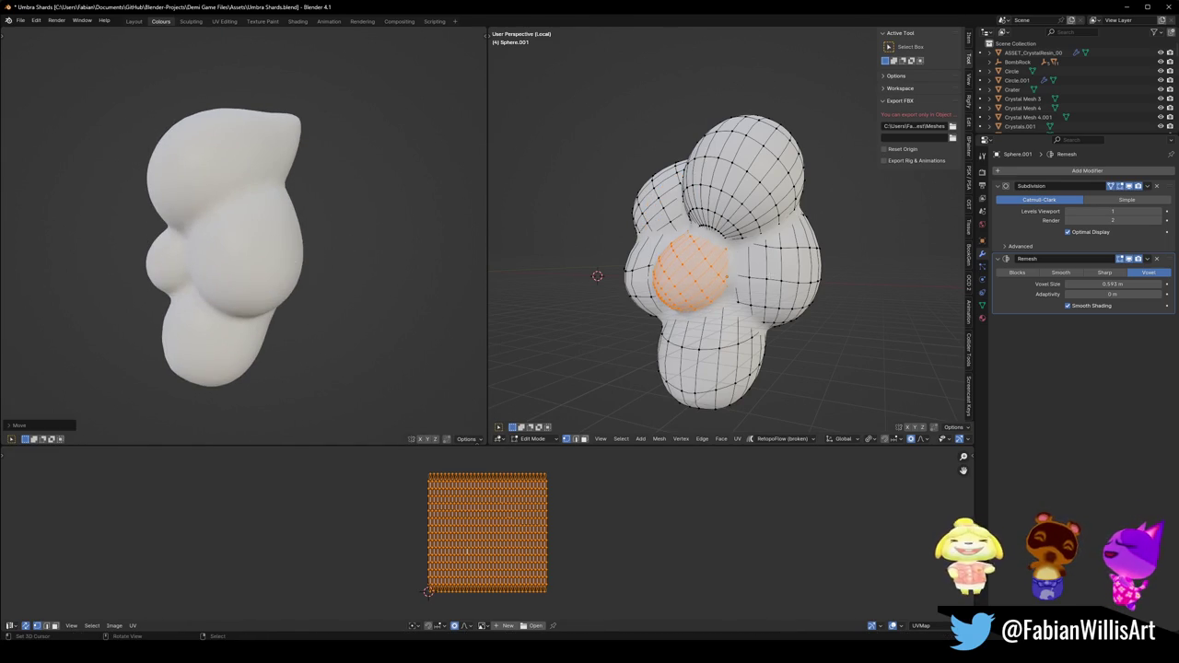
key(alt+a)
Shrink the top lobe into a small point.
key(l)
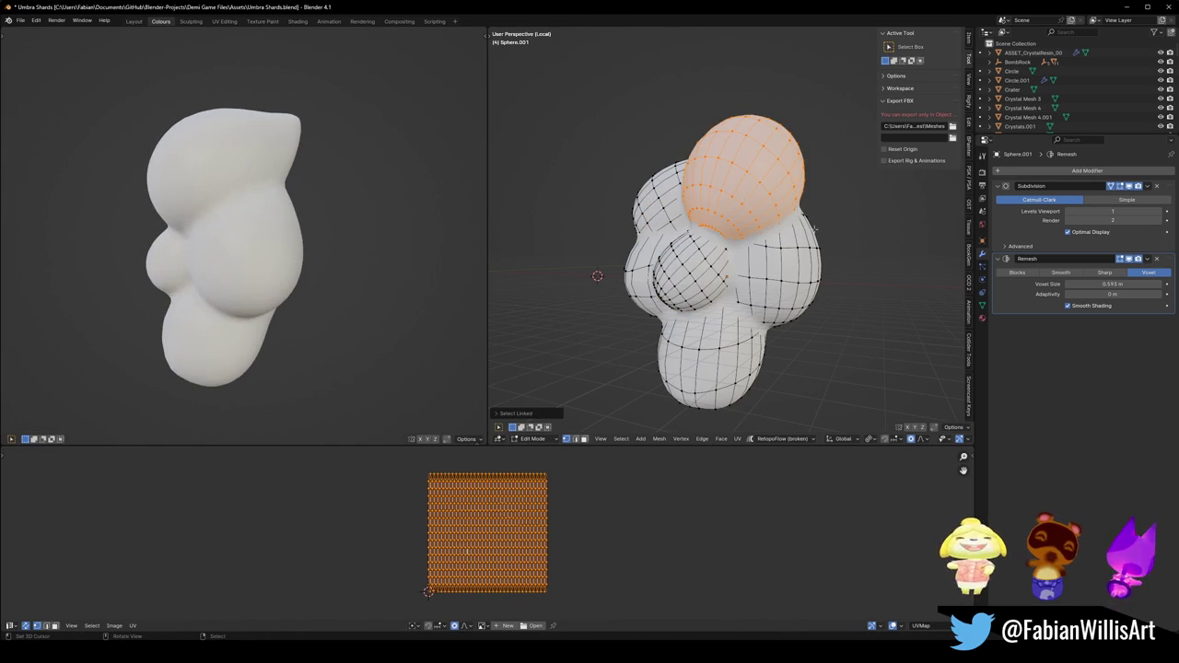
key(s)
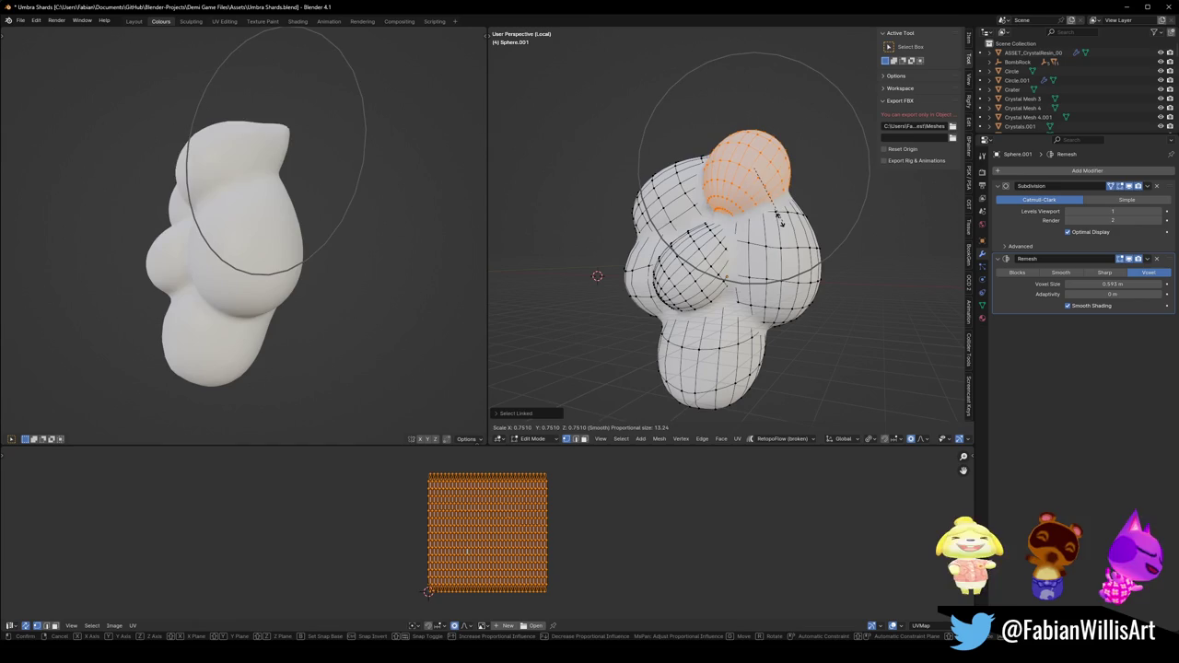
click(785, 219)
click(565, 234)
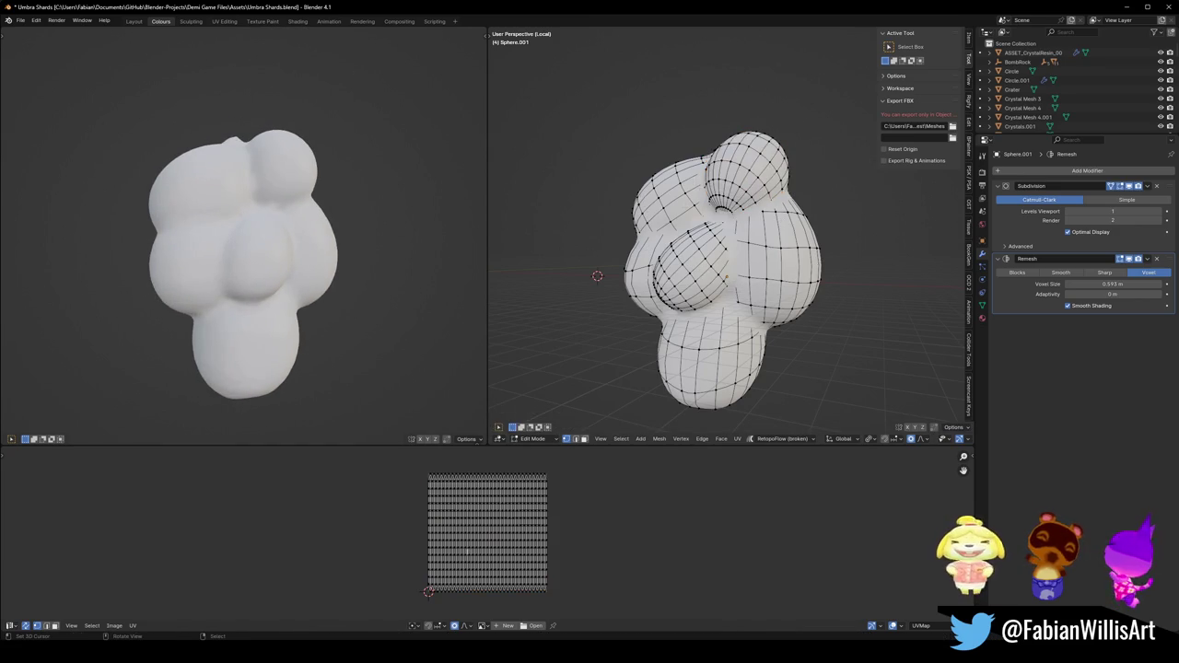
Try rescaling the upper-left lobe, undo it, then shrink the lower lobe instead.
key(l)
key(s)
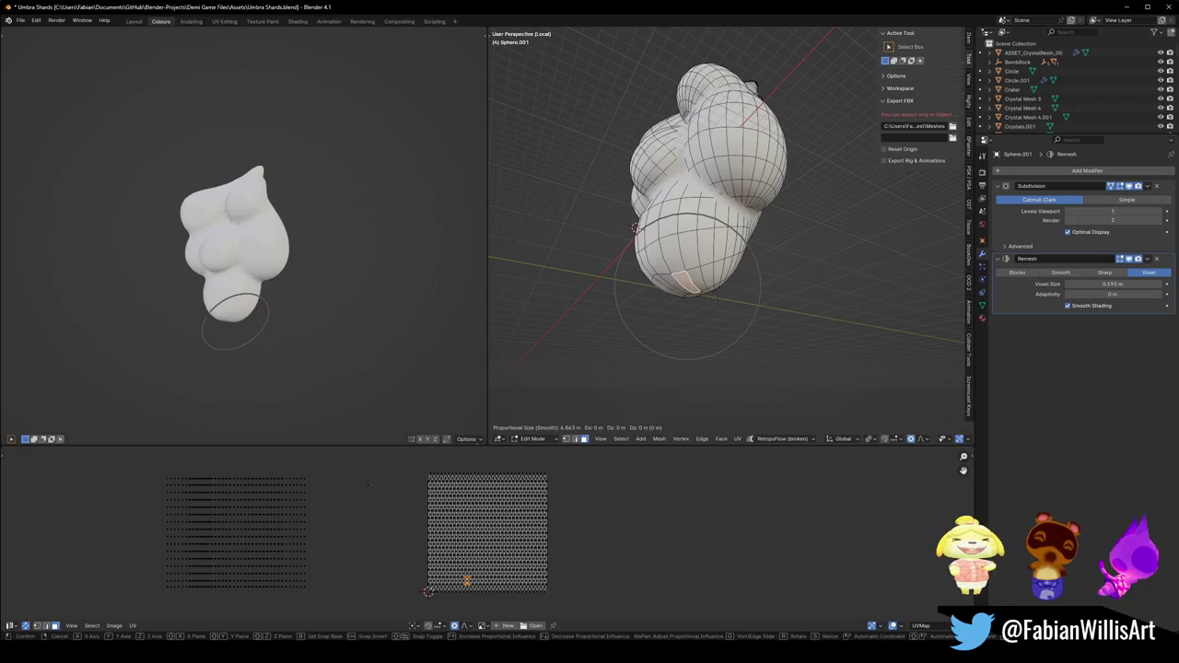
scroll(717, 311, down, 4)
scroll(717, 311, down, 5)
scroll(716, 311, down, 6)
scroll(717, 311, down, 5)
click(717, 310)
mouse_move(355, 289)
middle_down()
mouse_move(404, 282)
mouse_move(323, 297)
mouse_move(278, 286)
middle_up()
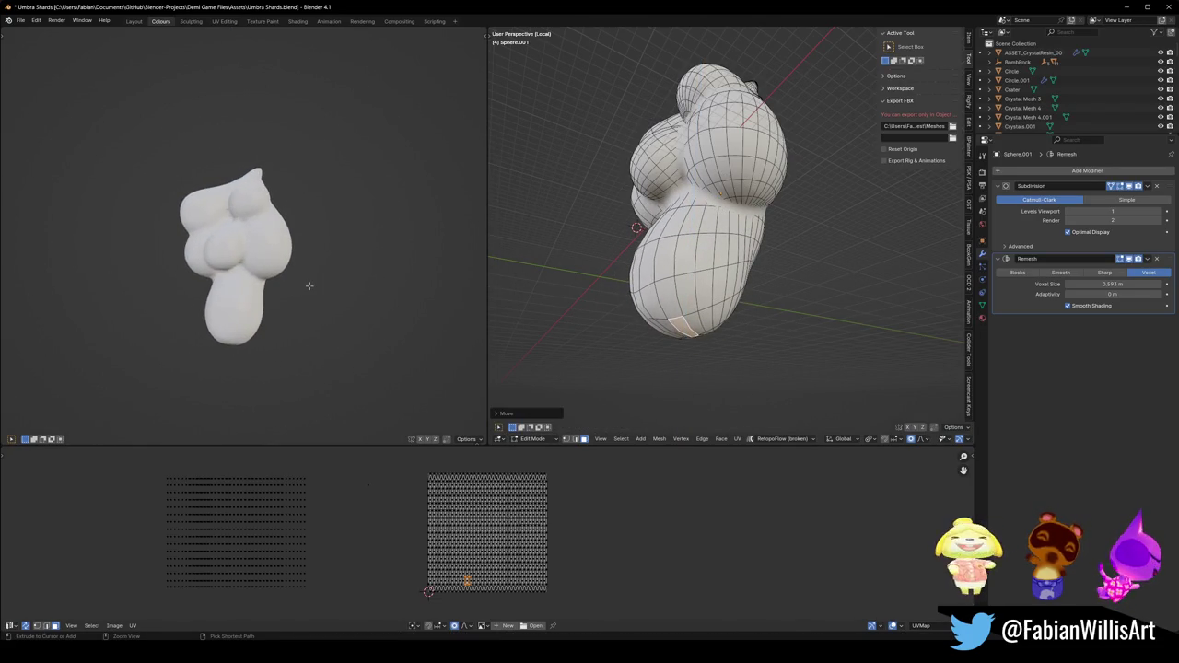
key(ctrl+z)
key(s)
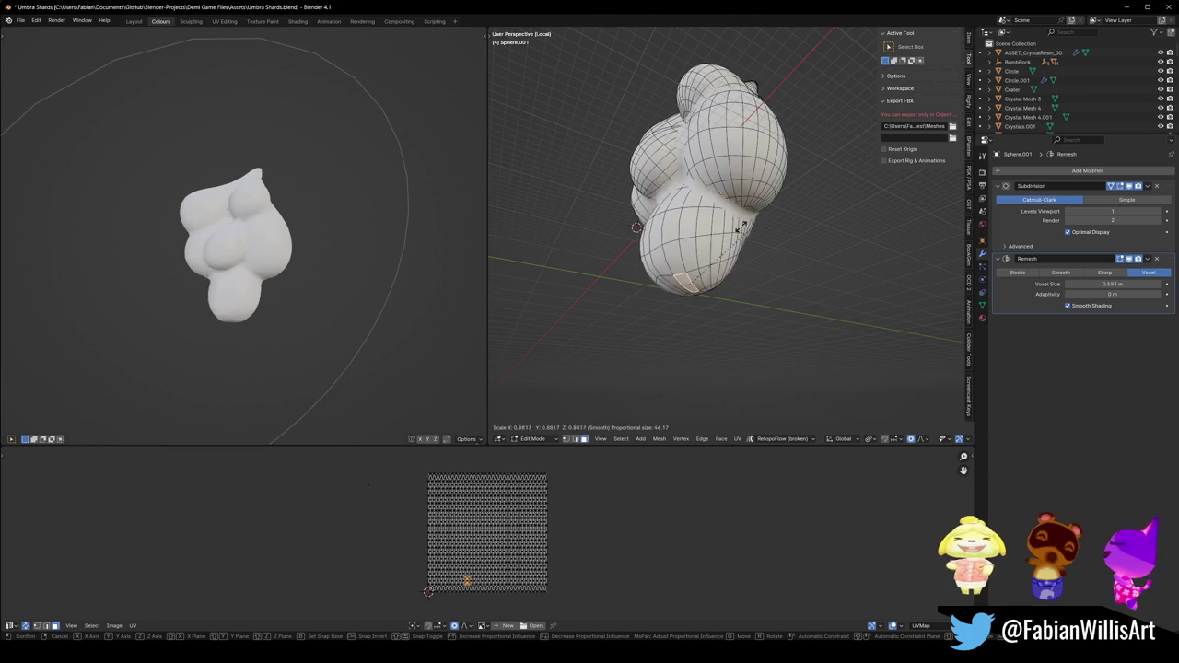
scroll(714, 235, down, 2)
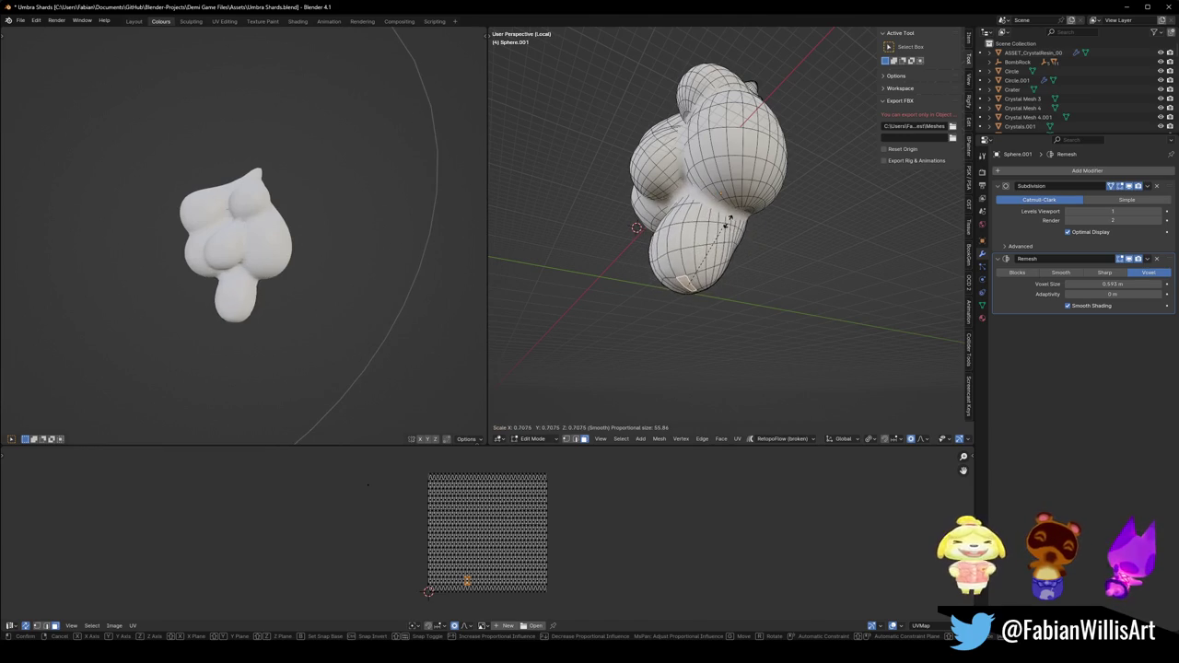
click(729, 219)
Pinch the loop around the lower lobe's neck inward with Alt+S.
middle_drag(730, 220, 700, 212)
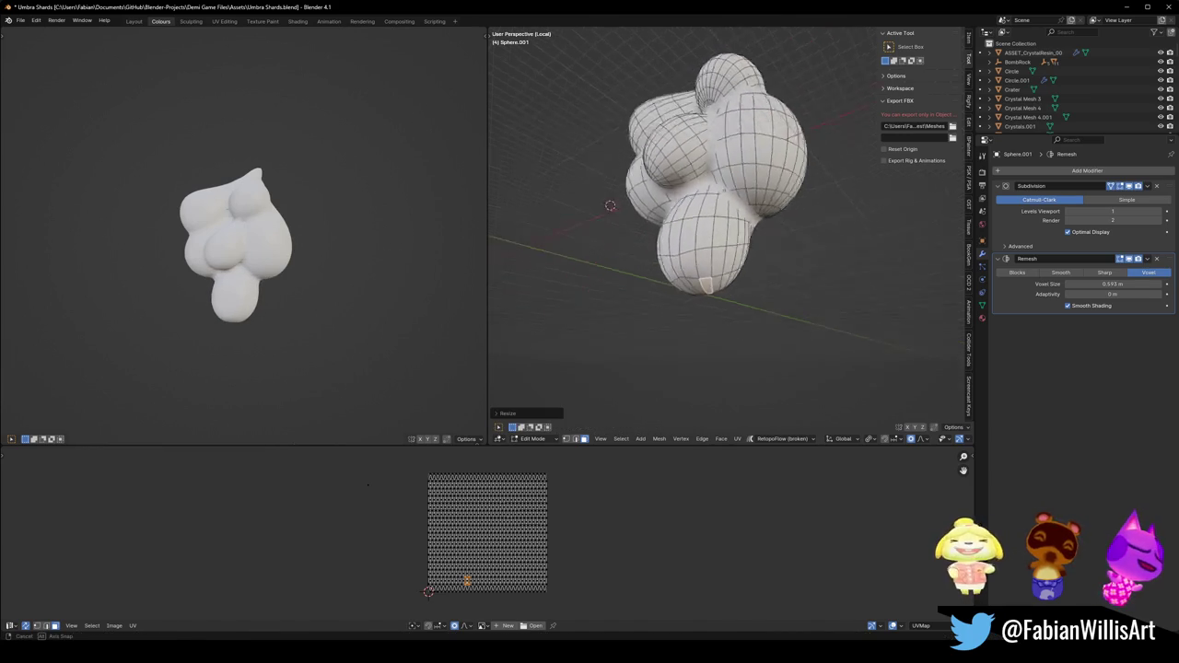
click(713, 223)
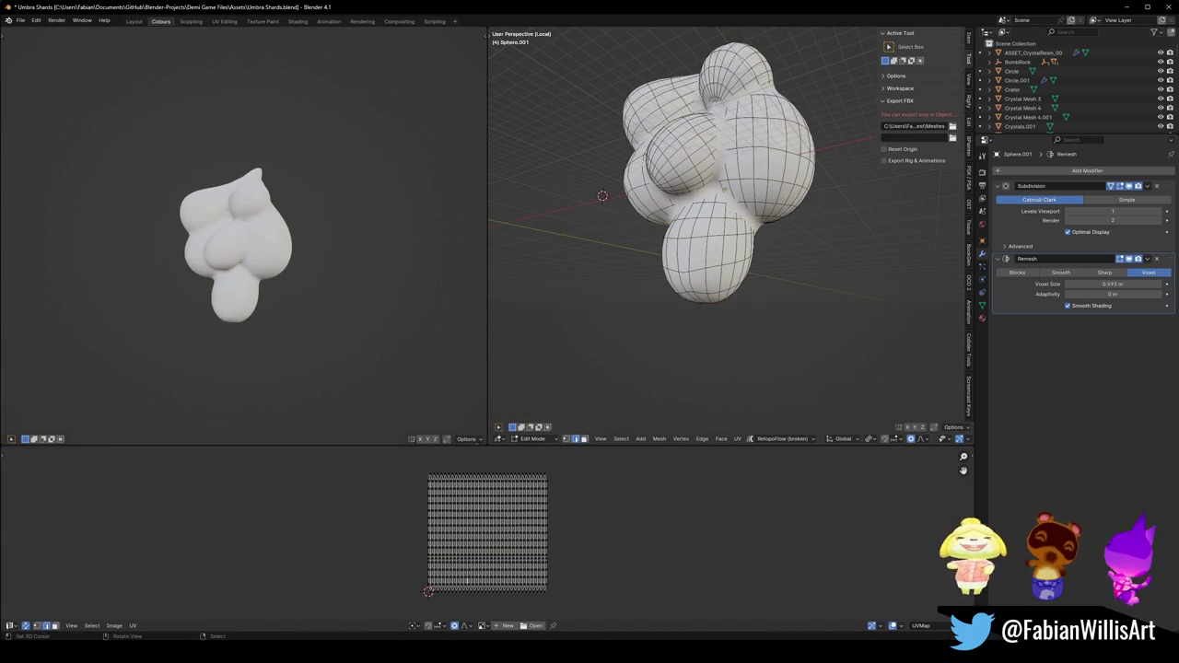
key(alt+s)
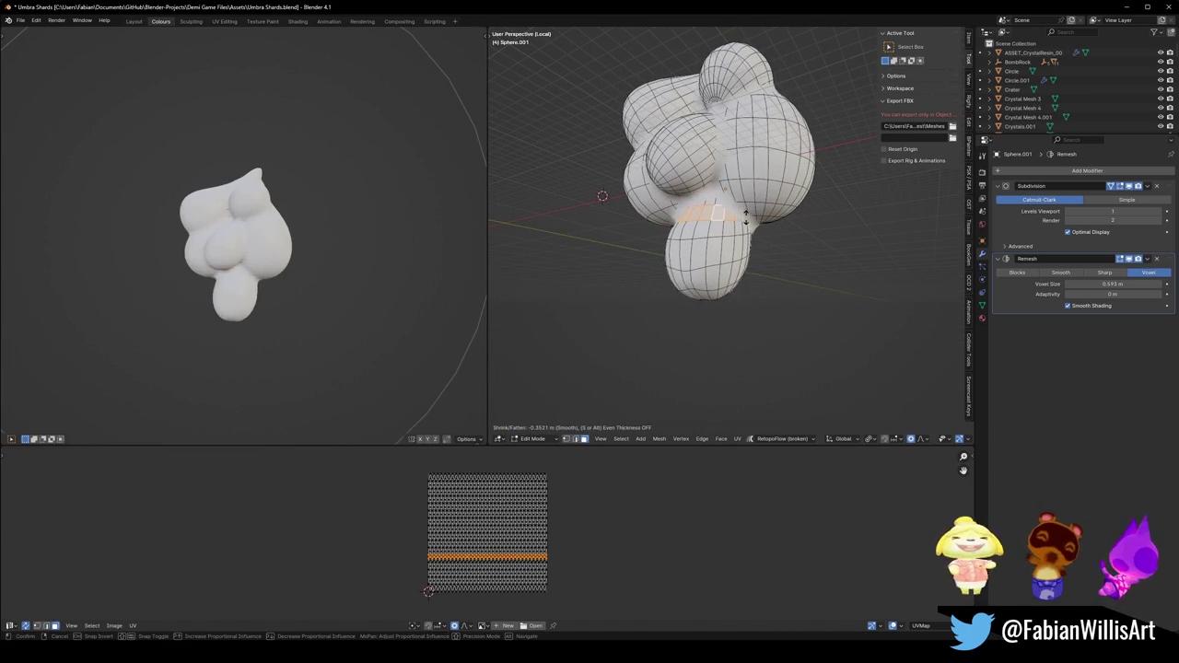
scroll(733, 223, up, 3)
scroll(727, 223, up, 3)
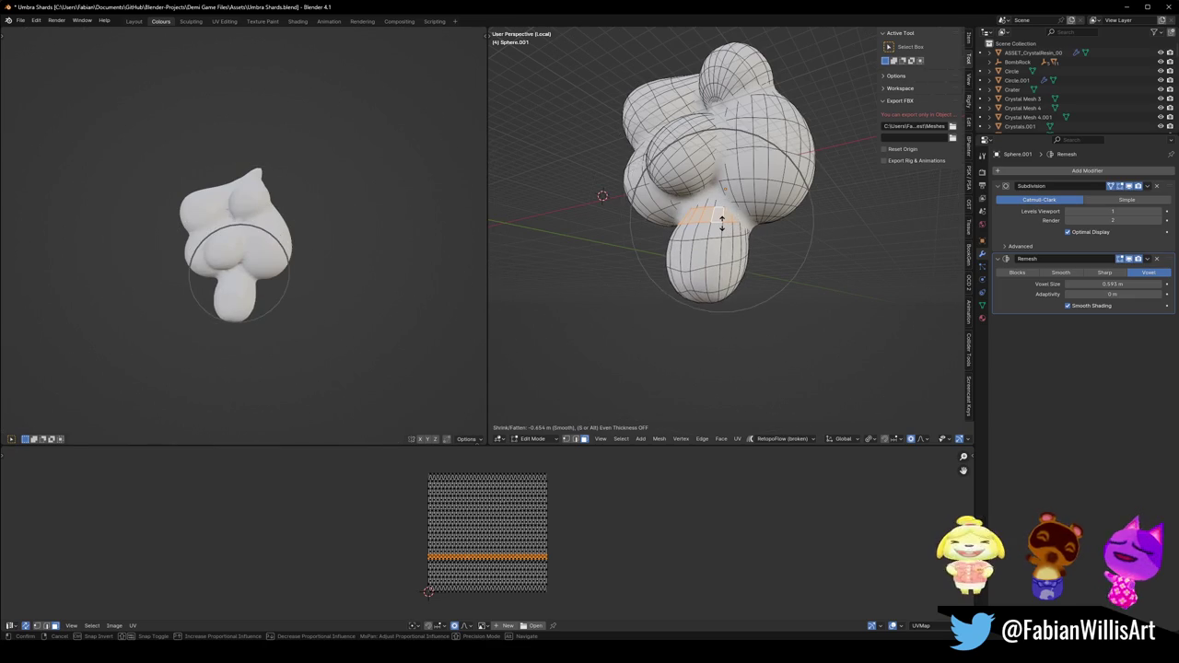
scroll(721, 222, up, 2)
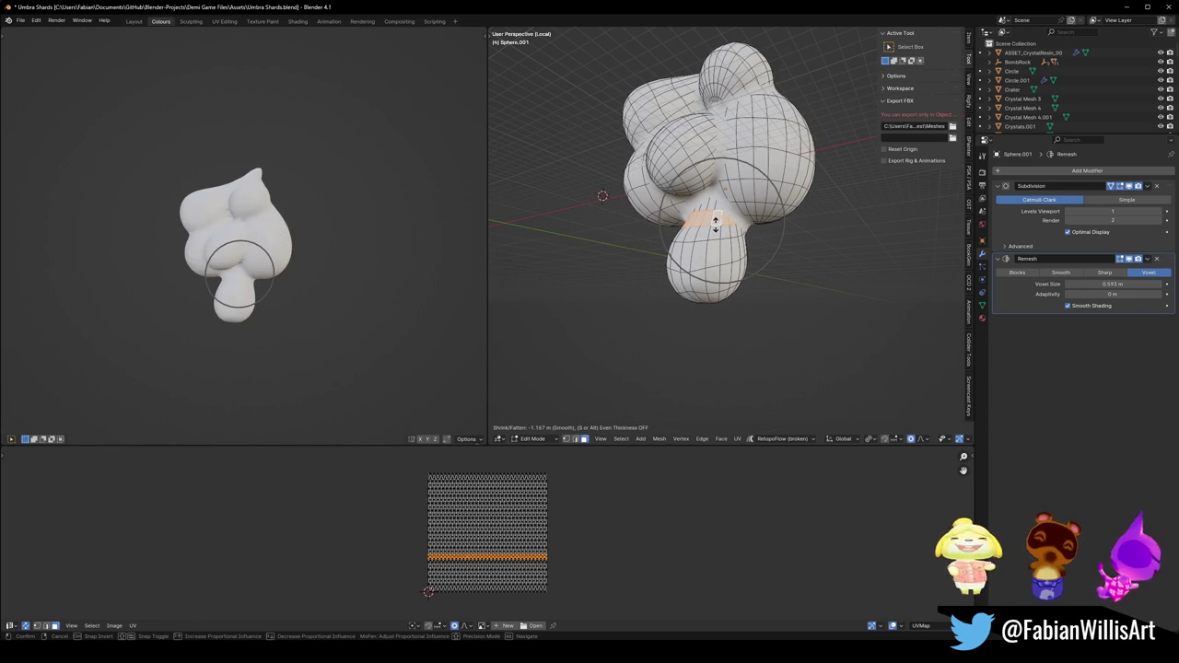
click(715, 222)
Shrink the bottom tip and pull it down along Z into a long tapered stem.
middle_drag(740, 302, 734, 270)
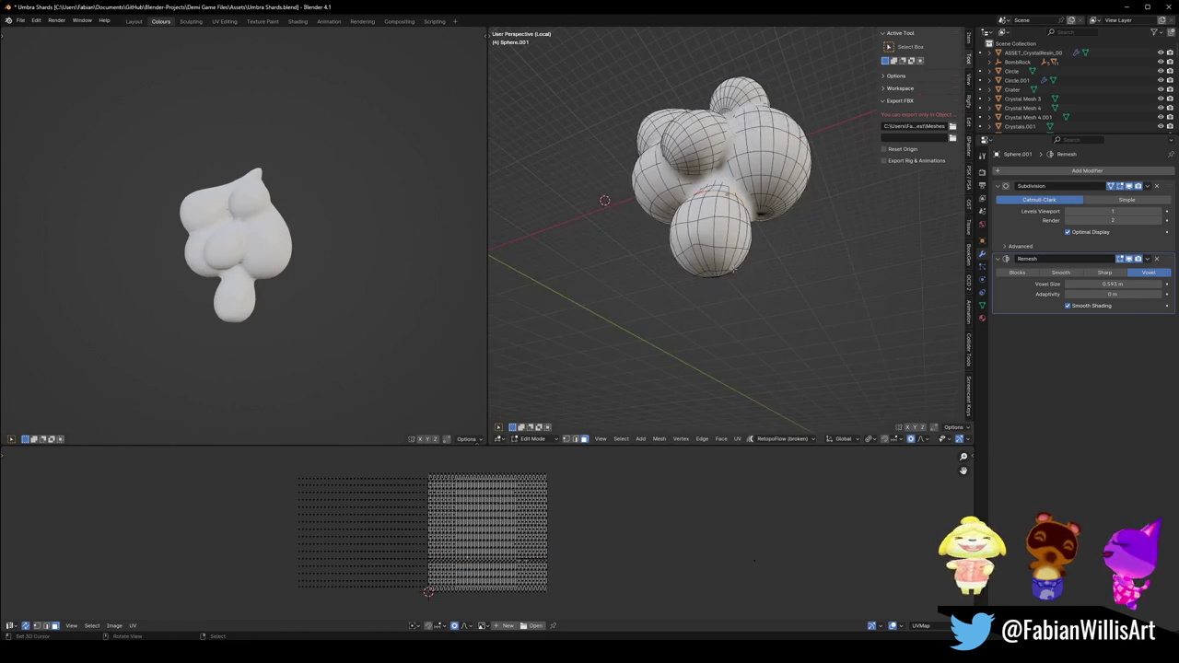
key(s)
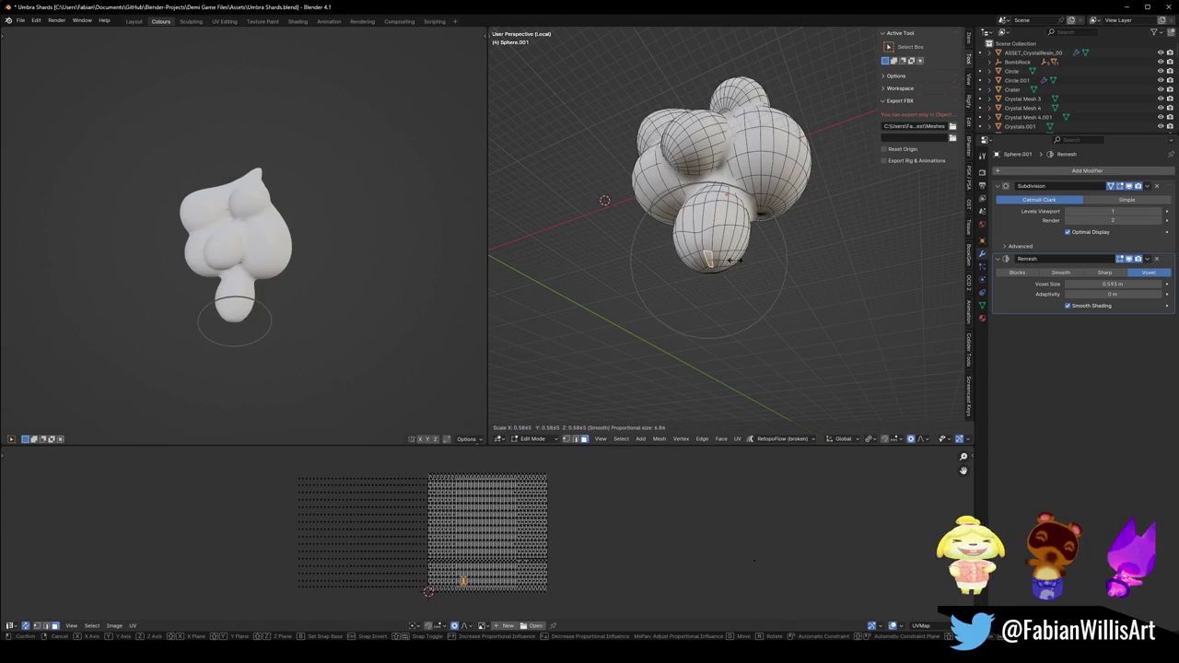
click(724, 261)
key(g)
key(z)
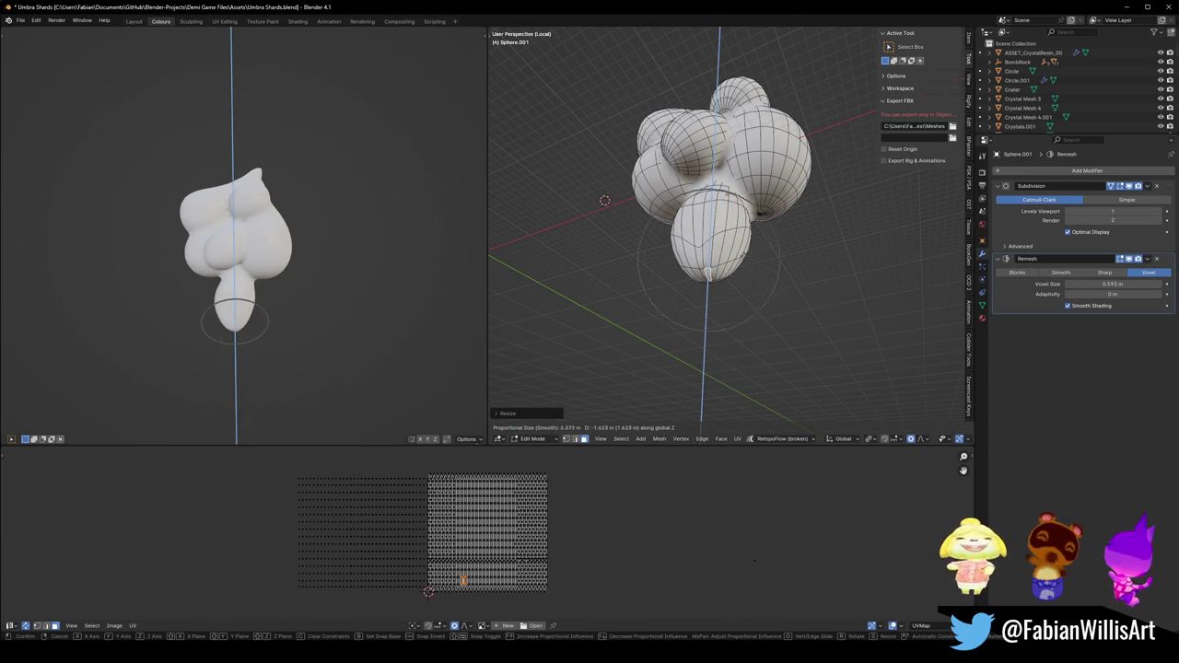
scroll(709, 231, down, 5)
scroll(709, 230, down, 4)
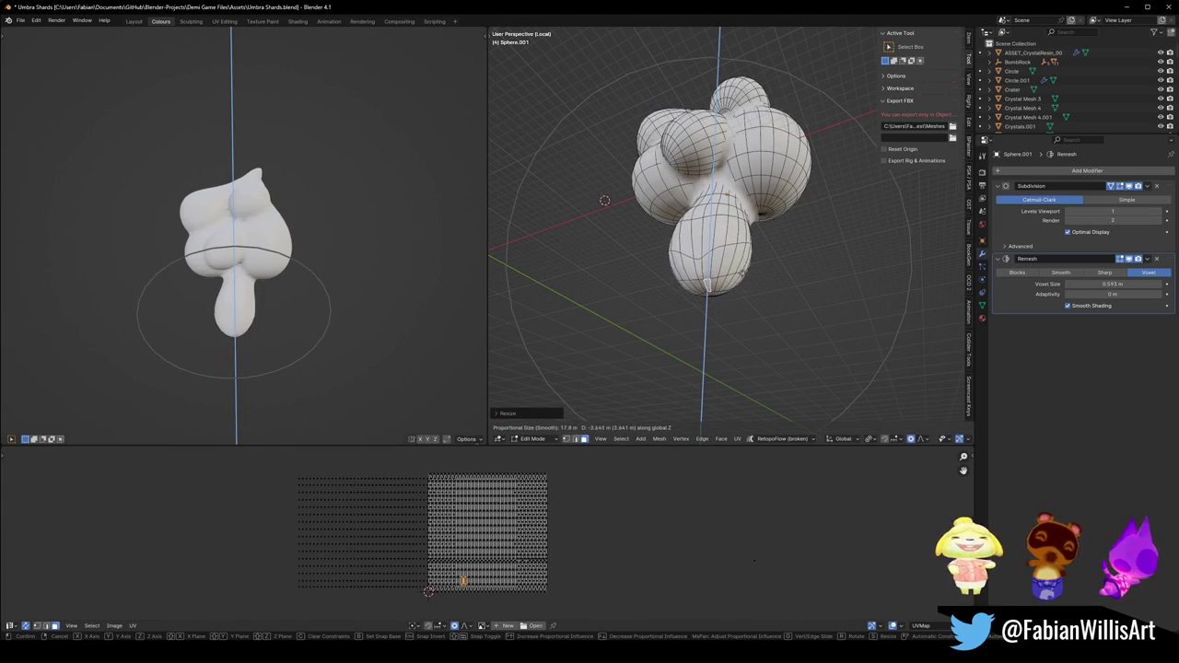
click(706, 293)
mouse_move(427, 266)
middle_down()
mouse_move(303, 286)
mouse_move(304, 263)
middle_up()
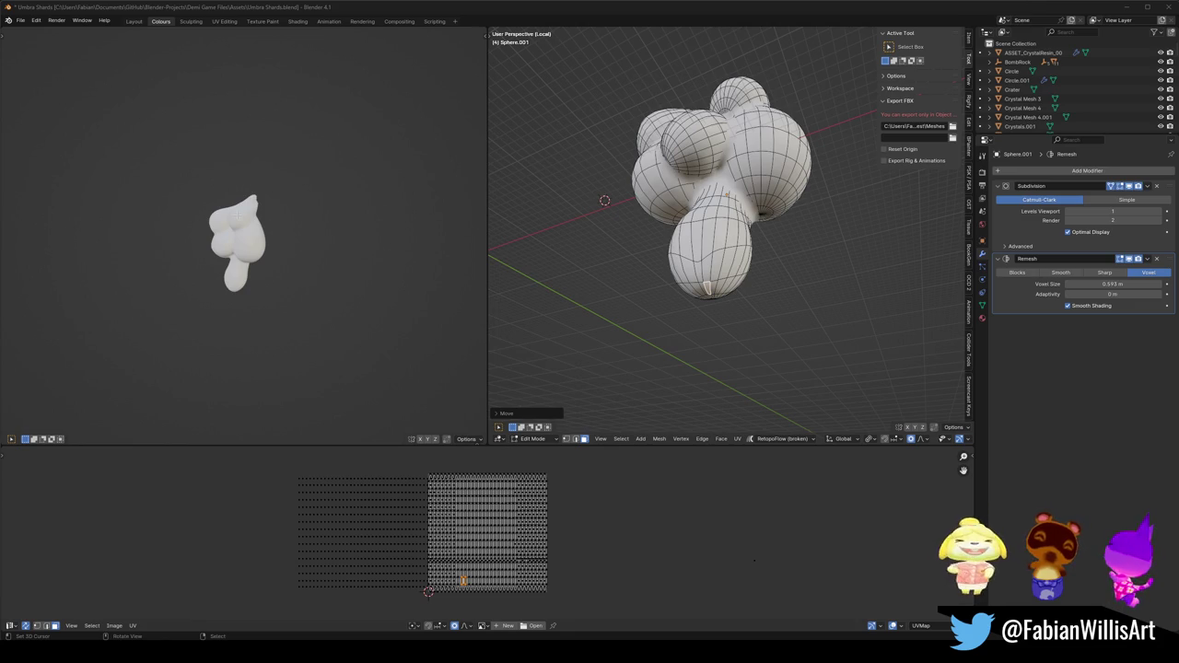
scroll(281, 213, up, 3)
mouse_move(281, 213)
middle_down()
mouse_move(270, 233)
mouse_move(334, 215)
middle_up()
Select the whole mesh and start scaling it, then cancel the scale.
key(a)
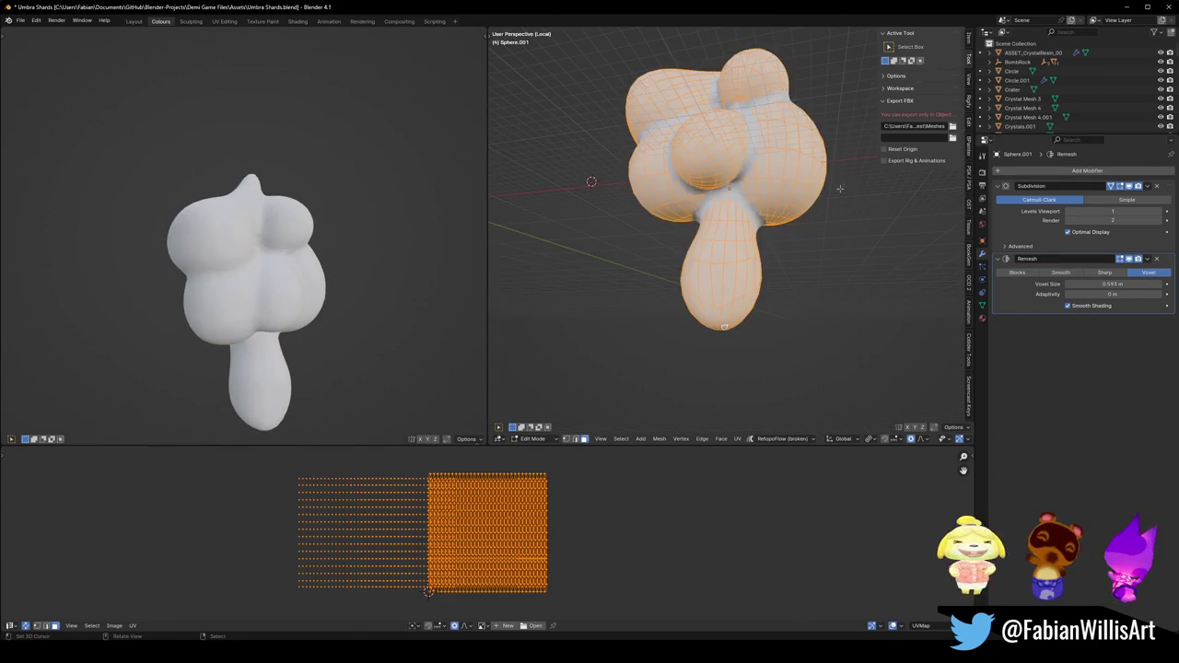
key(s)
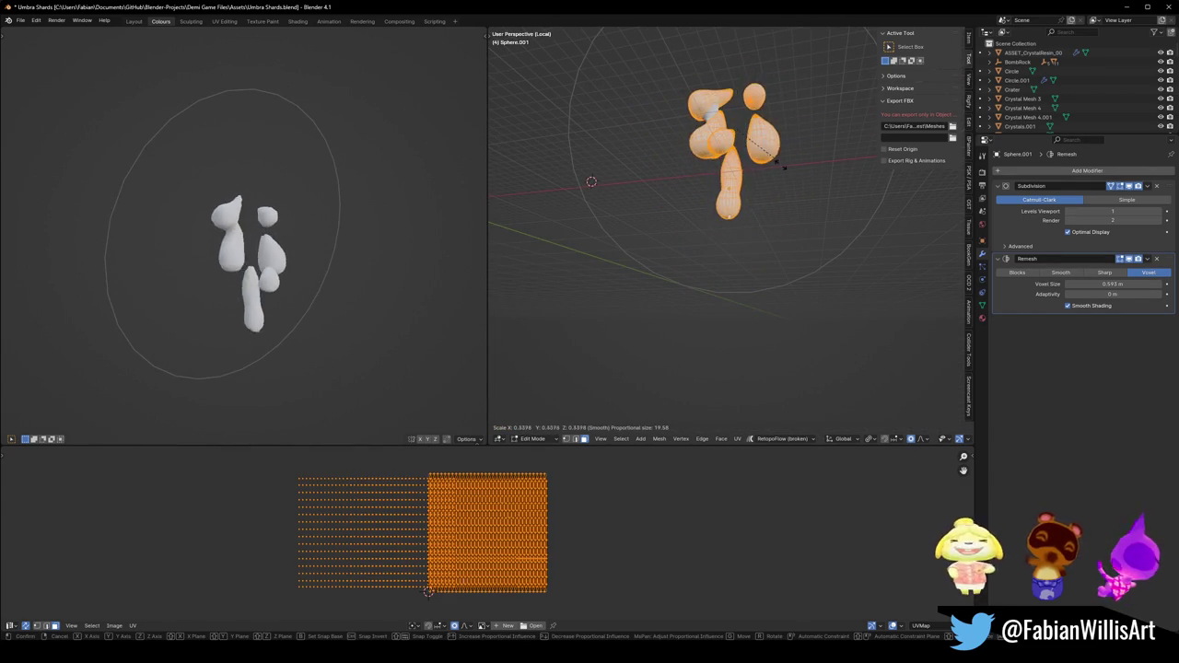
key(Escape)
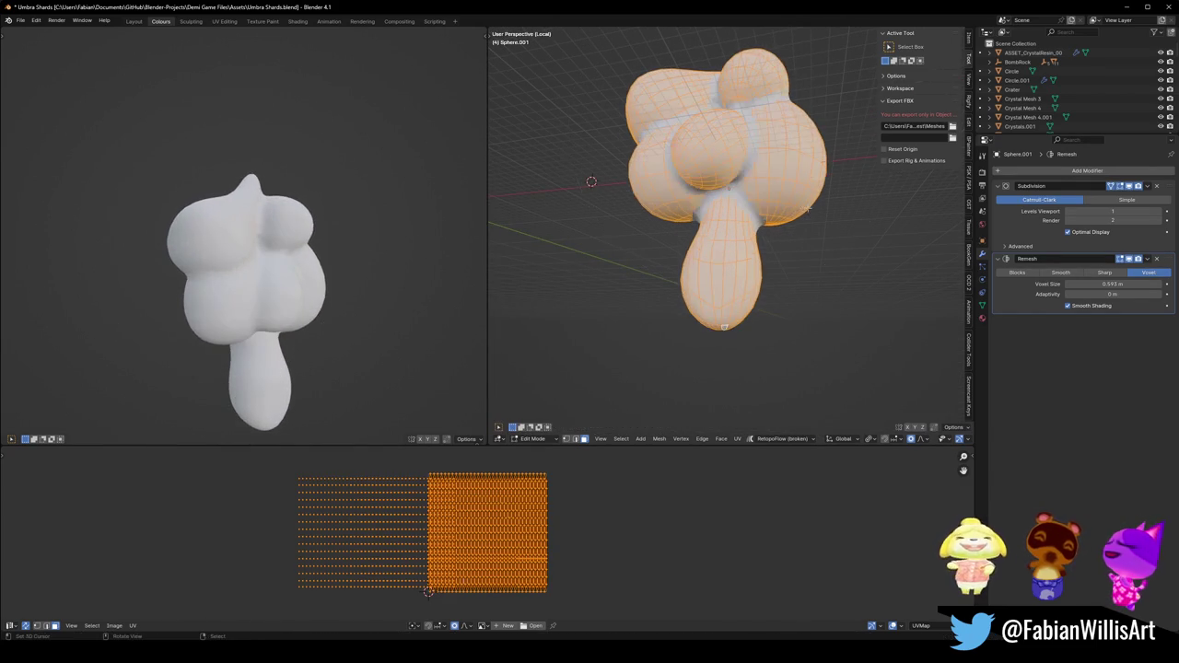
Undo back through the lobe edits until the merged crystal mesh with its pointed tip returns.
key(ctrl+z)
key(ctrl+z)
key(ctrl+z)
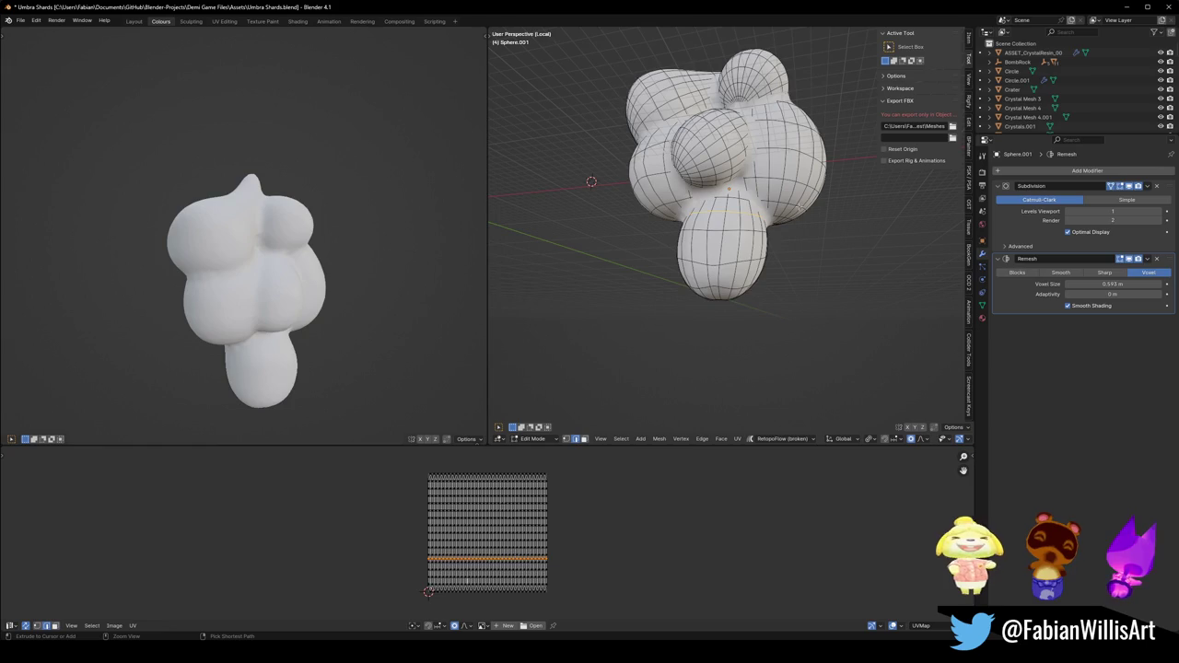
key(ctrl+z)
key(ctrl+z)
key(ctrl+z)
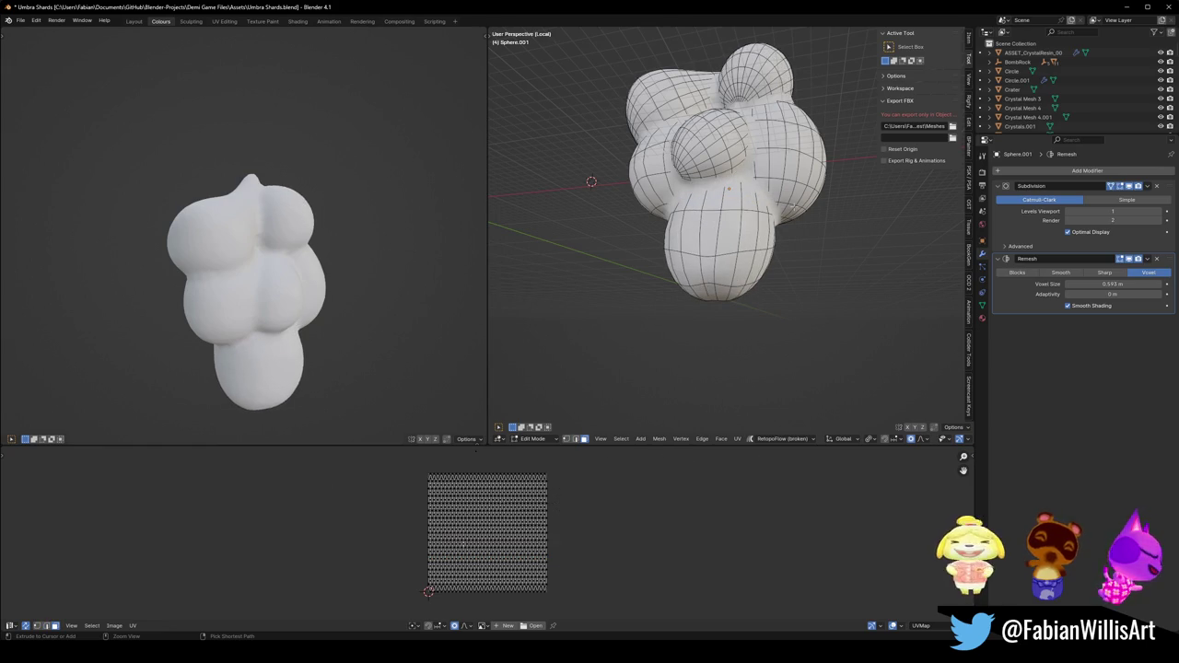
key(ctrl+z)
key(ctrl+z)
key(ctrl+z)
key(ctrl+z)
key(ctrl+z)
key(ctrl+z)
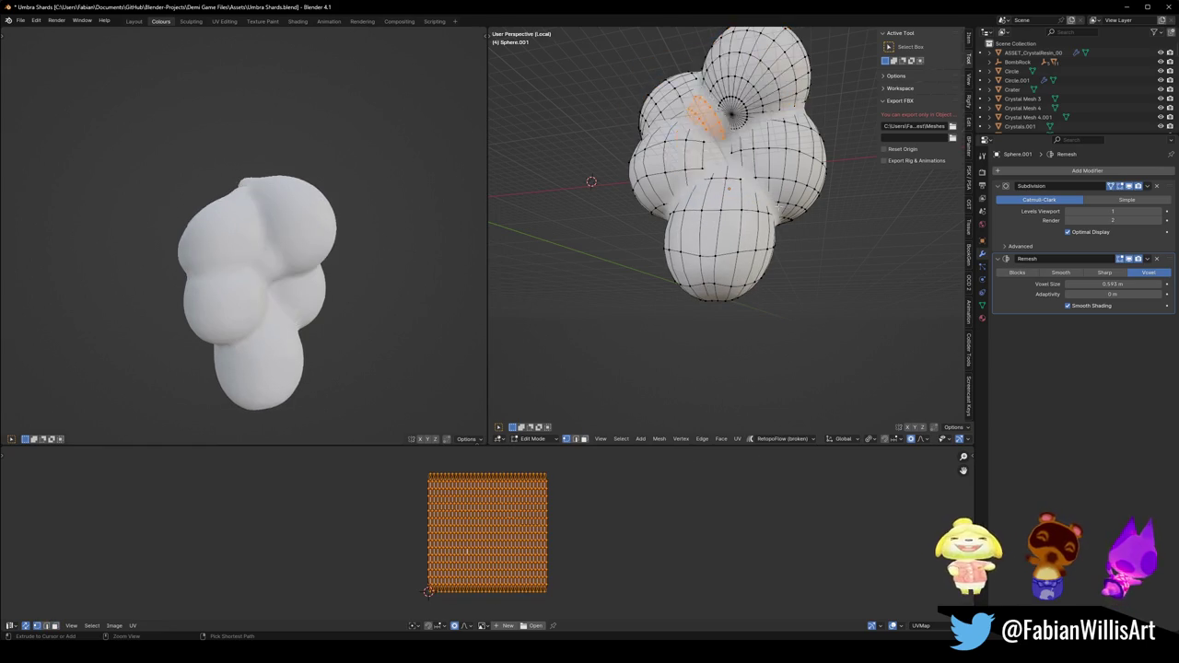
key(ctrl+z)
key(ctrl+z)
key(ctrl+z)
key(ctrl+z)
key(ctrl+z)
key(ctrl+z)
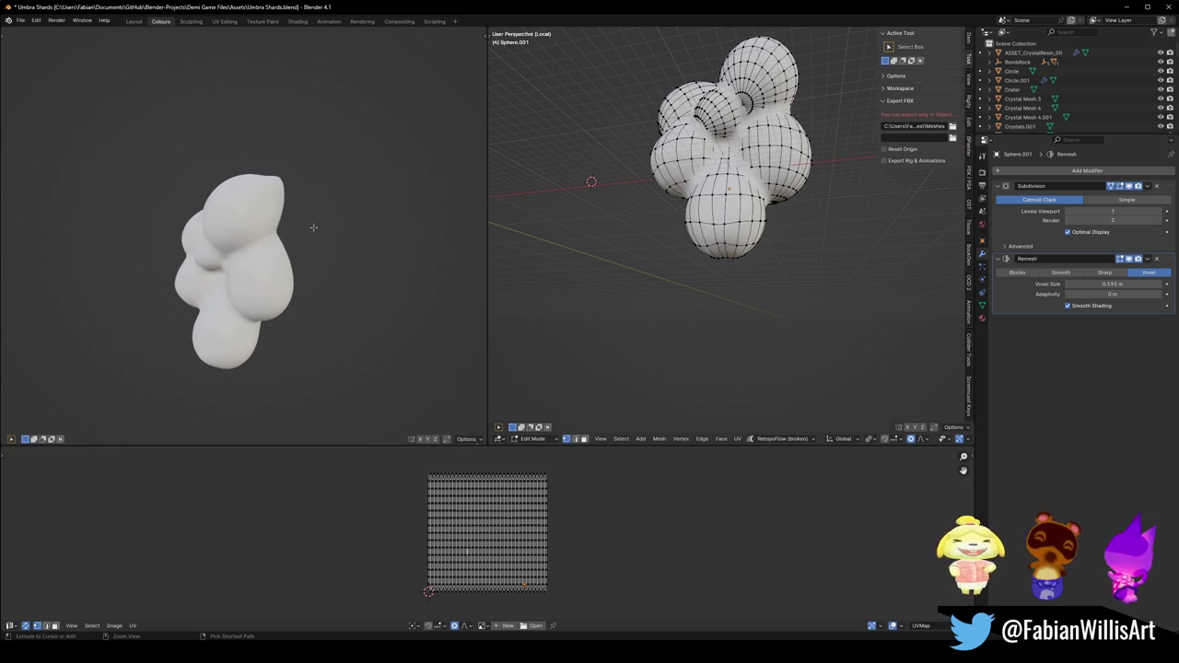
key(ctrl+z)
key(ctrl+z)
key(ctrl+z)
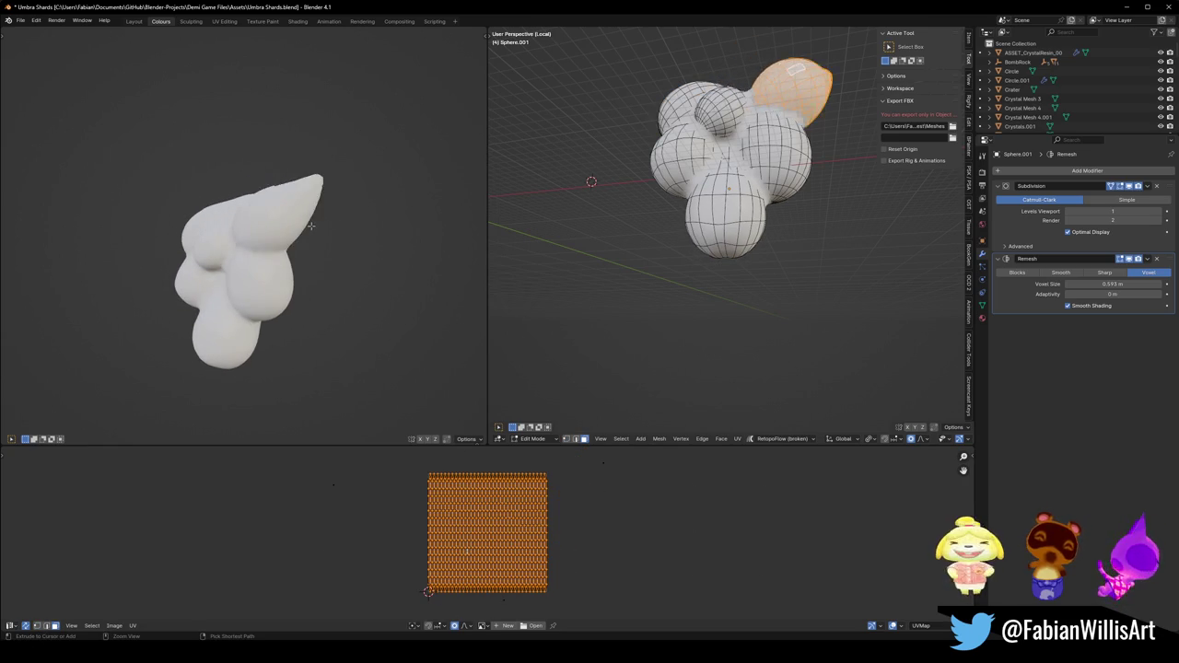
key(ctrl+z)
key(ctrl+z)
key(ctrl+z)
key(ctrl+z)
key(ctrl+z)
key(ctrl+z)
key(ctrl+z)
key(ctrl+z)
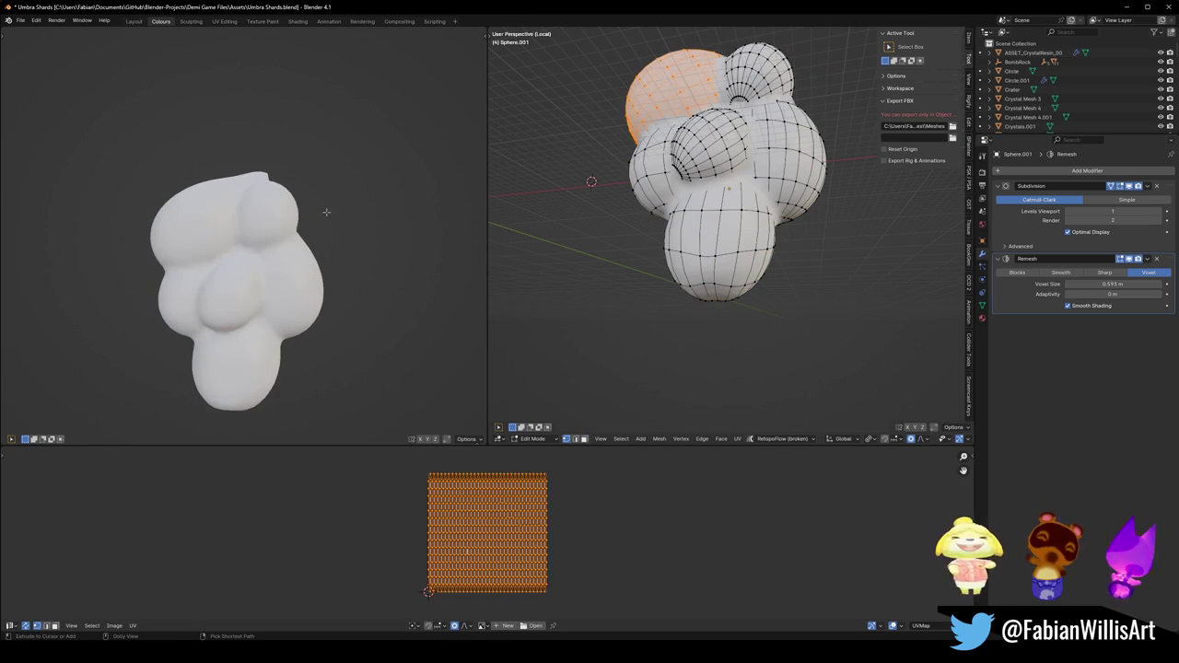
key(ctrl+z)
mouse_move(700, 276)
middle_down()
mouse_move(762, 287)
mouse_move(753, 293)
middle_up()
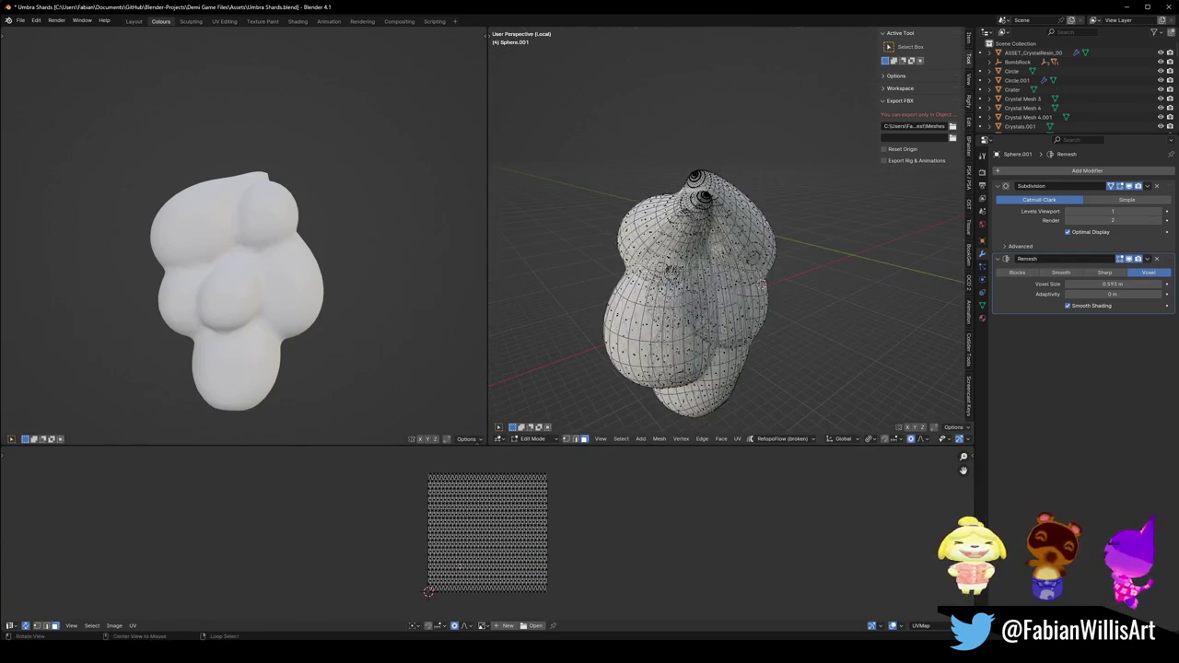
key(ctrl+z)
key(ctrl+z)
Pull the mesh top outward to the right with soft falloff, then reshape the tip vertex.
mouse_move(749, 292)
middle_down()
mouse_move(741, 276)
mouse_move(710, 277)
middle_up()
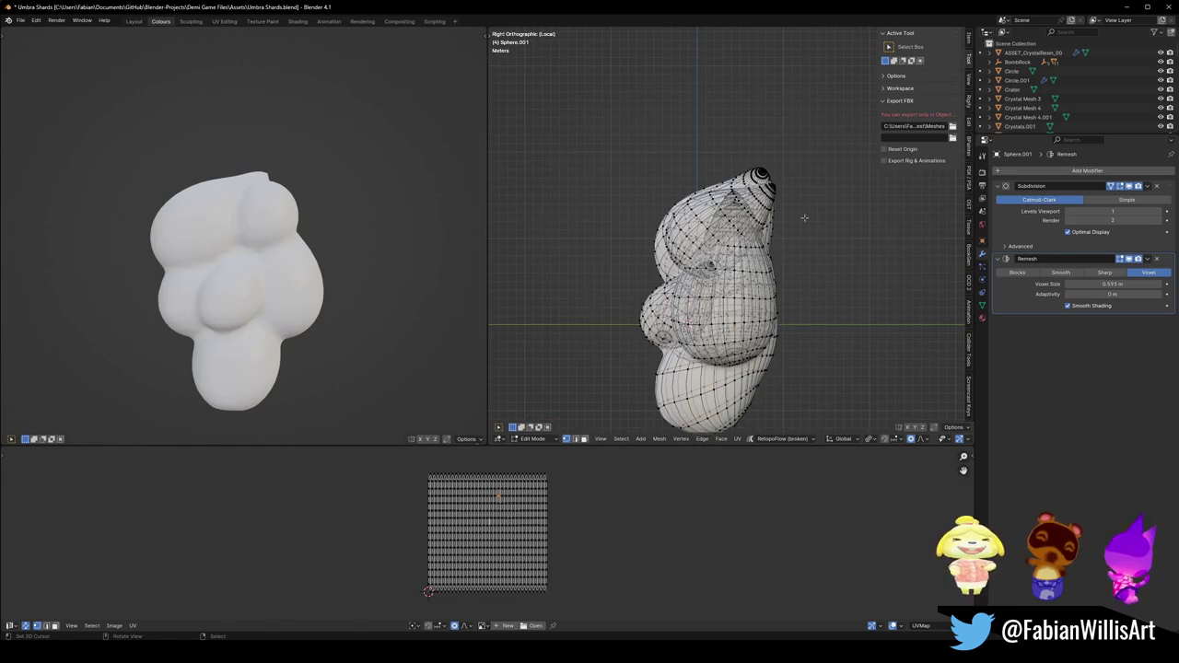
key(g)
click(853, 196)
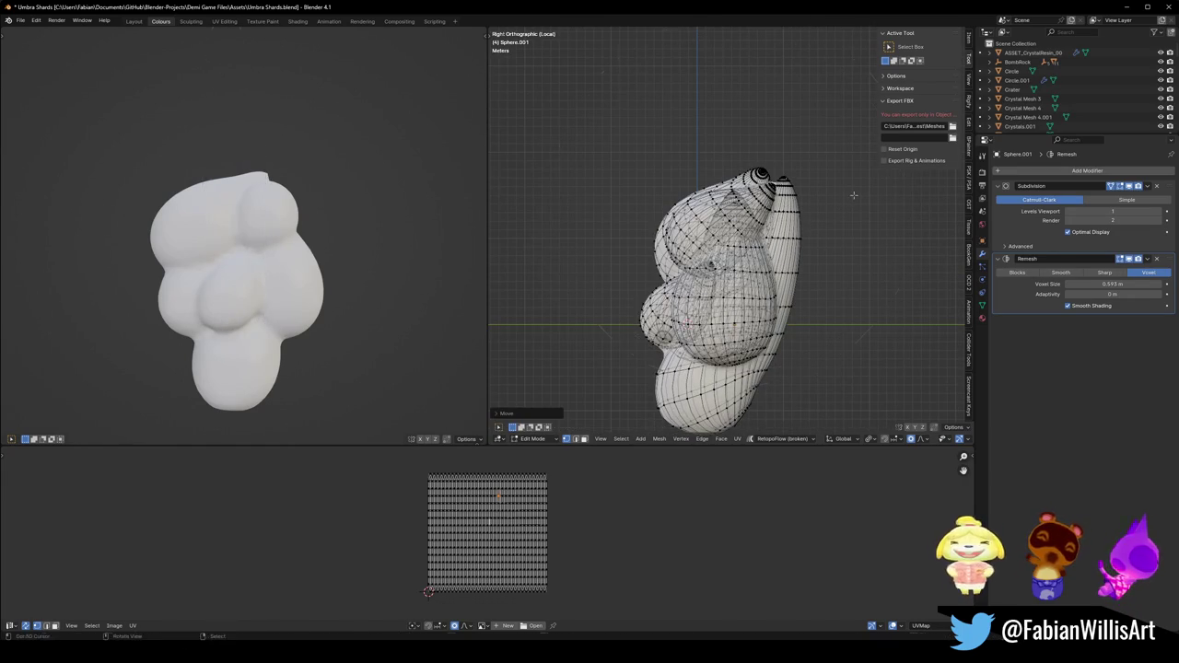
middle_drag(277, 276, 221, 276)
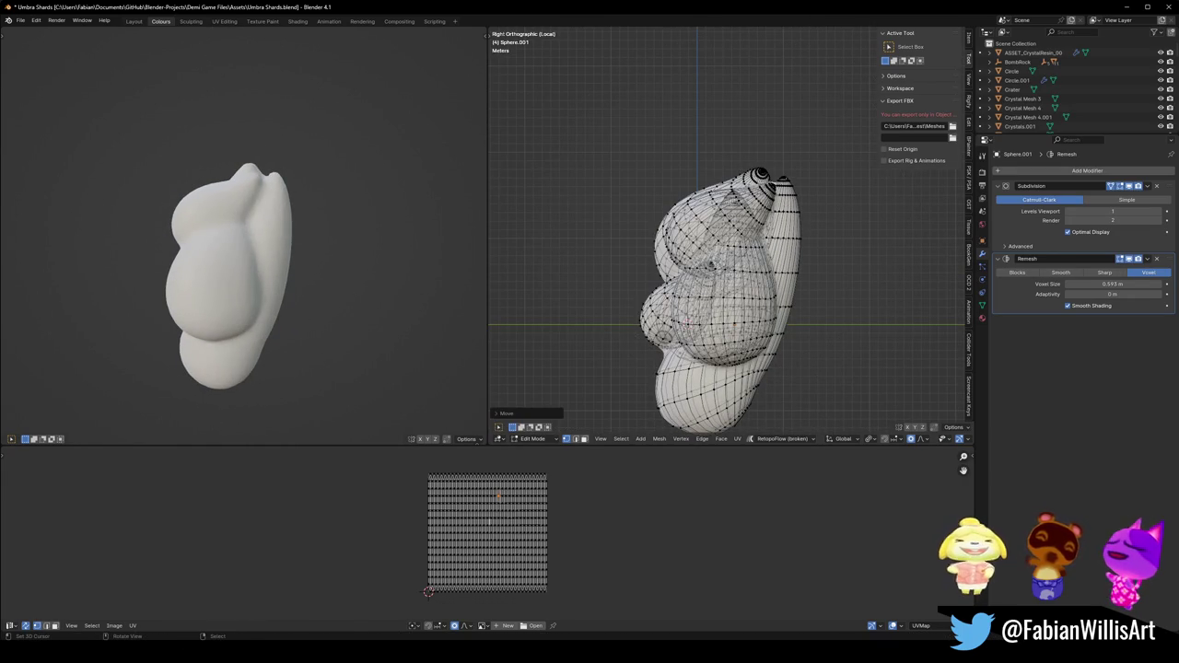
click(760, 175)
key(g)
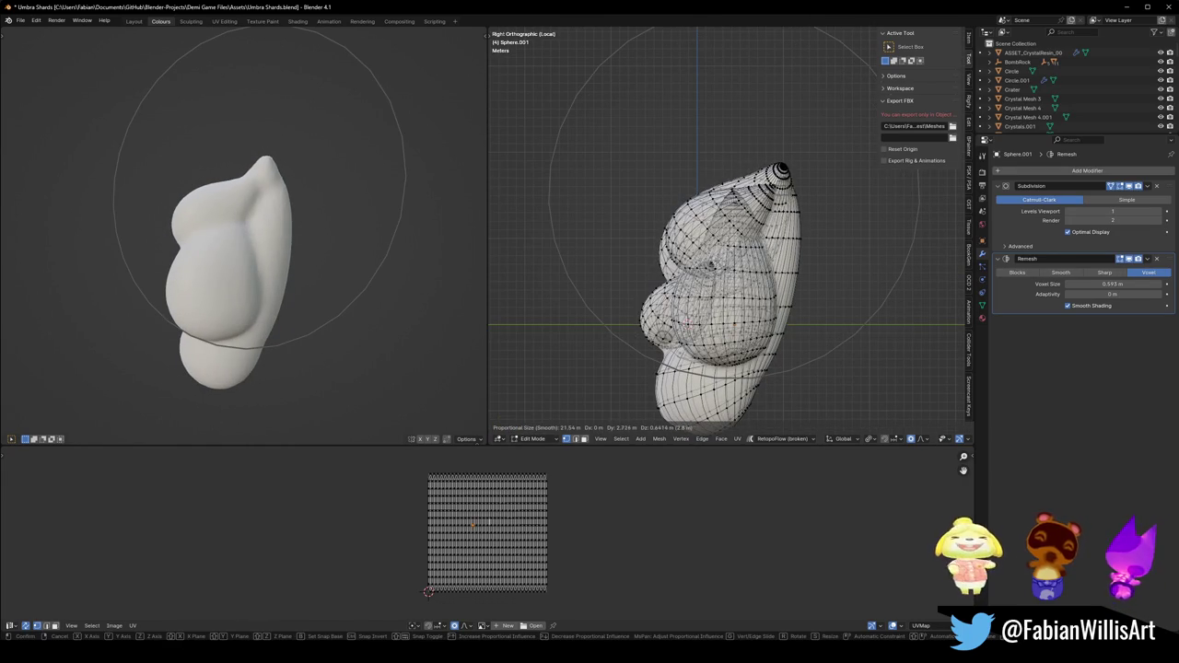
click(777, 175)
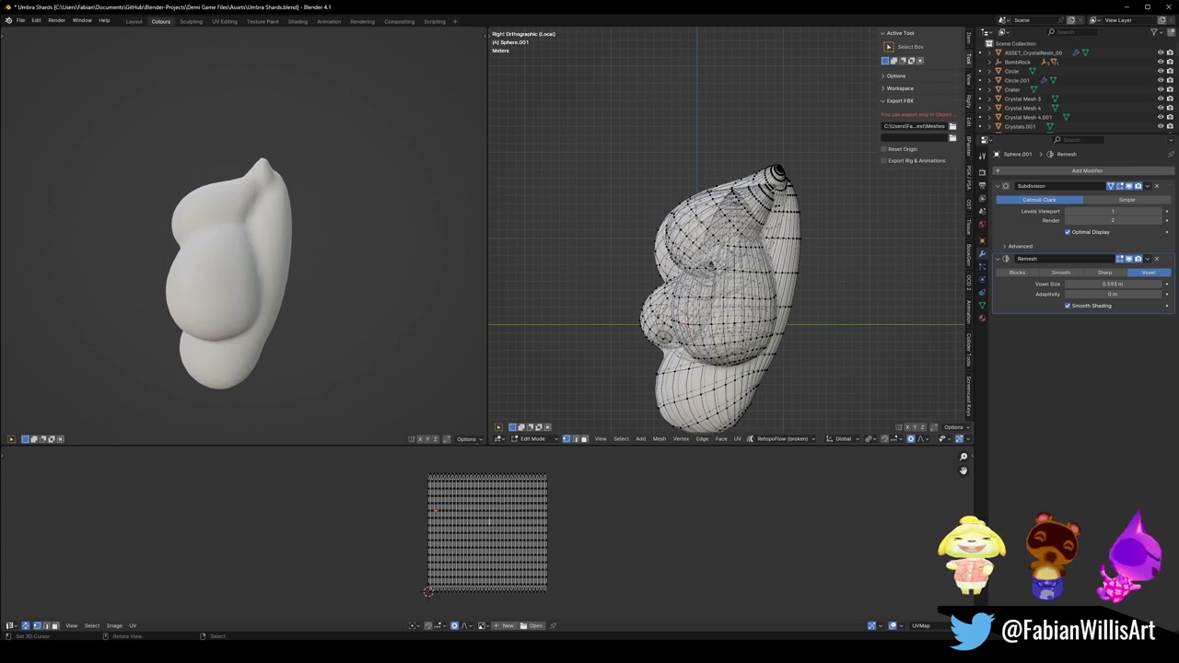
key(g)
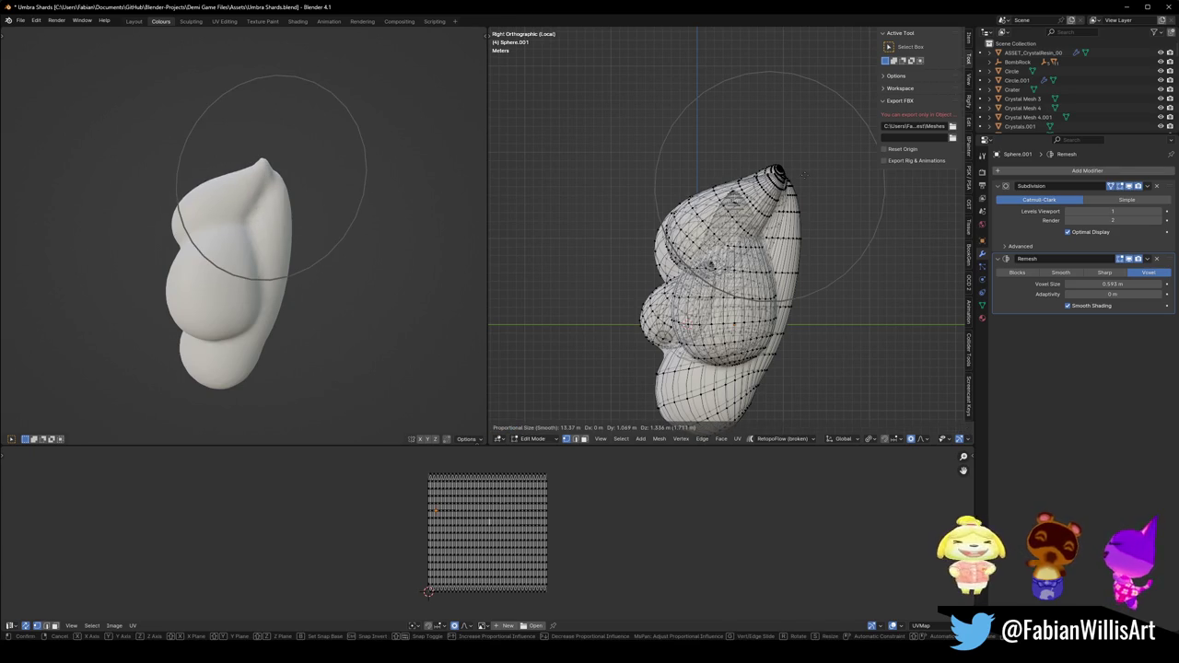
click(804, 173)
Give the tip further soft pulls with a wider falloff, then undo the last tip moves.
mouse_move(332, 195)
middle_down()
mouse_move(358, 224)
mouse_move(317, 217)
mouse_move(392, 207)
middle_up()
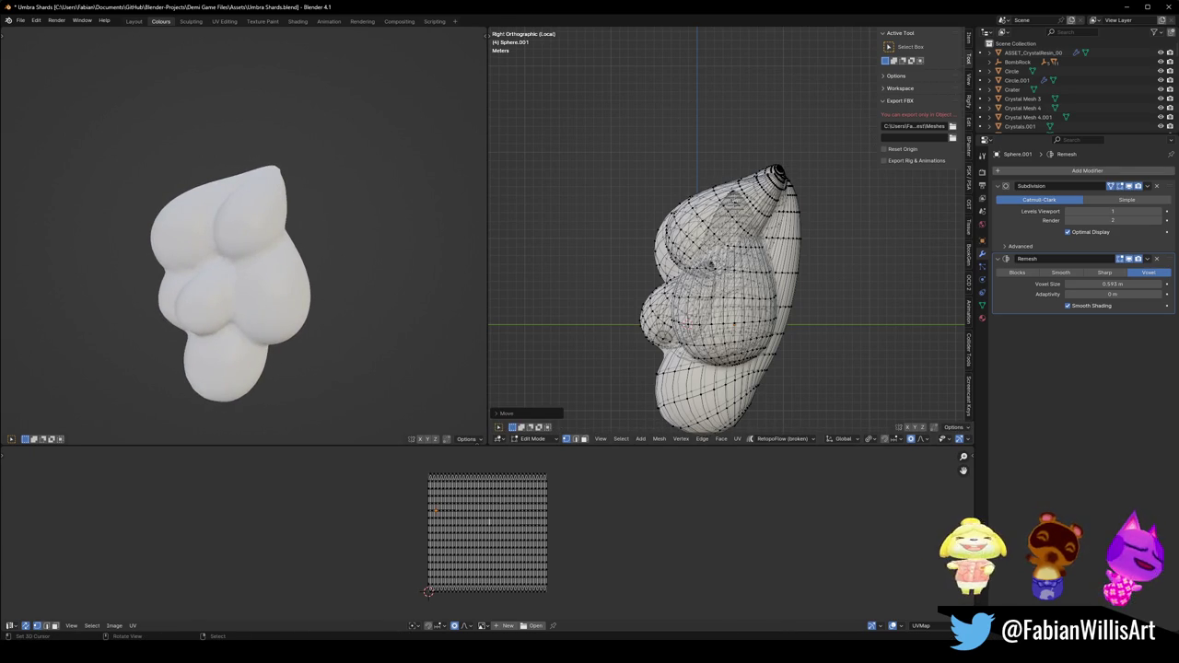
key(g)
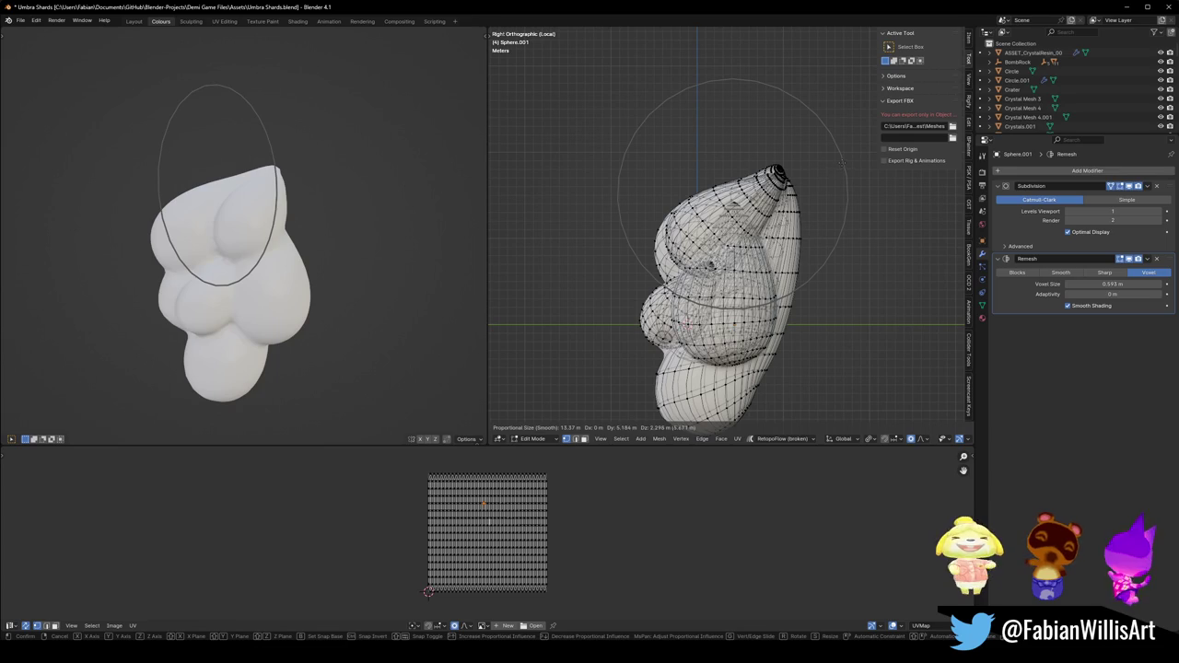
click(841, 161)
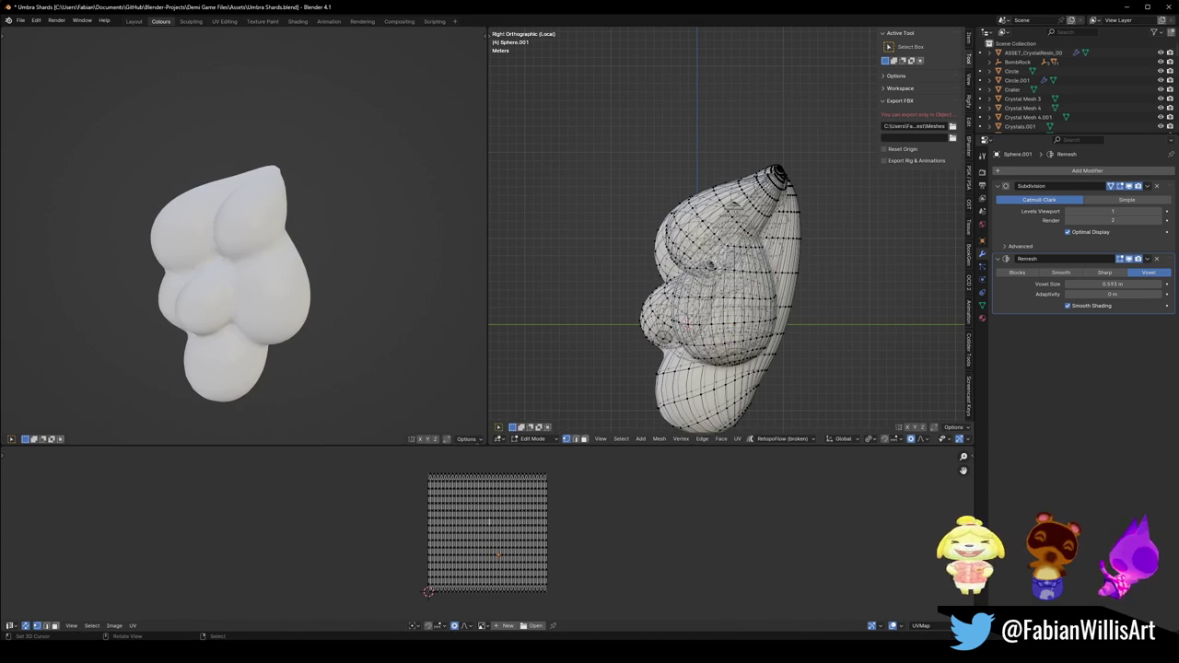
key(g)
key(Return)
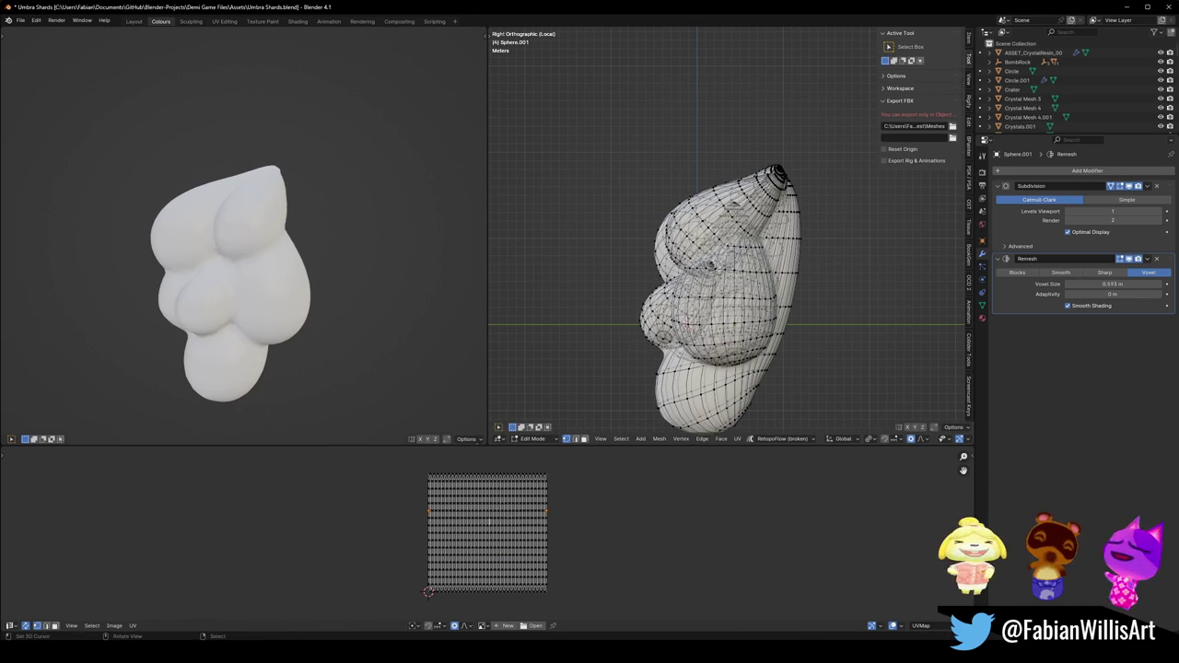
key(g)
scroll(709, 262, up, 2)
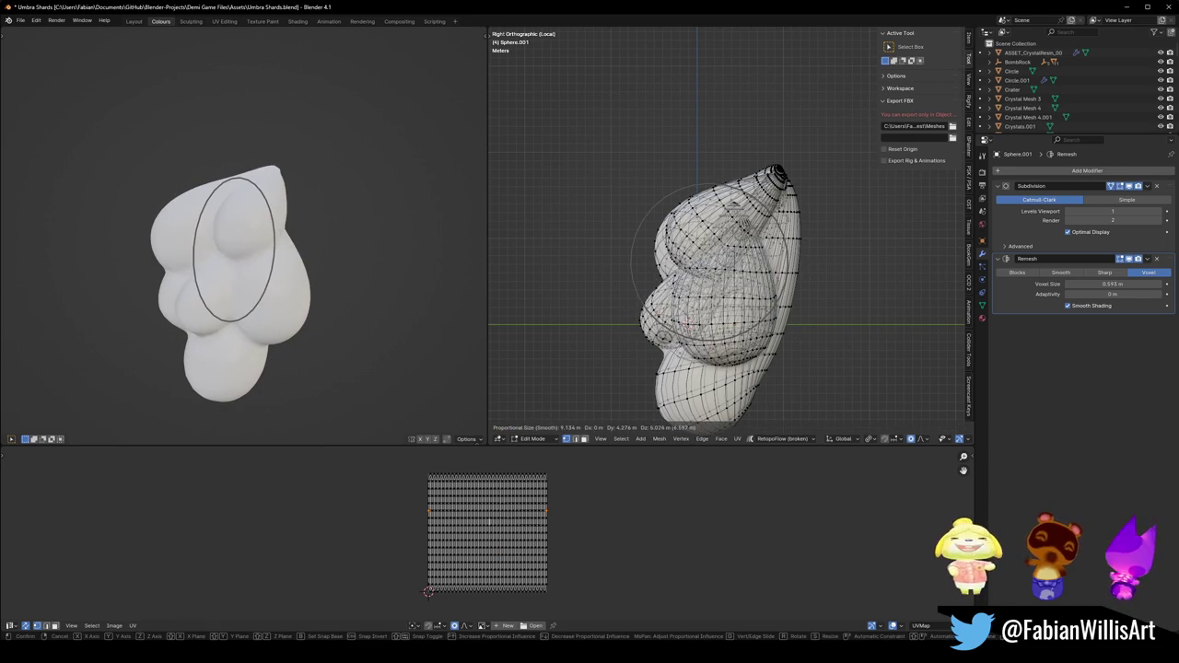
key(Return)
middle_drag(138, 248, 479, 242)
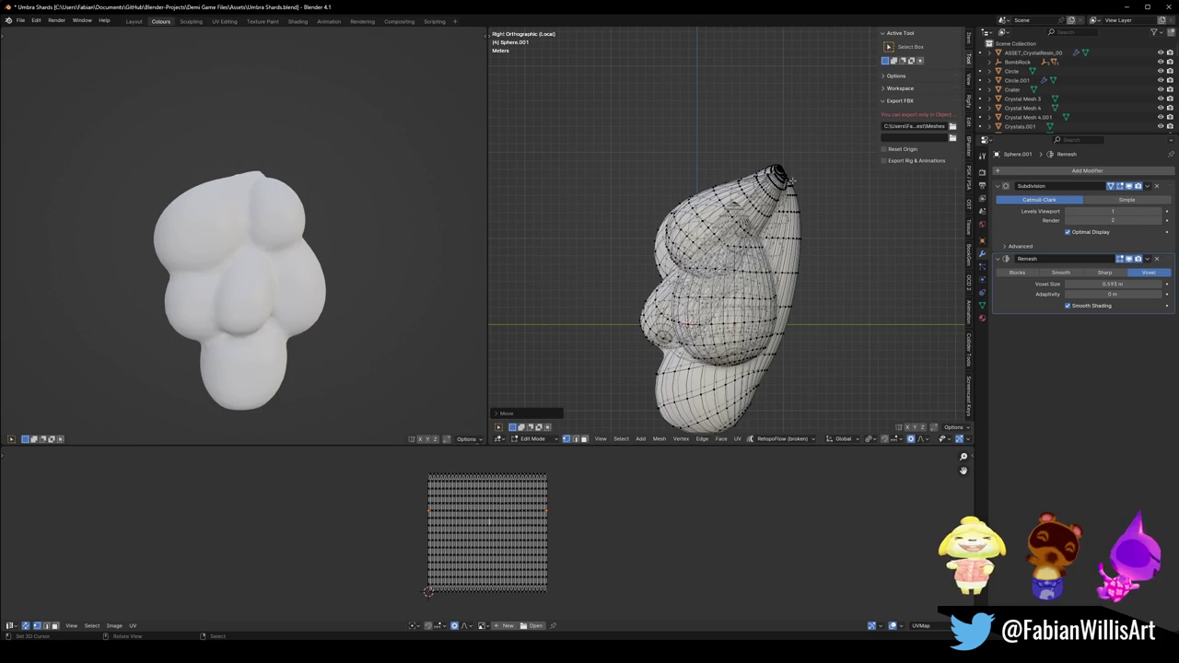
key(ctrl+z)
key(ctrl+z)
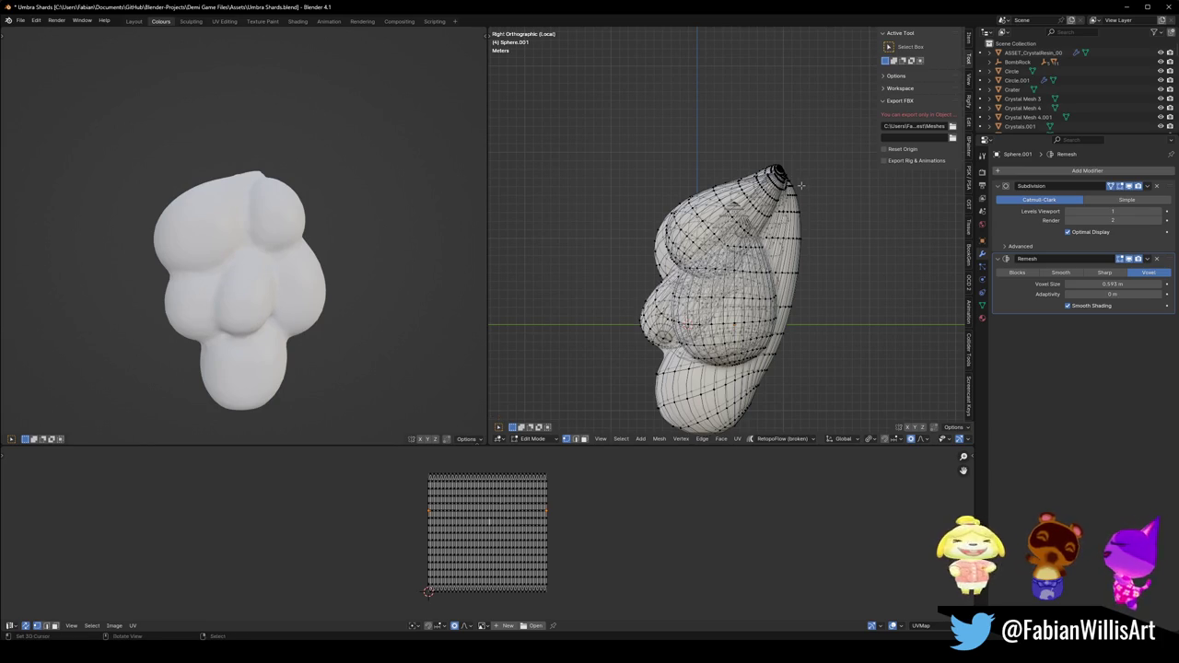
Switch to circle select and enlarge its brush radius.
key(c)
scroll(803, 152, up, 2)
scroll(803, 151, up, 2)
scroll(801, 151, up, 1)
Circle-select the tip vertices, then raise the tip and scale it inward.
click(801, 151)
key(Escape)
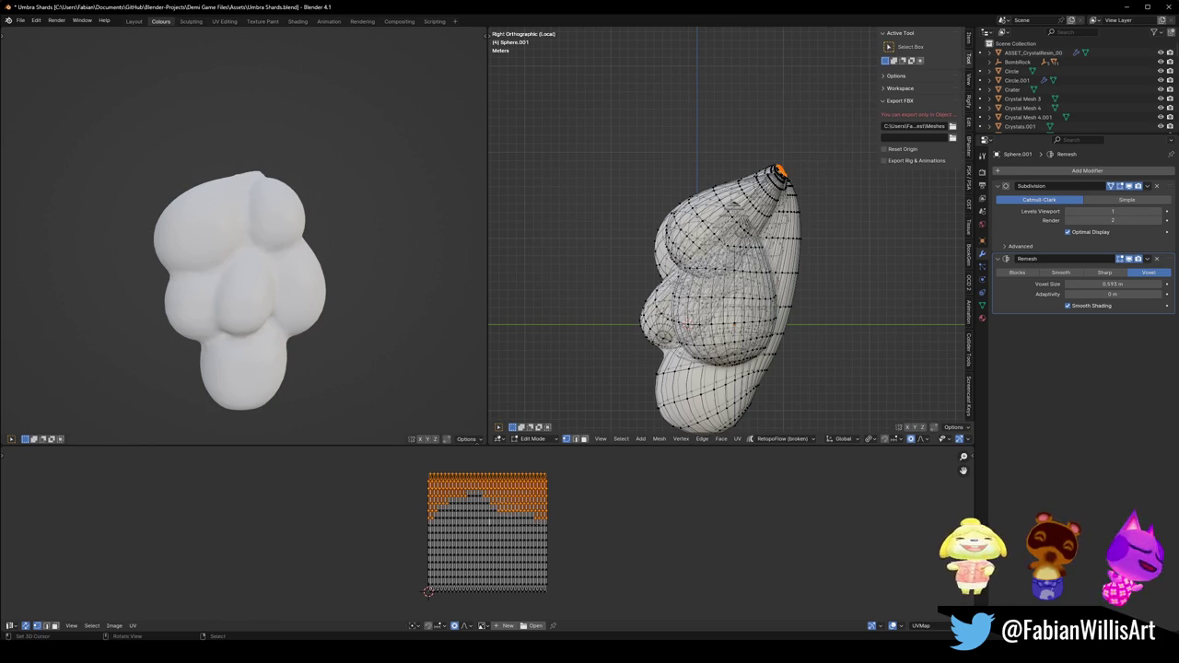
scroll(801, 151, up, 5)
scroll(802, 151, down, 4)
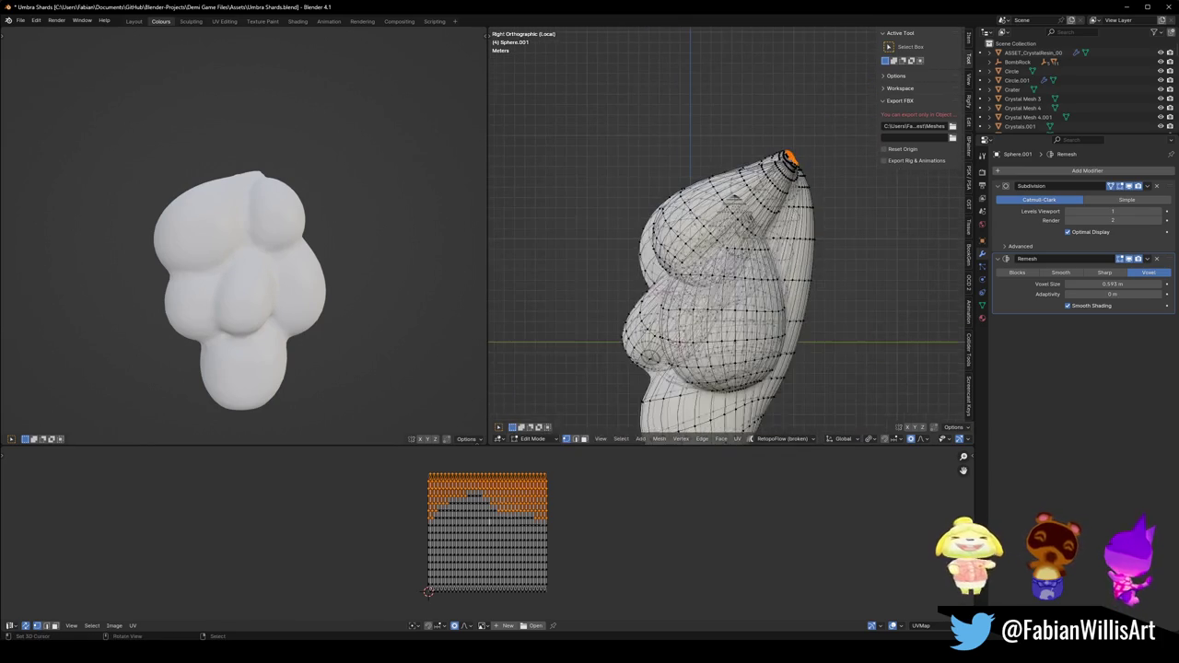
key(g)
click(838, 217)
key(s)
click(838, 217)
Twist and shrink the tip with soft proportional falloff.
key(r)
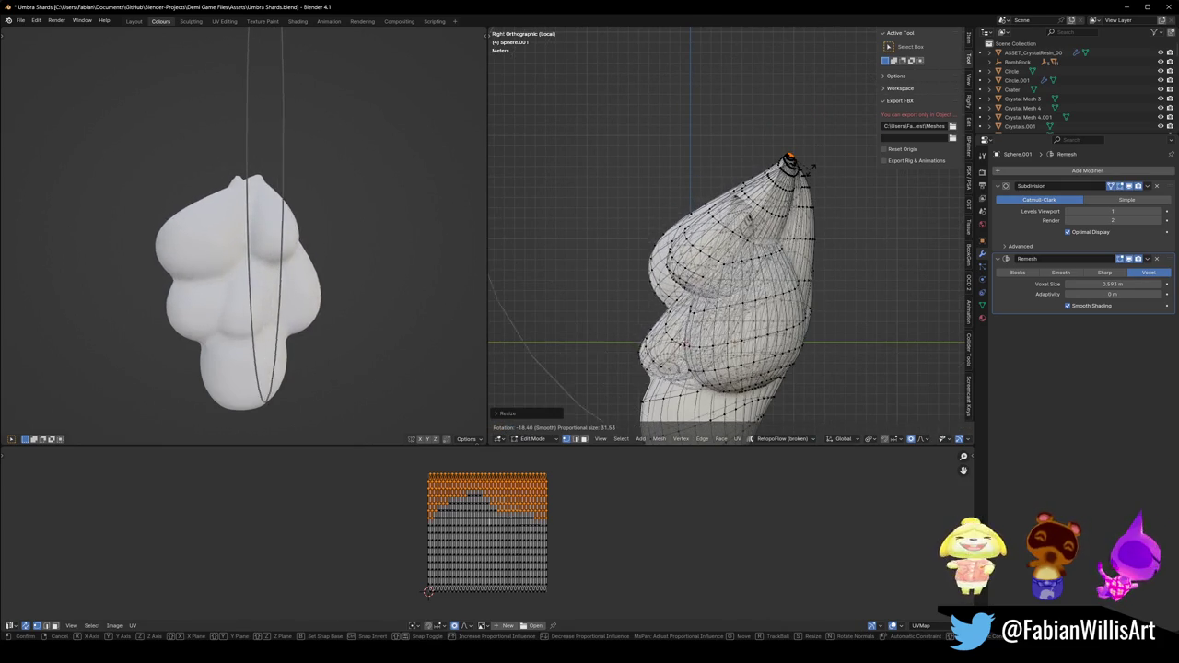
click(811, 168)
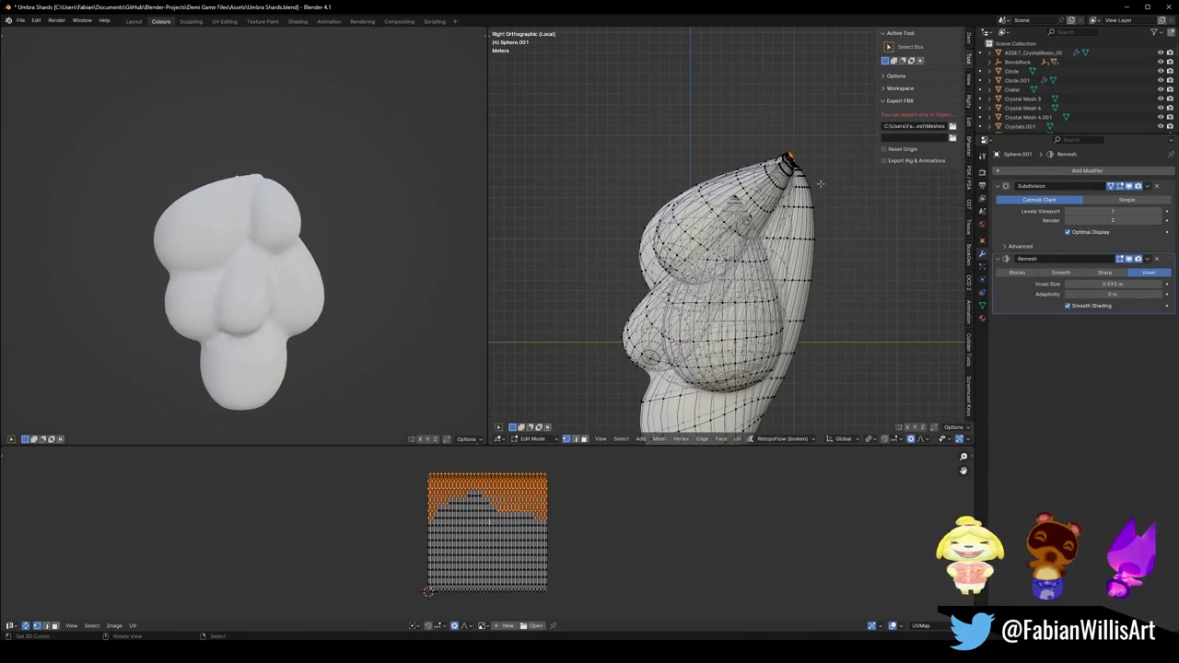
key(s)
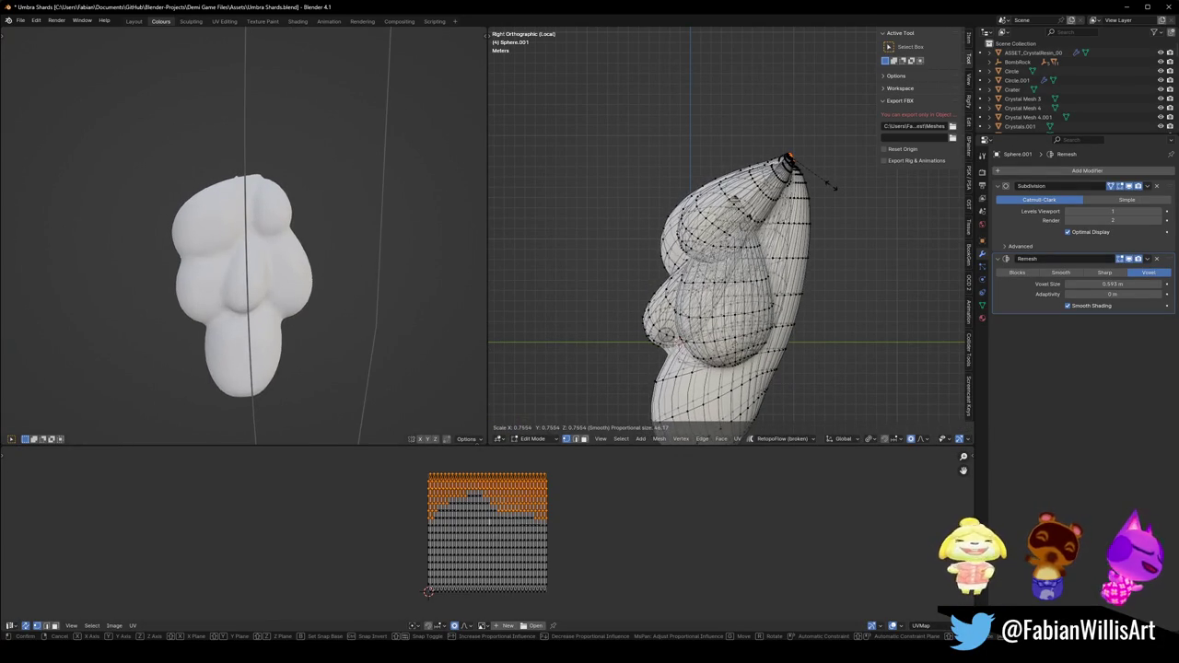
click(835, 188)
key(r)
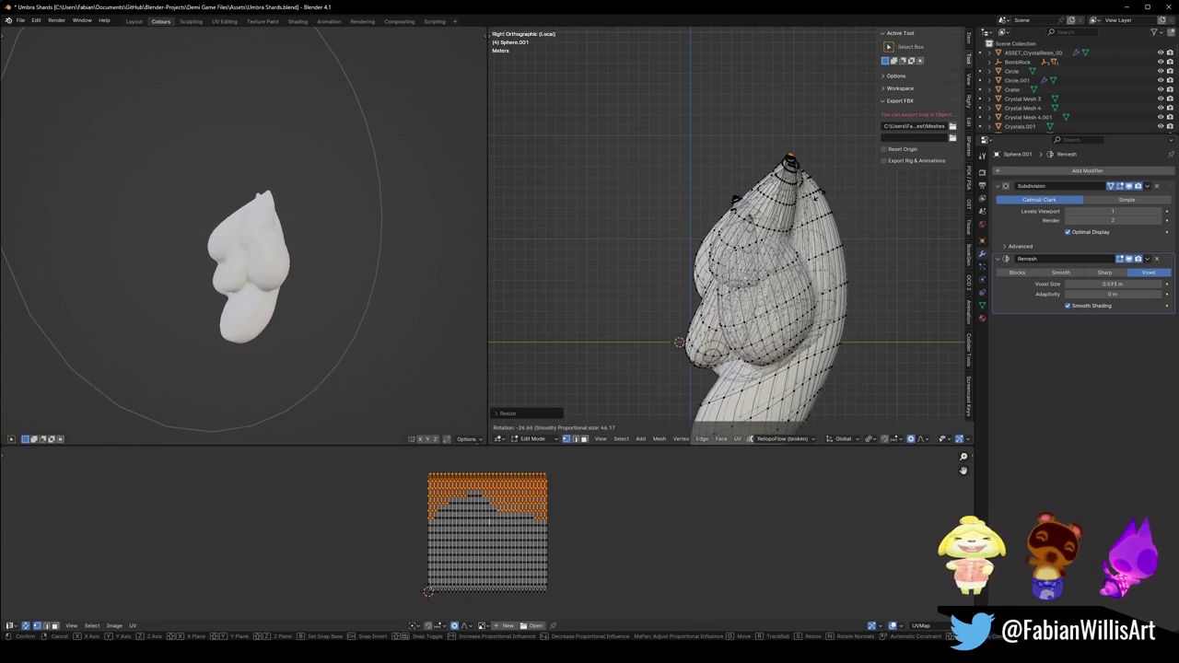
key(Return)
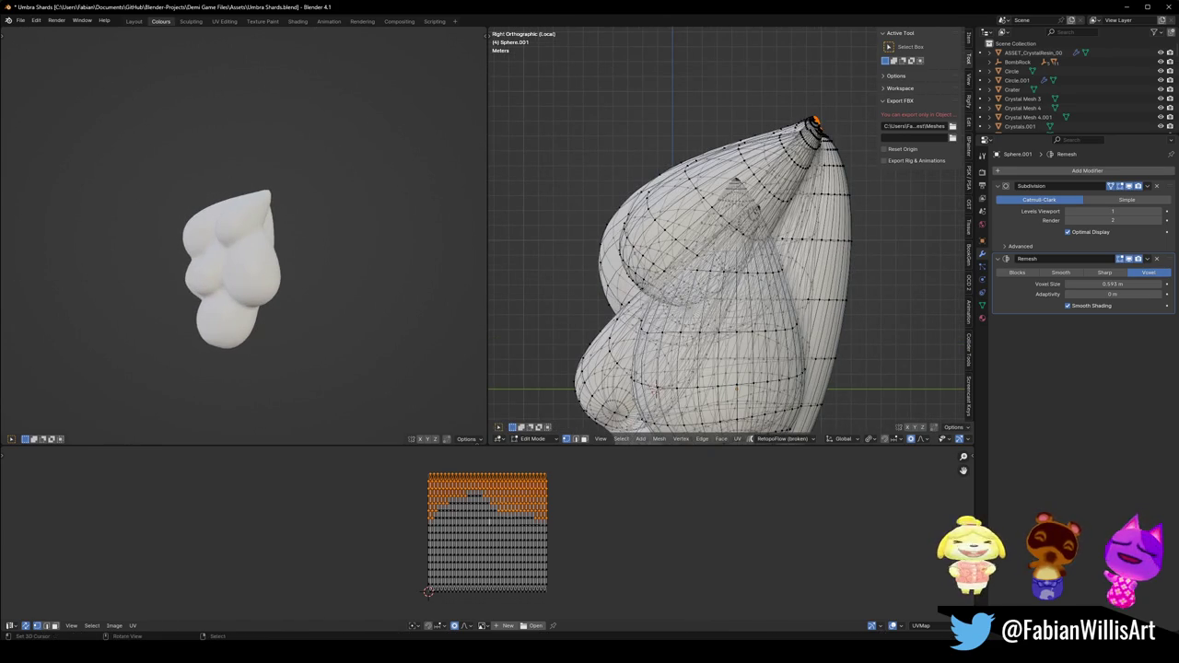
Rotate the tip once more, cancel a further scale, and undo the rotation.
key(r)
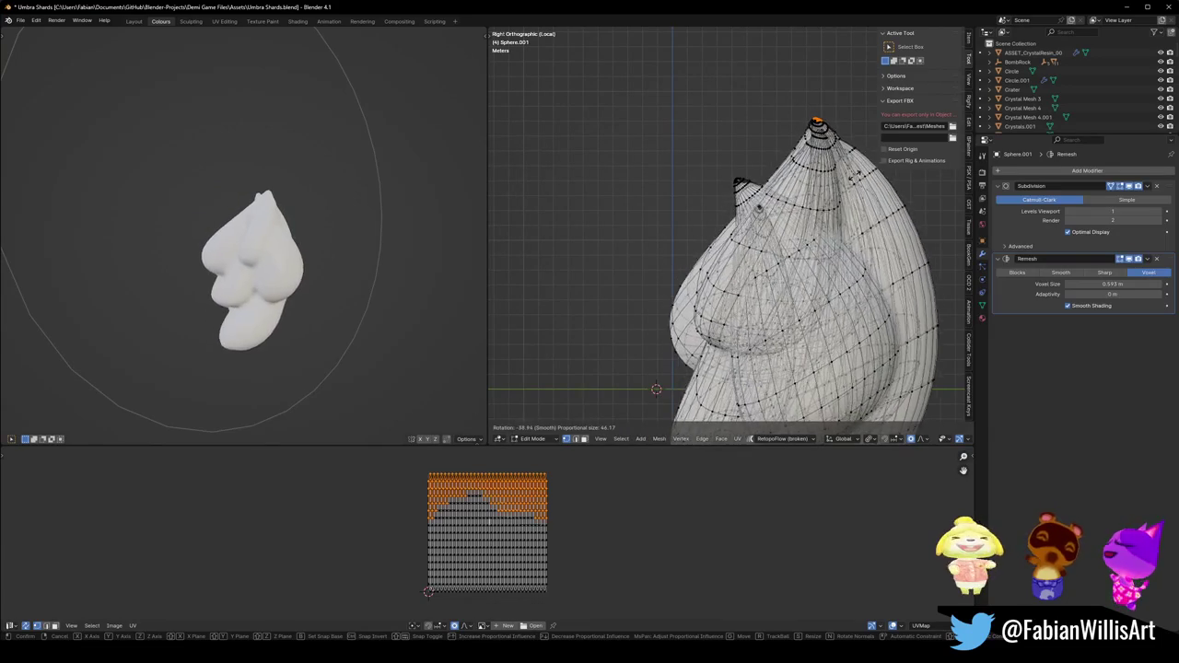
click(841, 190)
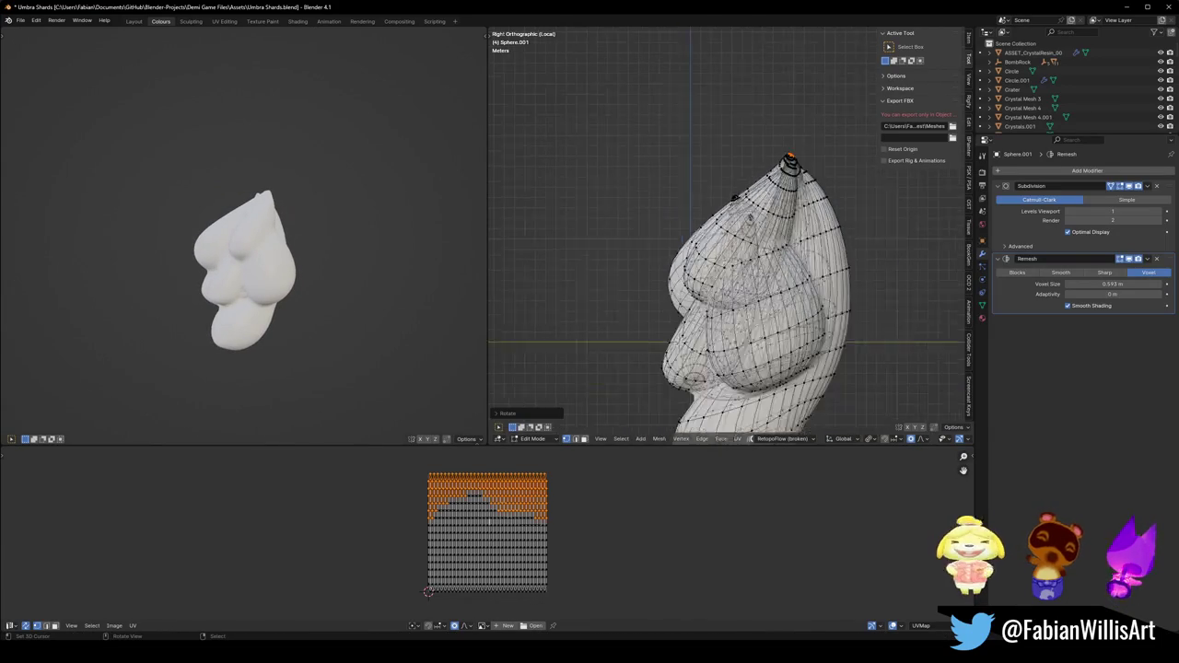
key(s)
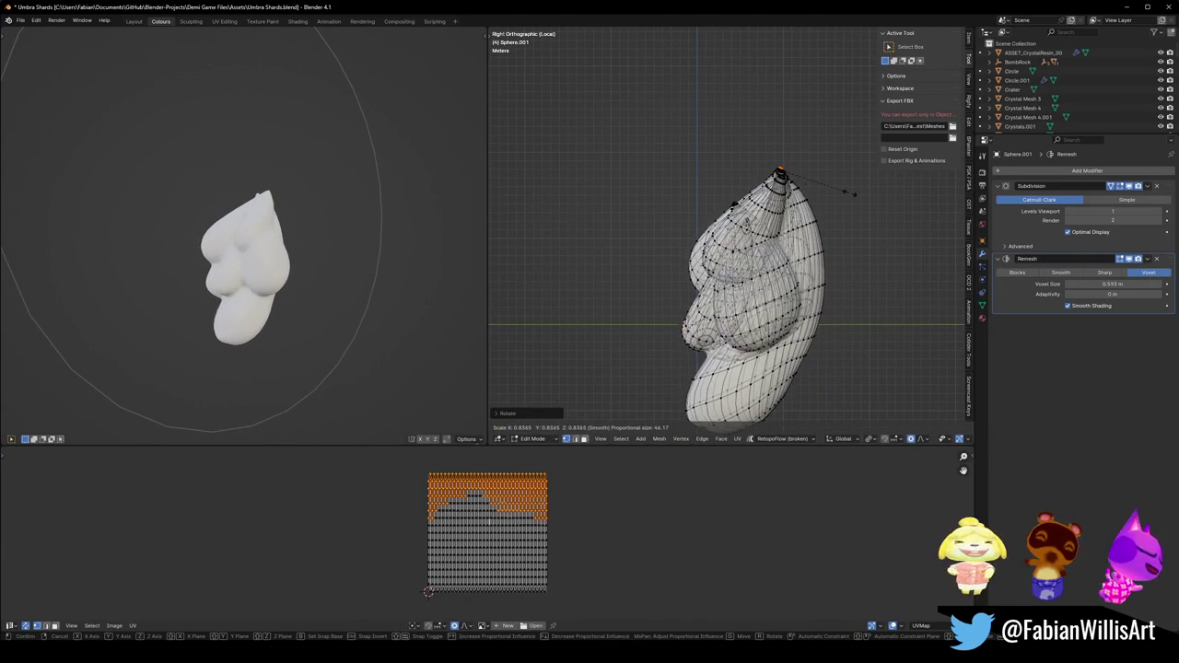
key(Escape)
key(ctrl+z)
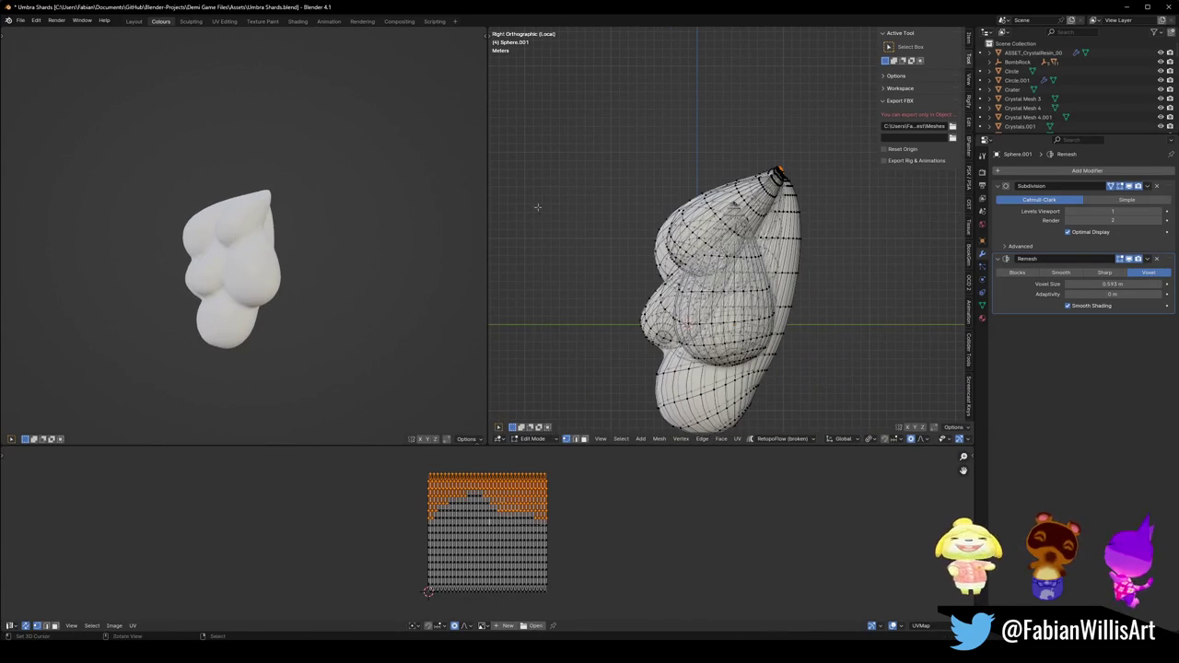
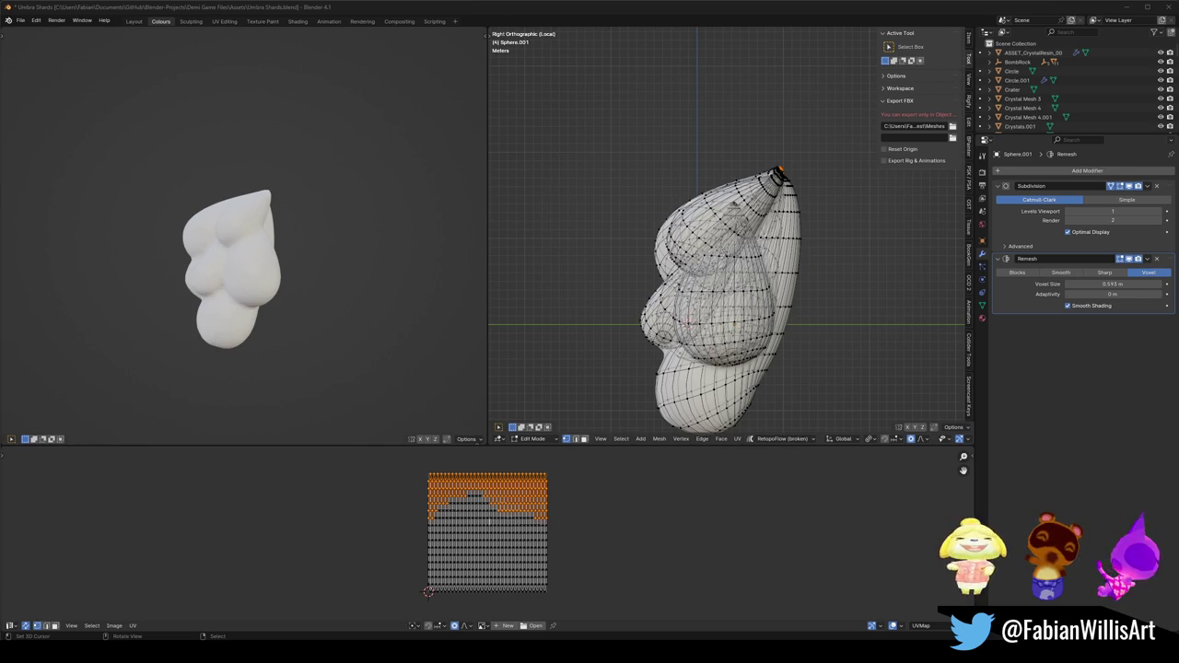
With smooth proportional falloff, softly rotate and scale up the blob's tip.
shift+middle_drag(728, 277, 710, 285)
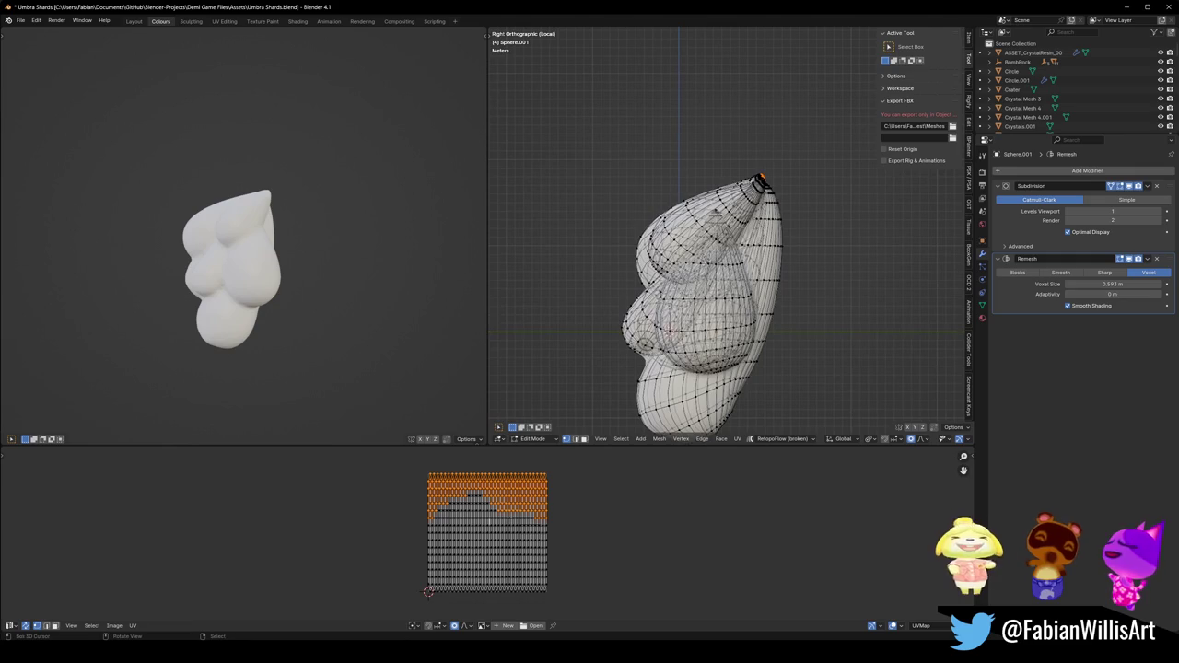
key(shift+o)
click(756, 244)
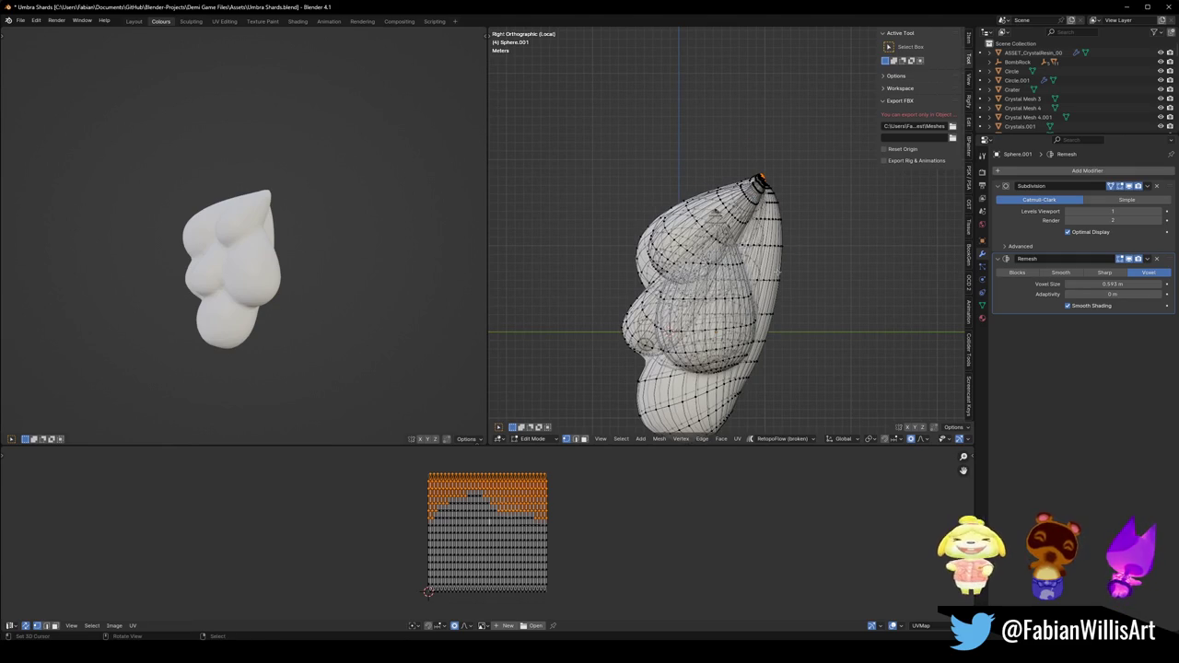
key(r)
click(802, 217)
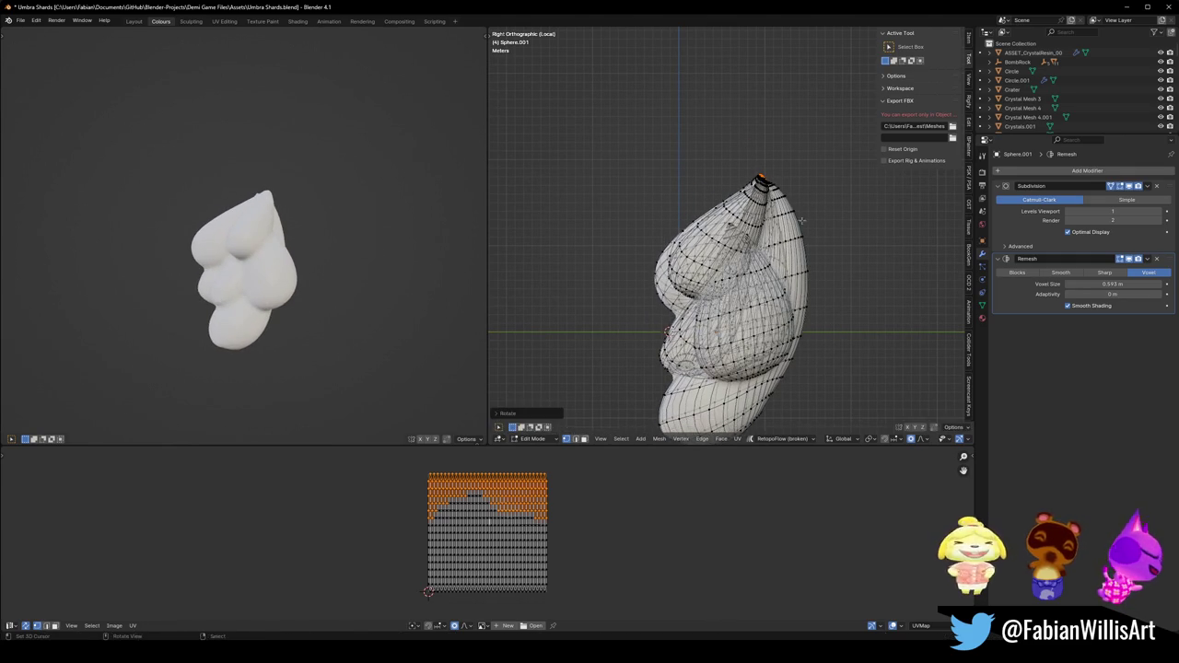
key(s)
scroll(783, 214, up, 2)
scroll(781, 214, up, 3)
click(783, 213)
Clear the vertex selection and save the Umbra Shards file.
mouse_move(304, 226)
middle_down()
mouse_move(254, 237)
mouse_move(300, 226)
middle_up()
scroll(255, 237, up, 3)
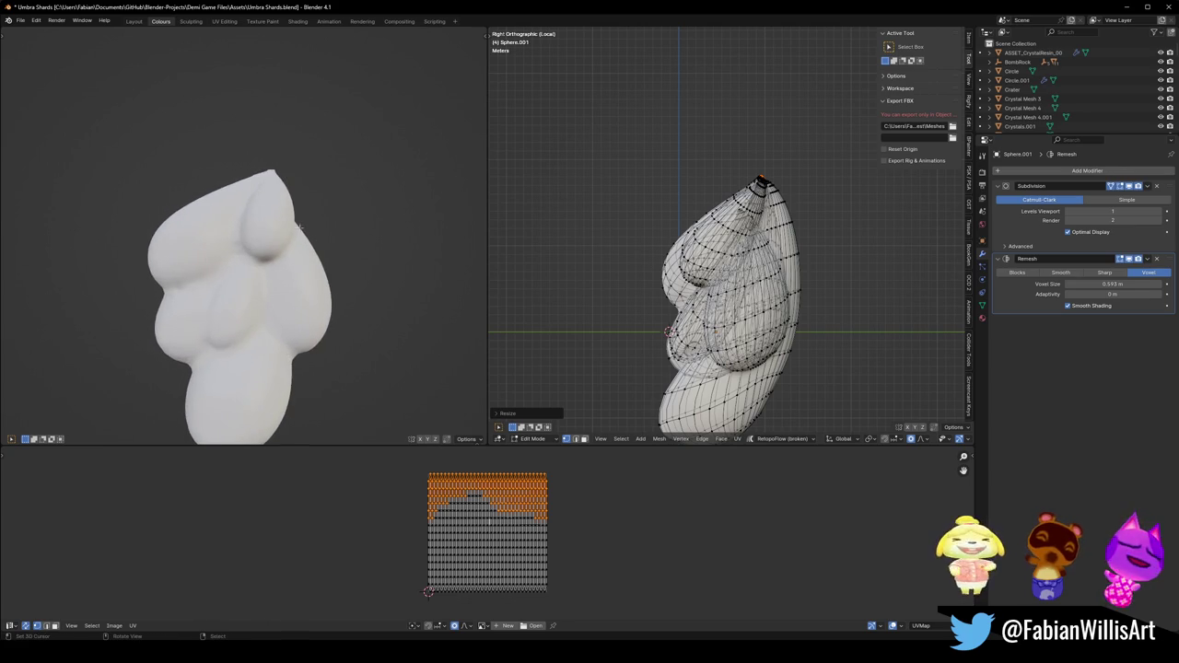
key(alt+a)
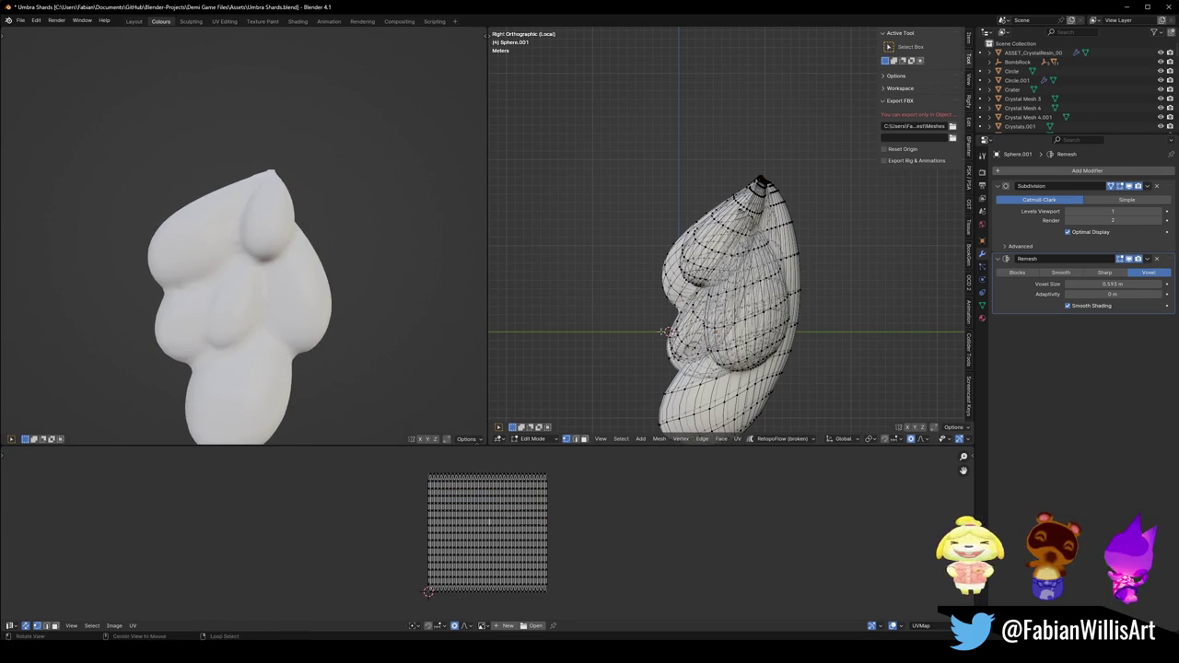
middle_drag(728, 304, 783, 295)
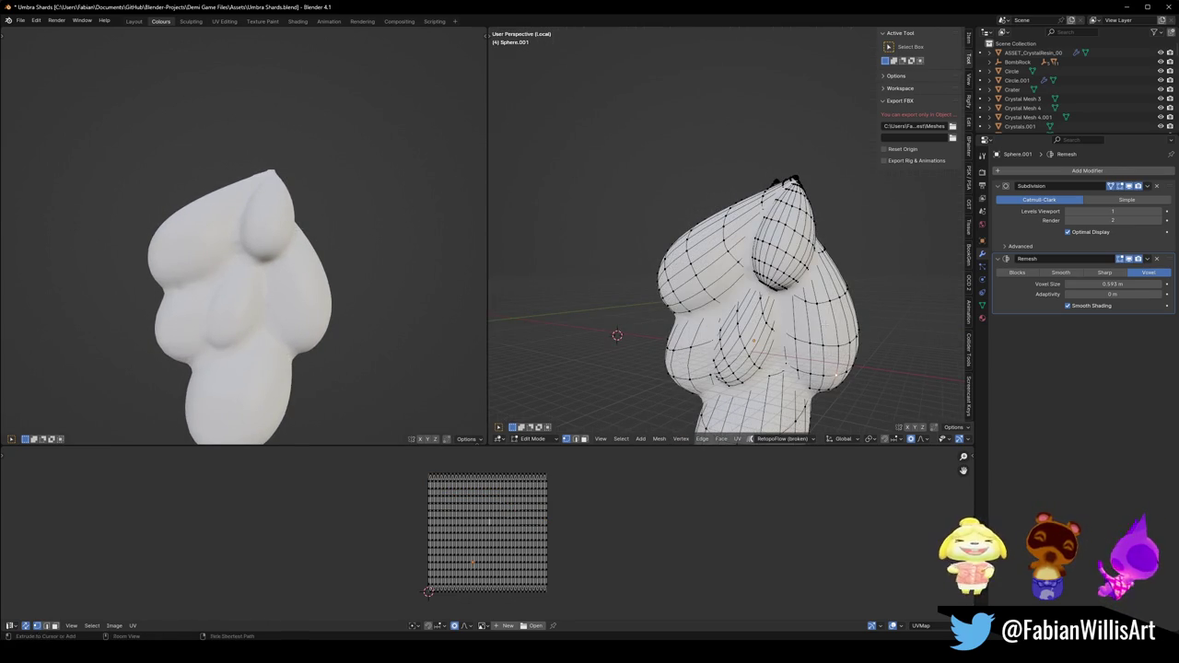
key(ctrl+s)
From the front view, softly rotate the selected region twice and shift it.
key(KP_1)
scroll(733, 233, down, 2)
key(r)
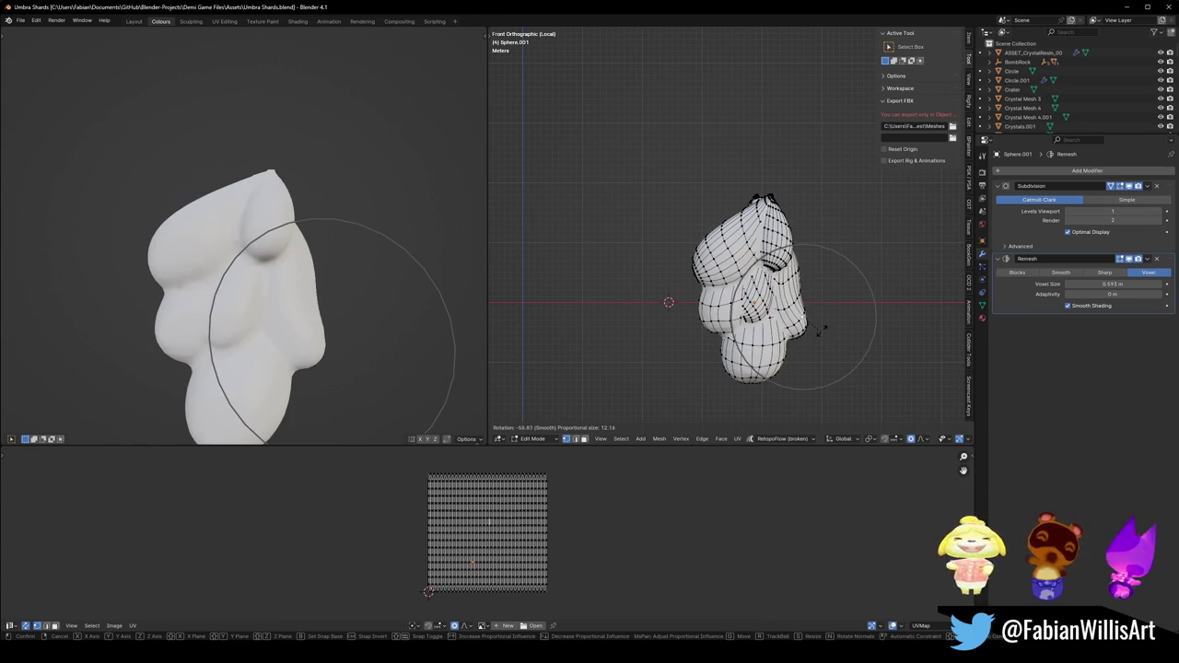
click(823, 331)
key(r)
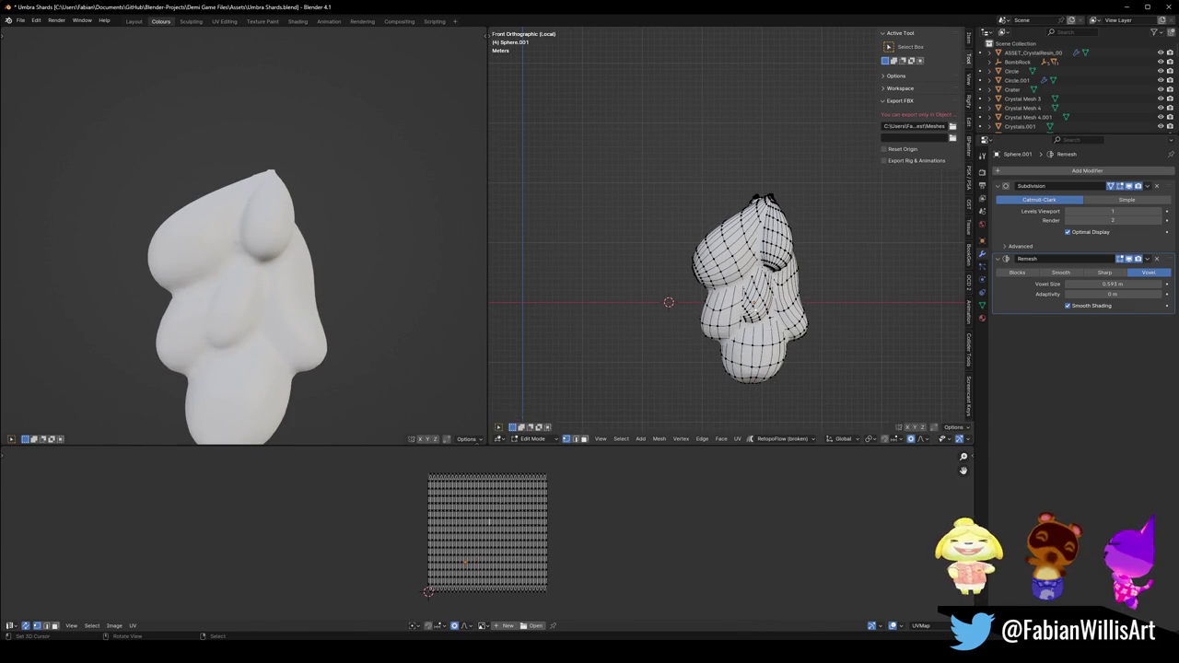
click(808, 291)
key(g)
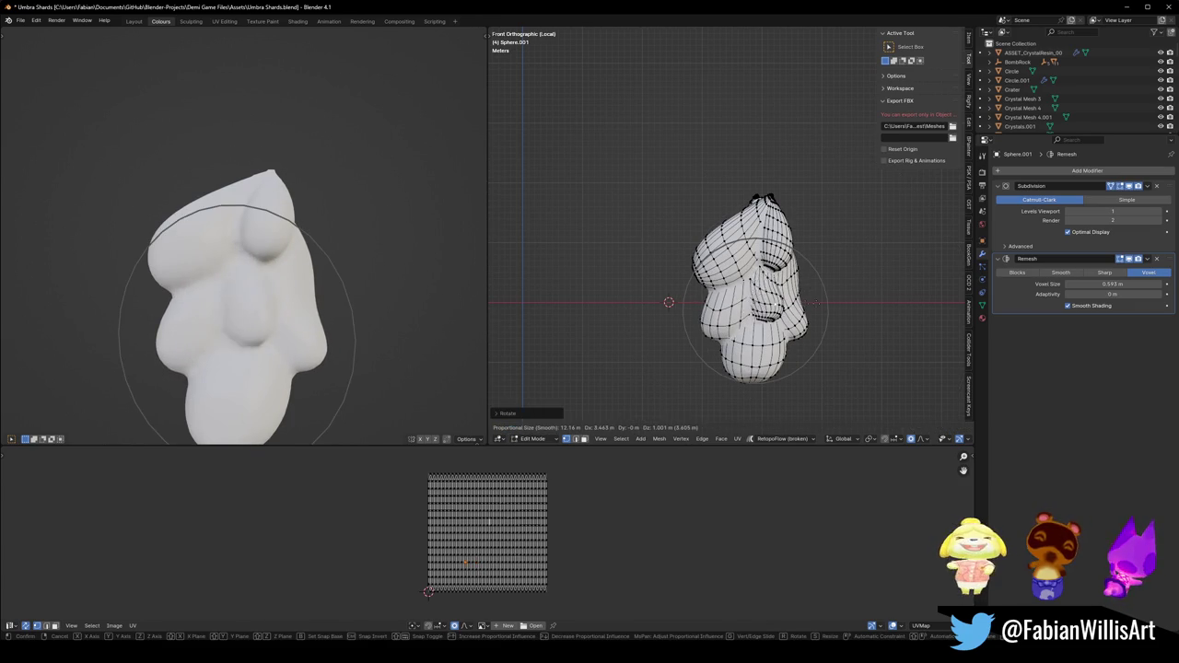
click(806, 312)
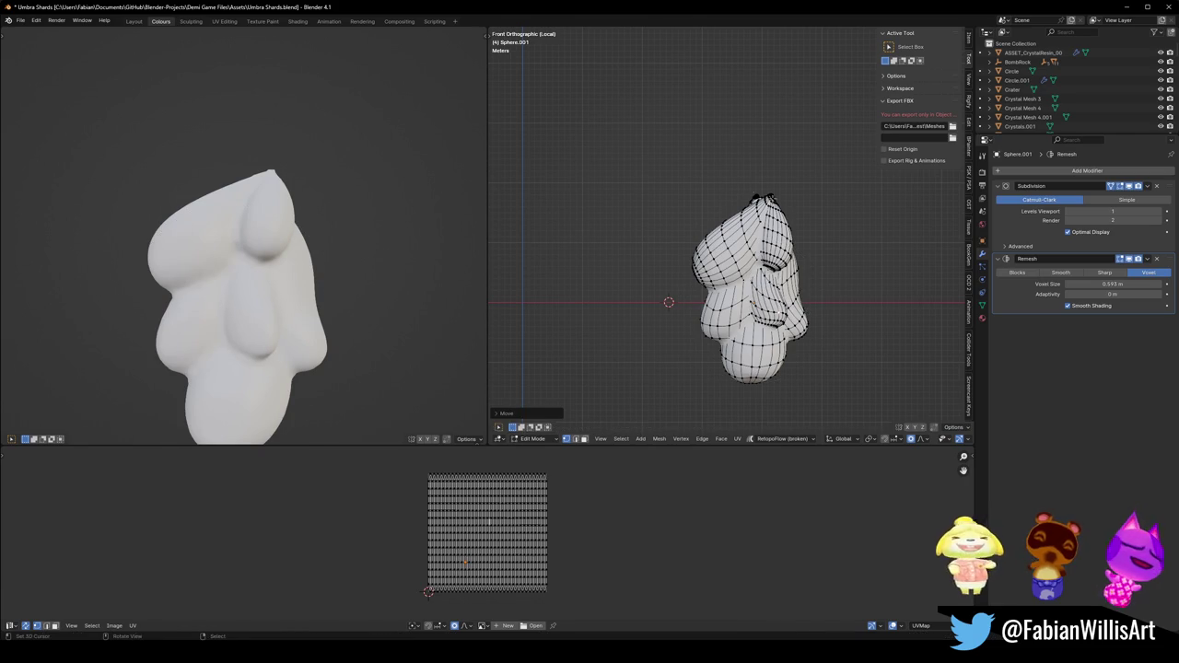
Softly move the side lobe to a new position, viewed from above.
scroll(743, 223, up, 2)
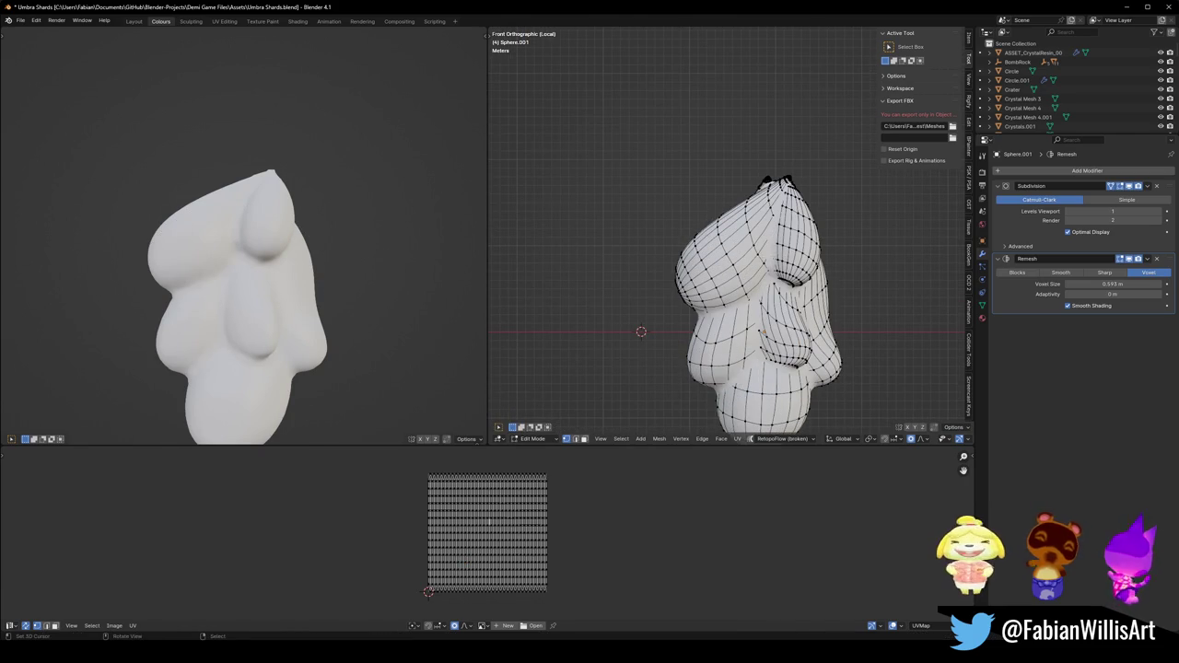
scroll(327, 251, down, 4)
middle_drag(322, 250, 349, 234)
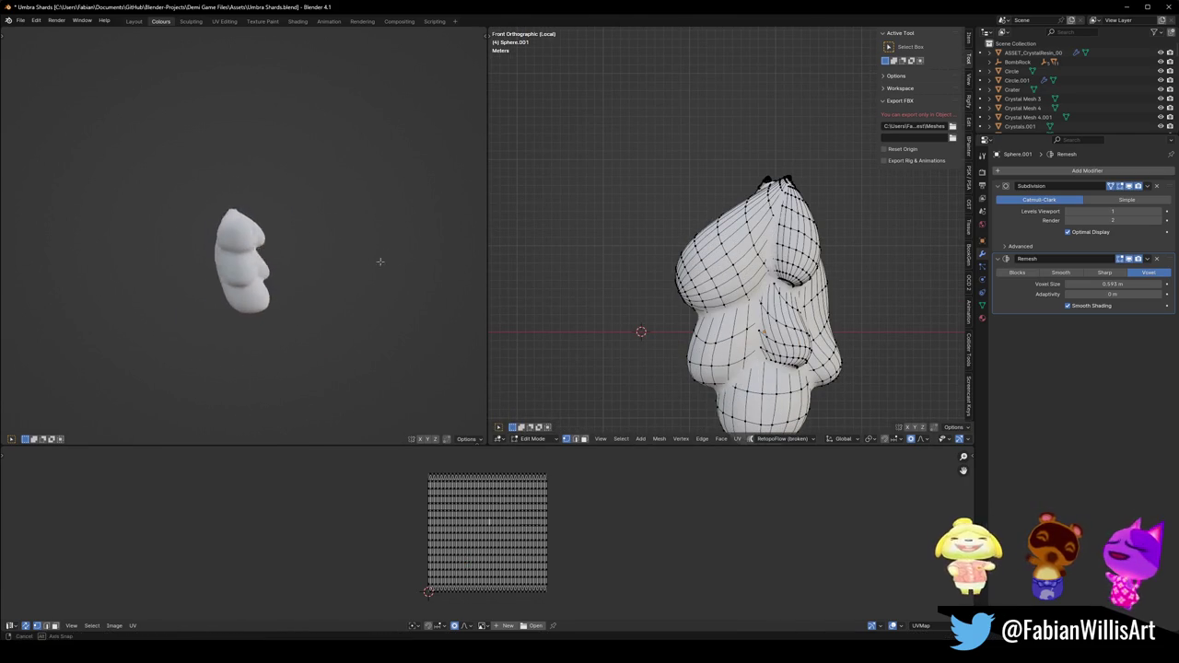
middle_drag(348, 234, 453, 257)
mouse_move(728, 314)
middle_down()
mouse_move(749, 359)
mouse_move(793, 331)
middle_up()
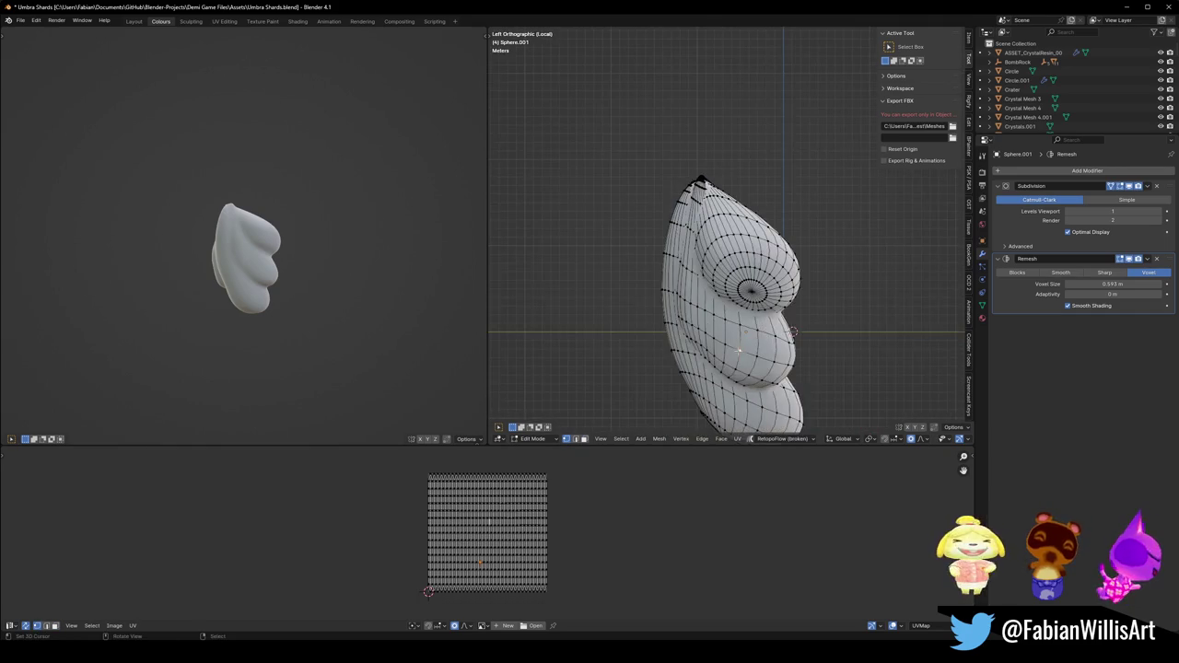
key(g)
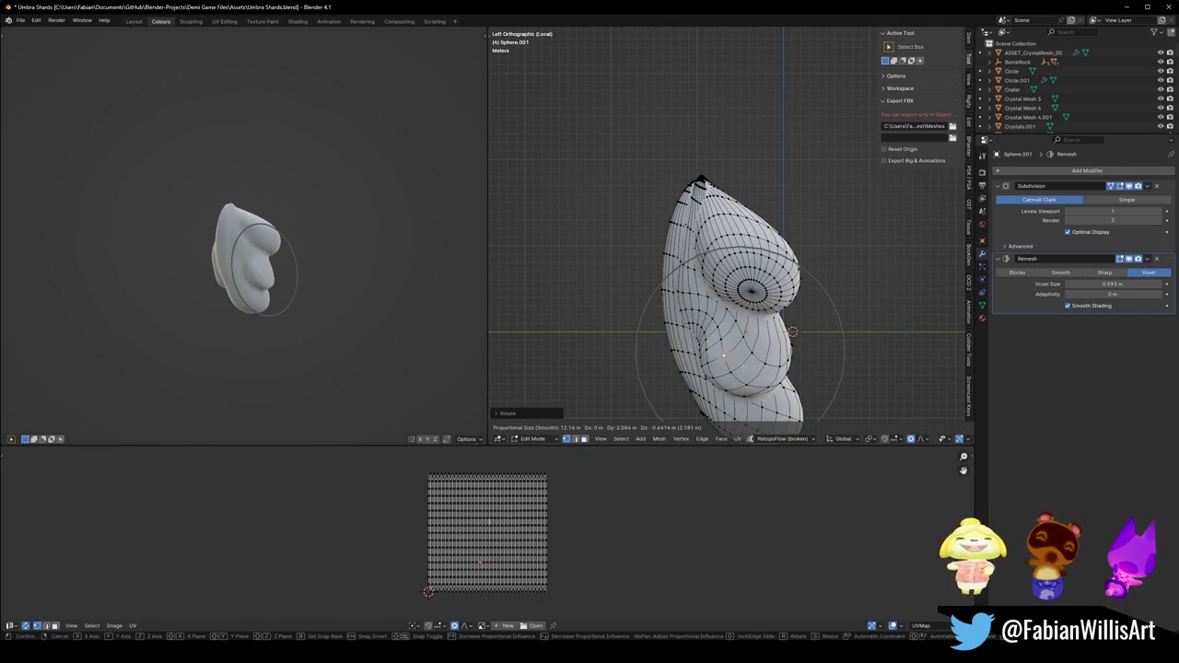
click(742, 367)
alt+drag(313, 281, 293, 274)
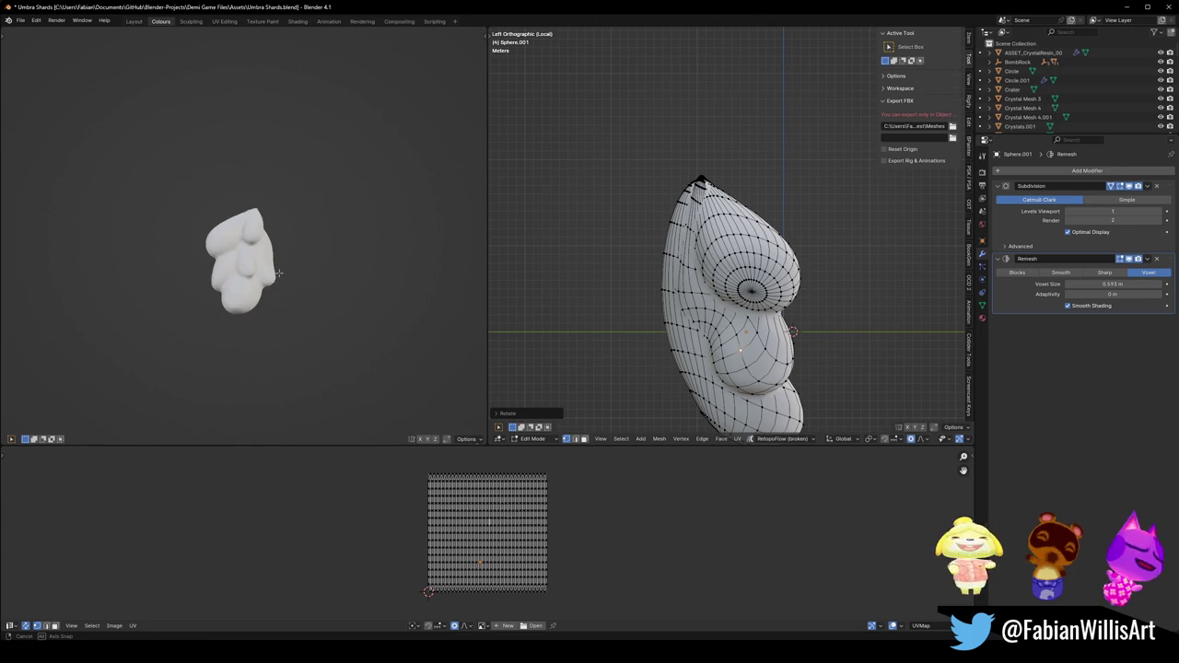
alt+drag(645, 276, 718, 239)
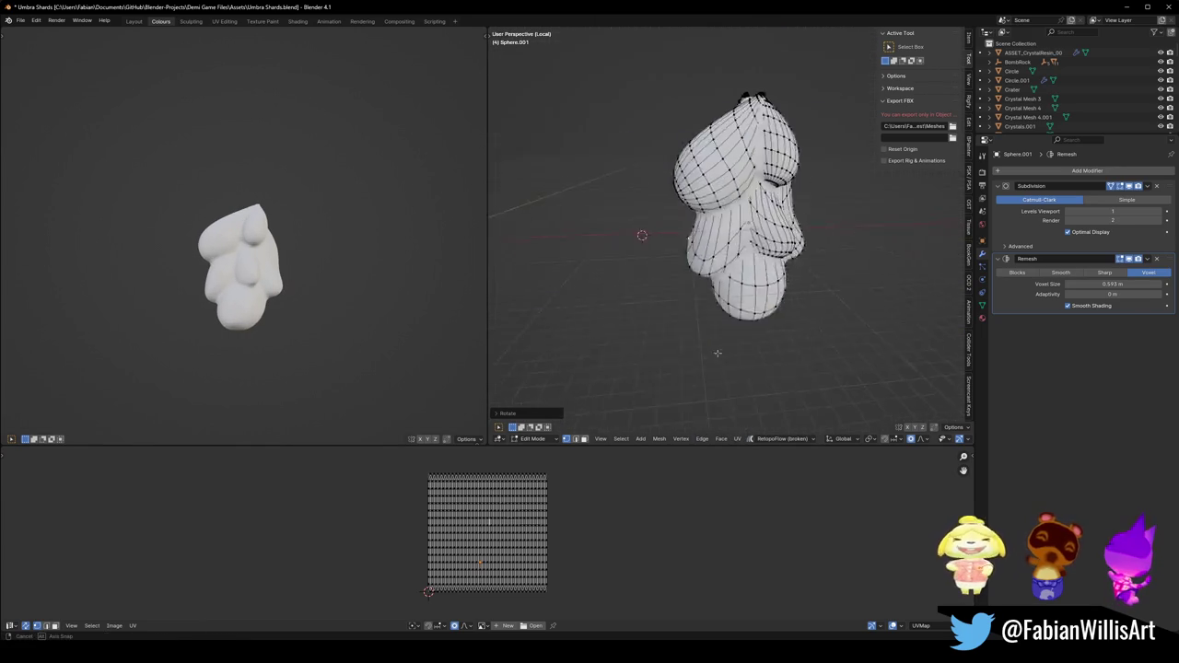
Add an edge loop around the blob, then undo the misplaced cut.
key(ctrl+r)
click(810, 322)
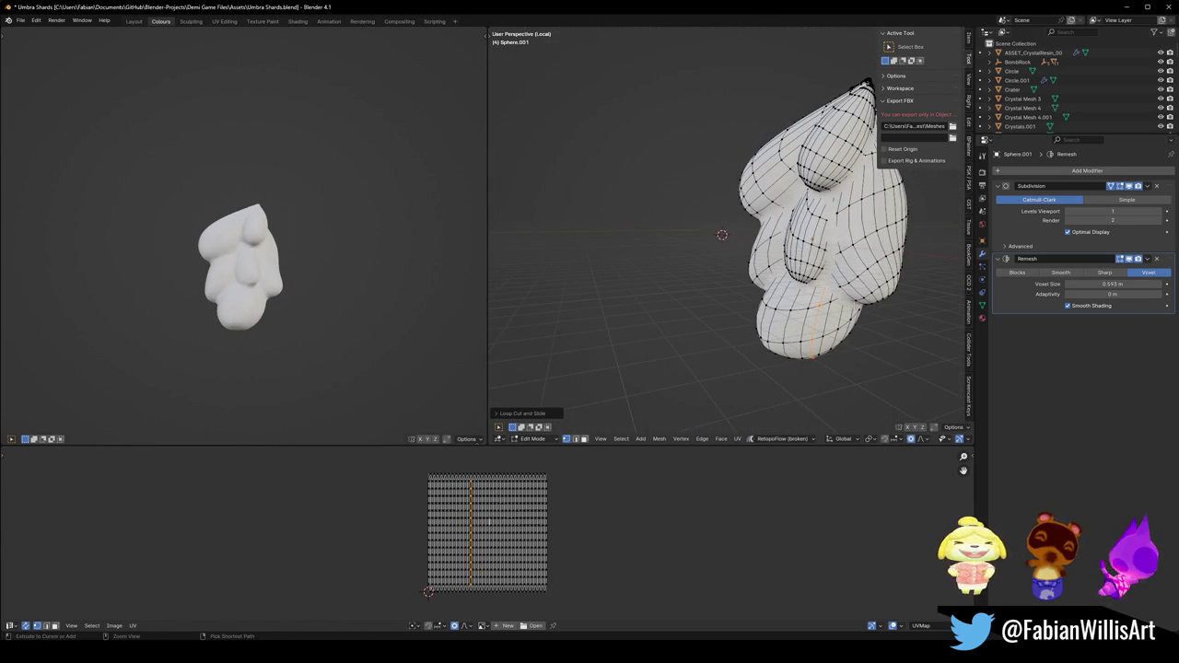
key(ctrl+z)
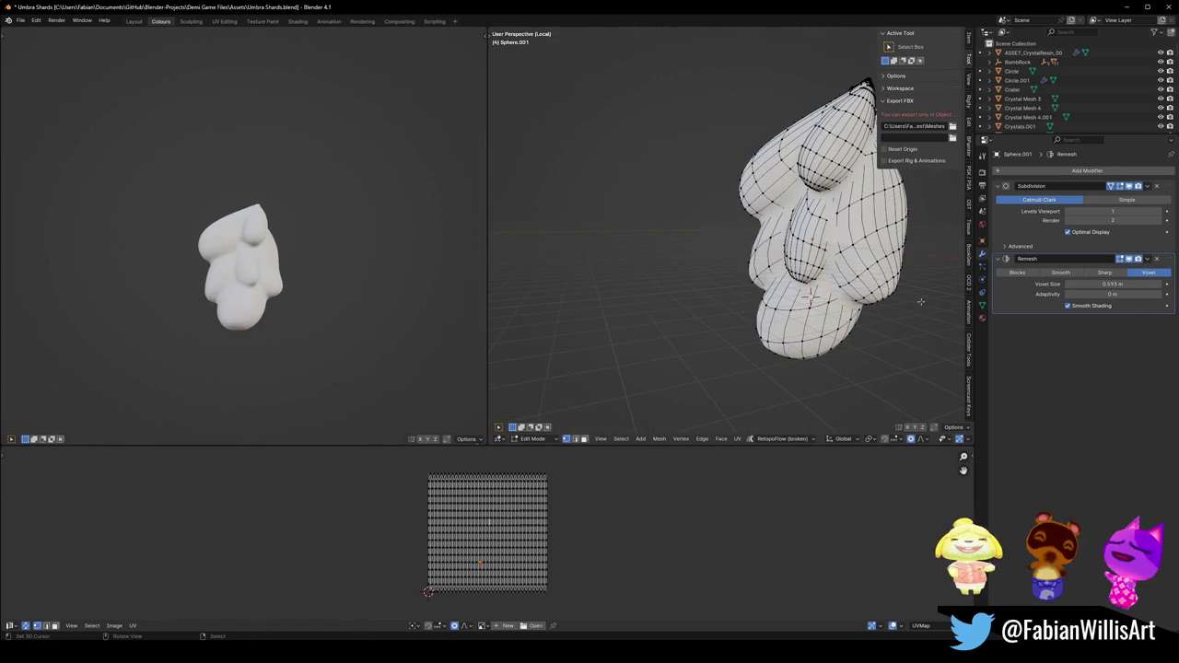
key(r)
key(Escape)
Place a new edge loop near the base and softly scale it inward into a crease.
key(ctrl+r)
click(811, 295)
key(s)
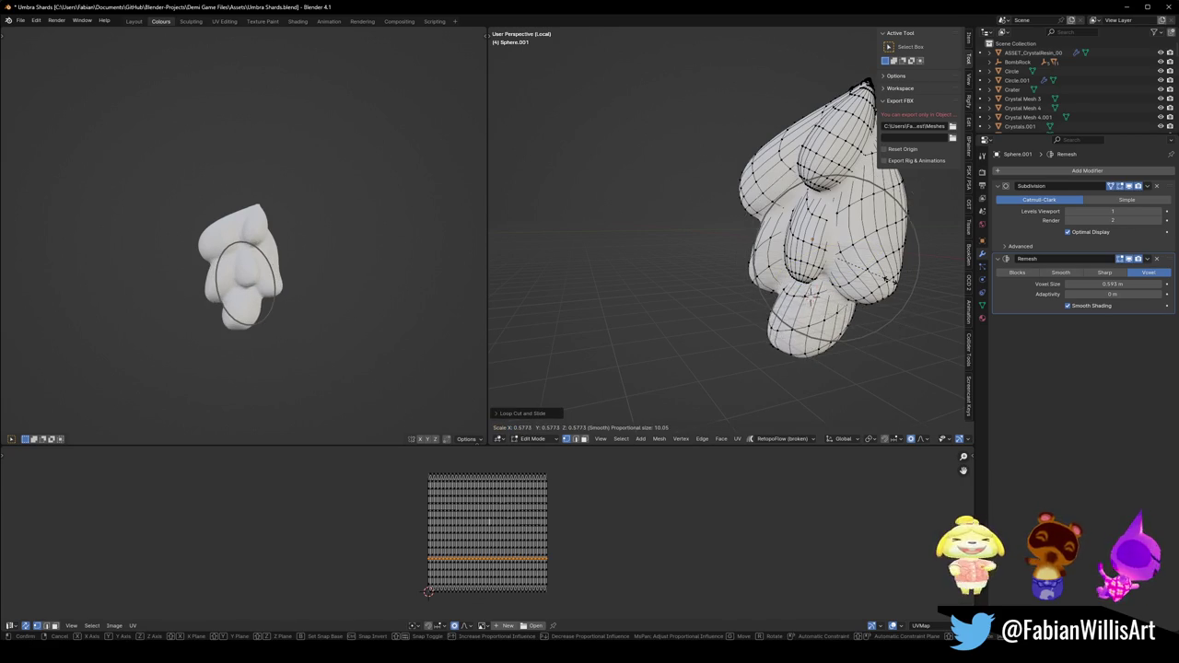
scroll(875, 279, down, 3)
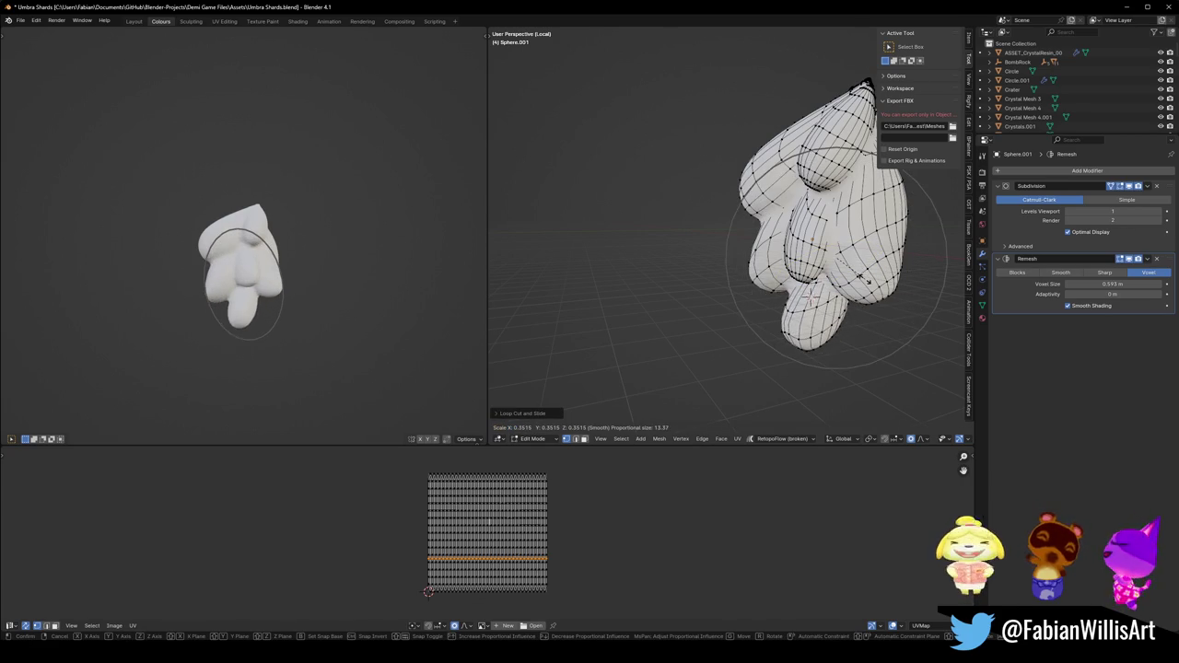
click(866, 279)
scroll(276, 276, up, 3)
middle_drag(304, 276, 382, 285)
scroll(316, 267, down, 5)
middle_drag(316, 267, 265, 286)
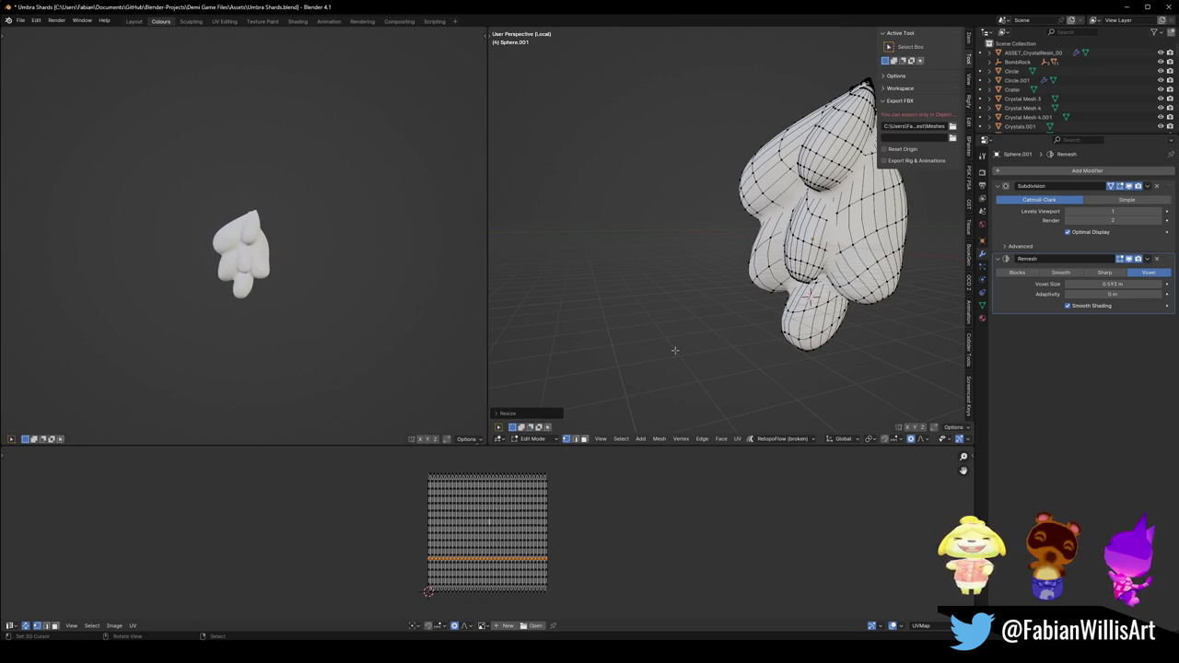
scroll(270, 274, up, 4)
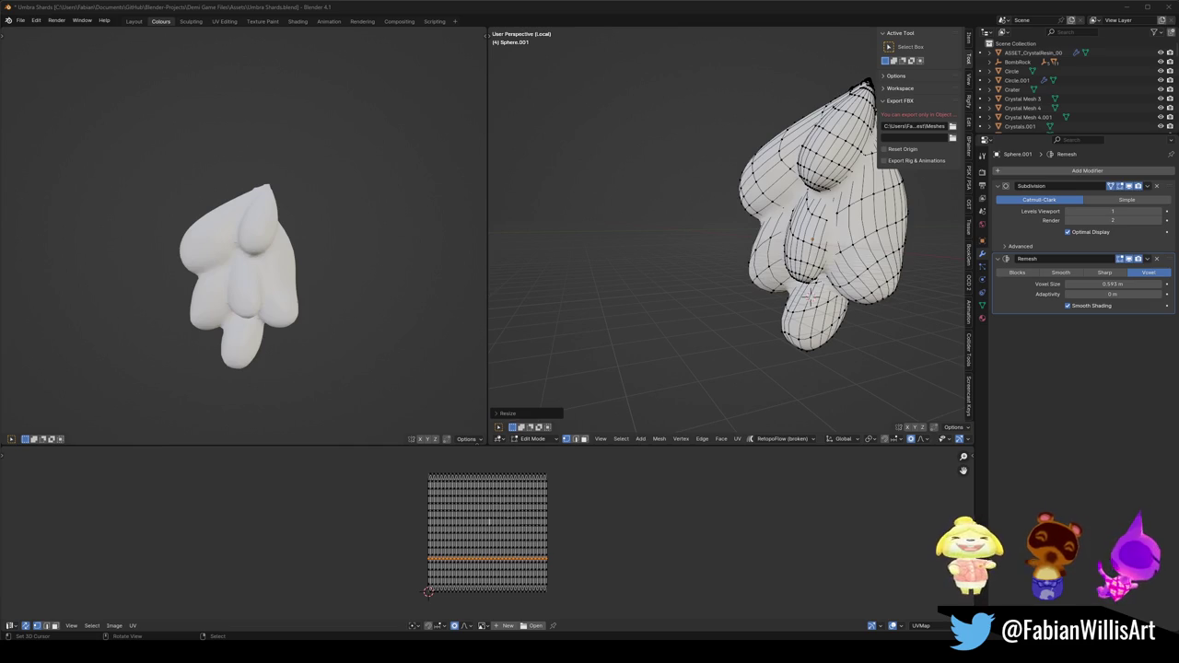
middle_drag(210, 210, 288, 224)
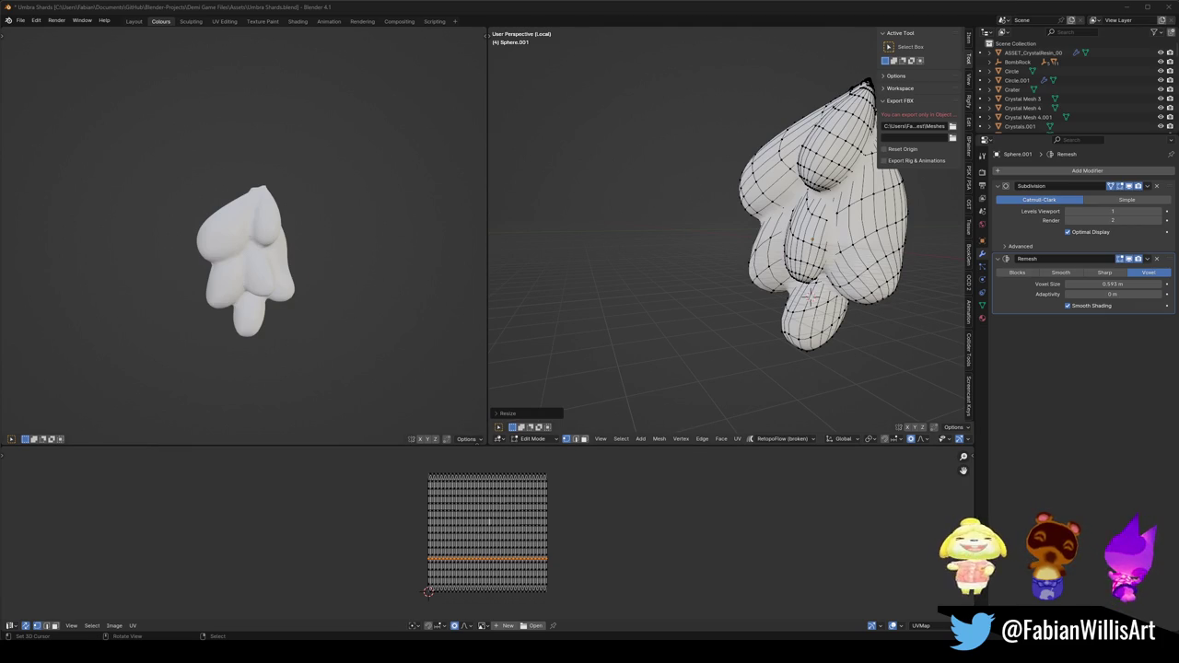
middle_drag(811, 276, 792, 277)
Select the bottom lobe with L and inflate it outward with Shrink/Fatten.
key(l)
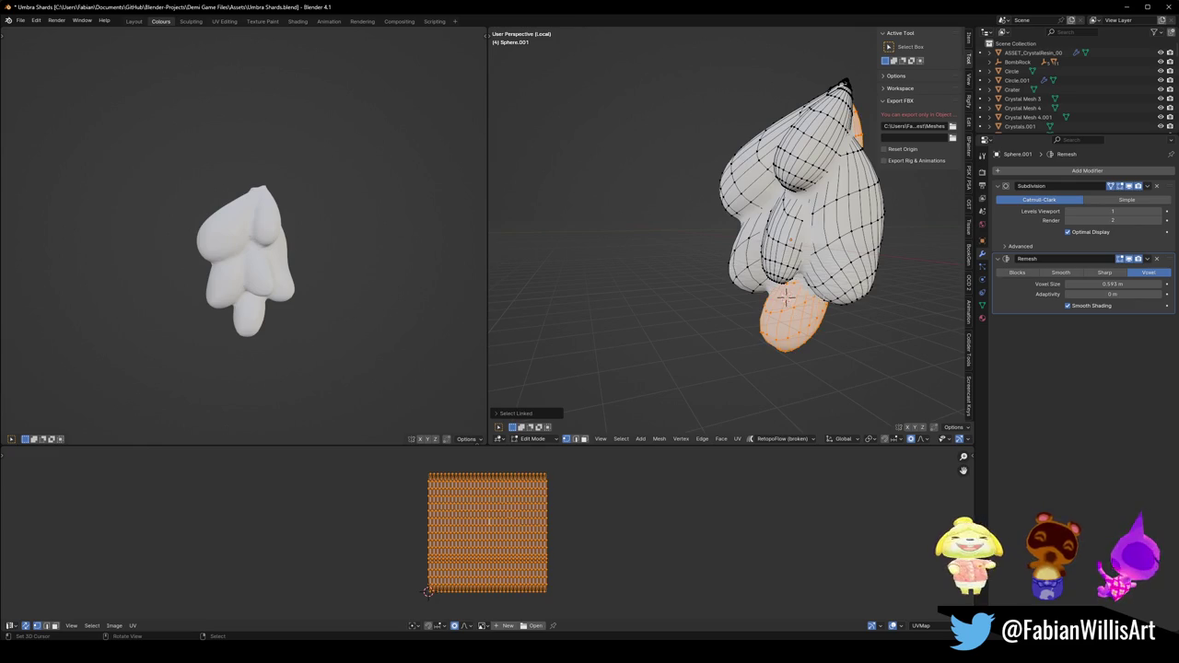
key(s)
right_click(785, 295)
key(alt+s)
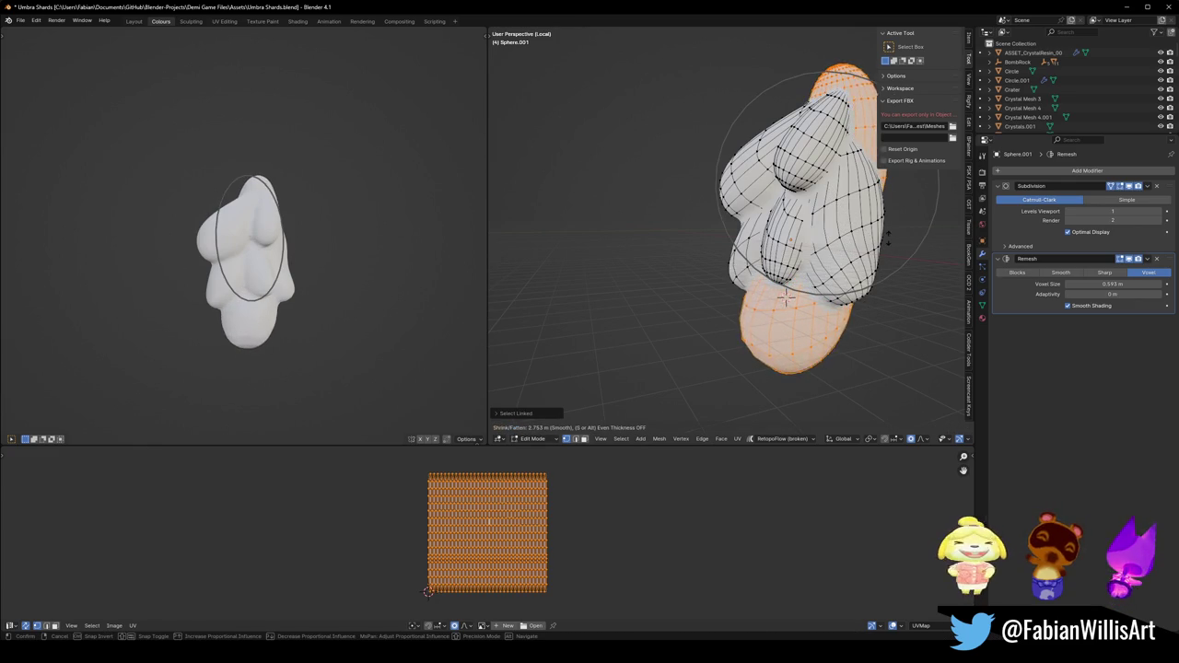
click(785, 295)
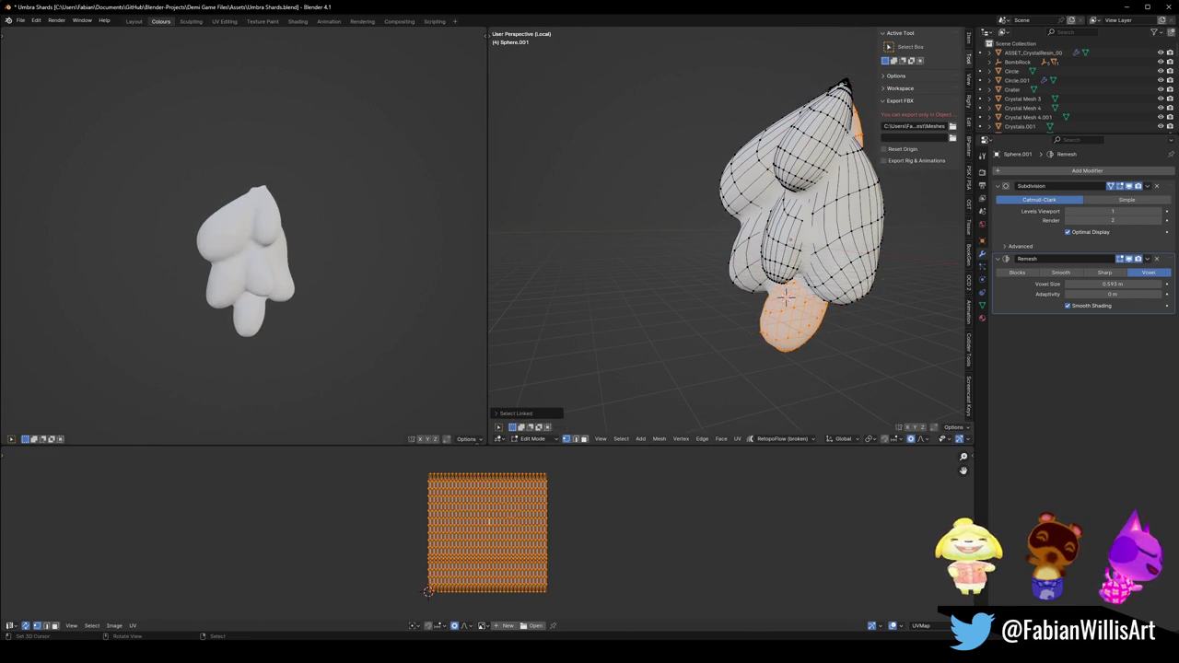
key(alt+a)
Step through the undo history to compare, then adjust the Remesh voxel size.
key(ctrl+z)
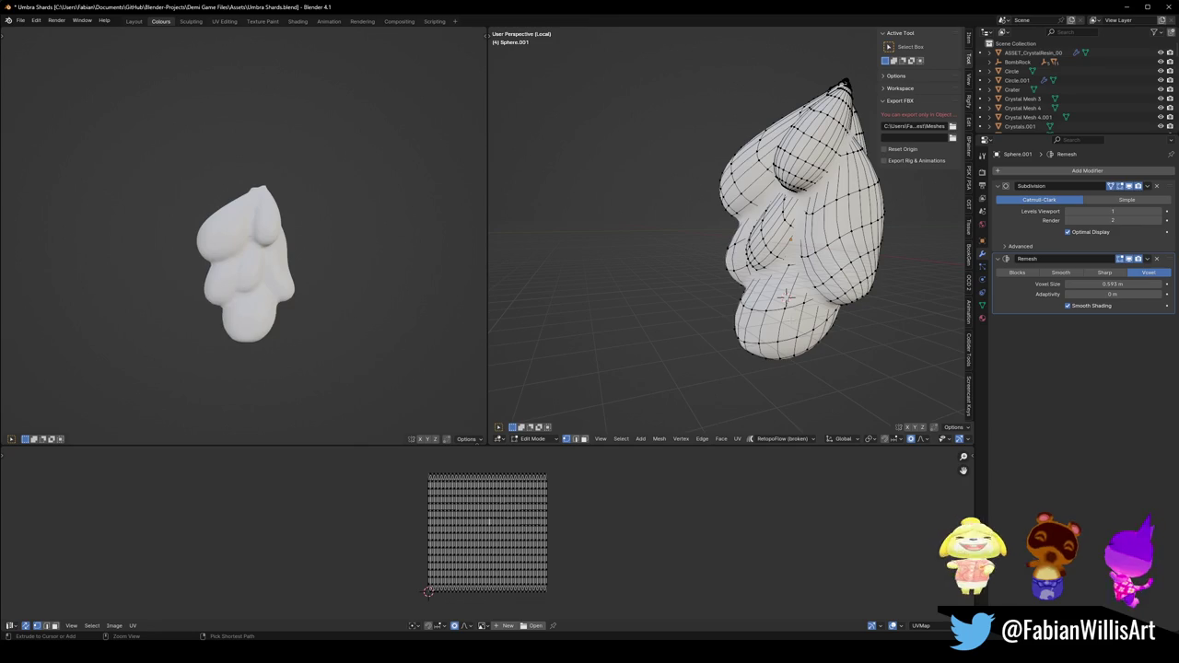
key(ctrl+z)
key(ctrl+z)
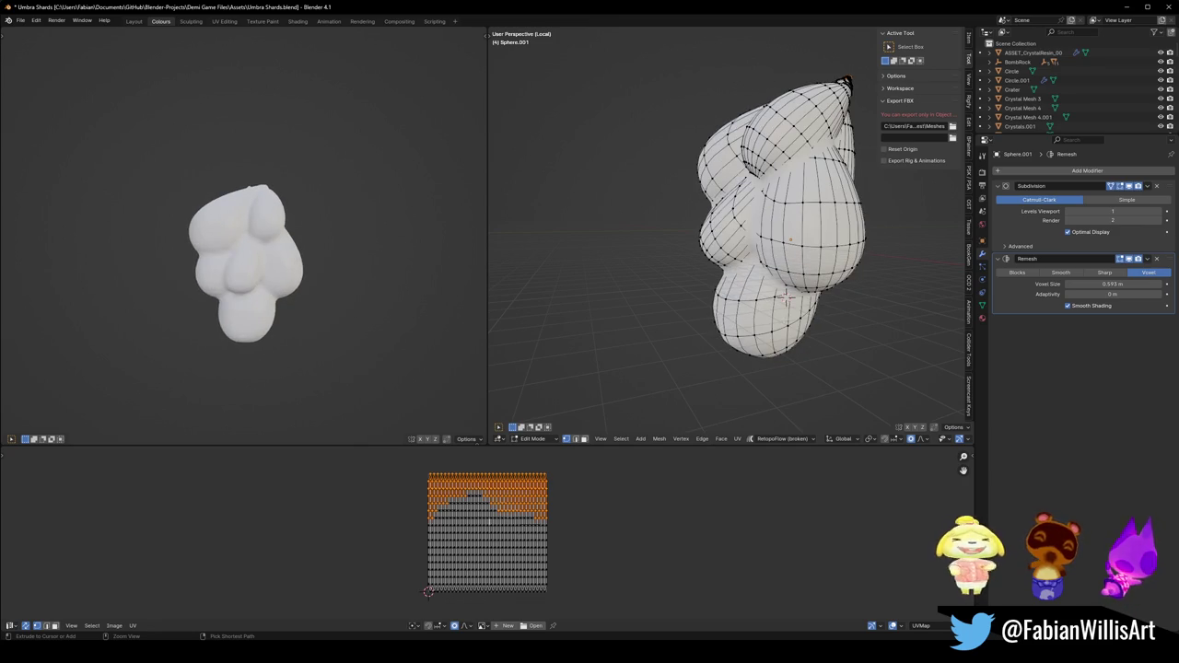
key(ctrl+z)
mouse_move(304, 249)
middle_down()
mouse_move(281, 244)
mouse_move(381, 250)
middle_up()
mouse_move(1113, 284)
mouse_down()
mouse_move(1152, 284)
mouse_move(585, 285)
mouse_up()
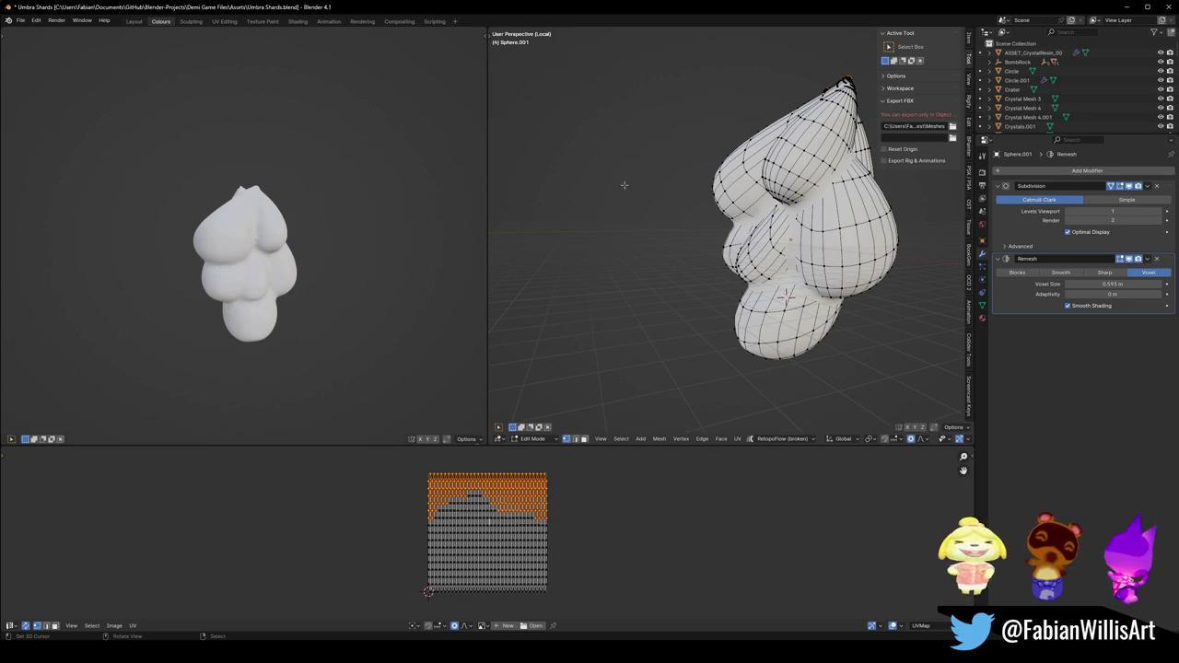
Return to Object Mode in front view, then add and delete a trial cube.
key(Tab)
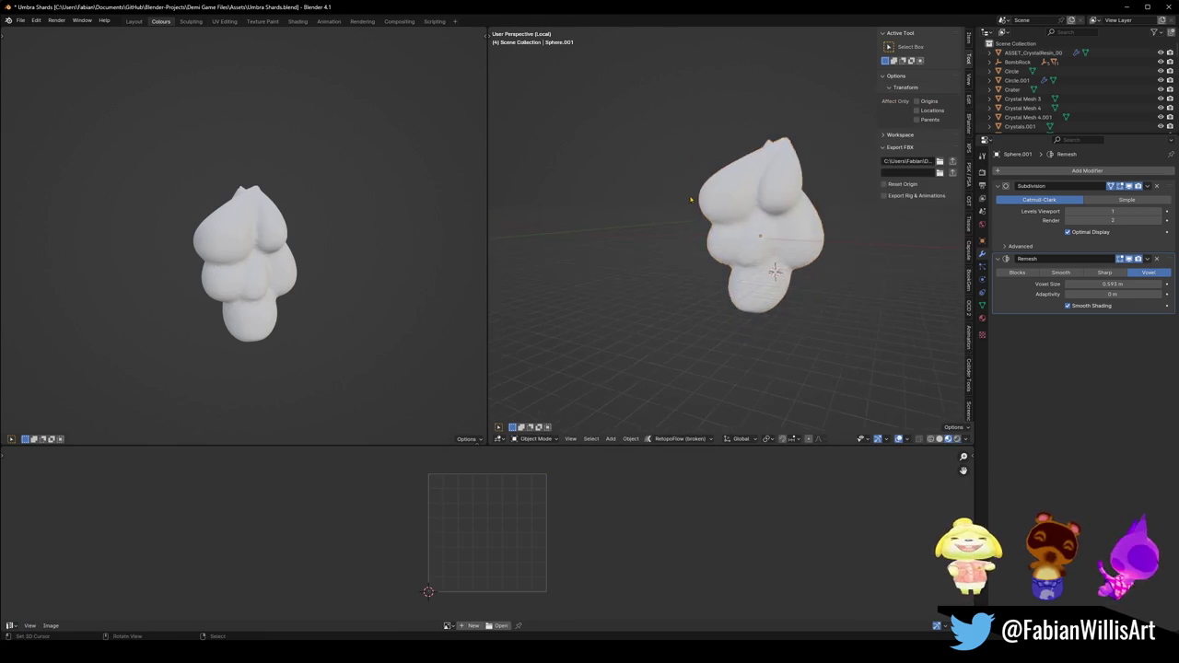
key(ctrl+s)
key(KP_1)
click(732, 221)
key(shift+a)
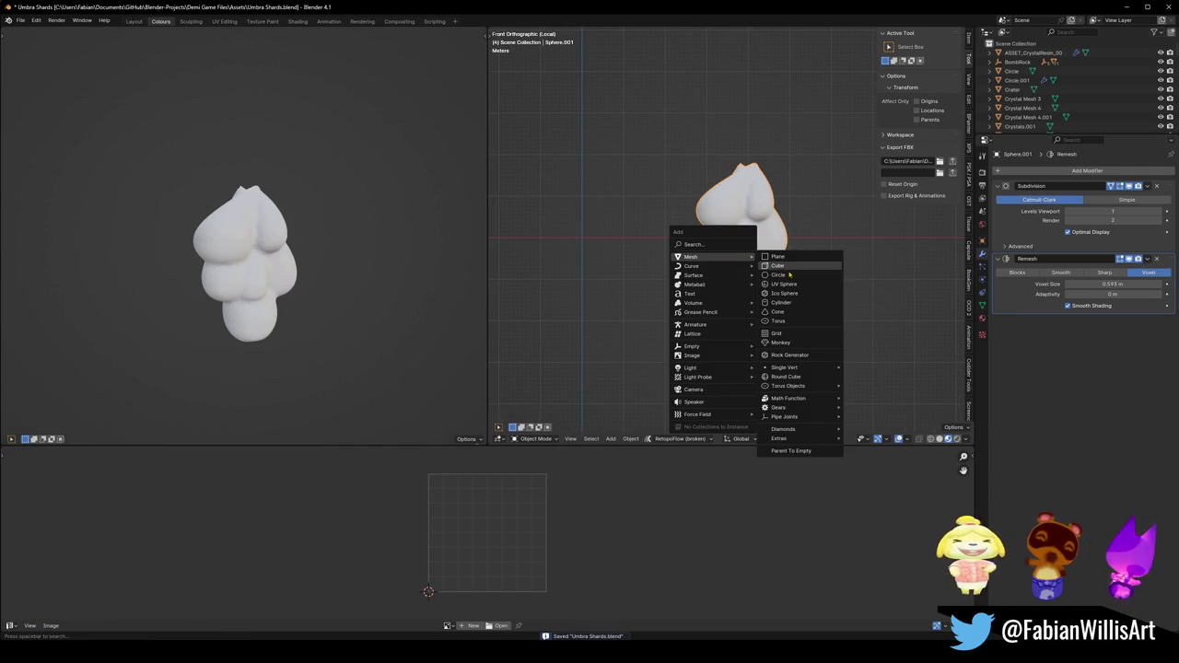
click(781, 265)
key(ctrl+1)
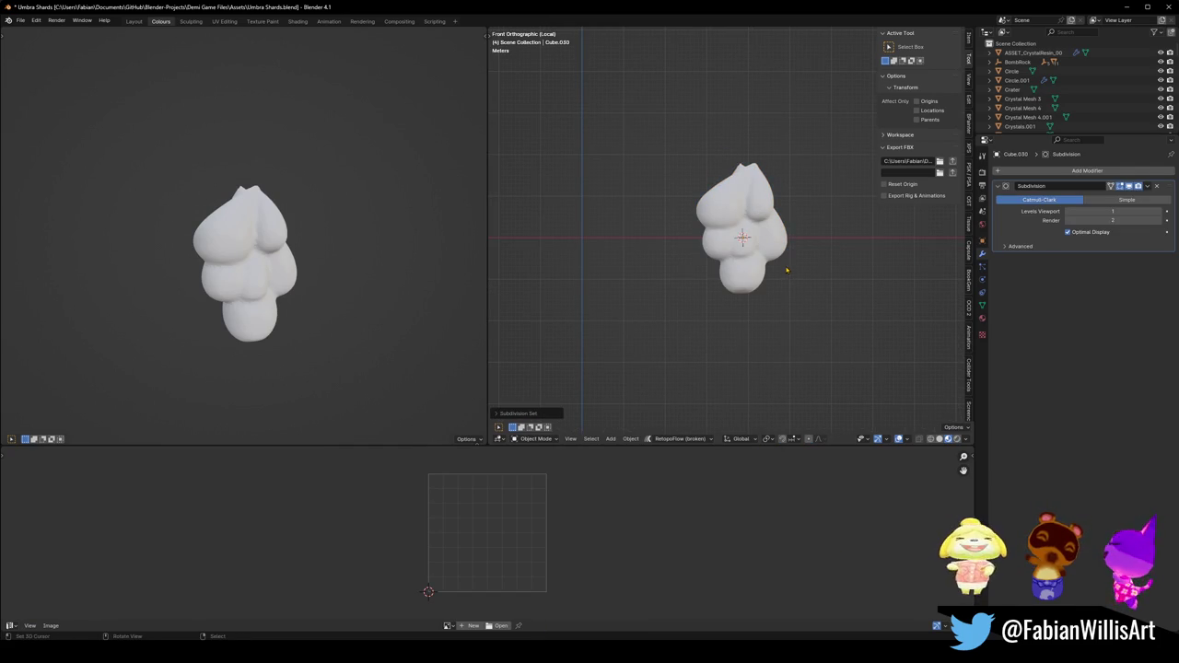
key(Delete)
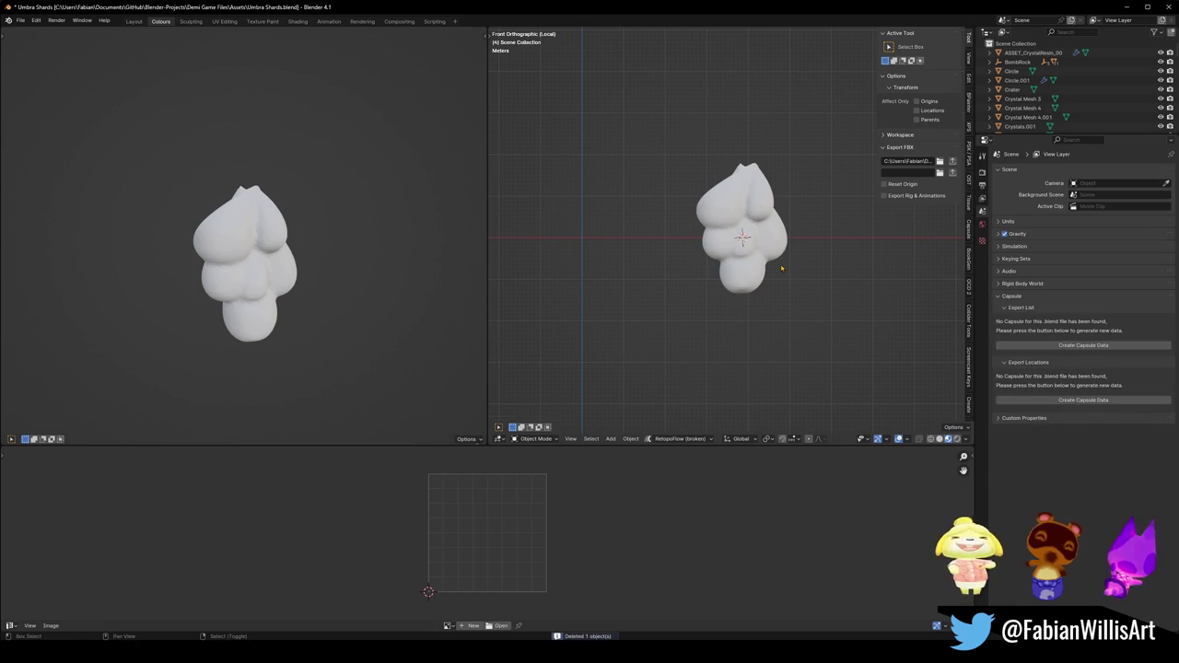
Add a UV sphere, save, and scale the sphere up.
key(shift+a)
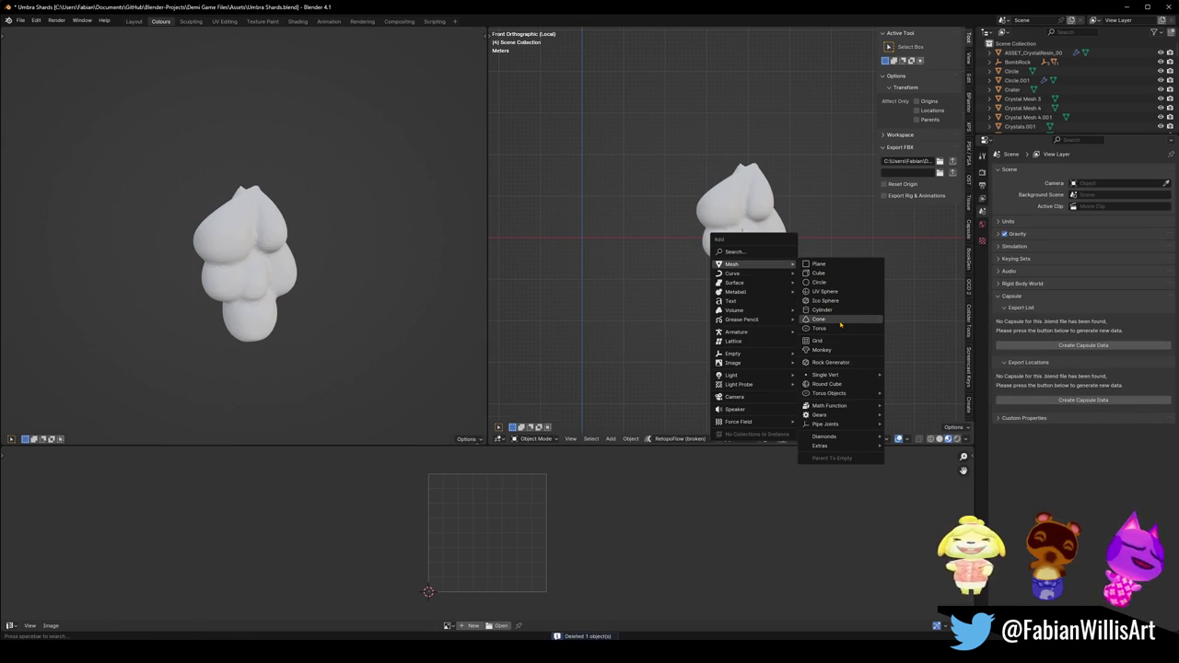
click(835, 293)
key(ctrl+s)
key(g)
key(x)
key(Return)
key(s)
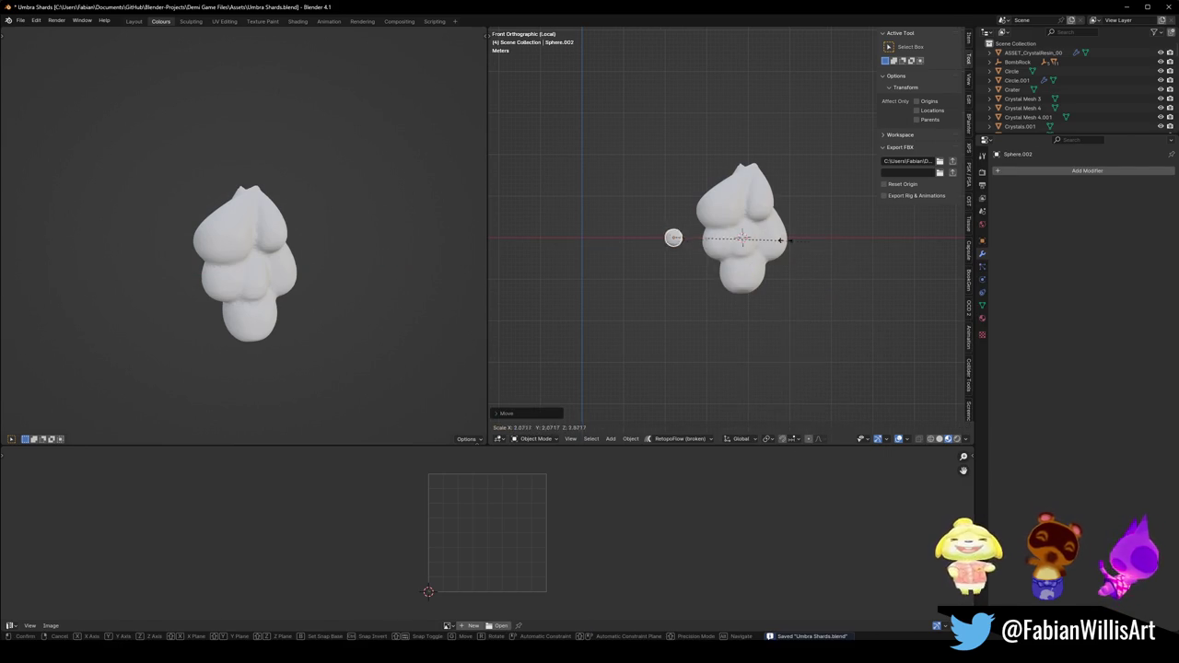
click(663, 237)
Shade the sphere smooth and apply its rotation and scale.
right_click(663, 238)
click(663, 247)
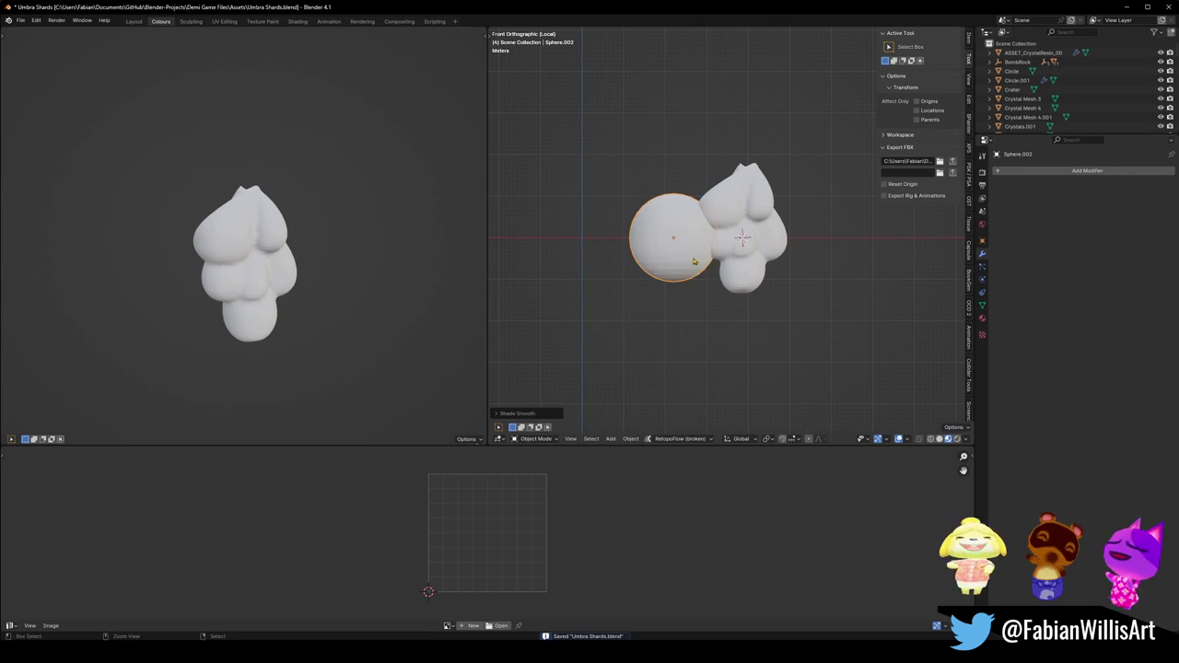
key(ctrl+a)
click(704, 261)
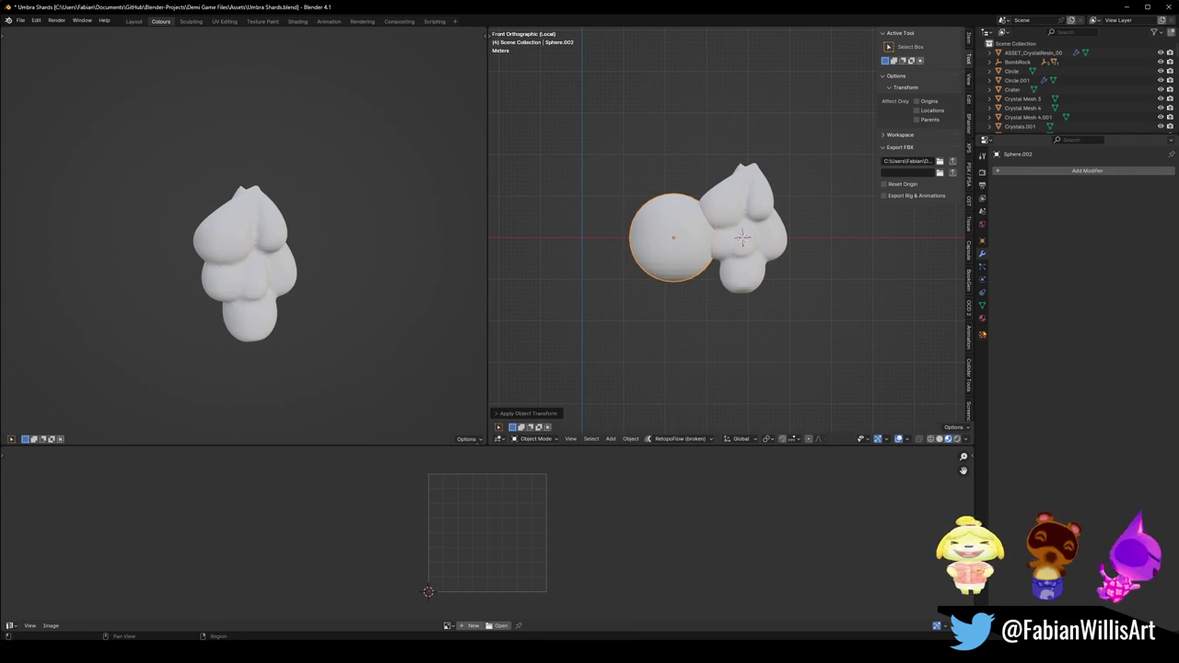
click(982, 333)
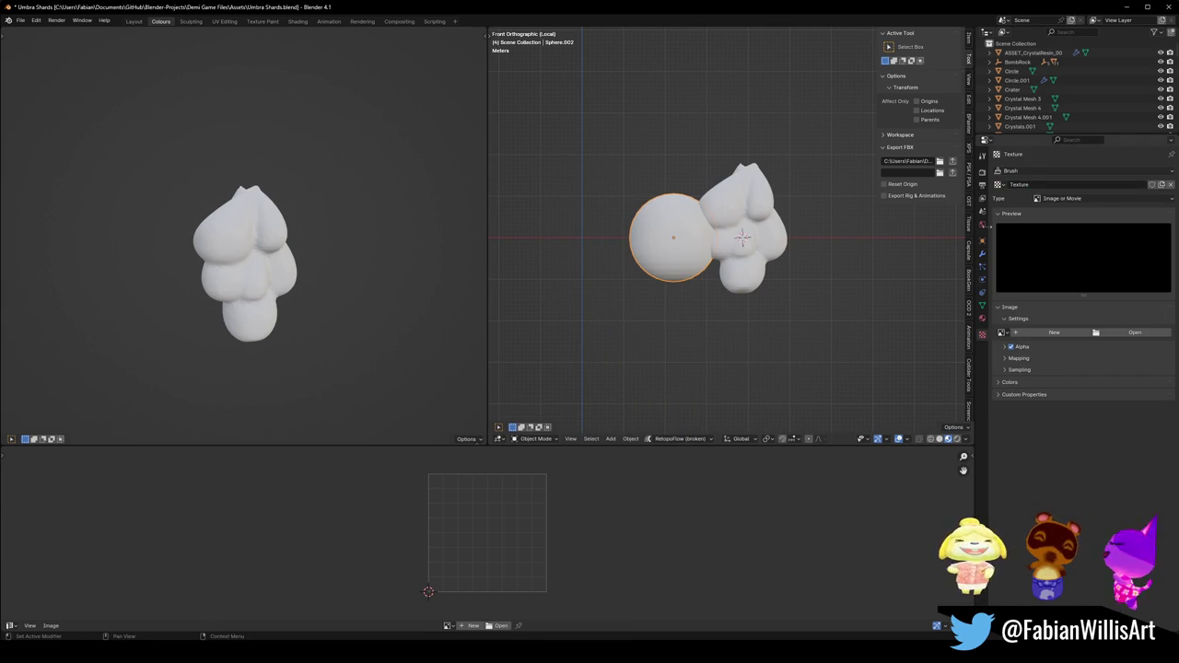
click(982, 256)
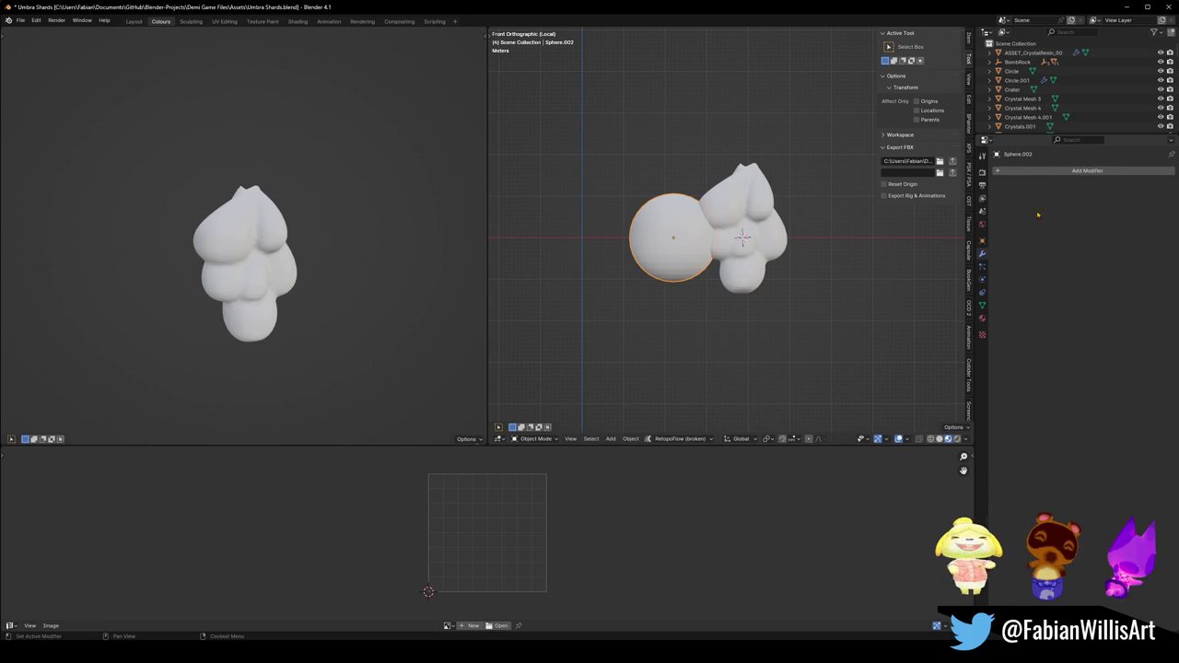
Add a Displace modifier to the sphere and place it left of the blob.
click(1087, 170)
text(displ)
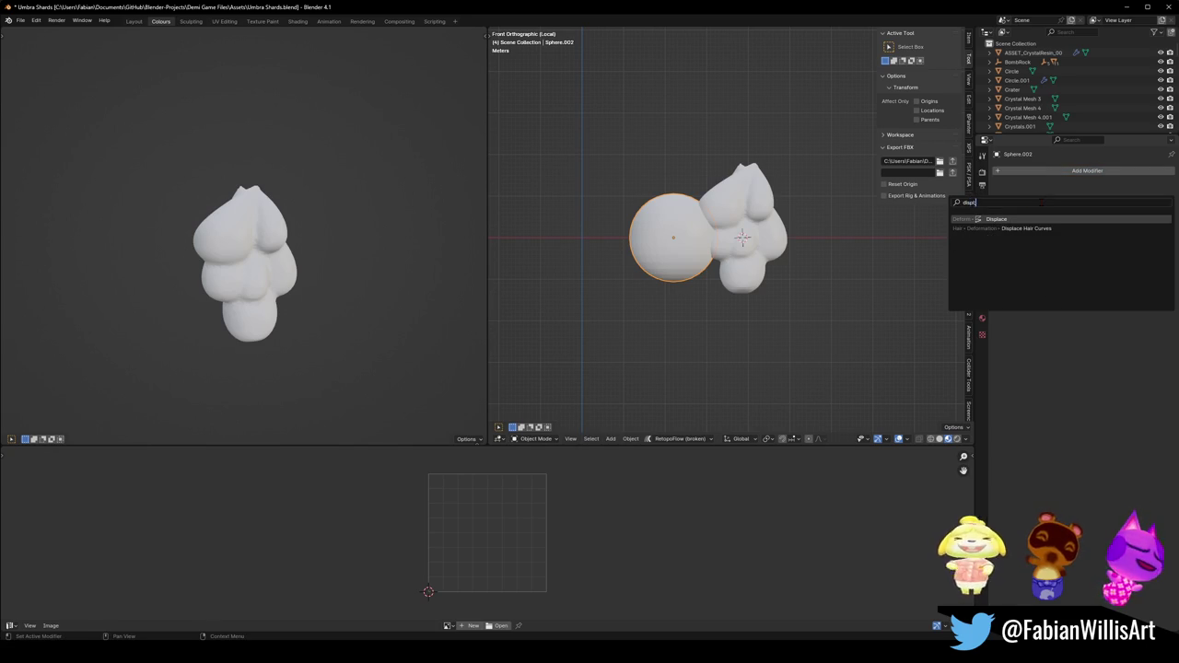
key(Return)
key(g)
click(695, 249)
Add a Subdivision modifier, move it above Displace in the stack, and save.
key(ctrl+1)
drag(1168, 287, 1126, 188)
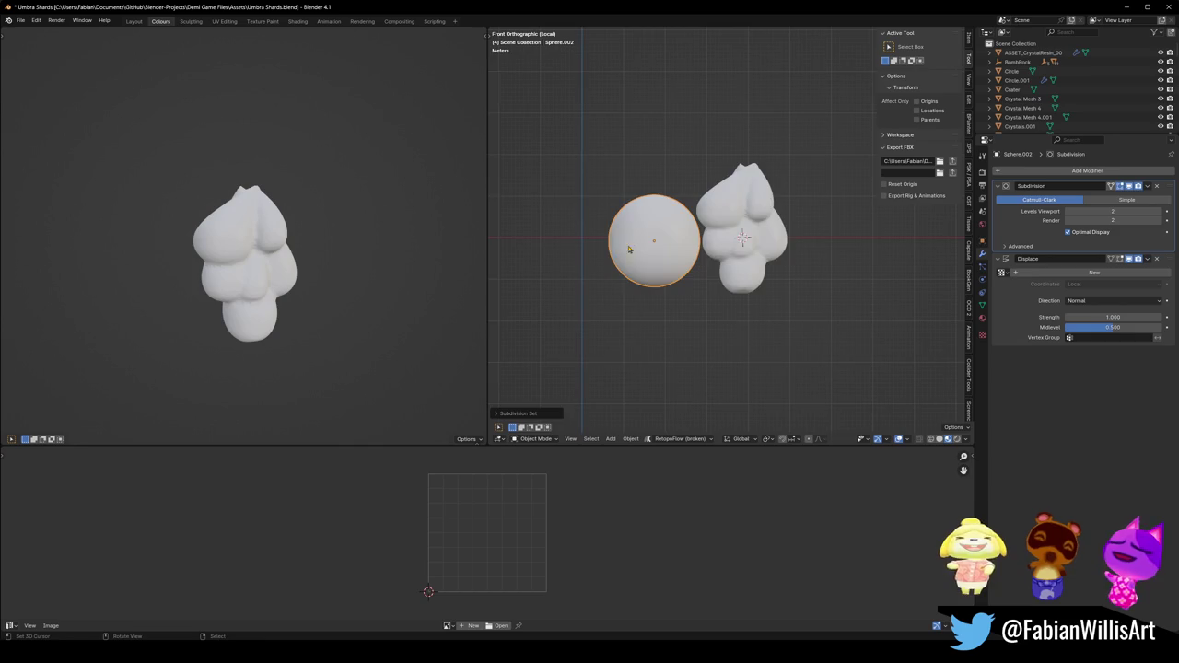
scroll(645, 241, up, 7)
scroll(654, 240, down, 2)
key(ctrl+s)
Nudge the sphere, frame both objects in local view, and create a new displacement texture.
key(g)
click(691, 291)
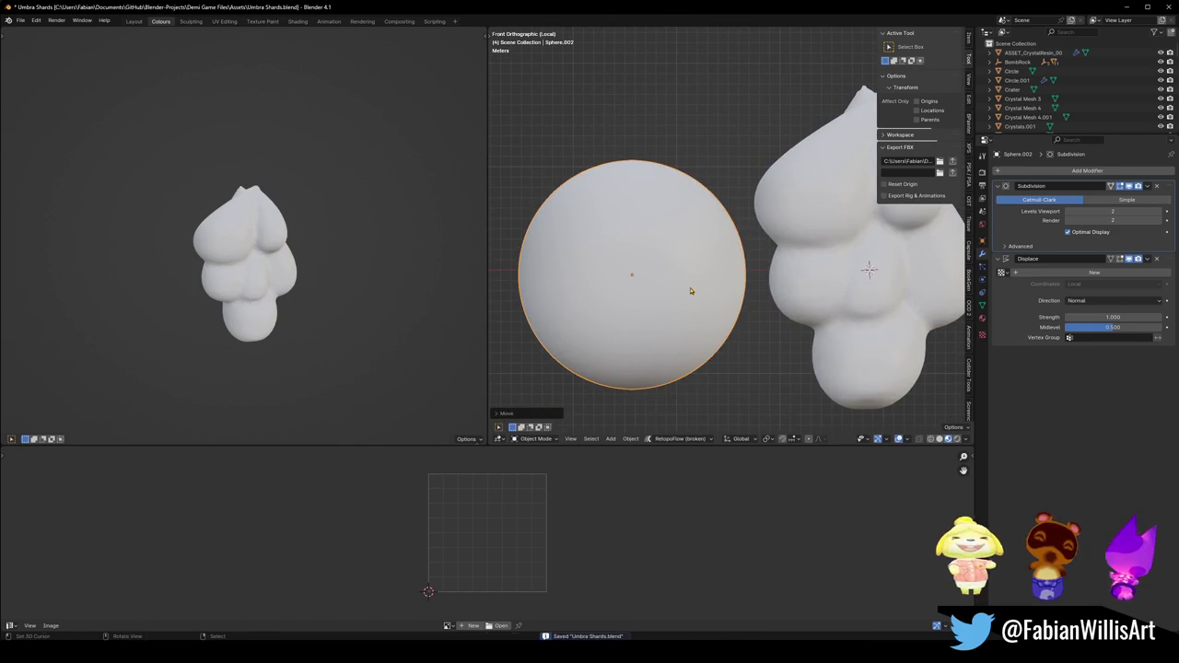
shift+click(786, 241)
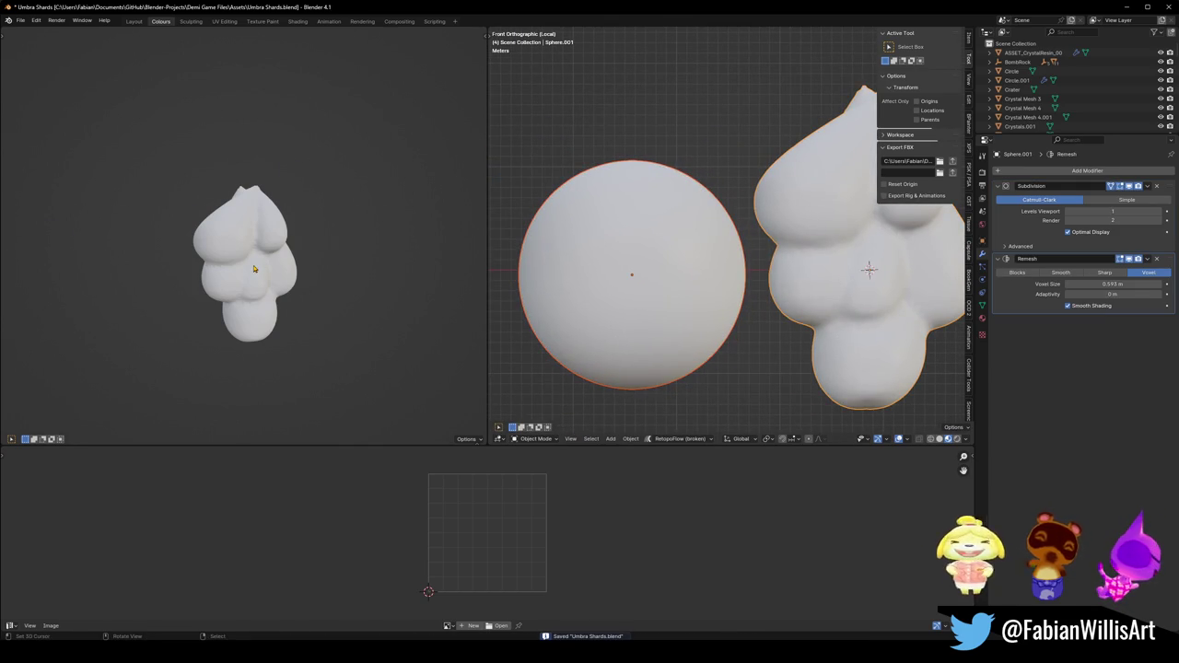
key(KP_Divide)
click(605, 252)
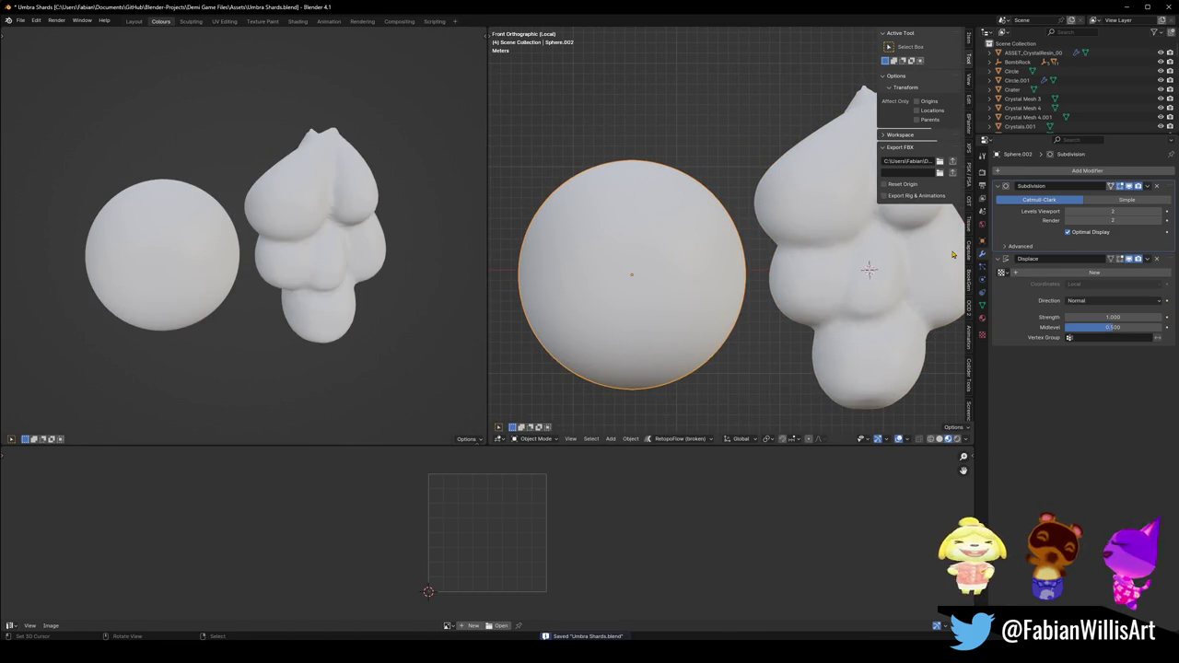
click(1094, 272)
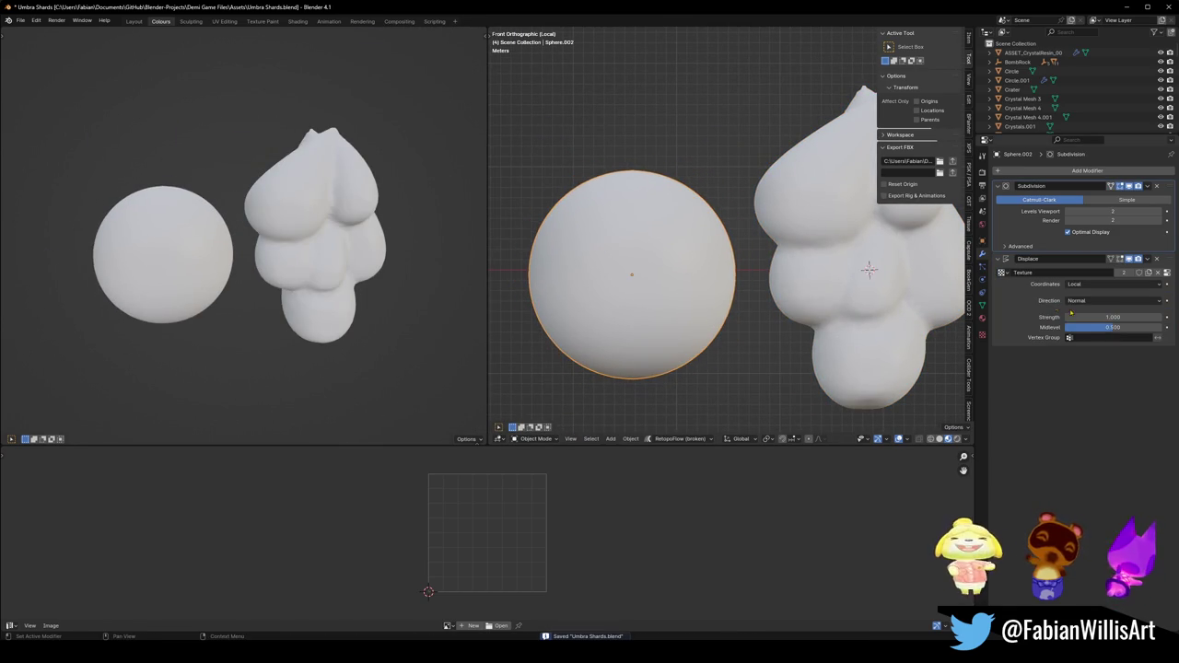
Try the Meteor texture for displacement, then revert to the plain Texture.
click(1002, 272)
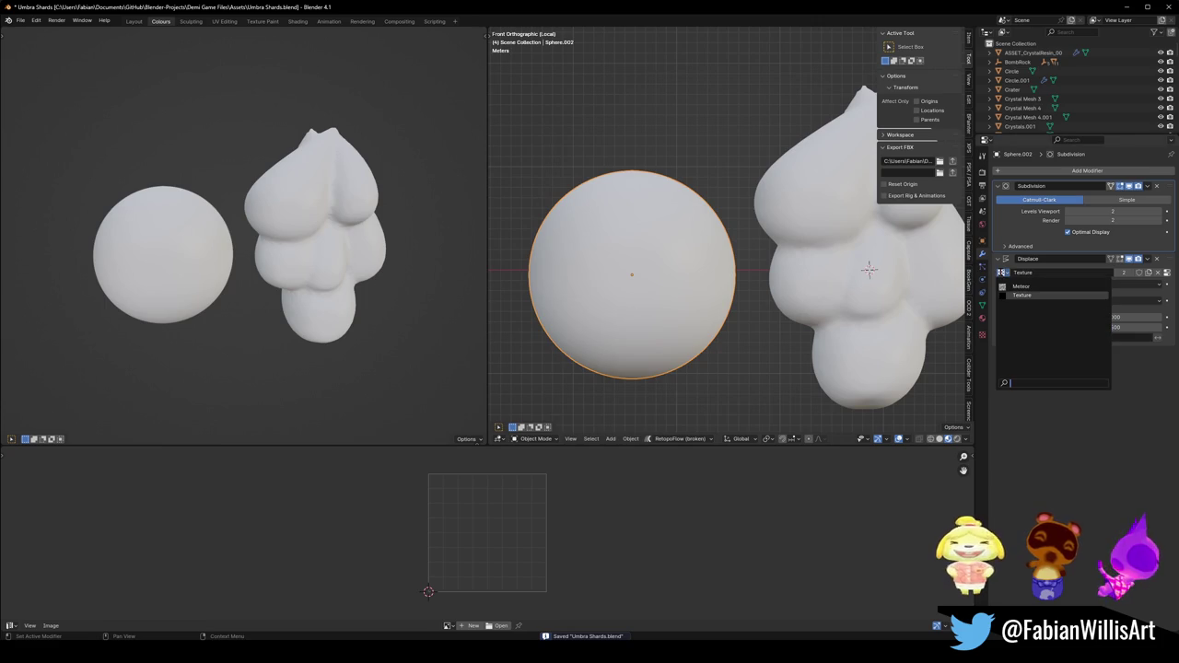
click(1155, 378)
click(1006, 275)
click(1001, 286)
click(1002, 273)
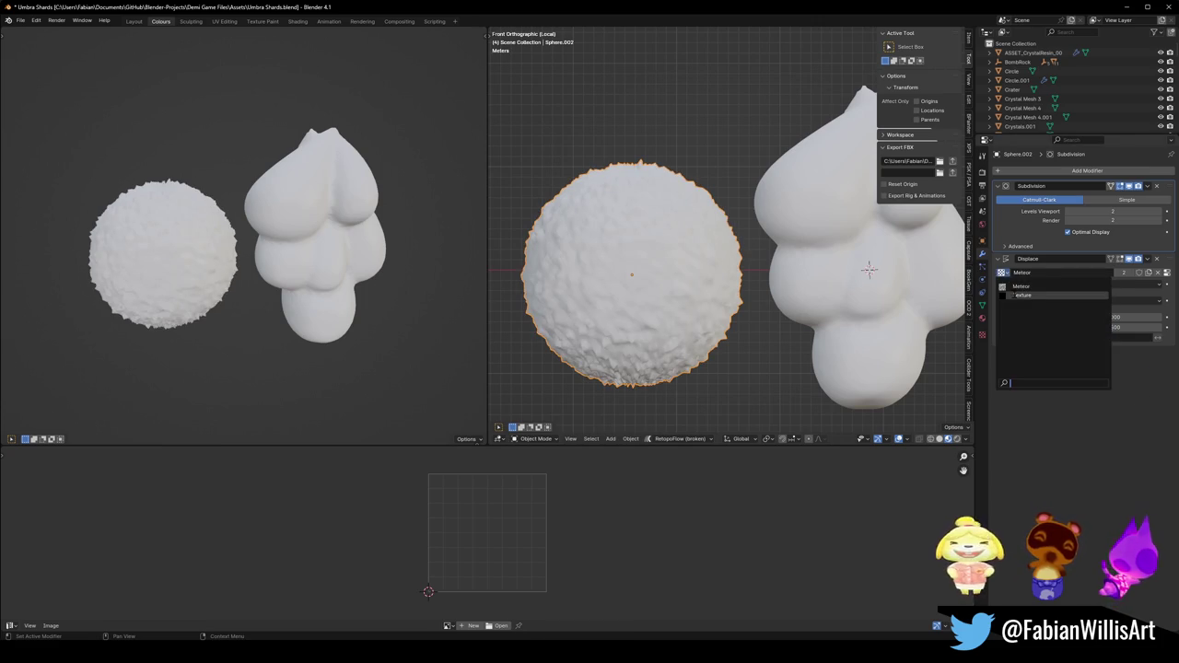
click(1013, 295)
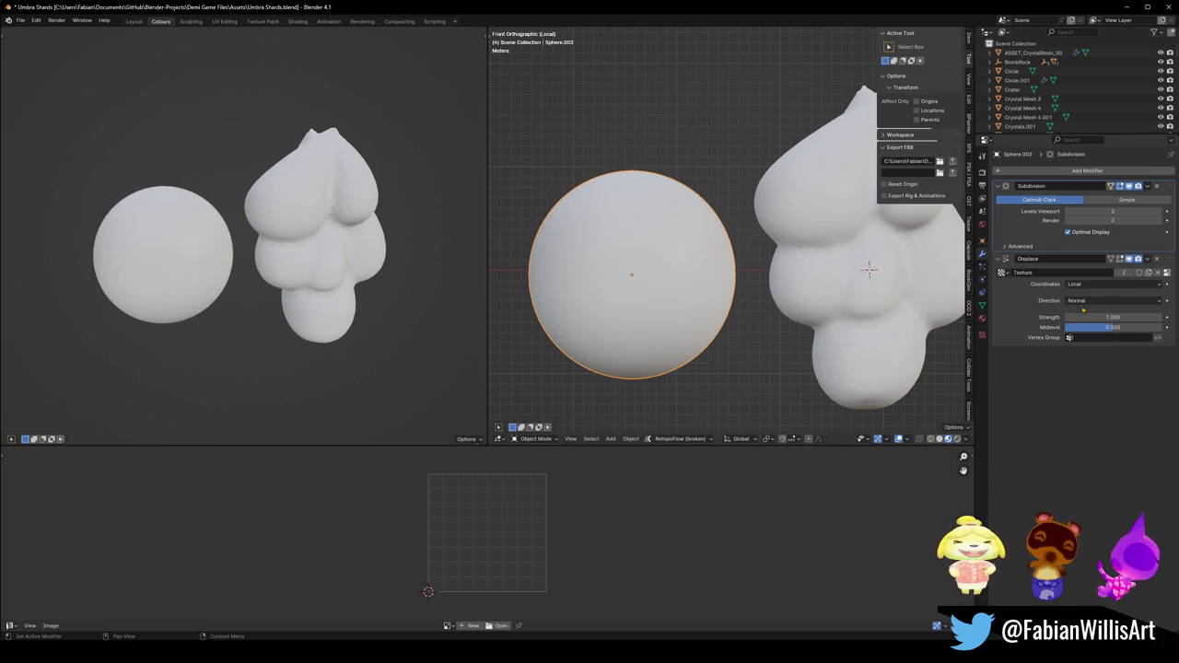
Create a new image named Displace in the texture's settings.
click(982, 334)
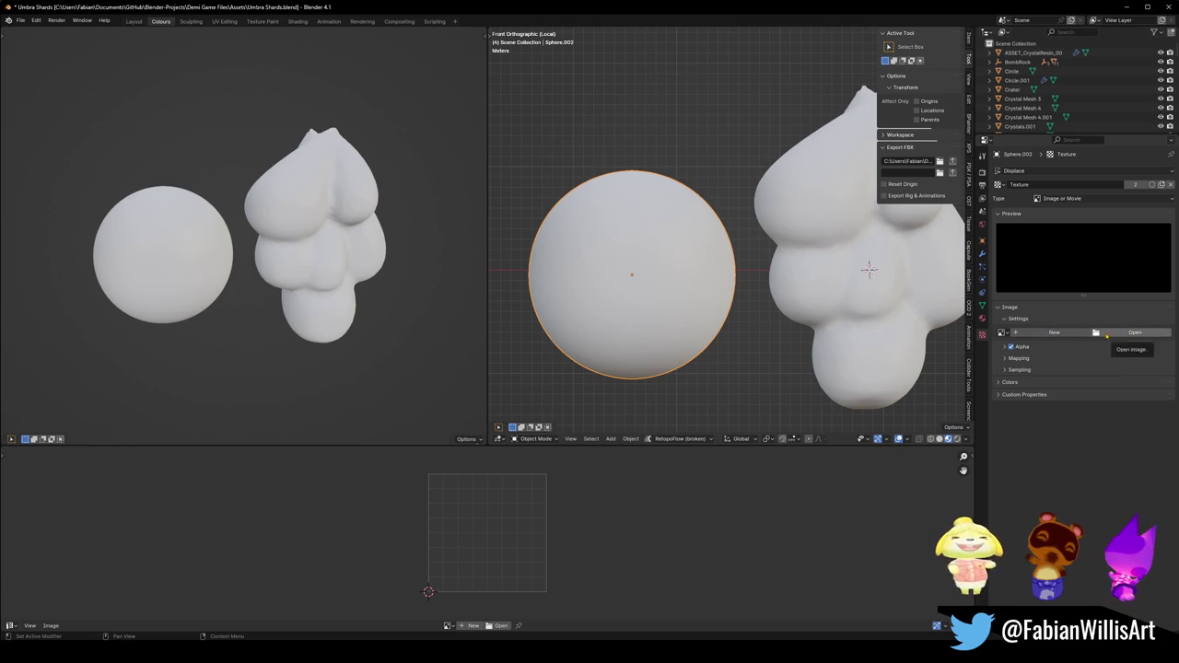
click(1056, 331)
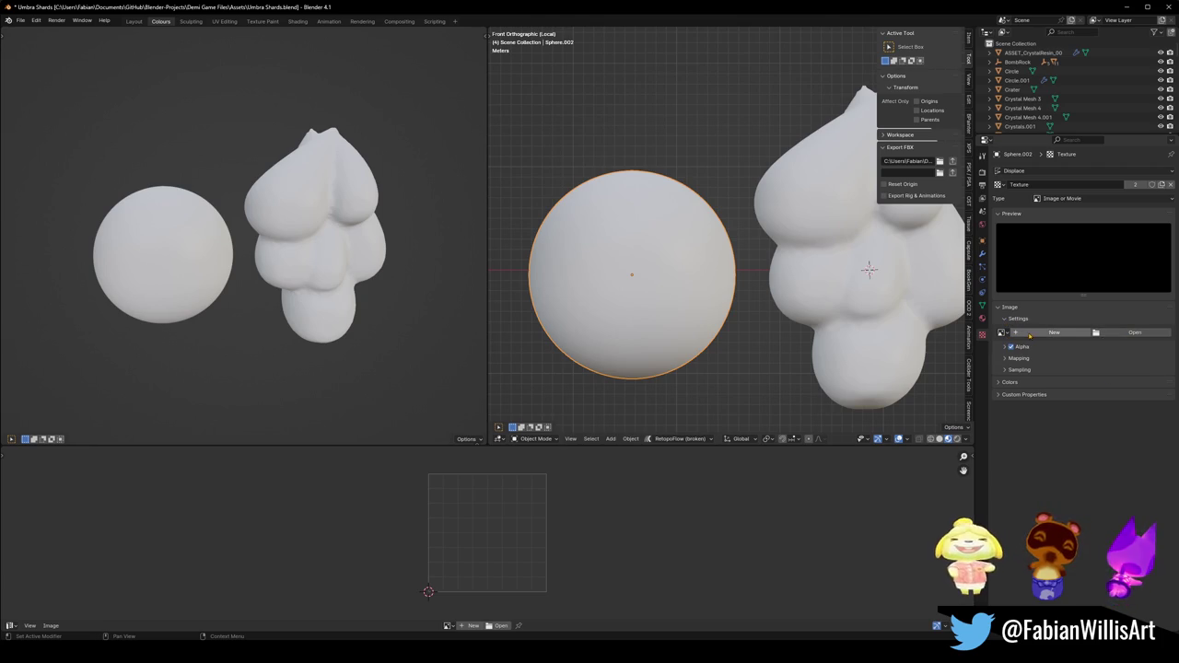
click(1004, 333)
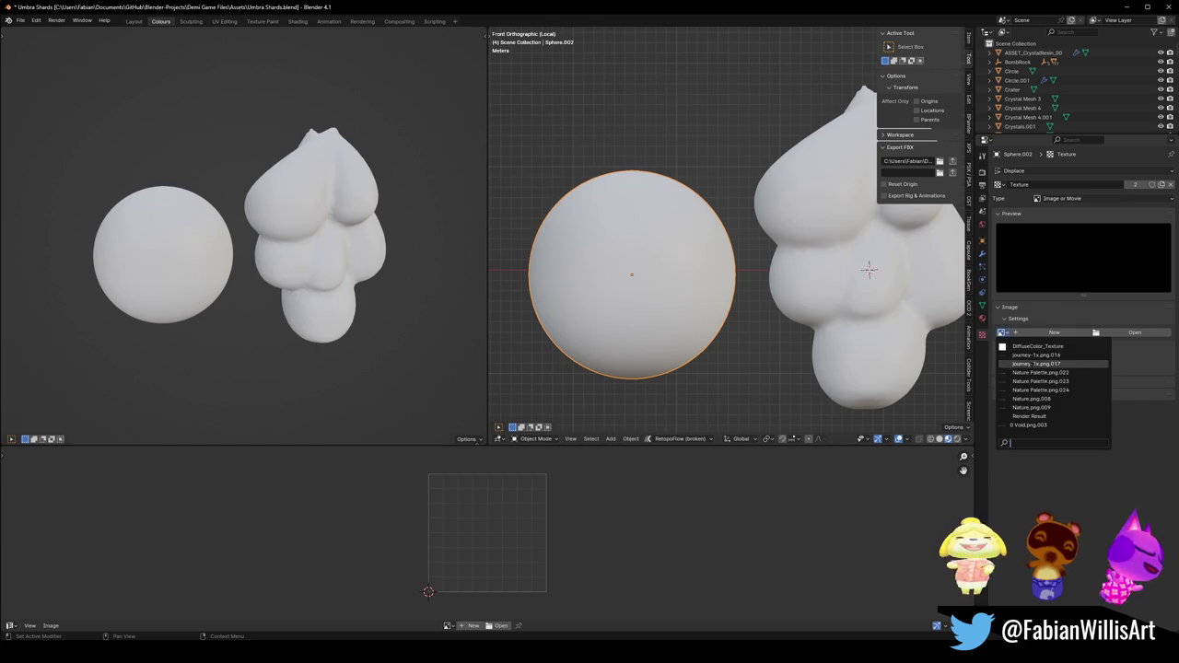
click(1050, 333)
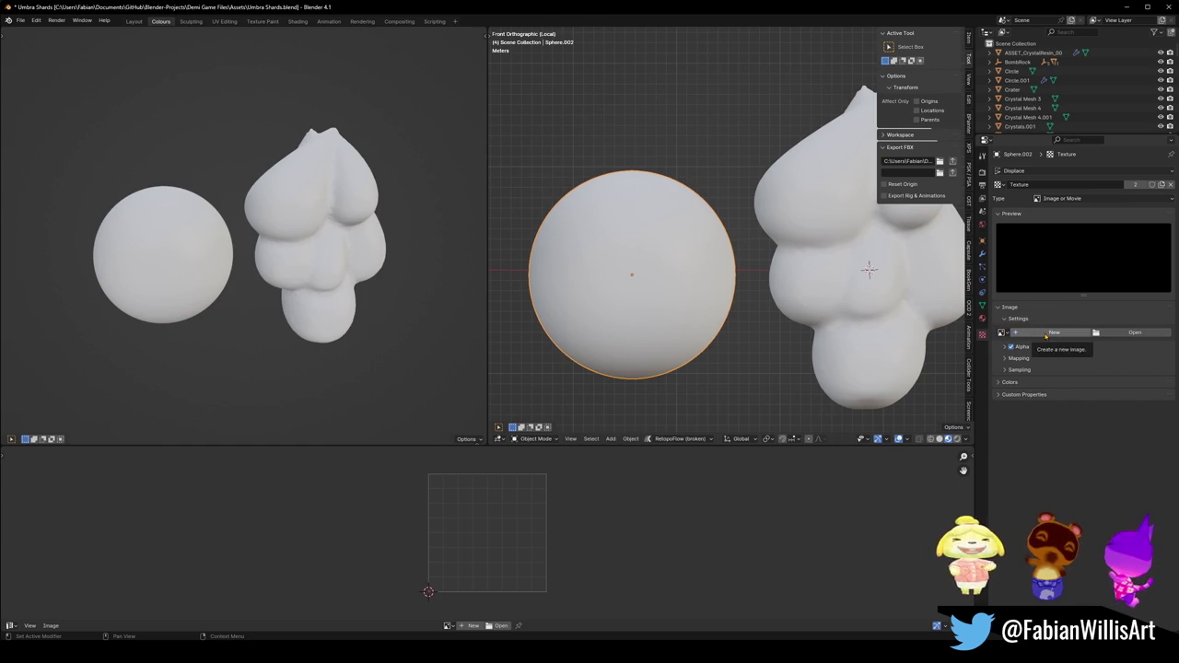
click(1071, 333)
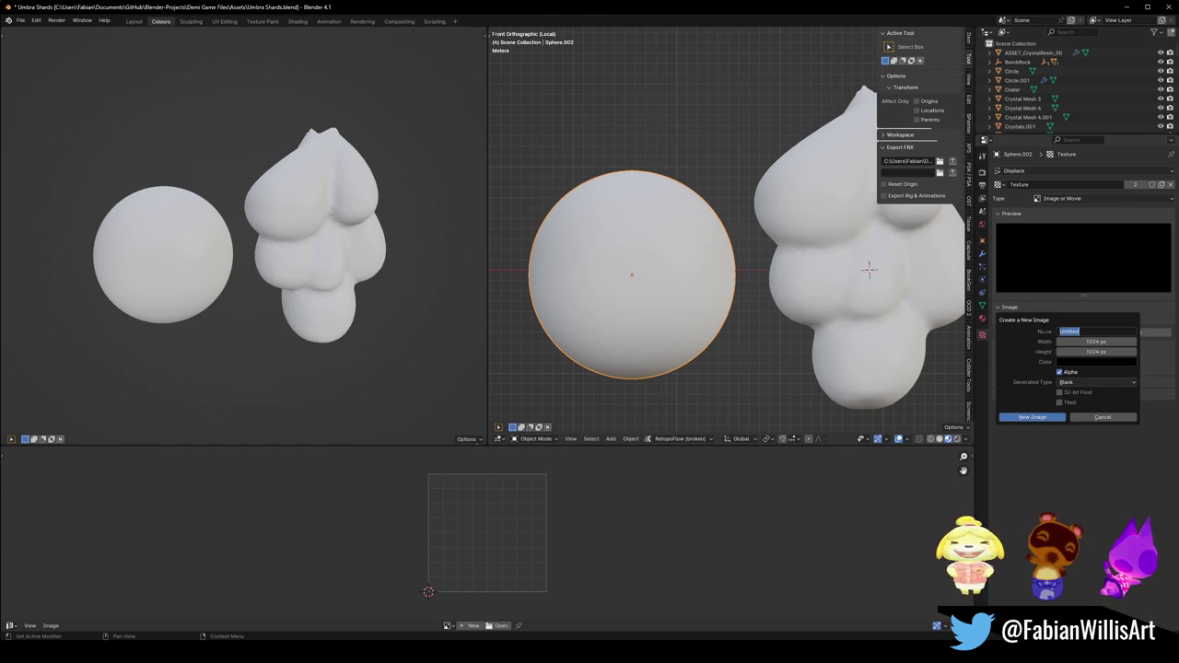
text(Displace)
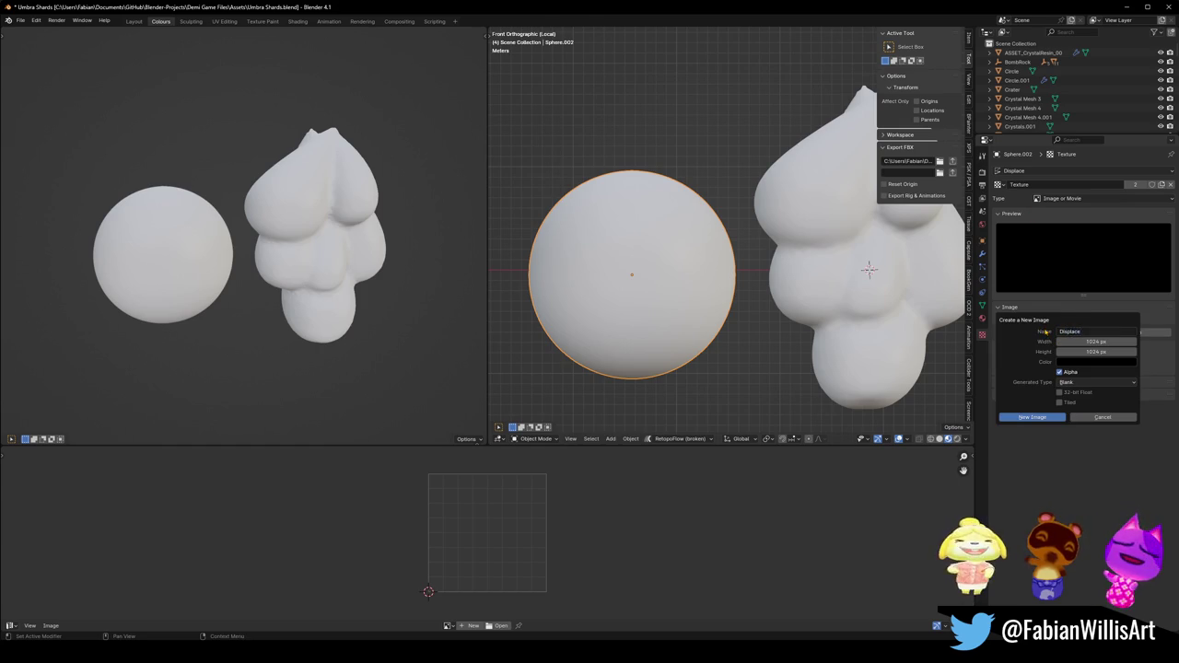
key(Return)
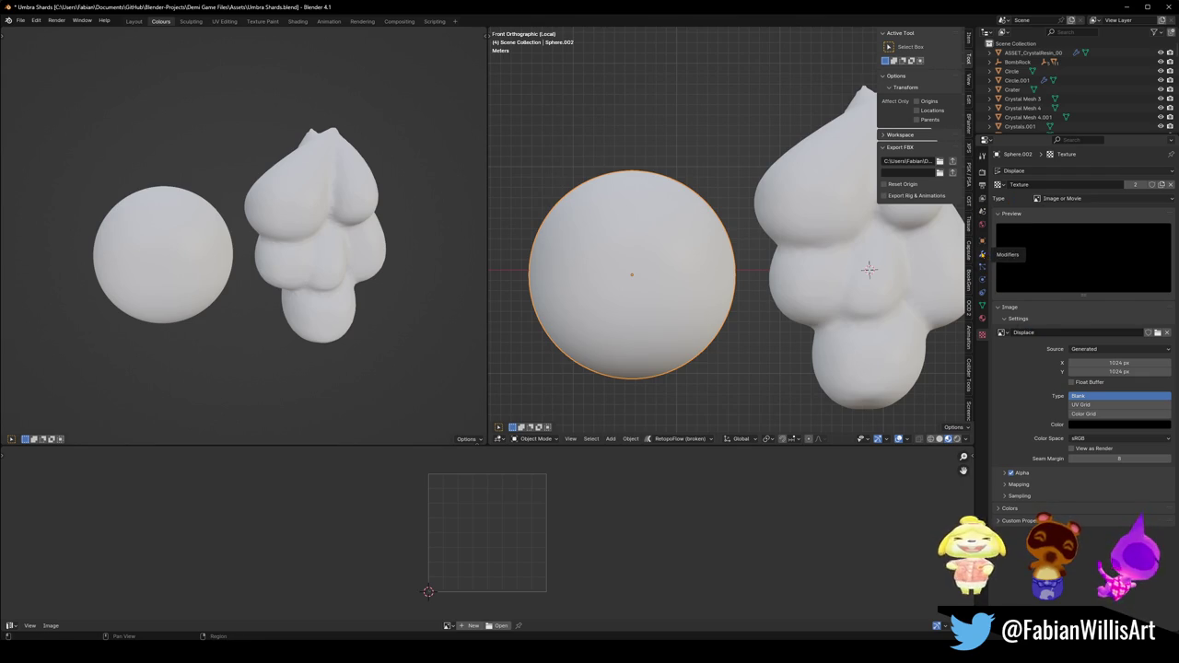
Keep Texture on the Displace modifier and bring up the texture lists.
click(982, 250)
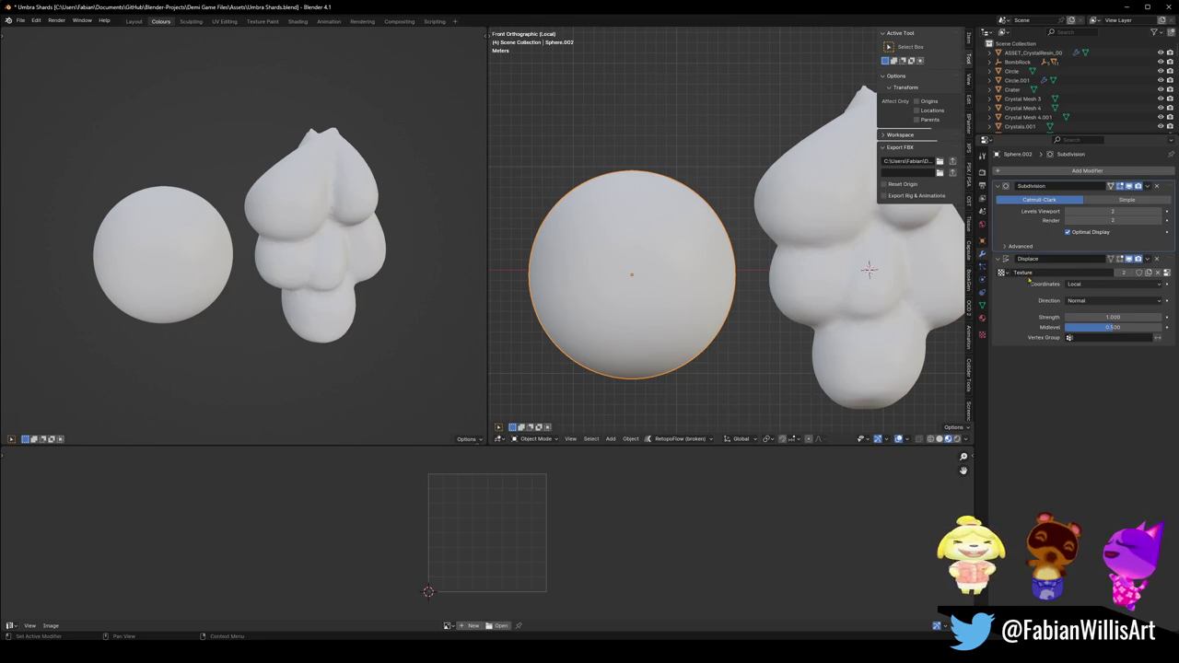
click(1002, 272)
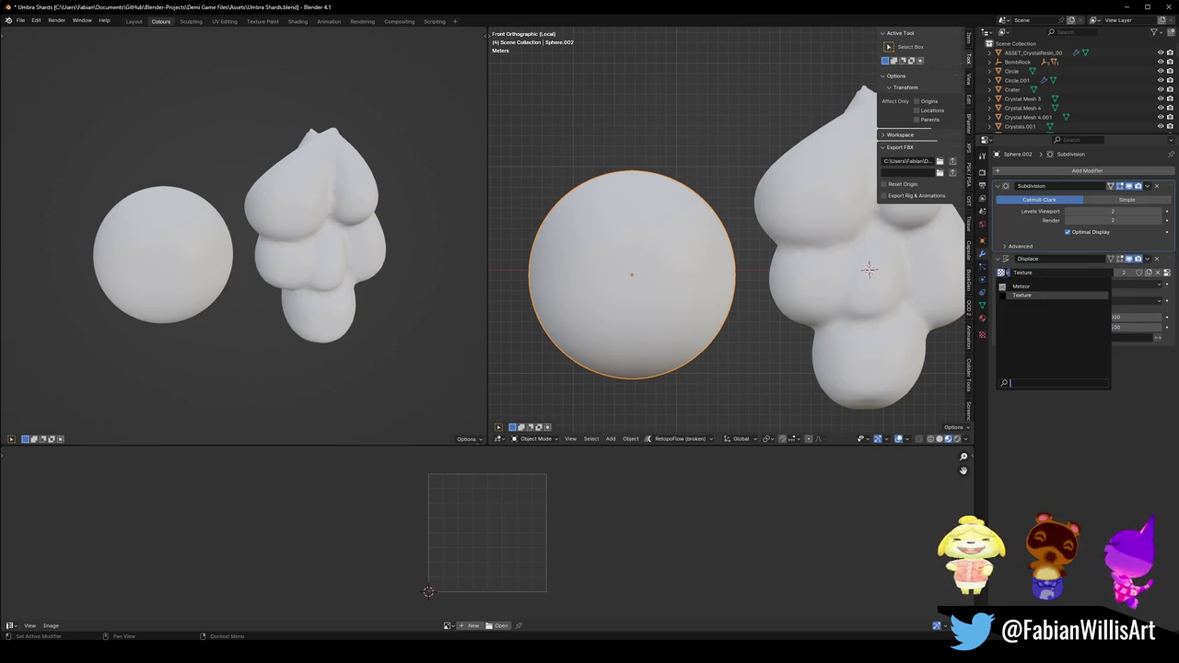
click(1054, 295)
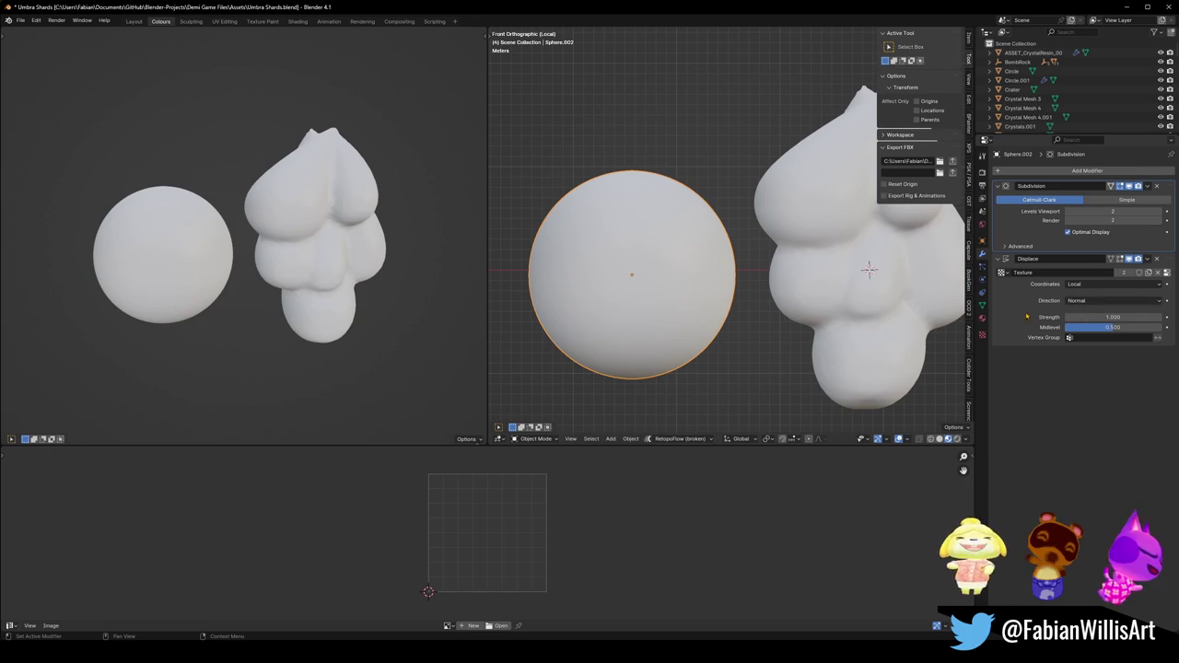
click(982, 334)
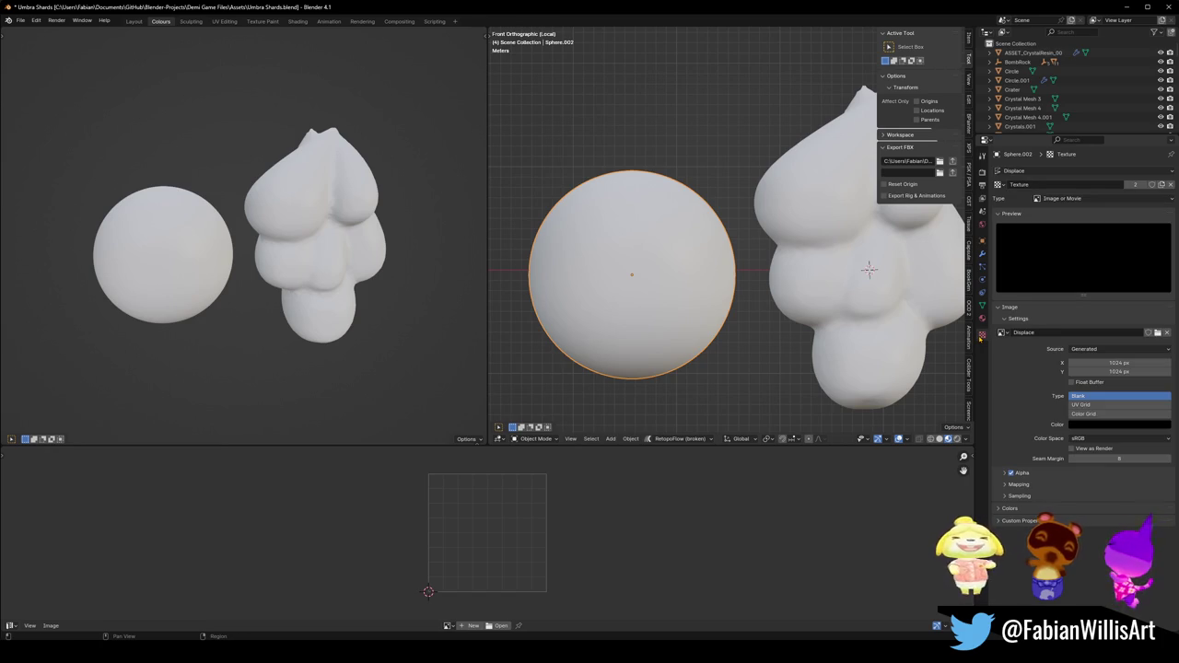
click(997, 185)
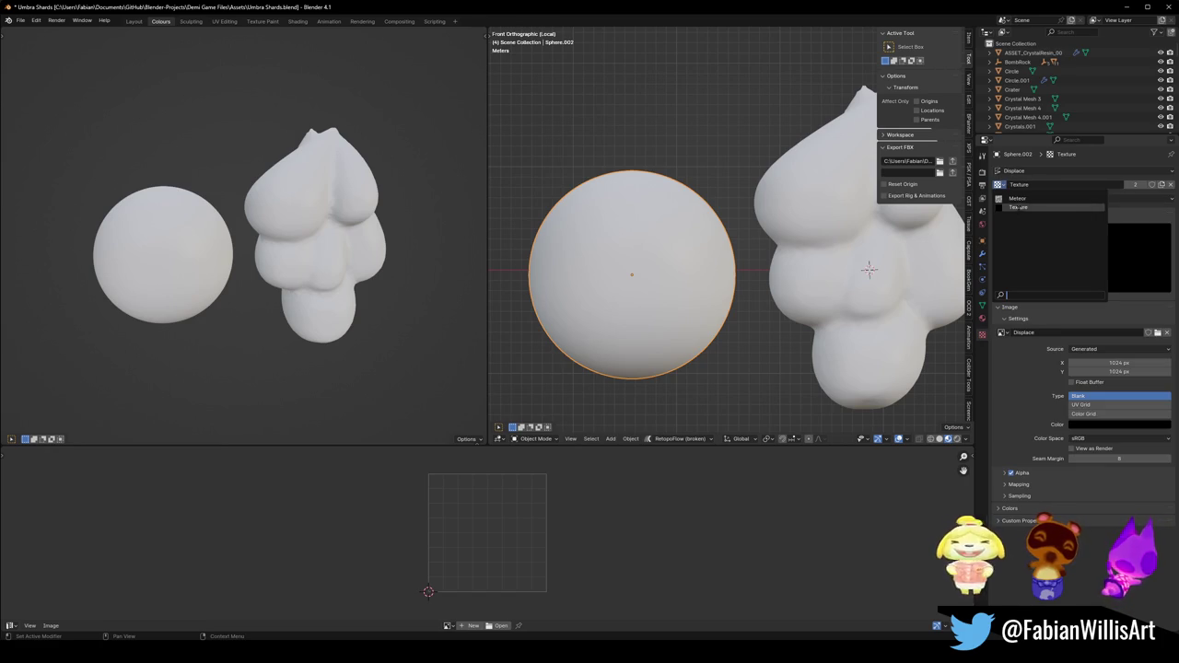
click(1073, 211)
click(1058, 199)
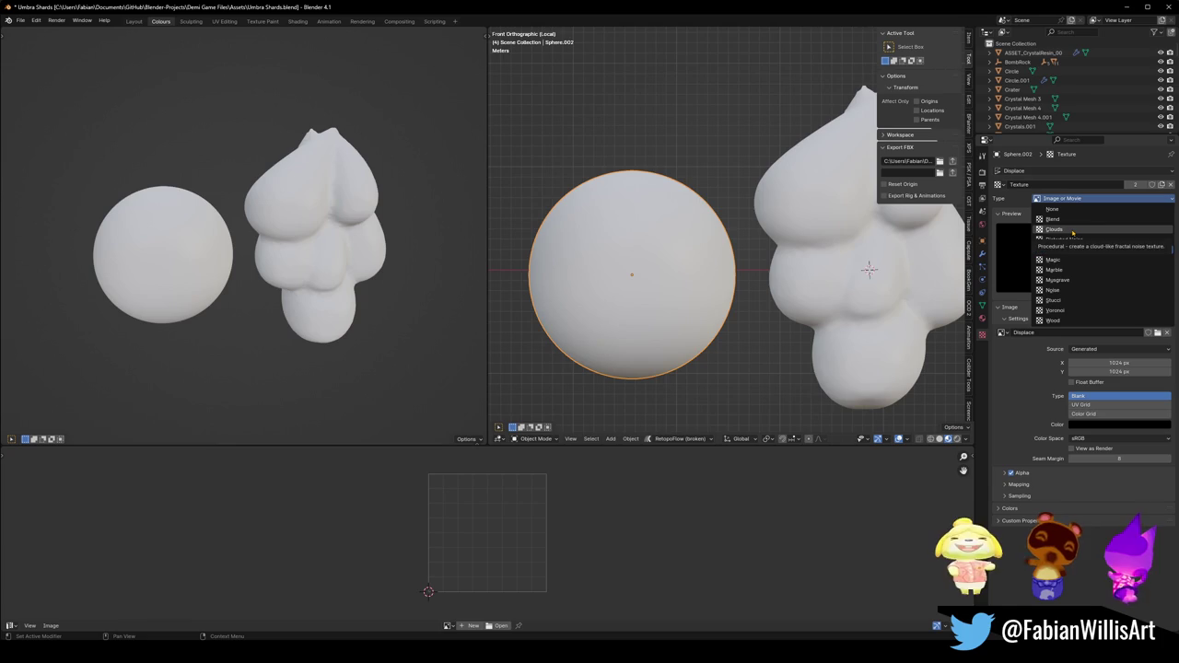
Try a Musgrave texture with Voronoi F1, then F2 noise basis at various noise sizes.
click(1069, 232)
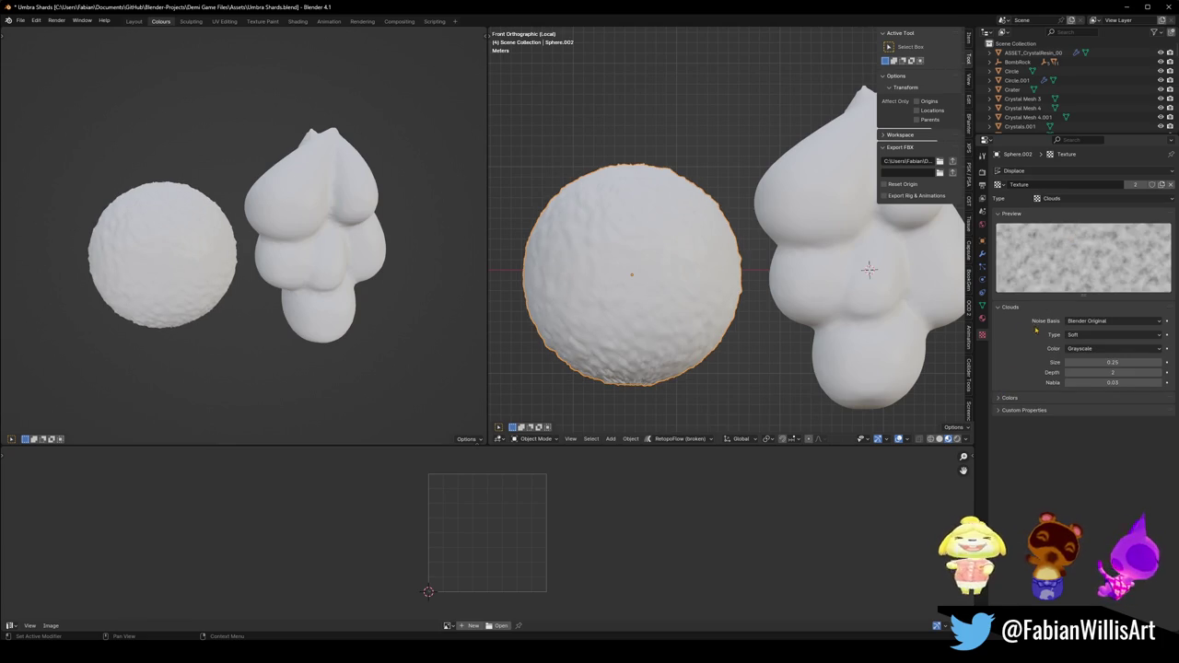
click(1056, 201)
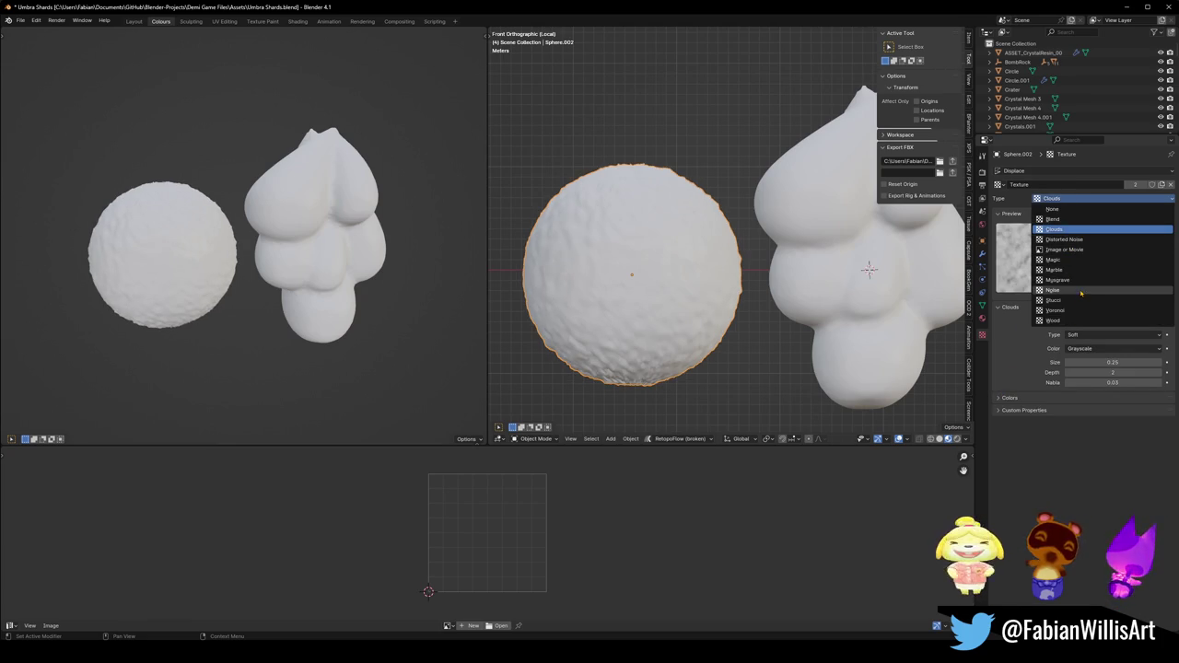
click(1083, 281)
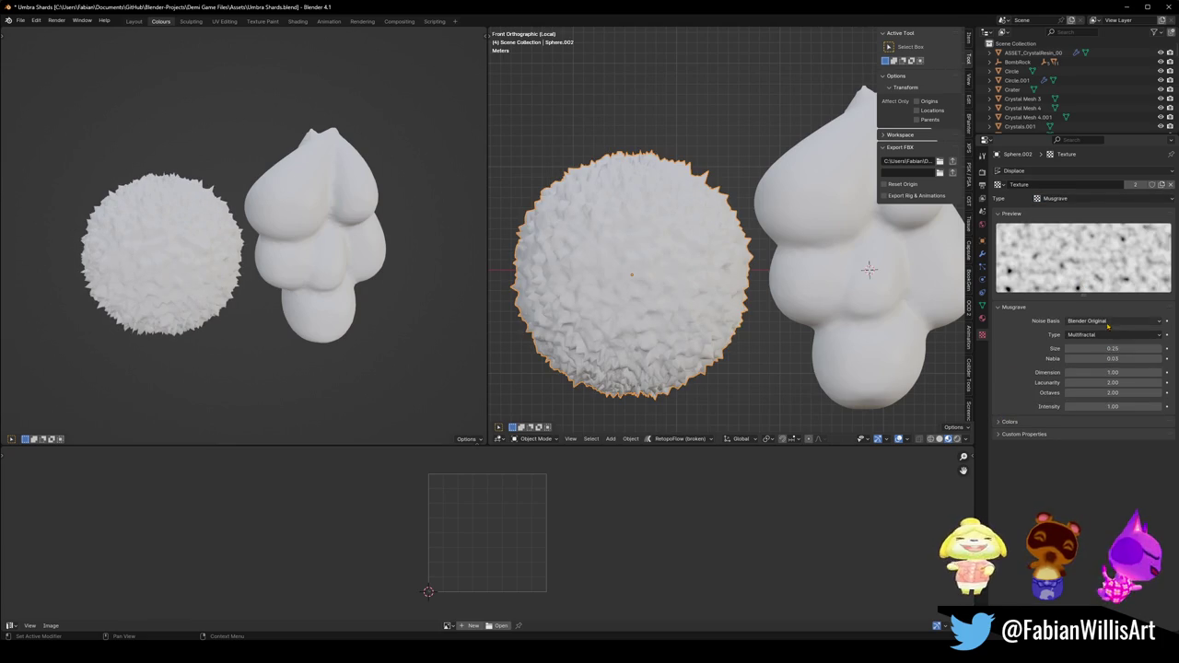
click(1109, 322)
click(1103, 361)
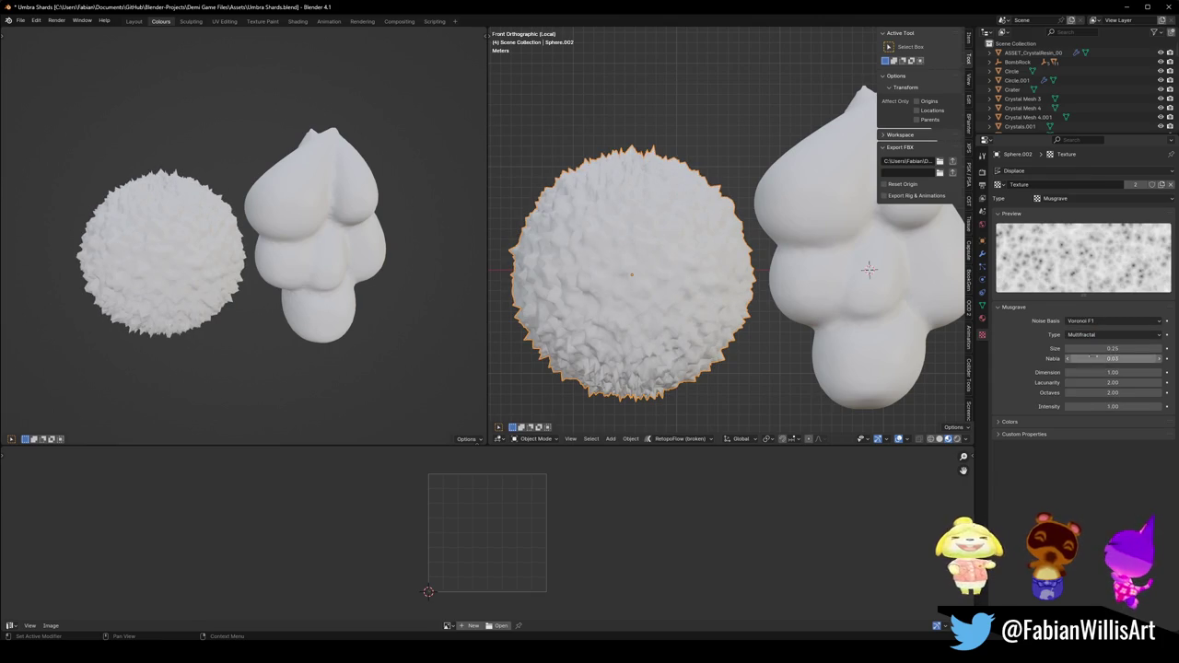
text(2)
mouse_move(1104, 347)
mouse_down()
mouse_move(1178, 347)
mouse_move(1097, 341)
mouse_up()
click(1096, 337)
click(1102, 340)
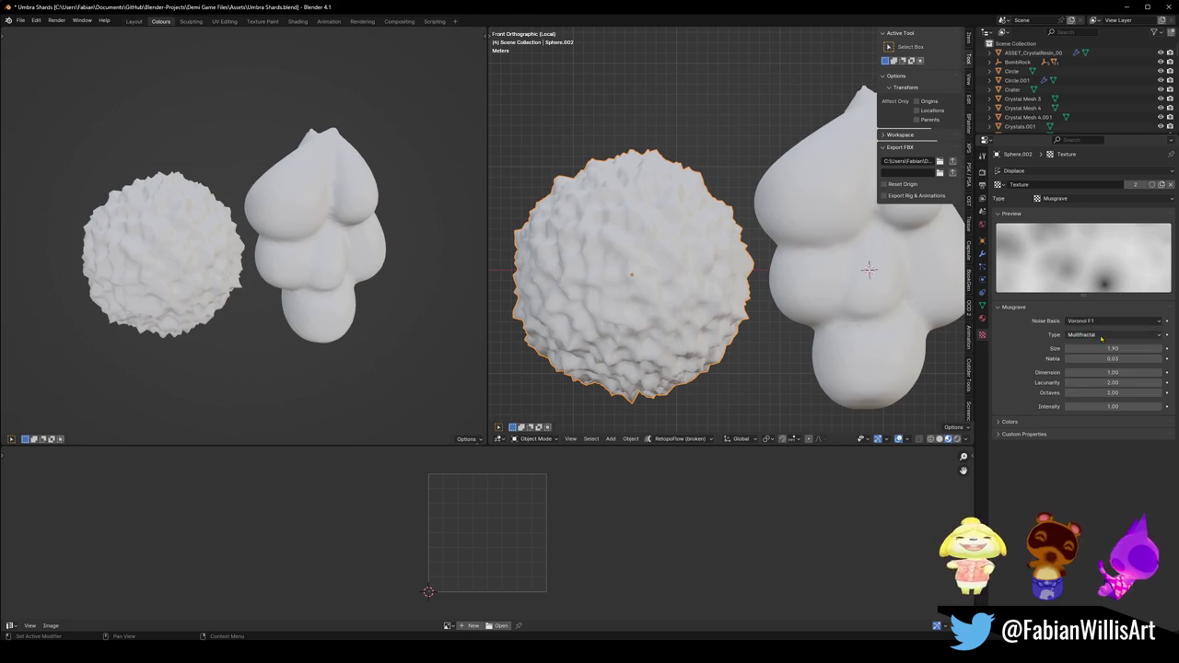
click(1085, 322)
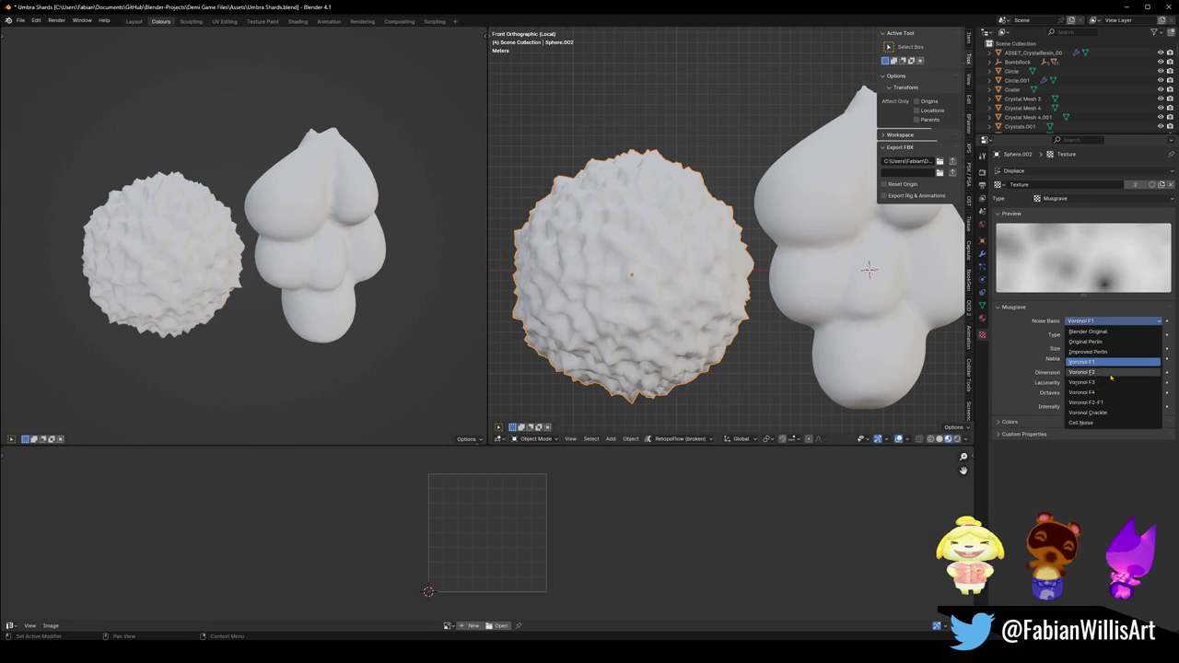
click(1096, 371)
mouse_move(1113, 349)
mouse_down()
mouse_move(1078, 349)
mouse_move(1142, 348)
mouse_up()
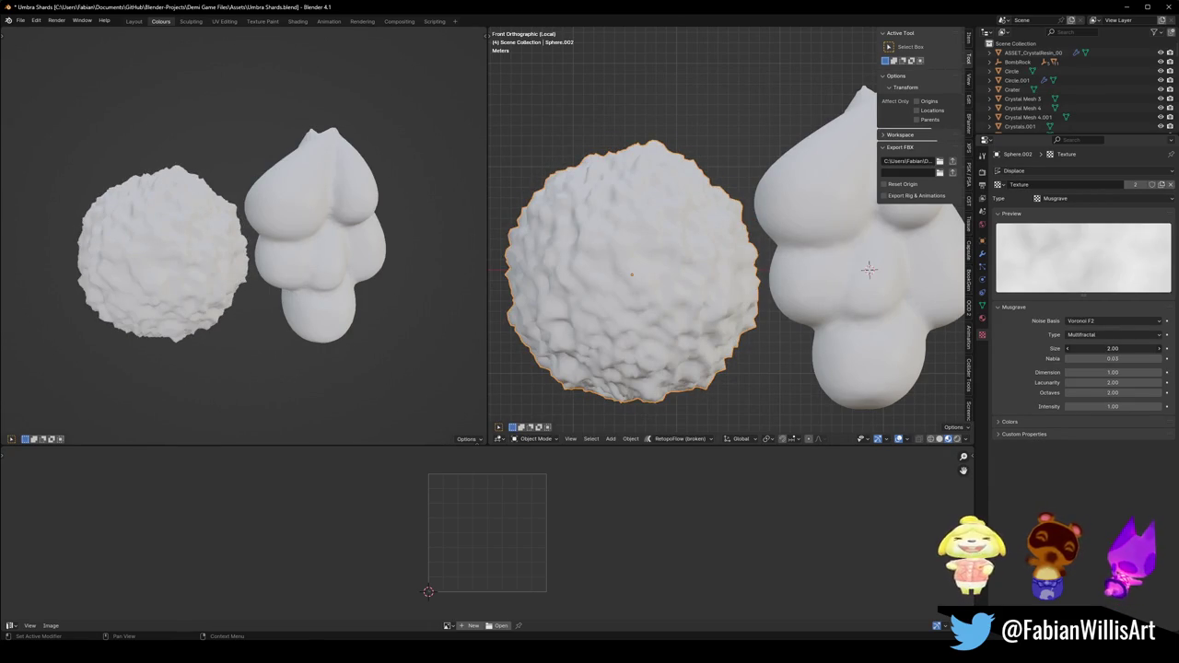
drag(1113, 348, 1106, 348)
Switch back to Clouds with Voronoi F1 noise, Hard type, and size 2.00.
click(1069, 198)
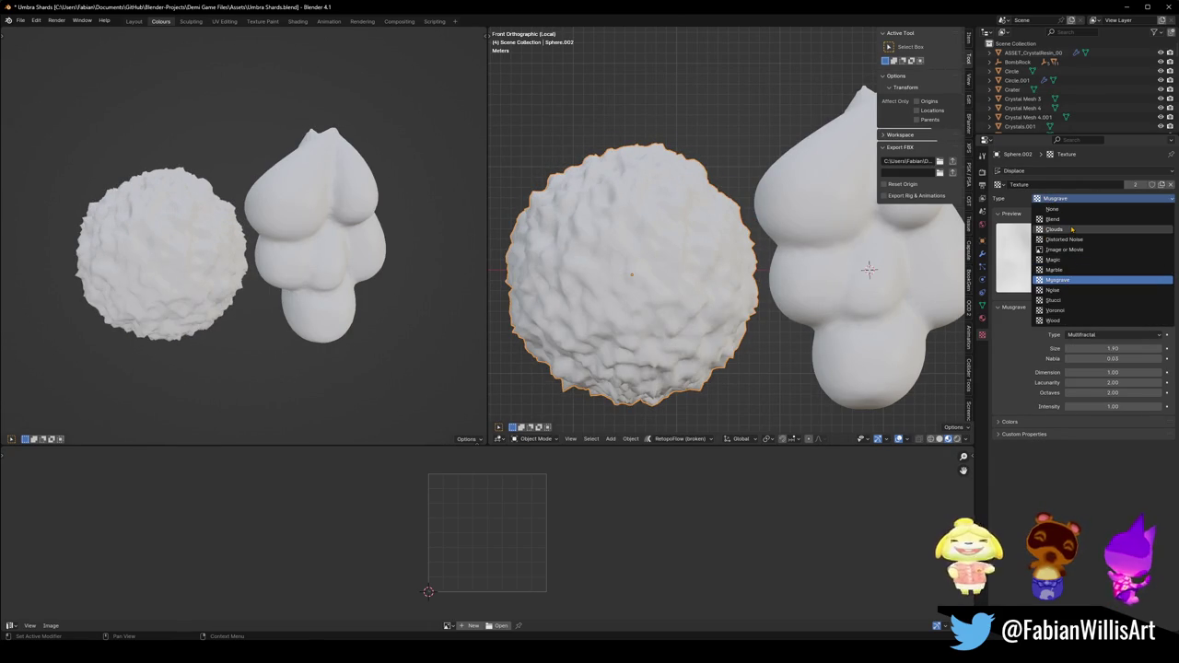
click(1072, 229)
click(1096, 320)
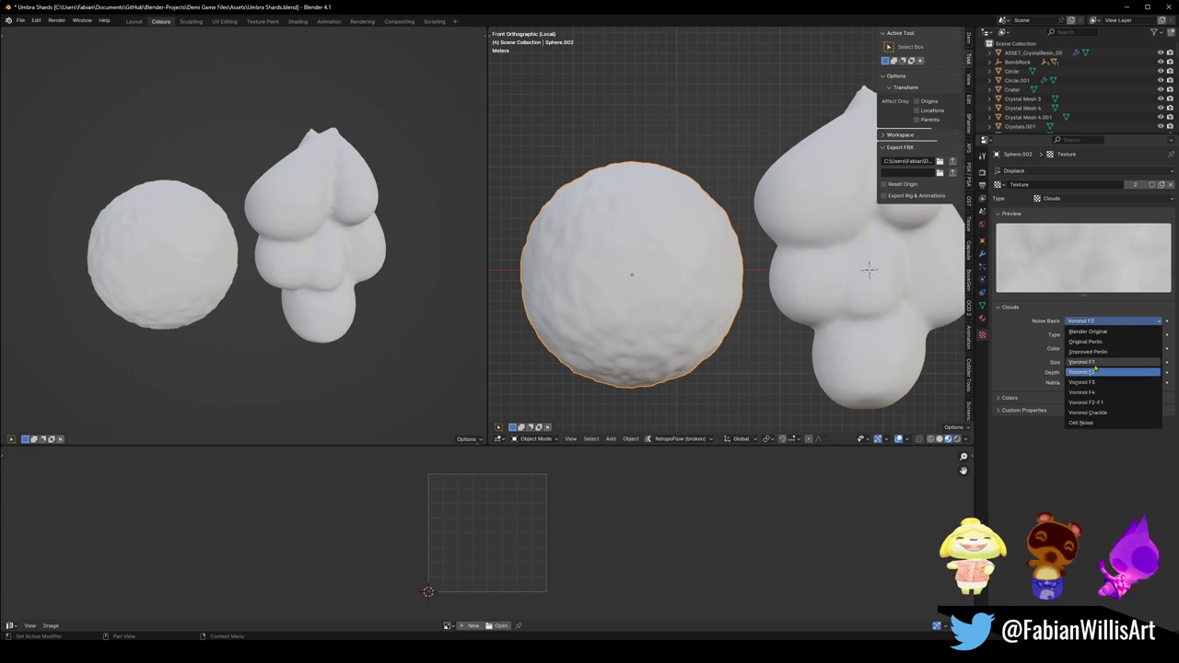
click(1096, 362)
click(1092, 337)
click(1092, 357)
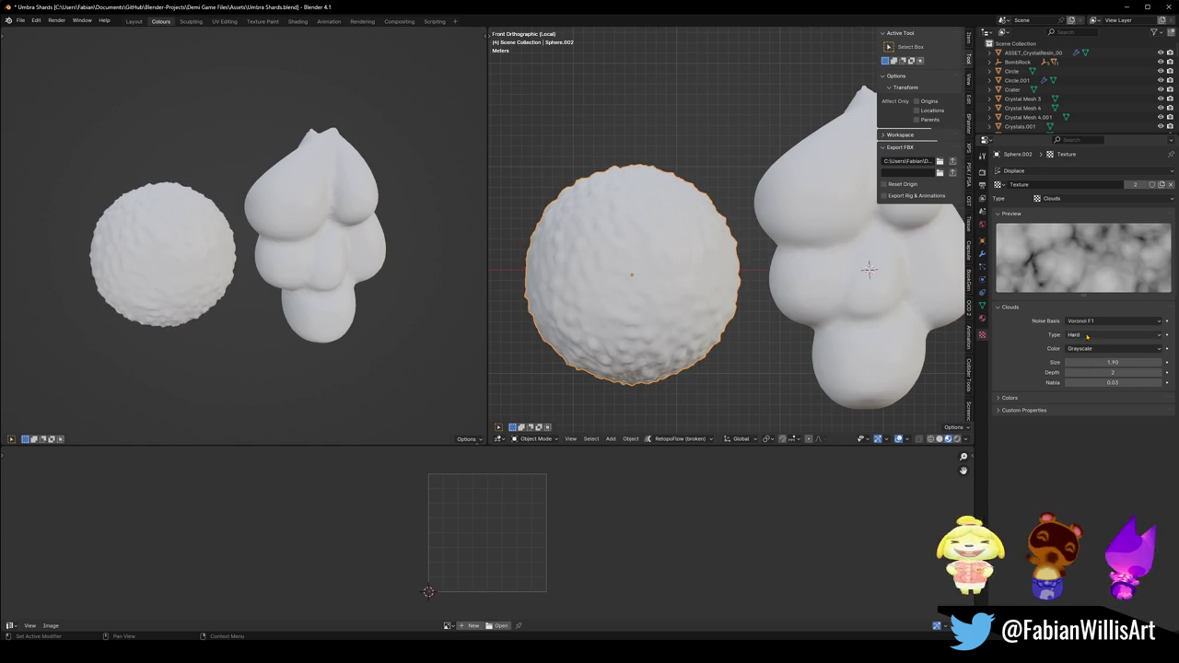
click(1158, 362)
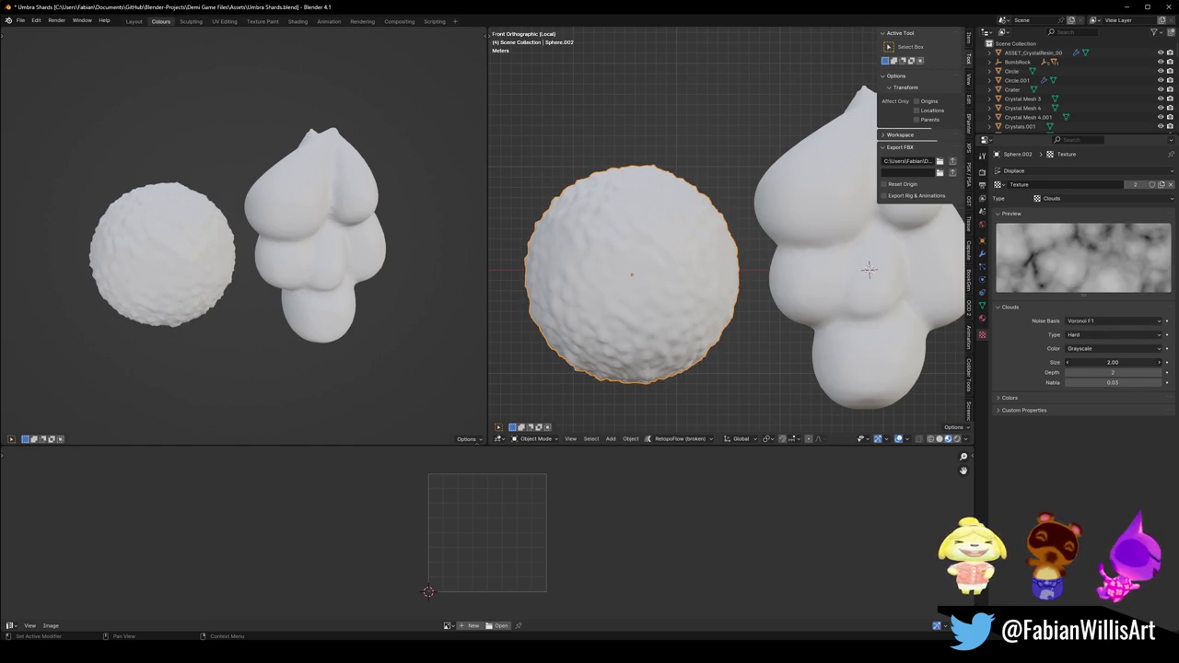
drag(1113, 362, 1105, 362)
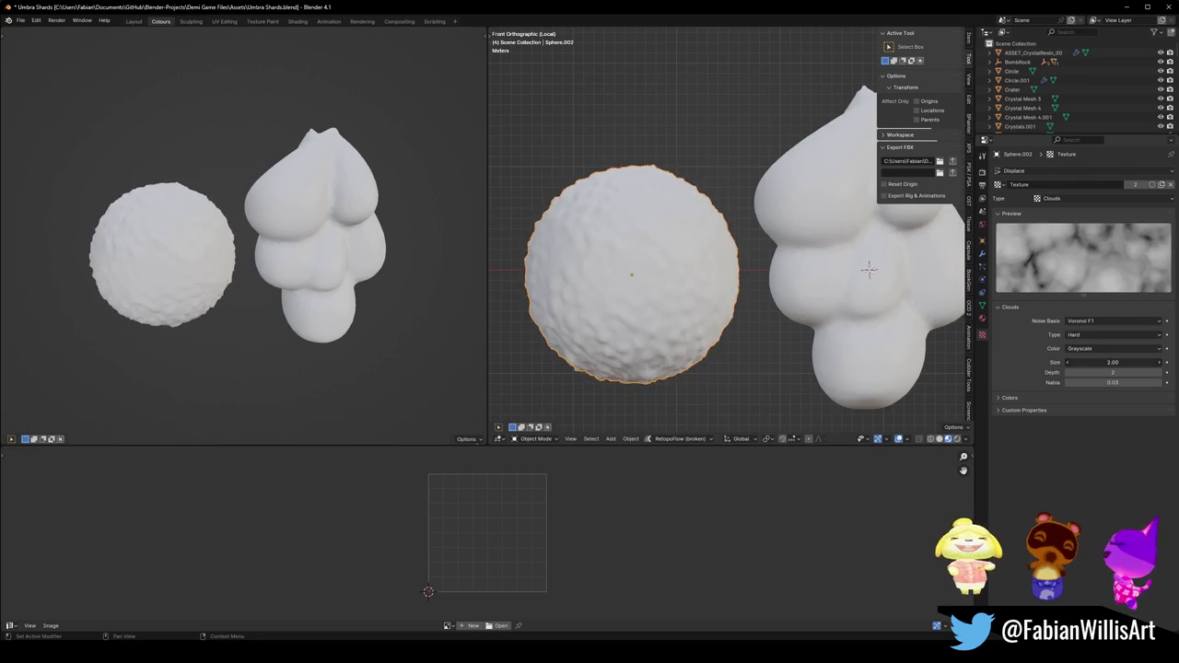
Scale the sphere down and apply its rotation and scale, twice over.
key(s)
click(691, 288)
key(ctrl+a)
click(692, 289)
key(KP_Decimal)
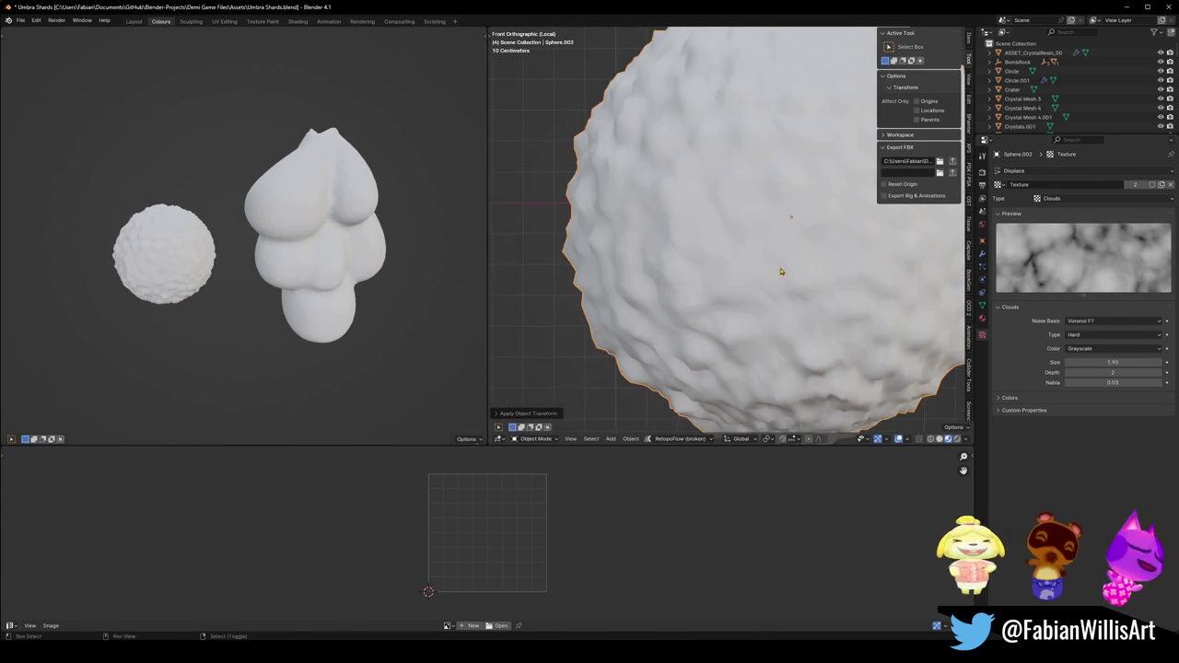
scroll(700, 267, down, 3)
key(s)
click(712, 263)
key(ctrl+1)
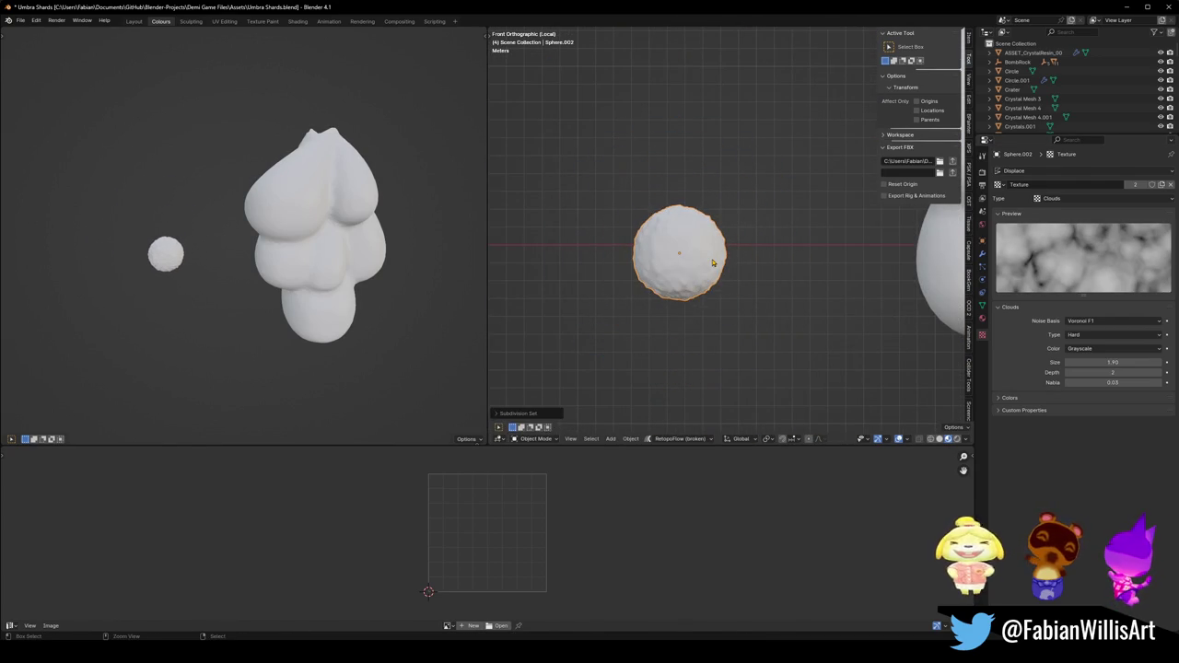
scroll(708, 265, up, 3)
key(ctrl+a)
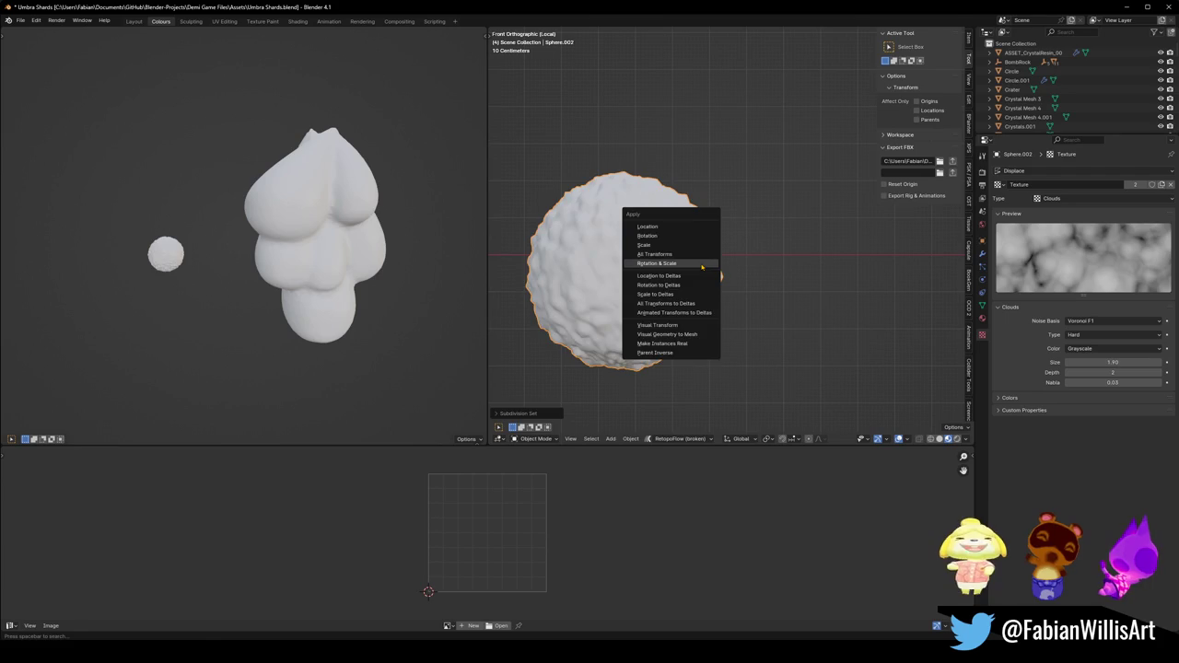
click(700, 267)
From the front view, scale the sphere to about 40% and apply rotation and scale.
scroll(676, 272, down, 3)
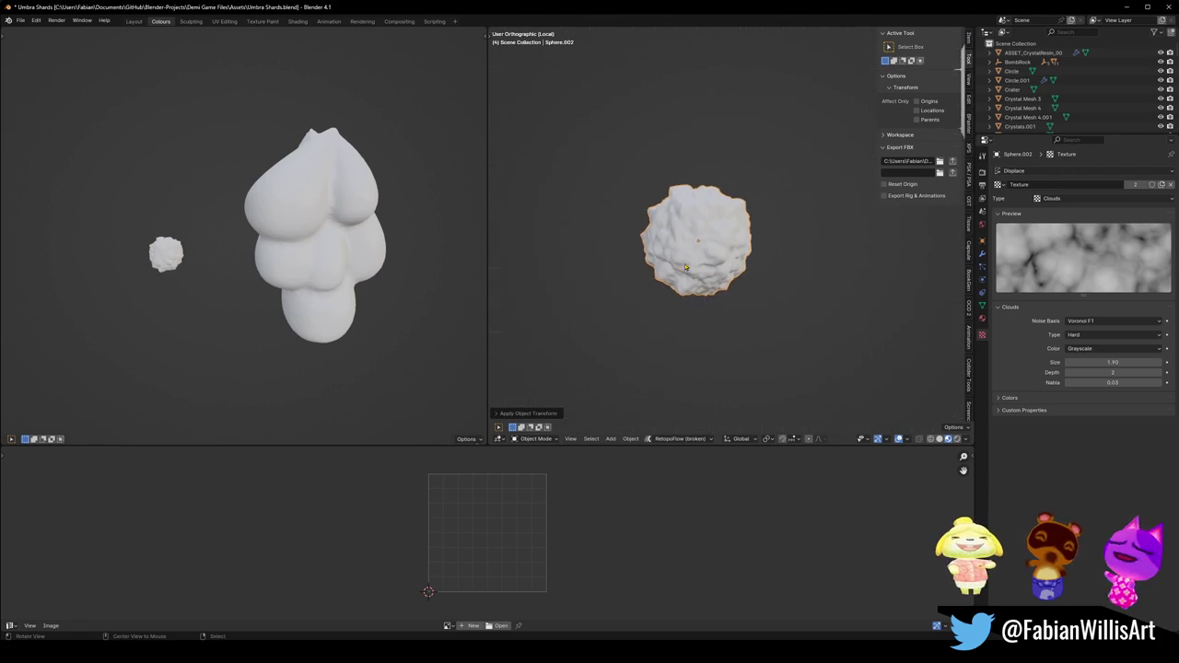
scroll(734, 267, up, 7)
middle_drag(734, 267, 711, 277)
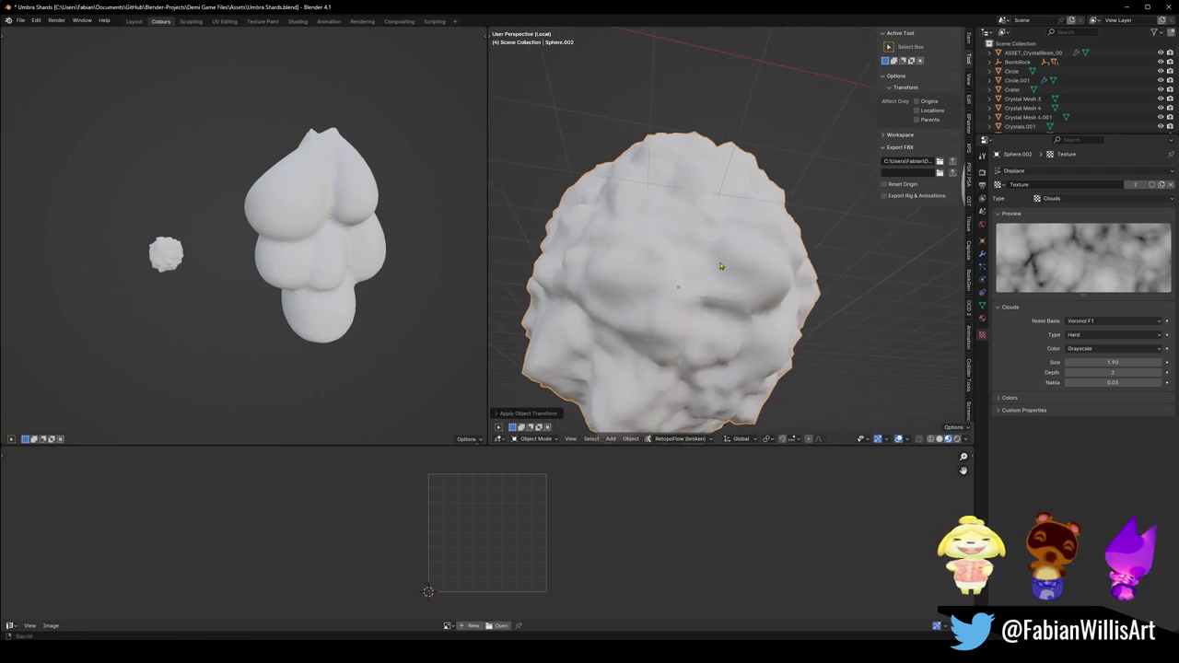
key(KP_1)
key(KP_Decimal)
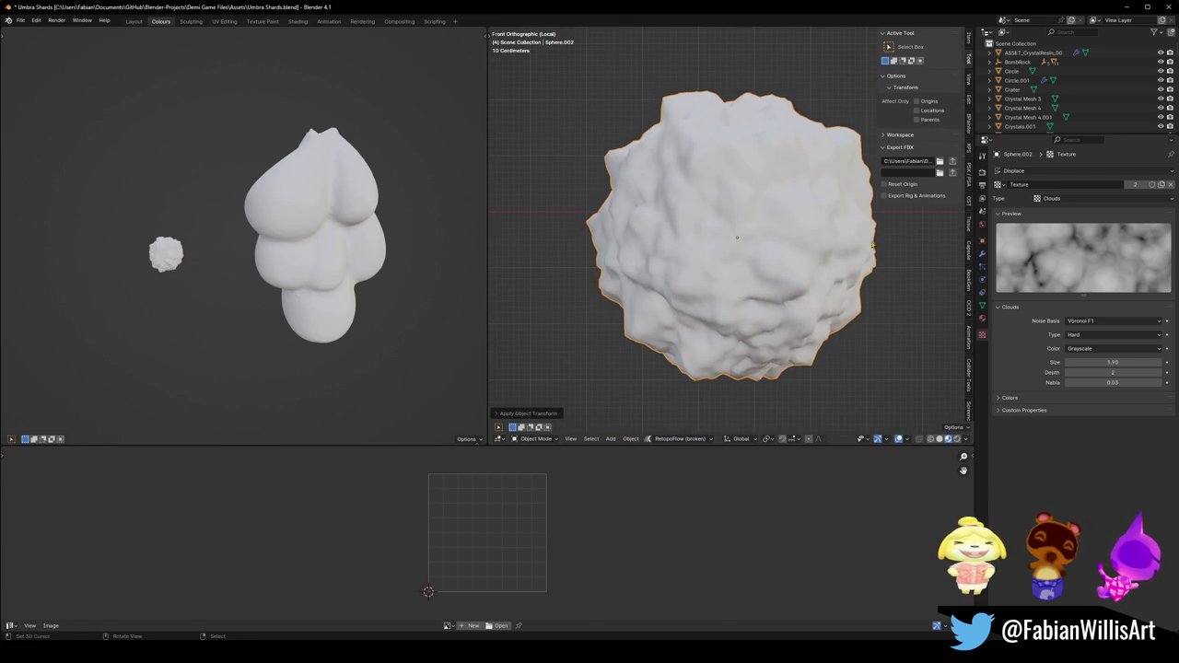
key(s)
click(790, 230)
key(ctrl+a)
click(790, 229)
Set the Clouds noise size to 2.00, then lower it to 1.90.
drag(1096, 362, 1098, 362)
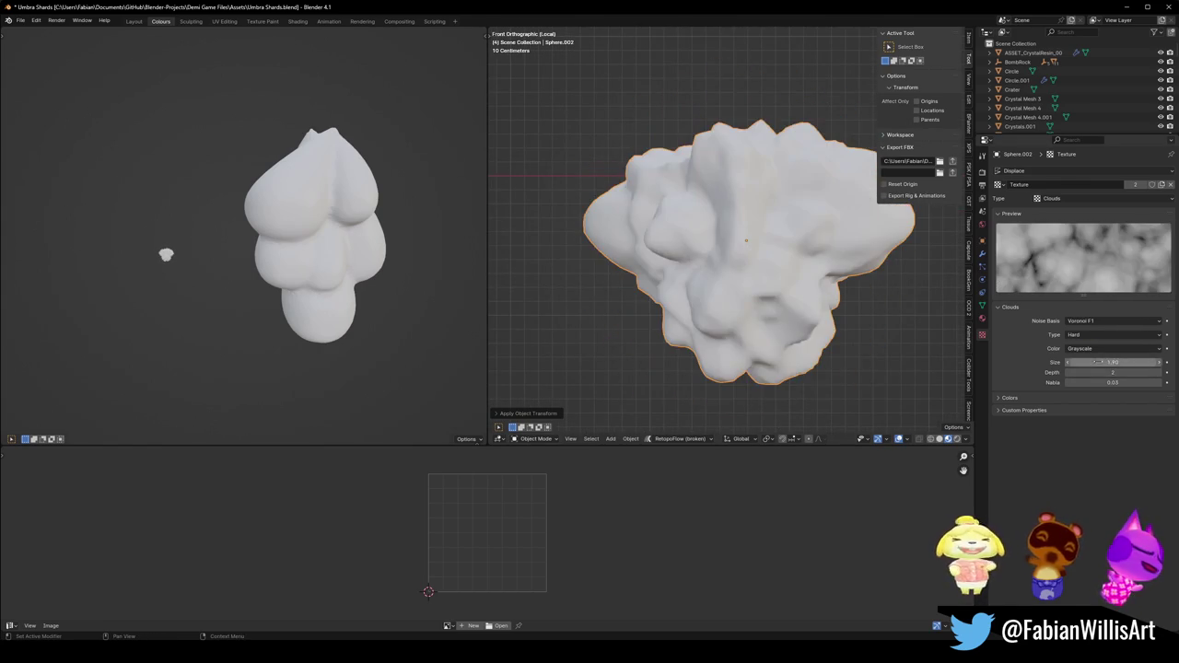
text(2)
key(Return)
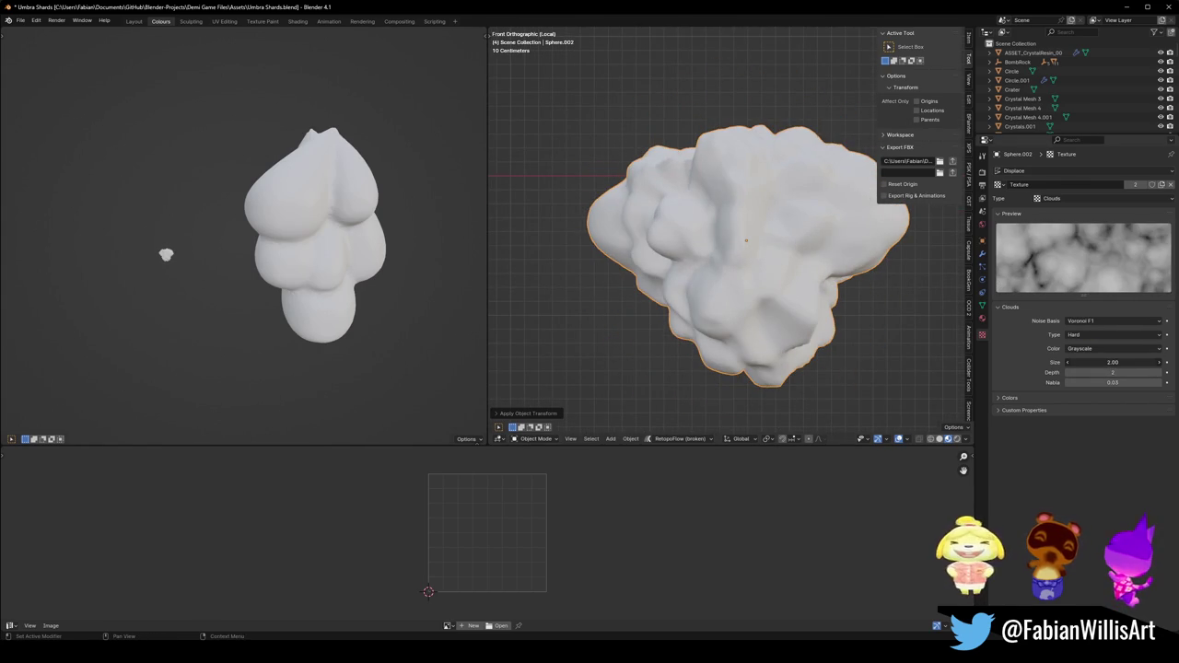
drag(1112, 362, 1109, 362)
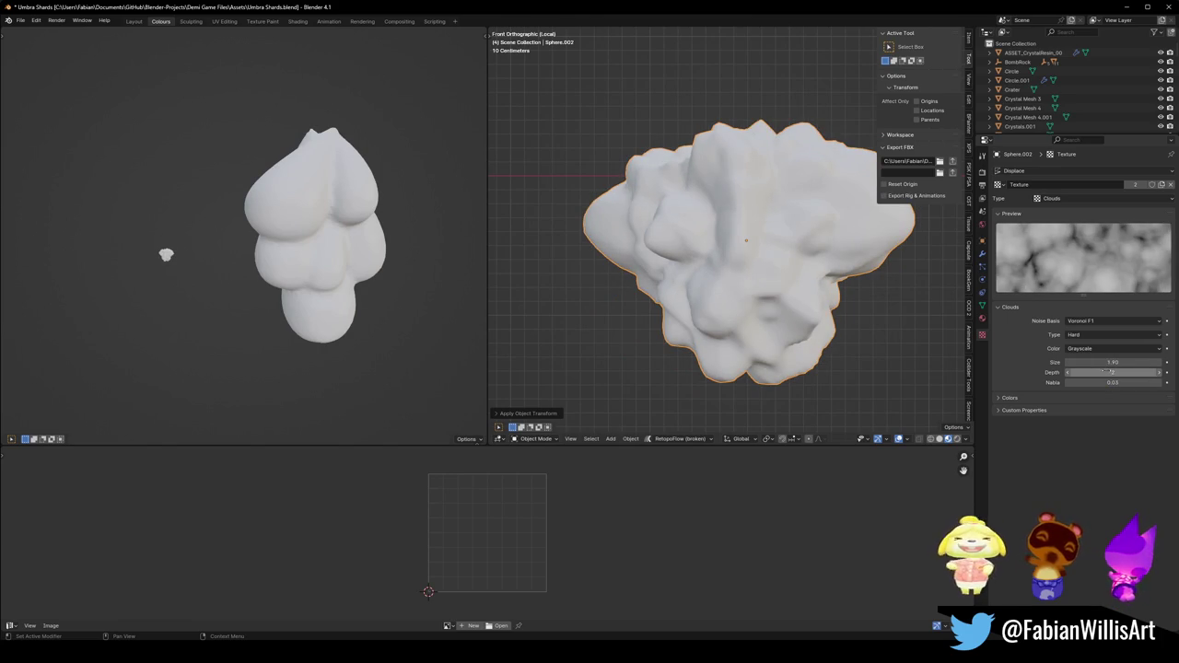
Set the Clouds Size to 4.00, then drag it to 2.64 and up to 3.10.
click(1112, 362)
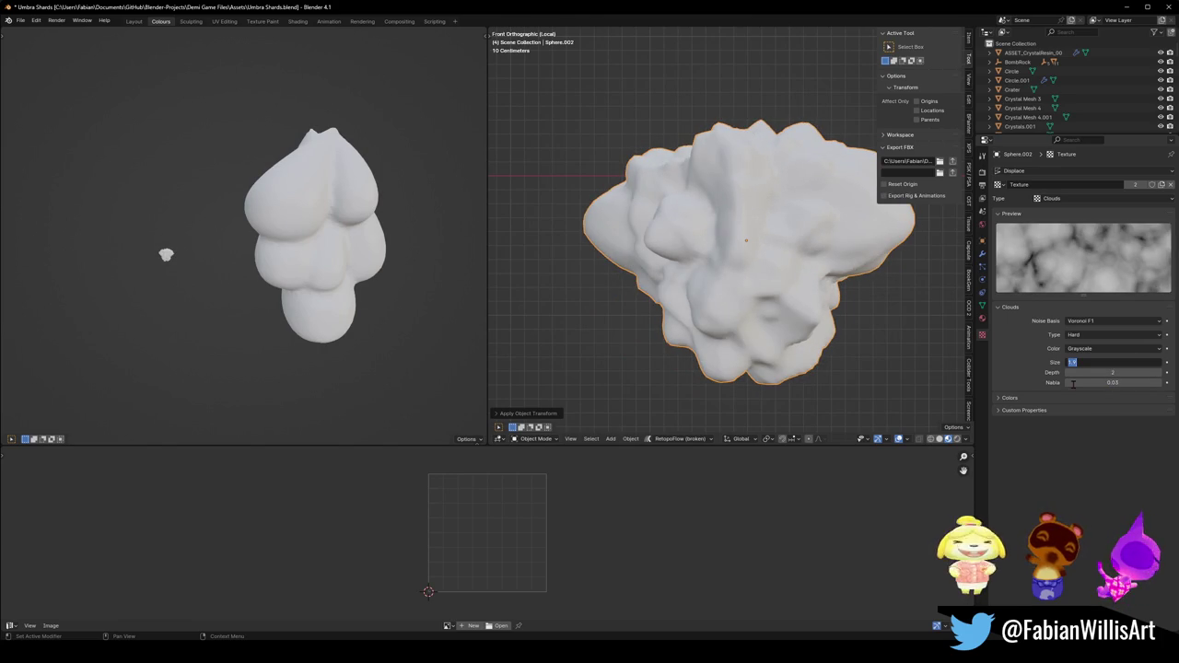
text(3)
text(4)
key(Return)
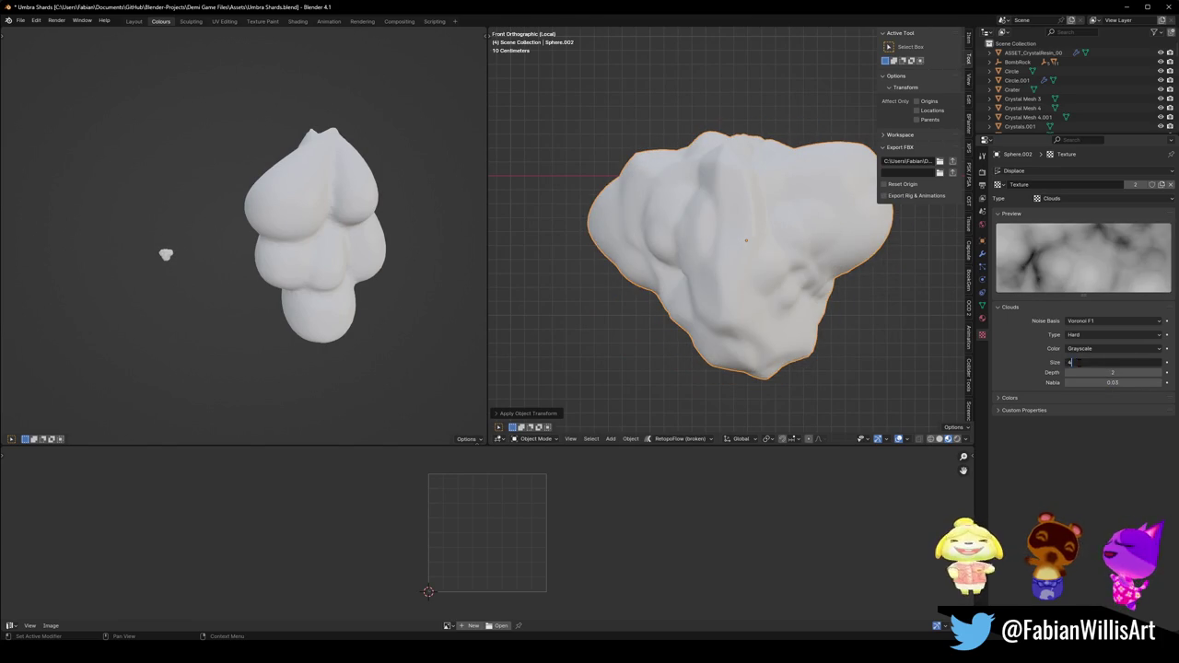
drag(1080, 362, 1031, 362)
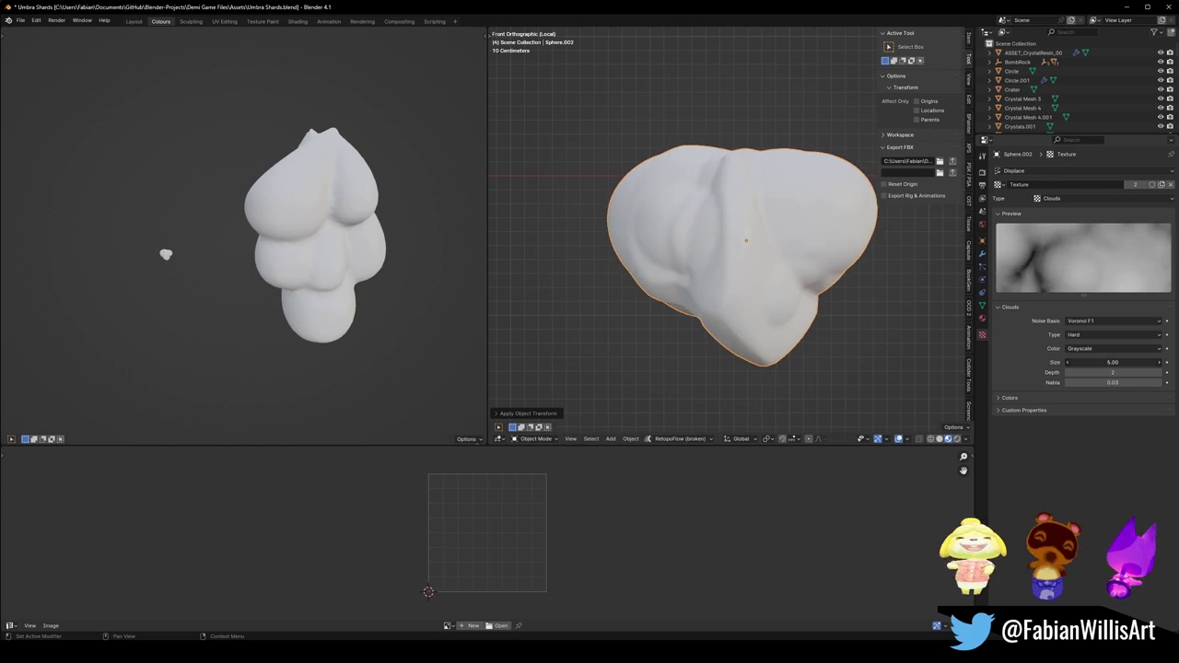
drag(1032, 362, 1133, 362)
Adjust the Displace modifier strength, trying 1.400 and then 0.800.
click(982, 305)
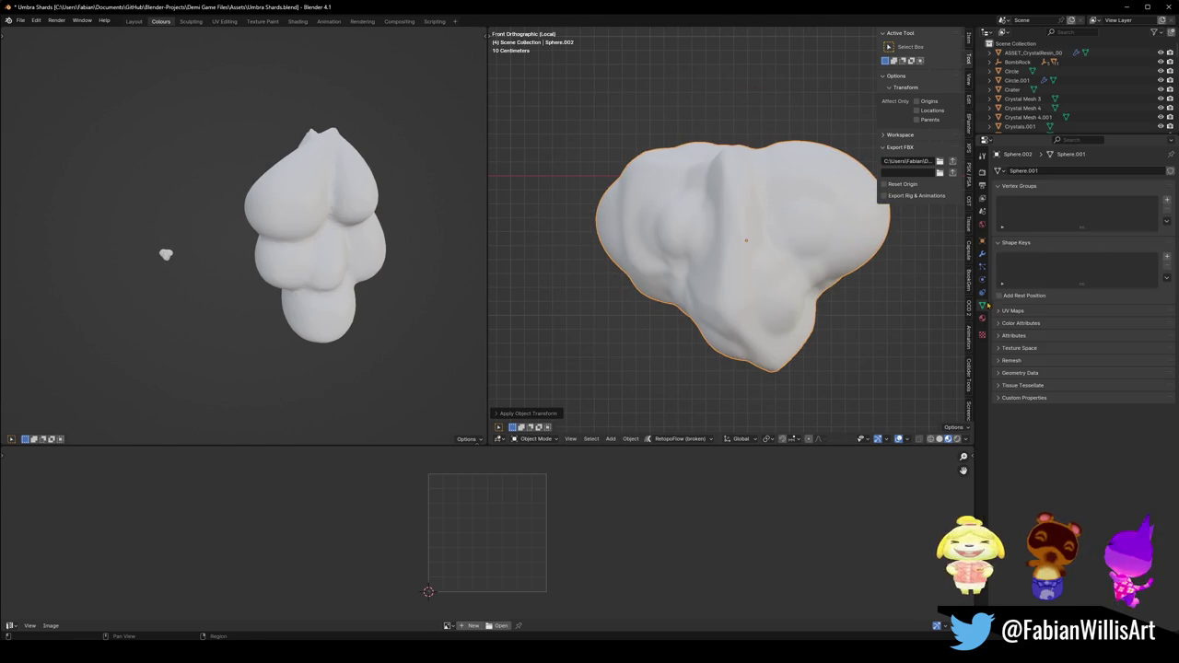
click(982, 254)
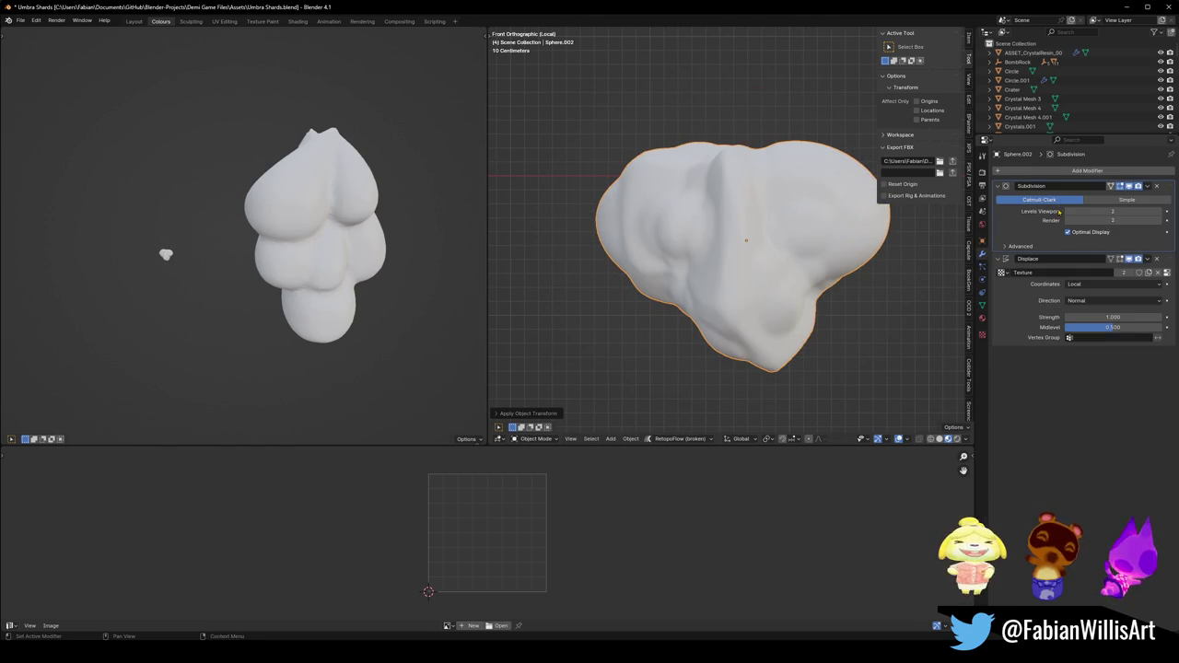
mouse_move(1112, 316)
mouse_down()
mouse_move(1142, 317)
mouse_move(1087, 317)
mouse_up()
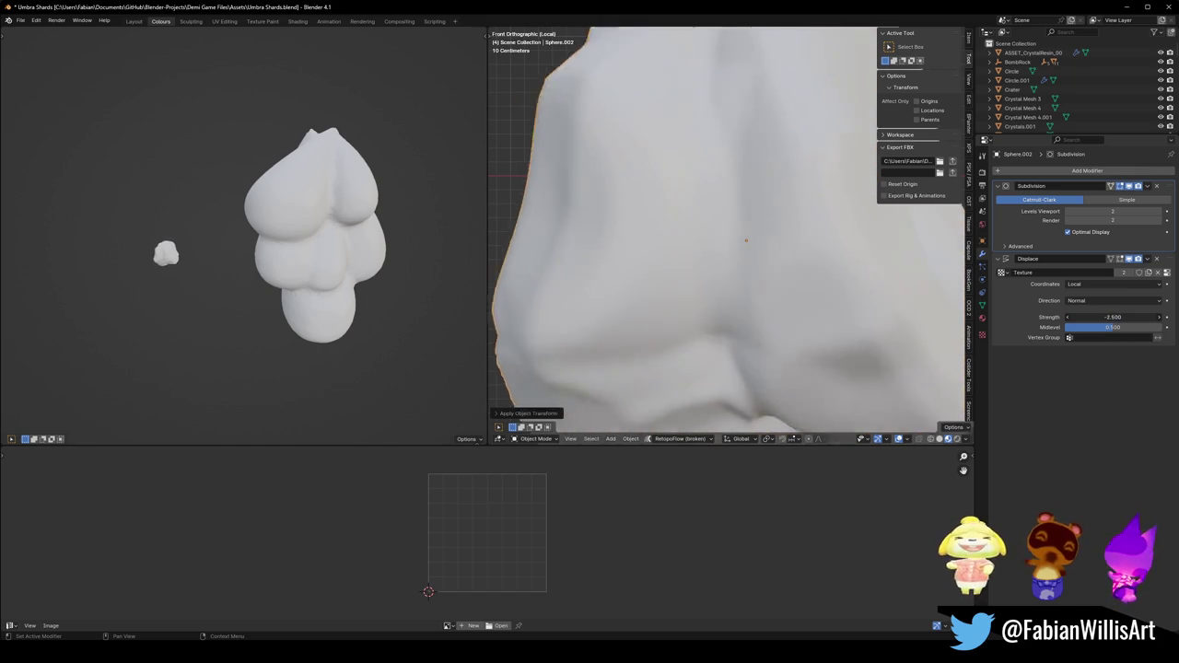
scroll(790, 272, down, 2)
scroll(790, 273, down, 4)
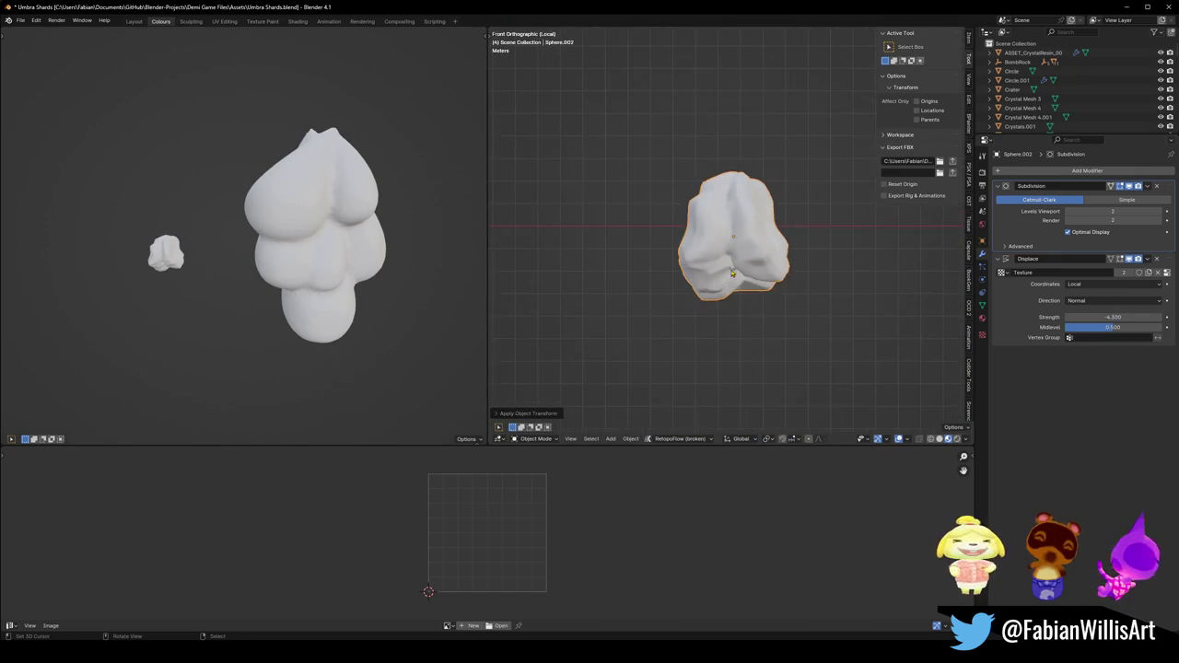
drag(1113, 317, 1143, 317)
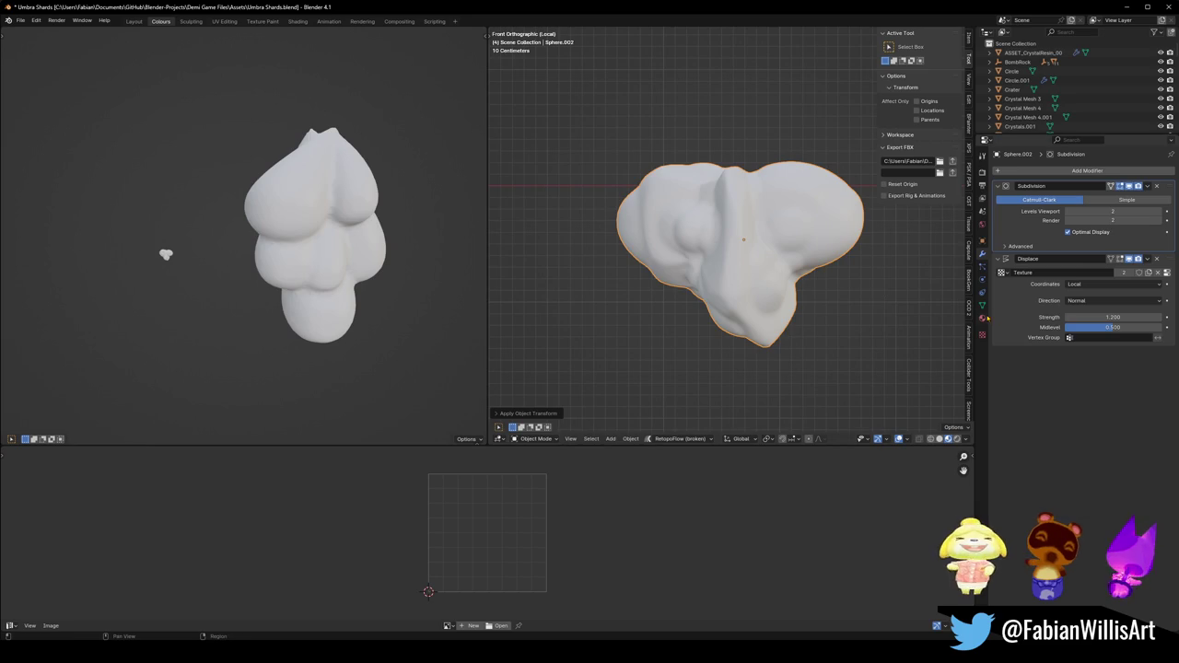
Try Voronoi F2, F3 and F4 noise bases on the cloud texture, adjusting its size each time.
click(982, 336)
click(1113, 320)
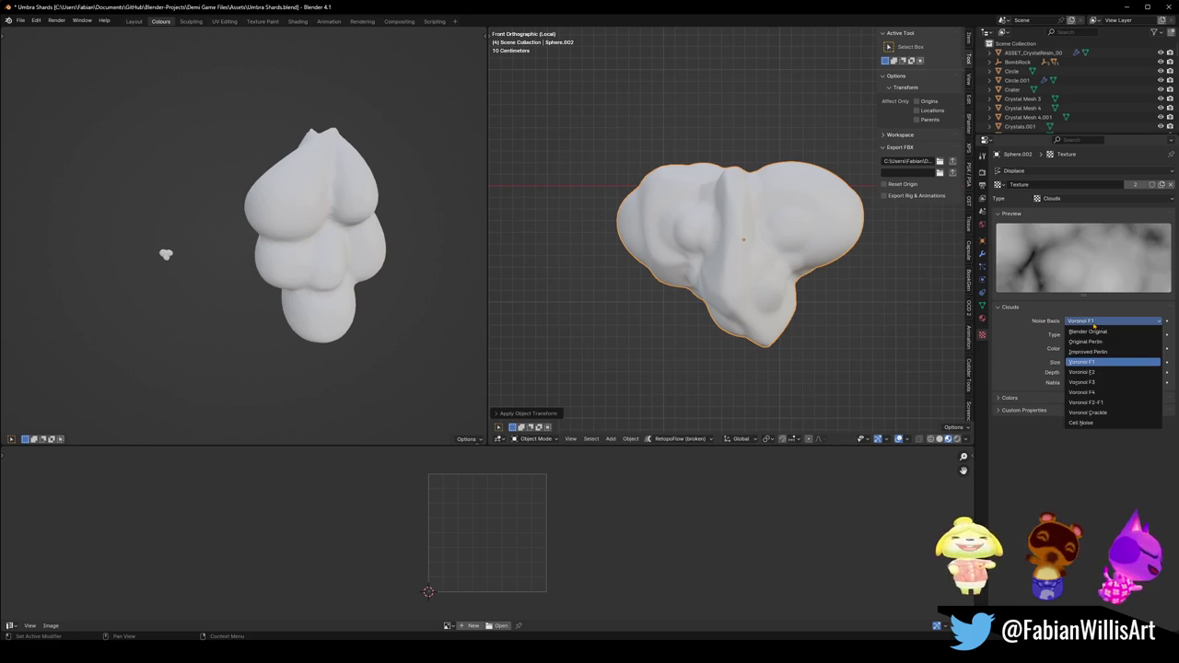
click(1110, 333)
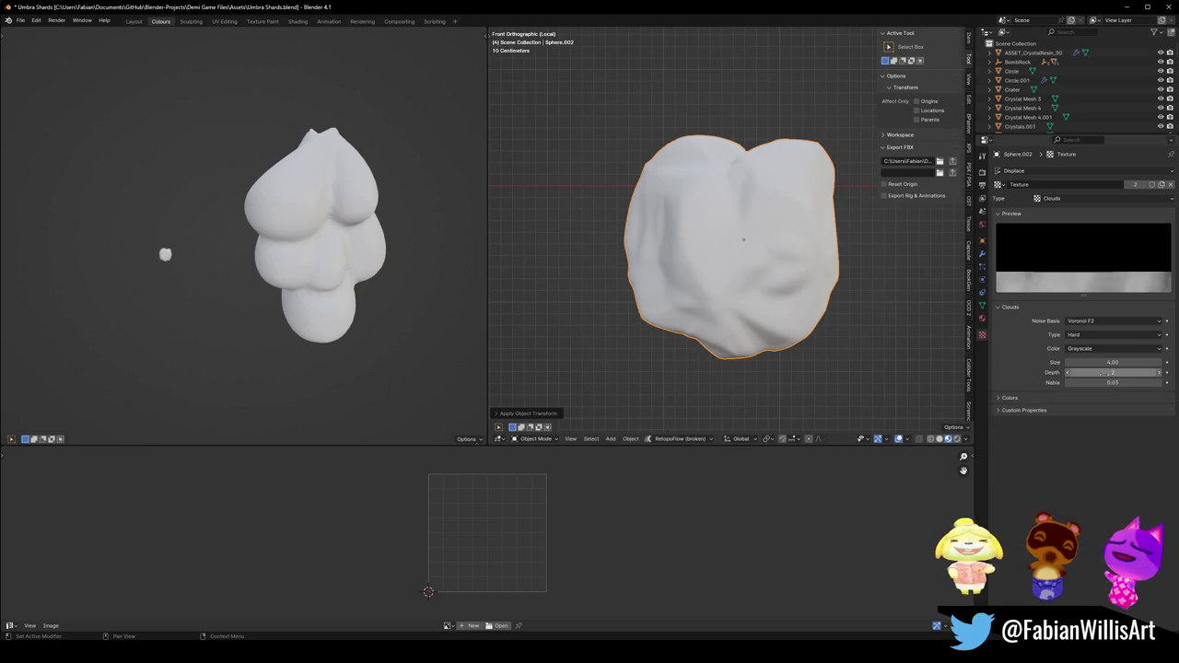
mouse_move(1112, 362)
mouse_down()
mouse_move(1052, 362)
mouse_move(1142, 362)
mouse_up()
click(1101, 321)
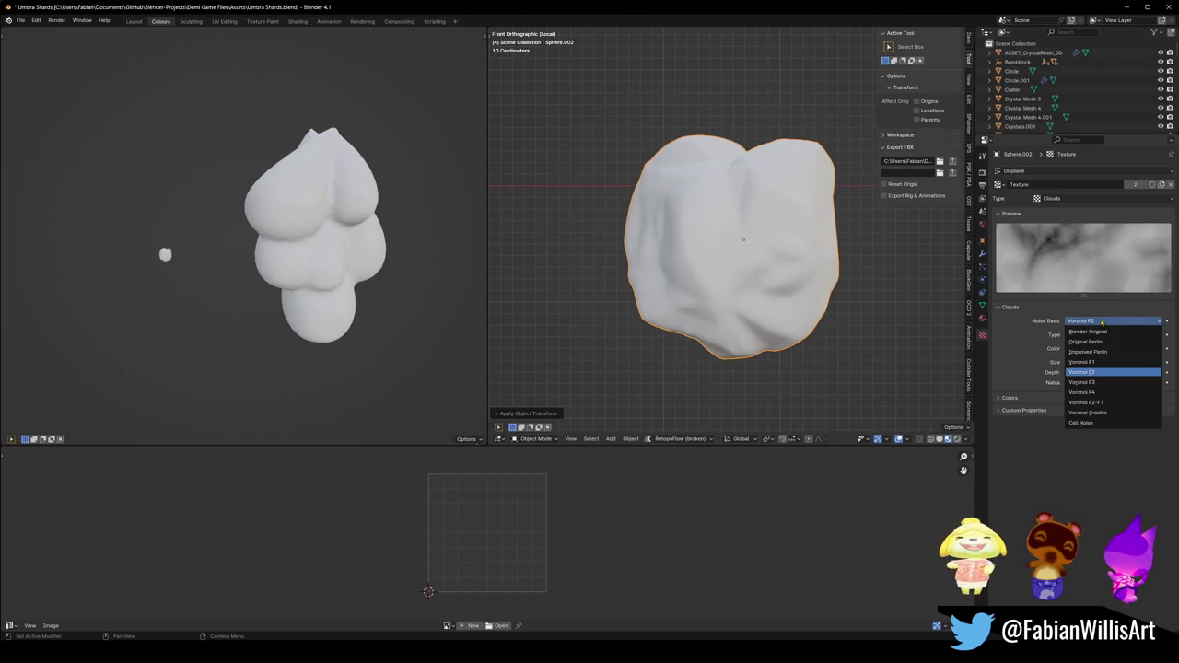
click(1092, 382)
mouse_move(1112, 362)
mouse_down()
mouse_move(1085, 362)
mouse_move(1123, 362)
mouse_up()
click(1109, 323)
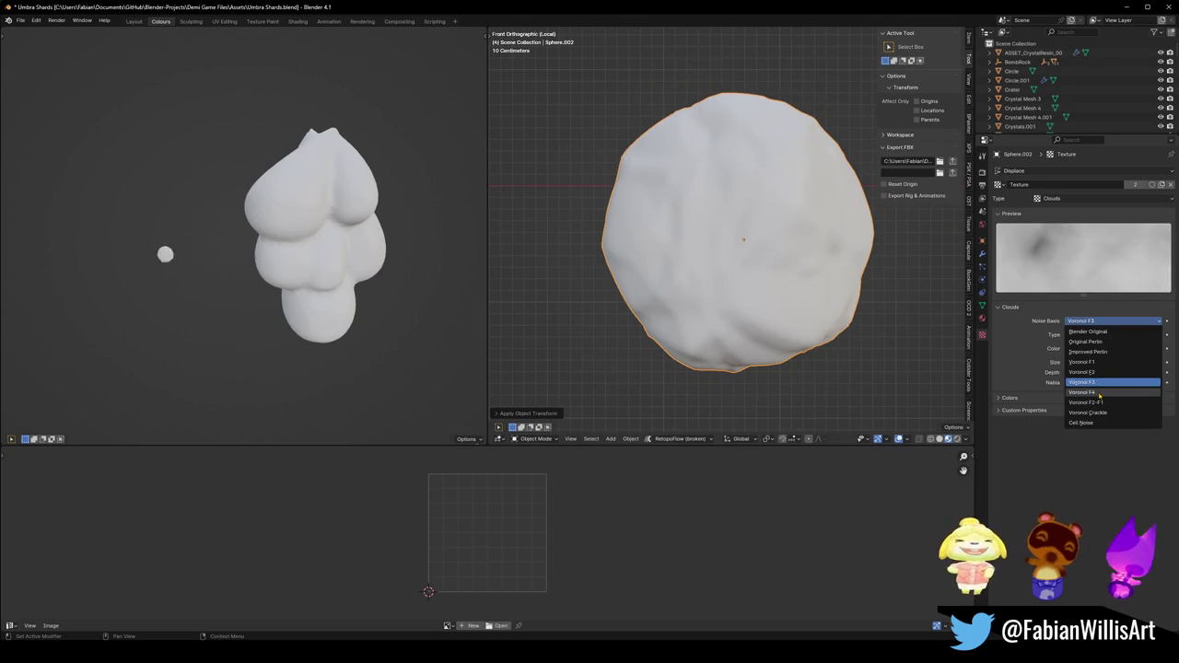
click(1082, 392)
drag(1112, 362, 1120, 362)
Settle on Voronoi F2-F1 noise with the cloud texture size at 4.33.
click(1101, 322)
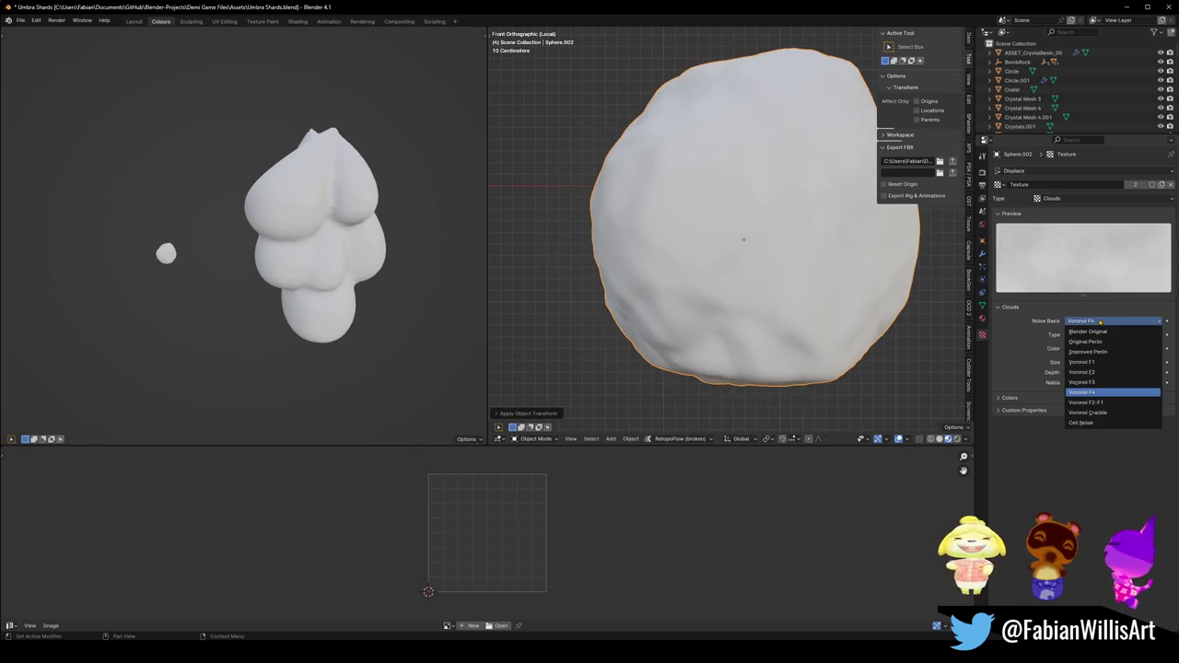
click(1087, 403)
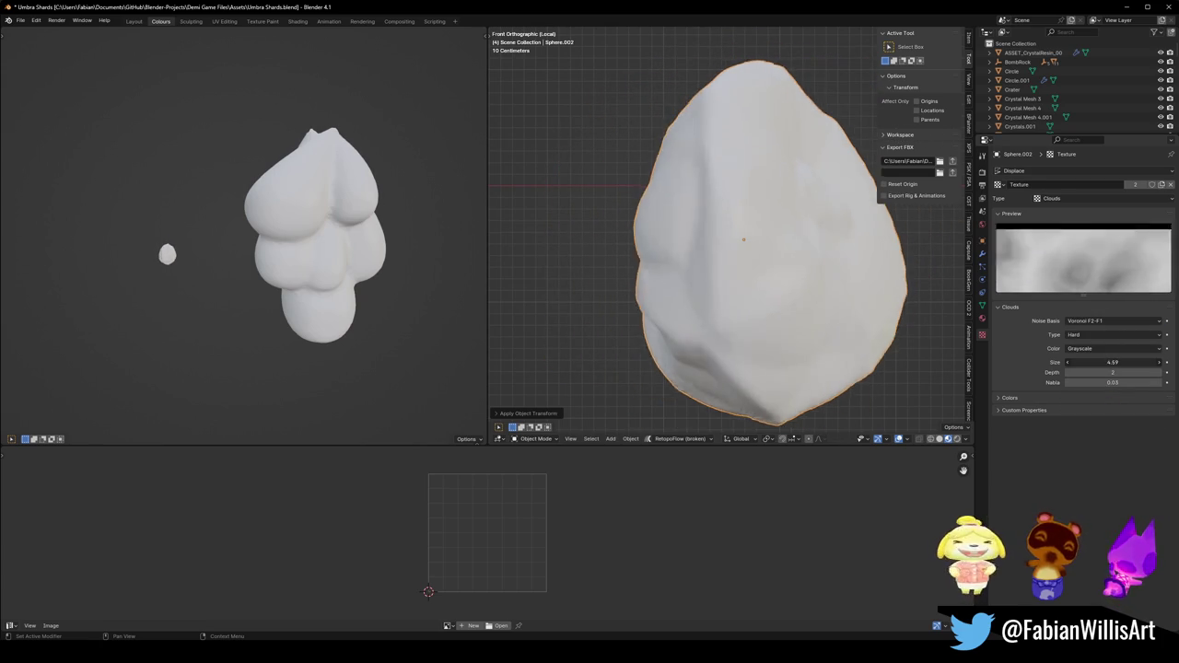
mouse_move(1113, 362)
mouse_down()
mouse_move(1133, 362)
mouse_move(1079, 355)
mouse_up()
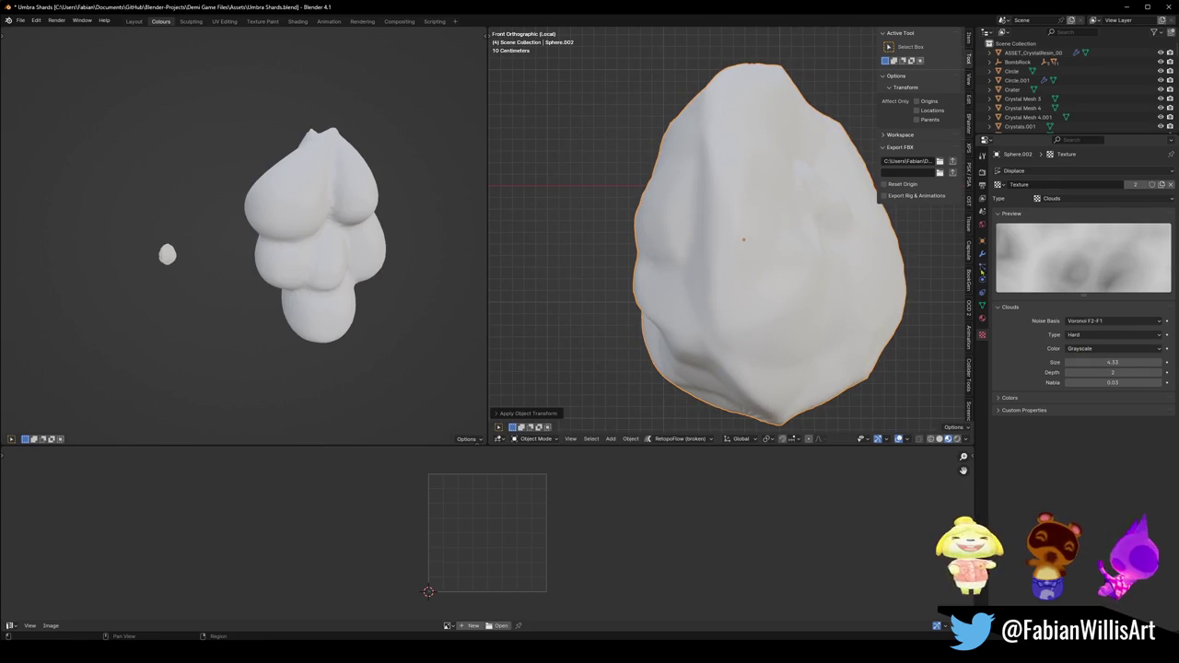
click(982, 254)
Set the Displace strength to 1.200 and try different midlevel values.
mouse_move(1102, 317)
mouse_down()
mouse_move(1073, 317)
mouse_move(1161, 317)
mouse_up()
scroll(657, 203, down, 3)
mouse_move(657, 202)
middle_down()
mouse_move(822, 254)
mouse_move(739, 259)
middle_up()
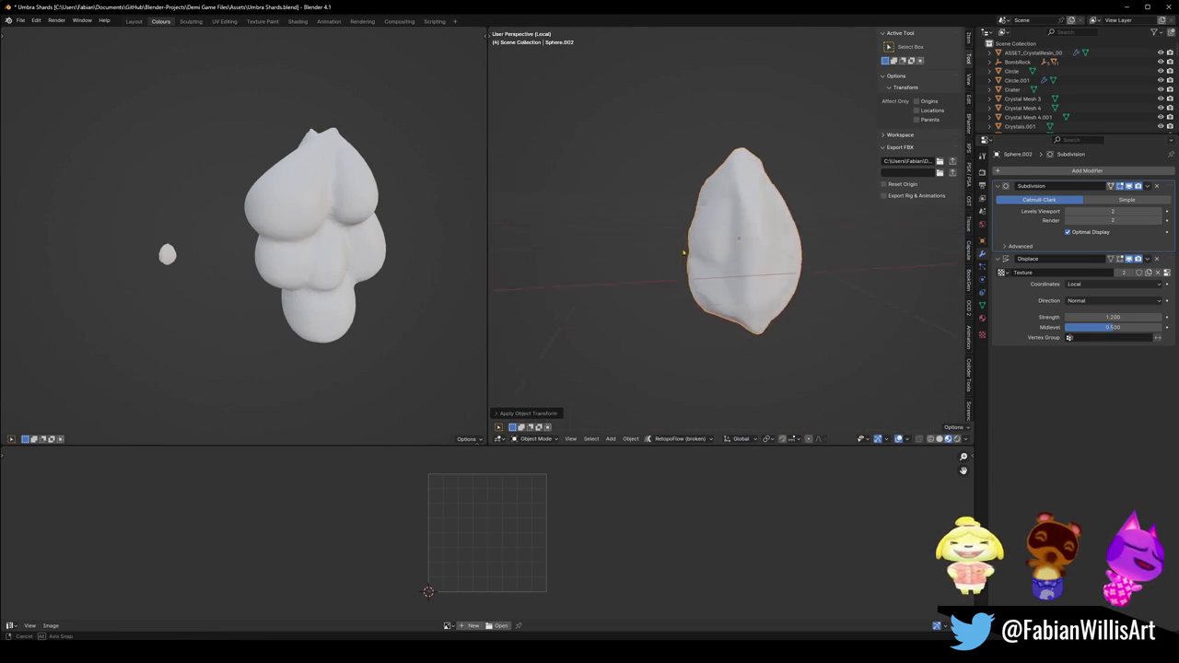
scroll(738, 259, up, 2)
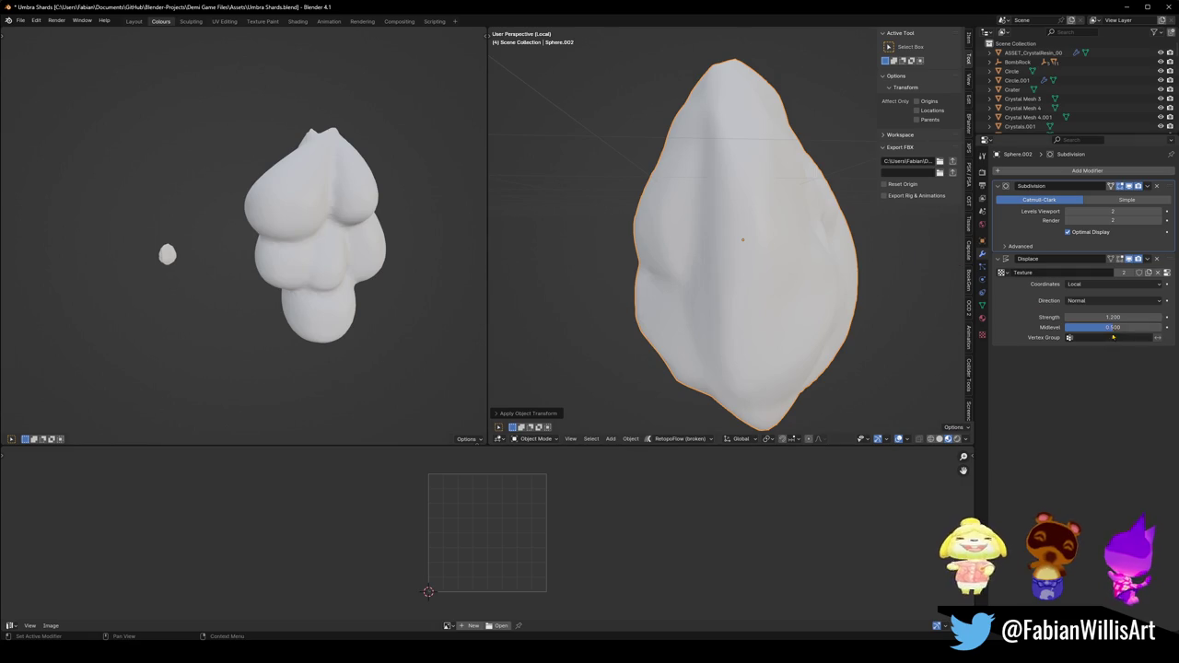
drag(1112, 327, 1115, 327)
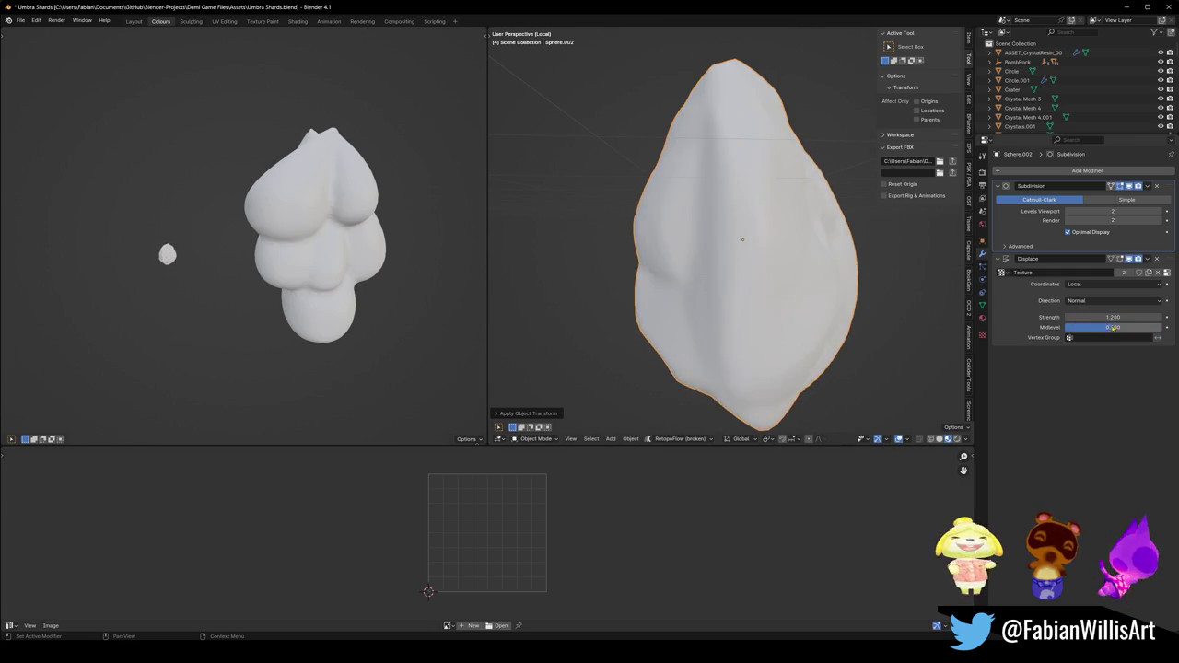
Switch the cloud texture to Soft noise at size 2.15.
click(982, 320)
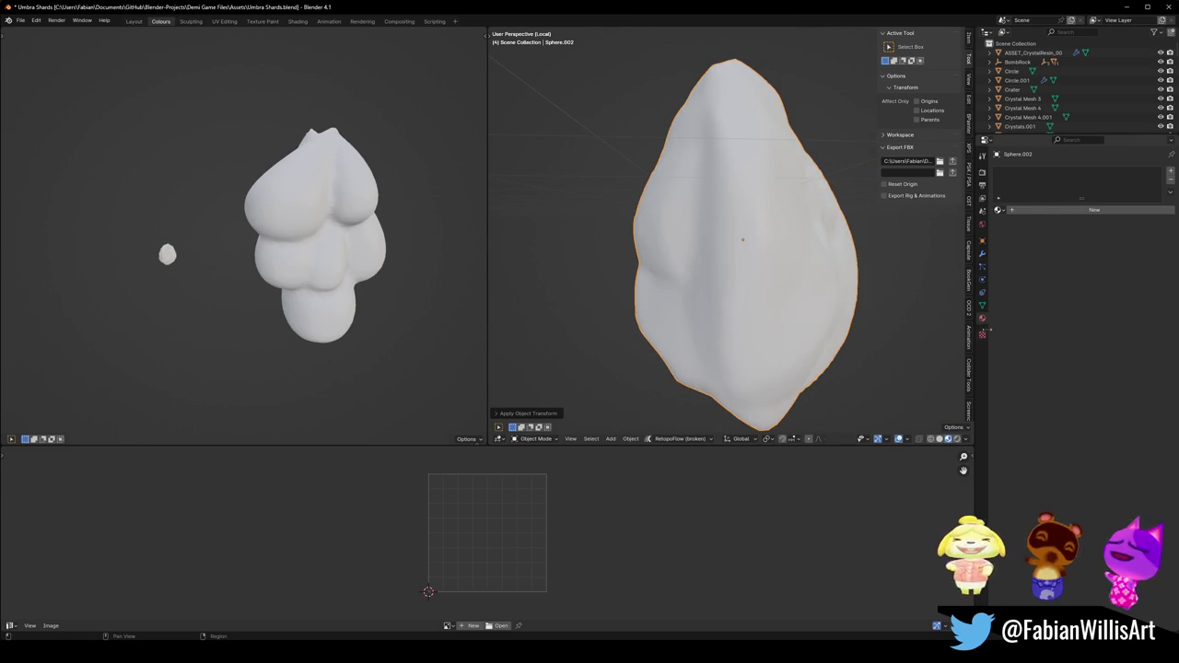
click(982, 334)
click(1092, 334)
click(1096, 348)
mouse_move(1111, 362)
mouse_down()
mouse_move(1160, 362)
mouse_move(1094, 362)
mouse_move(1126, 362)
mouse_up()
middle_drag(783, 240, 958, 295)
middle_drag(837, 279, 857, 263)
scroll(875, 262, up, 5)
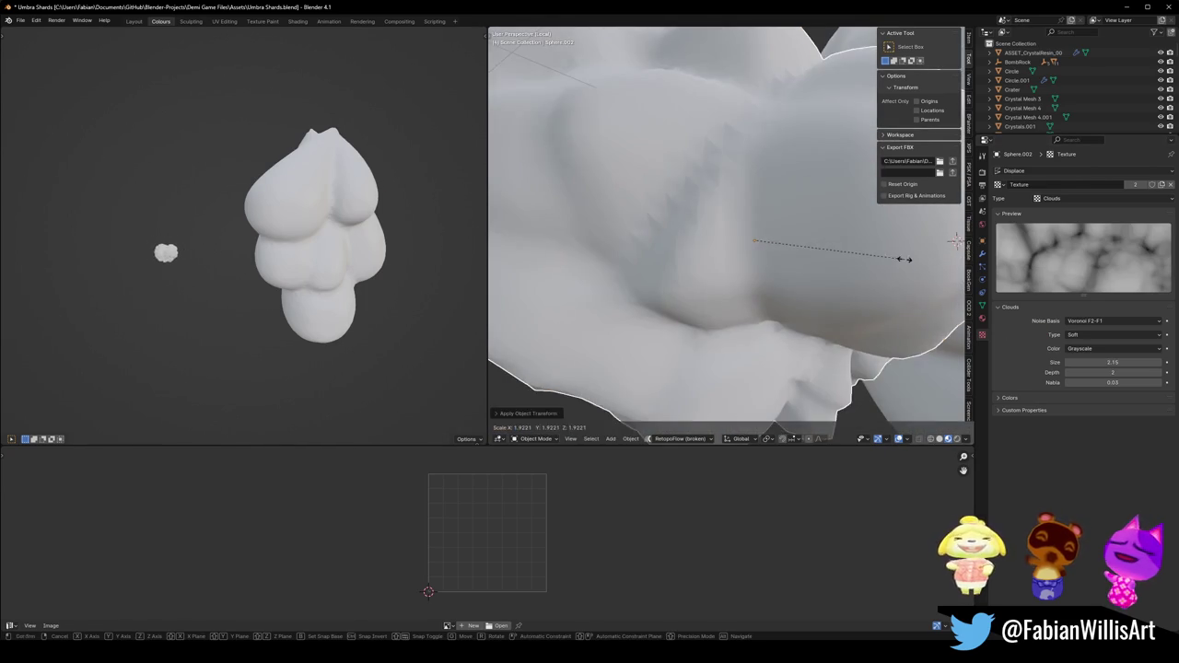
Enlarge the rock greatly and apply its scale to the mesh.
right_click(875, 262)
key(Escape)
scroll(875, 267, down, 5)
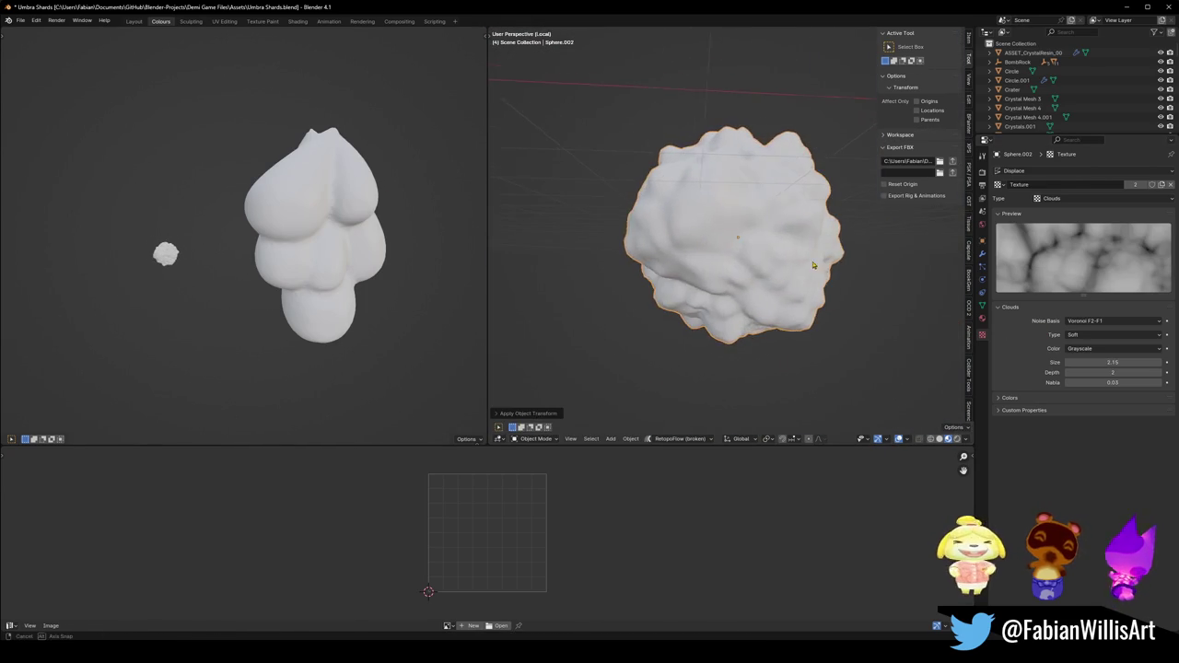
key(s)
right_click(809, 244)
key(Escape)
key(s)
right_click(809, 243)
key(Escape)
key(s)
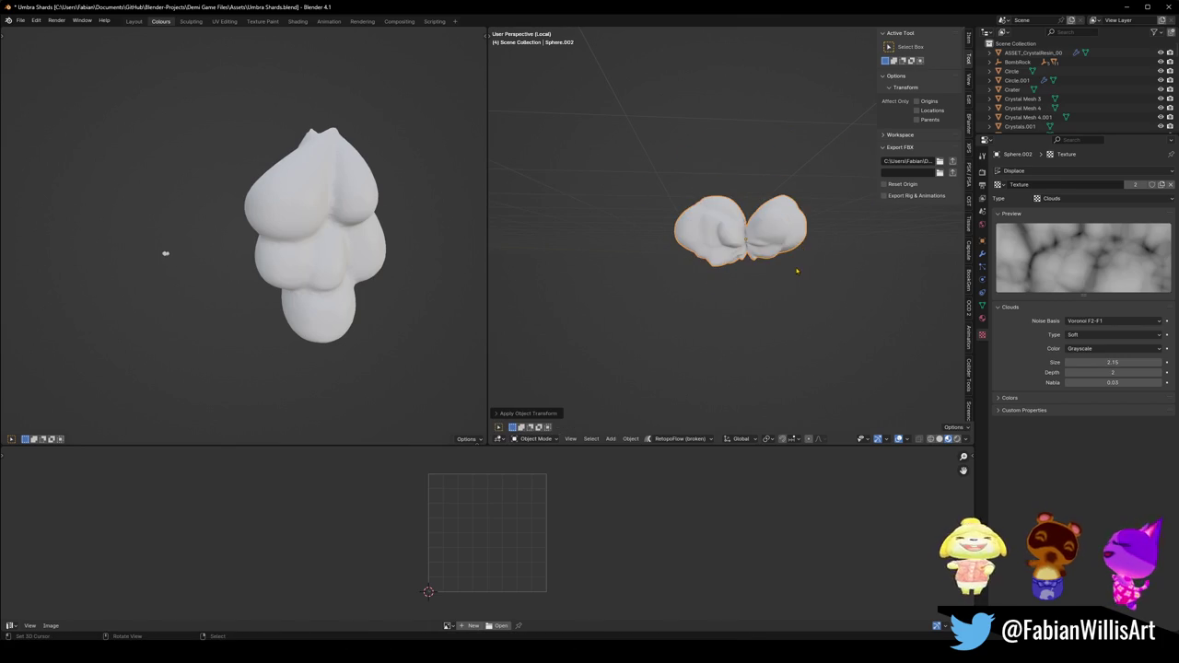
click(809, 257)
key(ctrl+a)
click(802, 259)
Lower the cloud noise depth toward 0.
scroll(794, 261, down, 3)
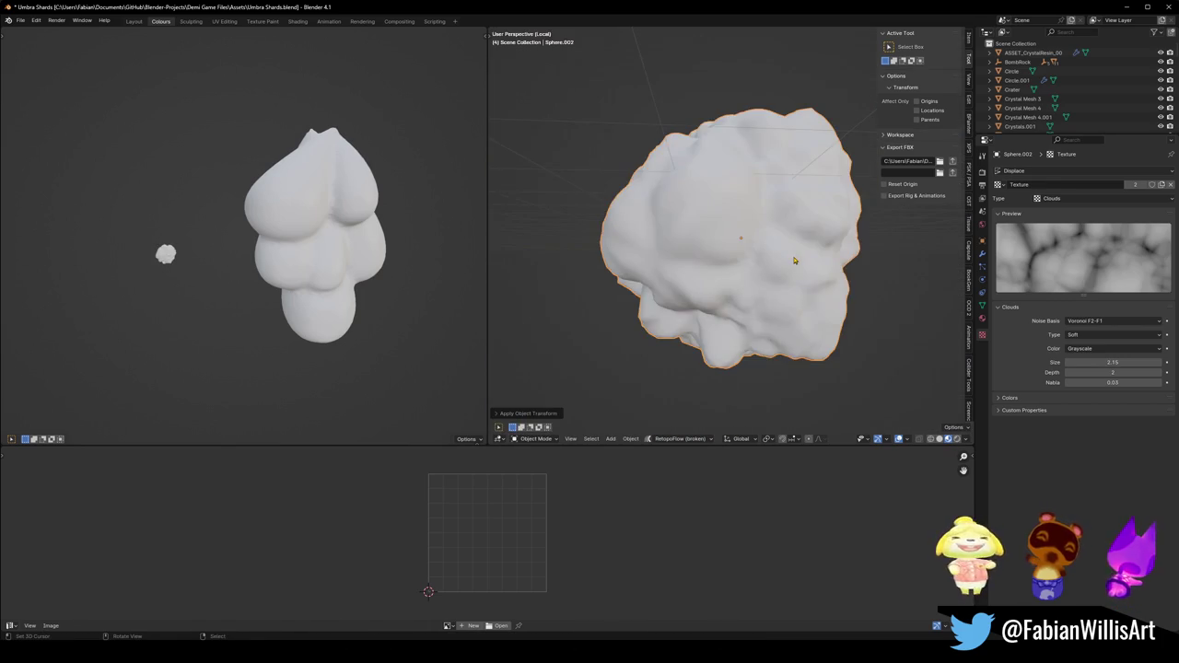
middle_drag(796, 259, 811, 250)
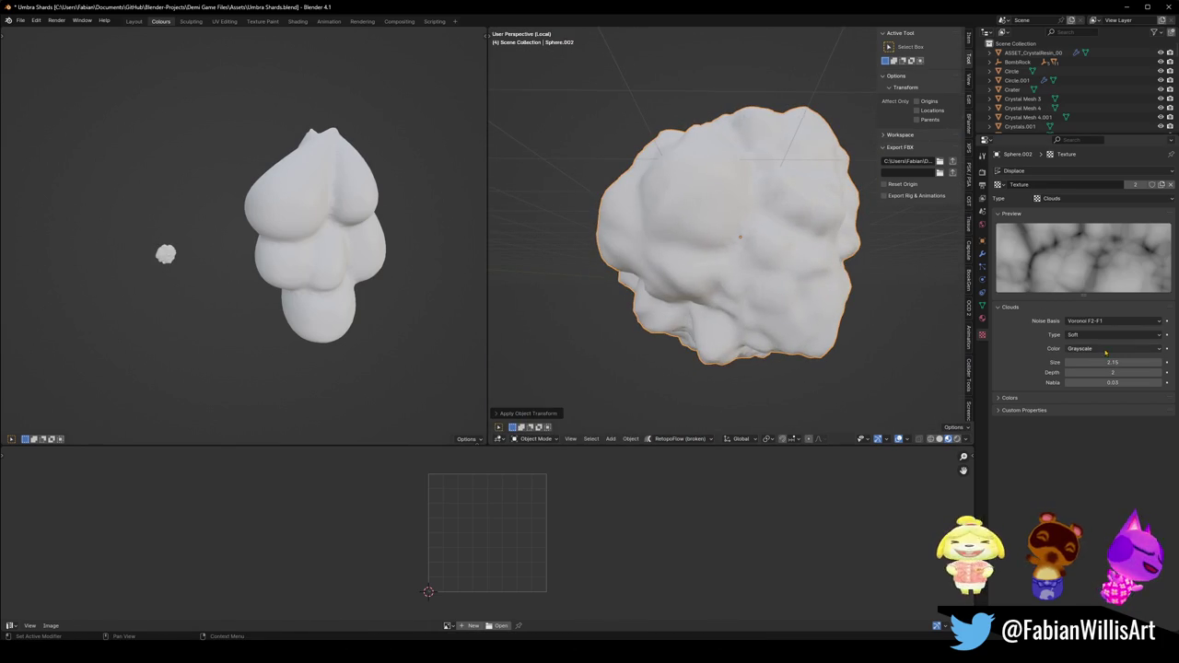
drag(1112, 373, 1111, 372)
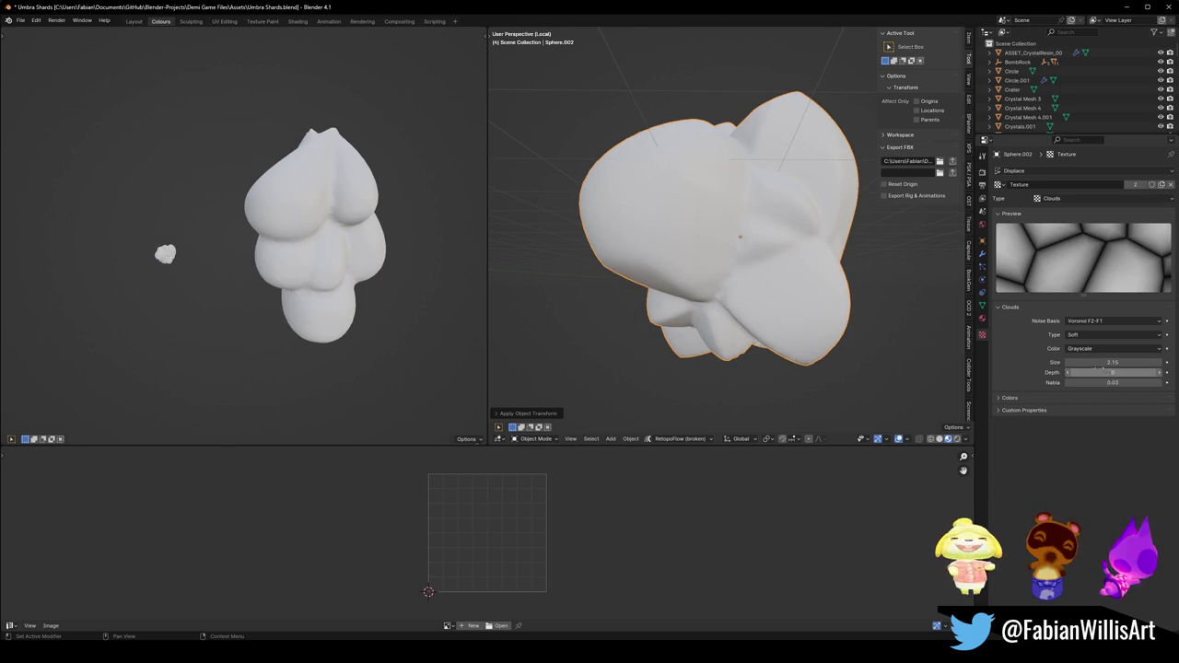
View the rock from the front and save Umbra Shards.blend.
middle_drag(811, 276, 818, 287)
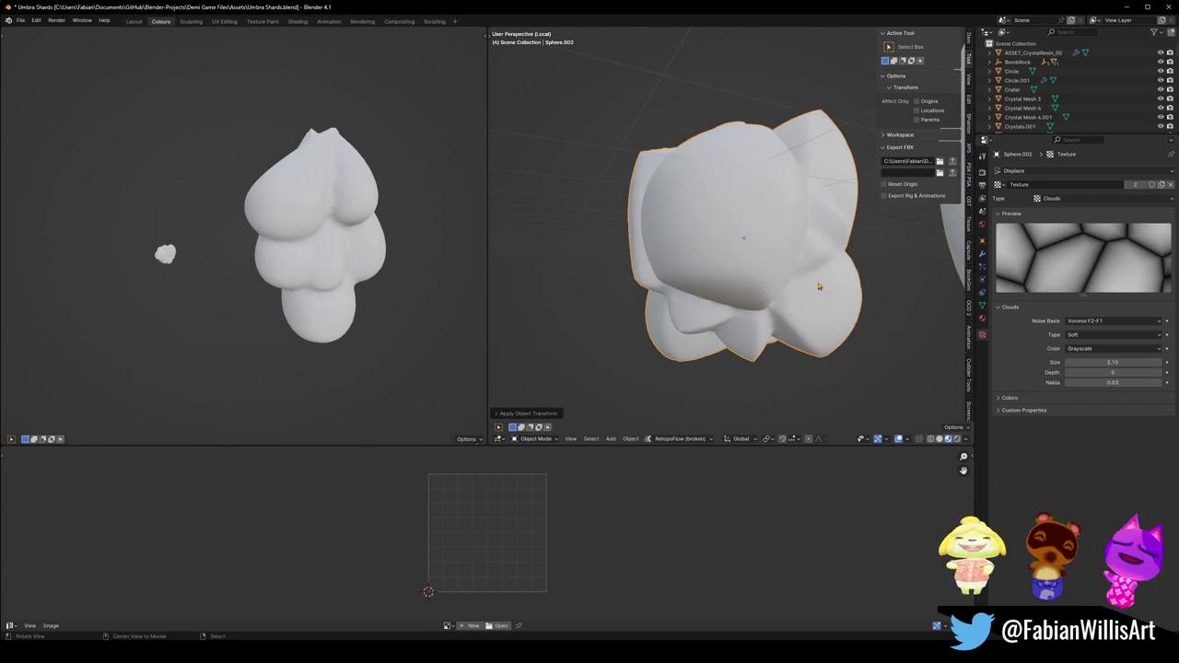
key(KP_1)
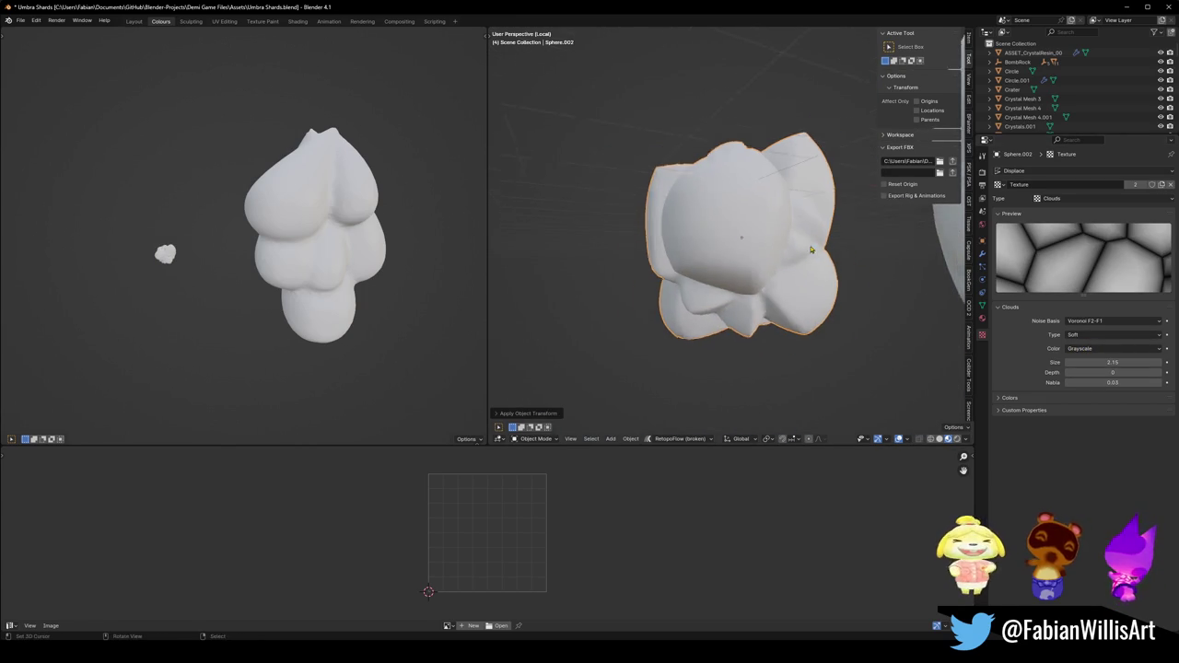
key(ctrl+s)
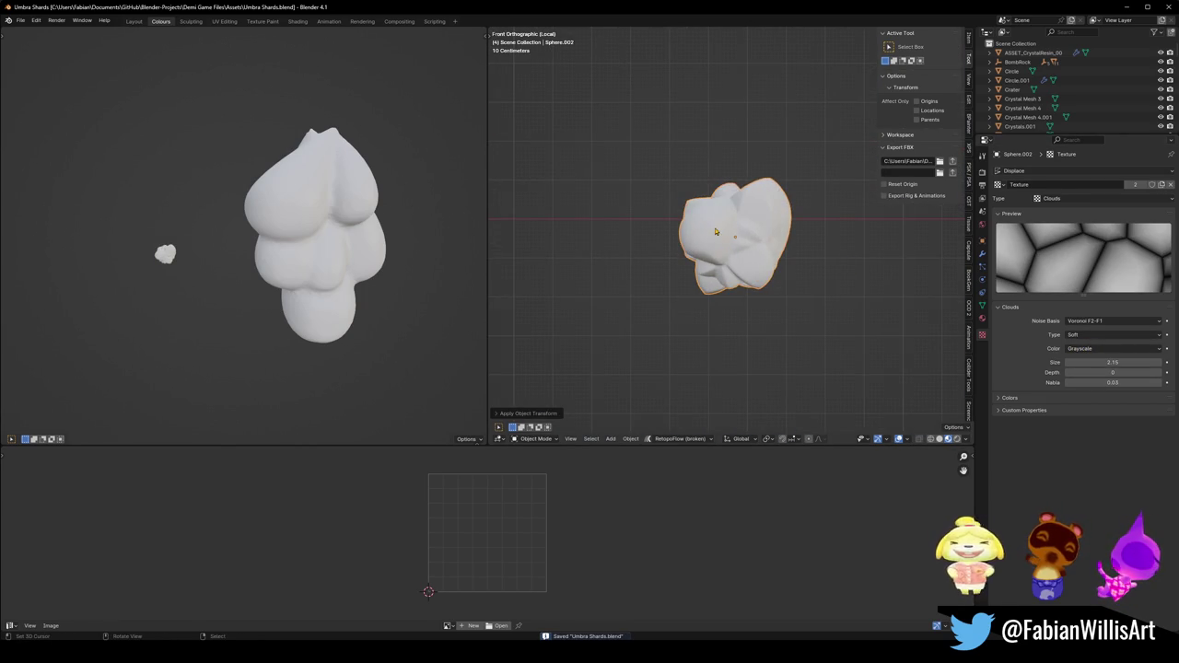
scroll(715, 231, up, 3)
Enable the Displace modifier's edit-mode and on-cage display, then return to Object Mode.
key(Tab)
scroll(715, 231, down, 3)
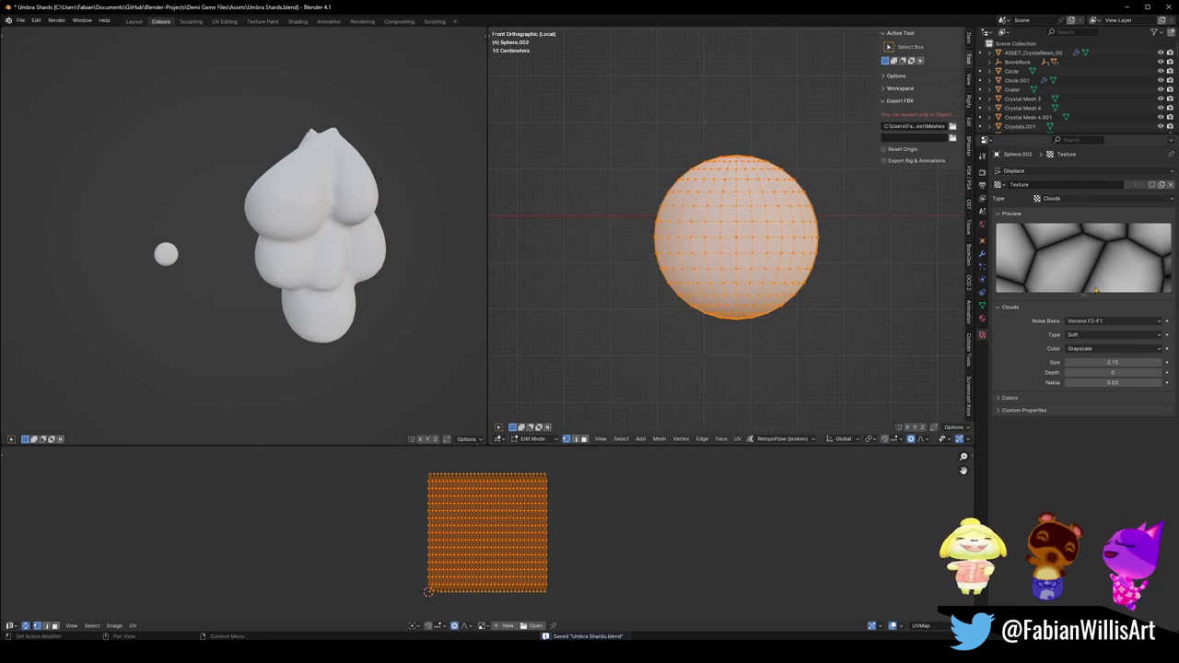
click(982, 254)
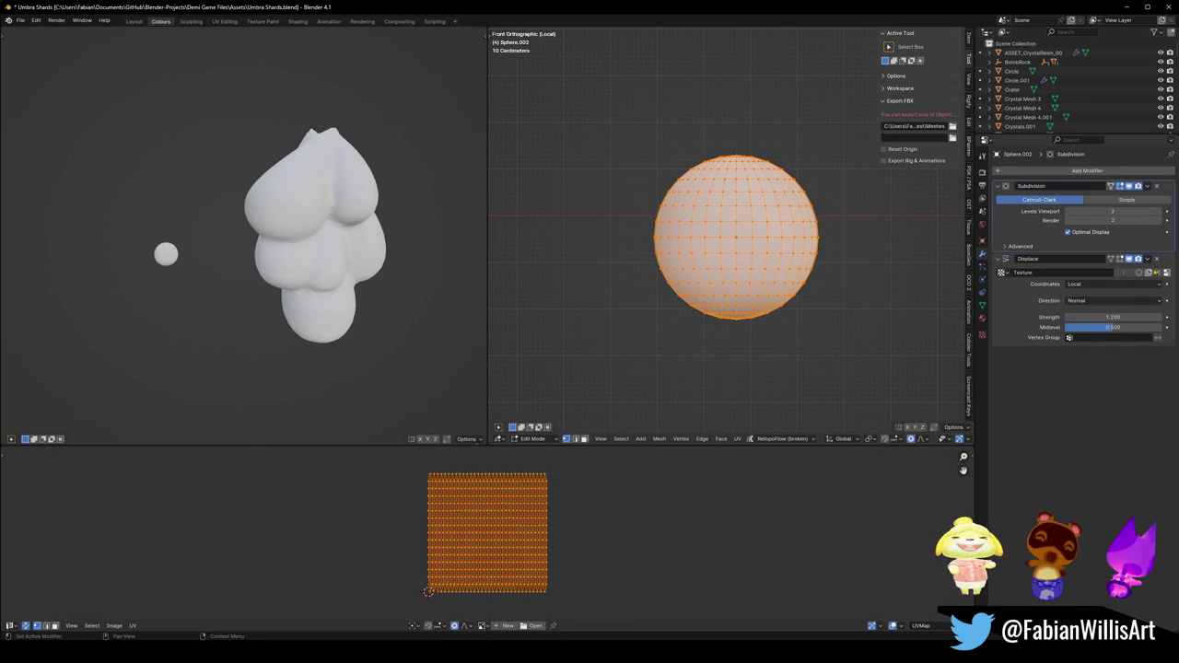
click(1122, 260)
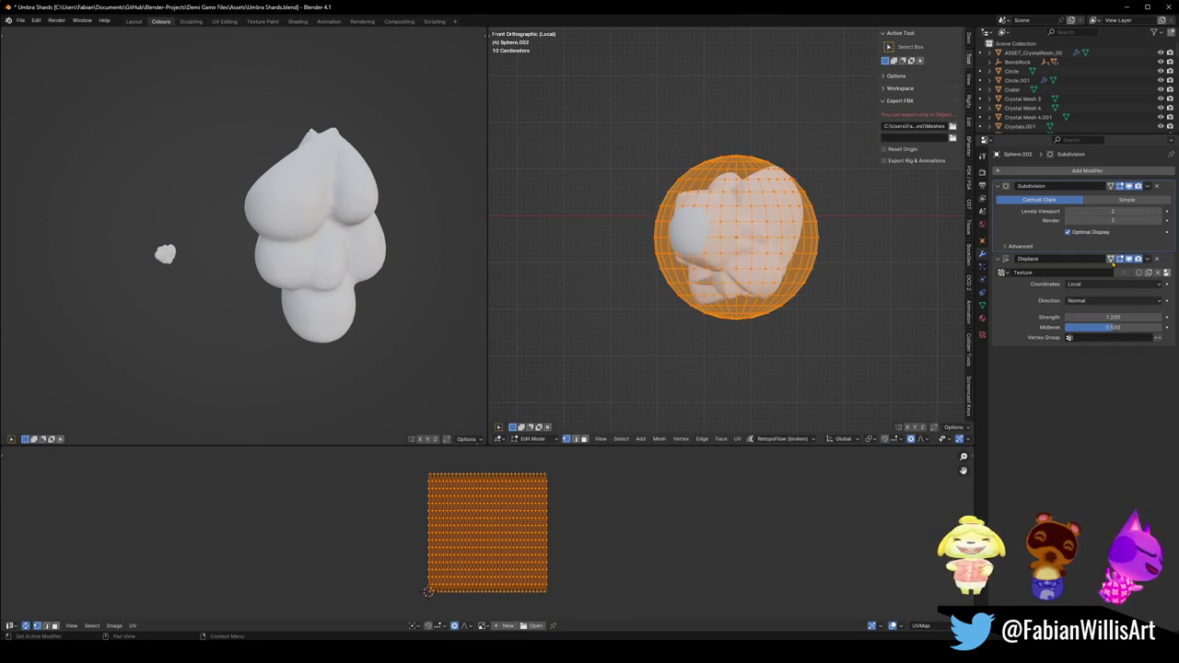
click(1111, 260)
middle_drag(728, 241, 752, 237)
key(Tab)
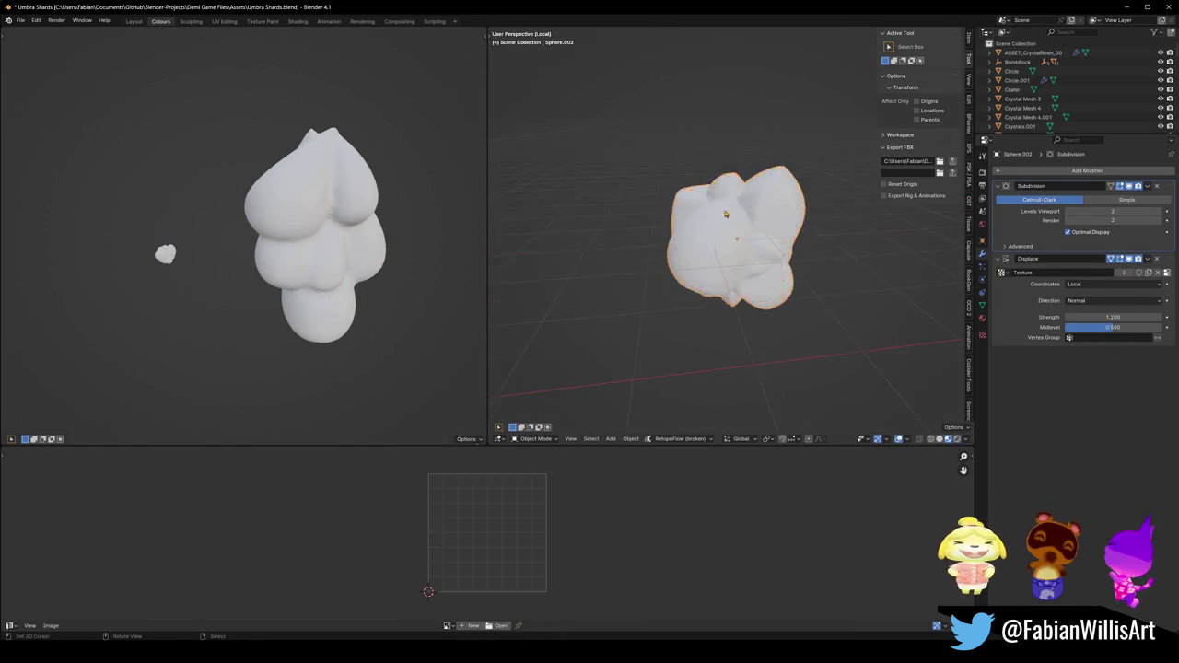
Duplicate the rock and move the copy along X beside the original.
key(ctrl+s)
click(742, 241)
key(shift+d)
key(x)
click(603, 205)
Enter Edit Mode on the copy, frame its mesh and deselect all vertices.
key(Tab)
key(t)
key(shift+space)
key(g)
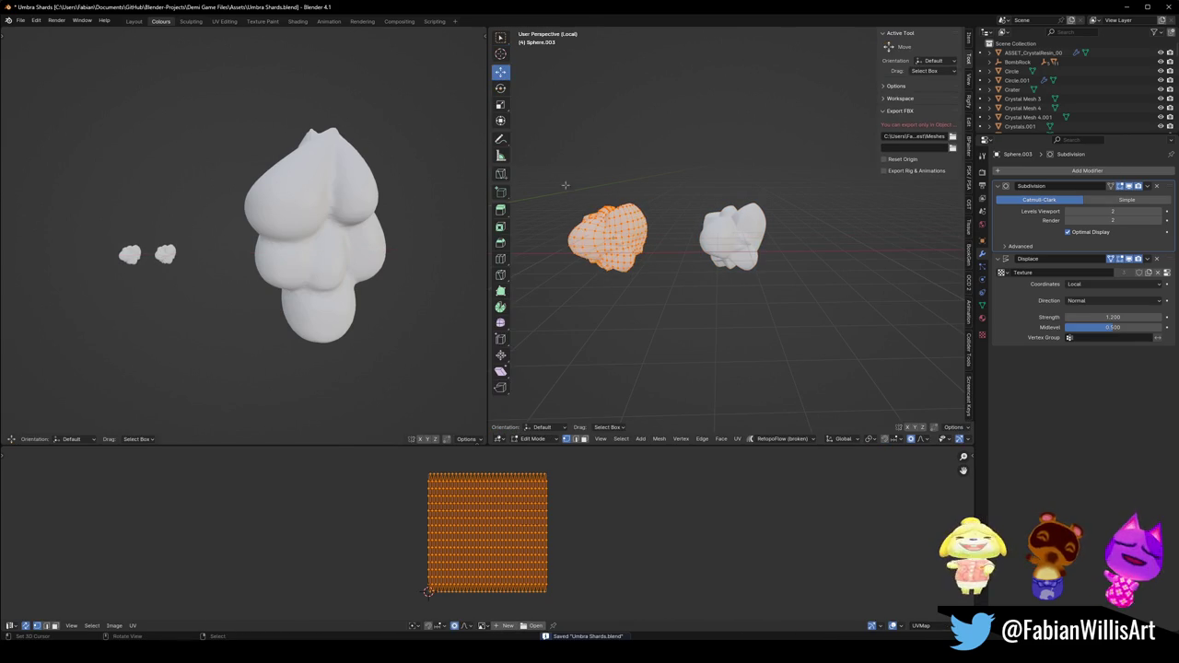
key(KP_Decimal)
key(alt+a)
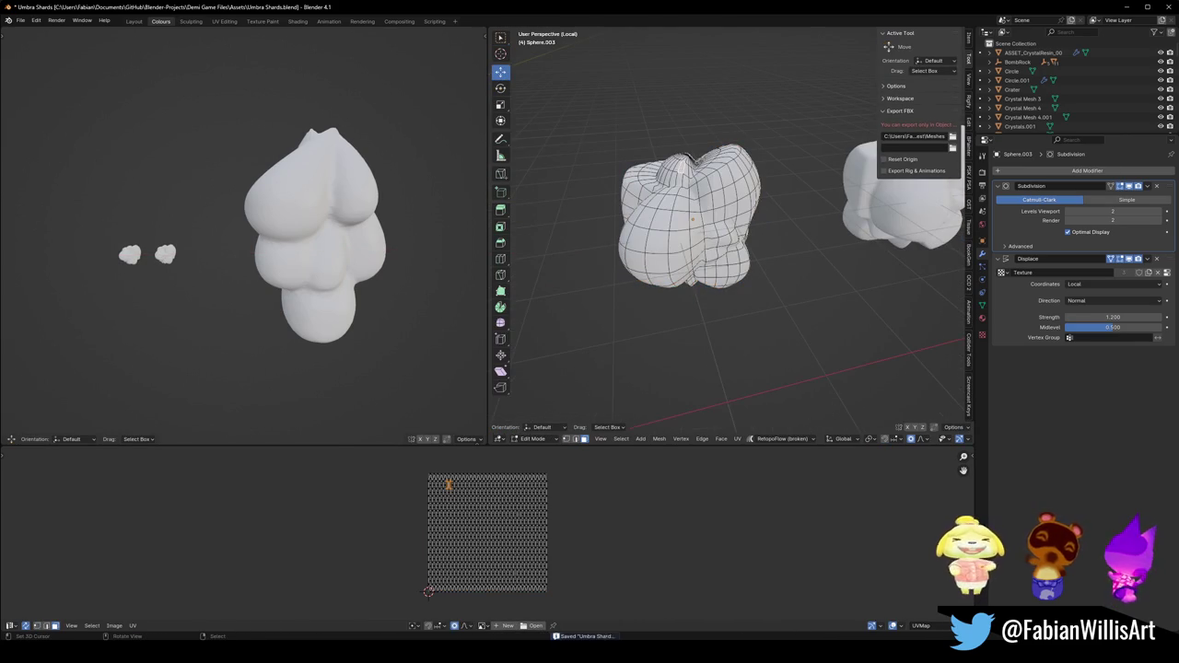
Turn on the navigation gizmo in the viewport gizmo options.
click(928, 440)
click(928, 441)
scroll(918, 441, down, 3)
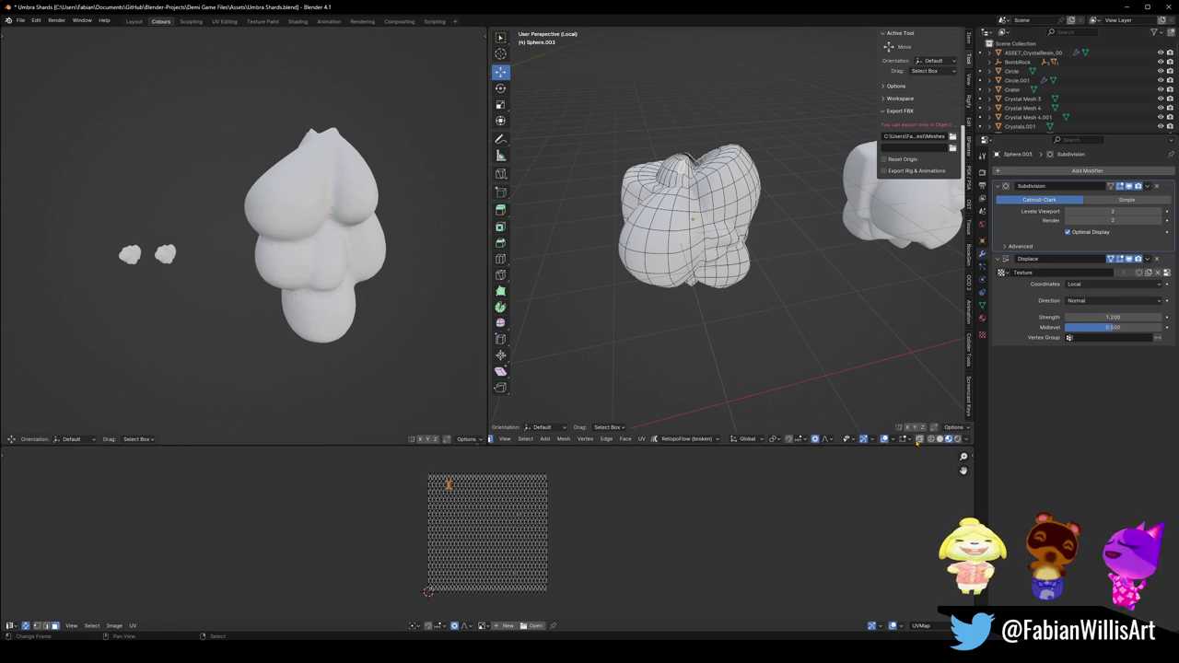
click(891, 443)
click(872, 441)
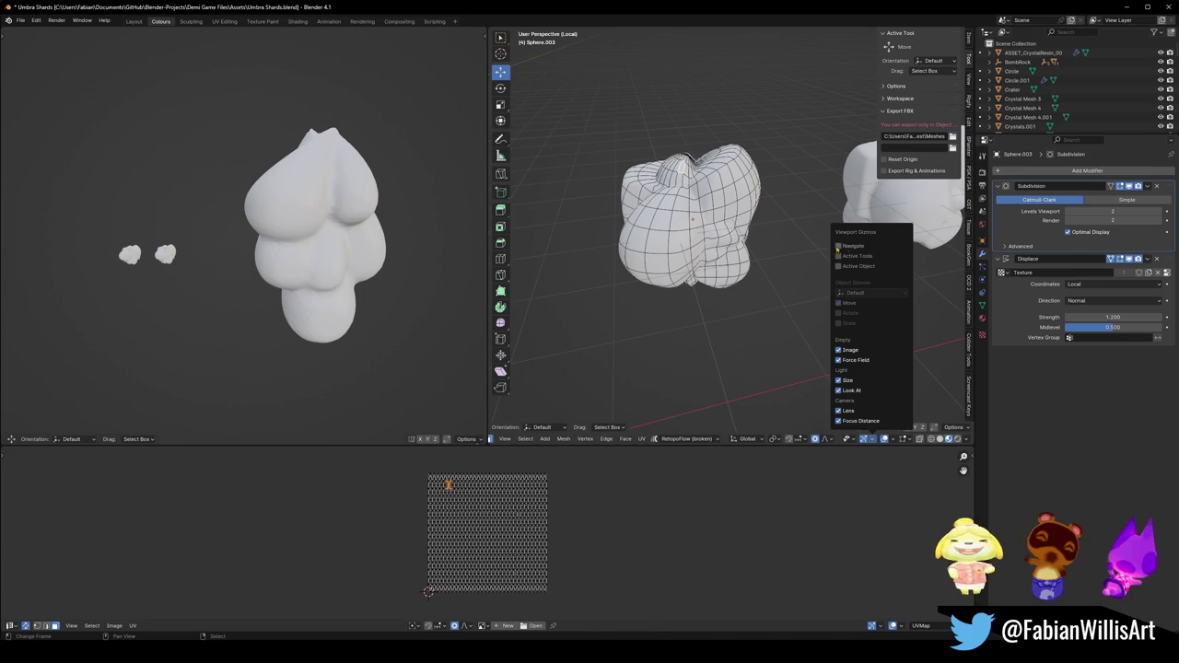
click(838, 245)
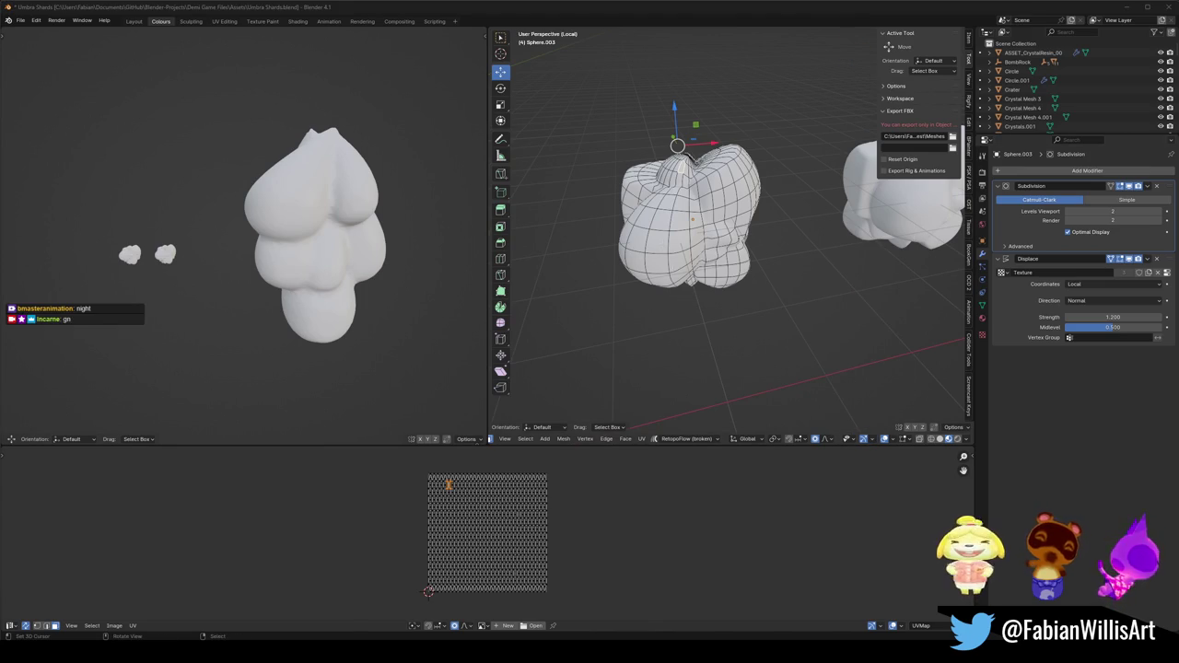
scroll(691, 230, up, 3)
scroll(691, 267, down, 1)
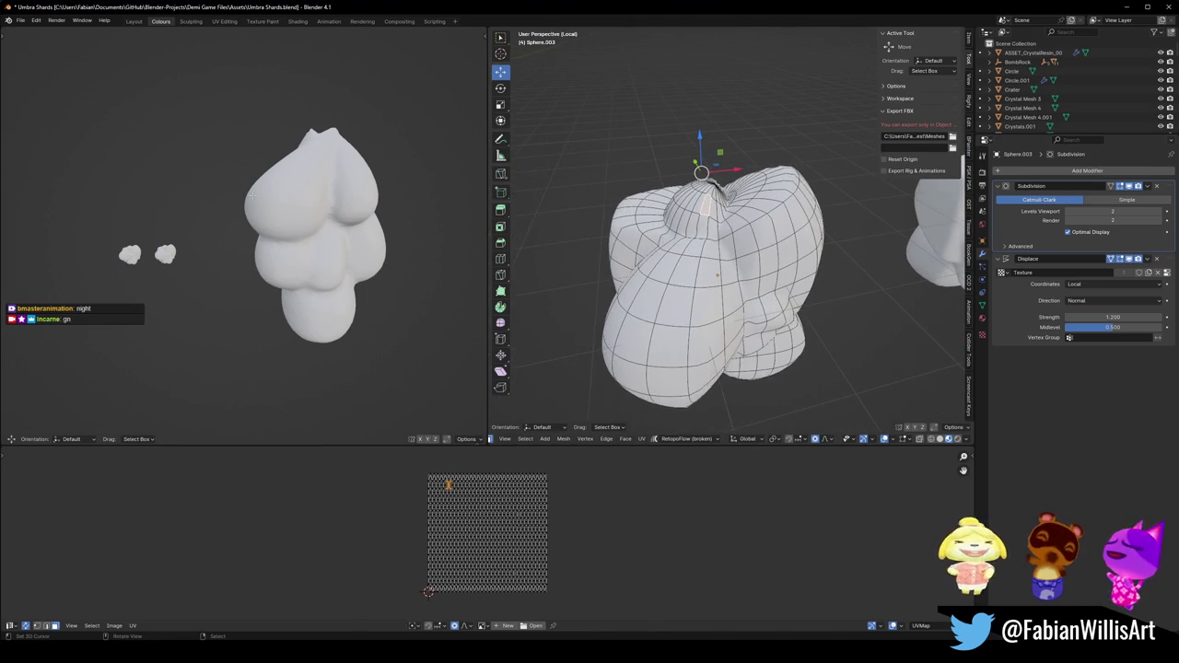
scroll(255, 193, up, 5)
scroll(253, 289, up, 2)
scroll(255, 290, down, 6)
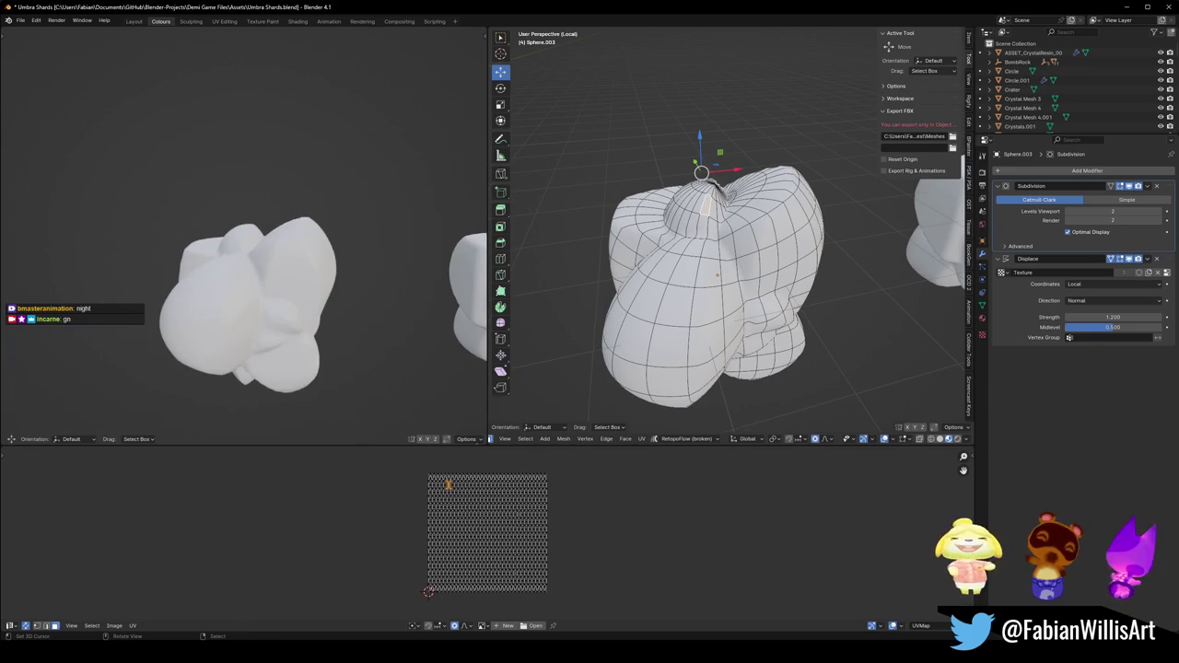
Pull the mesh top upward along Z twice with proportional falloff, shrinking its influence.
key(g)
key(z)
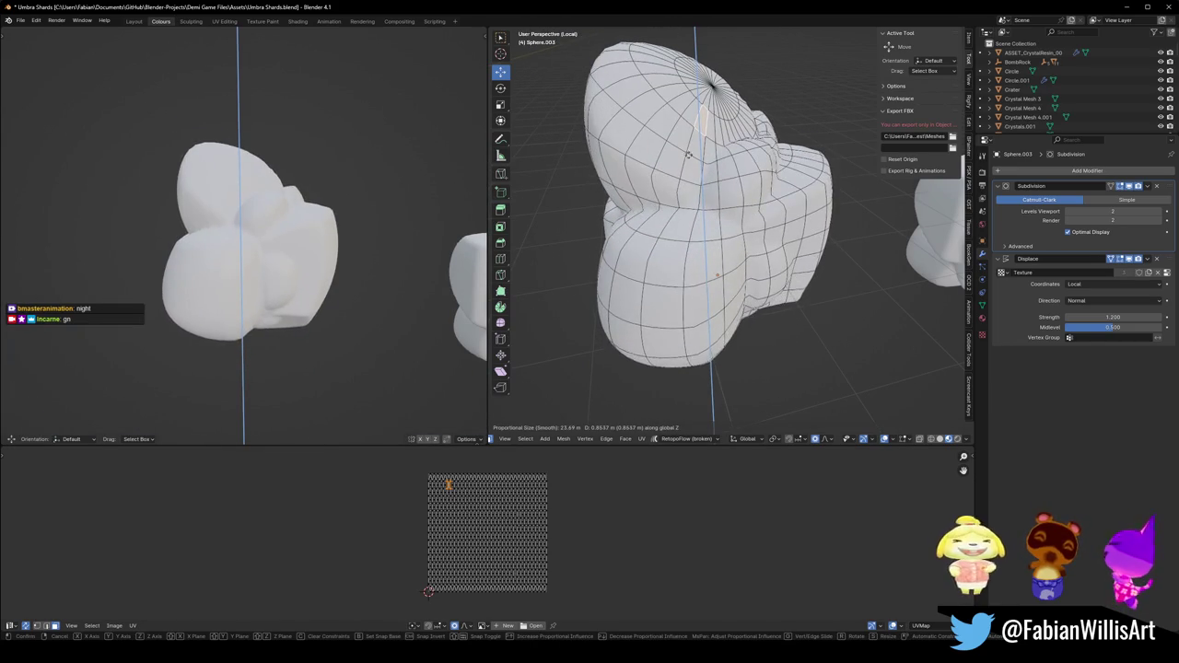
scroll(691, 83, up, 10)
scroll(695, 55, up, 8)
scroll(699, 47, up, 4)
click(698, 46)
scroll(728, 138, down, 3)
key(g)
key(z)
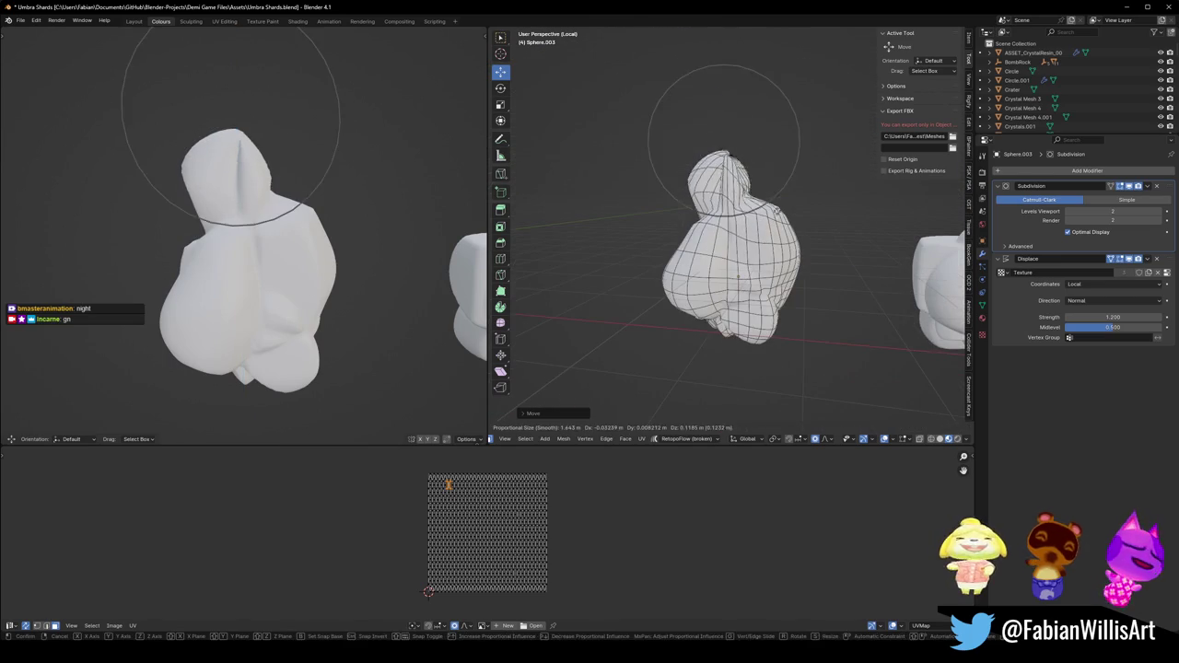
scroll(761, 169, down, 5)
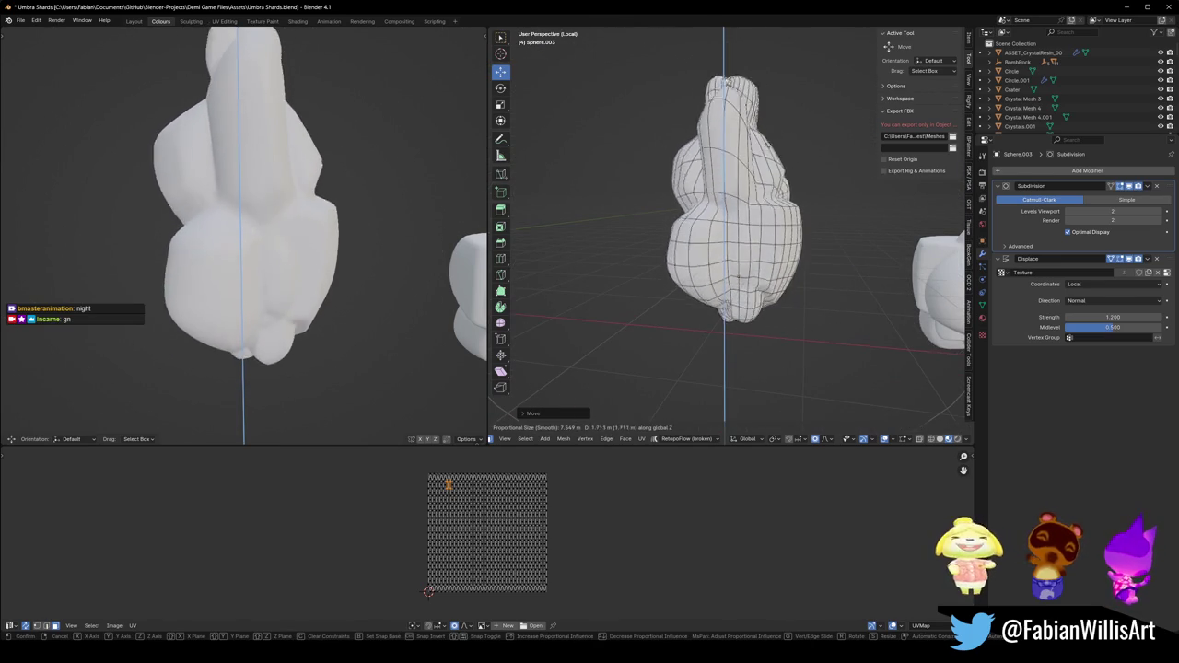
click(724, 46)
Scale the mesh up with soft falloff and return to Object Mode.
key(s)
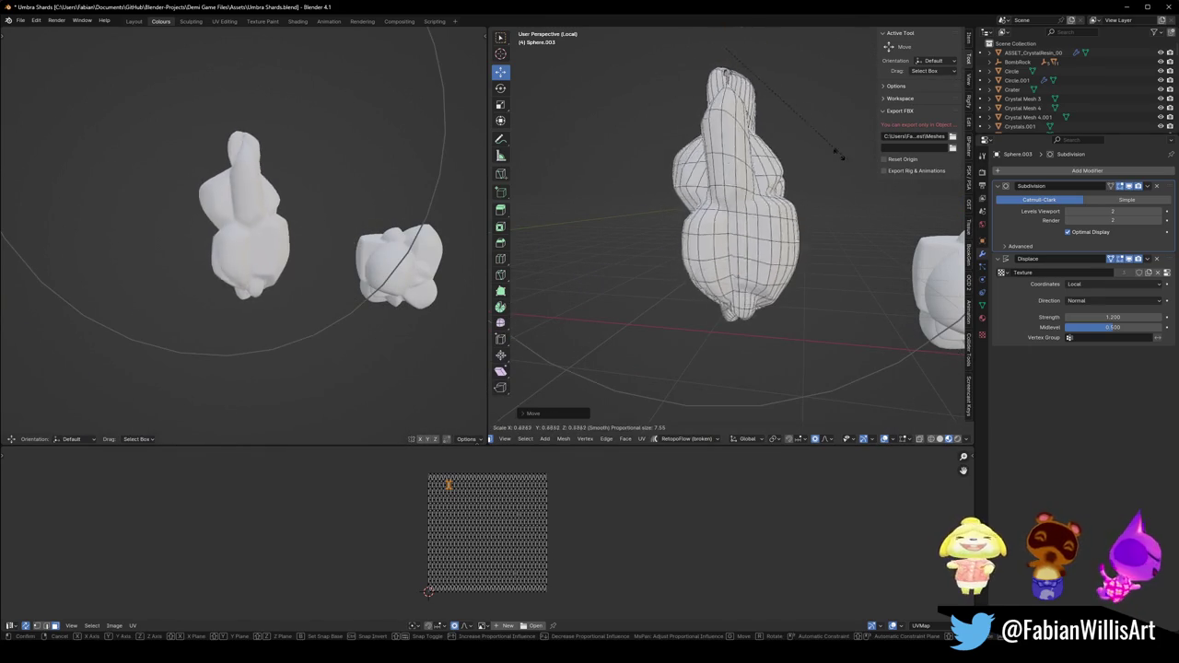
key(Return)
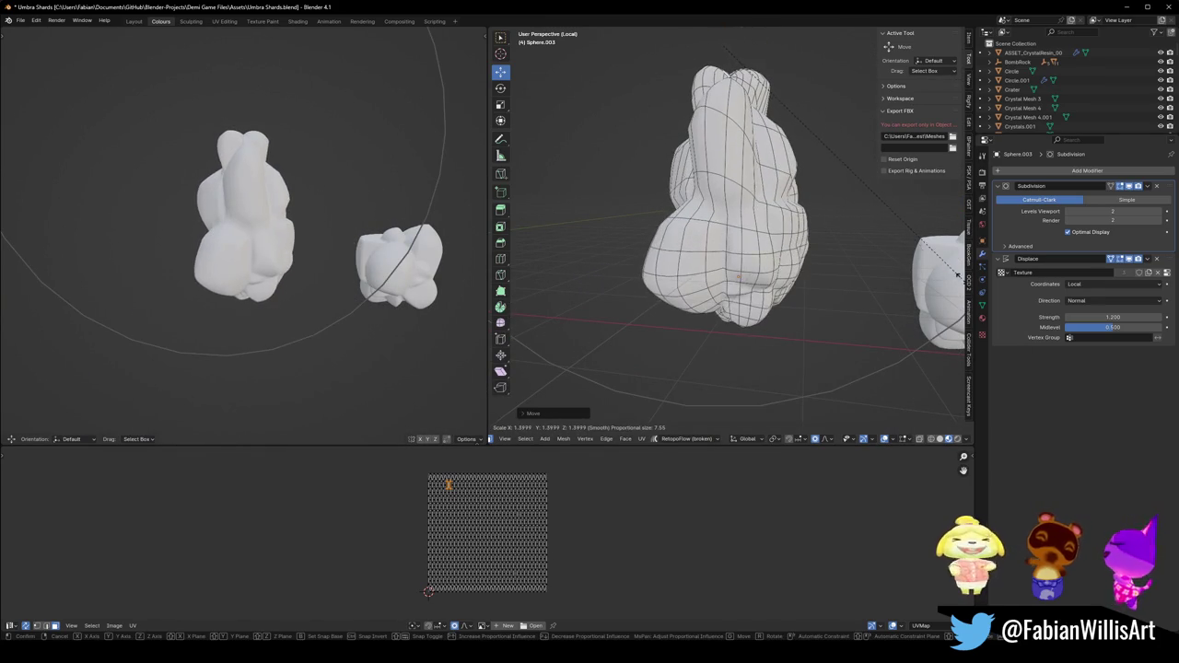
key(Tab)
mouse_move(840, 255)
middle_down()
mouse_move(886, 208)
mouse_move(930, 198)
middle_up()
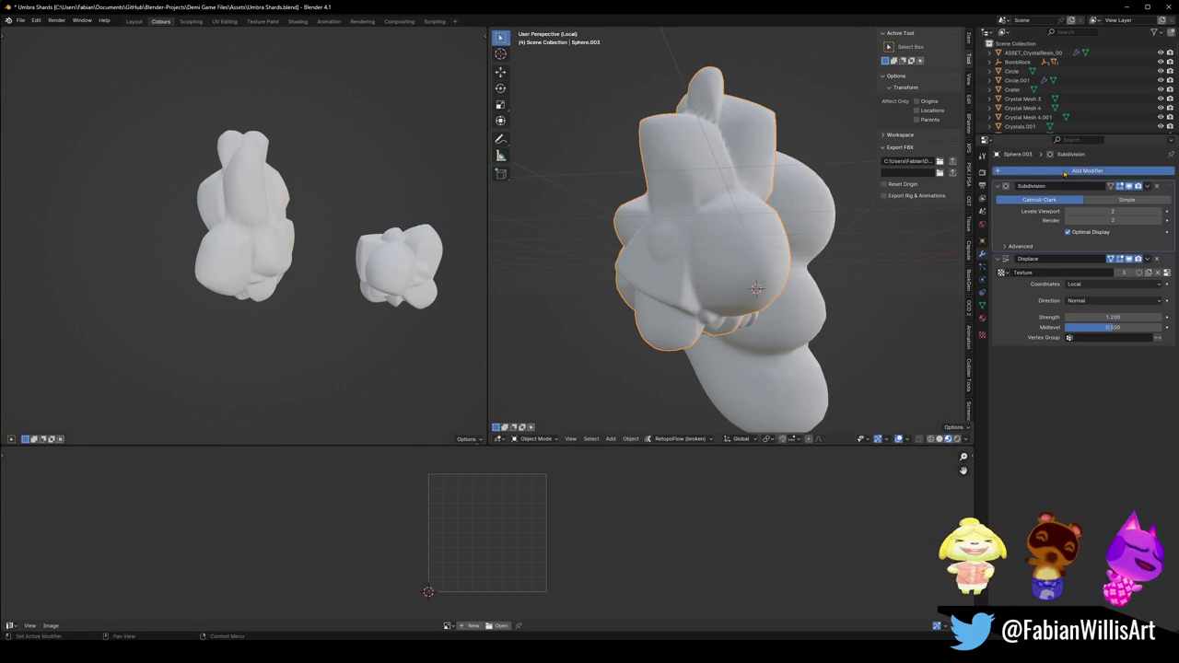
Add a Decimate modifier to Sphere.003 with ratio 0.0798, leaving 1157 faces.
click(1087, 171)
click(1008, 245)
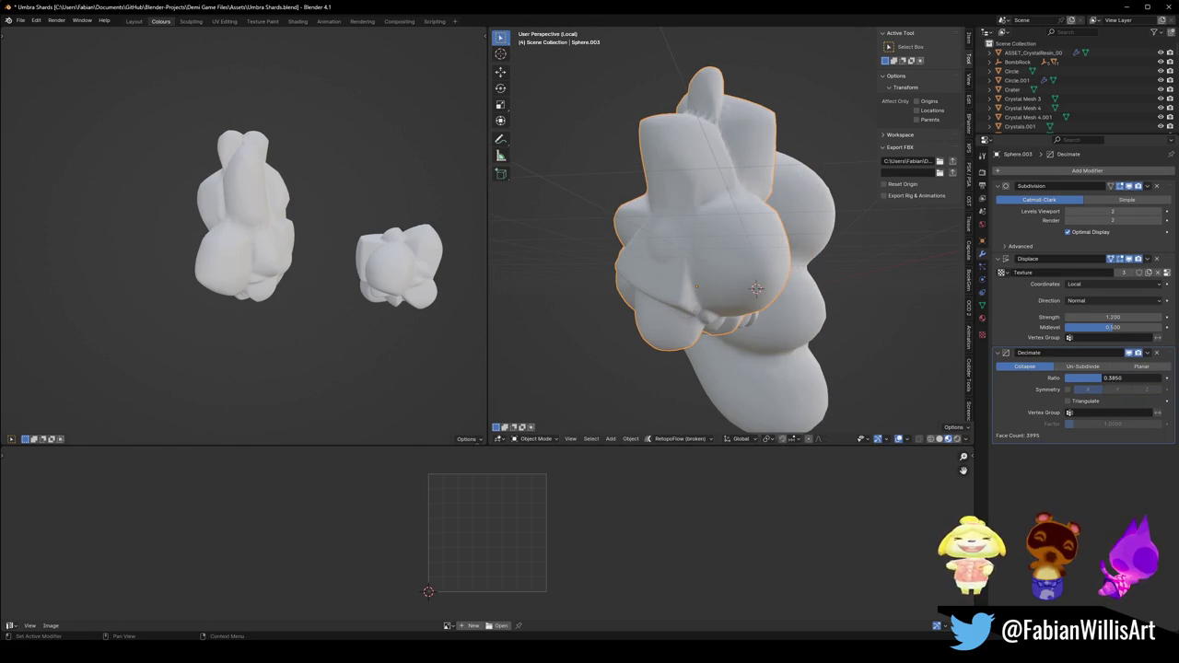
drag(1112, 378, 1097, 378)
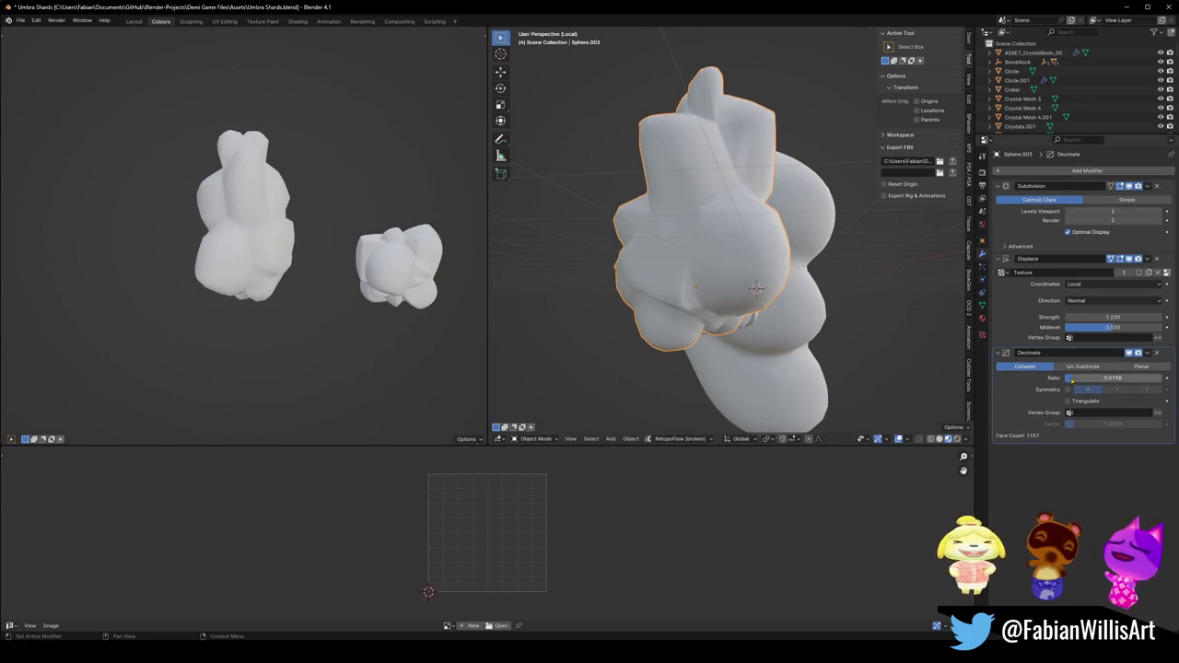
mouse_move(682, 277)
middle_down()
mouse_move(634, 235)
mouse_move(807, 265)
mouse_move(737, 267)
mouse_move(816, 270)
mouse_move(801, 242)
middle_up()
scroll(740, 264, down, 3)
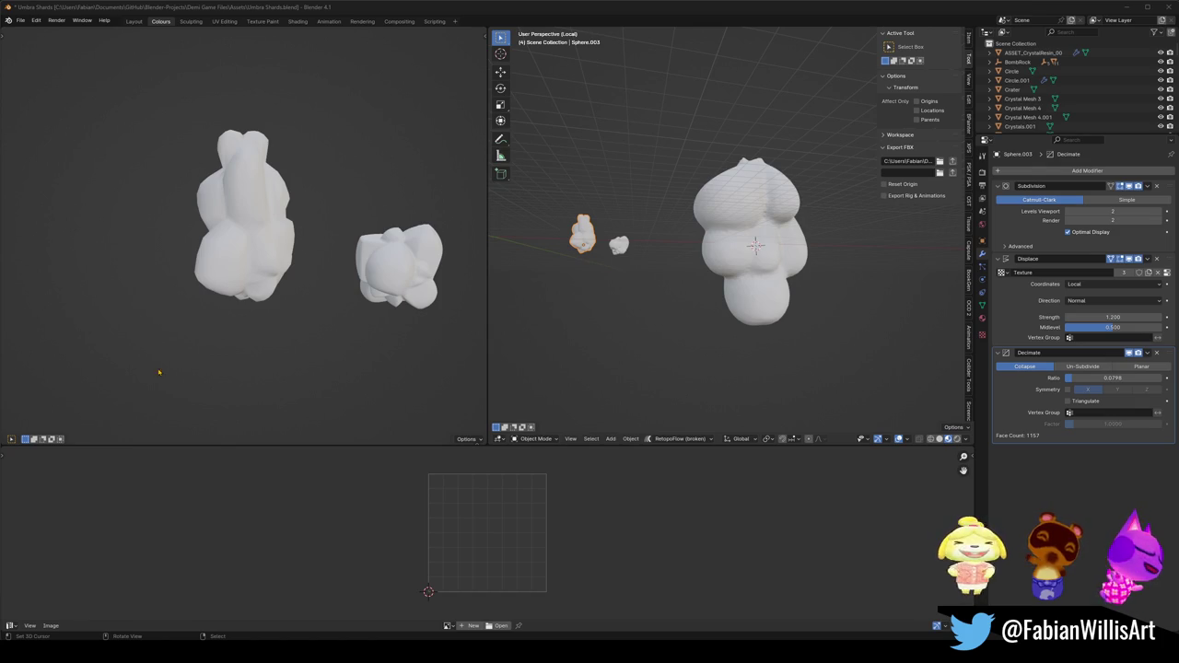
mouse_move(747, 232)
middle_down()
mouse_move(739, 266)
mouse_move(689, 271)
mouse_move(704, 269)
middle_up()
Pick the Sphere.001 blob, enter Edit Mode and select all its geometry.
scroll(739, 266, up, 4)
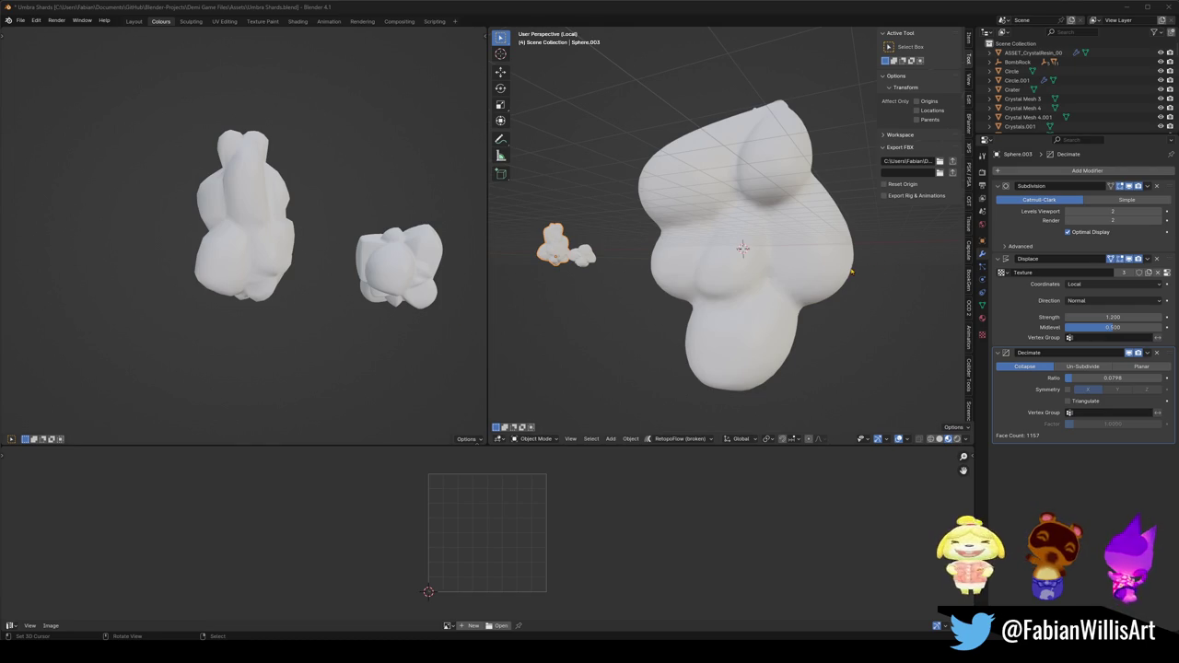
scroll(743, 247, up, 3)
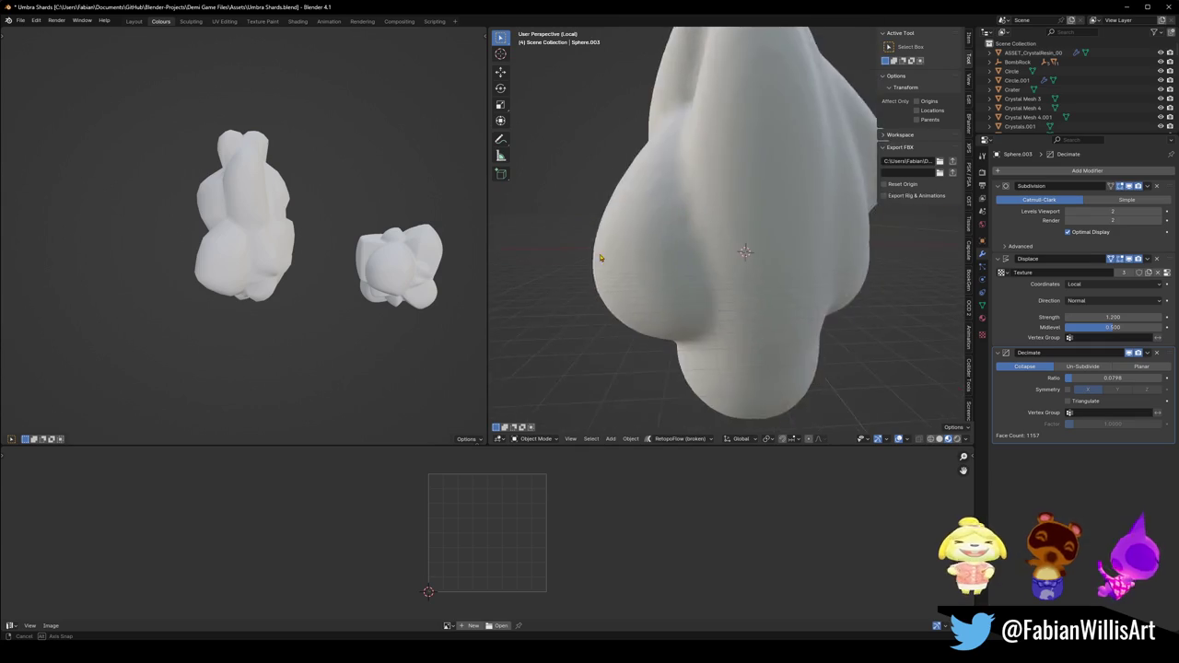
middle_drag(743, 247, 778, 247)
middle_drag(654, 258, 758, 243)
scroll(758, 243, down, 3)
scroll(758, 242, down, 3)
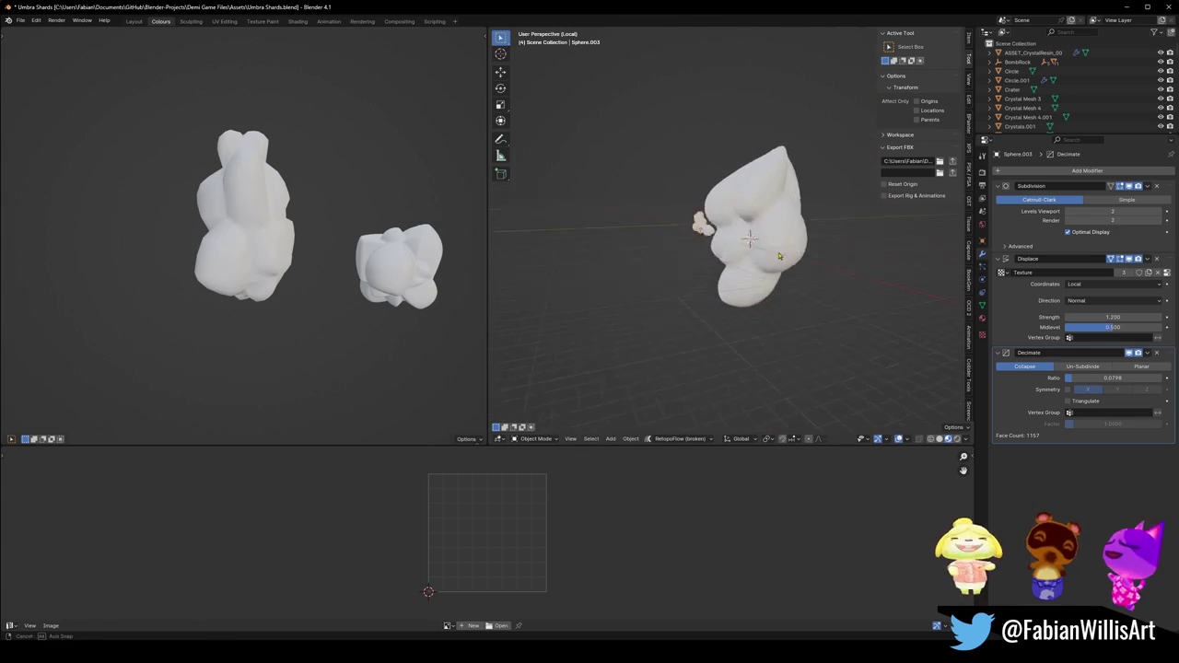
click(790, 231)
key(Tab)
key(alt+a)
key(a)
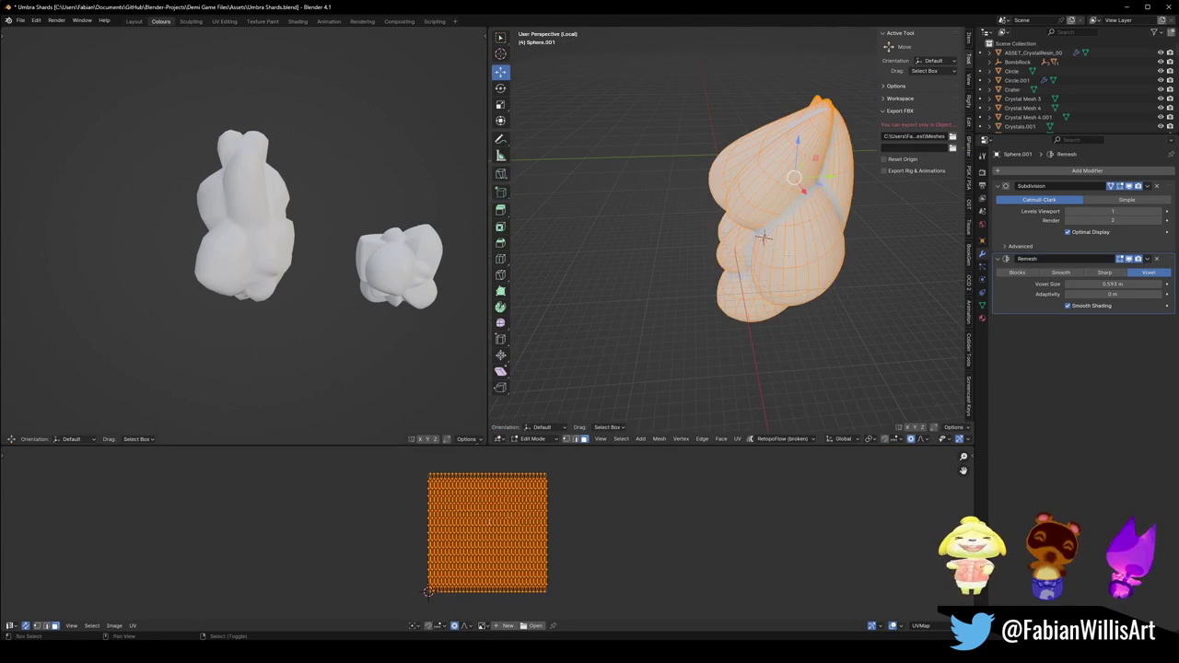
middle_drag(764, 238, 756, 228)
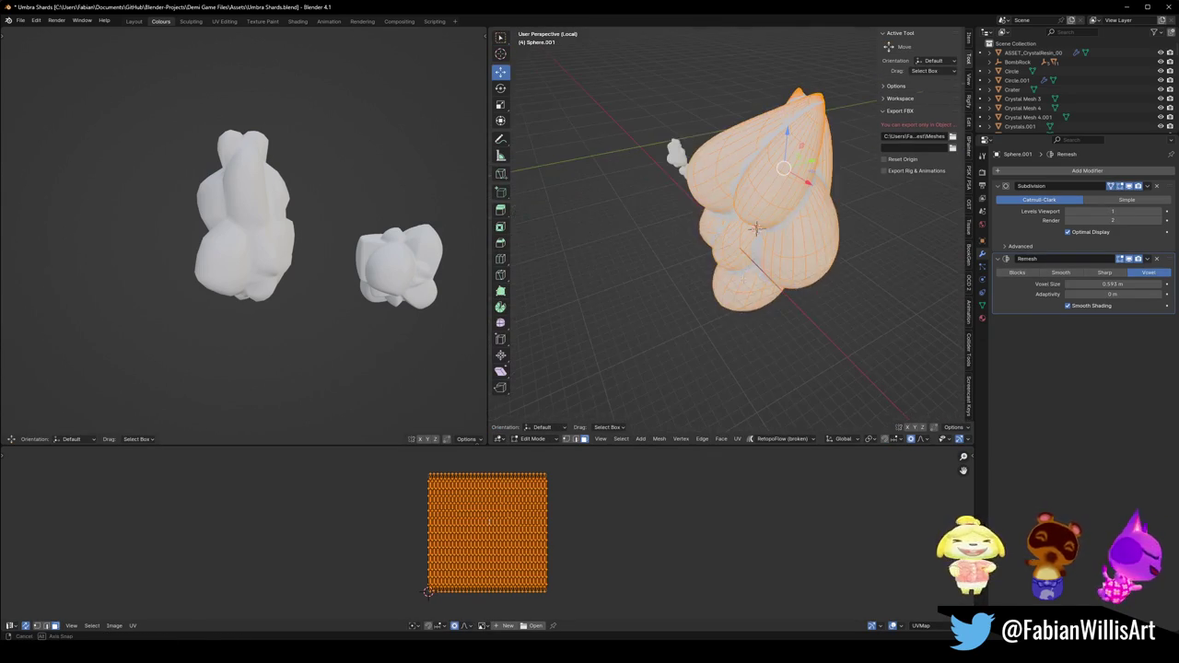
Duplicate the whole mesh, rotate the copy about Z and slide it horizontally.
key(shift+d)
key(r)
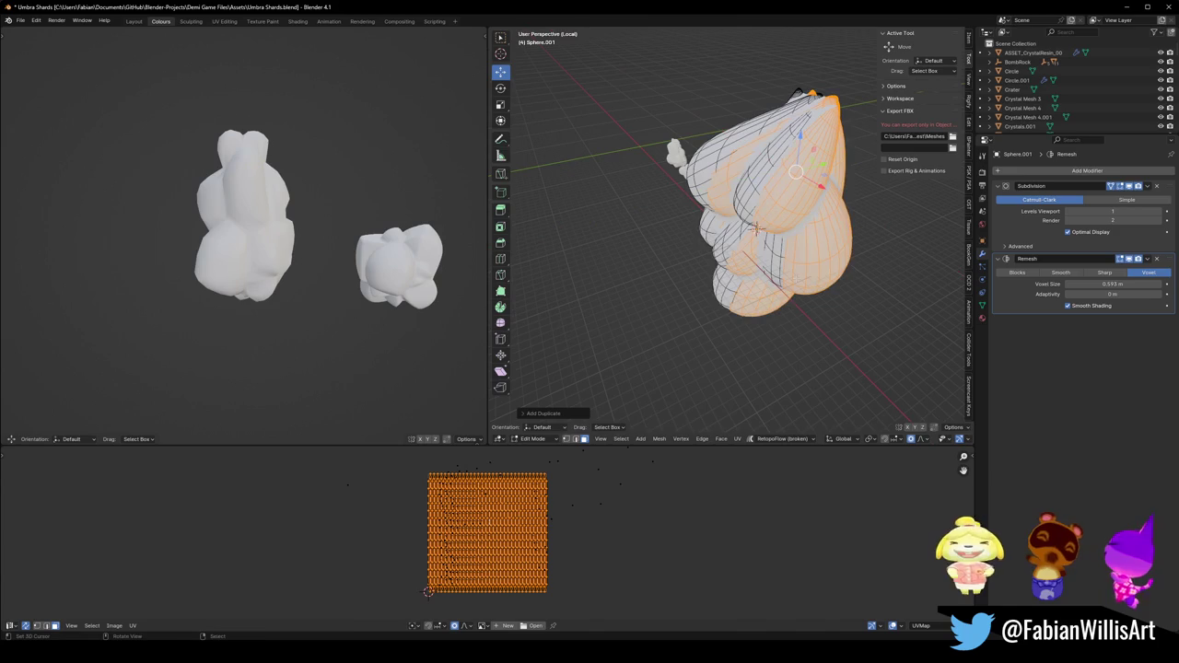
key(z)
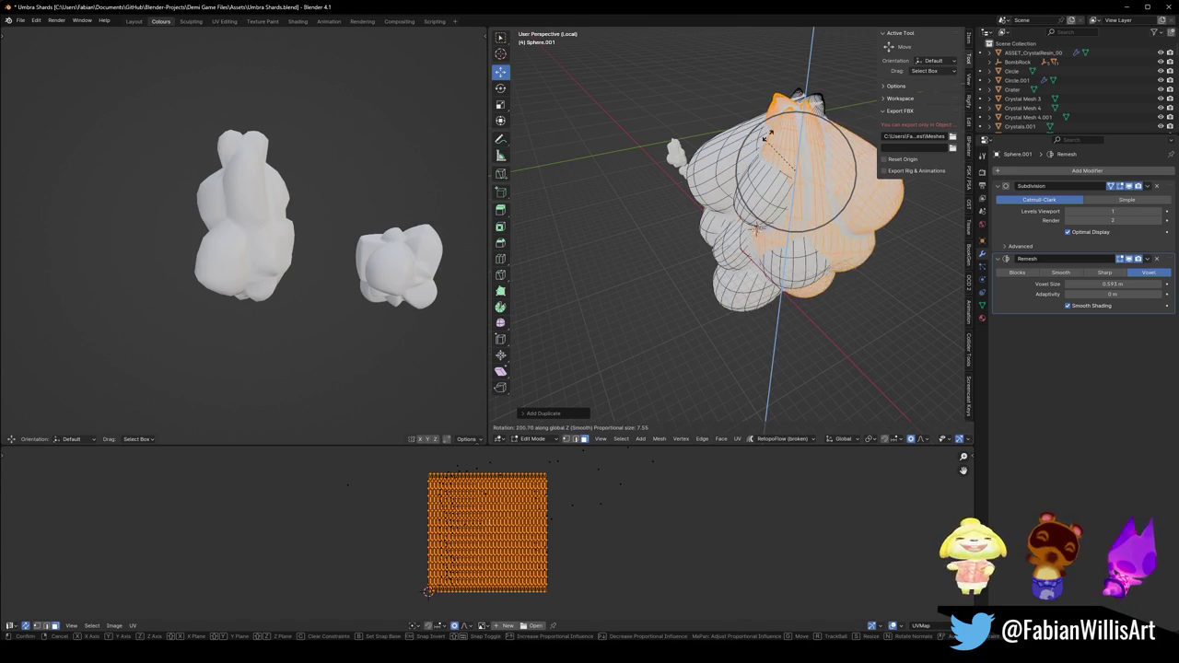
click(761, 245)
middle_drag(761, 244, 728, 254)
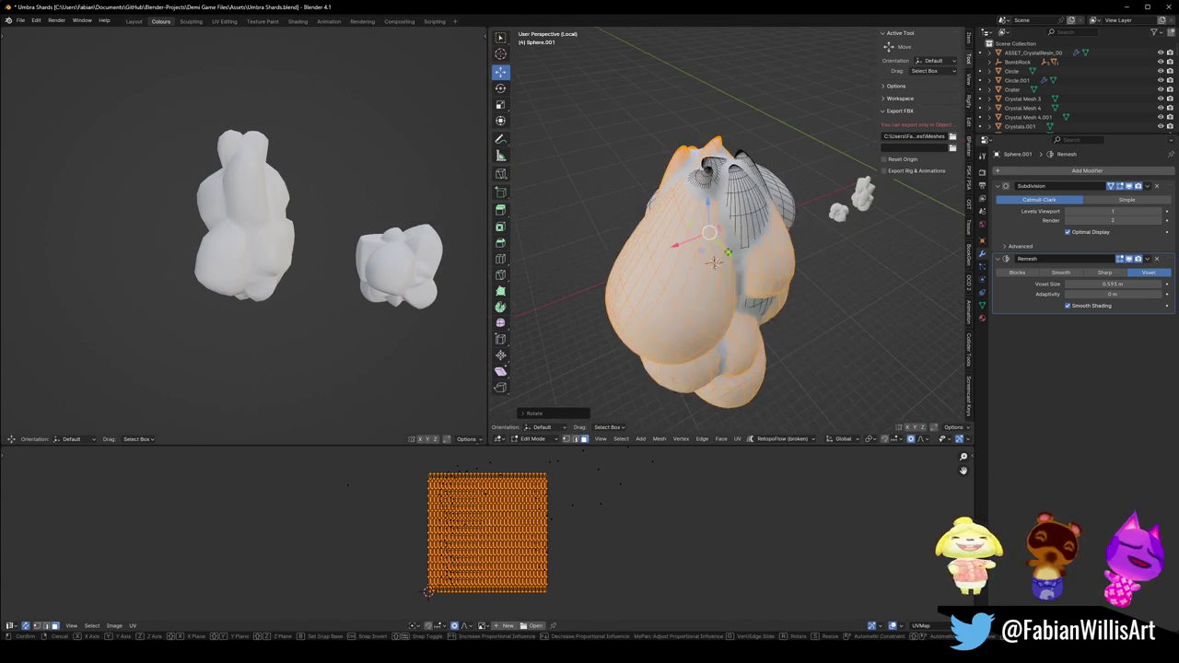
key(g)
key(shift+z)
click(751, 260)
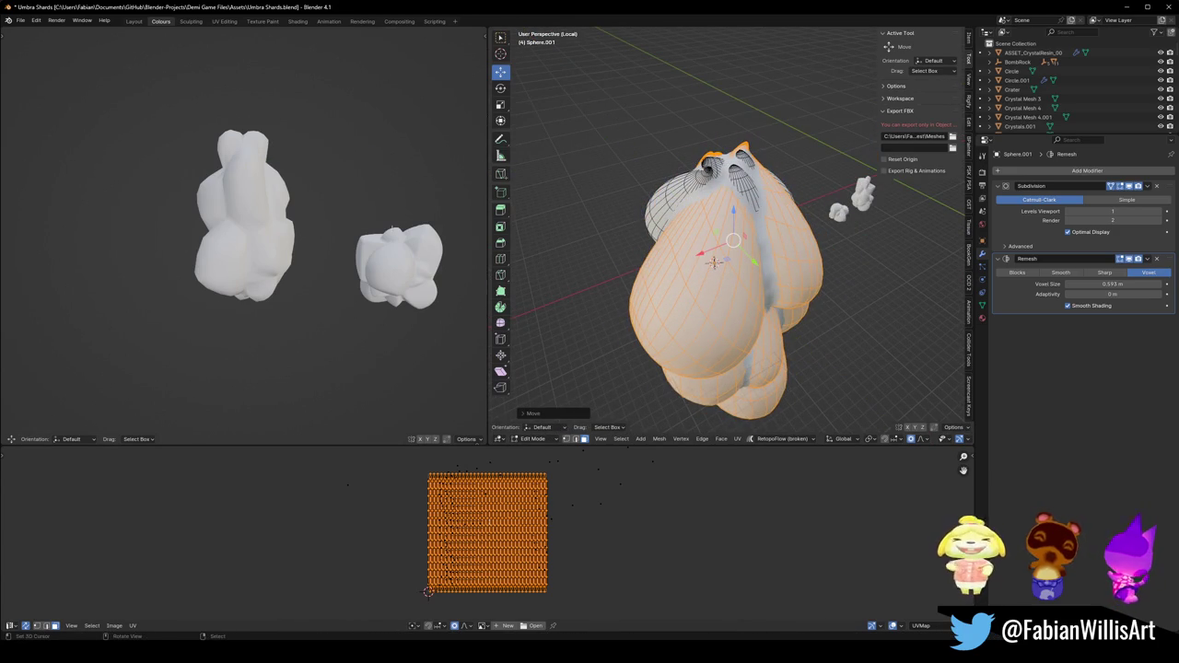
With proportional editing, stretch the mesh vertically along Z and raise its top.
key(KP_Decimal)
scroll(337, 243, down, 3)
mouse_move(337, 243)
middle_down()
mouse_move(311, 184)
mouse_move(392, 166)
mouse_move(334, 205)
mouse_move(323, 225)
mouse_move(346, 244)
middle_up()
key(s)
key(z)
click(316, 185)
key(g)
key(z)
click(322, 225)
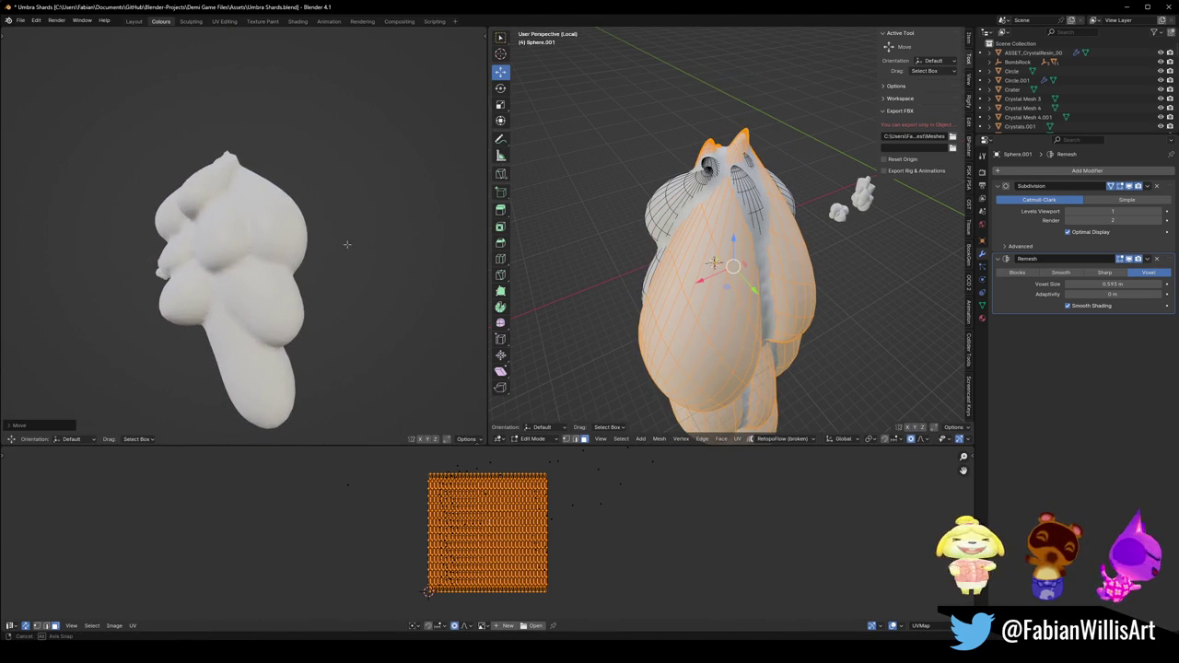
From the right side view, select the lower tail piece and delete its vertices.
alt+middle_drag(737, 276, 762, 225)
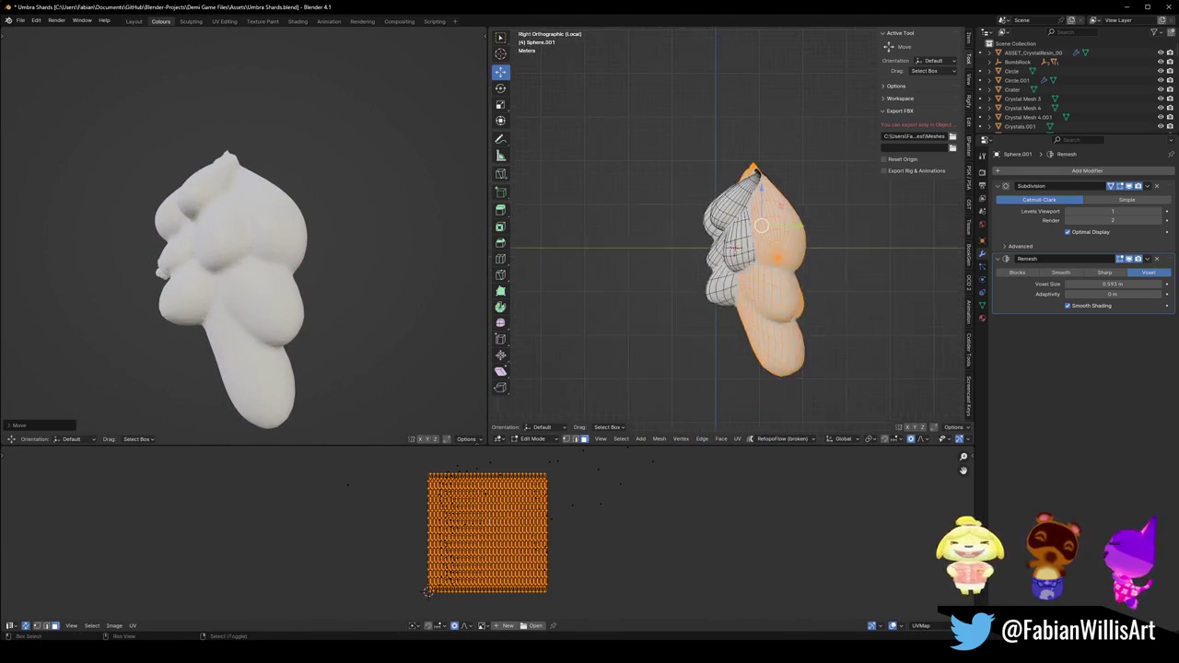
scroll(762, 226, up, 4)
key(alt+a)
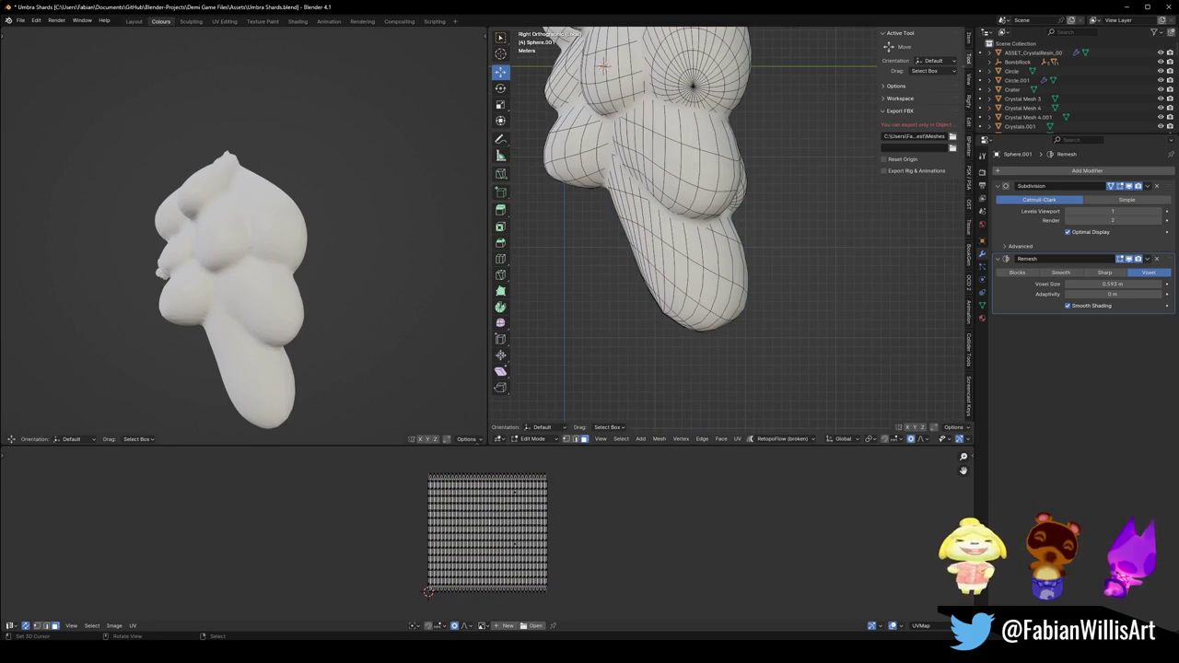
key(l)
key(x)
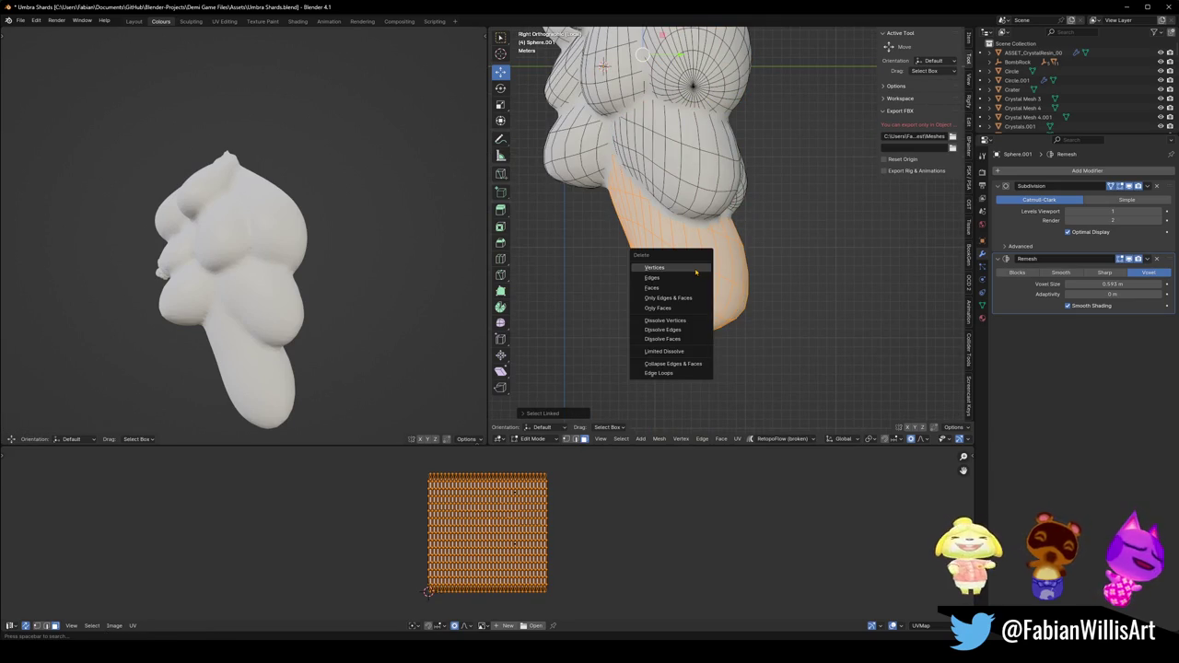
click(686, 268)
shift+middle_drag(610, 192, 672, 309)
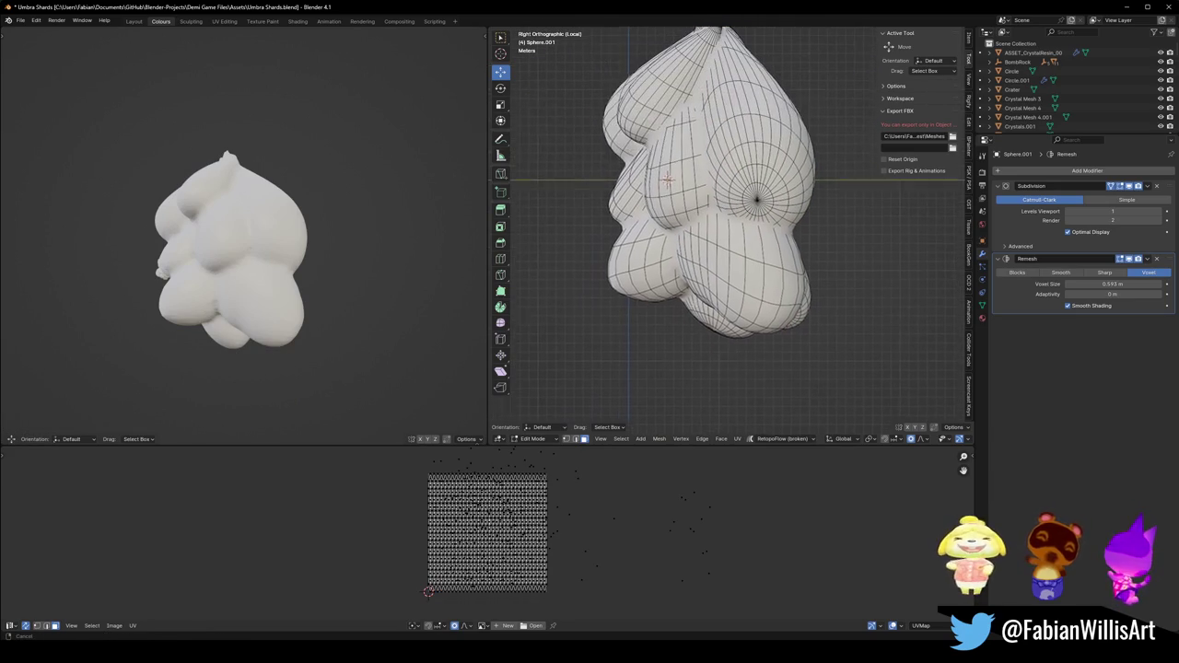
mouse_move(381, 294)
middle_down()
mouse_move(350, 262)
mouse_move(249, 263)
middle_up()
middle_drag(636, 207, 582, 238)
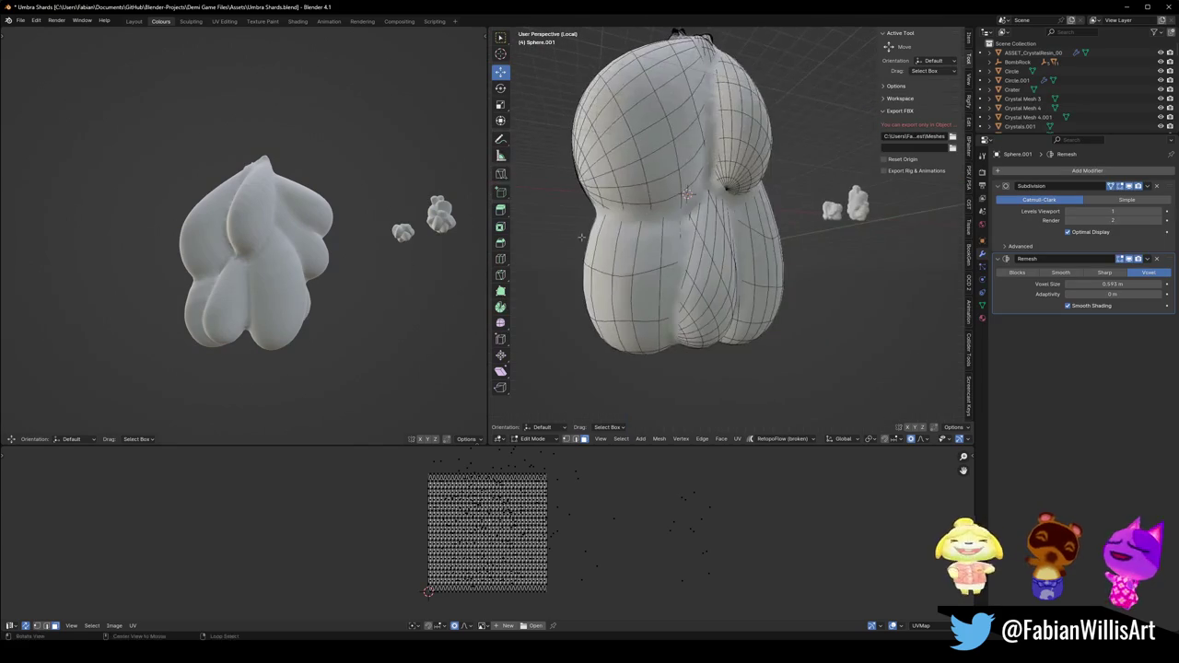
key(ctrl+l)
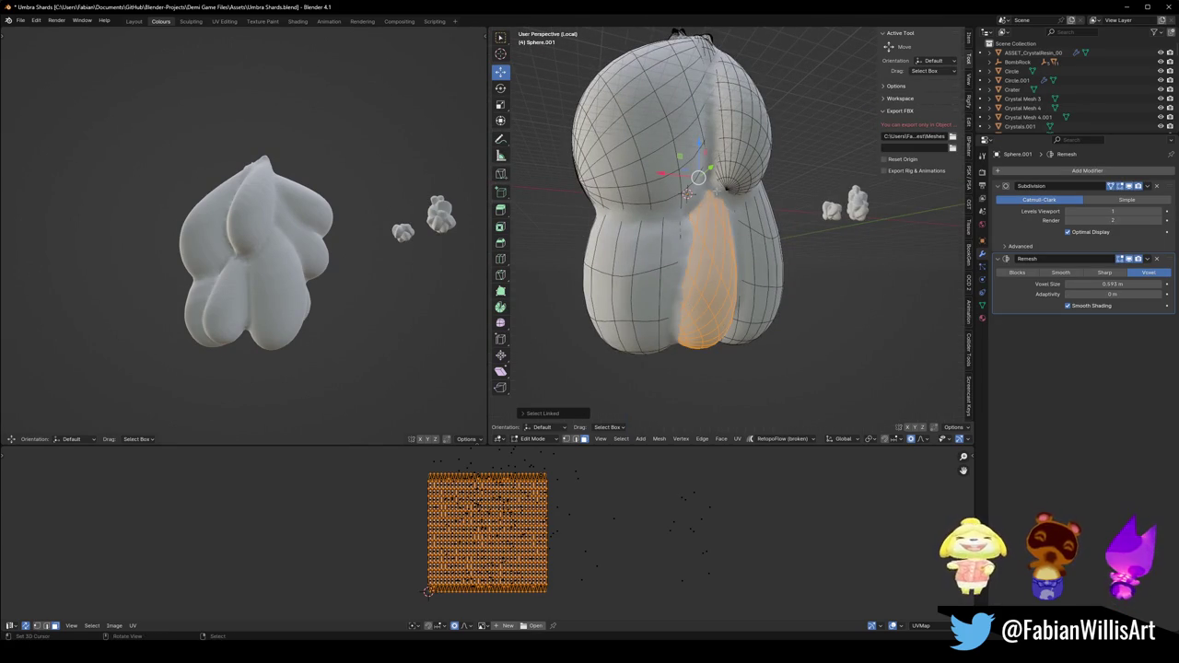
Add the remaining lobes to the selection and pull them upward along Z.
key(l)
key(l)
key(l)
key(l)
key(g)
key(z)
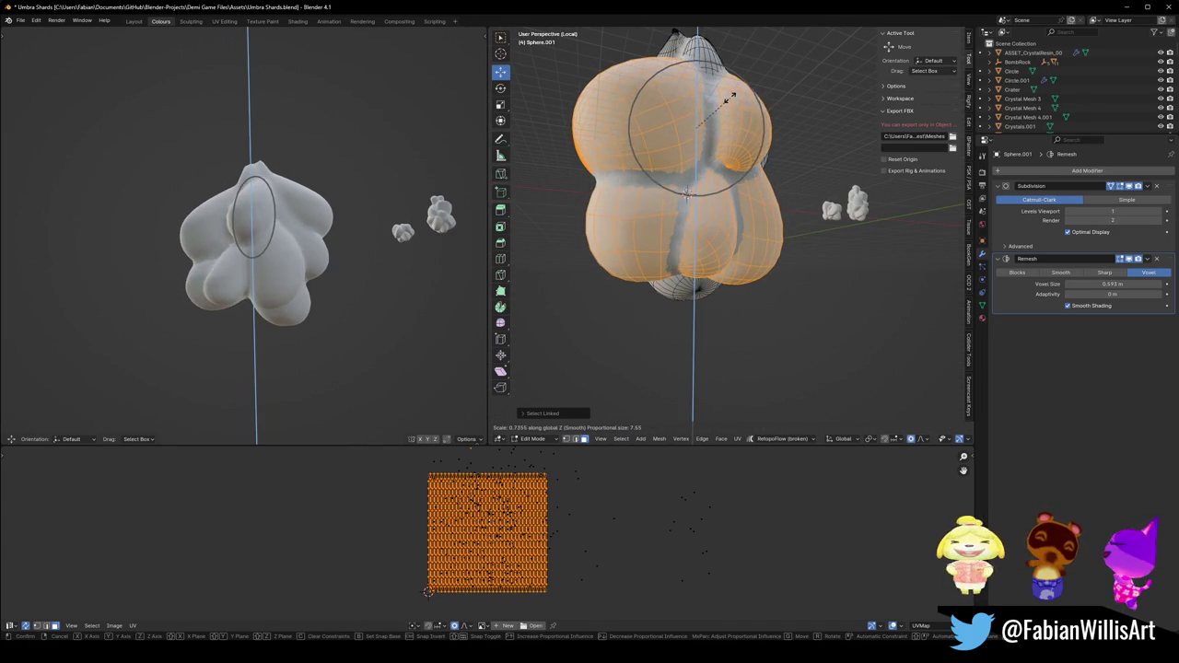
click(696, 128)
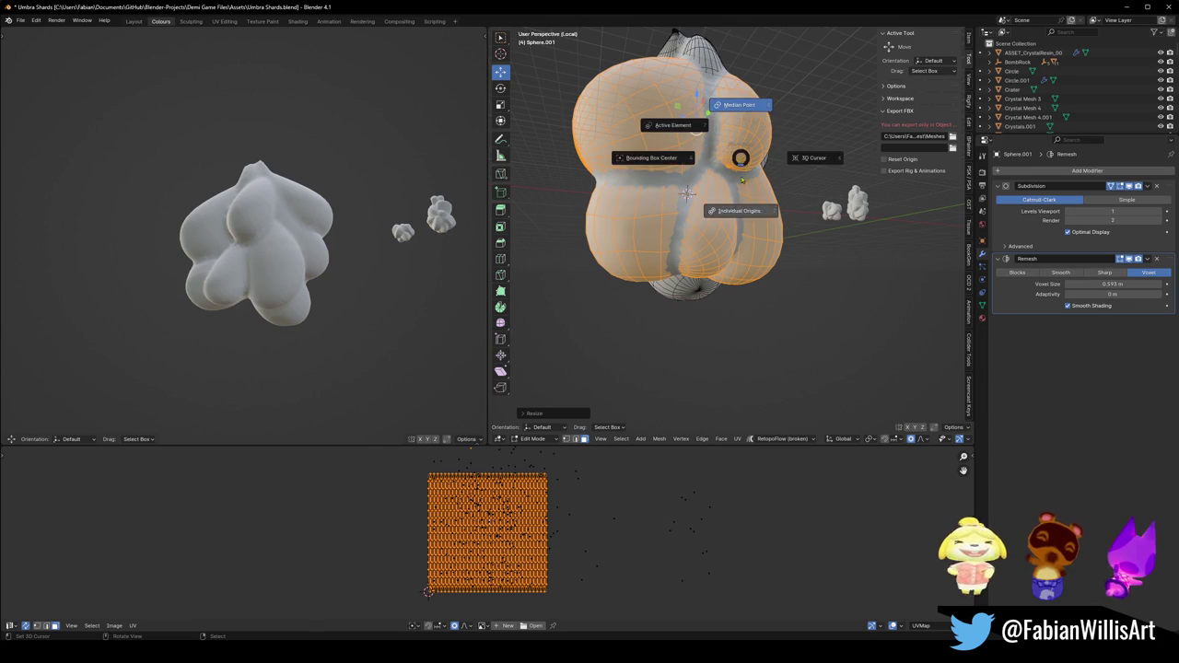
Enlarge the selected lobes with several soft proportional scales.
key(r)
key(r)
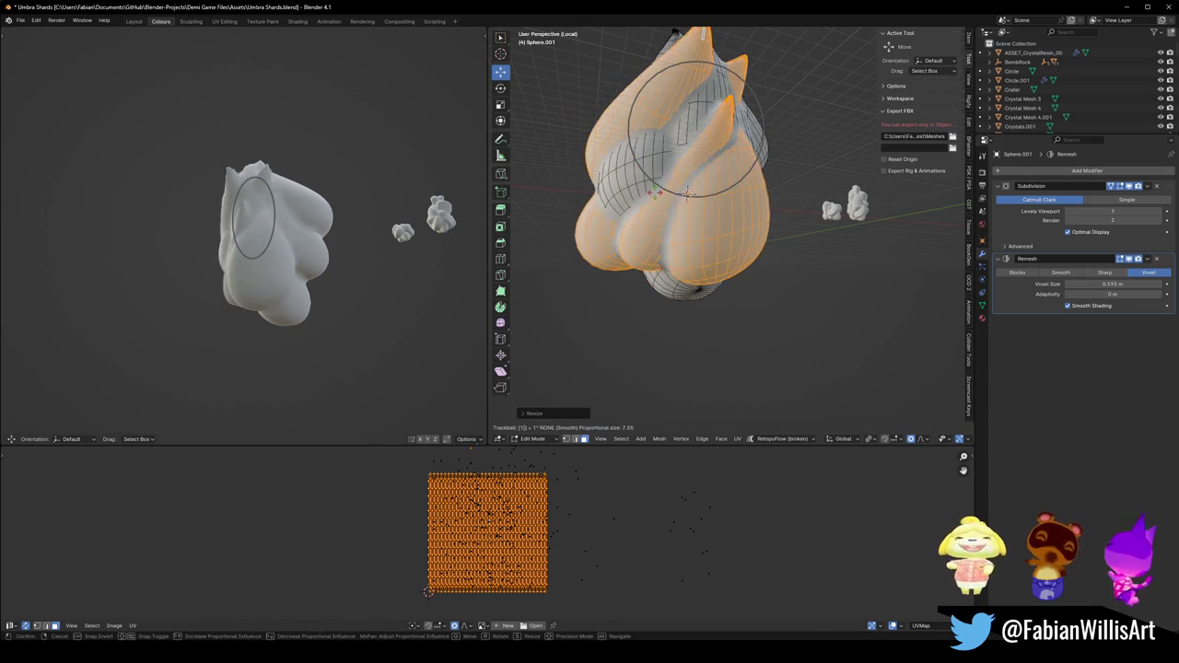
key(Escape)
key(s)
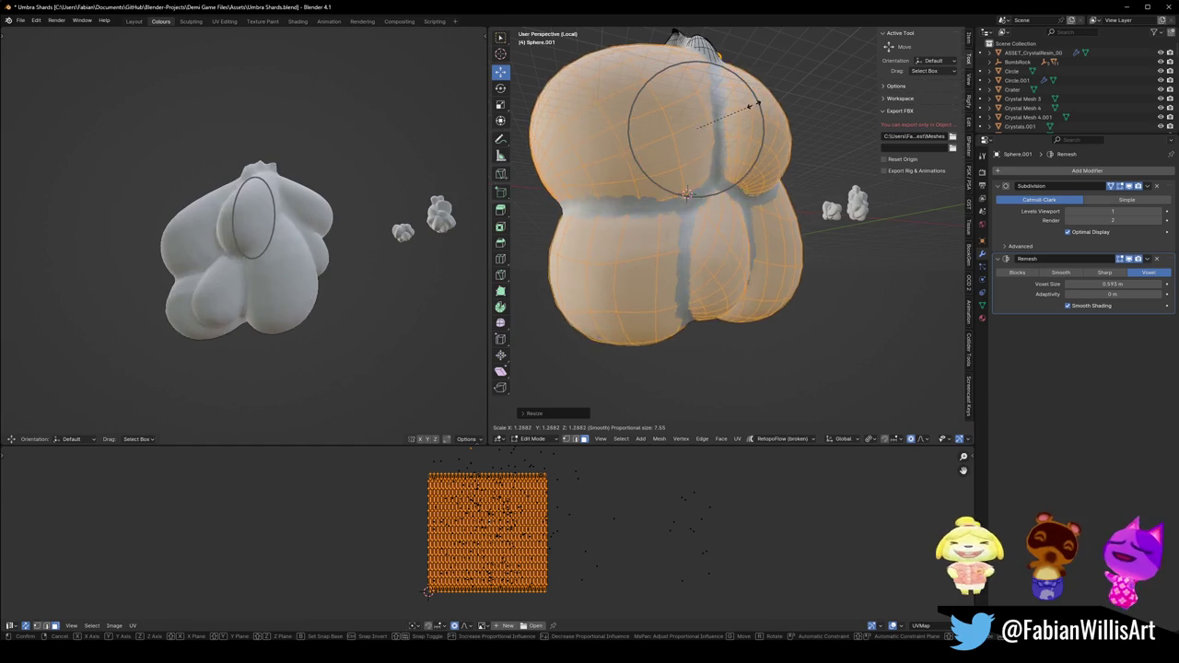
click(791, 134)
key(s)
click(782, 135)
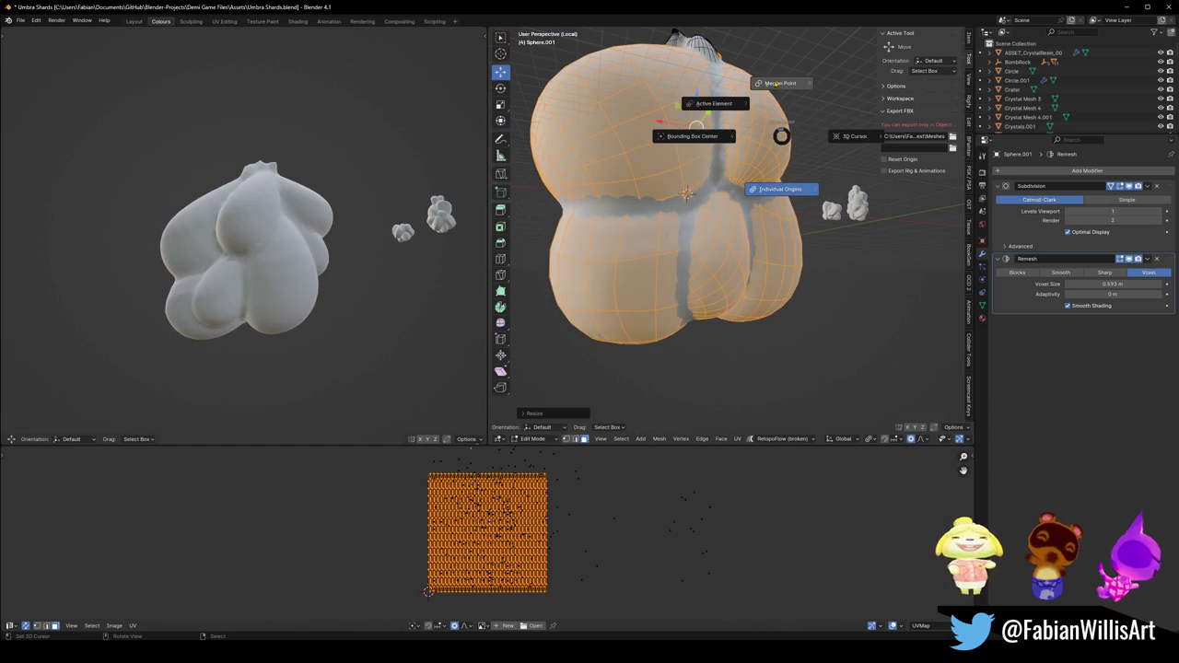
key(s)
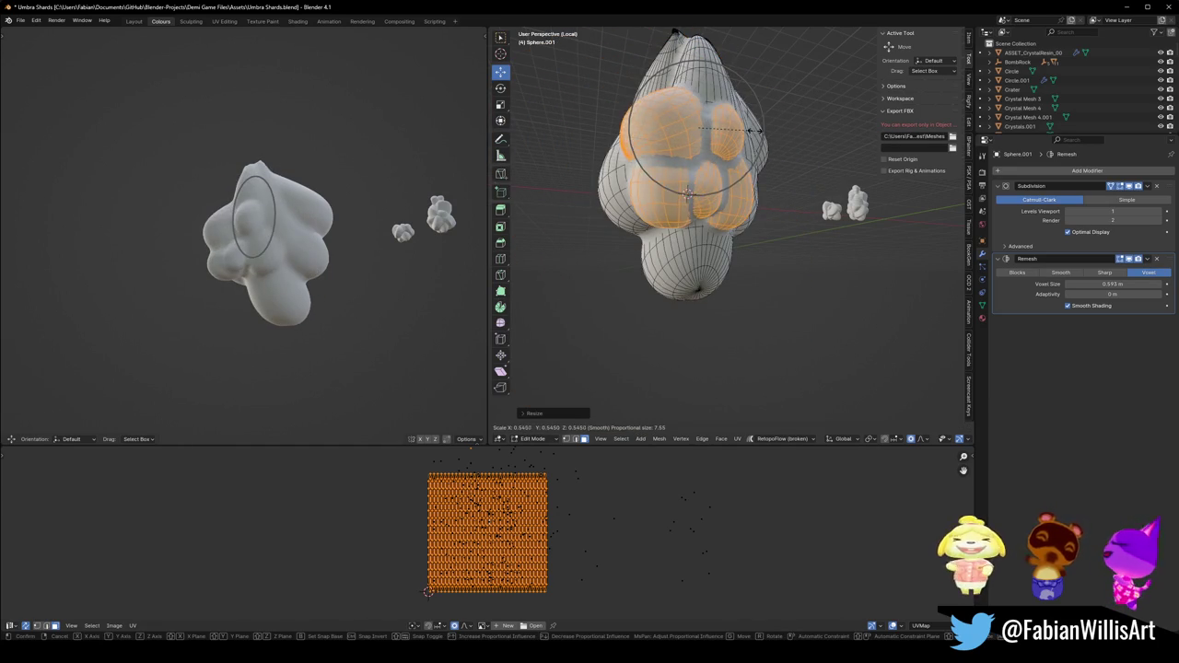
click(765, 134)
Tilt the selected bulges with a rotation and stretch them vertically along Z.
middle_drag(318, 221, 292, 230)
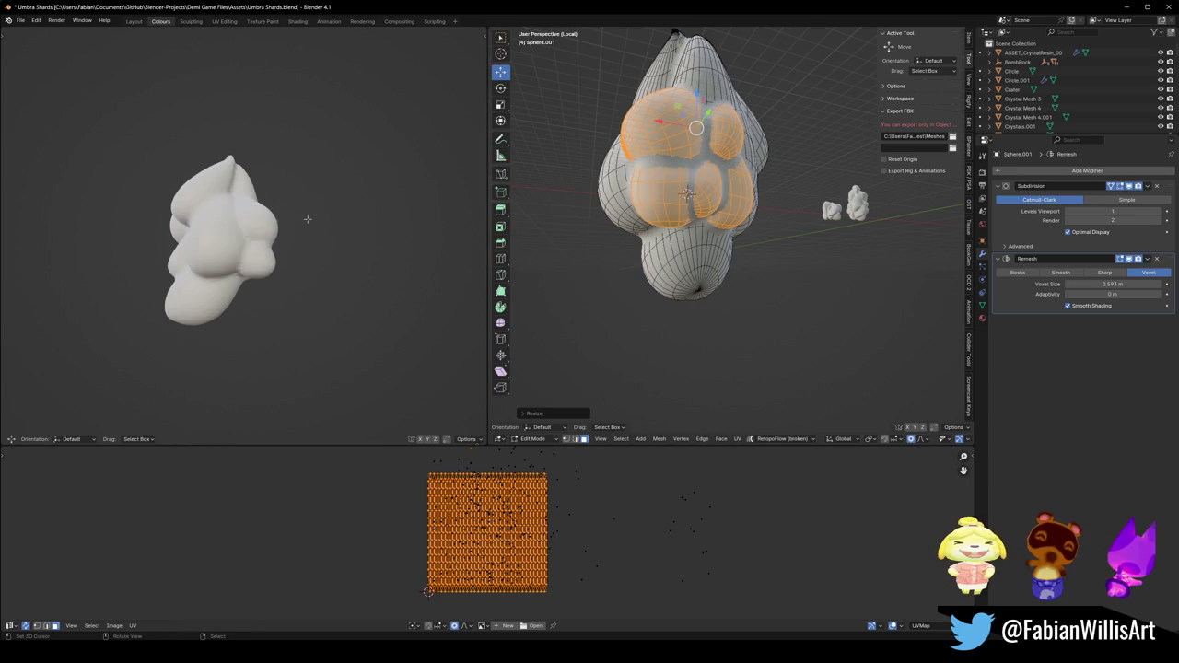
key(r)
click(292, 273)
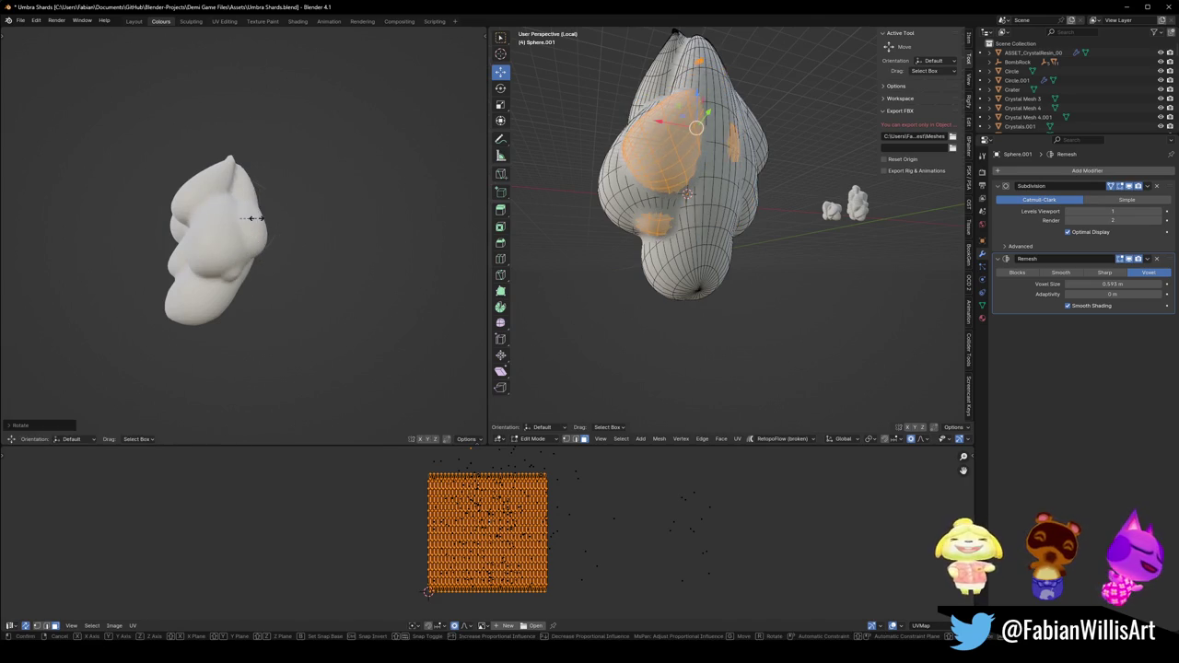
key(s)
key(z)
click(259, 198)
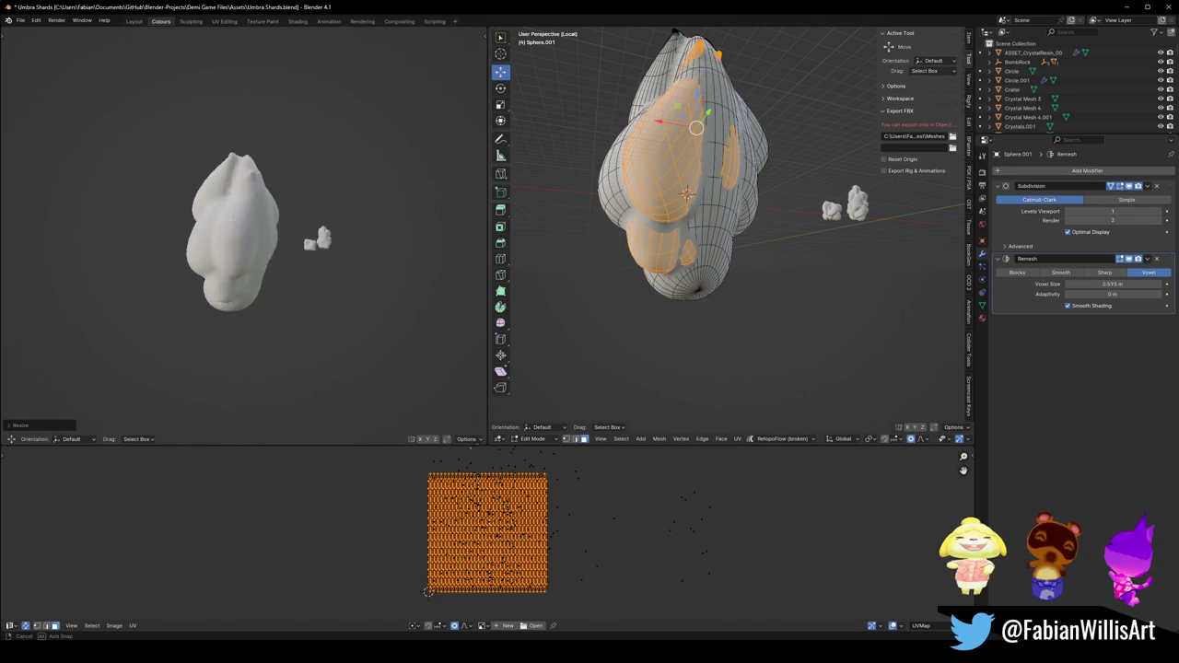
Rotate the bulges again, shift them sideways excluding Z, then deselect the mesh.
middle_drag(259, 198, 259, 200)
key(r)
key(r)
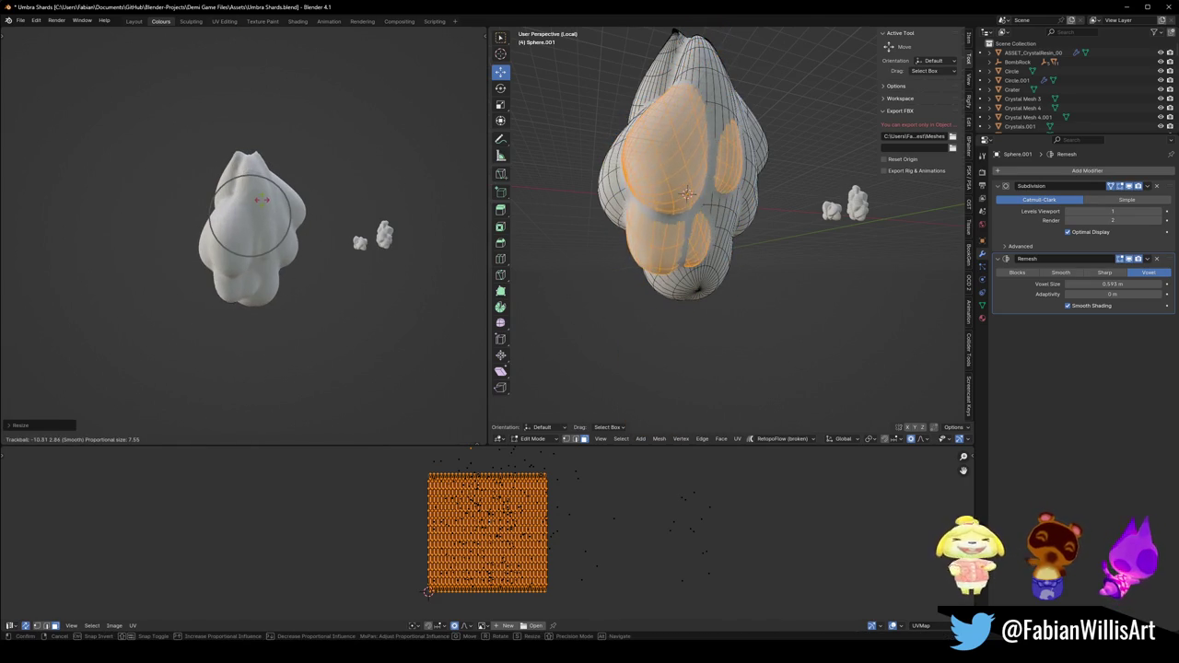
click(277, 200)
key(g)
key(shift+z)
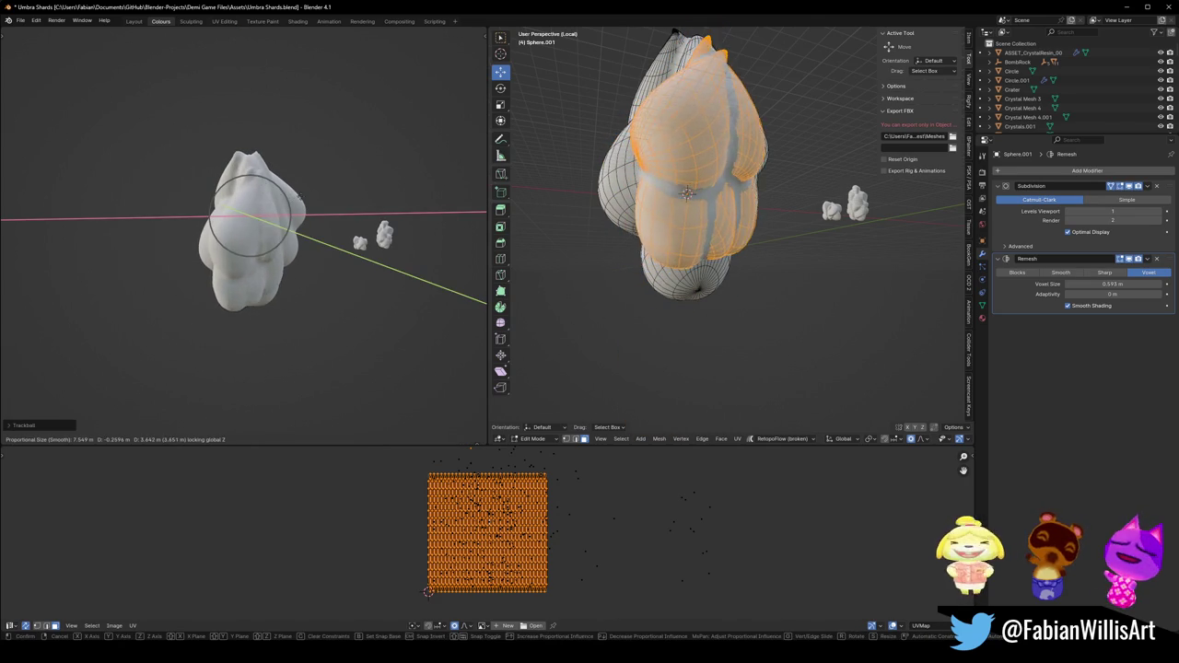
click(267, 198)
mouse_move(267, 198)
middle_down()
mouse_move(238, 201)
mouse_move(285, 203)
middle_up()
click(799, 178)
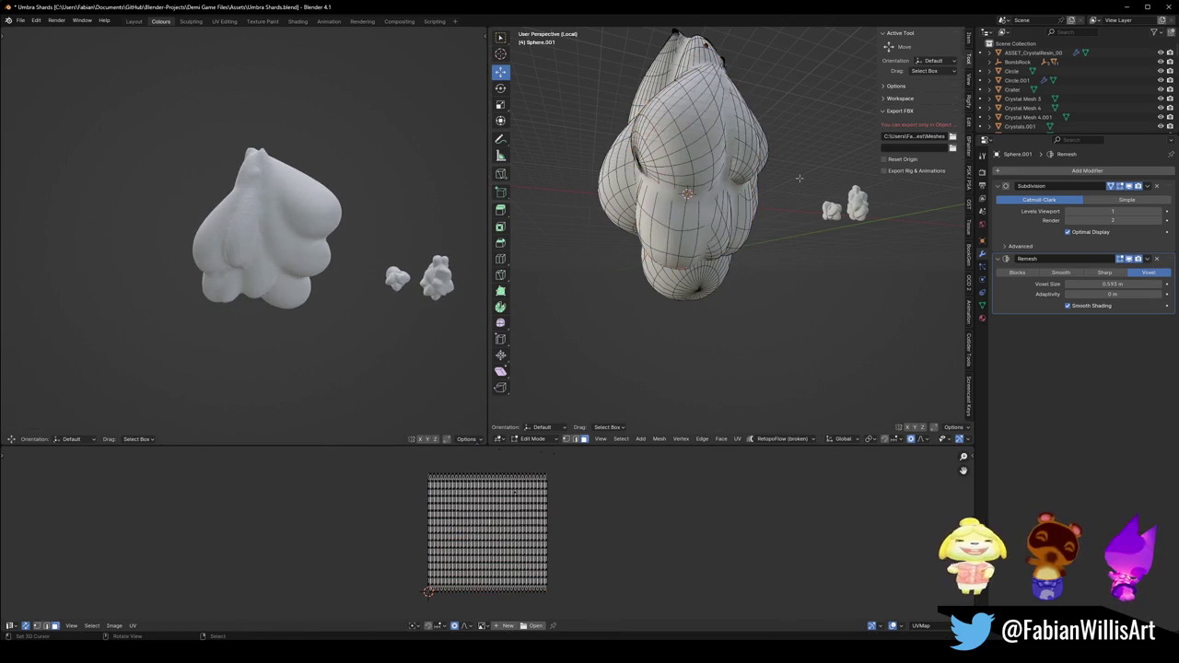
Select the right-side island and delete its vertices.
key(l)
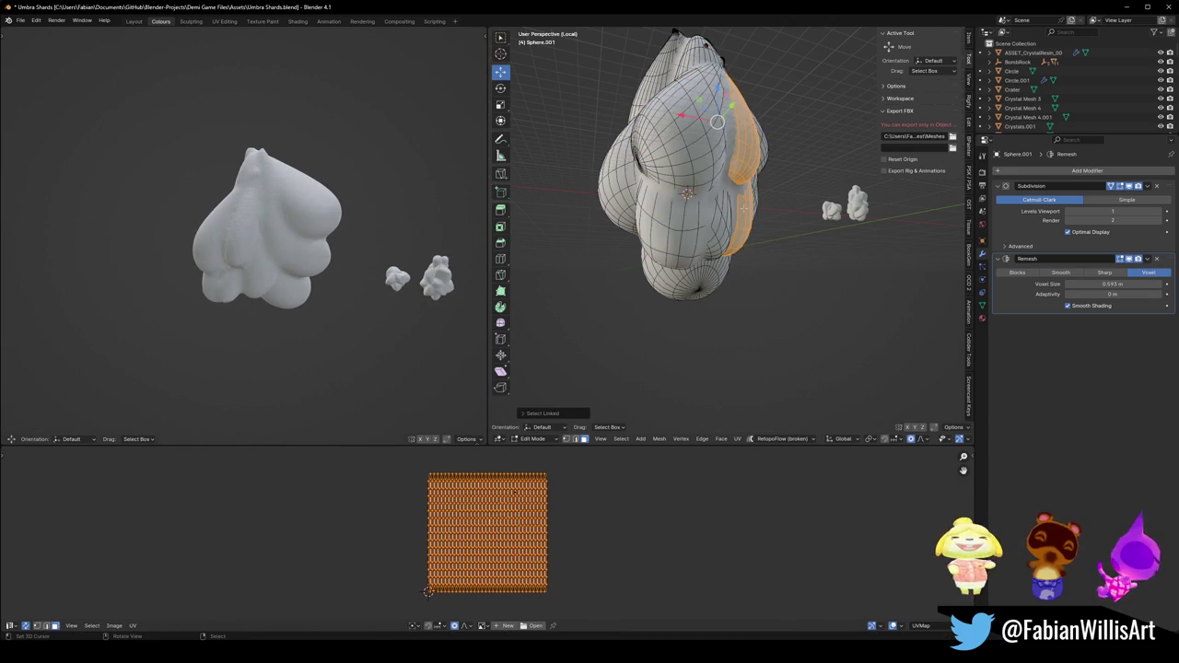
key(x)
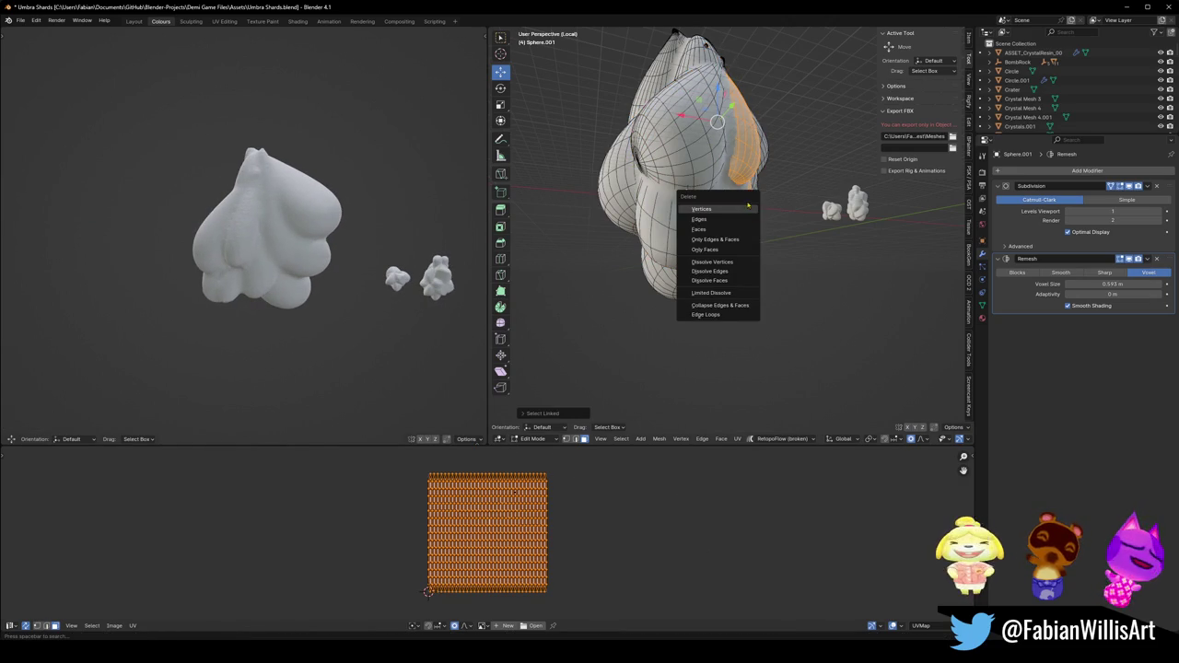
click(748, 207)
middle_drag(748, 207, 686, 231)
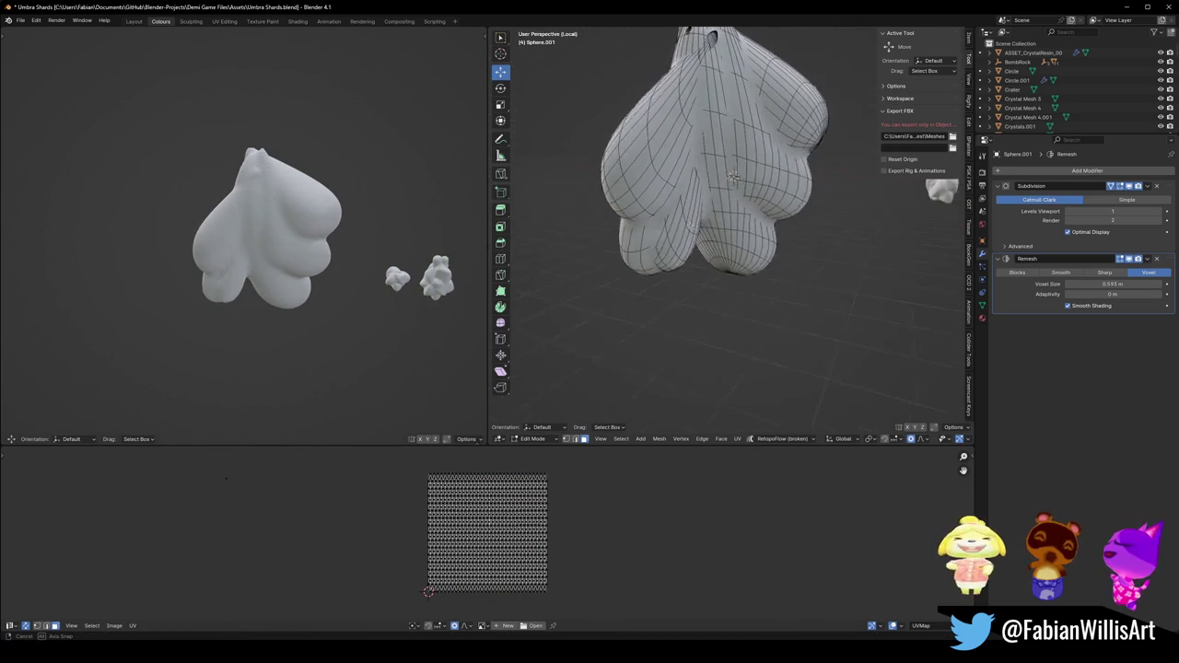
Select the side lobe, then move, rotate about Z and scale it into a long teardrop.
key(l)
key(g)
key(shift+z)
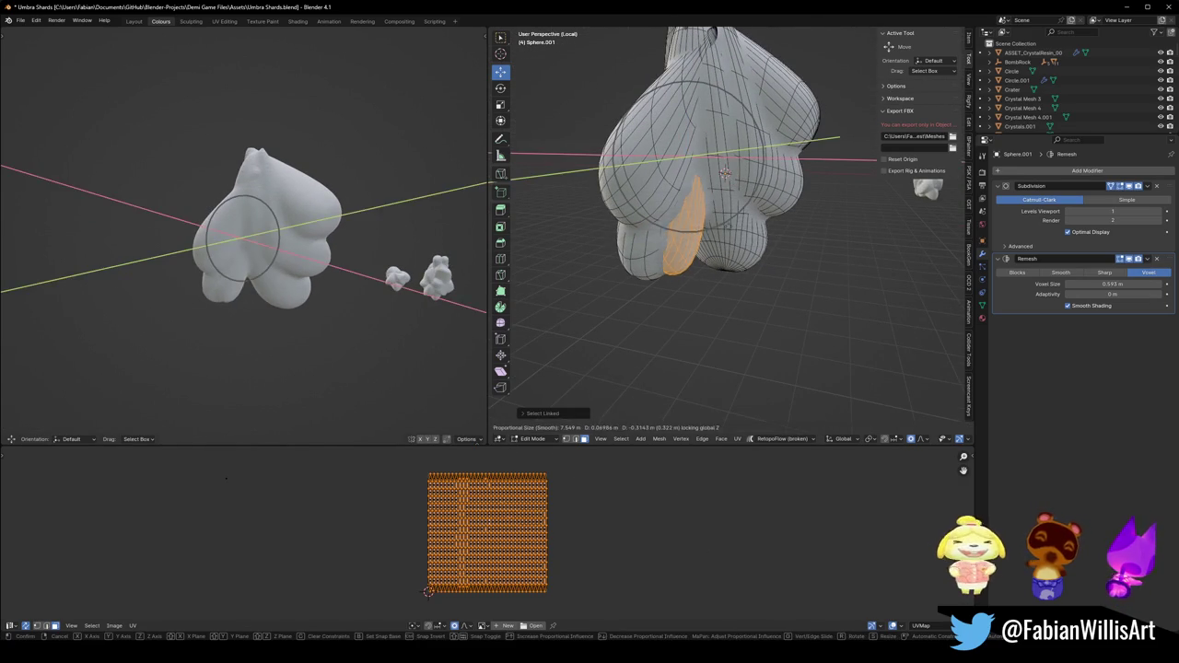
click(767, 211)
key(r)
key(z)
click(786, 161)
key(g)
key(shift+z)
click(725, 173)
key(s)
click(724, 173)
Raise, tilt and reposition the teardrop lobe so it rests against the body.
middle_drag(724, 173, 791, 190)
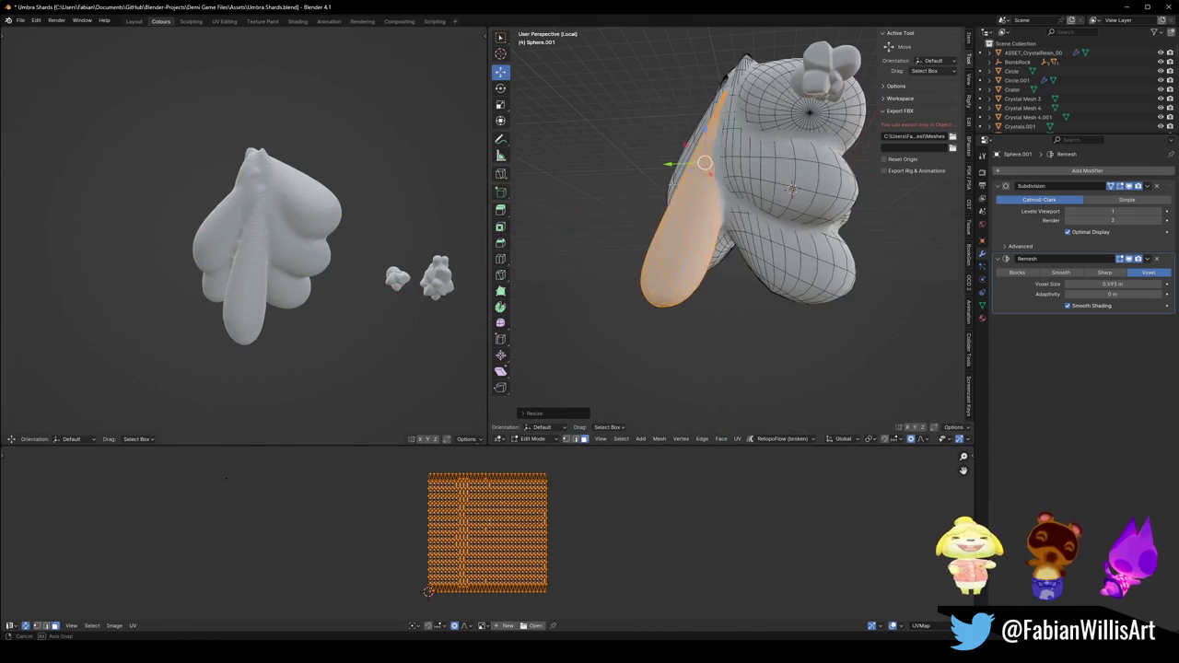
key(g)
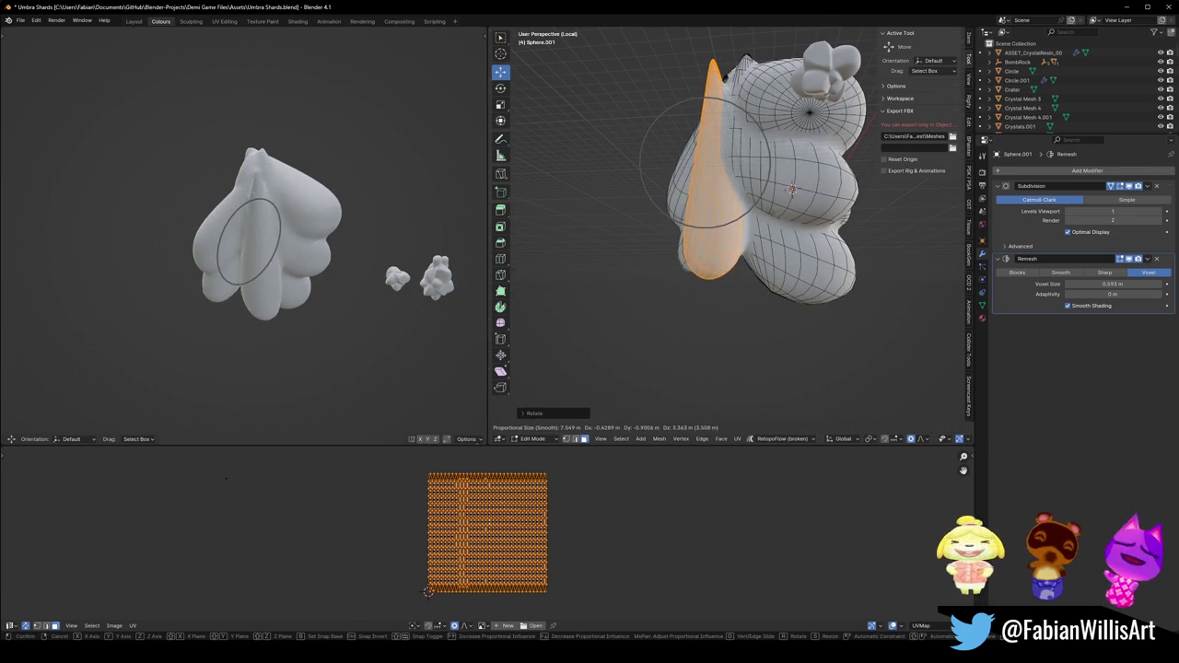
click(770, 210)
middle_drag(770, 210, 770, 198)
key(r)
click(771, 195)
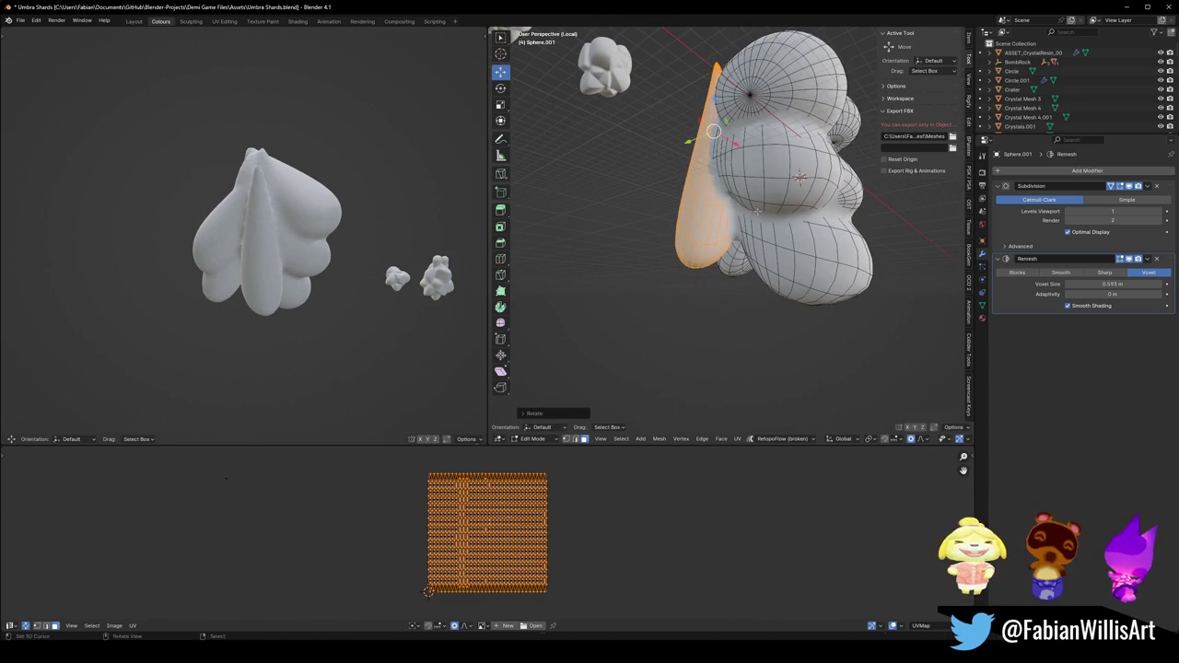
key(g)
click(728, 118)
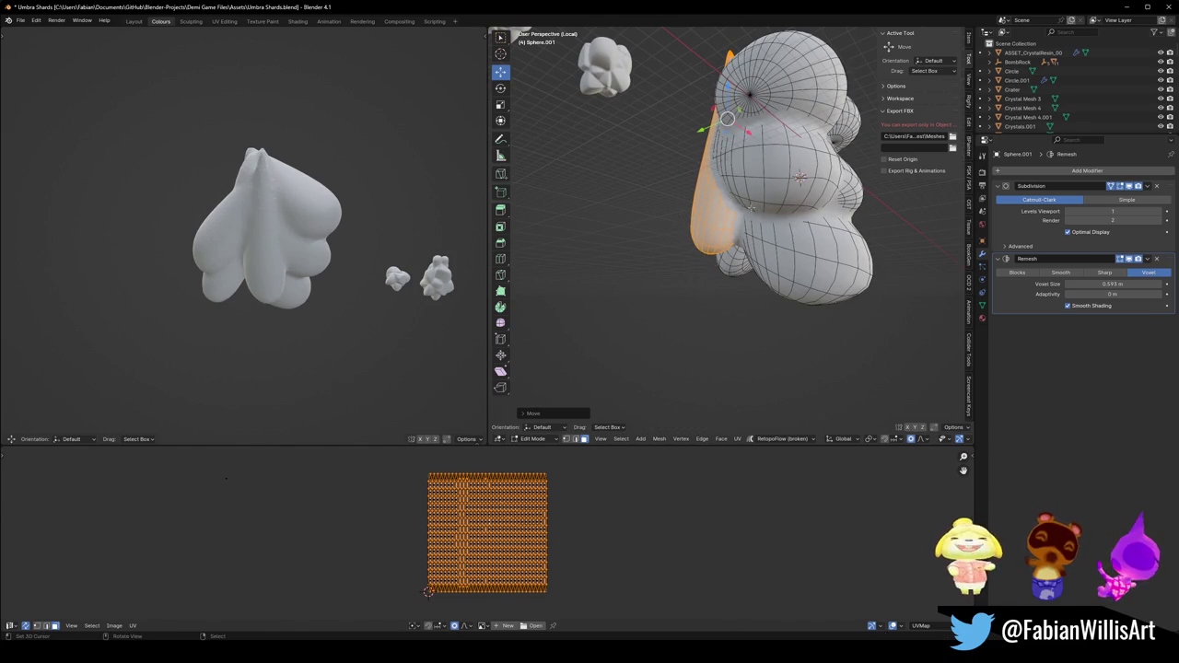
middle_drag(727, 118, 737, 212)
scroll(737, 212, up, 5)
Check from front view, slightly rotate the selected part, deselect and return to Object Mode.
key(KP_1)
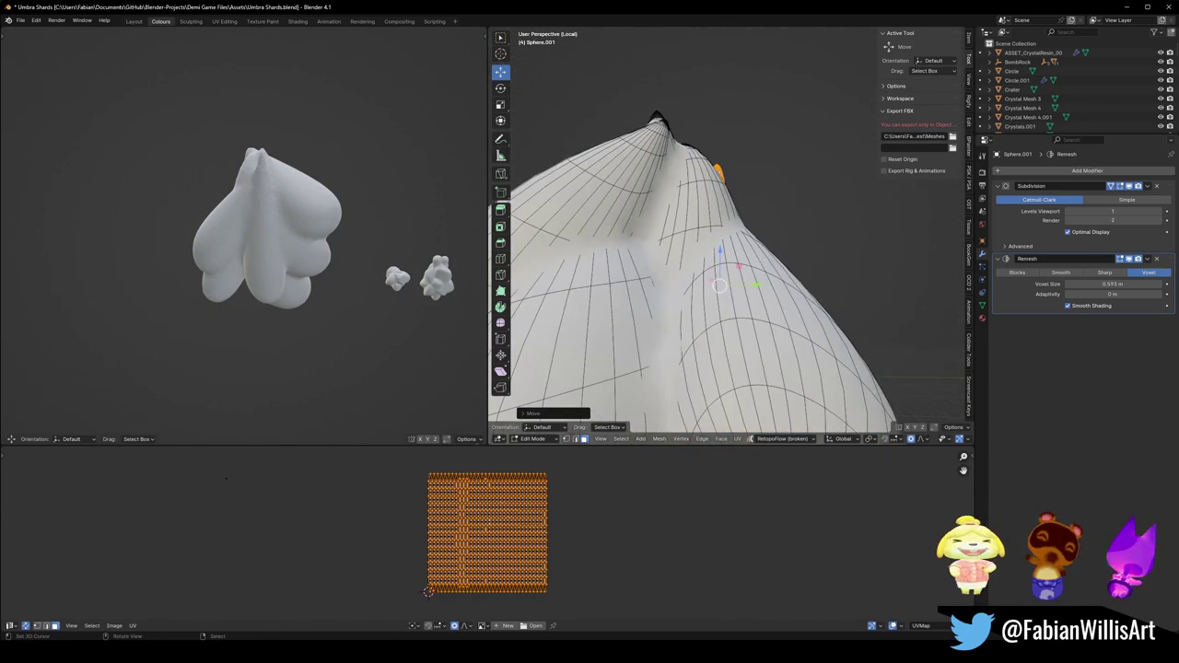
middle_drag(318, 201, 320, 237)
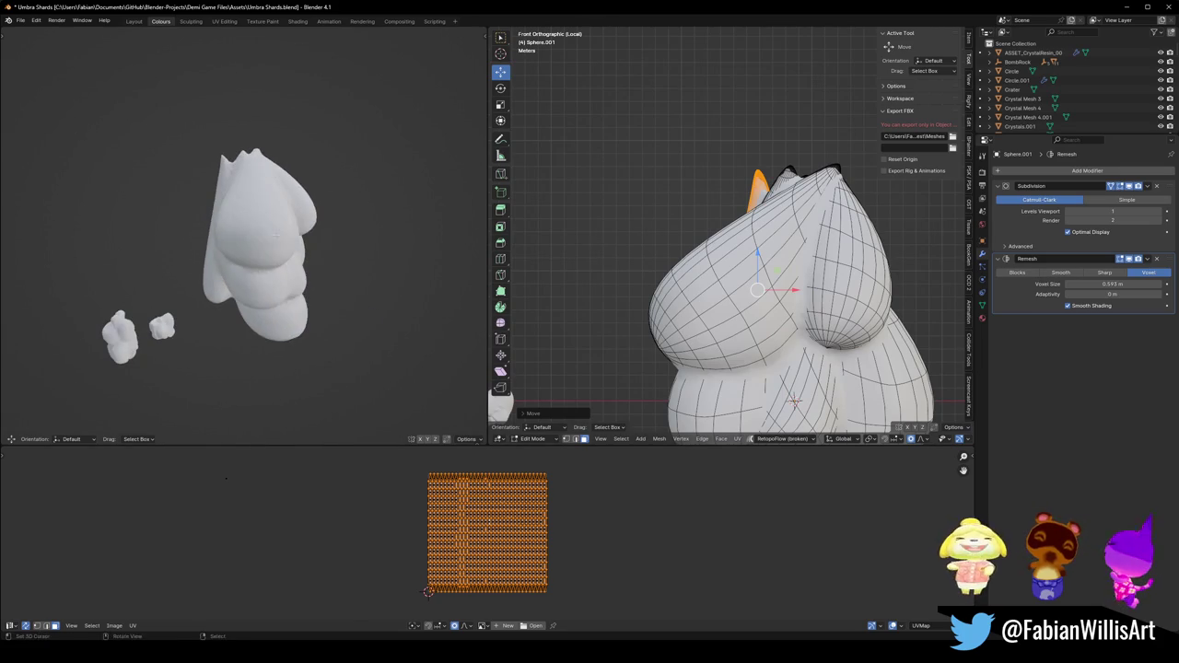
key(r)
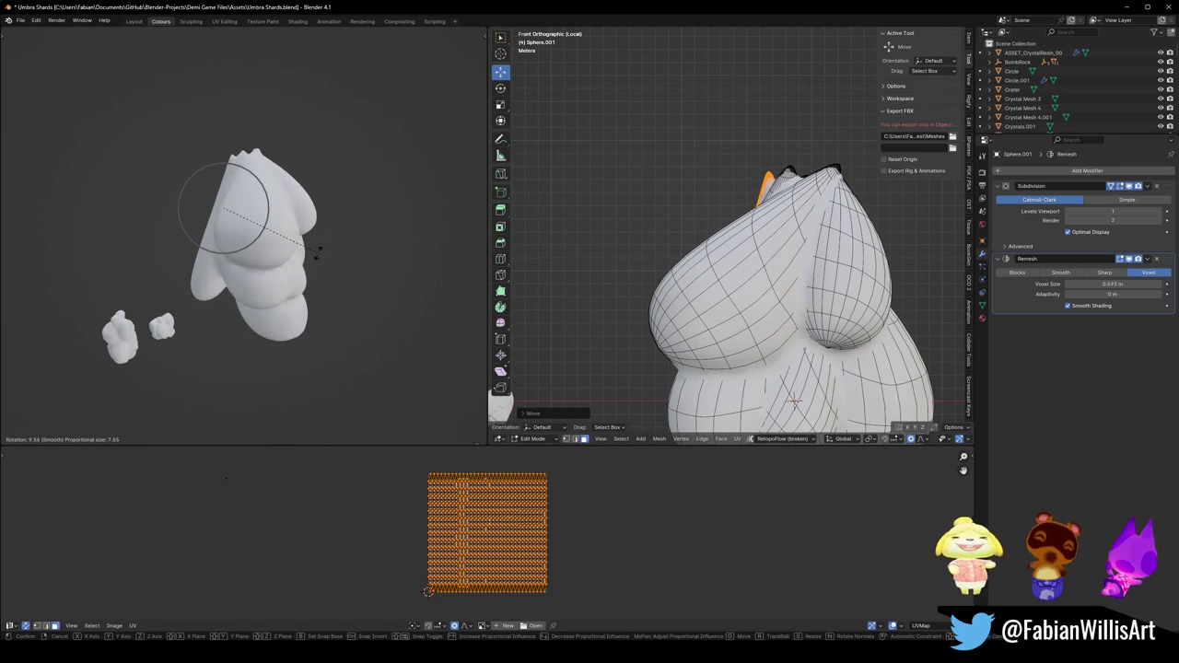
click(316, 256)
middle_drag(317, 256, 332, 249)
mouse_move(728, 263)
middle_down()
mouse_move(765, 285)
mouse_move(762, 256)
middle_up()
key(alt+a)
key(Tab)
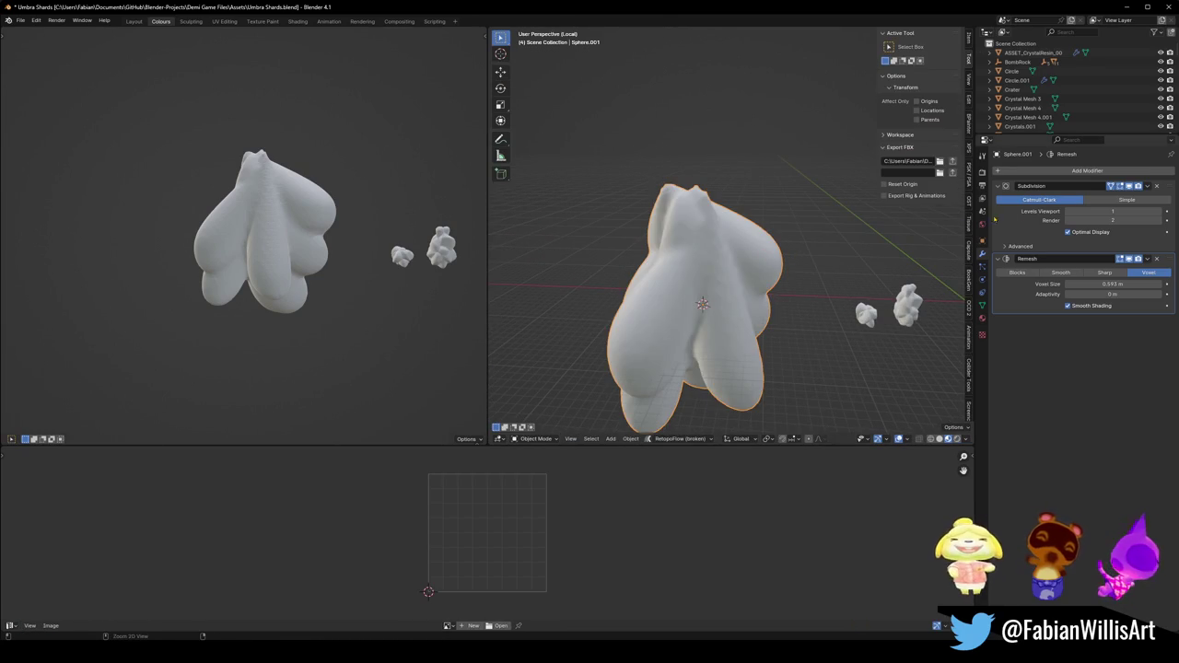
Apply the remesh and subdivision modifiers, then circle-select and delete the top vertices.
key(ctrl+a)
key(ctrl+a)
key(Tab)
middle_drag(764, 258, 792, 233)
key(KP_1)
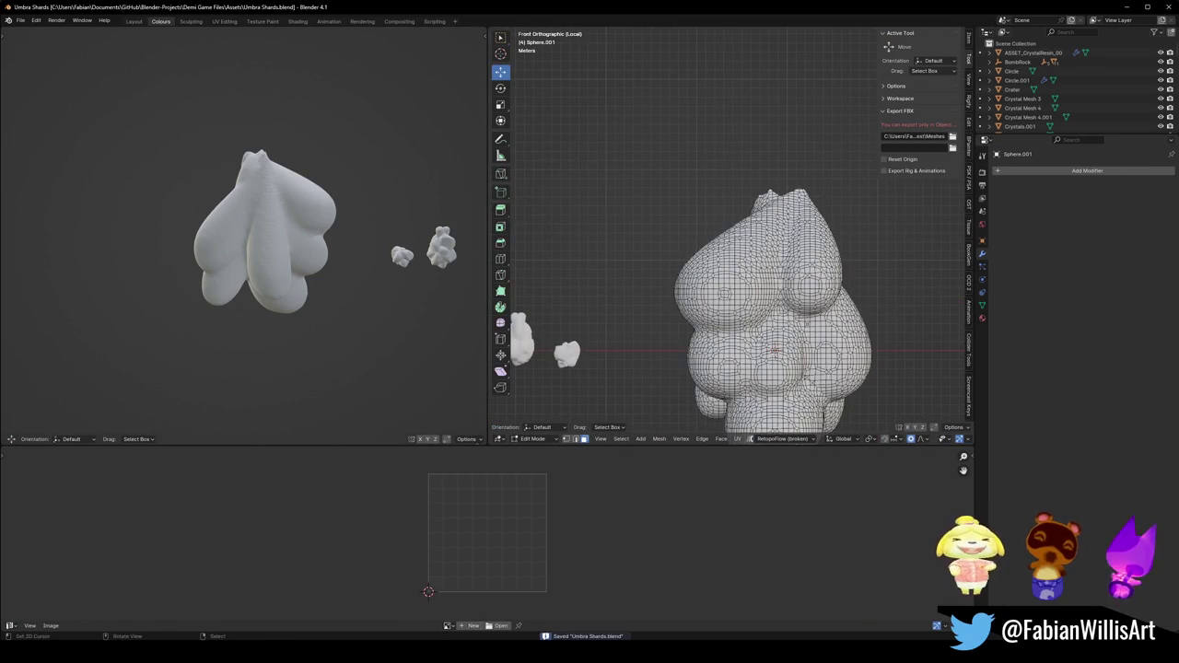
key(1)
key(c)
mouse_move(843, 220)
mouse_down()
mouse_move(753, 193)
mouse_move(770, 180)
mouse_up()
key(x)
click(783, 237)
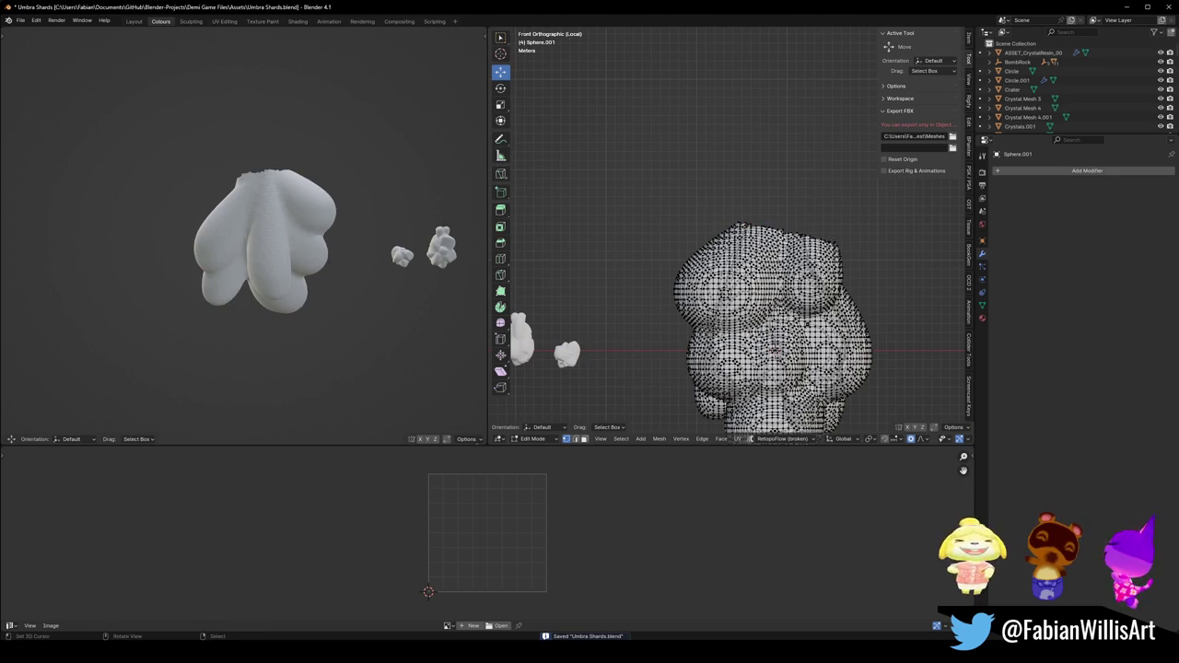
key(Tab)
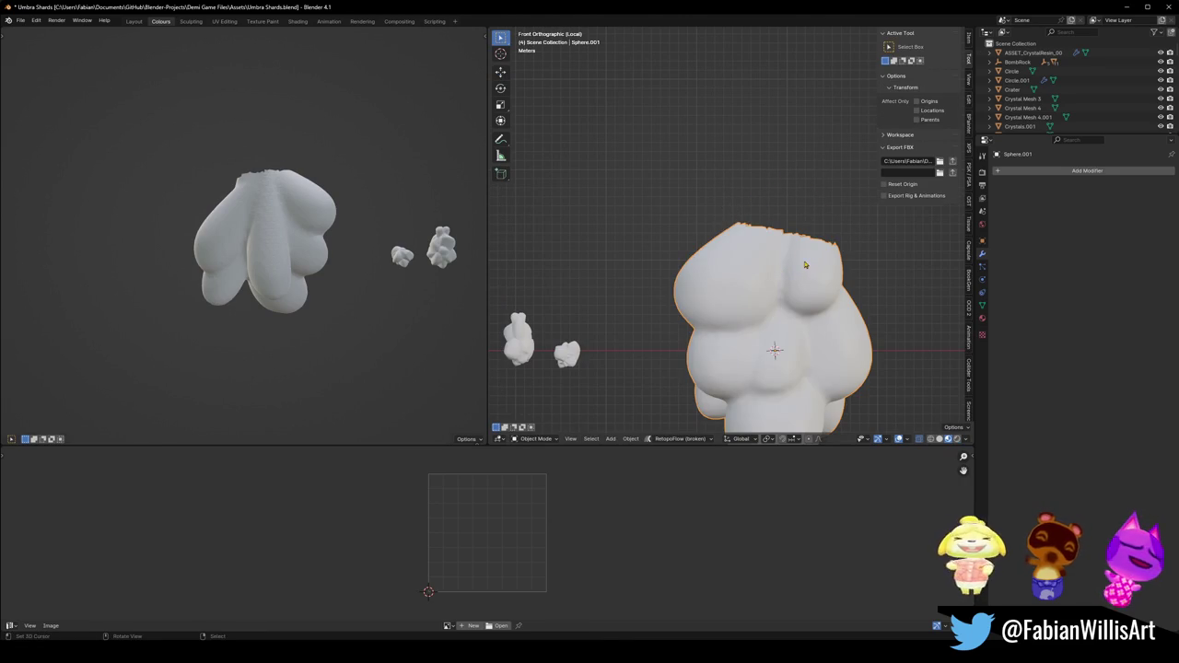
Select the whole mesh in Edit Mode and give it a soft rotation.
click(1009, 172)
key(Escape)
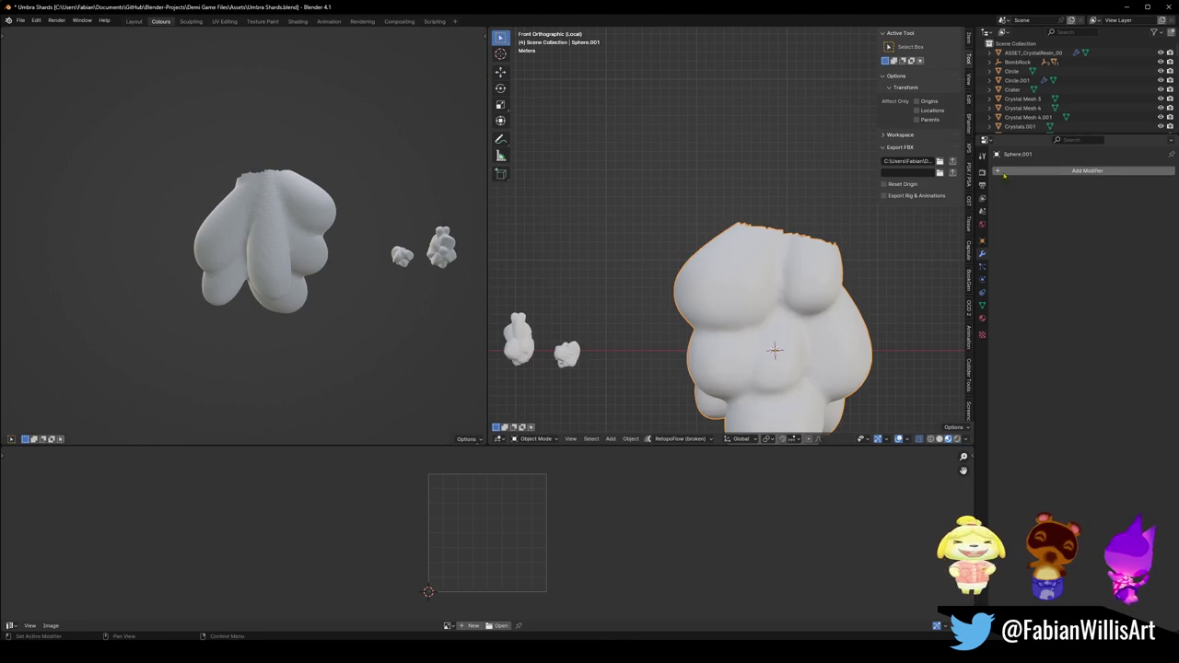
key(Tab)
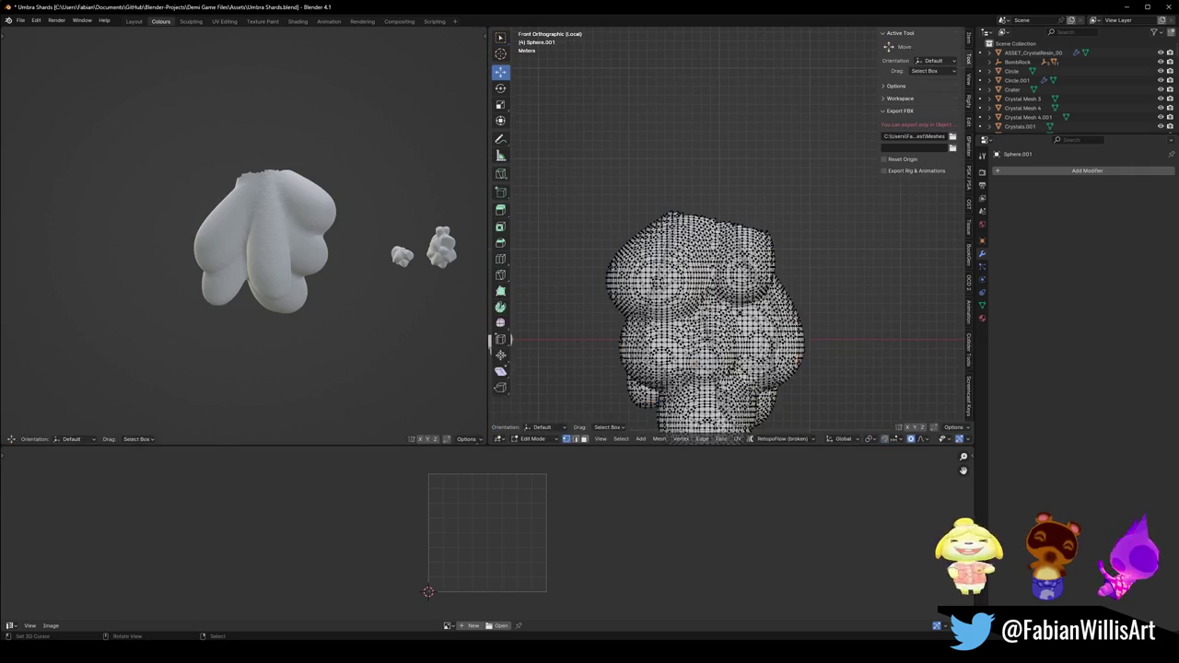
key(a)
scroll(827, 242, up, 2)
key(alt+a)
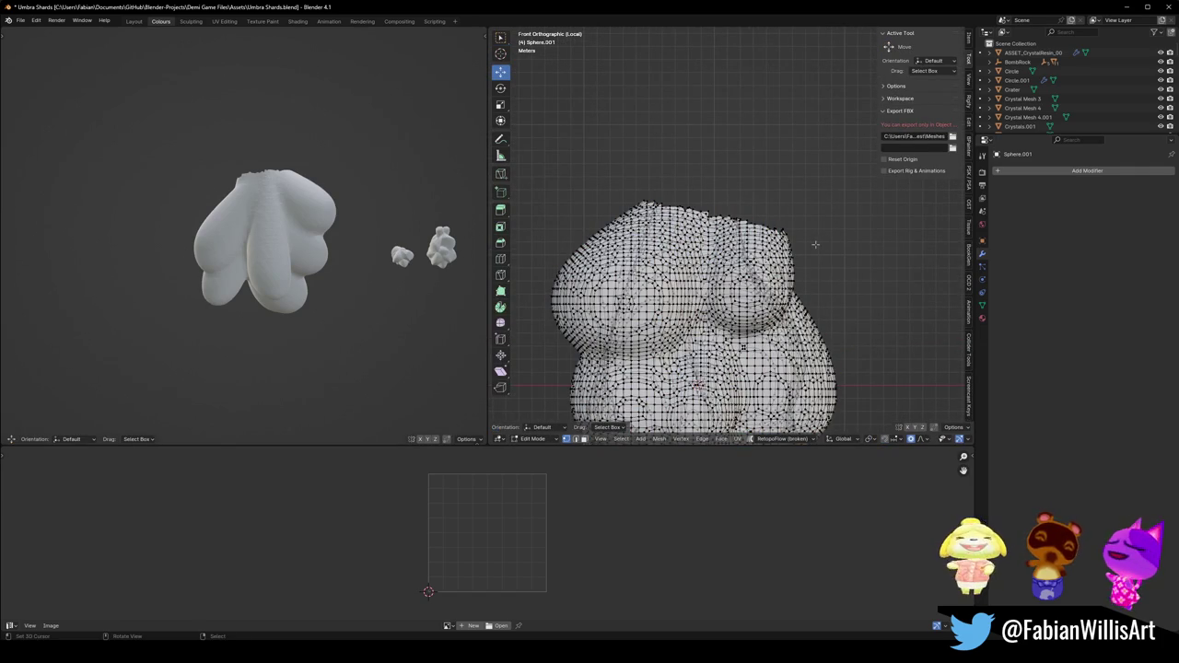
scroll(813, 238, down, 3)
key(a)
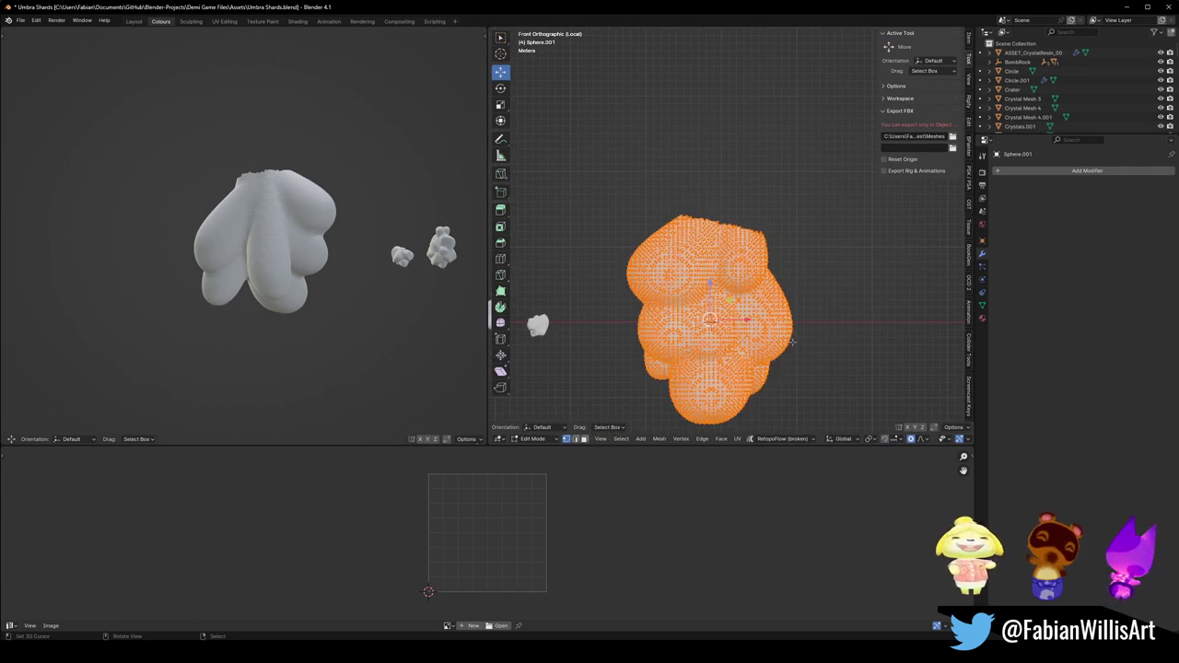
key(r)
key(Return)
Inflate the whole mesh outward with Shrink/Fatten (Alt+S).
middle_drag(436, 216, 324, 252)
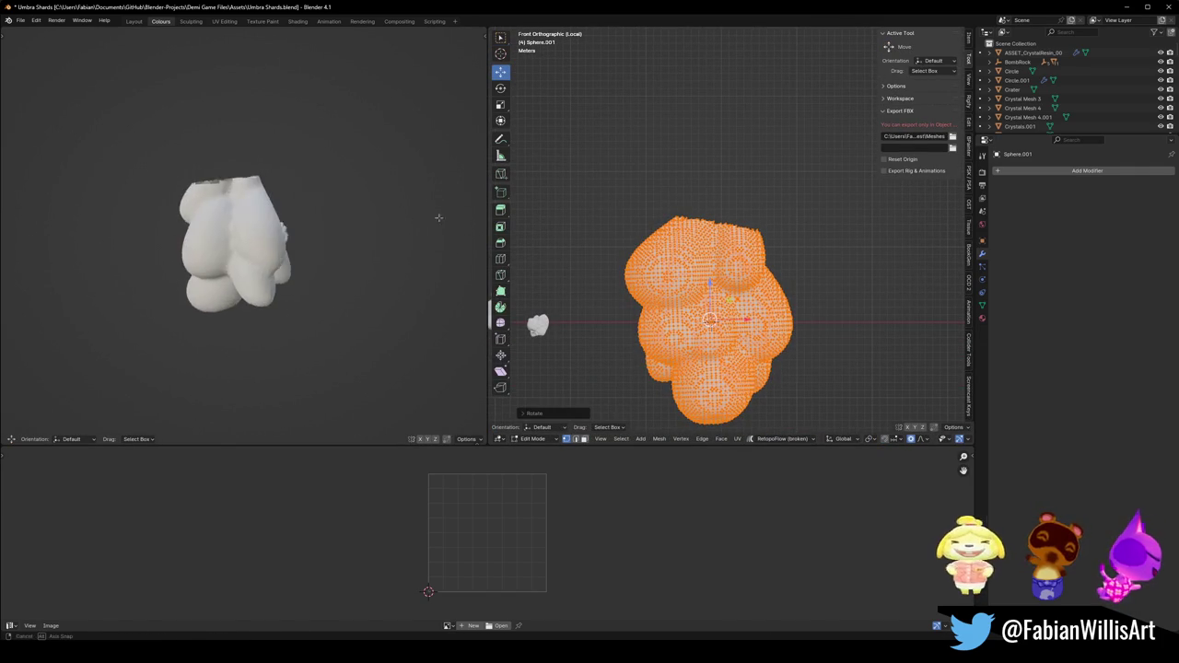
key(alt+s)
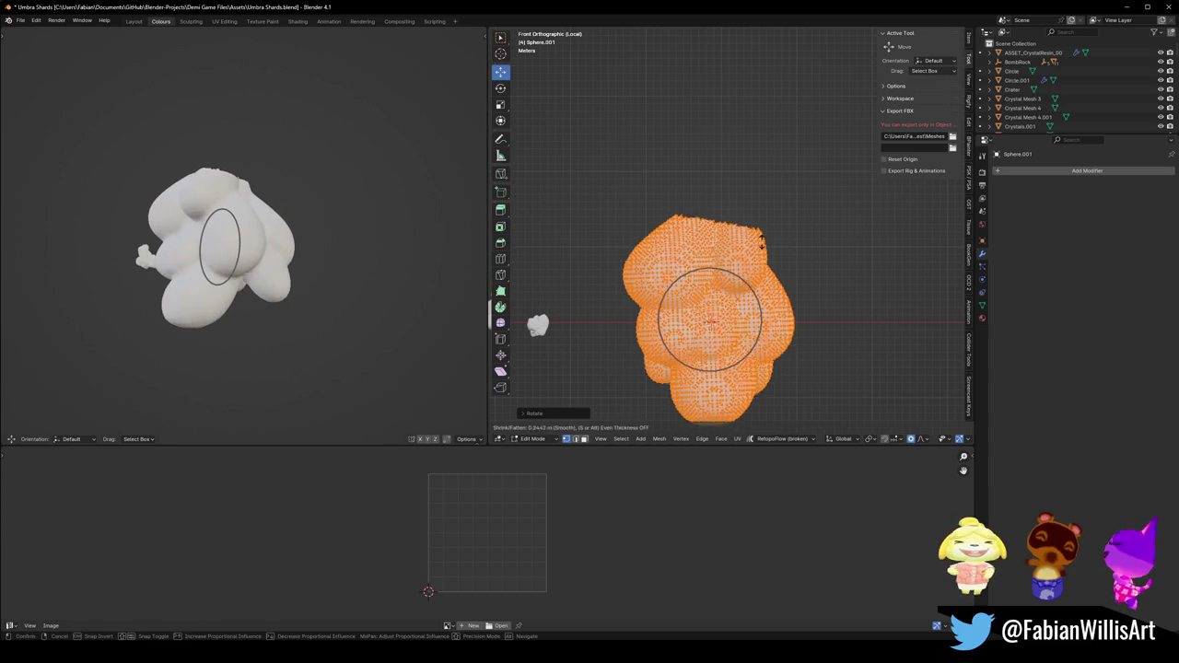
click(597, 233)
middle_drag(433, 241, 295, 245)
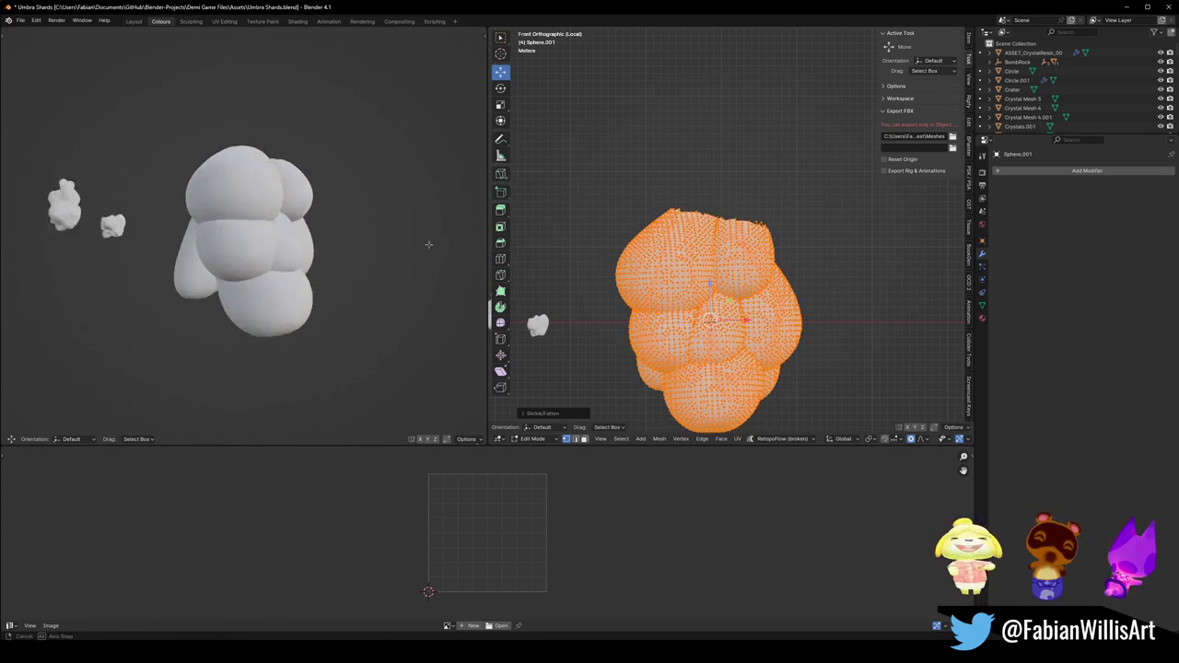
right_click(784, 254)
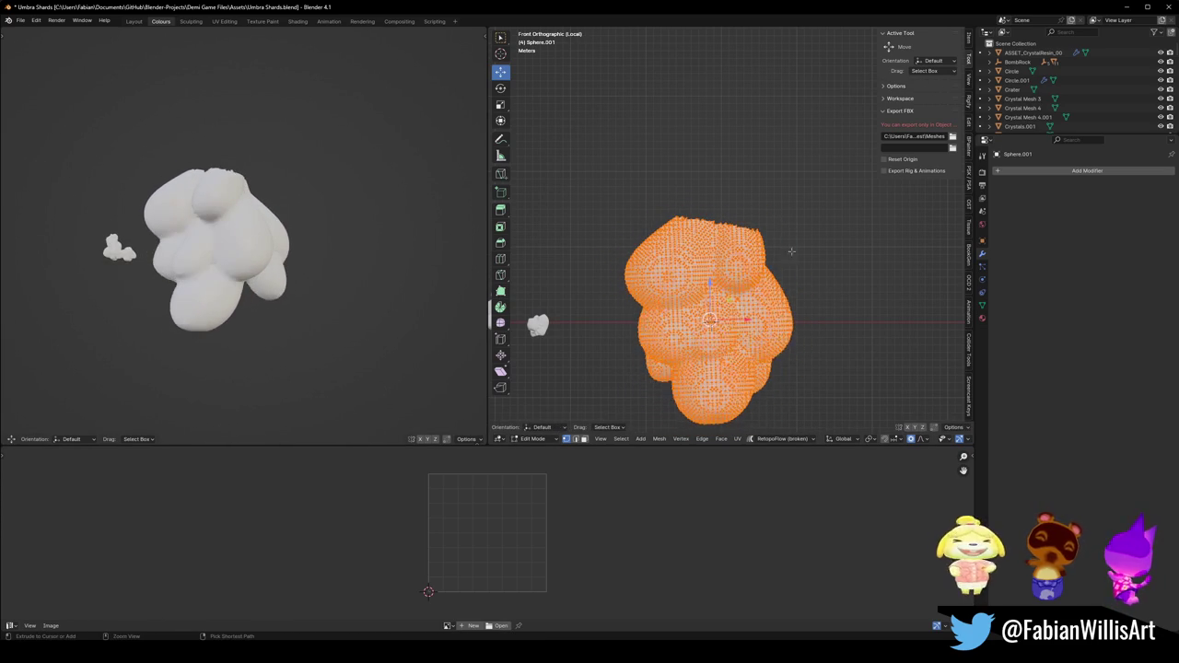
Switch Sphere.001 into Sculpt Mode and orbit and zoom to inspect the blob.
key(ctrl+Tab)
click(725, 324)
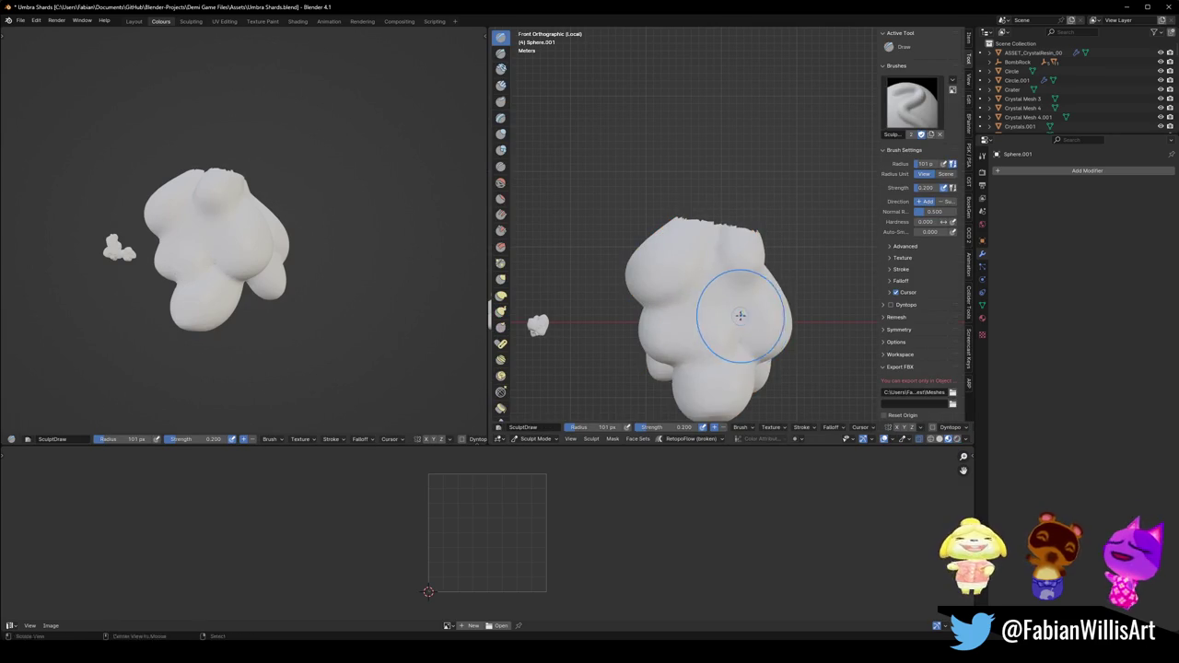
middle_drag(739, 316, 704, 301)
middle_drag(727, 230, 712, 296)
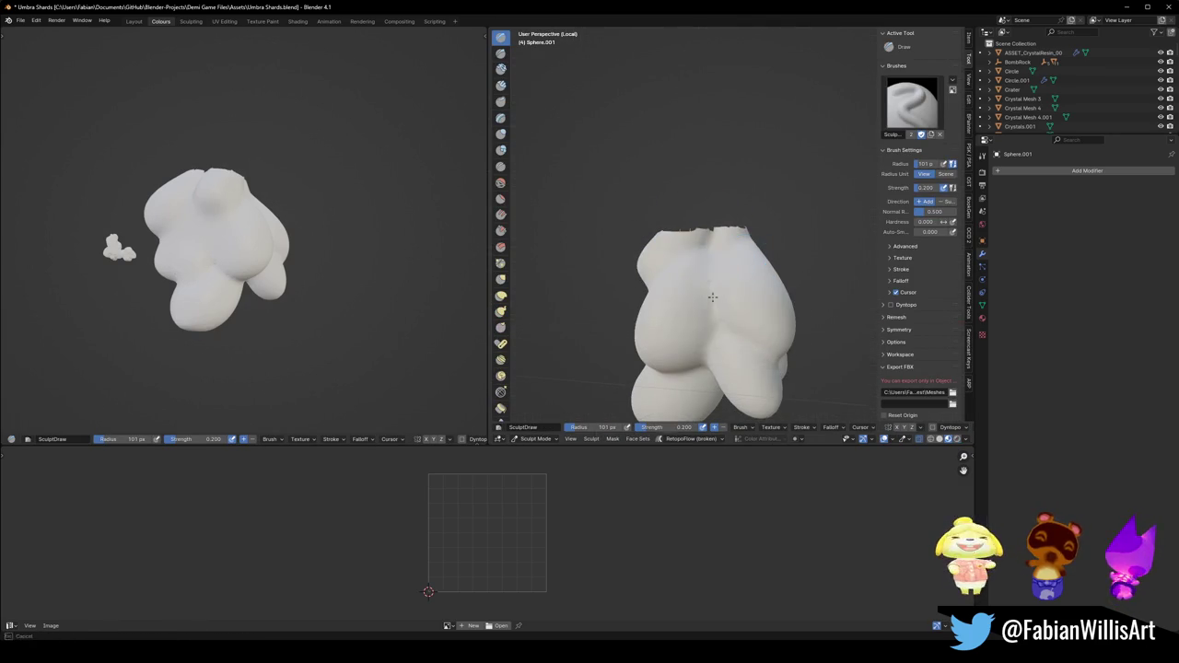
mouse_move(702, 351)
middle_down()
mouse_move(635, 301)
mouse_move(750, 307)
mouse_move(683, 312)
mouse_move(789, 327)
mouse_move(772, 338)
mouse_move(778, 319)
mouse_move(705, 295)
middle_up()
middle_drag(198, 267, 230, 267)
mouse_move(692, 327)
middle_down()
mouse_move(724, 245)
mouse_move(757, 297)
middle_up()
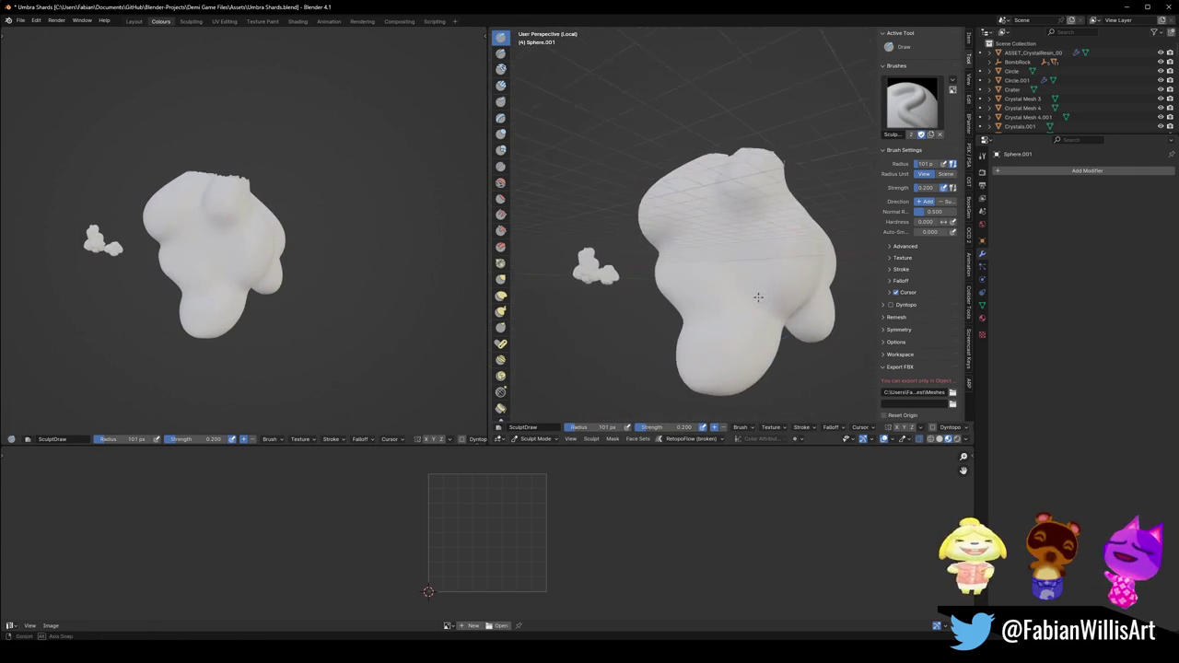
ctrl+middle_drag(774, 353, 743, 310)
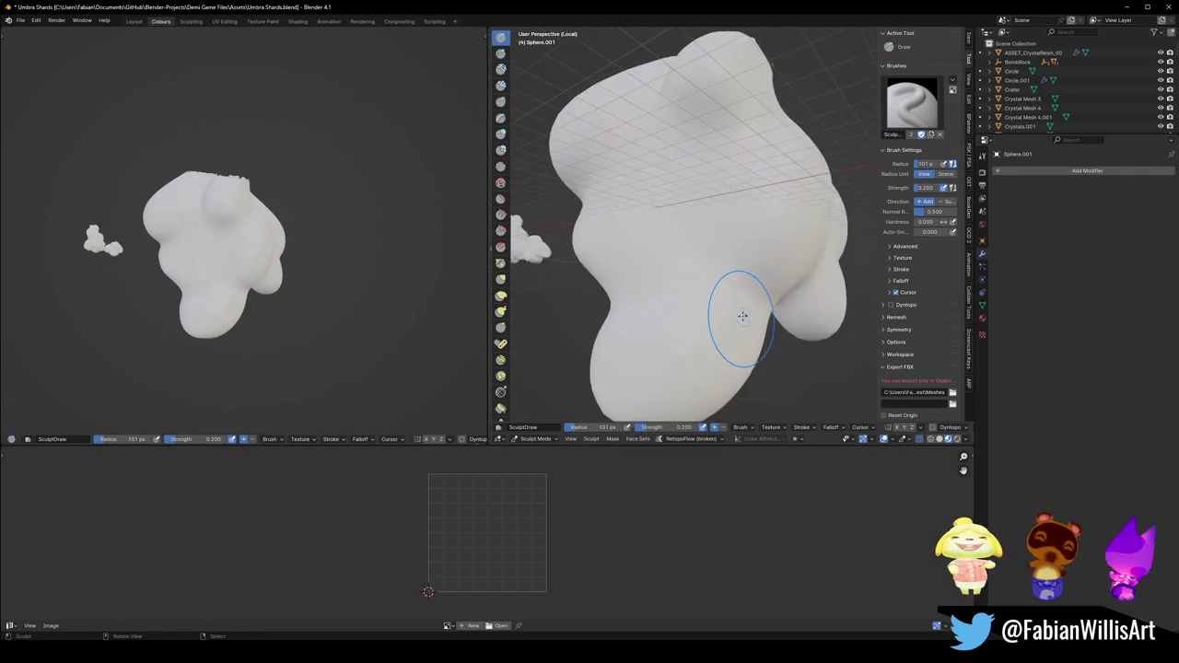
mouse_move(638, 313)
middle_down()
mouse_move(788, 307)
mouse_move(678, 297)
mouse_move(598, 354)
mouse_move(621, 304)
mouse_move(566, 308)
mouse_move(620, 281)
mouse_move(628, 327)
mouse_move(650, 293)
mouse_move(615, 307)
middle_up()
Maximize the 3D viewport and save Umbra Shards.blend, ending back in Sculpt Mode.
key(ctrl+alt+space)
key(ctrl+s)
scroll(621, 303, down, 6)
key(Tab)
scroll(617, 345, up, 3)
key(alt+a)
key(Tab)
Toggle X-ray briefly, then remesh the blob at a 0.361 m voxel size.
key(alt+z)
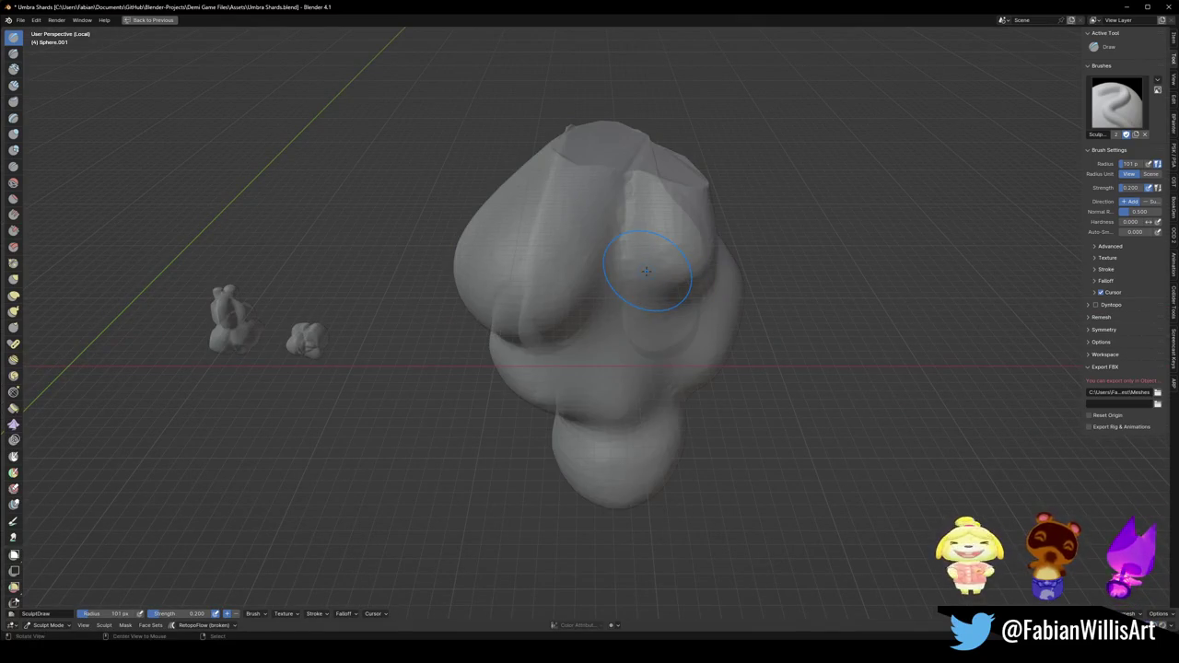
key(alt+z)
mouse_move(646, 271)
shift+middle_down()
mouse_move(644, 312)
mouse_move(611, 299)
mouse_move(580, 321)
shift+middle_up()
scroll(642, 306, up, 2)
scroll(611, 298, up, 2)
key(r)
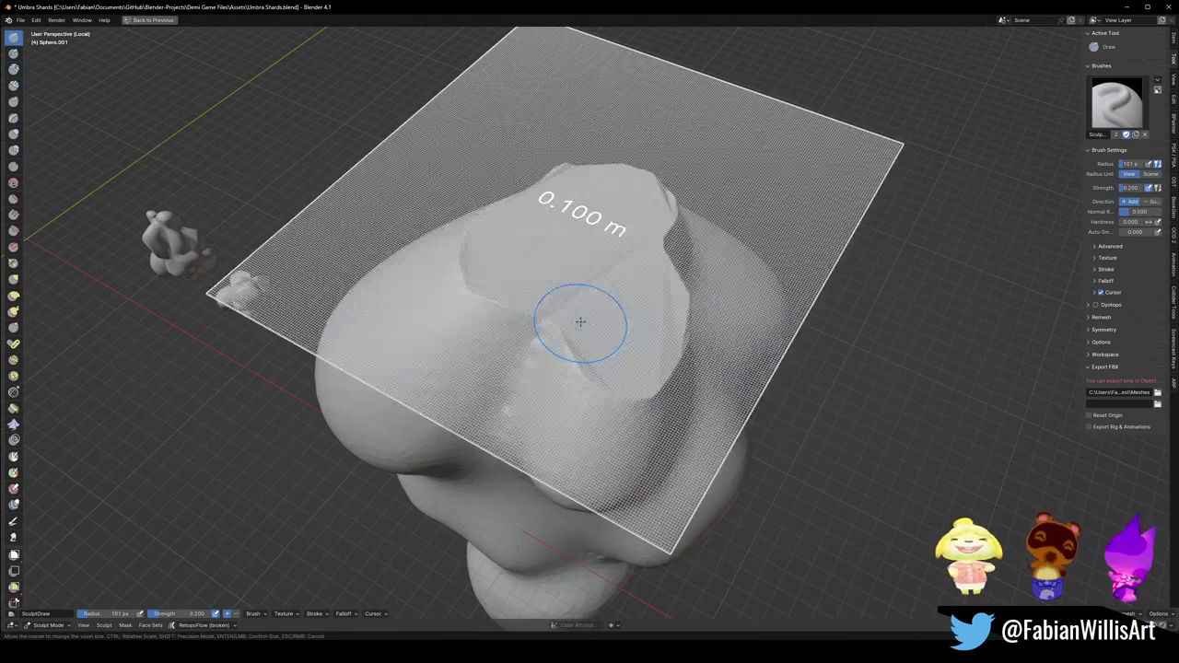
click(581, 322)
key(r)
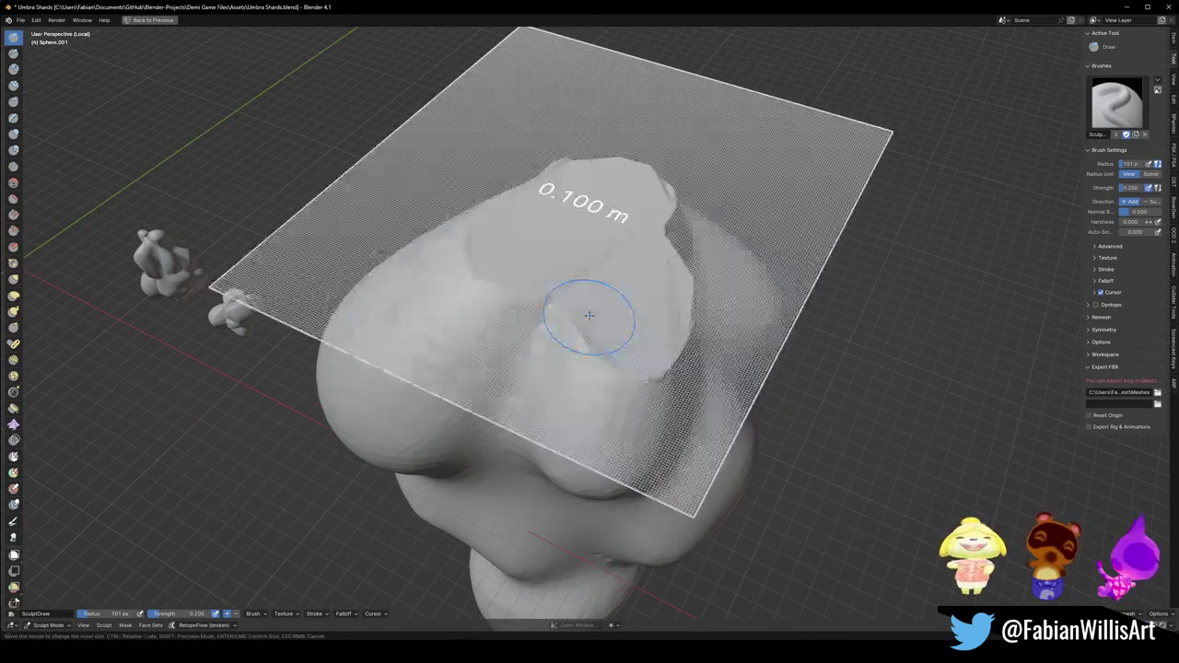
click(350, 311)
Set the Draw brush radius to 190 px and switch the blob into Edit Mode.
middle_drag(570, 317, 628, 270)
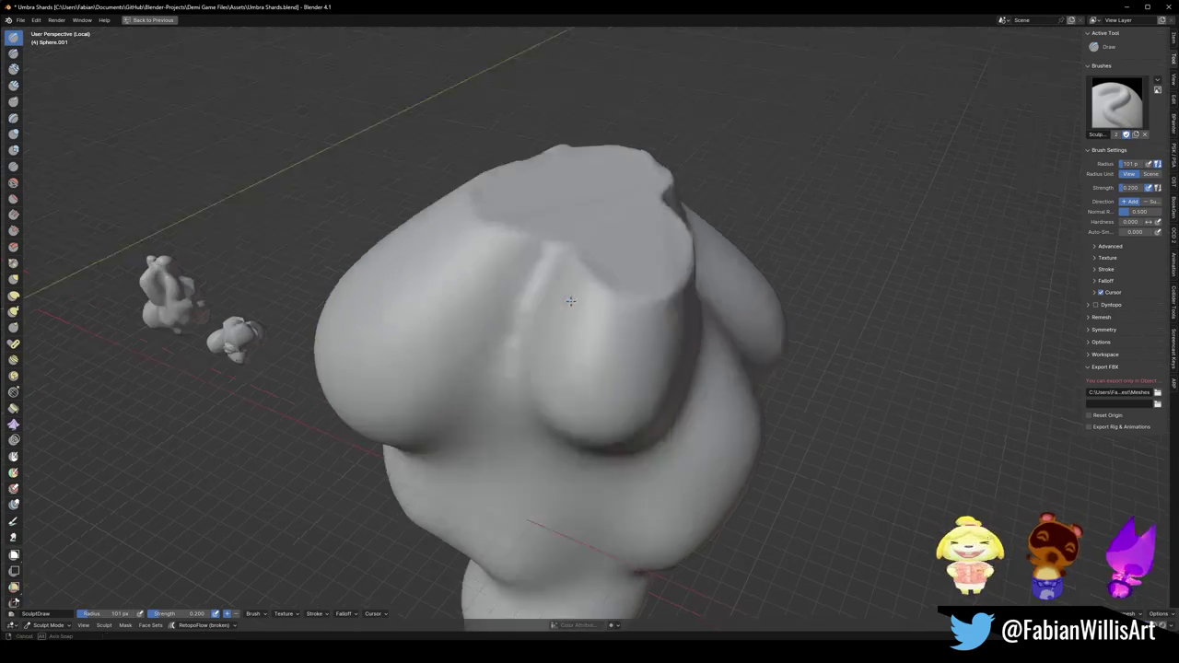
middle_drag(577, 225, 615, 238)
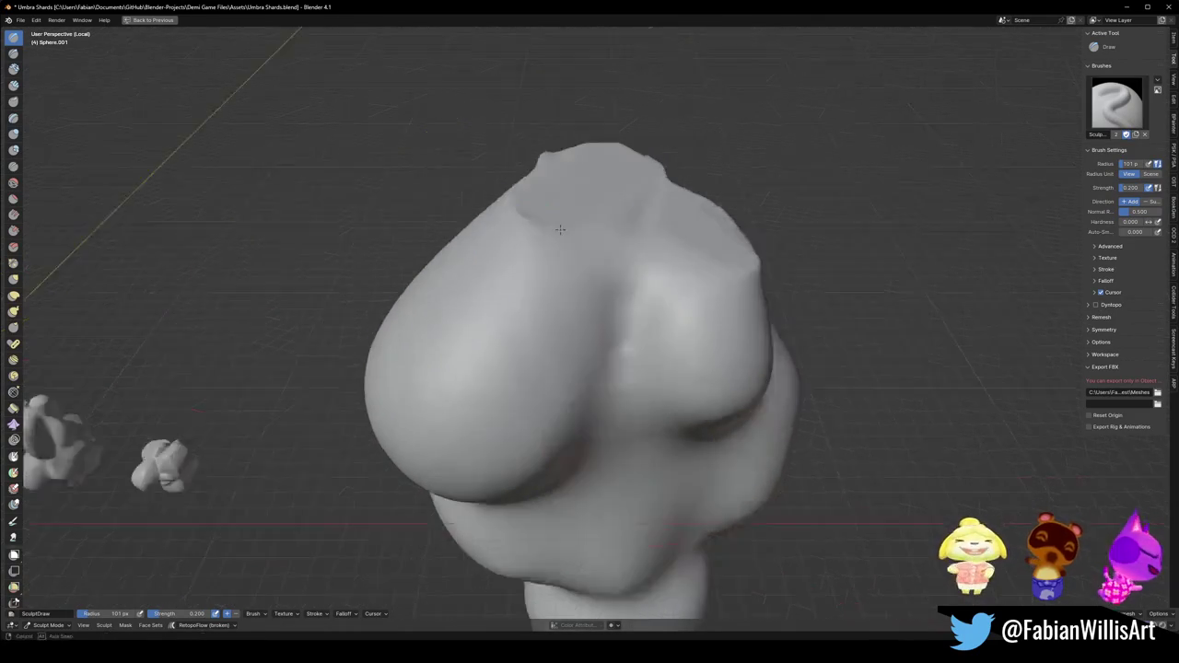
mouse_move(566, 203)
middle_down()
mouse_move(515, 147)
mouse_move(580, 197)
middle_up()
key(f)
click(542, 197)
mouse_move(492, 206)
middle_down()
mouse_move(711, 244)
mouse_move(557, 255)
mouse_move(589, 273)
mouse_move(579, 226)
mouse_move(560, 263)
middle_up()
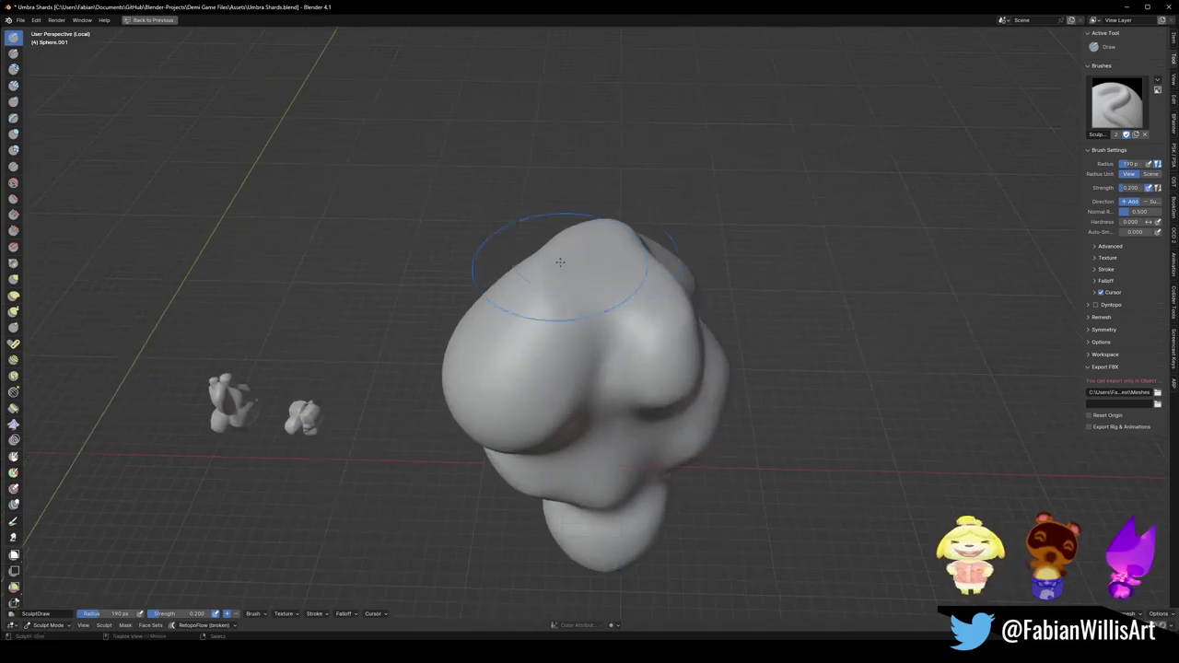
key(Tab)
With proportional editing, widen the top selection along X and flatten it along Z.
scroll(611, 257, up, 2)
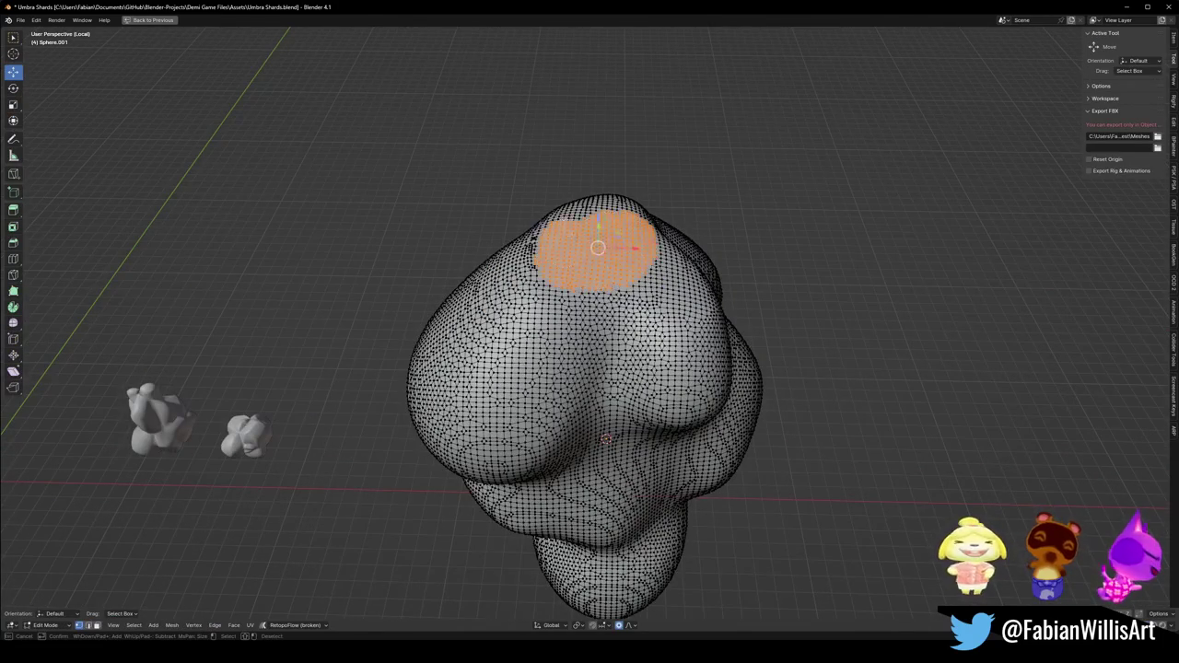
key(s)
key(x)
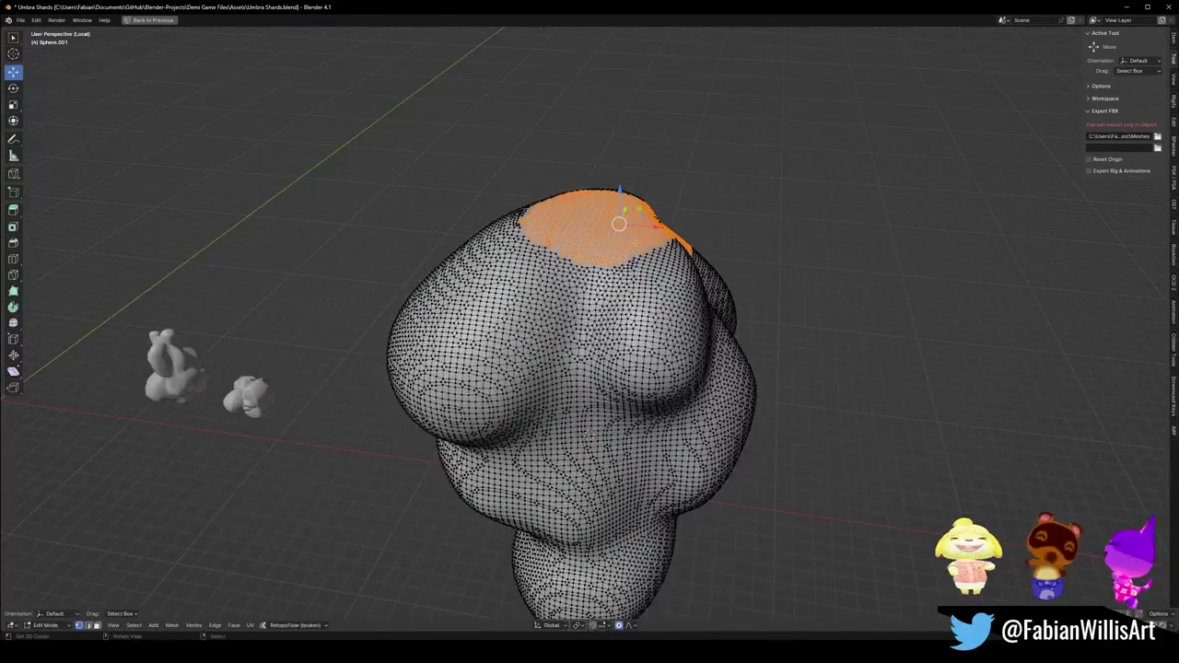
click(650, 241)
mouse_move(619, 224)
middle_down()
mouse_move(645, 327)
mouse_move(589, 387)
middle_up()
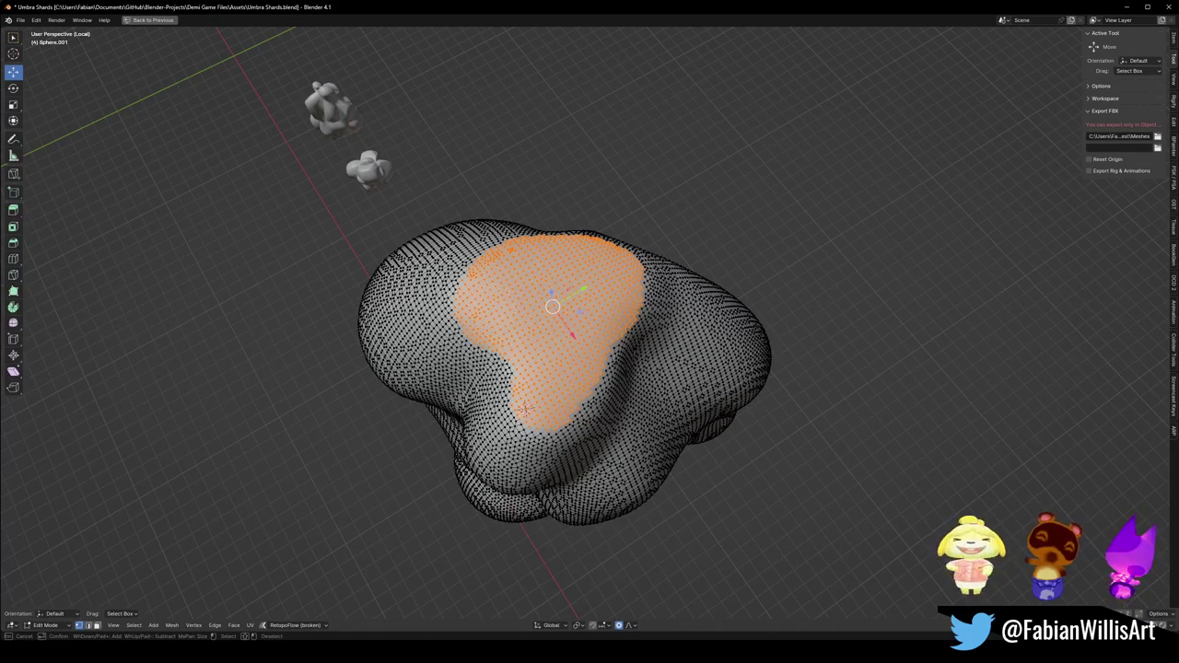
middle_drag(524, 403, 655, 172)
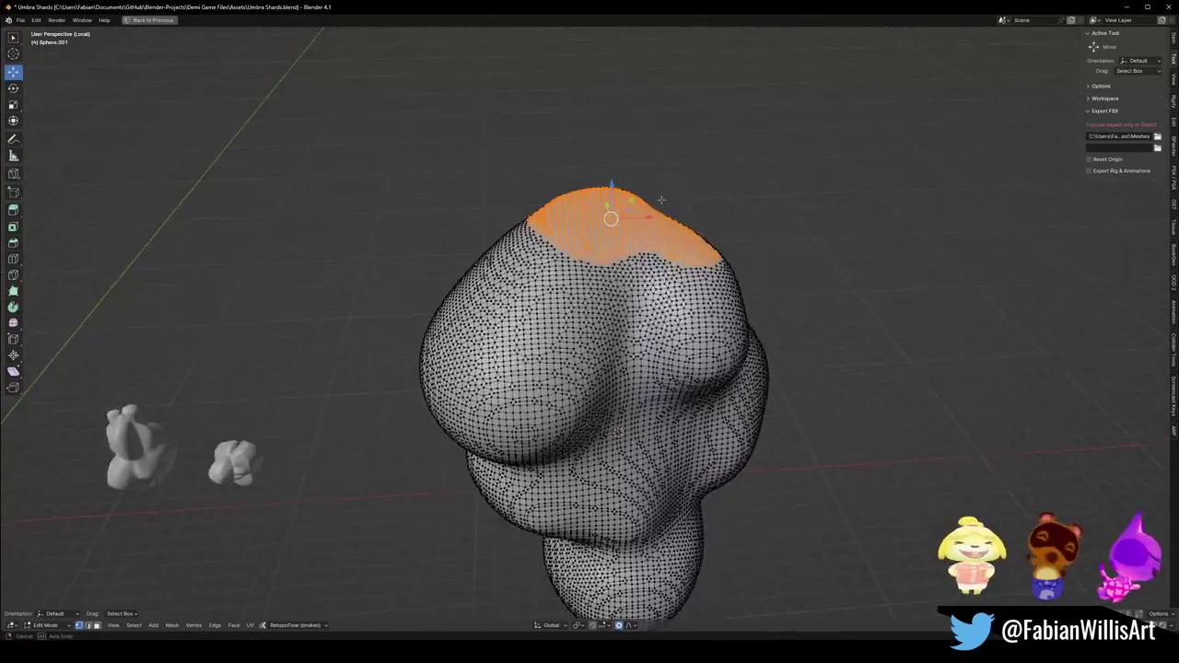
key(s)
key(z)
scroll(654, 175, up, 2)
scroll(645, 181, up, 2)
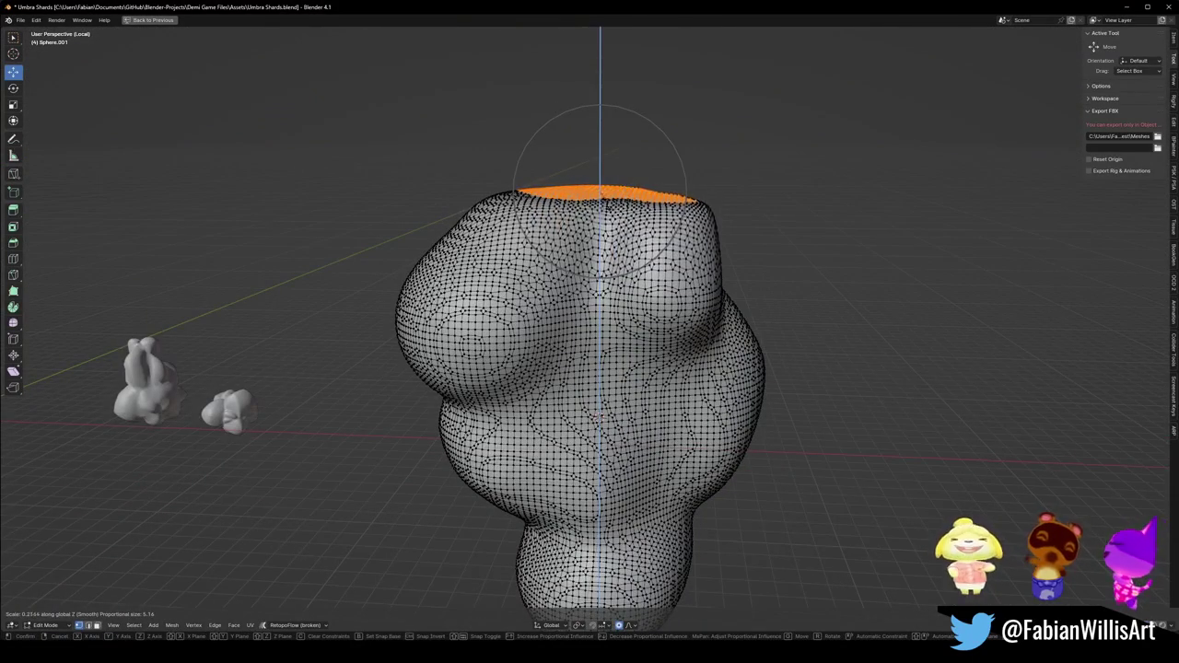
key(Return)
Scale the top outward on all axes except Z, widen it along X, and shift it along X.
key(s)
key(shift+z)
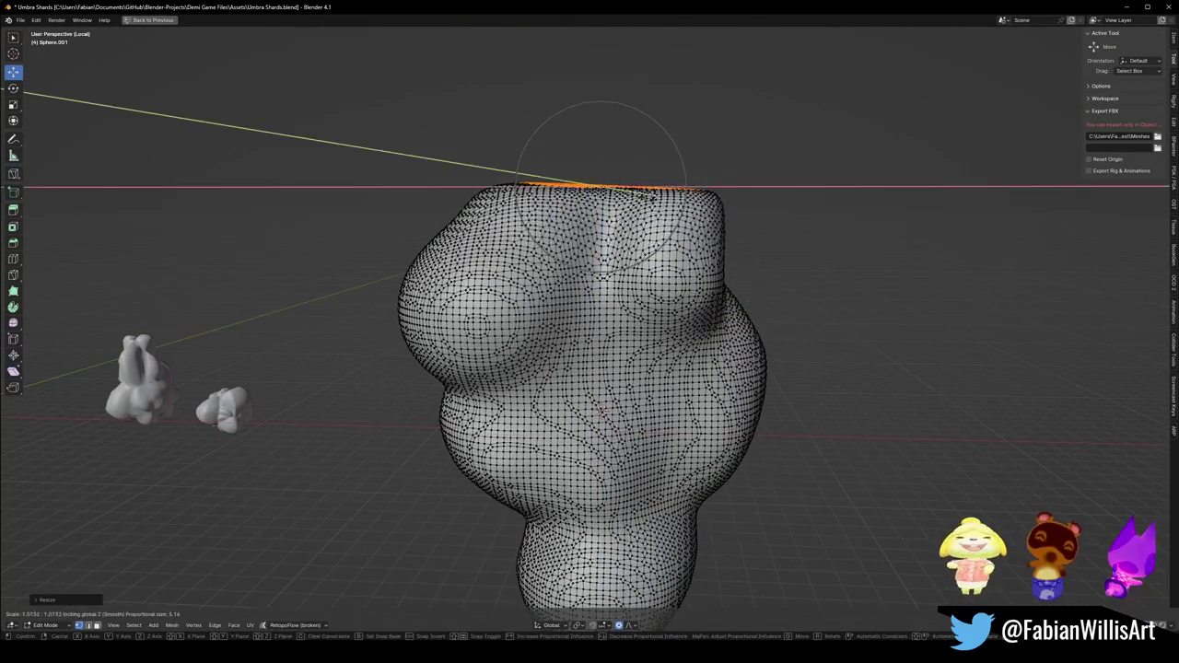
key(Return)
mouse_move(645, 180)
middle_down()
mouse_move(645, 254)
mouse_move(686, 189)
mouse_move(682, 221)
middle_up()
key(s)
key(x)
key(Return)
key(g)
key(x)
key(Return)
mouse_move(479, 249)
middle_down()
mouse_move(626, 230)
mouse_move(810, 244)
mouse_move(801, 276)
mouse_move(783, 249)
mouse_move(737, 244)
mouse_move(719, 295)
mouse_move(700, 268)
mouse_move(599, 262)
mouse_move(636, 276)
mouse_move(654, 267)
middle_up()
Switch to Sculpt Mode and select the Inflate brush at 0.794 strength.
key(ctrl+Tab)
click(700, 296)
middle_drag(697, 303, 593, 348)
key(q)
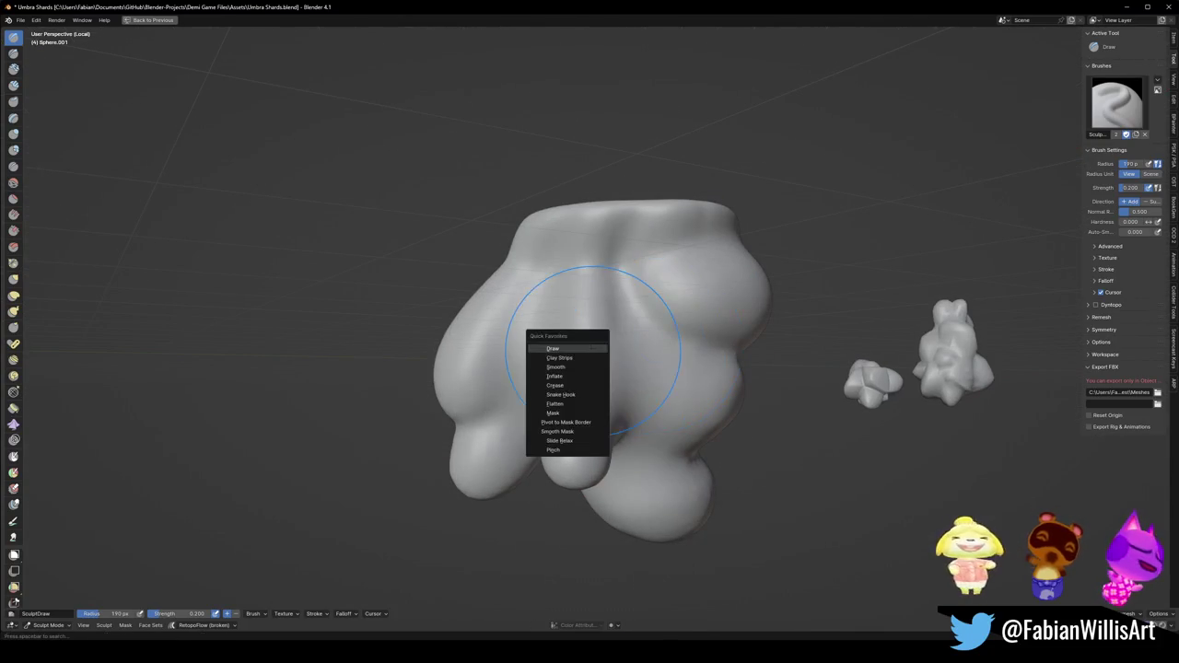
click(554, 376)
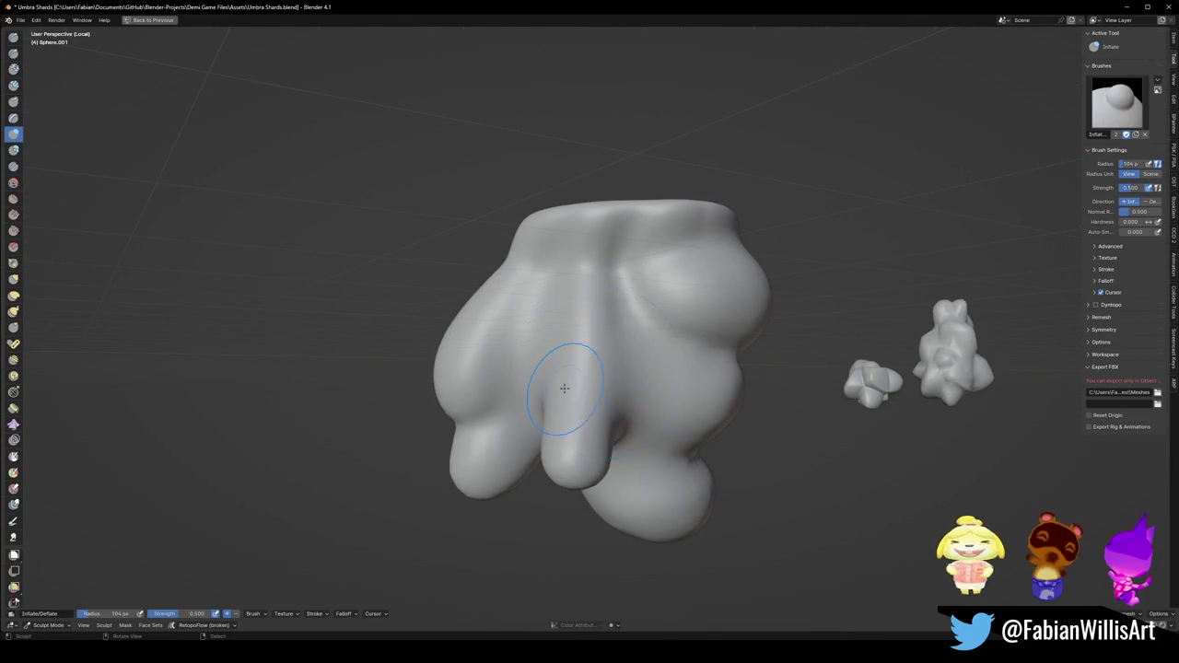
middle_drag(561, 390, 590, 380)
key(shift+f)
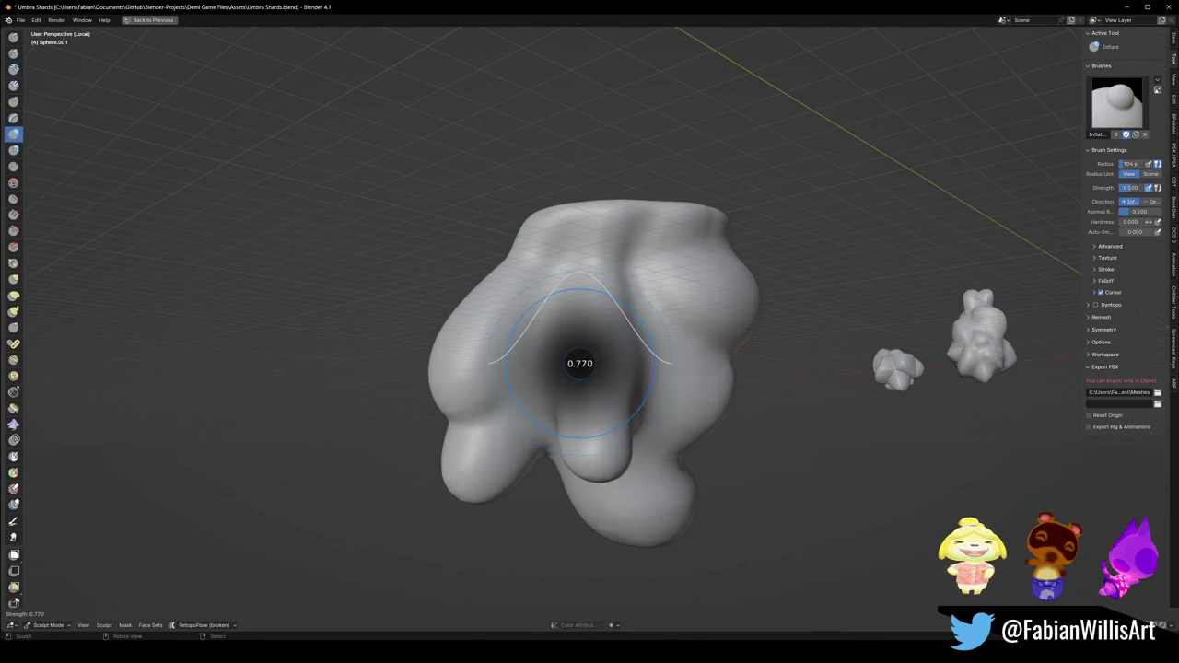
click(599, 363)
click(596, 365)
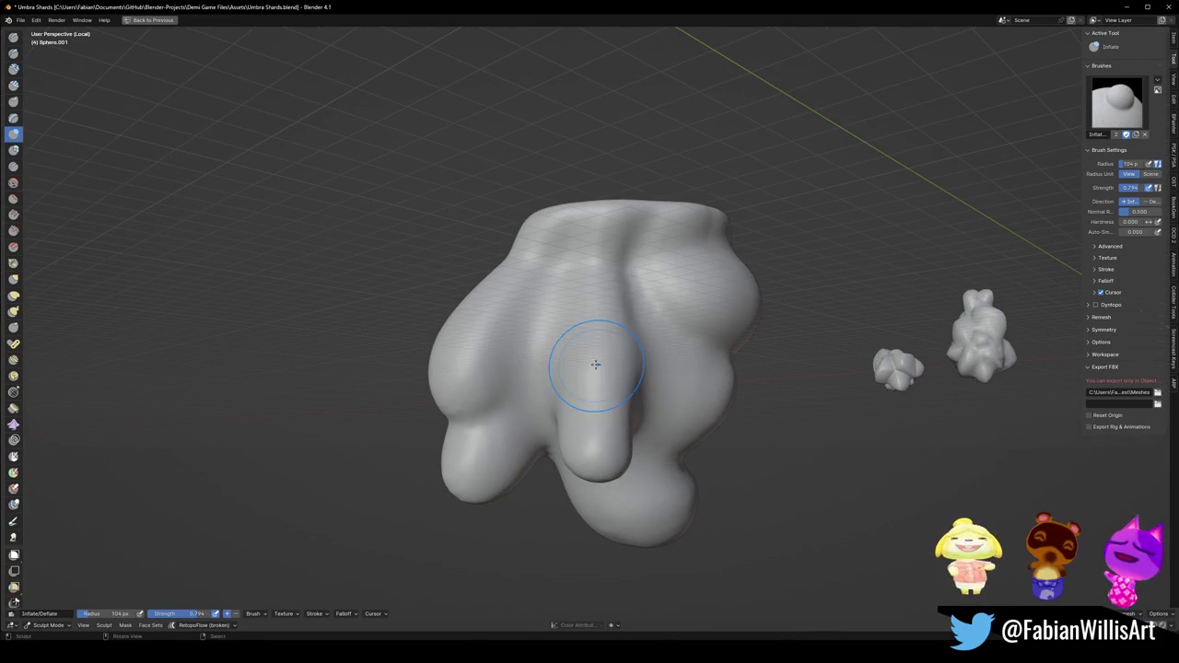
mouse_move(615, 361)
middle_down()
mouse_move(619, 348)
mouse_move(642, 392)
mouse_move(598, 395)
mouse_move(558, 362)
mouse_move(541, 308)
mouse_move(572, 335)
mouse_move(663, 301)
mouse_move(627, 347)
mouse_move(644, 378)
mouse_move(672, 370)
mouse_move(614, 402)
mouse_move(598, 364)
mouse_move(530, 361)
mouse_move(614, 412)
mouse_move(643, 402)
mouse_move(630, 422)
mouse_move(673, 433)
mouse_move(697, 461)
mouse_move(584, 405)
mouse_move(558, 428)
middle_up()
Inflate the lower belly bulge larger and puff up the chest bulge.
mouse_move(510, 385)
middle_down()
mouse_move(543, 437)
mouse_move(634, 470)
middle_up()
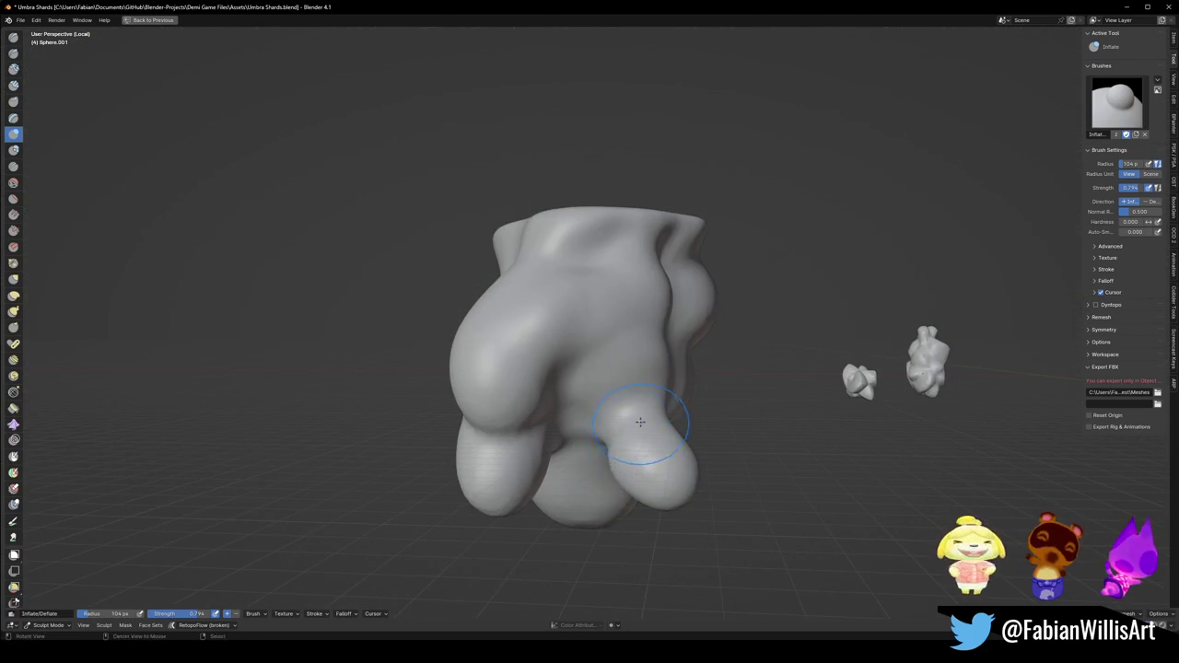
middle_drag(640, 422, 598, 436)
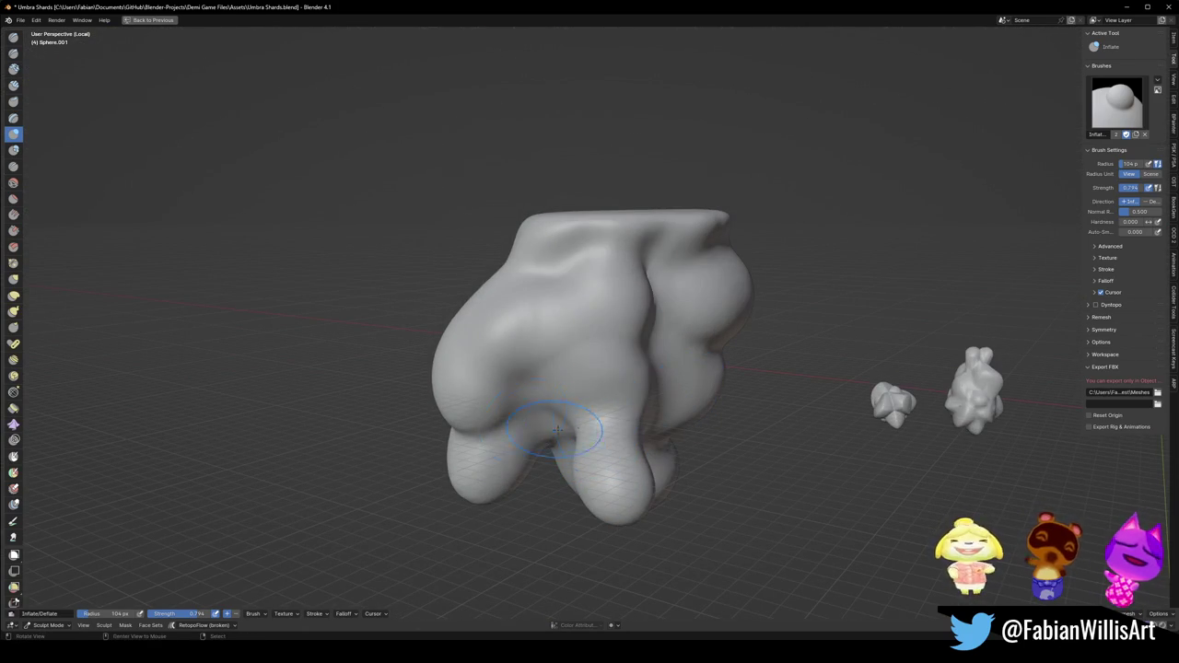
mouse_move(630, 321)
middle_down()
mouse_move(684, 370)
mouse_move(672, 369)
middle_up()
drag(642, 358, 653, 402)
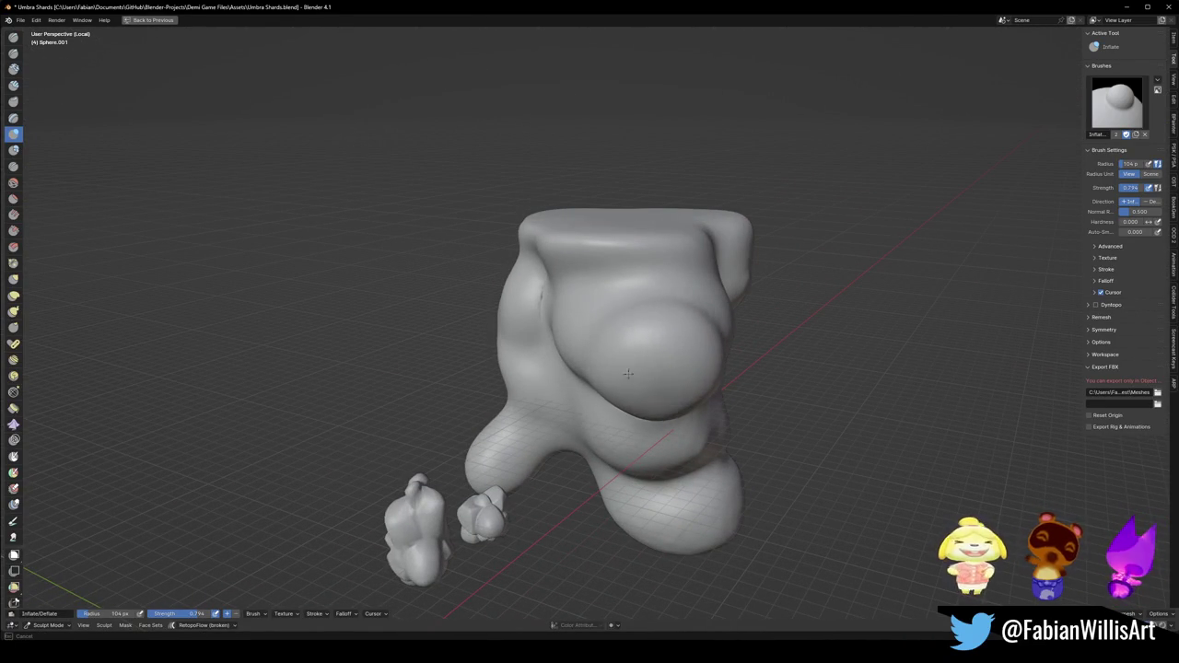
middle_drag(656, 353, 562, 388)
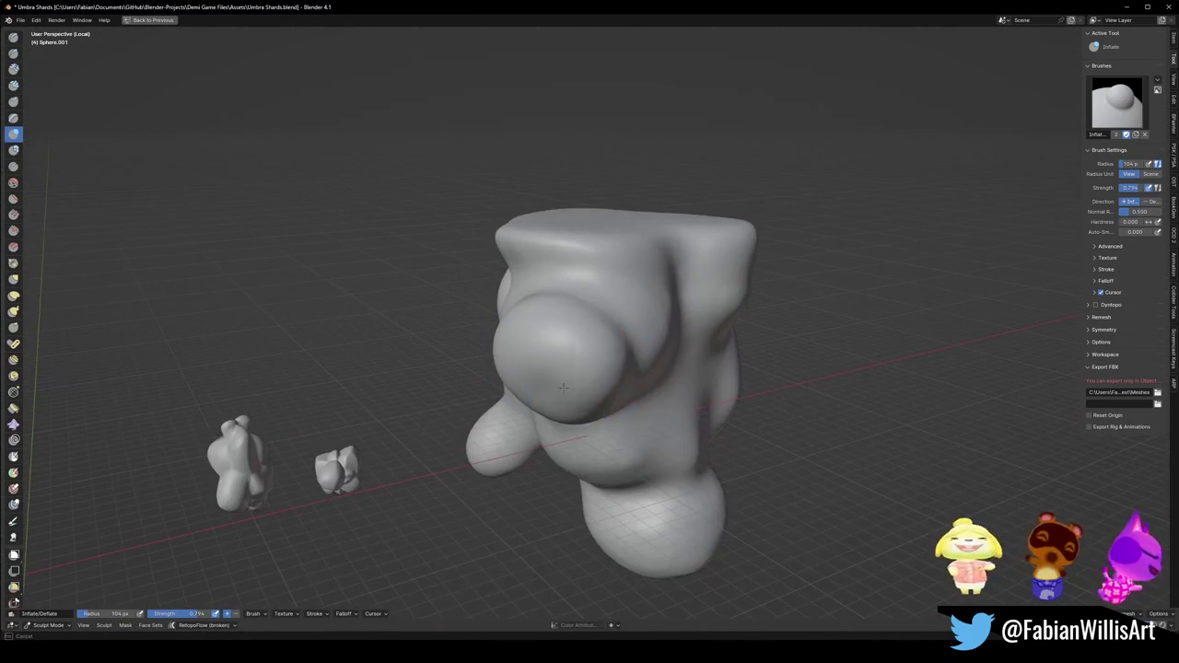
drag(531, 376, 506, 402)
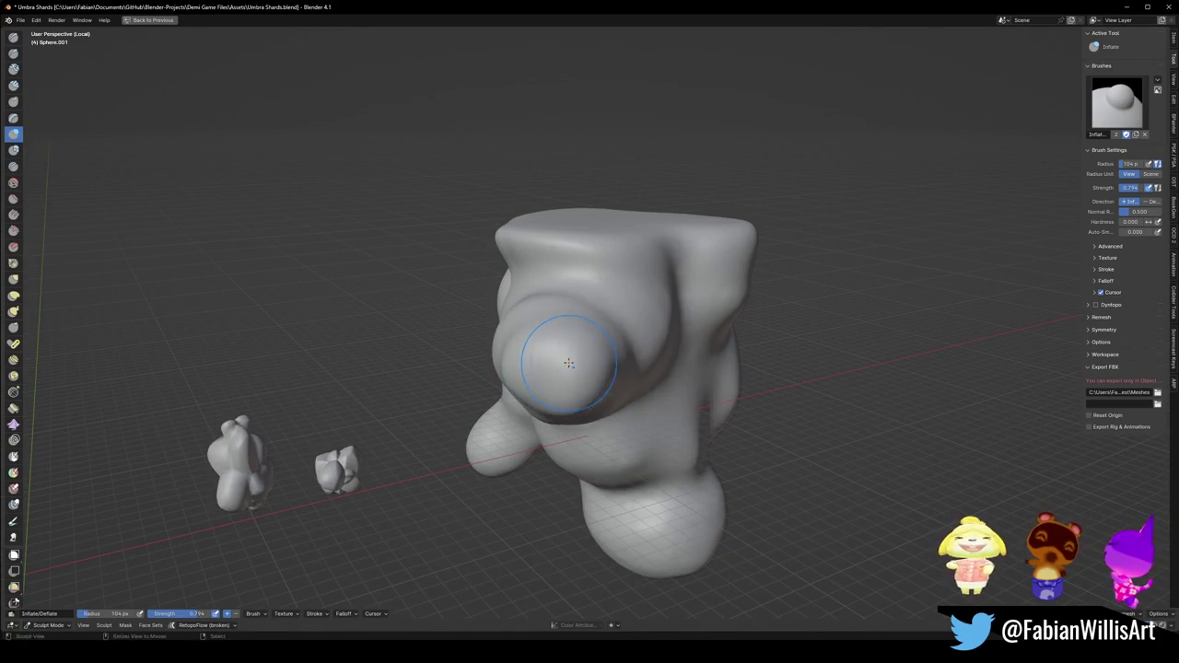
middle_drag(573, 396, 621, 365)
mouse_move(735, 320)
middle_down()
mouse_move(447, 289)
mouse_move(565, 295)
mouse_move(611, 334)
mouse_move(636, 327)
middle_up()
mouse_move(536, 290)
middle_down()
mouse_move(632, 328)
mouse_move(610, 297)
mouse_move(448, 347)
mouse_move(591, 351)
mouse_move(617, 304)
middle_up()
Select the Grab brush and set its radius to 199 px.
key(g)
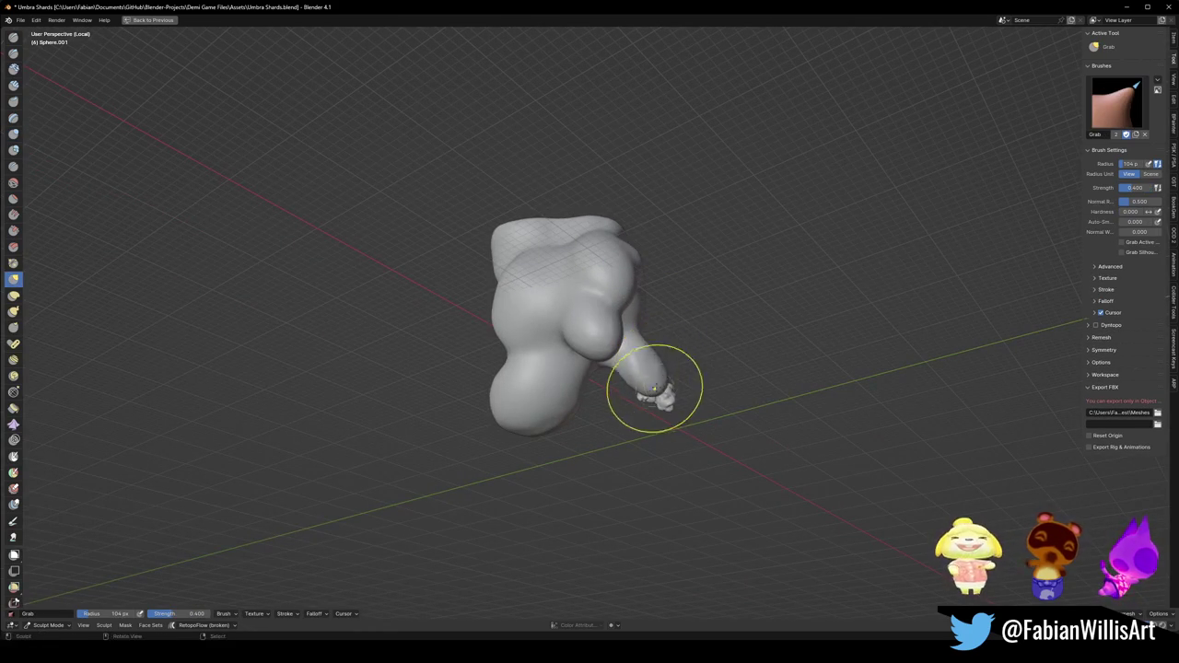
middle_drag(661, 385, 587, 387)
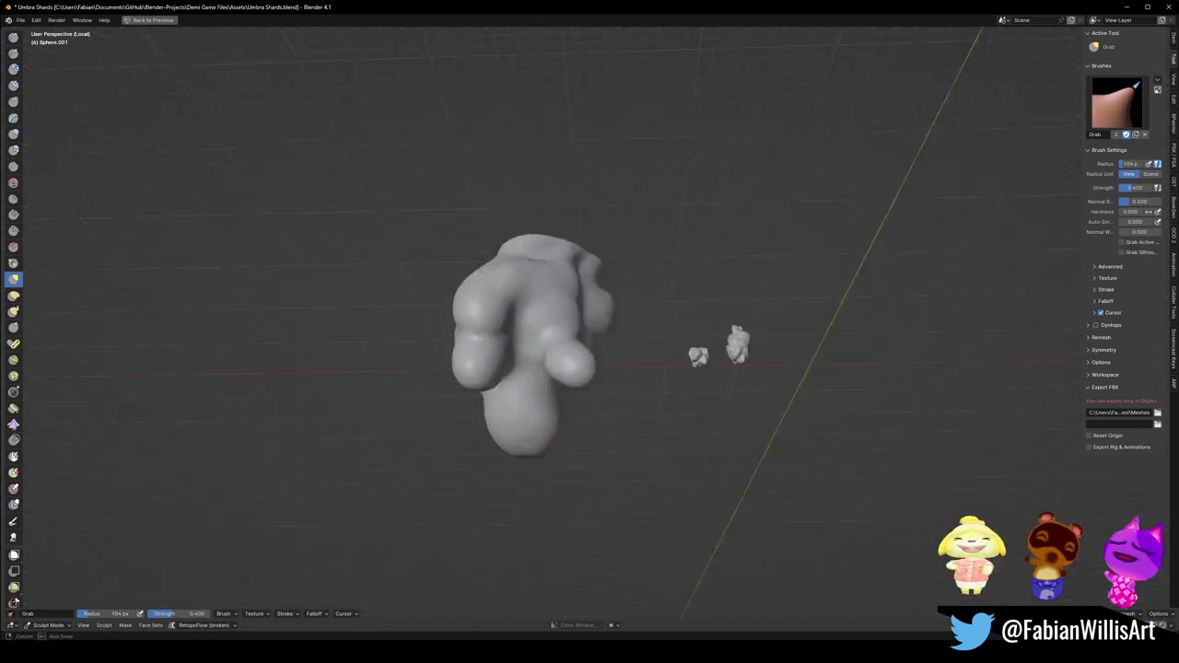
scroll(646, 357, up, 2)
key(f)
mouse_move(647, 358)
middle_down()
mouse_move(599, 337)
mouse_move(560, 245)
mouse_move(590, 239)
middle_up()
click(700, 369)
In Edit Mode, softly move and rotate the small lower side lobe into a new position.
key(Tab)
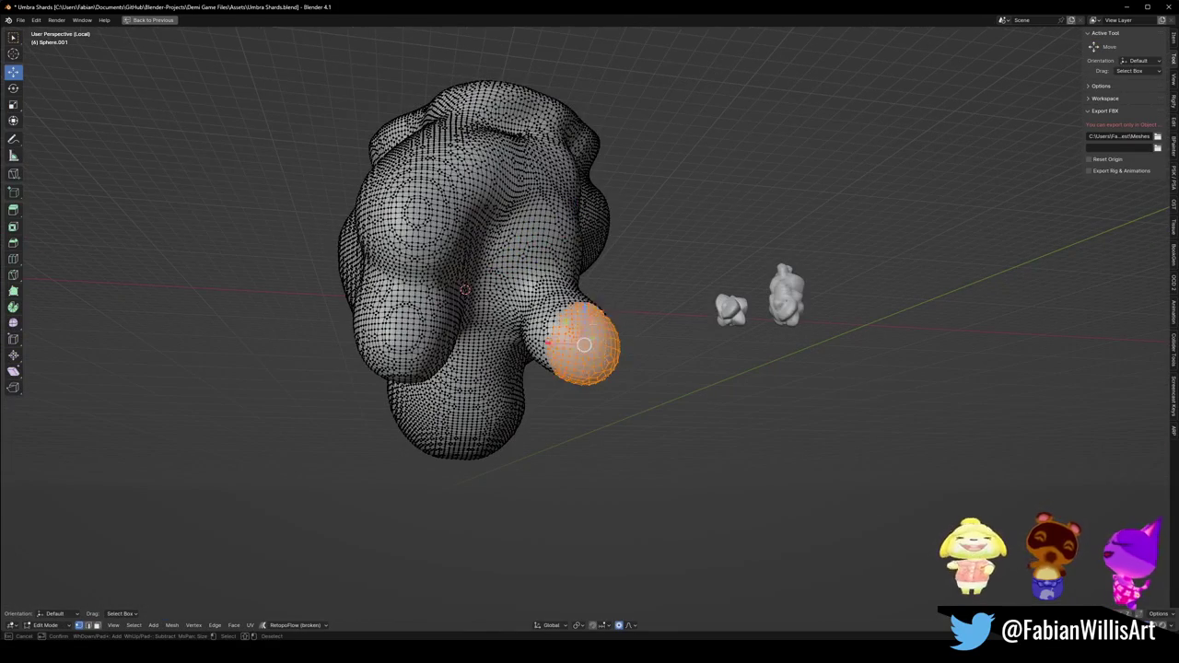
middle_drag(579, 344, 660, 335)
key(g)
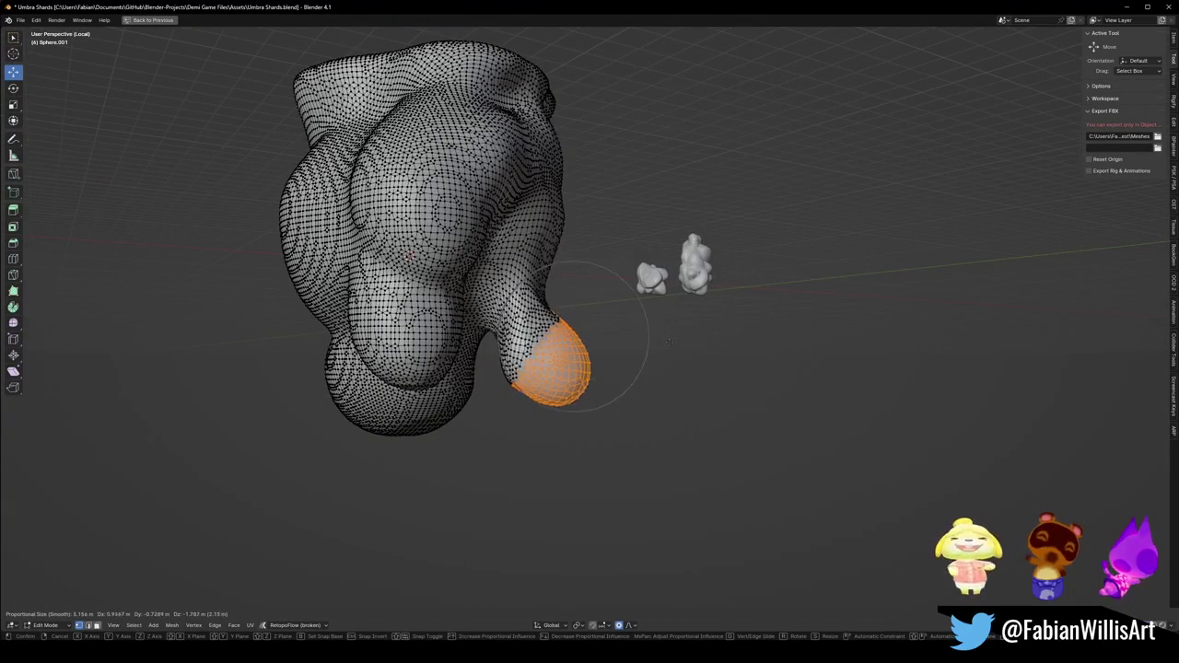
click(662, 342)
key(r)
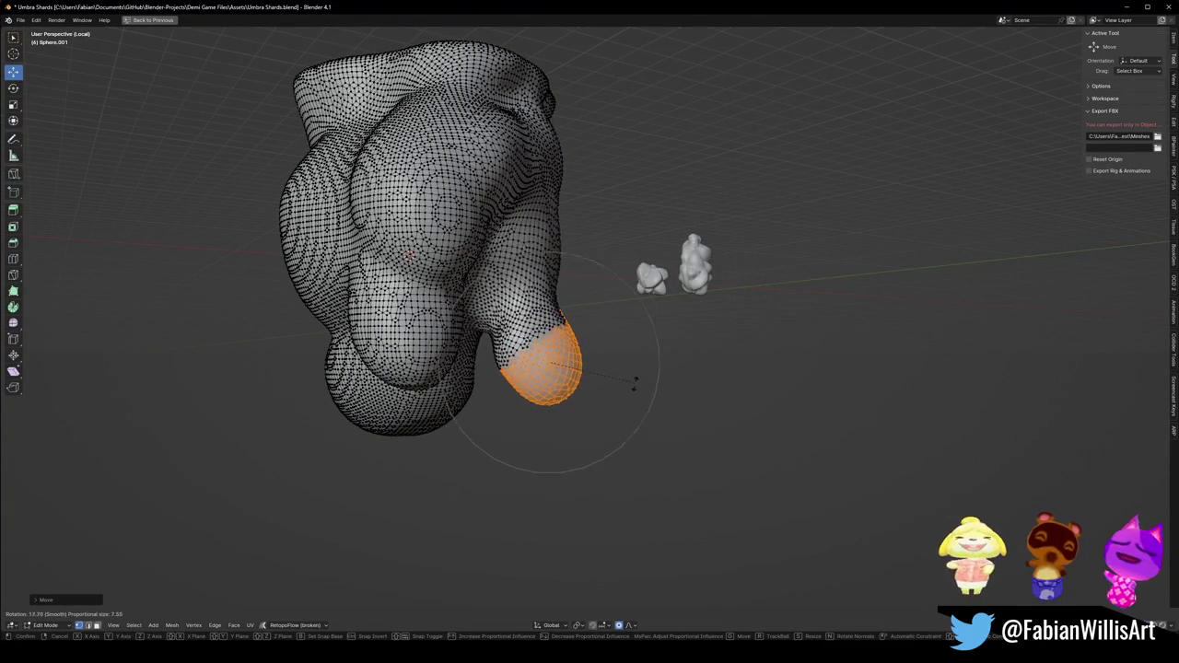
click(624, 403)
key(g)
click(603, 355)
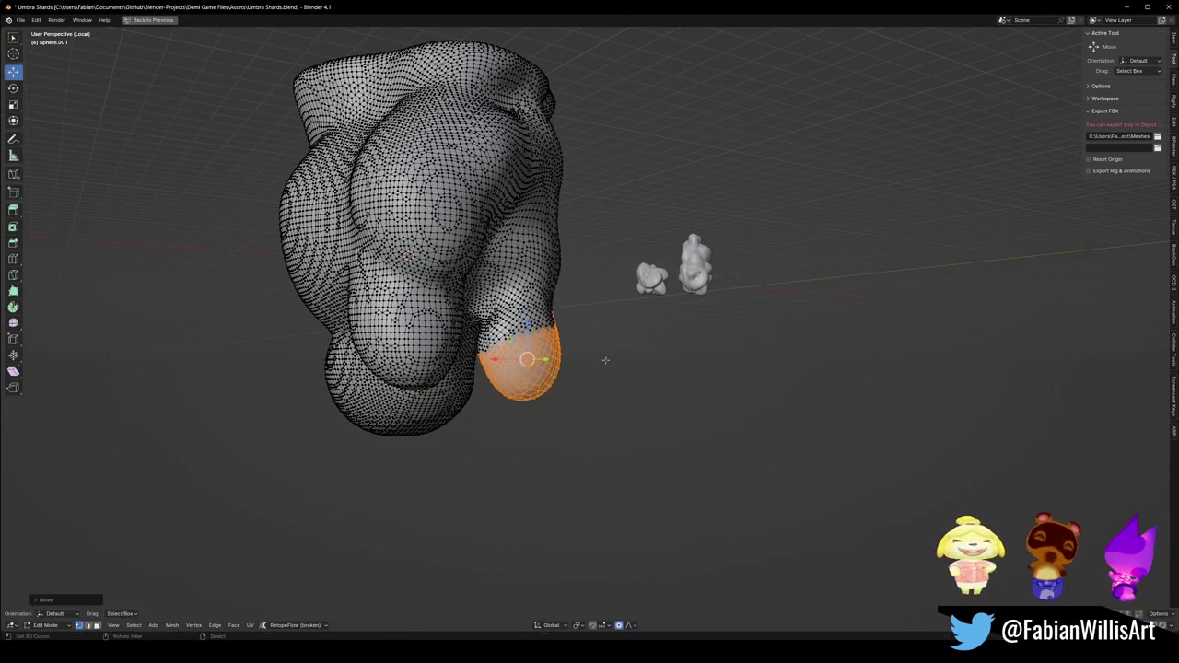
key(r)
click(632, 357)
Give the lobe a final soft move, then return to Sculpt Mode.
mouse_move(637, 350)
middle_down()
mouse_move(579, 364)
mouse_move(590, 343)
middle_up()
key(g)
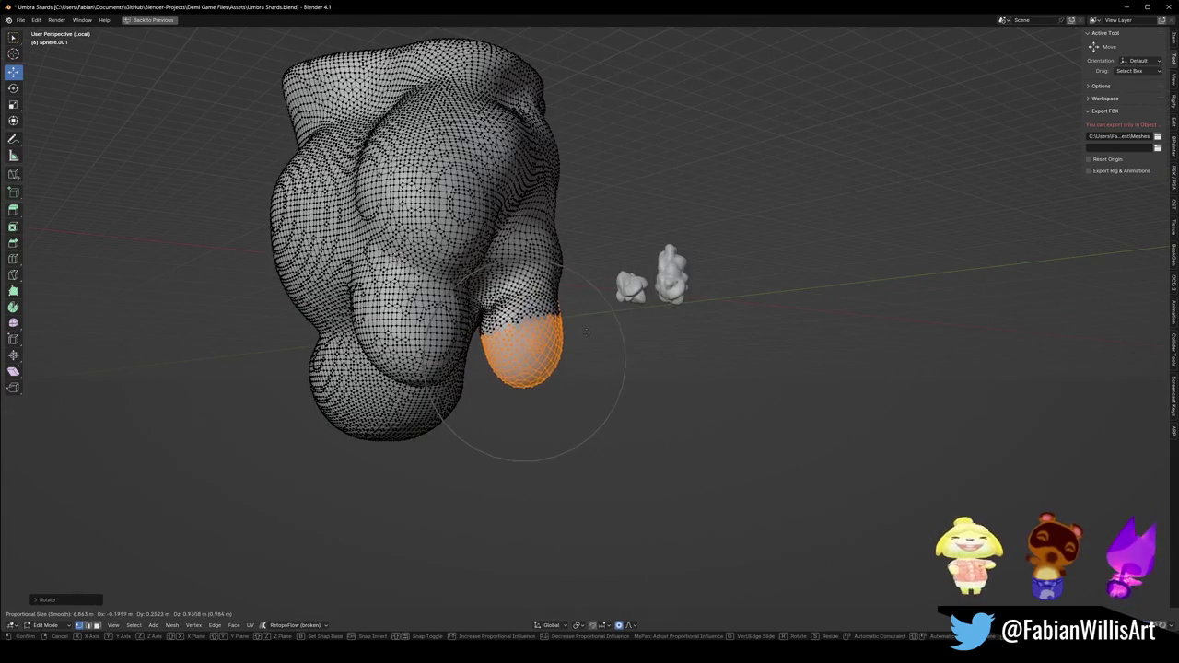
click(586, 331)
key(ctrl+Tab)
scroll(587, 331, down, 3)
scroll(589, 330, up, 5)
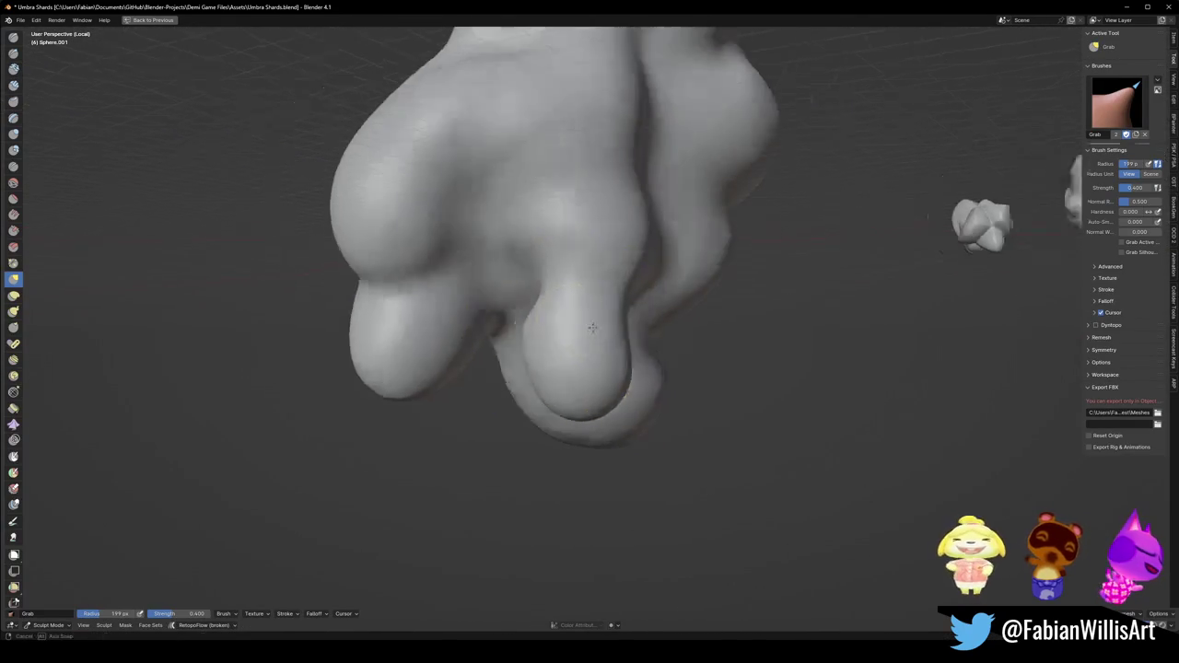
Make a small Grab pull near the lobes, shrink the brush to 114 px, and undo the unwanted dent.
middle_drag(592, 328, 479, 263)
drag(479, 263, 474, 237)
middle_drag(474, 237, 532, 263)
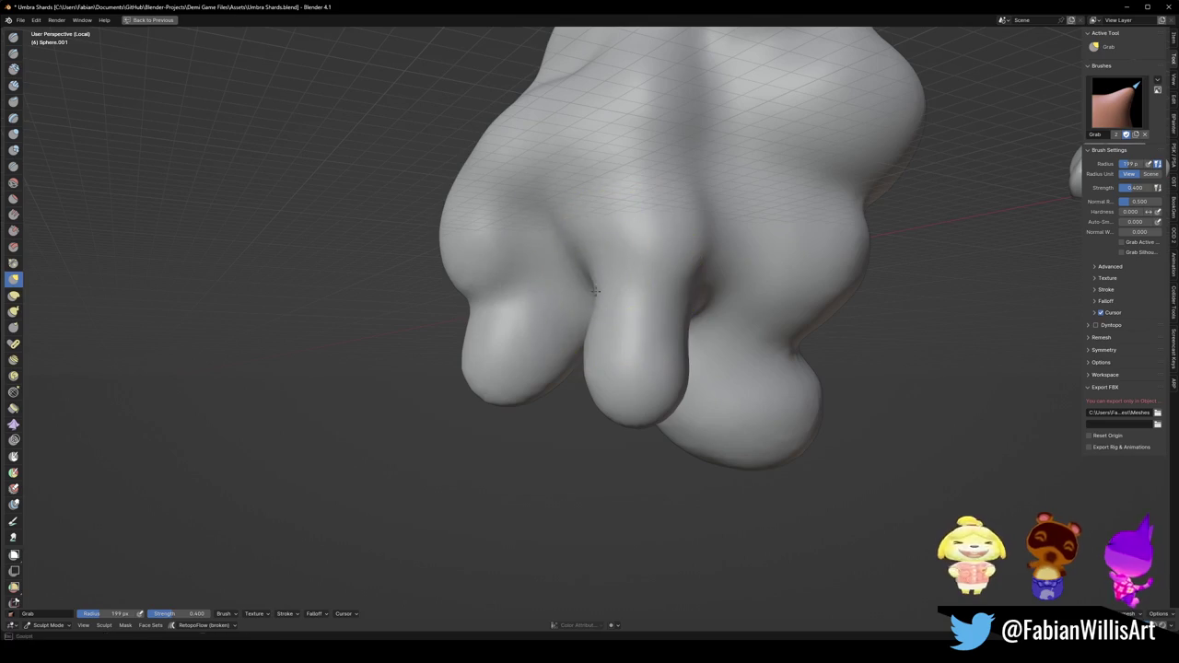
mouse_move(697, 276)
middle_down()
mouse_move(658, 277)
mouse_move(653, 289)
mouse_move(716, 264)
mouse_move(685, 271)
middle_up()
key(f)
click(658, 289)
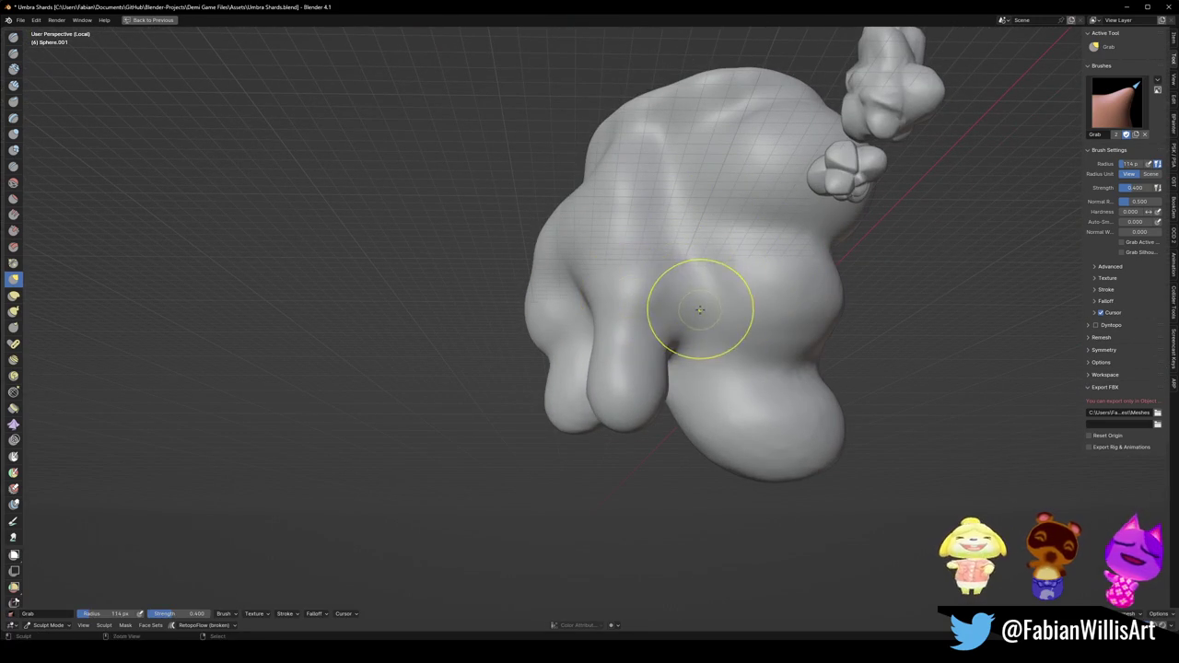
drag(700, 309, 675, 200)
key(ctrl+z)
After briefly trying Clay Strips at 0.588, set up the Draw brush at 51 px and 0.667 strength.
key(q)
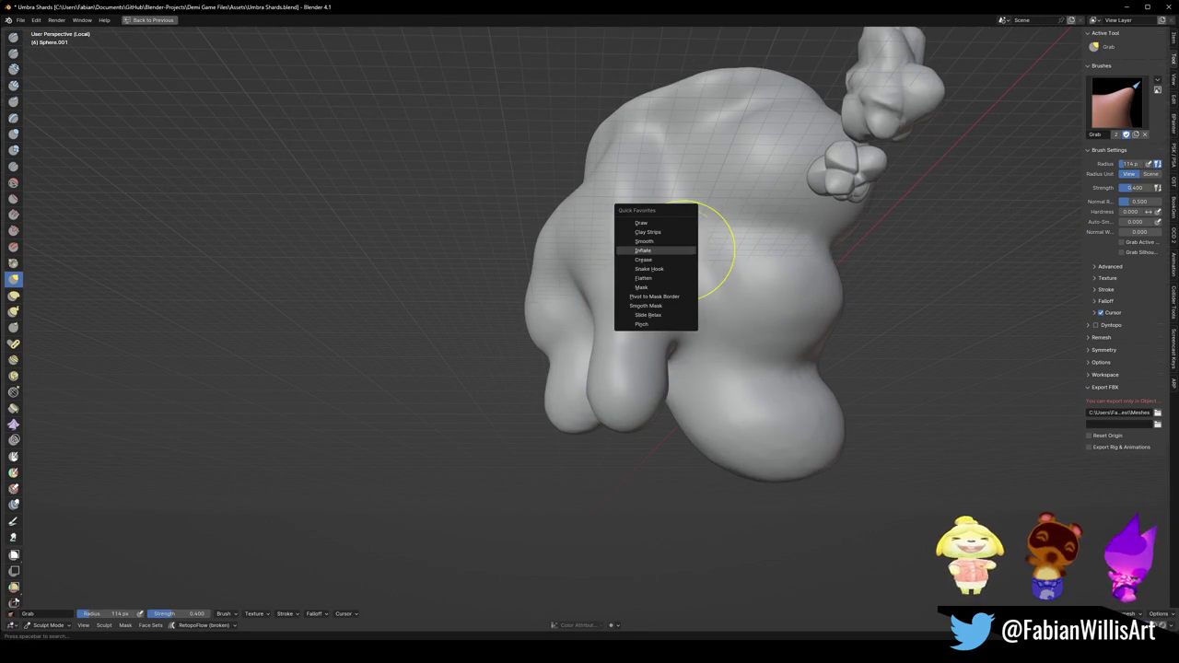
click(647, 232)
key(shift+f)
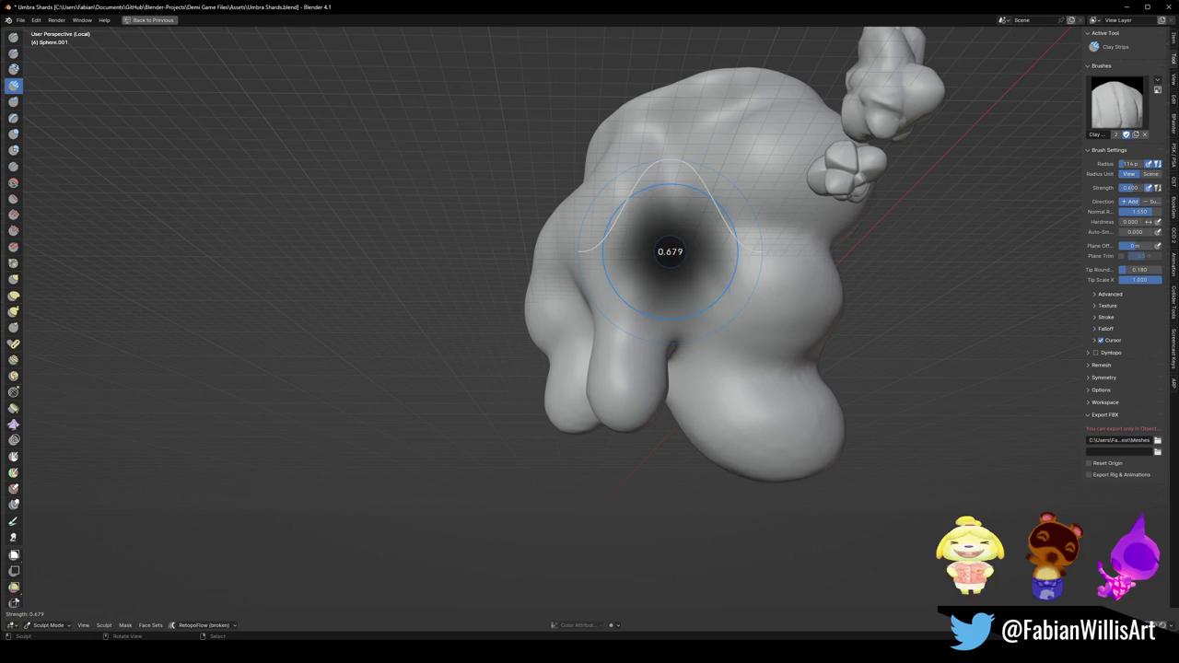
click(675, 279)
key(q)
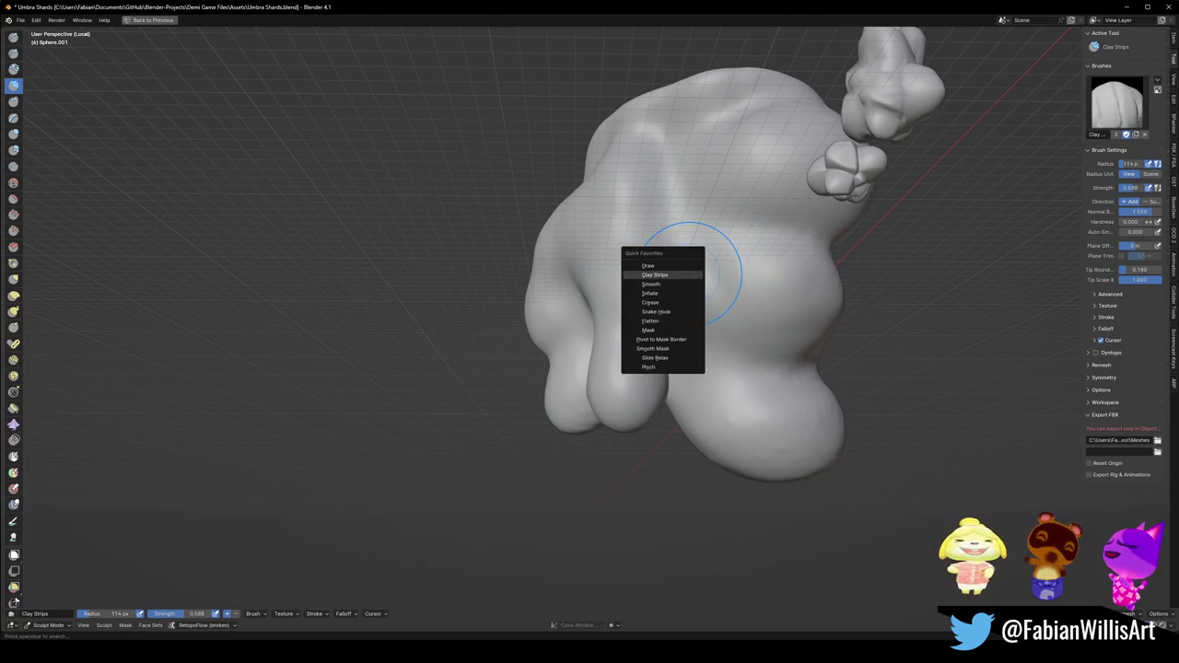
key(Escape)
key(q)
click(648, 258)
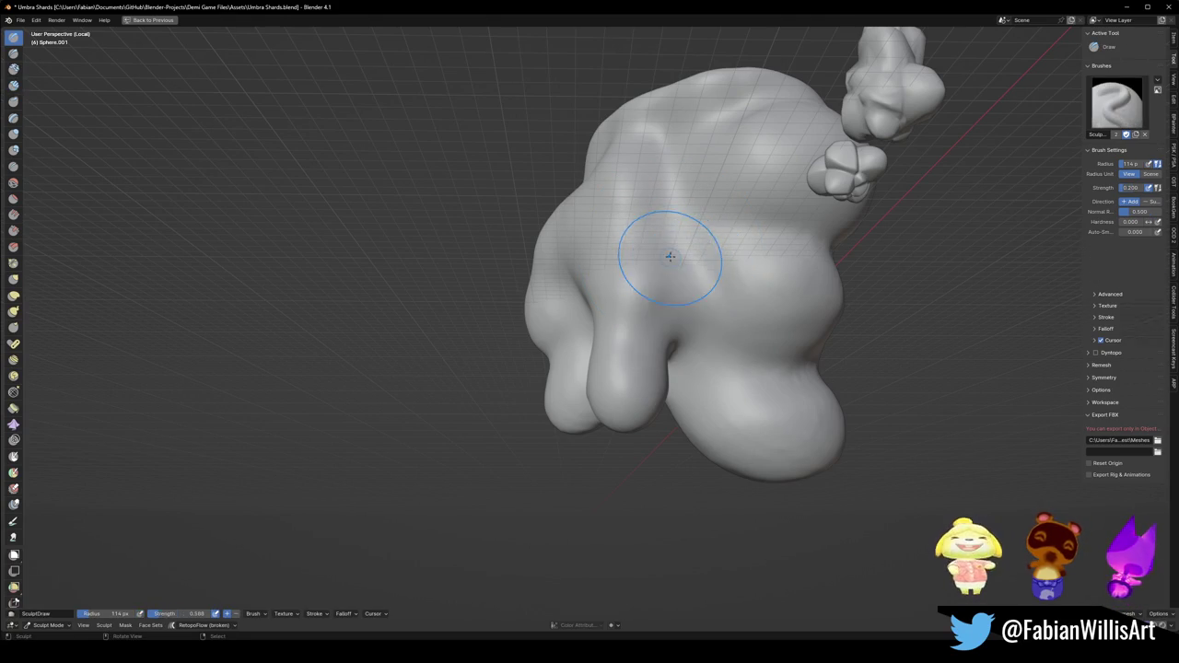
click(641, 292)
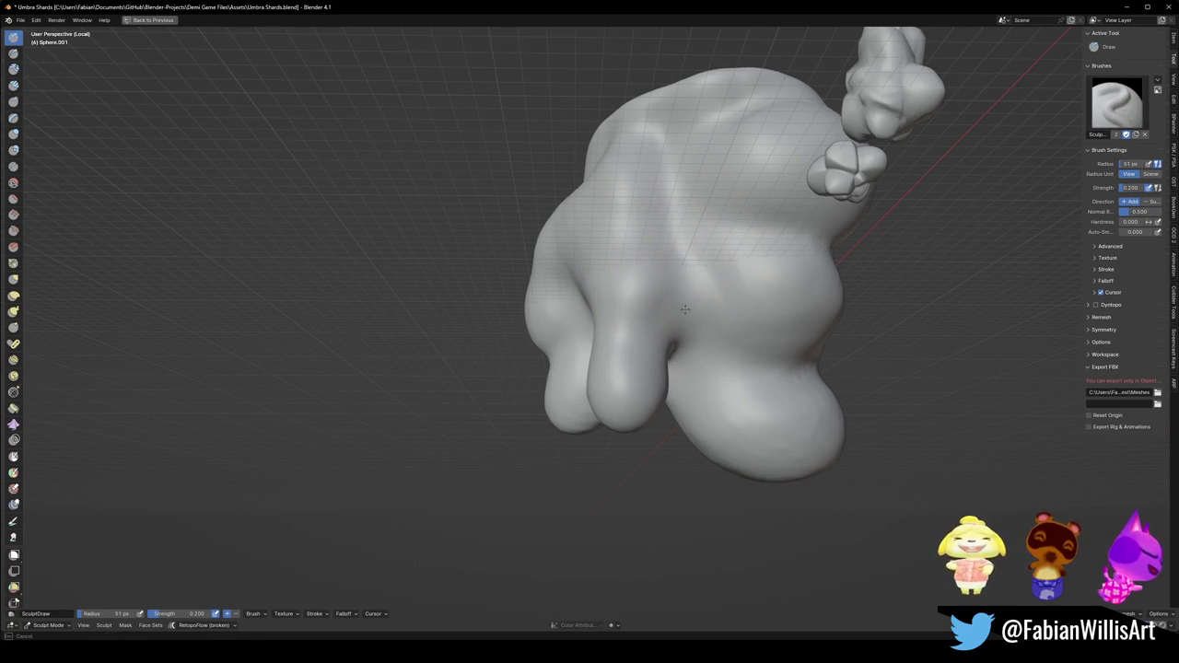
key(shift+f)
click(720, 240)
Carve a vertical crease on the upper middle and another down the front surface.
mouse_move(682, 274)
mouse_down()
mouse_move(658, 119)
mouse_move(675, 315)
mouse_up()
middle_drag(687, 329, 712, 294)
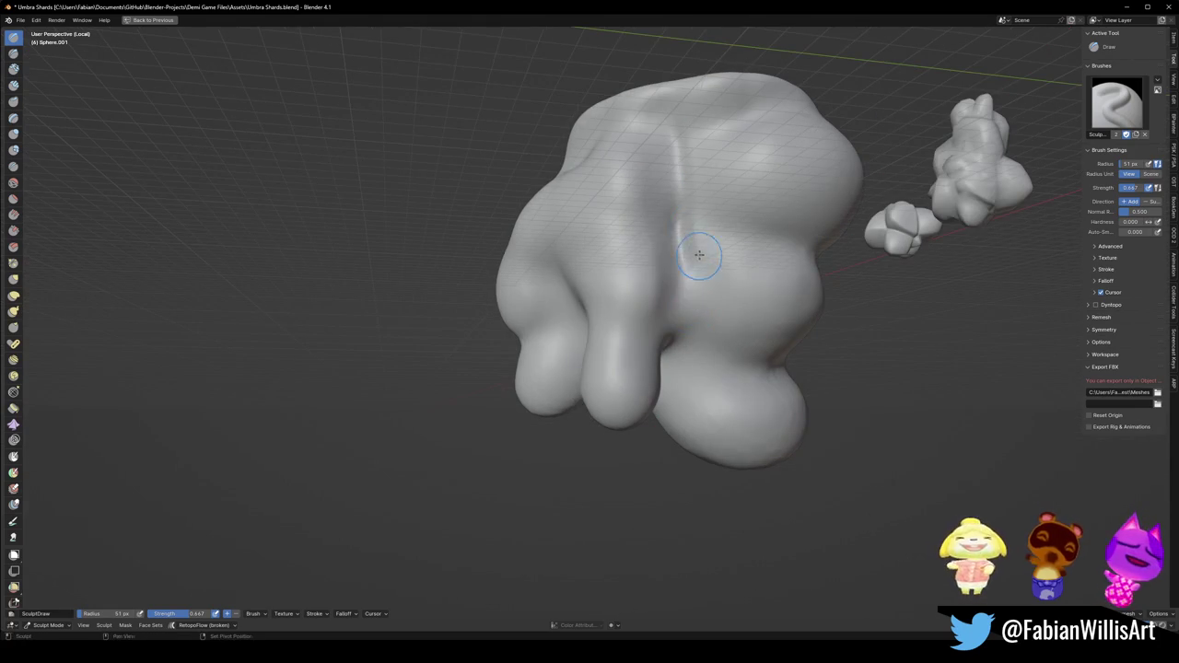
middle_drag(673, 299, 687, 211)
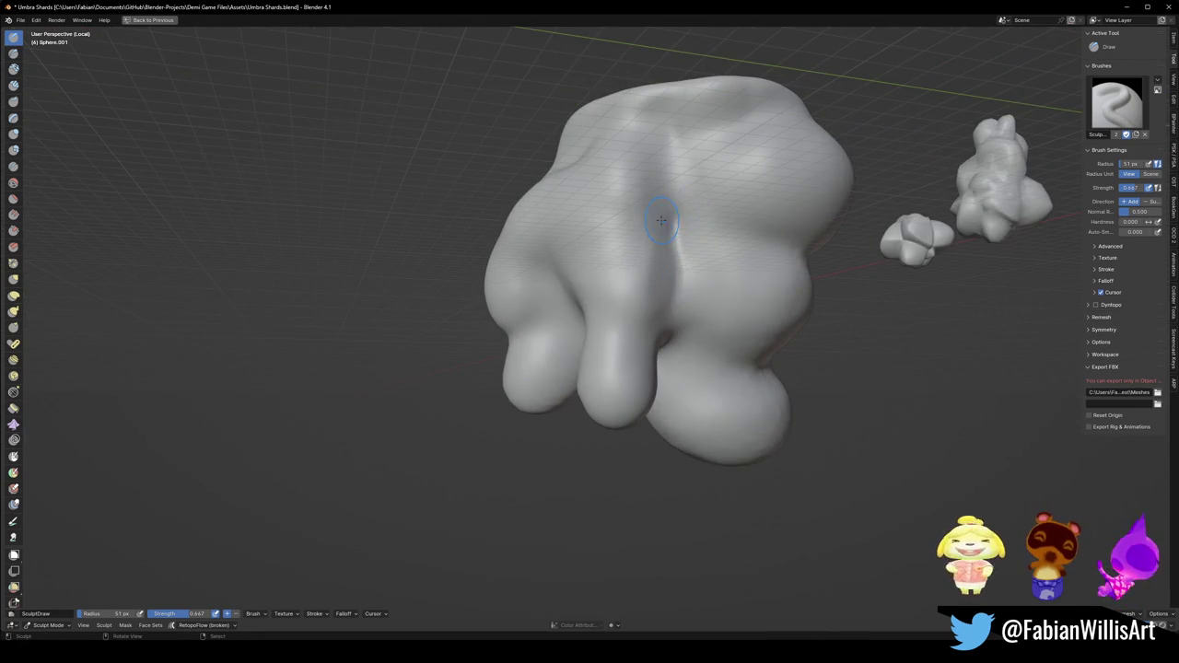
middle_drag(610, 223, 607, 322)
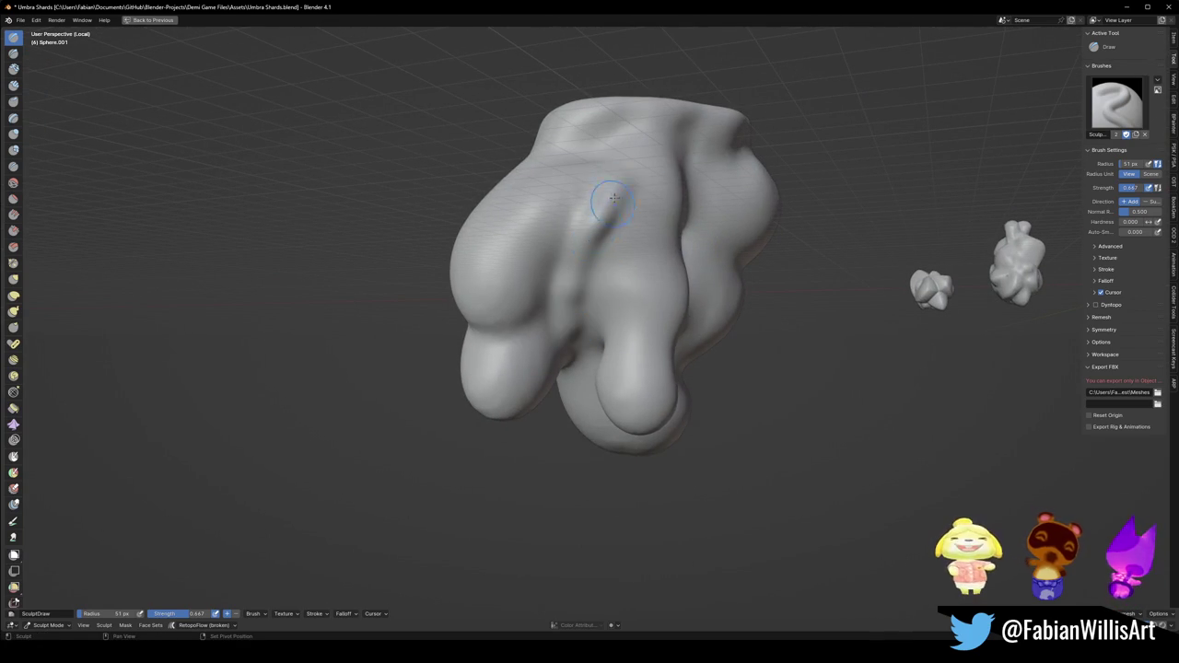
shift+drag(614, 197, 577, 292)
middle_drag(608, 232, 622, 185)
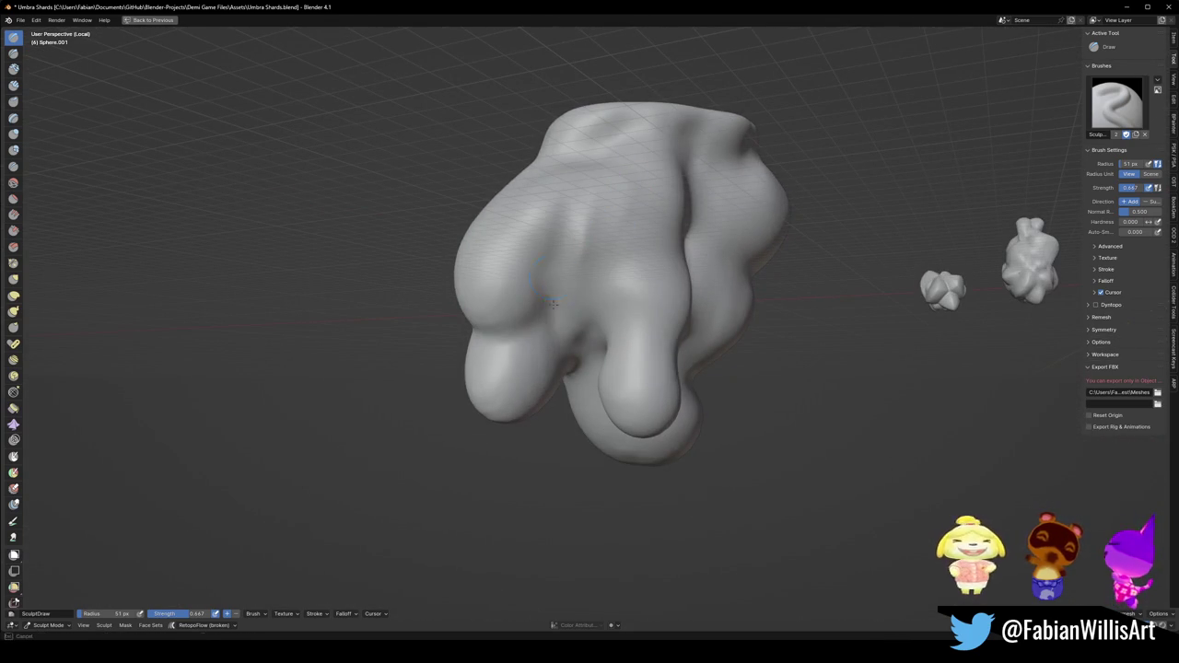
mouse_move(618, 255)
middle_down()
mouse_move(540, 257)
mouse_move(595, 279)
mouse_move(624, 347)
mouse_move(658, 319)
middle_up()
scroll(540, 257, down, 5)
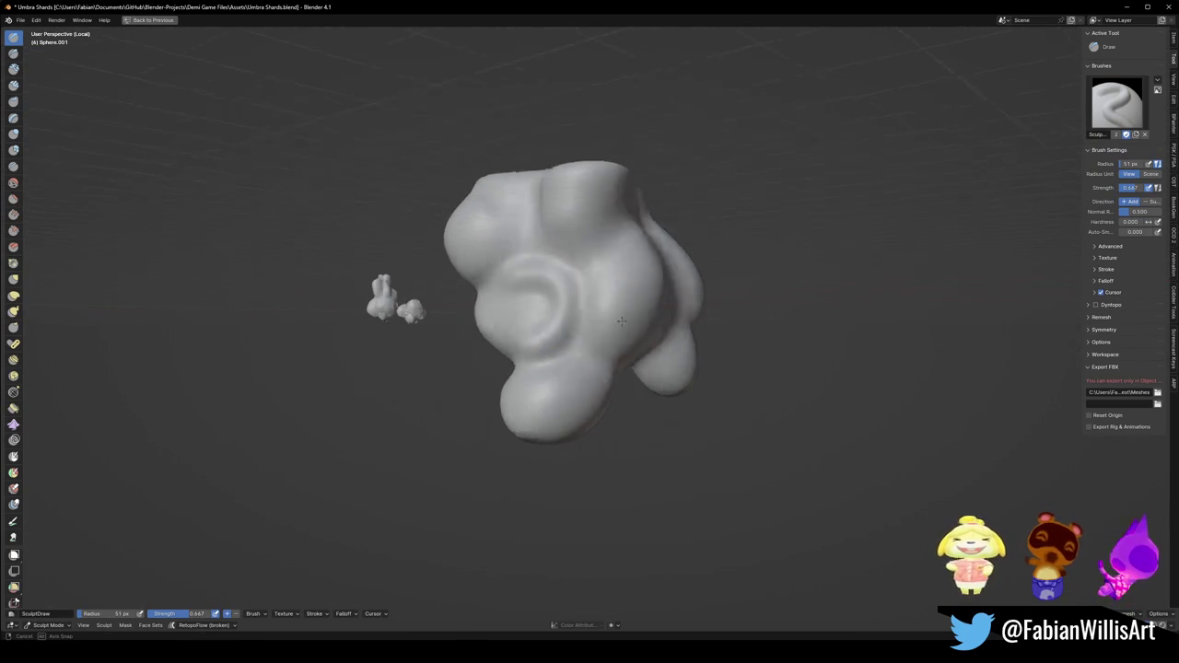
Raise curved ridges across the middle surface and enlarge the brush to 119 px.
mouse_move(658, 318)
mouse_down()
mouse_move(624, 345)
mouse_move(635, 282)
mouse_move(605, 247)
mouse_up()
drag(592, 254, 571, 288)
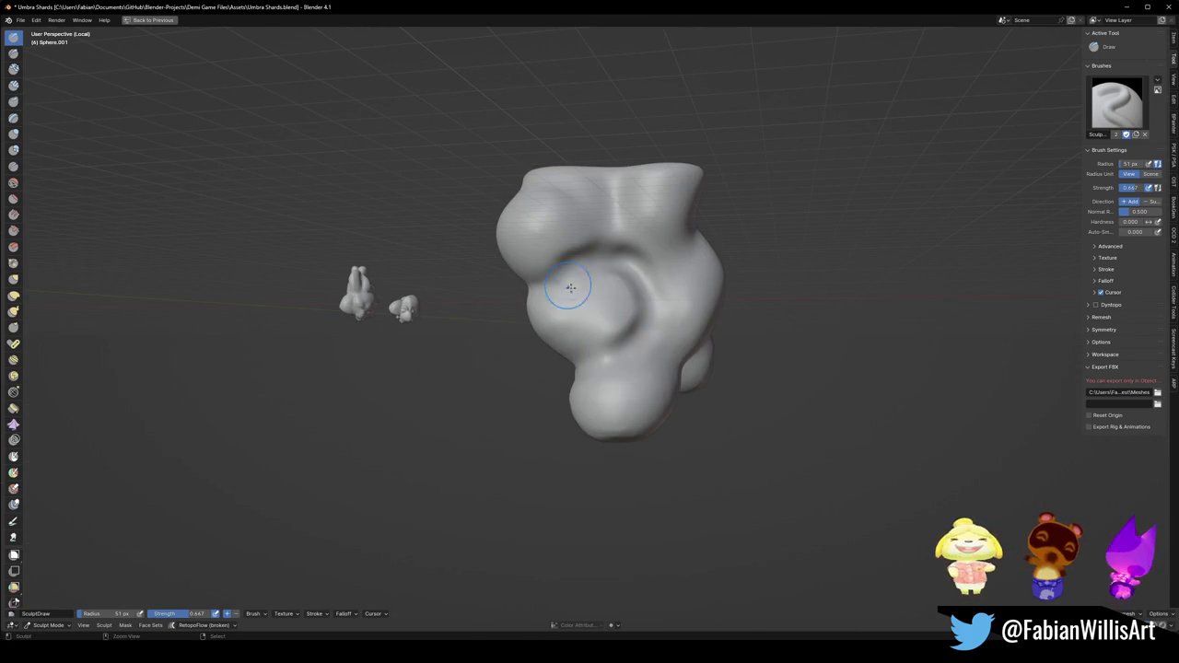
mouse_move(621, 282)
middle_down()
mouse_move(540, 276)
mouse_move(618, 263)
mouse_move(553, 329)
middle_up()
scroll(637, 276, up, 3)
key(f)
click(545, 319)
key(shift+space)
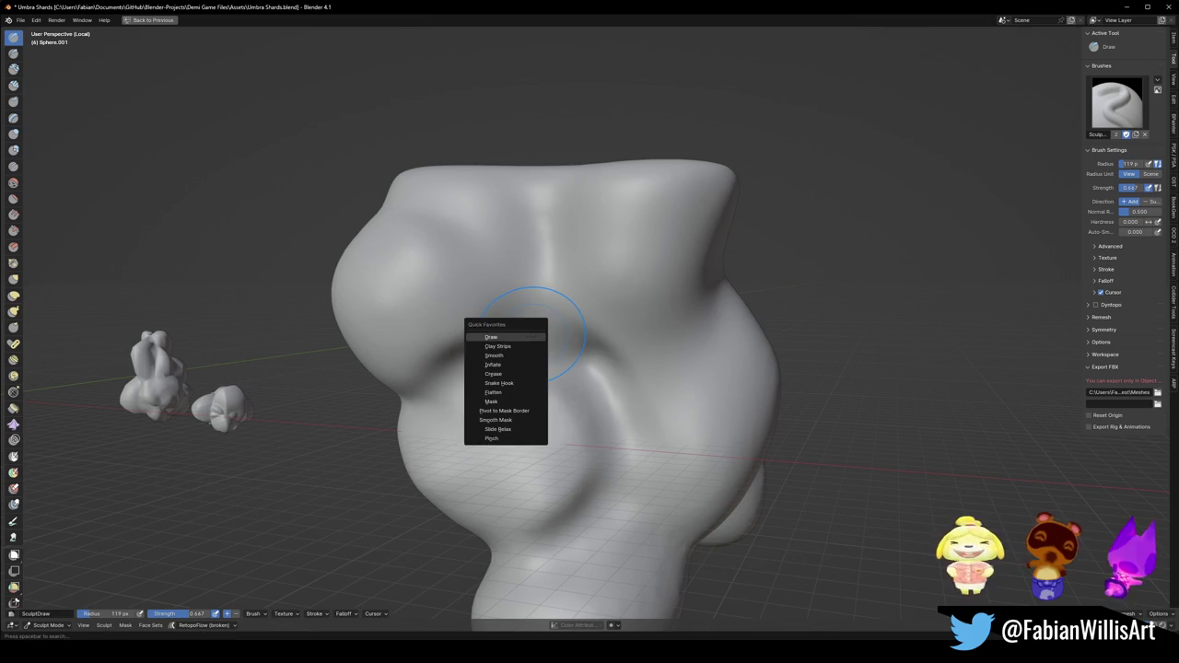
Smooth the upper middle creases with the Smooth brush at 0.255 strength.
click(497, 361)
key(shift+f)
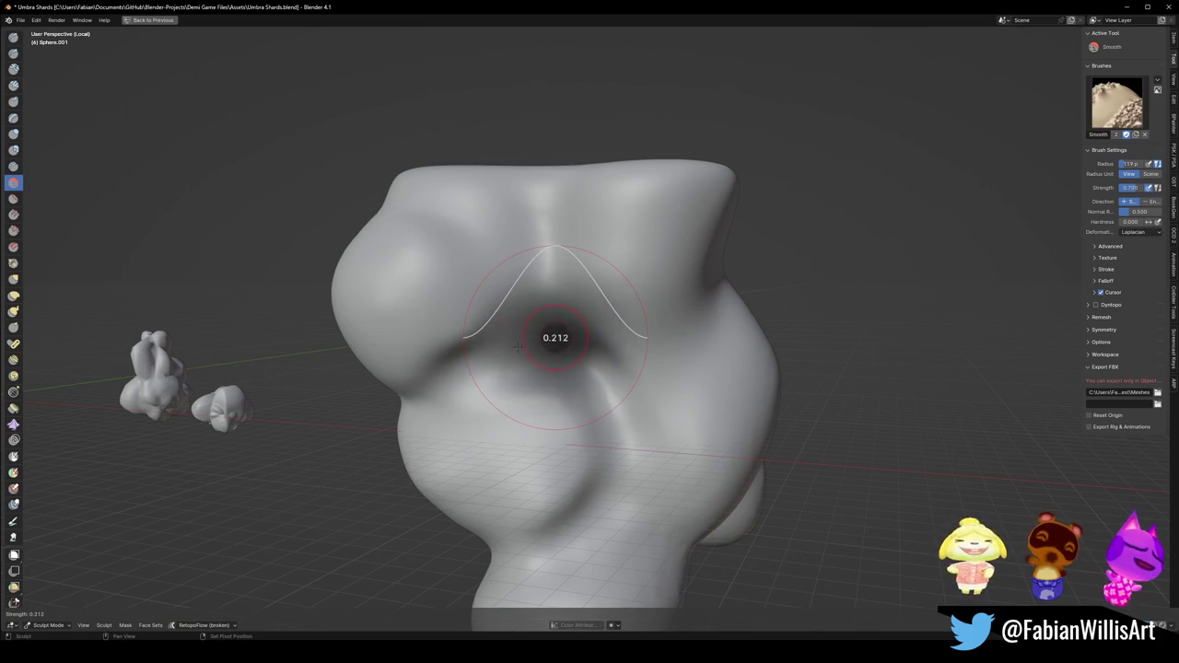
click(521, 347)
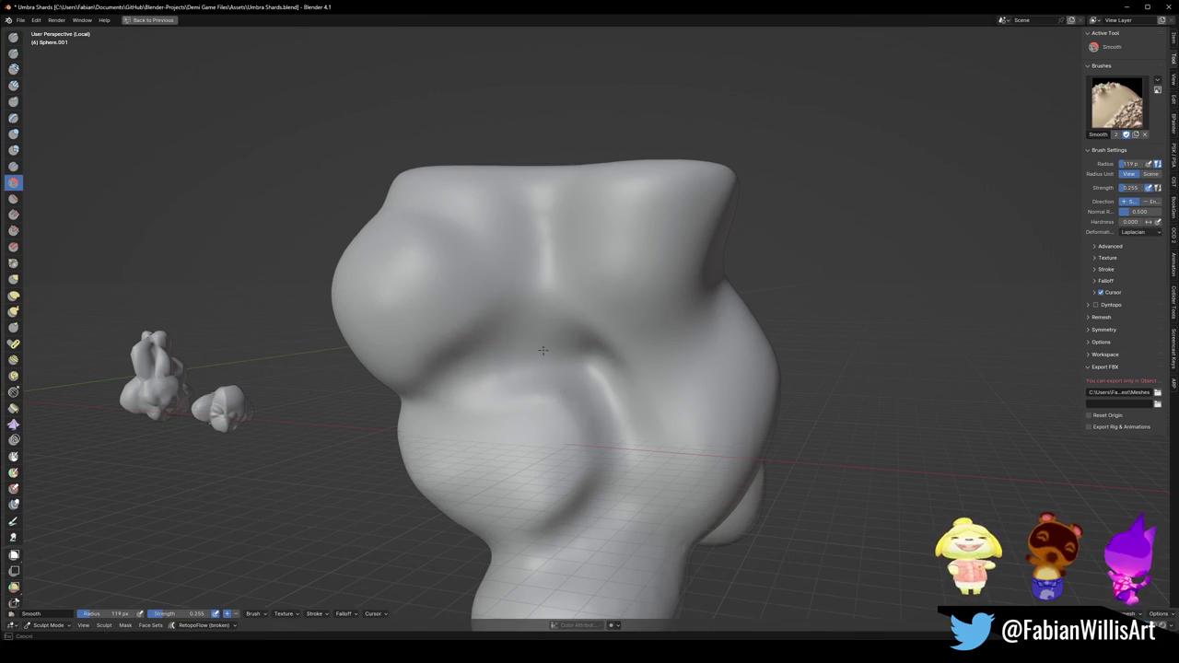
middle_drag(648, 391, 500, 289)
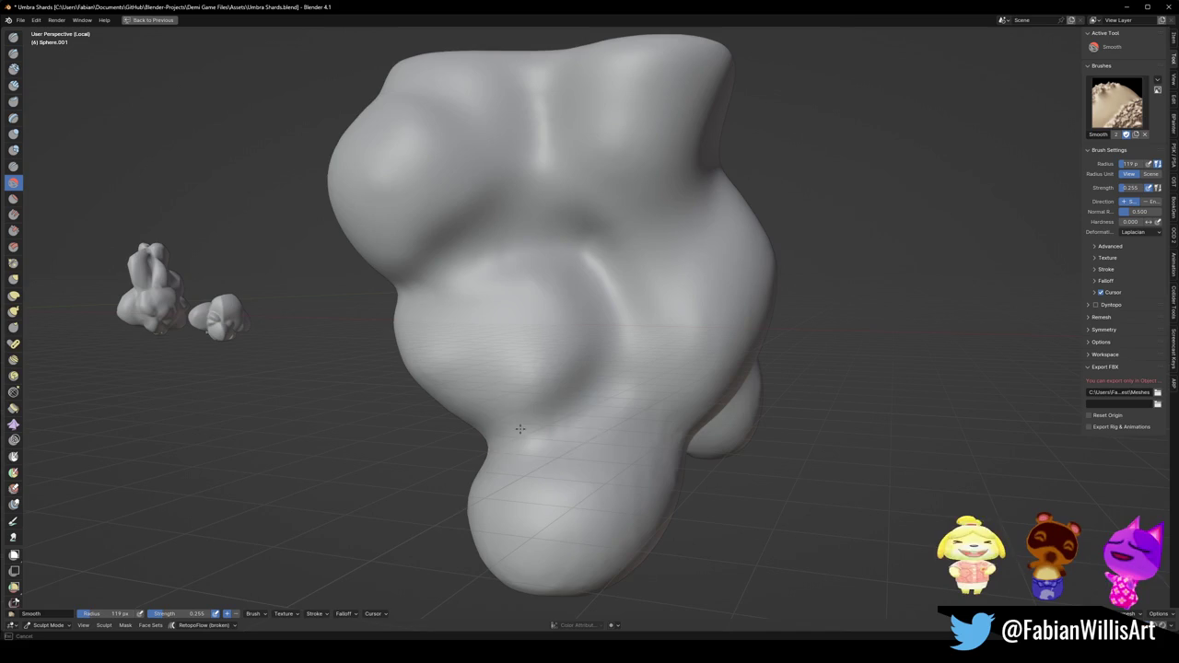
mouse_move(526, 410)
mouse_down()
mouse_move(553, 395)
mouse_move(508, 249)
mouse_move(545, 267)
mouse_up()
scroll(579, 284, down, 3)
scroll(593, 316, down, 3)
mouse_move(592, 316)
middle_down()
mouse_move(747, 290)
mouse_move(635, 320)
middle_up()
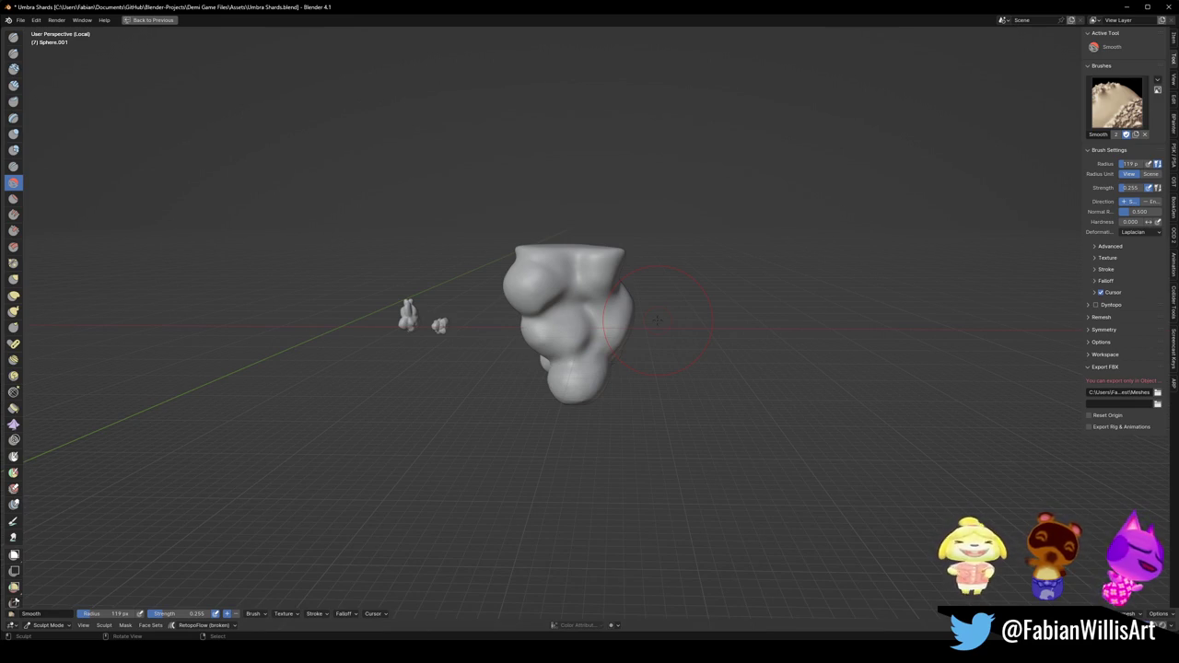
scroll(665, 341, up, 3)
mouse_move(665, 341)
middle_down()
mouse_move(686, 334)
mouse_move(683, 318)
mouse_move(744, 316)
middle_up()
scroll(686, 318, up, 3)
Inflate a bulge on the right front with the Inflate brush, then undo the overgrown lobe.
key(q)
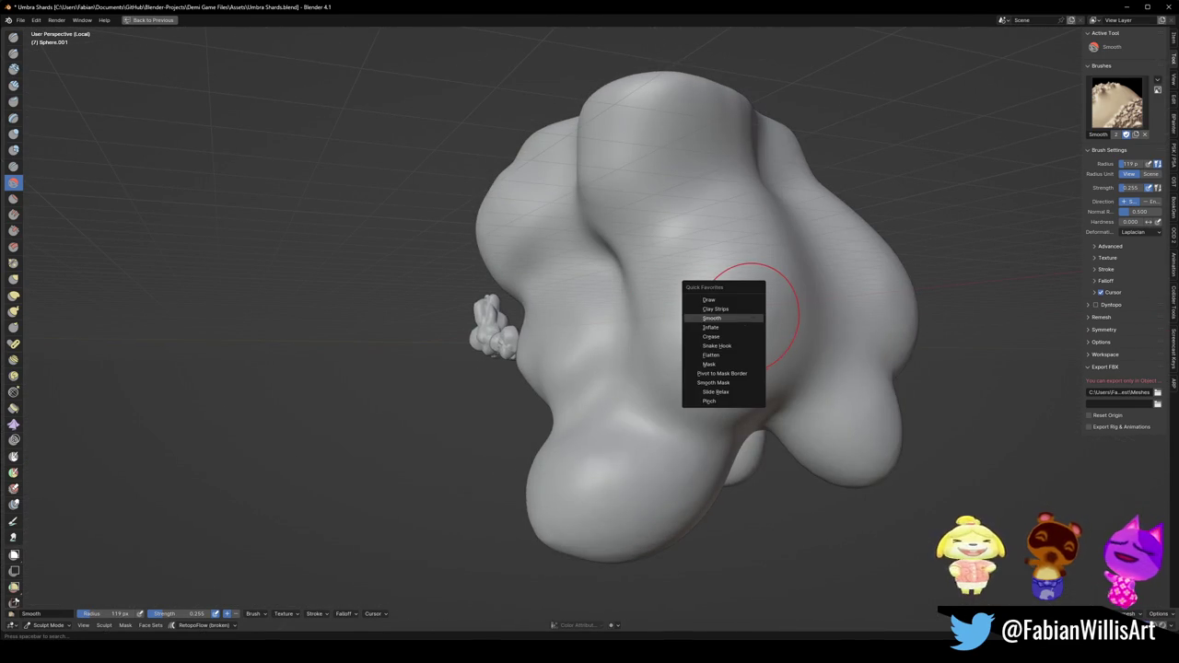
click(710, 327)
mouse_move(728, 318)
mouse_down()
mouse_move(744, 293)
mouse_move(765, 297)
mouse_up()
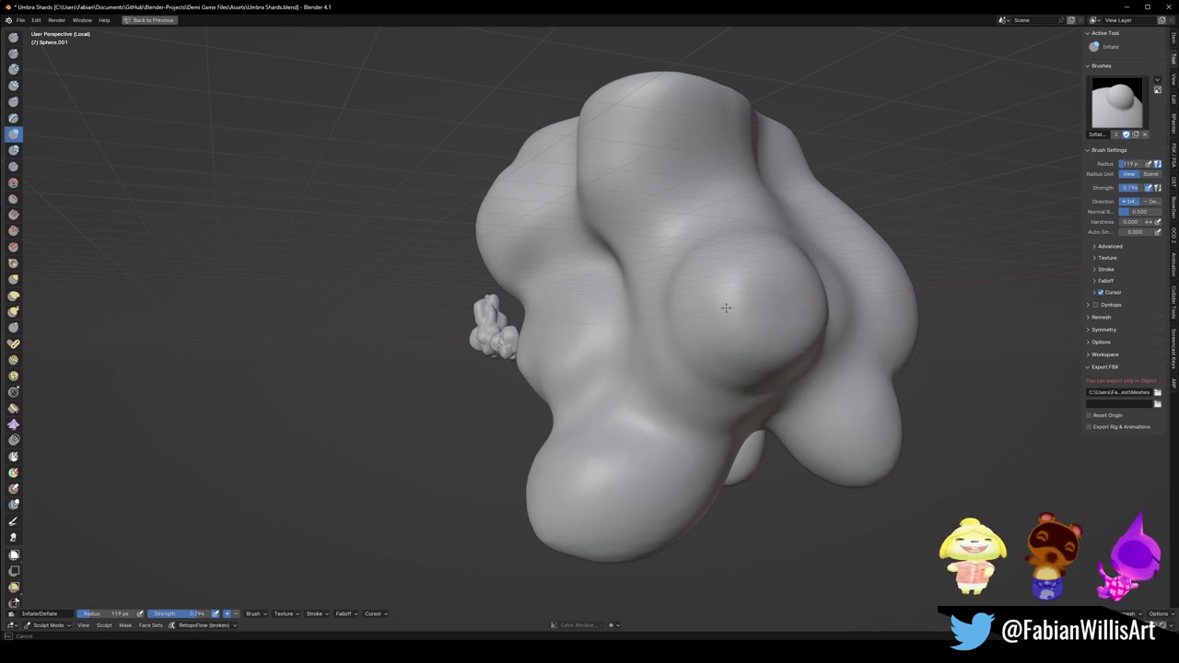
middle_drag(764, 296, 766, 313)
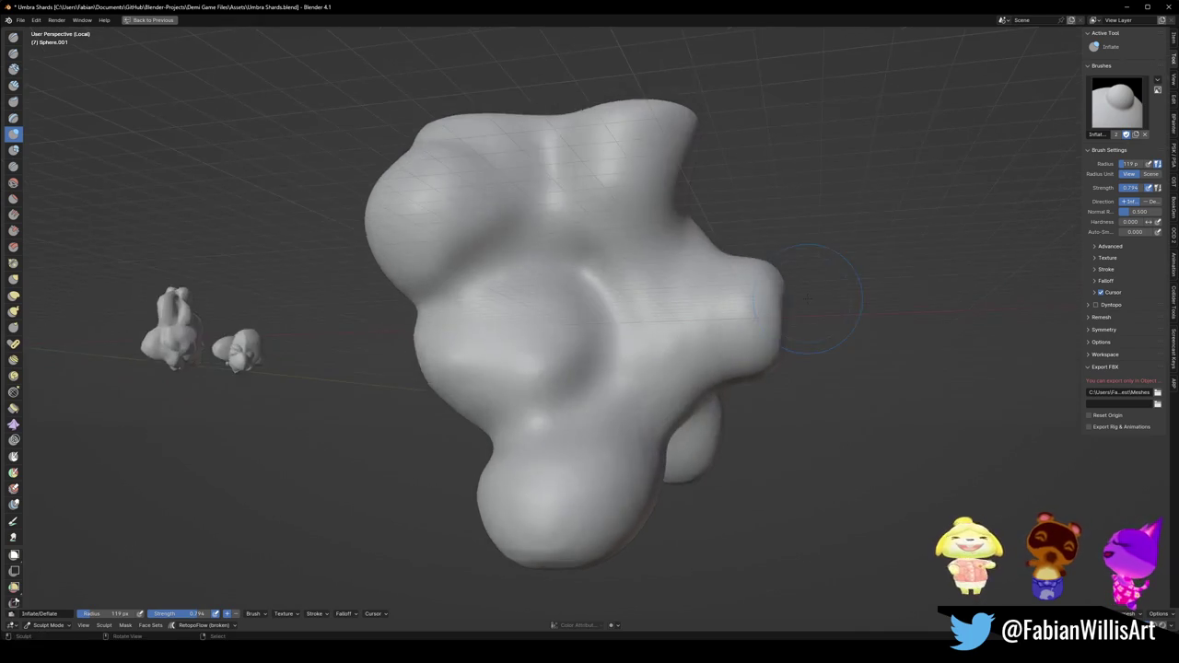
scroll(766, 313, down, 3)
key(ctrl+z)
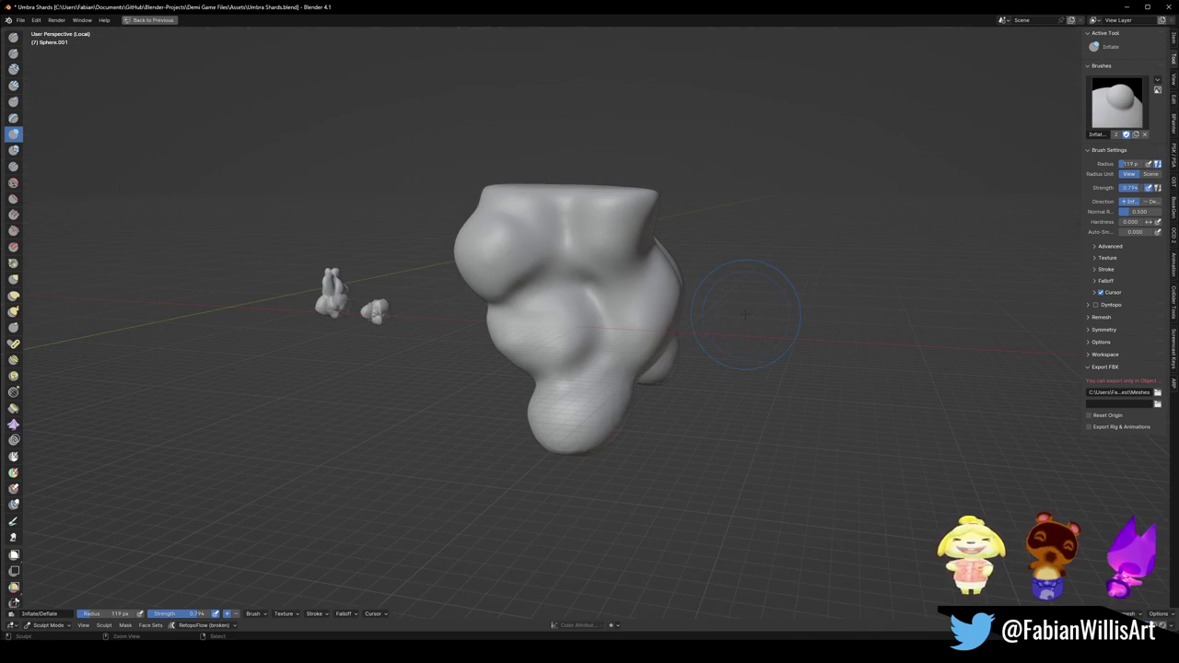
scroll(714, 311, up, 3)
scroll(722, 311, up, 3)
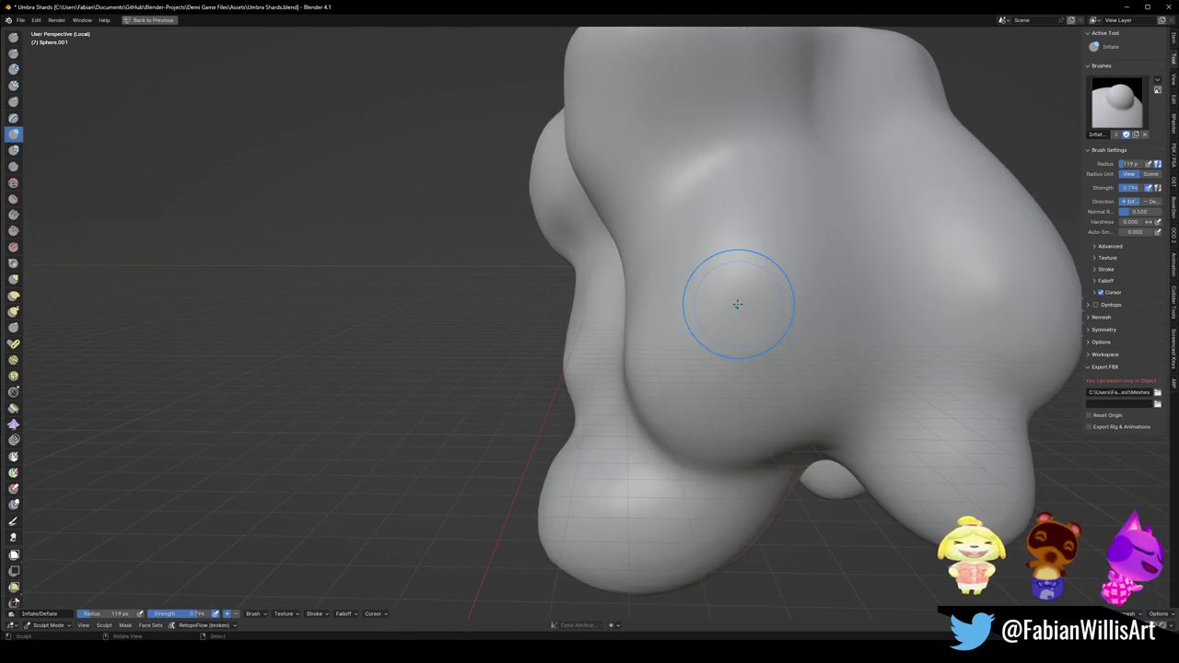
Select the Grab brush and set its radius to 250 px.
key(g)
key(f)
scroll(737, 295, down, 3)
middle_drag(728, 290, 727, 283)
key(q)
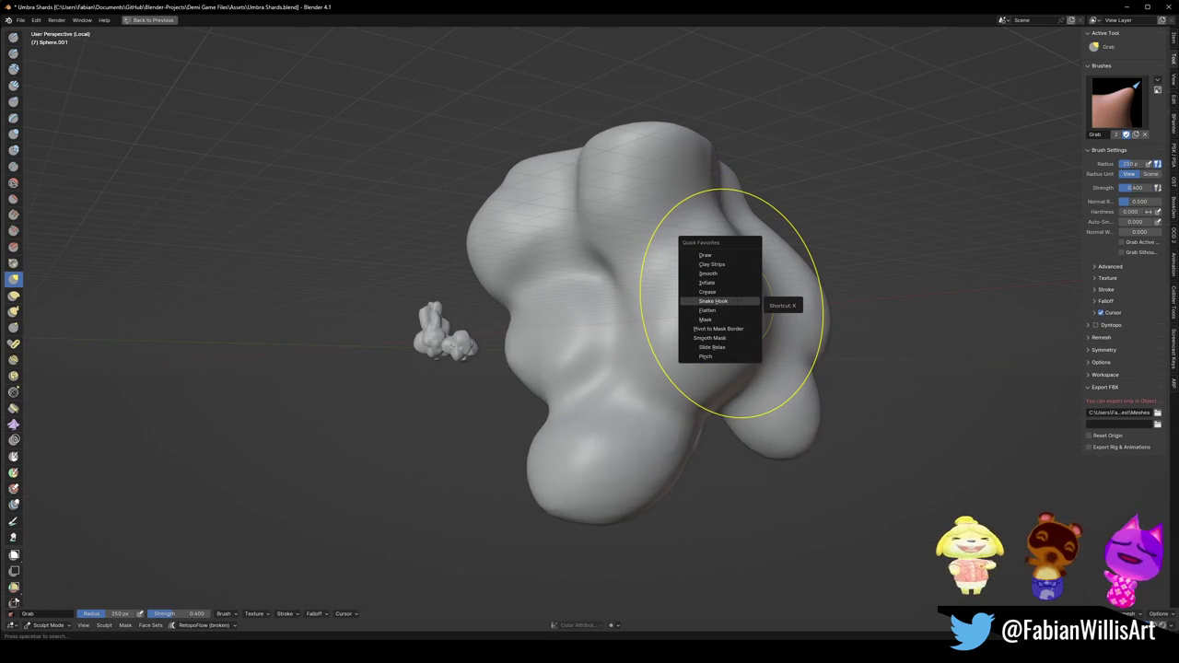
Pull a pointed horn-like spike from the blob's front with Snake Hook, resizing the brush to 148 px.
click(714, 301)
middle_drag(728, 304, 802, 303)
middle_drag(724, 322, 693, 342)
key(f)
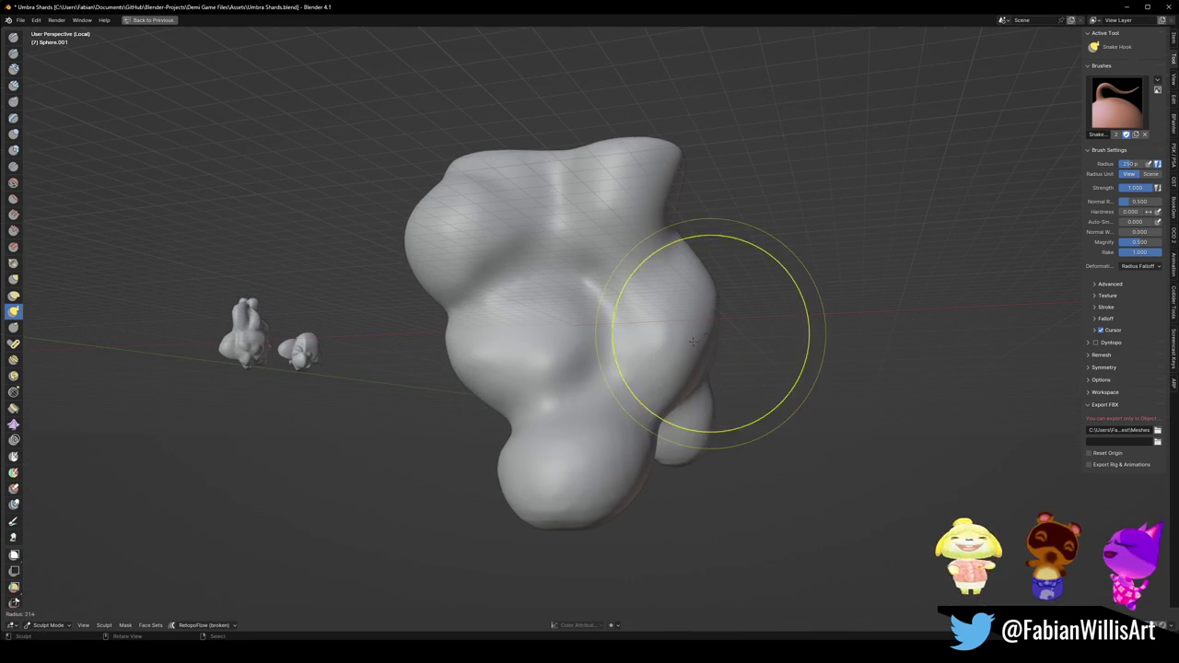
click(717, 324)
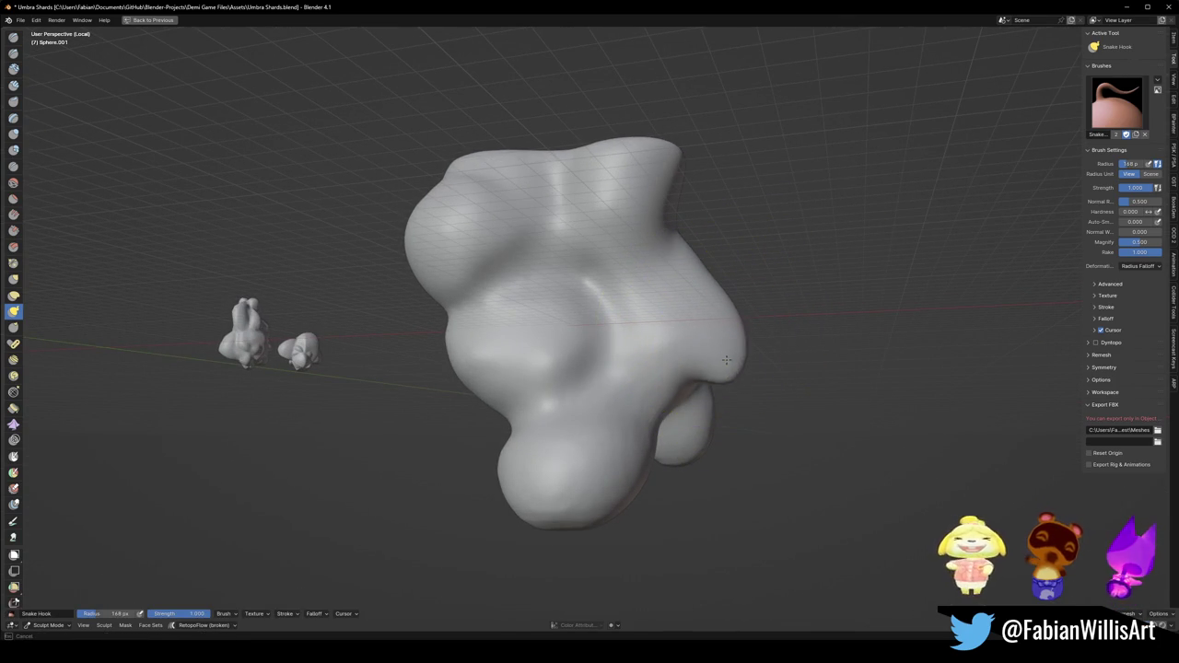
mouse_move(724, 352)
middle_down()
mouse_move(712, 338)
mouse_move(656, 334)
middle_up()
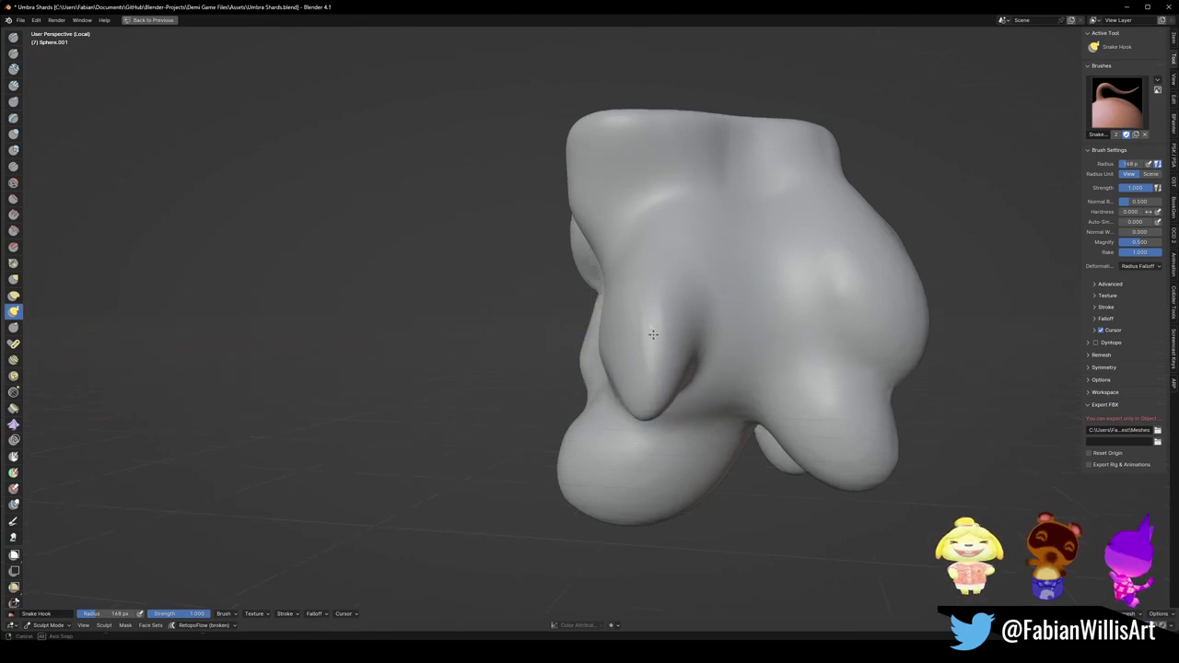
Inflate the pointed spike into a rounded lobe and orbit around to check it.
key(q)
click(615, 314)
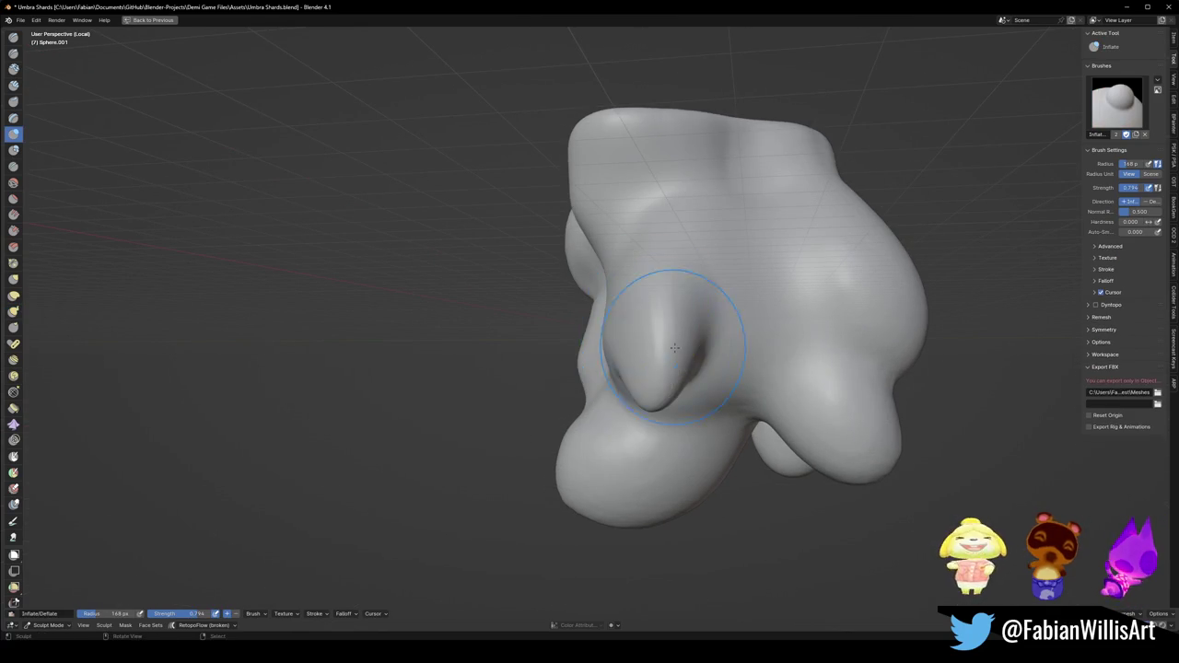
drag(626, 339, 650, 364)
mouse_move(627, 355)
middle_down()
mouse_move(704, 372)
mouse_move(764, 351)
mouse_move(701, 359)
mouse_move(661, 387)
mouse_move(659, 433)
mouse_move(634, 326)
middle_up()
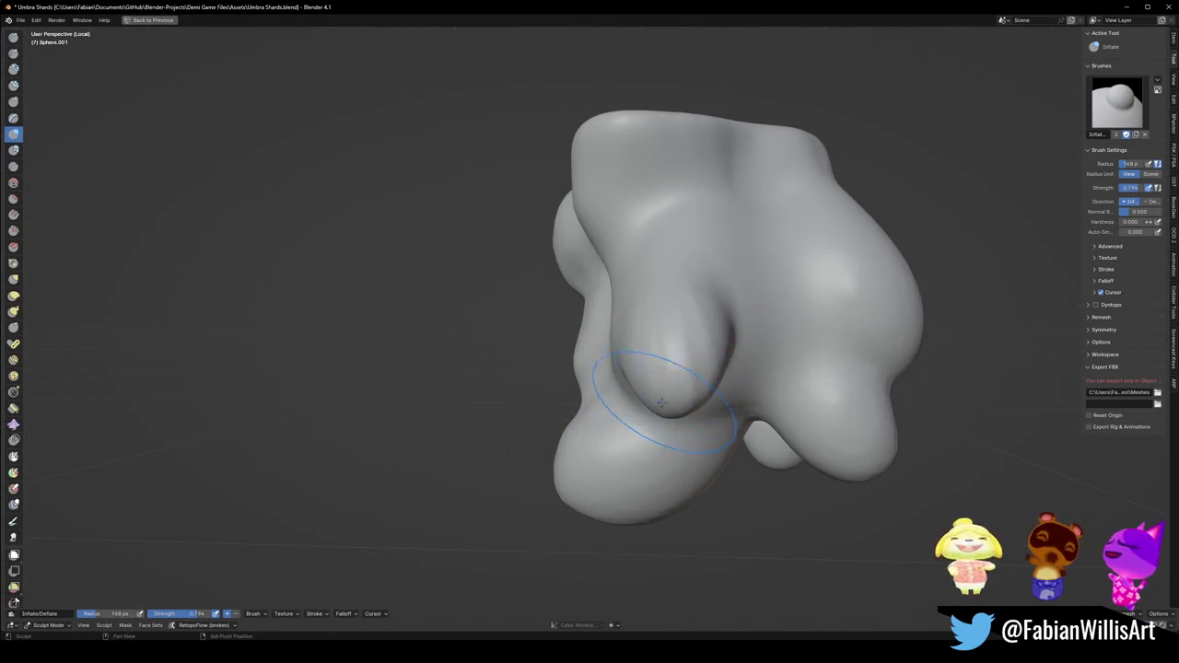
middle_drag(661, 403, 709, 341)
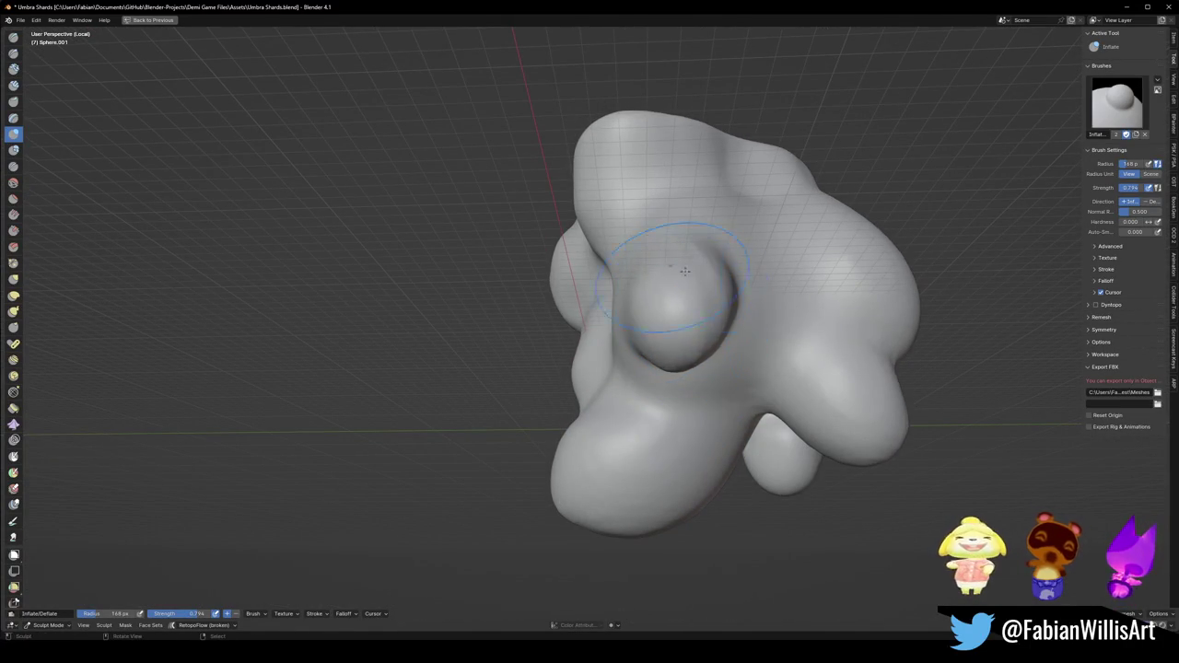
middle_drag(662, 300, 728, 335)
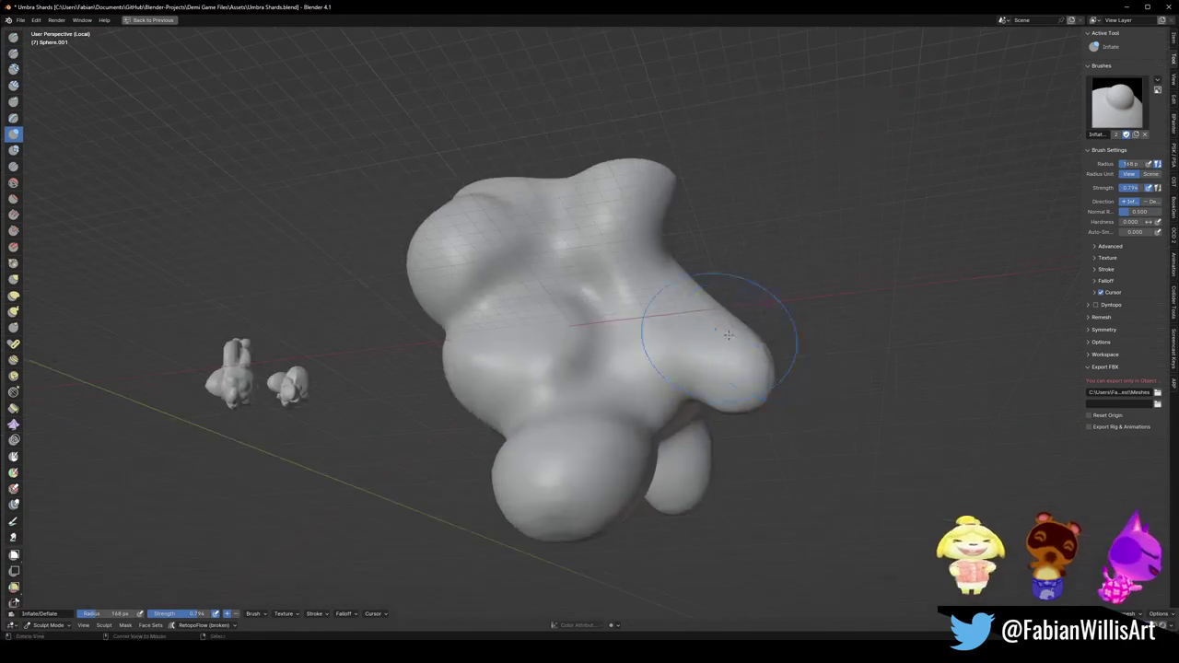
mouse_move(778, 389)
middle_down()
mouse_move(705, 284)
mouse_move(751, 335)
mouse_move(693, 359)
mouse_move(708, 339)
middle_up()
middle_drag(654, 401, 657, 349)
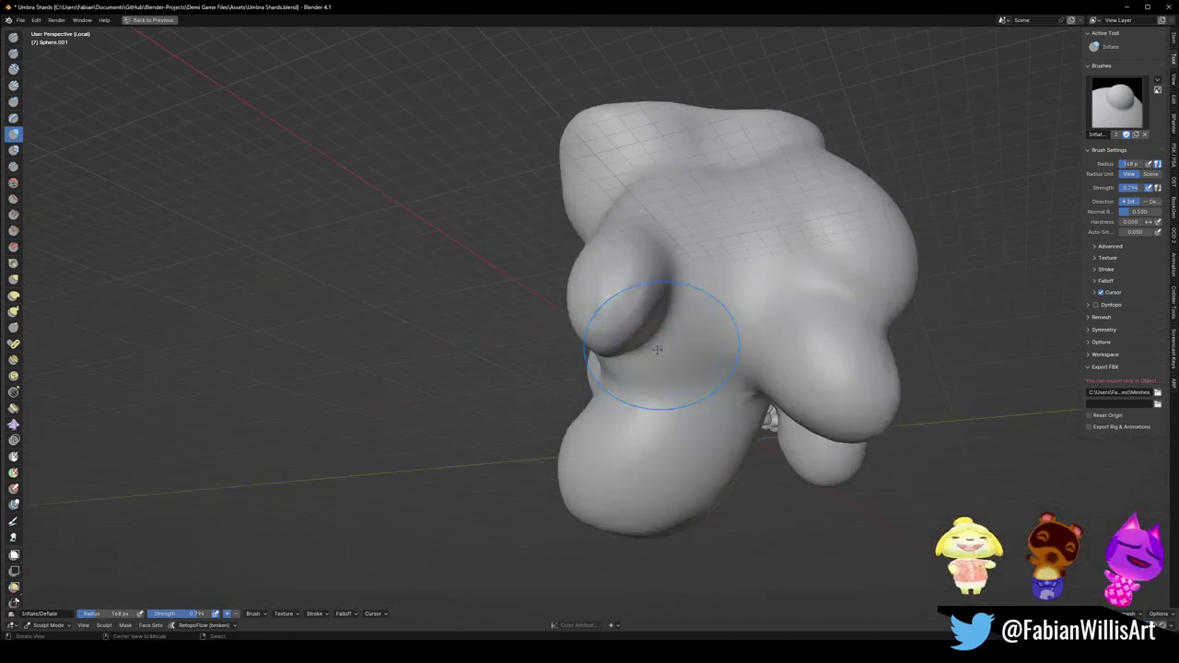
mouse_move(652, 300)
middle_down()
mouse_move(750, 316)
mouse_move(710, 381)
mouse_move(744, 328)
mouse_move(731, 363)
middle_up()
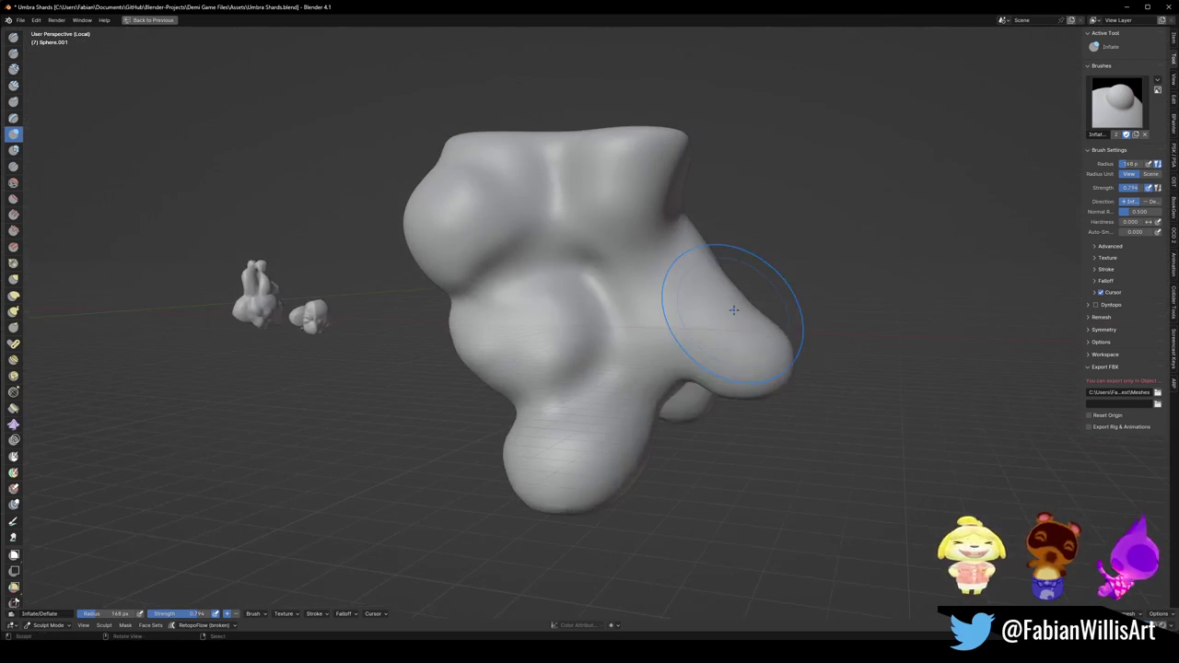
Reshape the right-side protrusion with the Grab brush, then enter Edit Mode.
key(g)
drag(777, 337, 771, 350)
key(Tab)
mouse_move(771, 350)
middle_down()
mouse_move(718, 323)
mouse_move(778, 391)
middle_up()
Circle-select the right lobe's tip vertices with X-ray on, in Front view.
key(c)
mouse_move(783, 391)
mouse_down()
mouse_move(787, 355)
mouse_move(768, 373)
mouse_up()
key(alt+z)
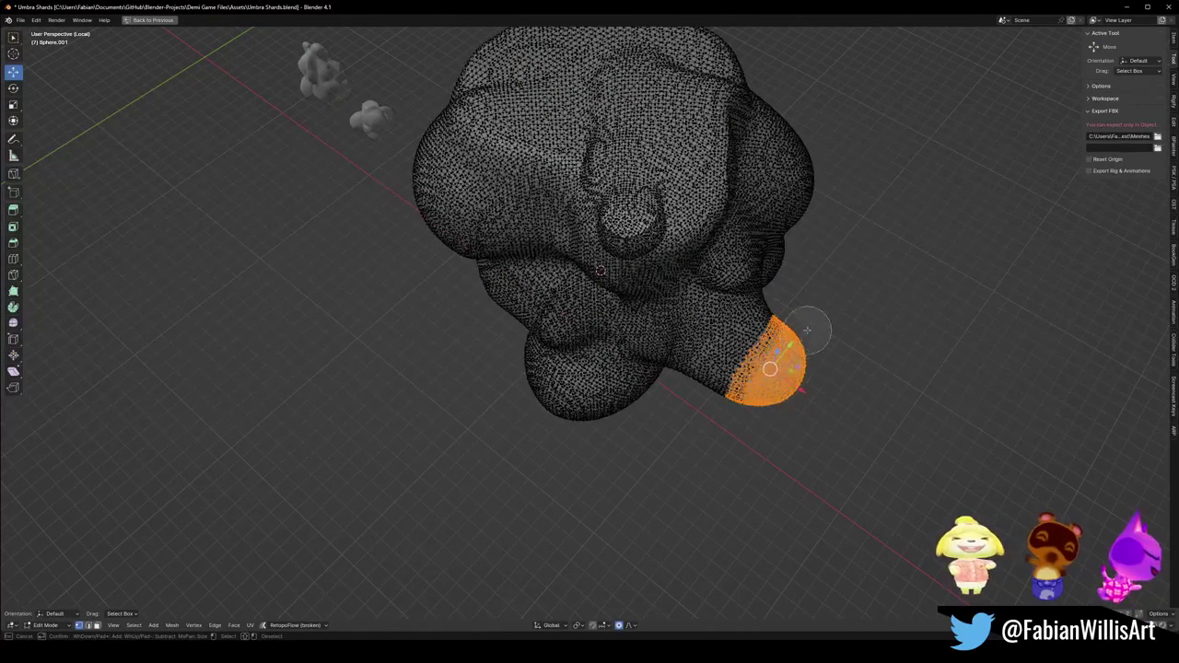
drag(808, 321, 773, 327)
mouse_move(773, 327)
middle_down()
mouse_move(803, 329)
mouse_move(782, 324)
middle_up()
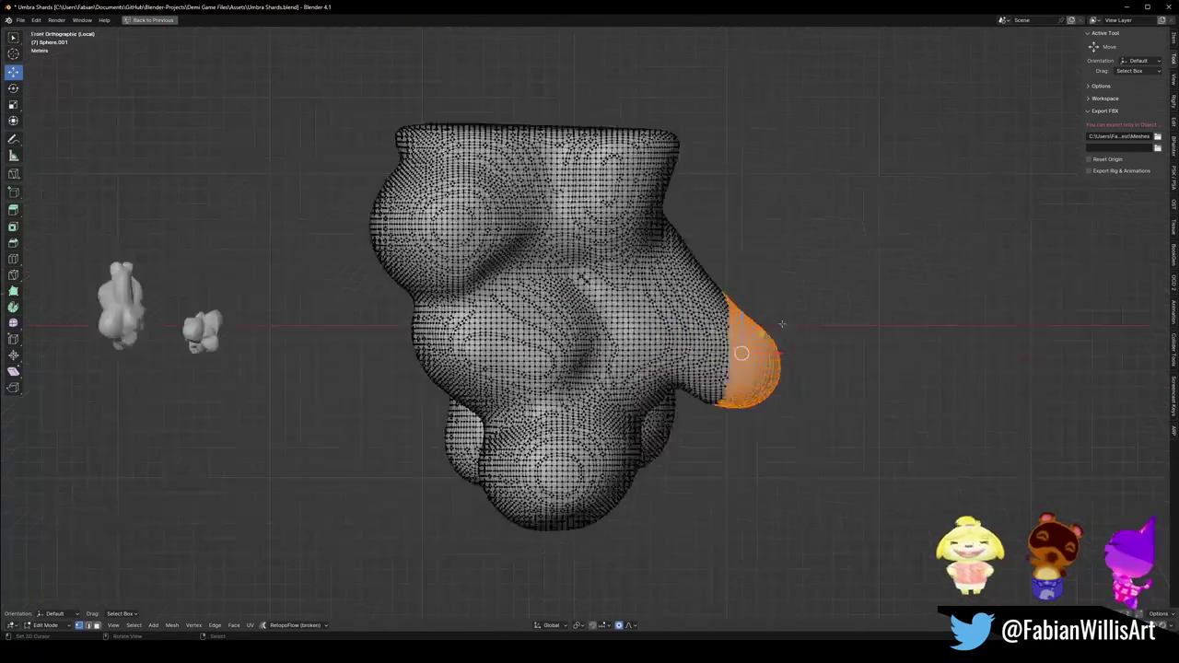
Move and rotate the tip downward with proportional falloff into a tucked teardrop.
key(g)
scroll(762, 383, down, 3)
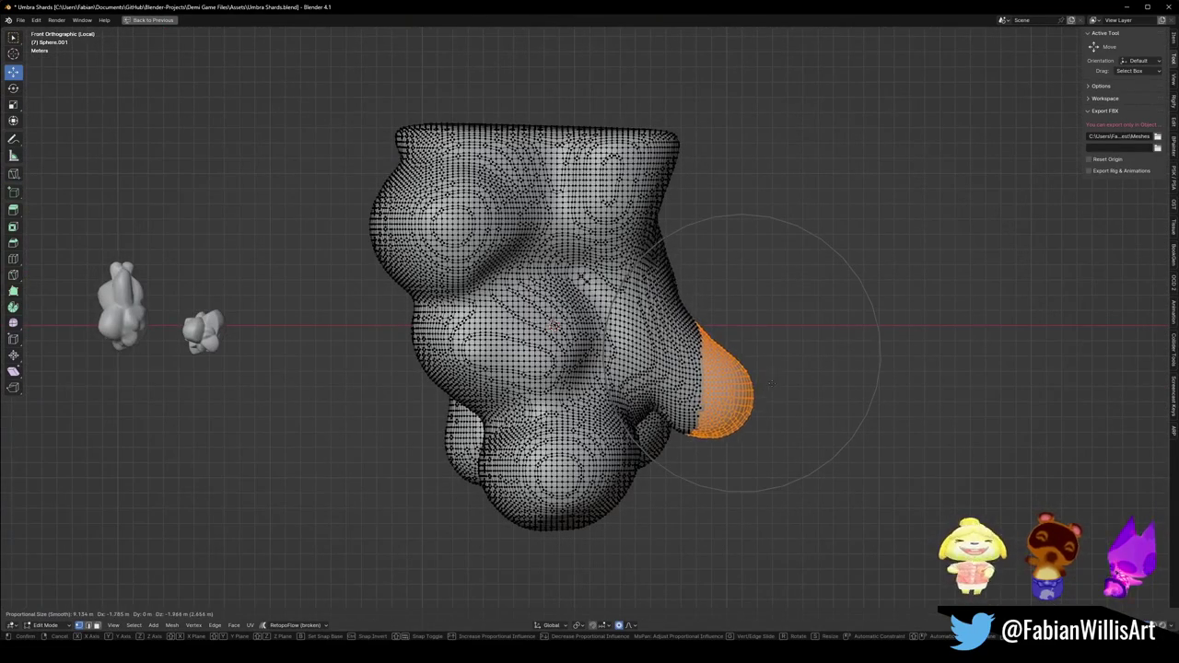
click(763, 382)
key(r)
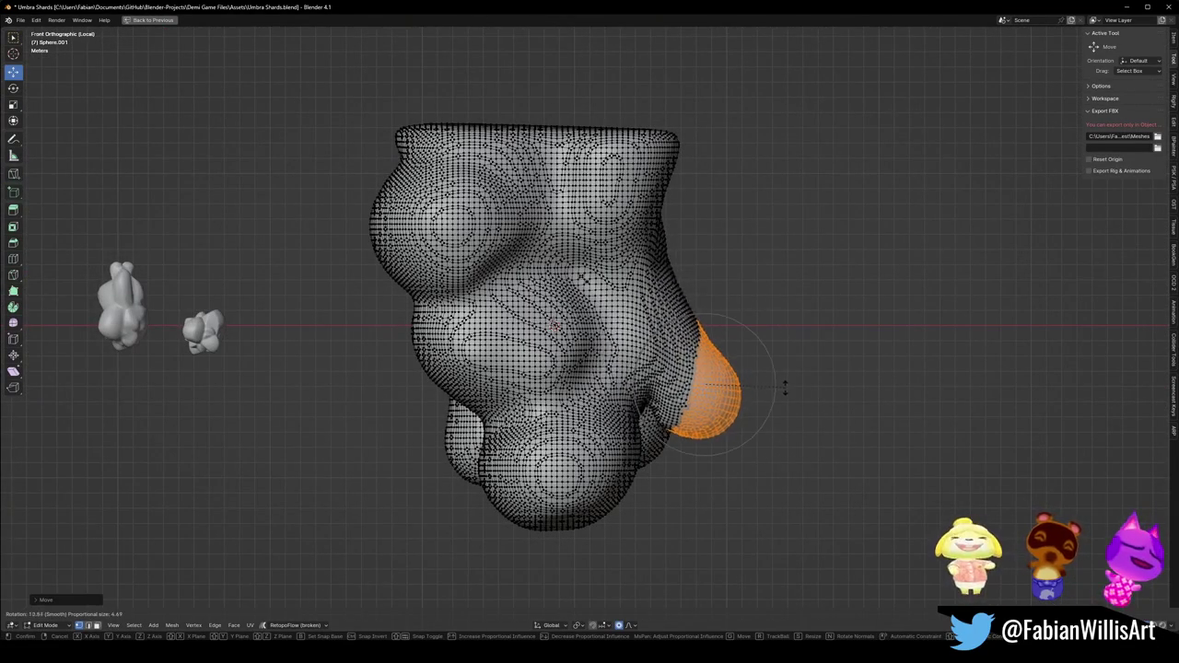
click(782, 391)
key(g)
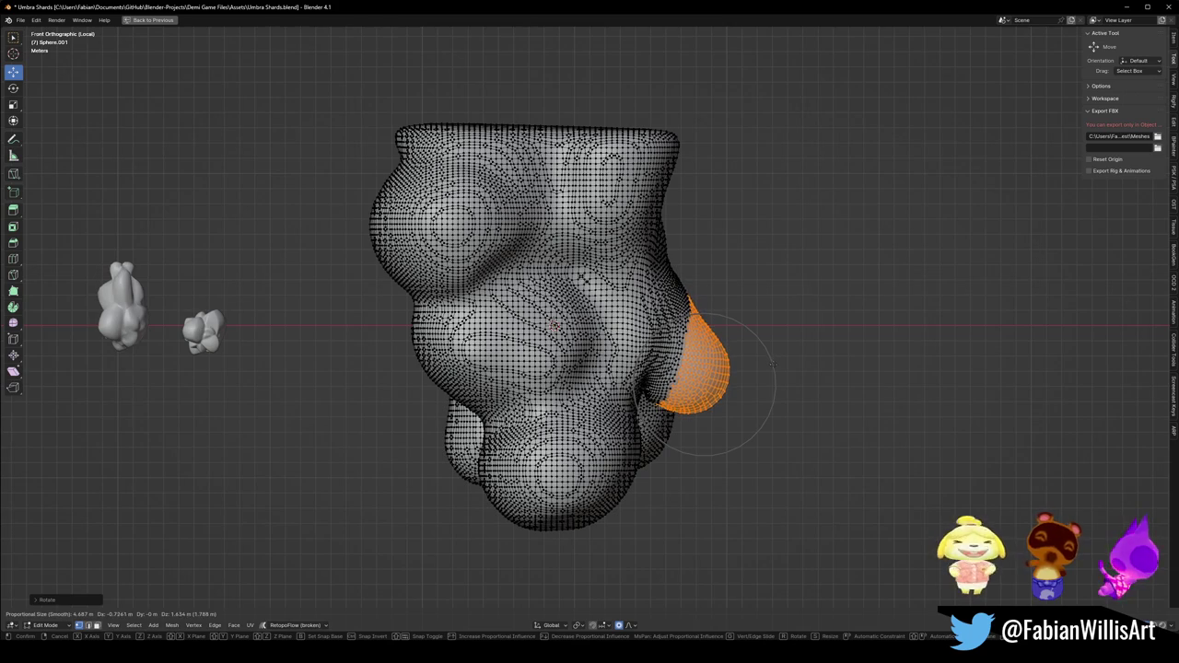
click(774, 365)
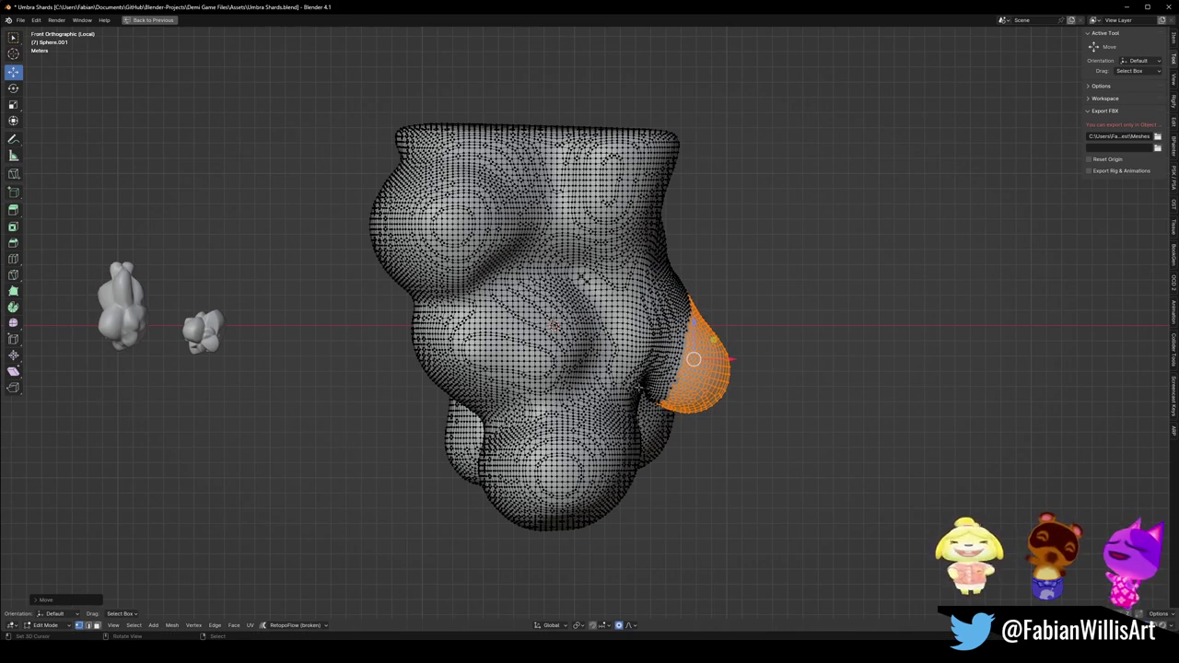
middle_drag(693, 358, 700, 314)
Return to Sculpt Mode and pick the Clay Strips brush.
key(ctrl+Tab)
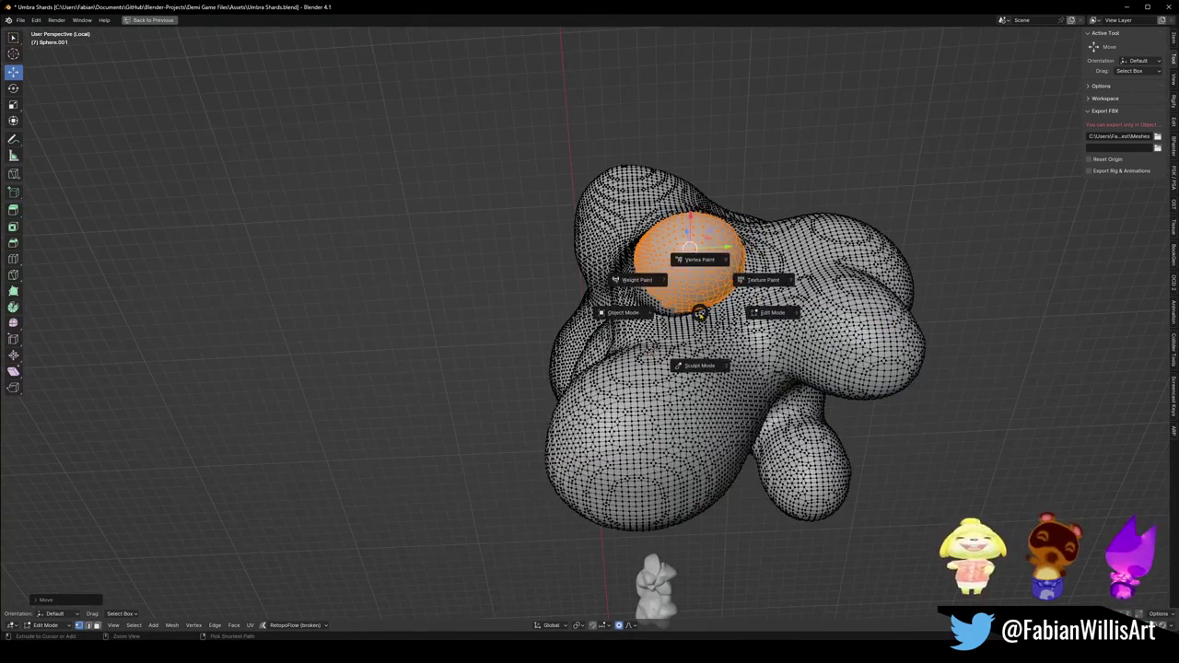
click(699, 366)
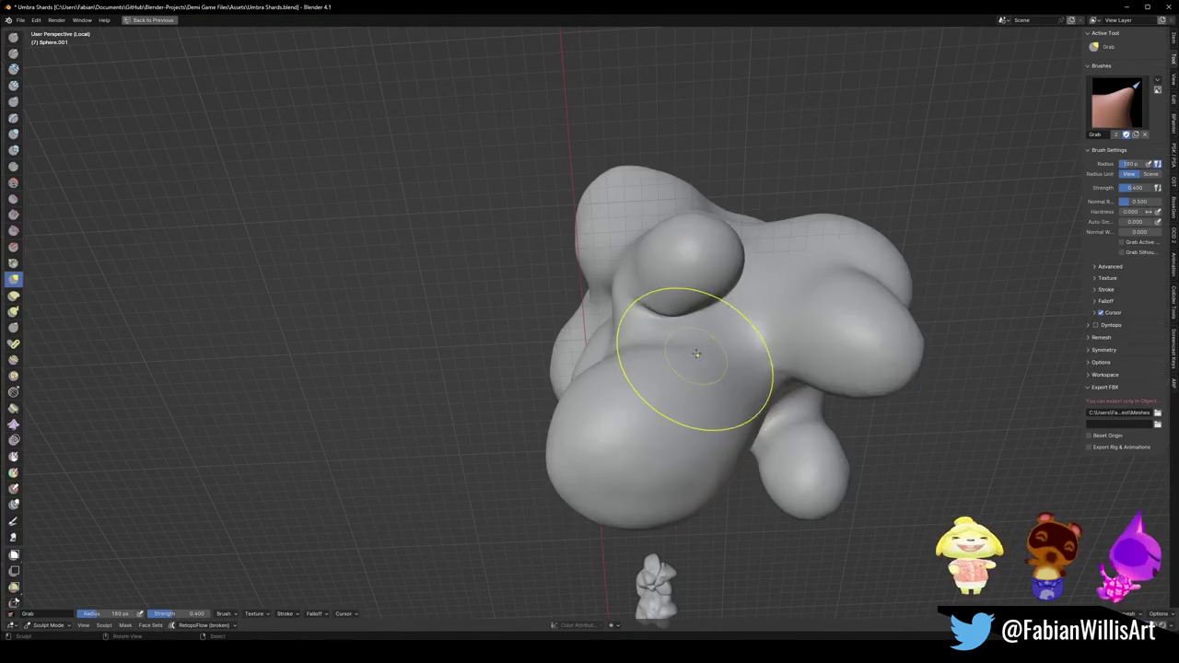
scroll(697, 369, up, 5)
scroll(763, 325, up, 2)
shift+middle_drag(762, 325, 691, 317)
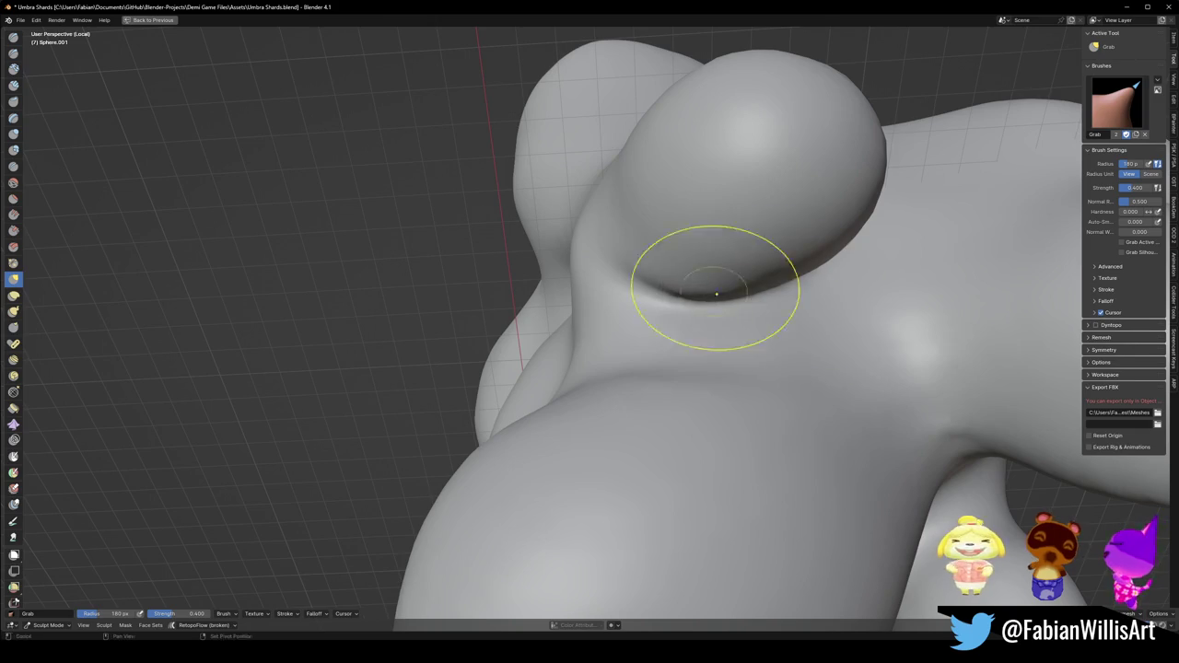
key(q)
click(644, 293)
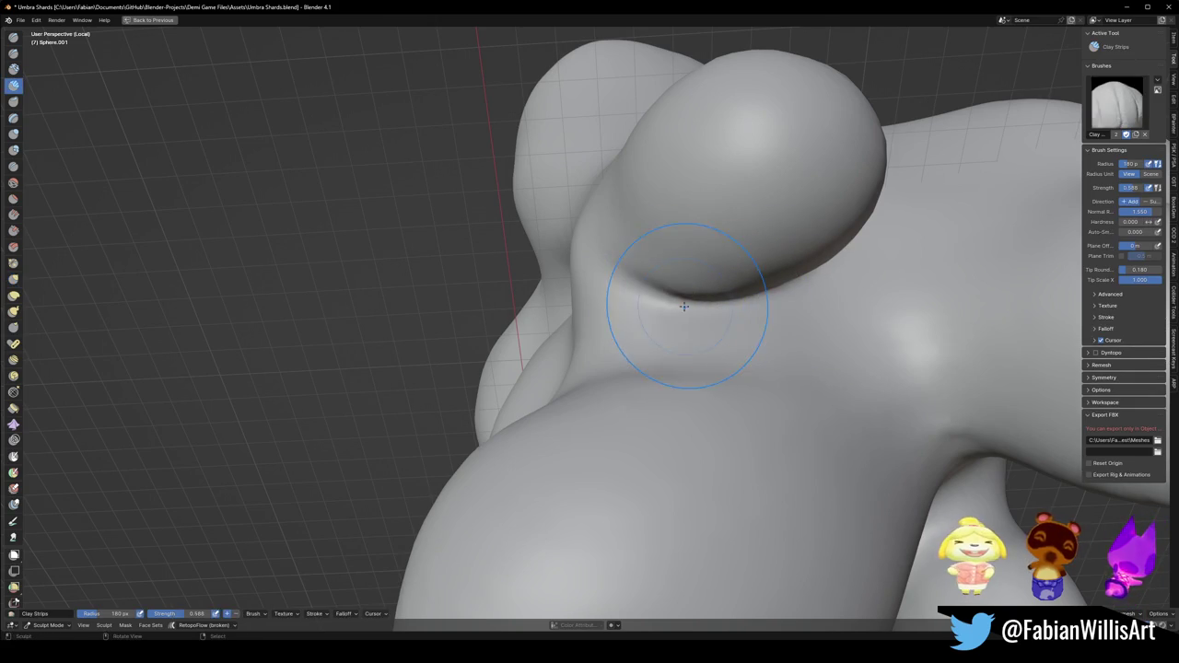
Fill the creases beside the round lobe with Clay Strips strokes.
drag(653, 304, 774, 297)
middle_drag(821, 307, 671, 336)
drag(671, 336, 715, 198)
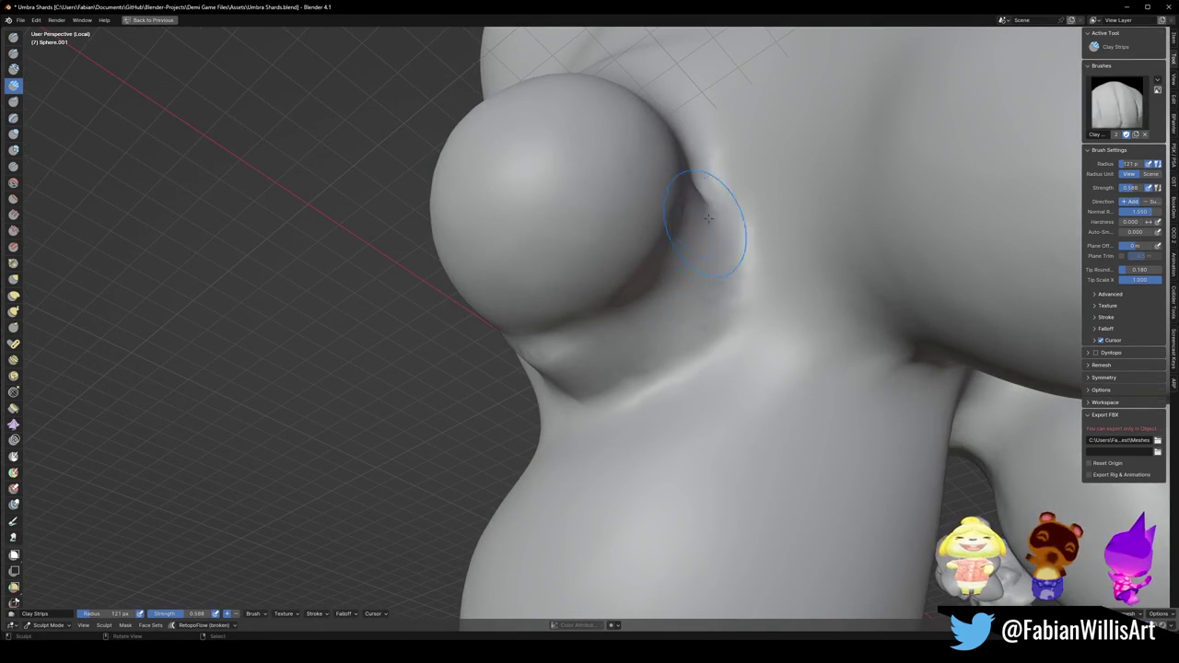
middle_drag(663, 293, 687, 344)
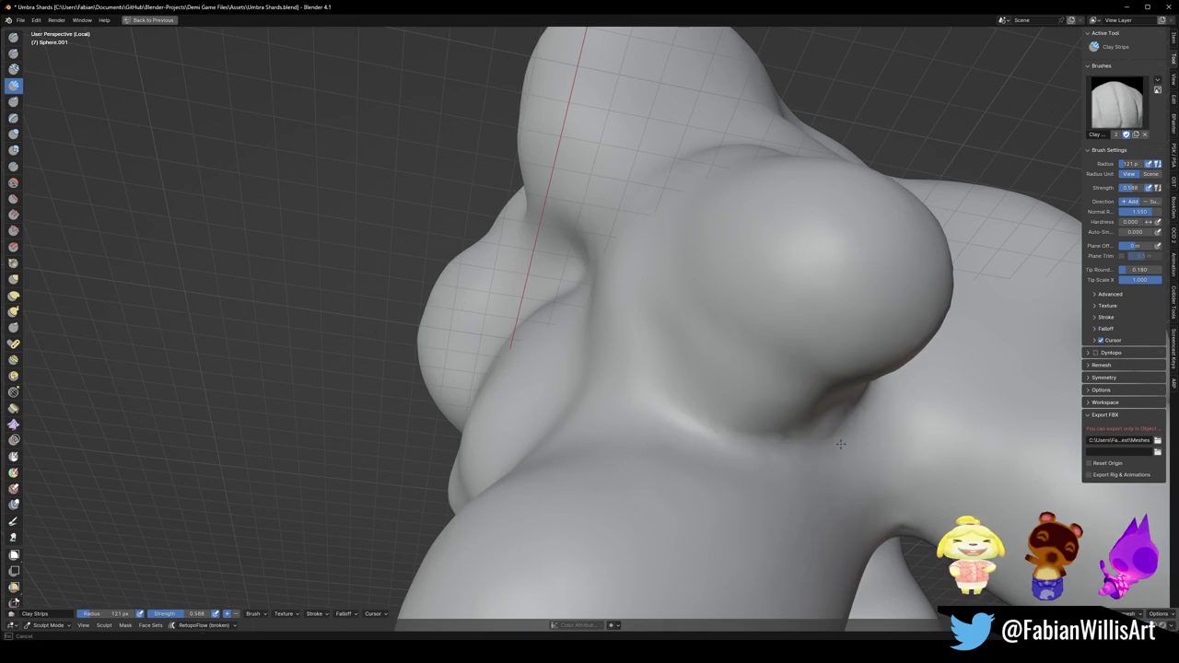
mouse_move(757, 402)
middle_down()
mouse_move(805, 408)
mouse_move(696, 399)
mouse_move(697, 426)
middle_up()
scroll(805, 408, down, 4)
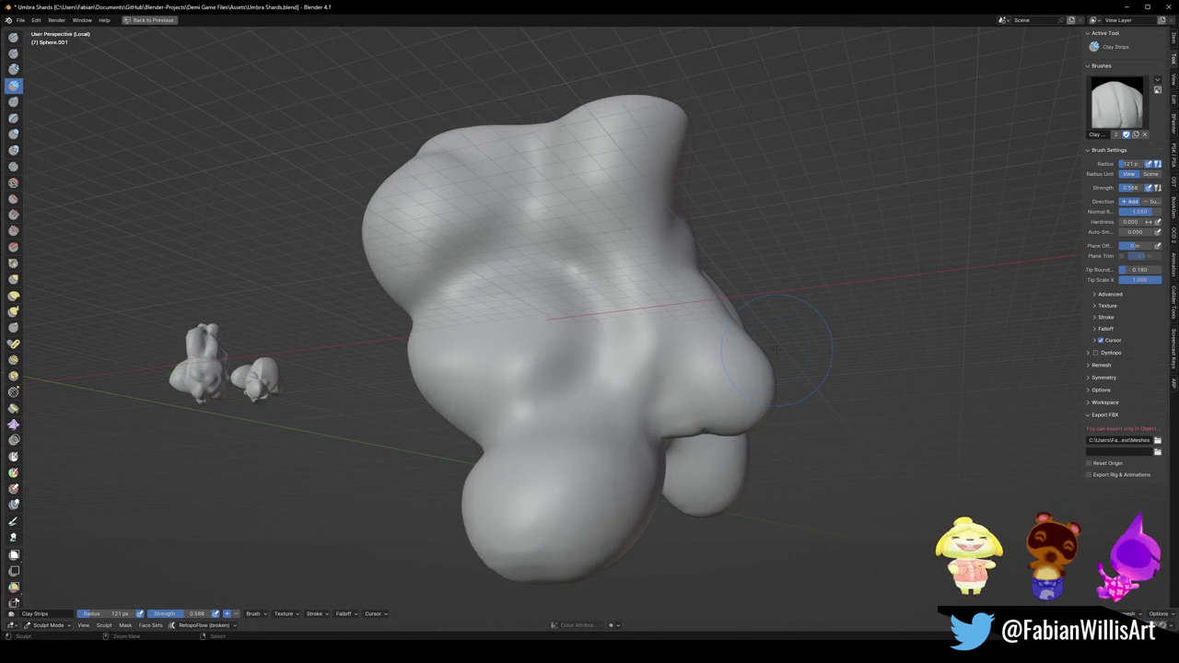
scroll(777, 349, down, 5)
mouse_move(776, 348)
middle_down()
mouse_move(671, 369)
mouse_move(714, 423)
mouse_move(675, 442)
mouse_move(645, 378)
middle_up()
scroll(705, 354, up, 5)
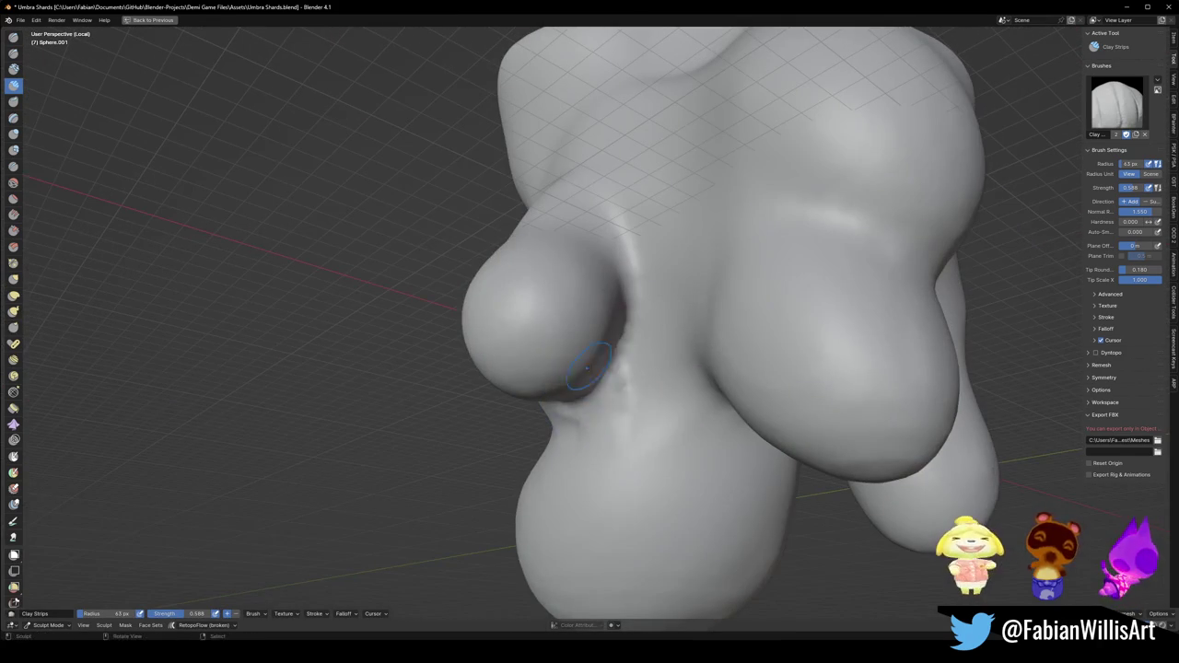
Orbit around the sculpt to inspect the creased recesses from several angles.
middle_drag(670, 317, 505, 341)
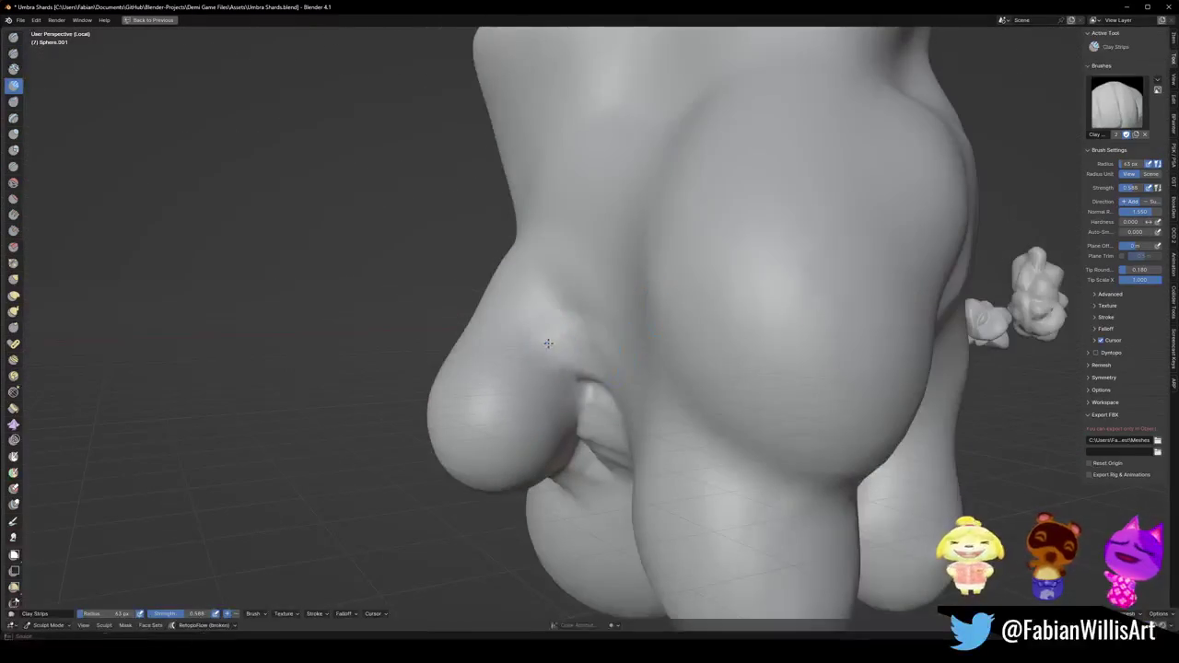
middle_drag(553, 291, 669, 295)
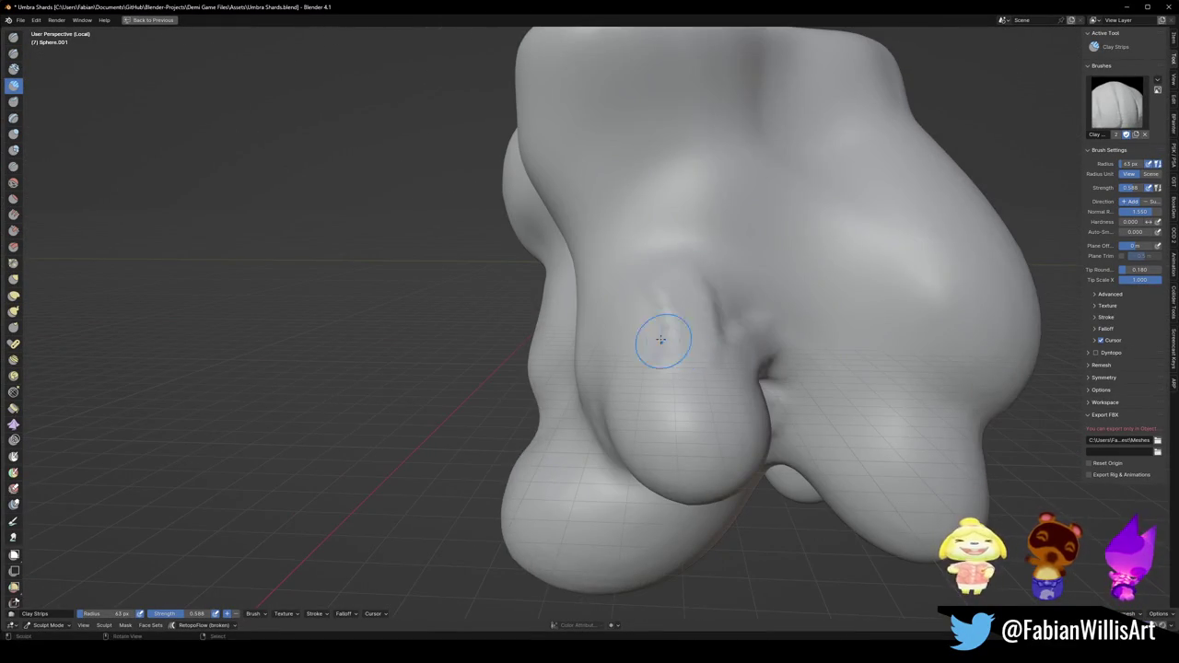
middle_drag(664, 338, 674, 316)
mouse_move(690, 377)
middle_down()
mouse_move(745, 358)
mouse_move(669, 341)
mouse_move(671, 354)
middle_up()
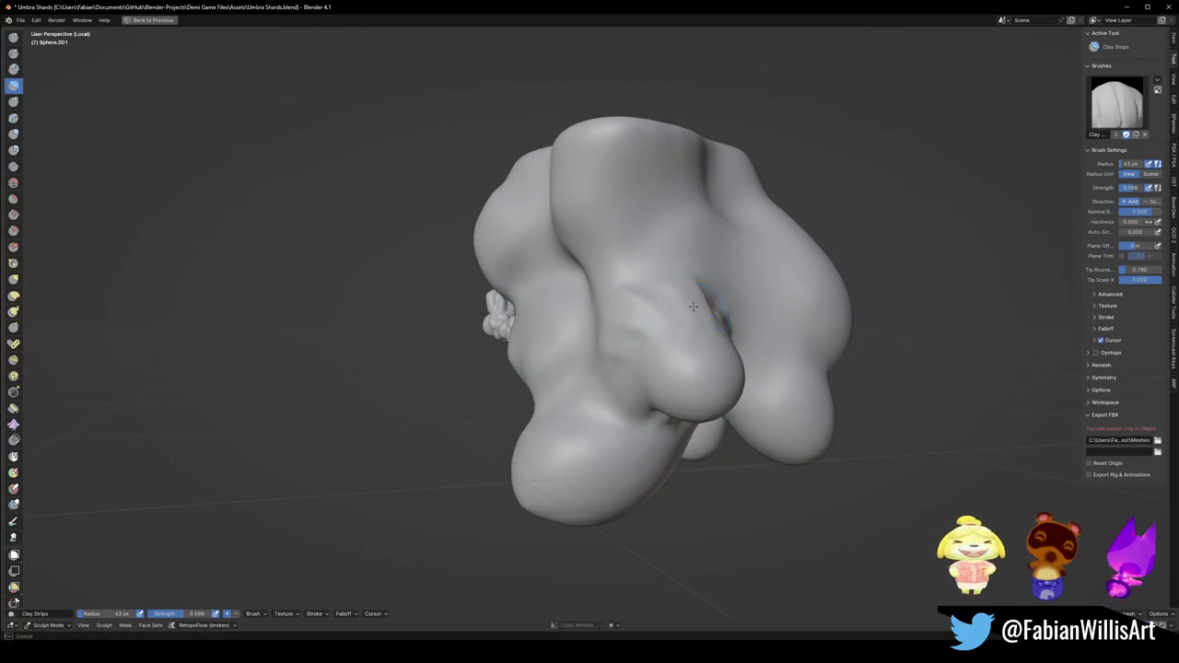
middle_drag(639, 392, 634, 406)
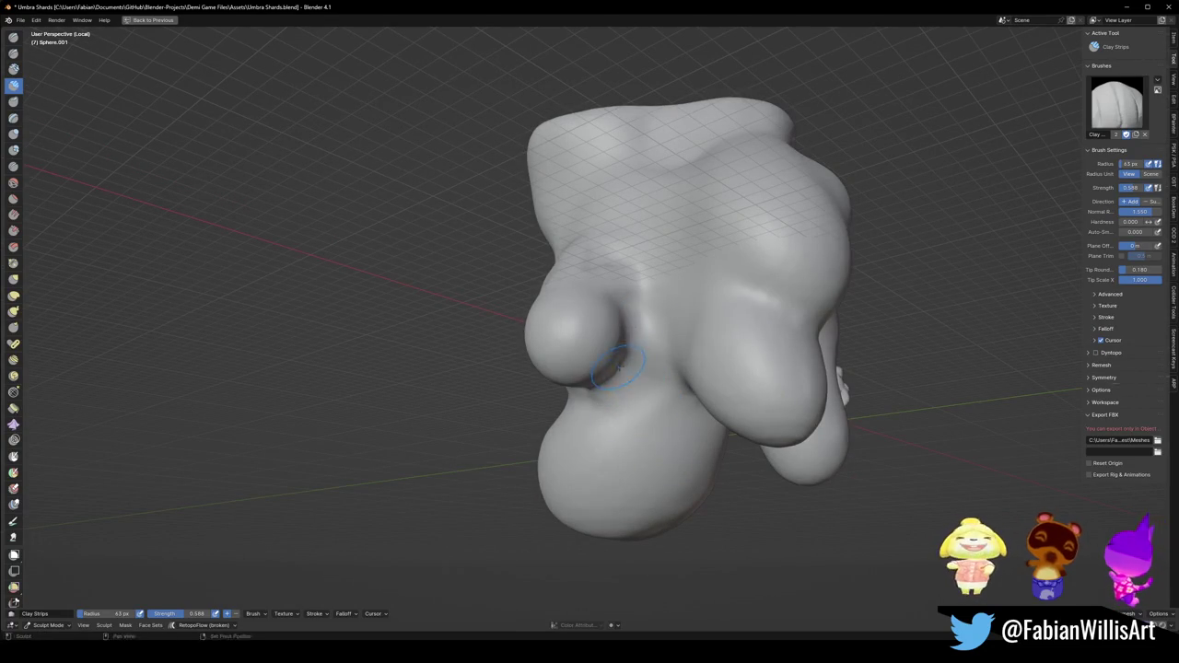
scroll(667, 334, down, 2)
scroll(667, 334, down, 2)
middle_drag(667, 334, 768, 314)
Switch back to Object Mode and bring up the Shift+A Add menu.
key(ctrl+Tab)
scroll(689, 321, down, 4)
scroll(689, 322, up, 4)
middle_drag(689, 321, 645, 328)
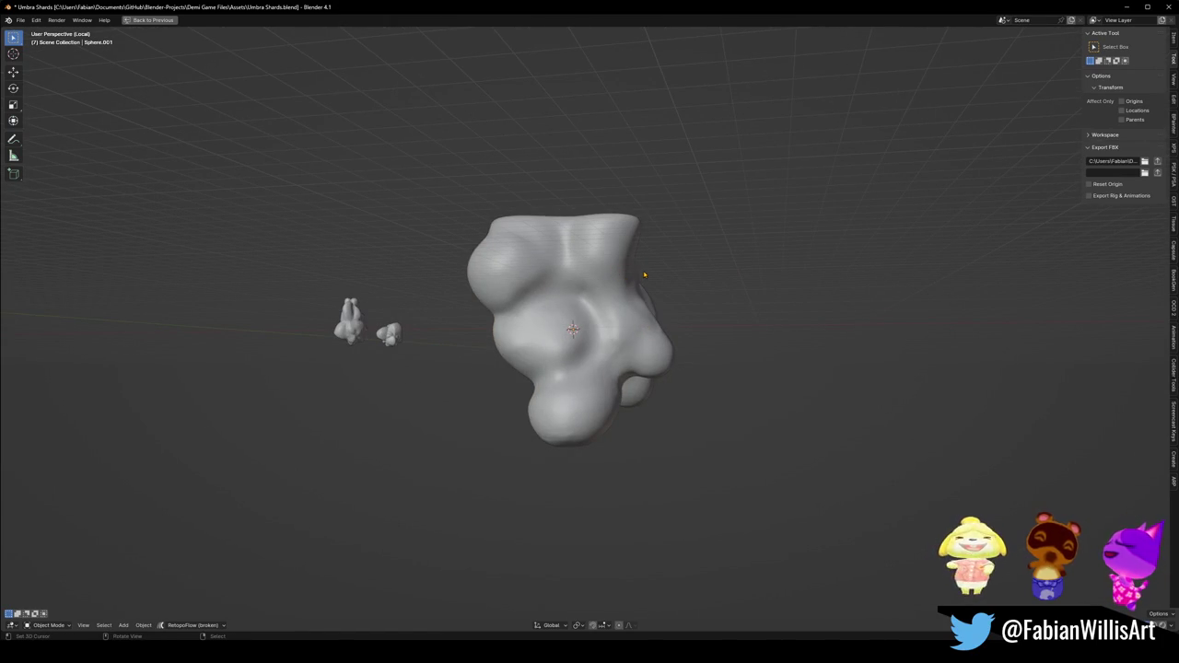
key(shift+a)
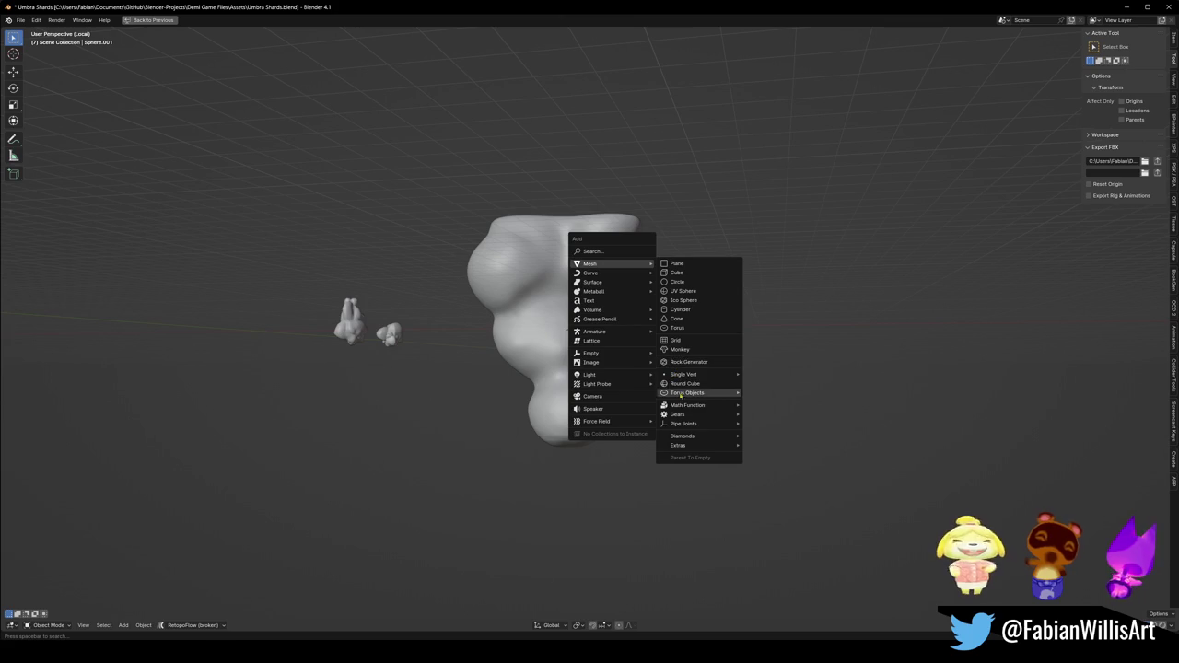
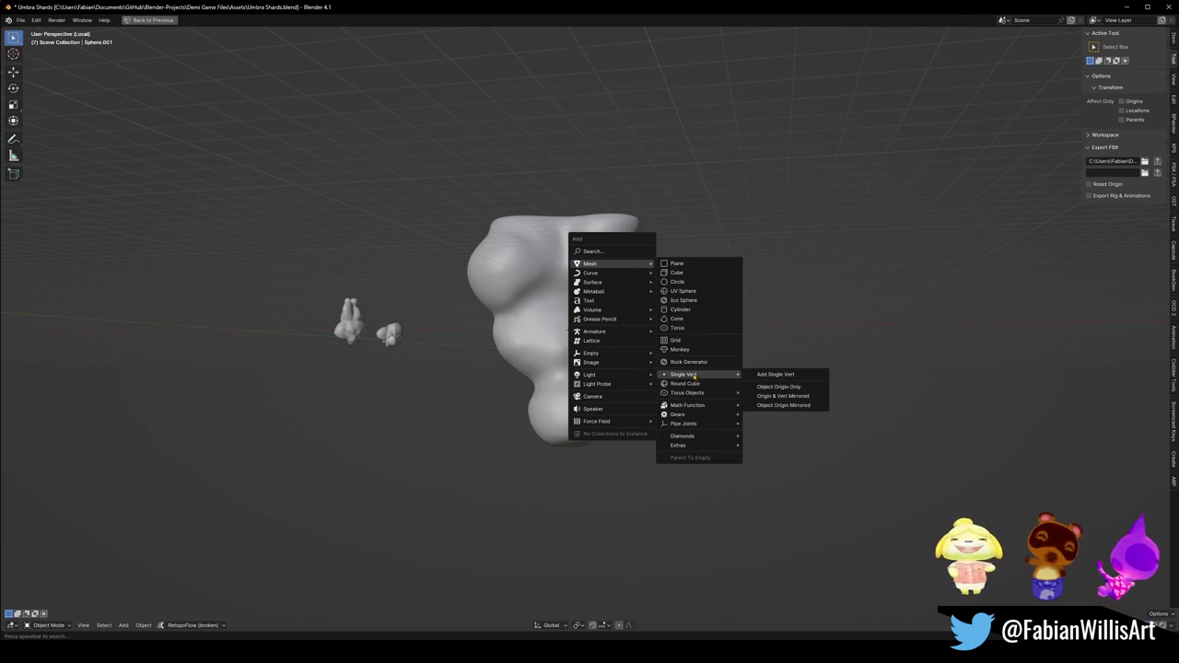
Generate a test rock beside the blob, inspect it, then delete it.
click(674, 366)
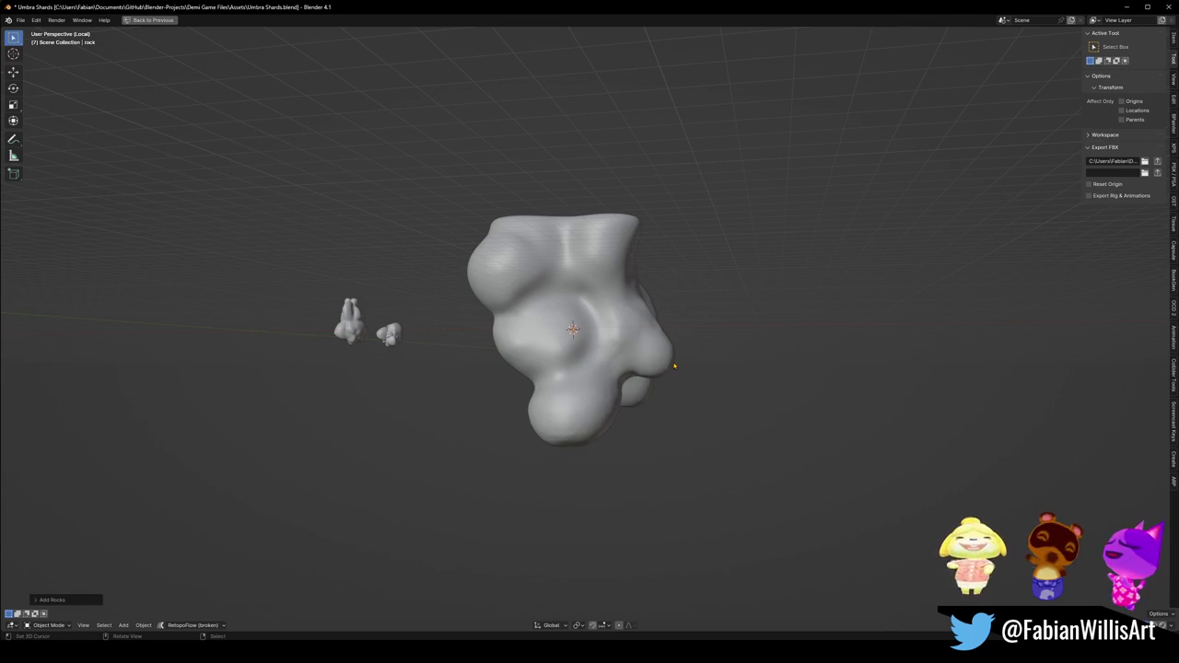
middle_drag(625, 342, 647, 342)
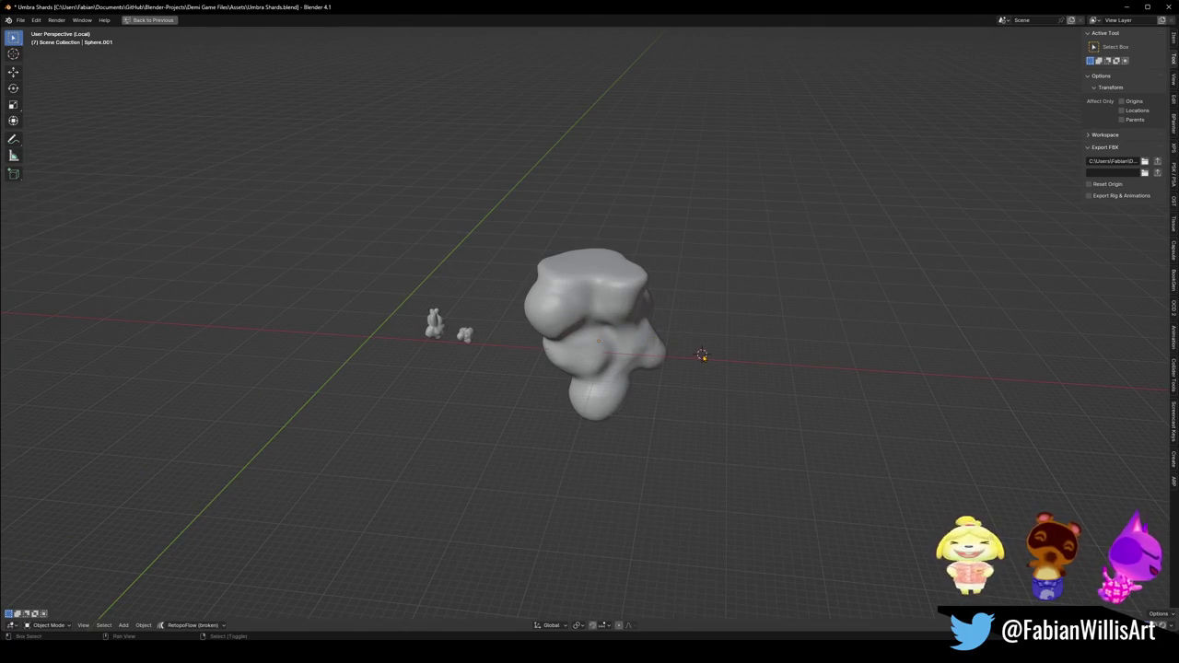
key(shift+a)
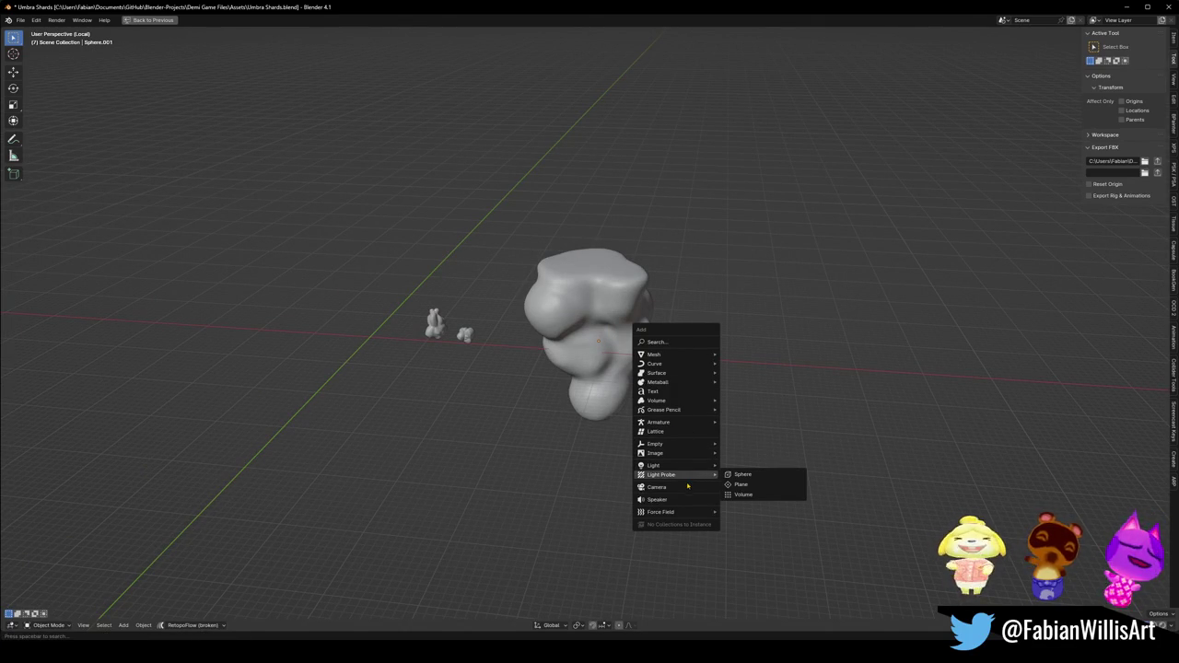
mouse_move(673, 354)
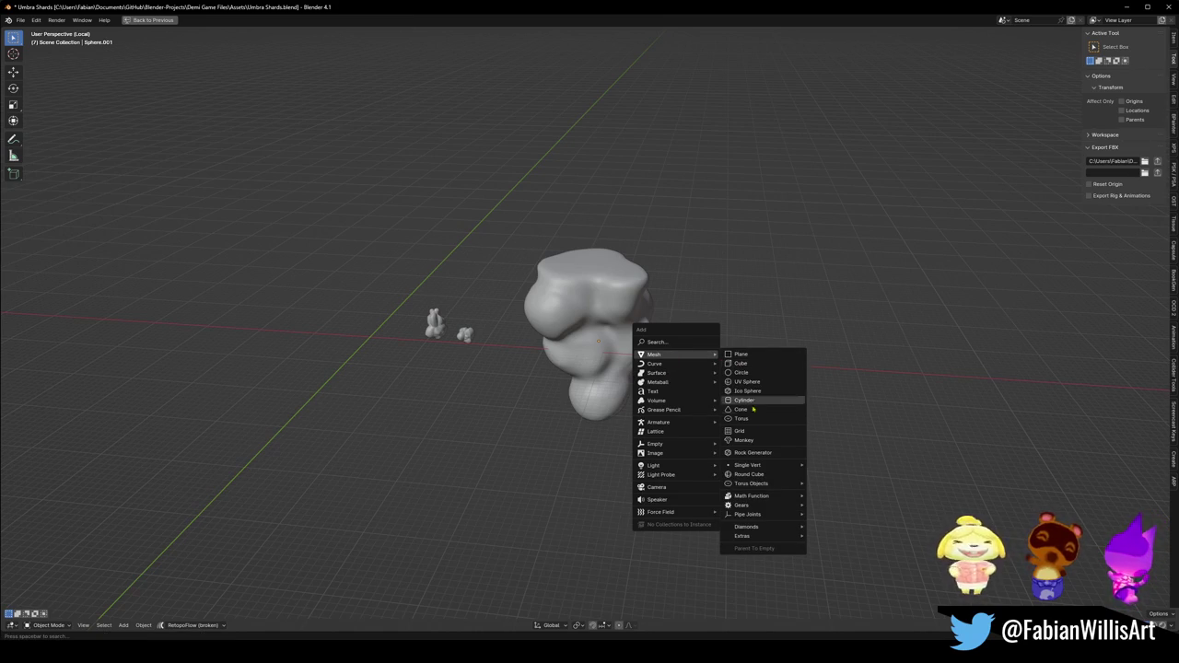
click(751, 453)
key(KP_Decimal)
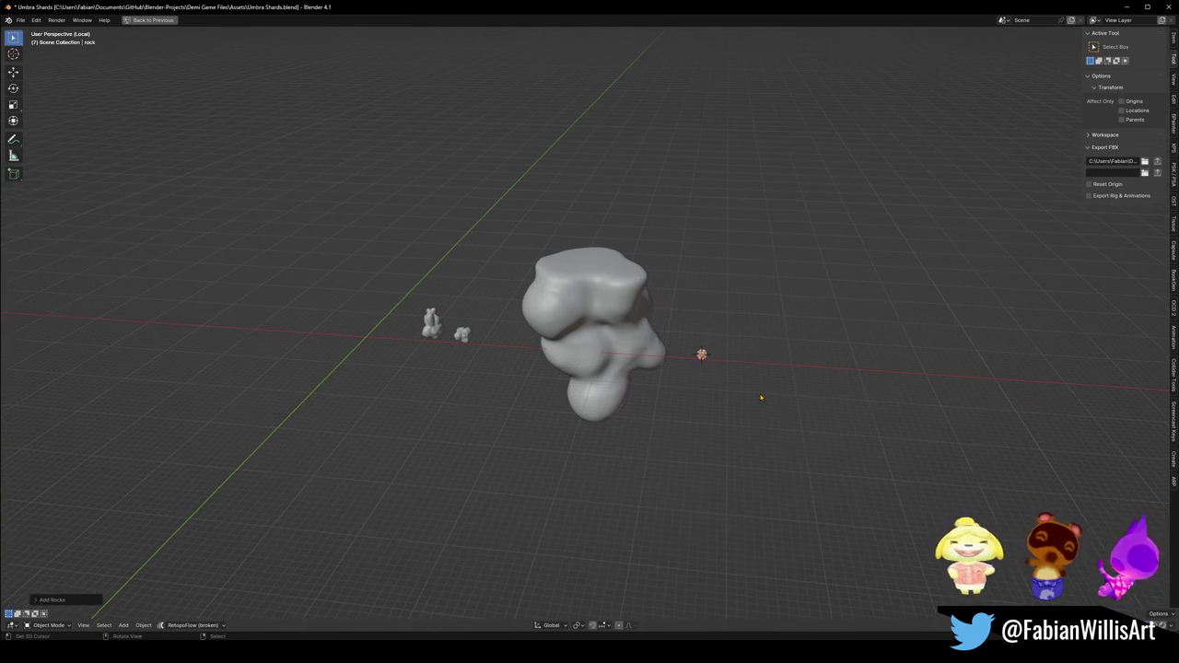
scroll(771, 389, down, 3)
mouse_move(697, 323)
middle_down()
mouse_move(615, 304)
mouse_move(650, 316)
middle_up()
scroll(645, 308, down, 6)
key(Delete)
scroll(650, 315, up, 3)
Add a metaball ball at the 3D cursor and view the scene from the front.
key(shift+a)
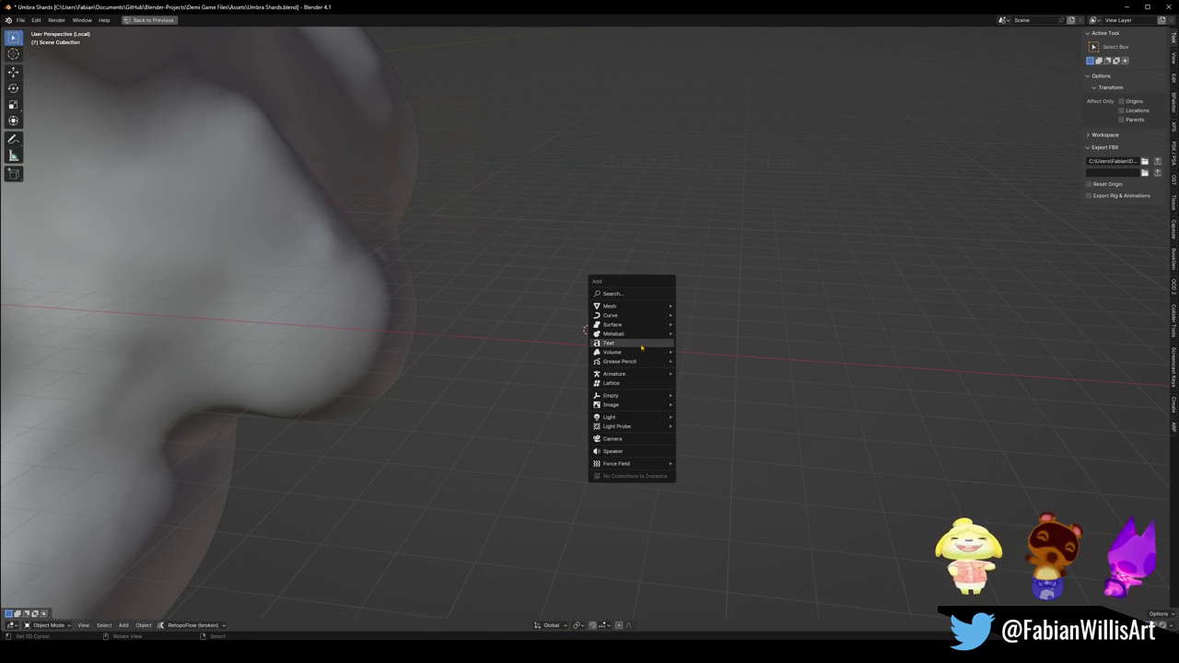
mouse_move(617, 334)
click(696, 334)
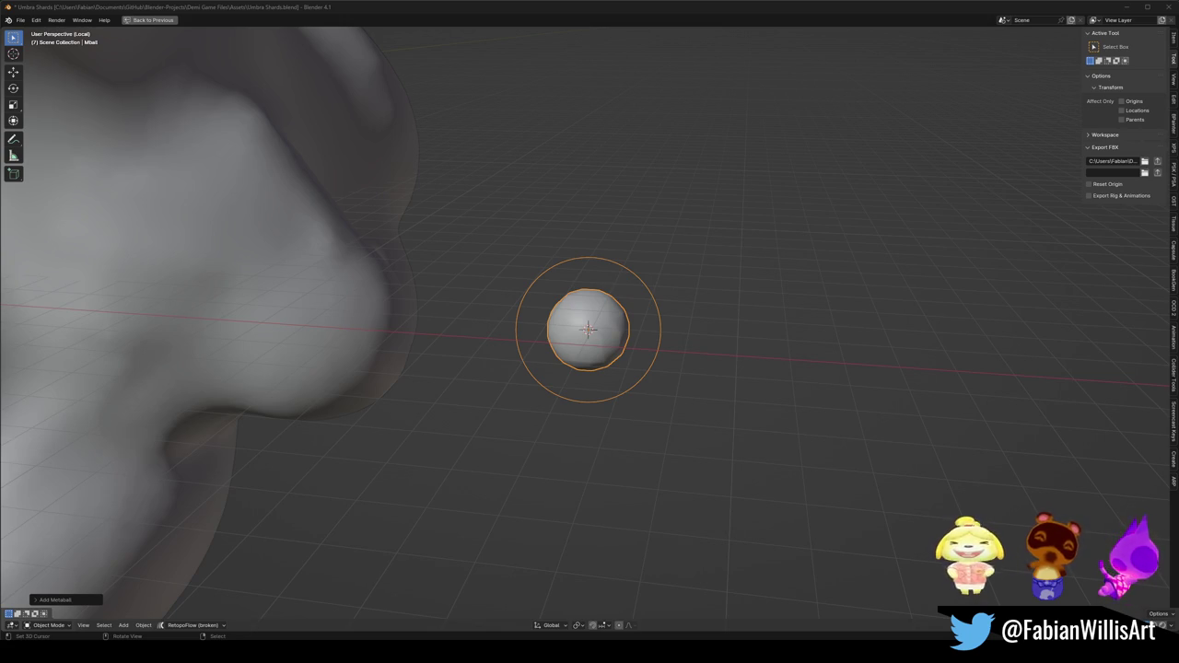
alt+middle_drag(528, 303, 528, 303)
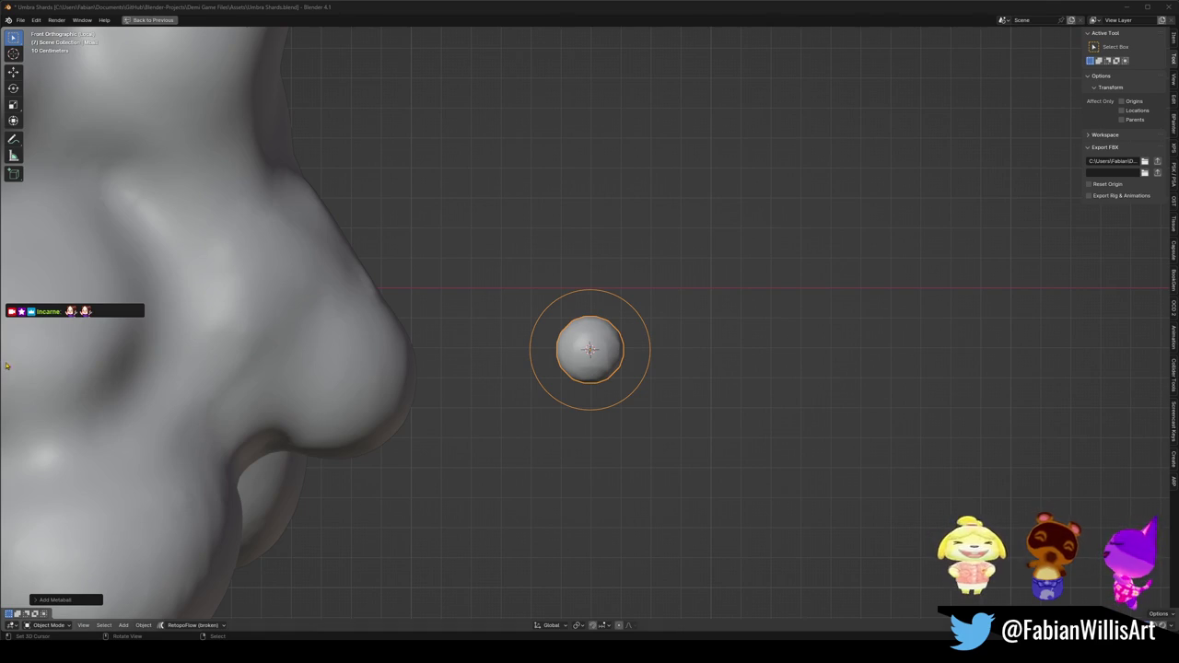
scroll(411, 361, down, 2)
Restore the full layout, save Umbra Shards.blend, and show the ball's metaball data settings.
key(ctrl+space)
key(ctrl+s)
scroll(755, 292, up, 2)
click(982, 280)
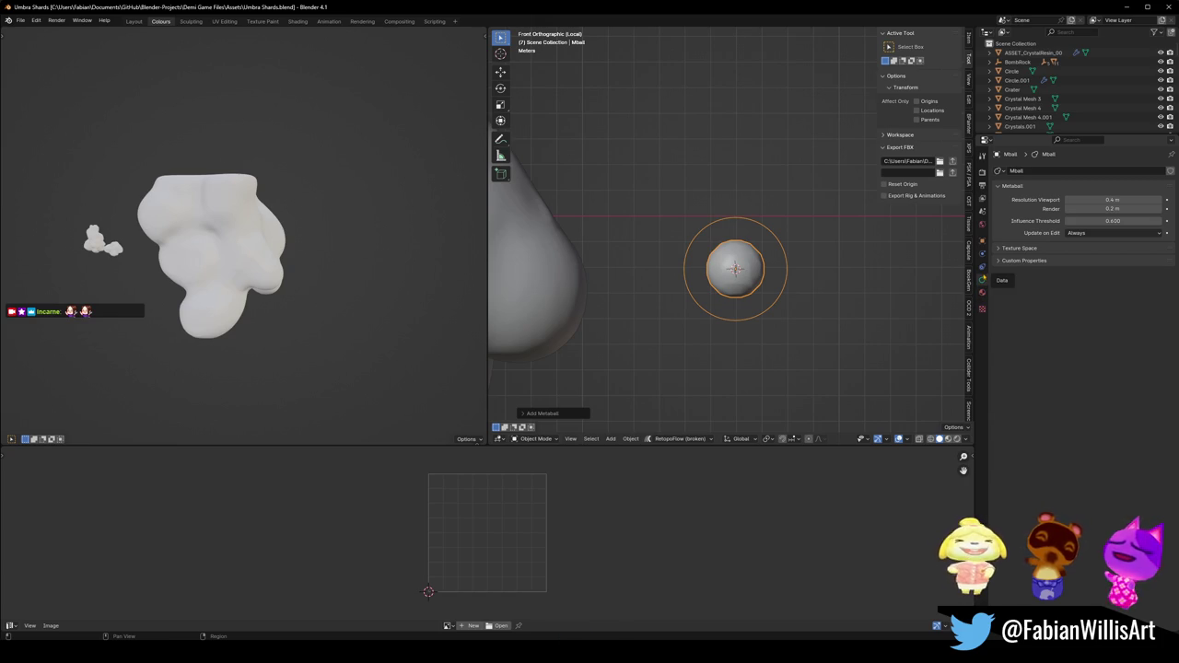
Check the texture space settings, then preview the metaball in wireframe and return to solid shading.
click(1032, 249)
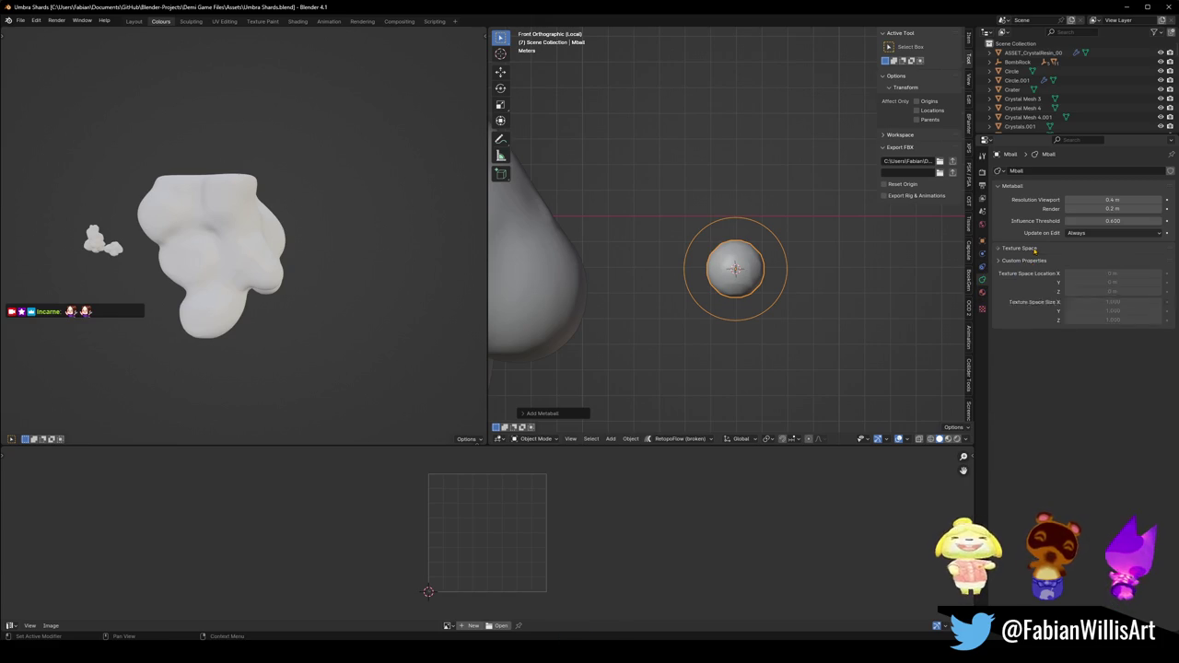
click(1034, 250)
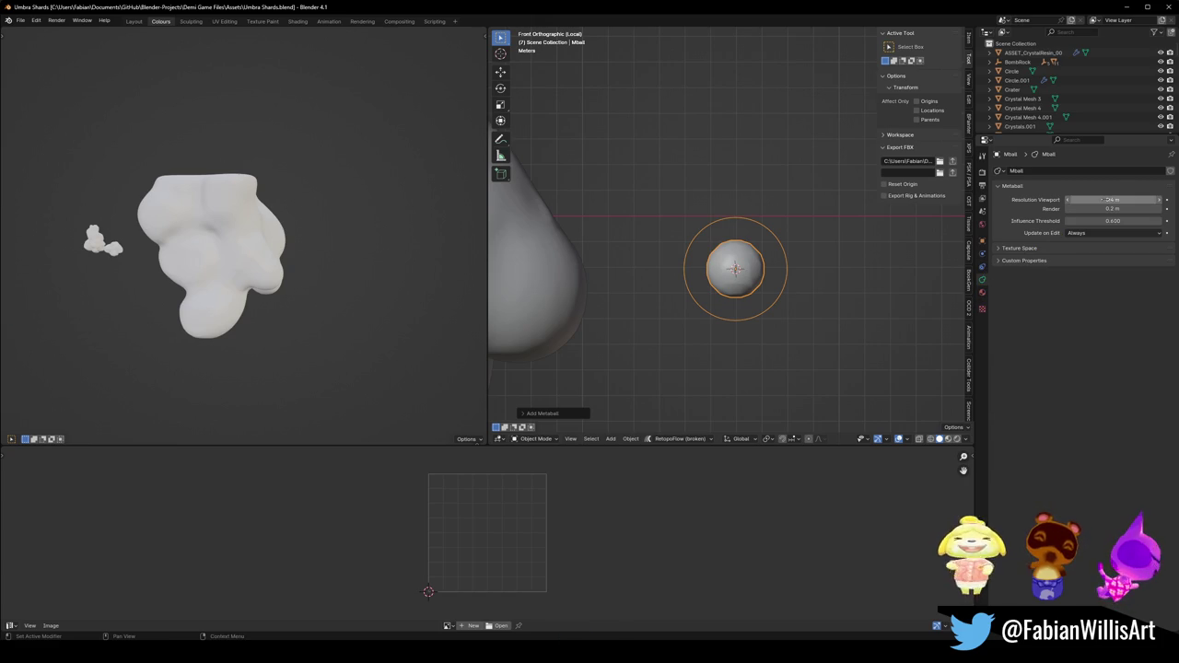
scroll(729, 235, up, 5)
key(z)
click(756, 239)
key(z)
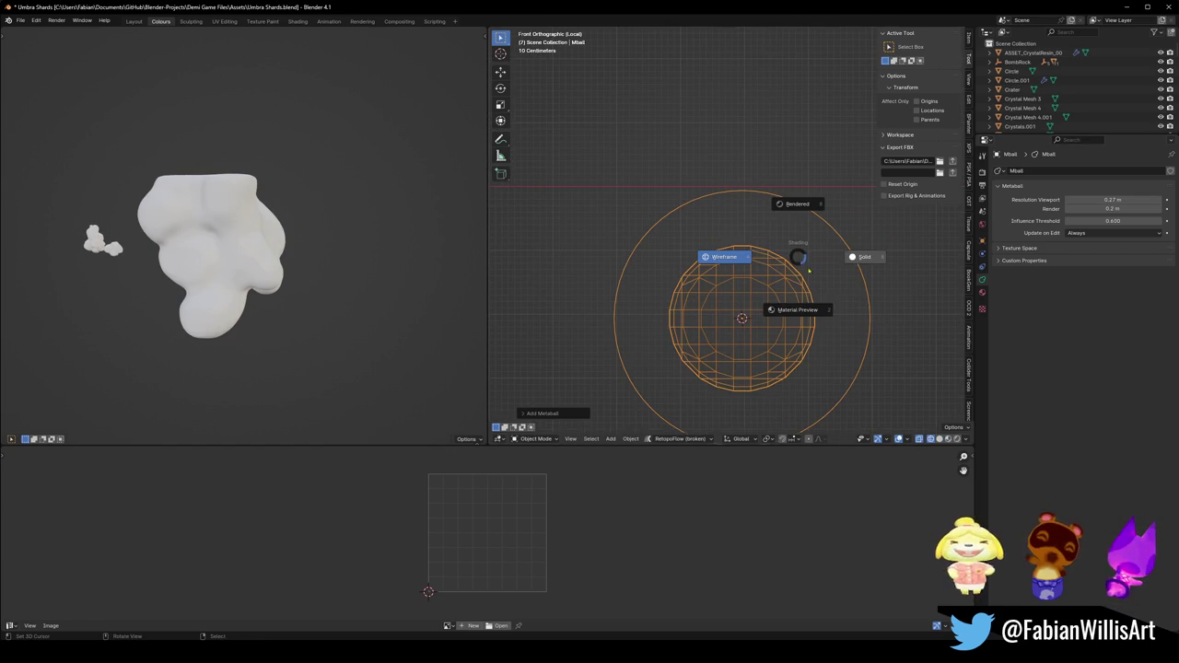
click(817, 323)
scroll(791, 258, down, 4)
scroll(783, 250, up, 2)
scroll(781, 249, up, 2)
Adjust the ball element's stiffness in edit mode, then return to object mode.
key(Tab)
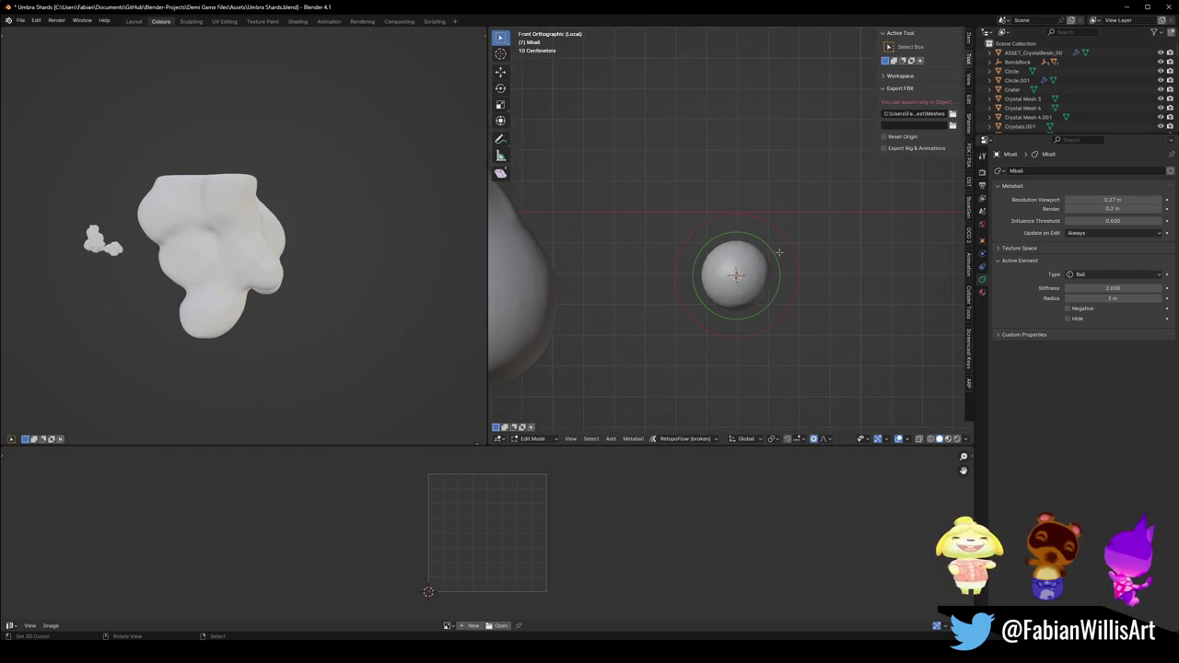
key(alt+s)
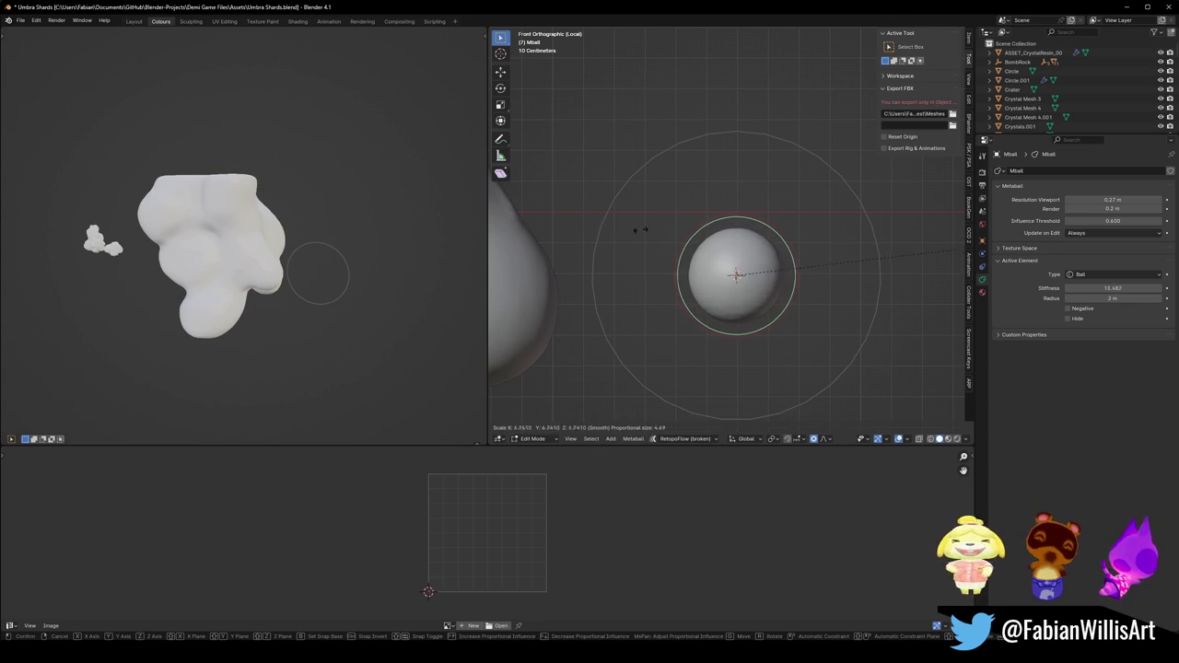
click(864, 222)
key(Tab)
key(q)
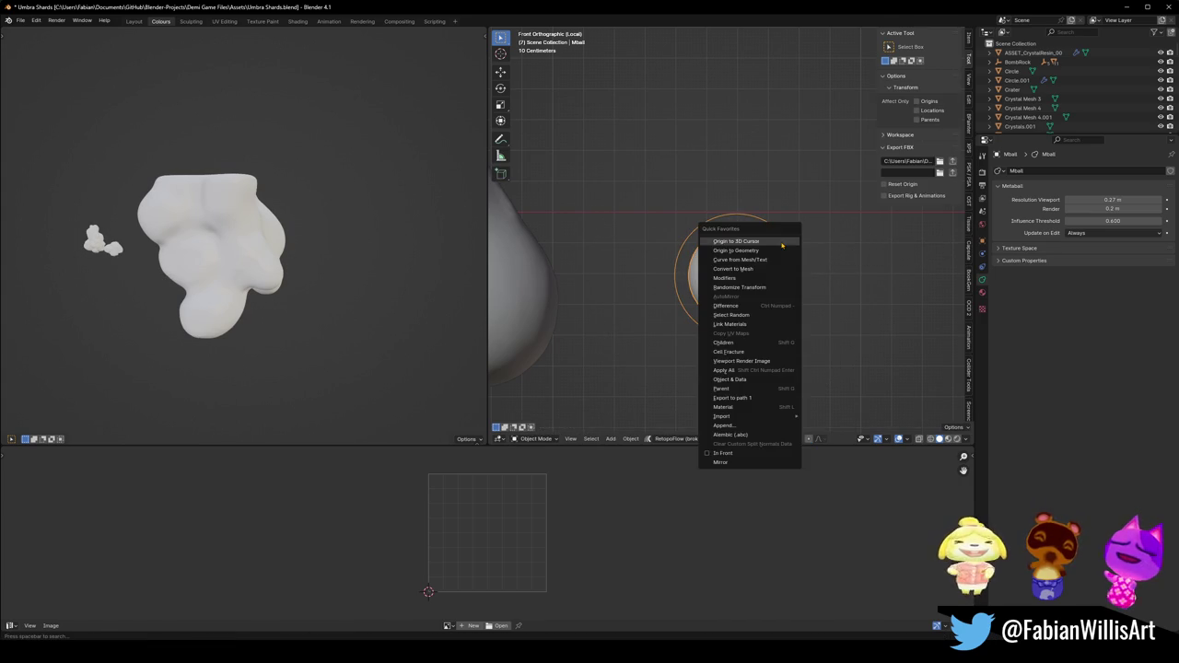
click(734, 463)
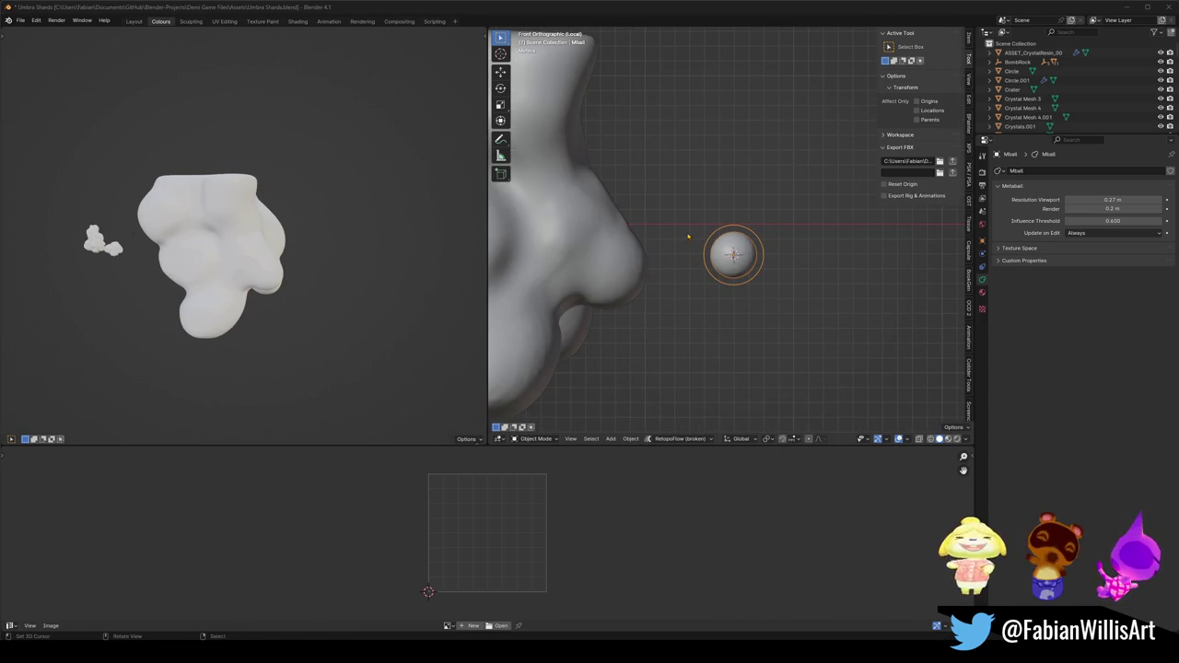
Duplicate the metaball ball and place the copy up and to the right.
shift+middle_drag(753, 249, 719, 263)
key(s)
key(z)
key(Escape)
key(shift+d)
click(740, 243)
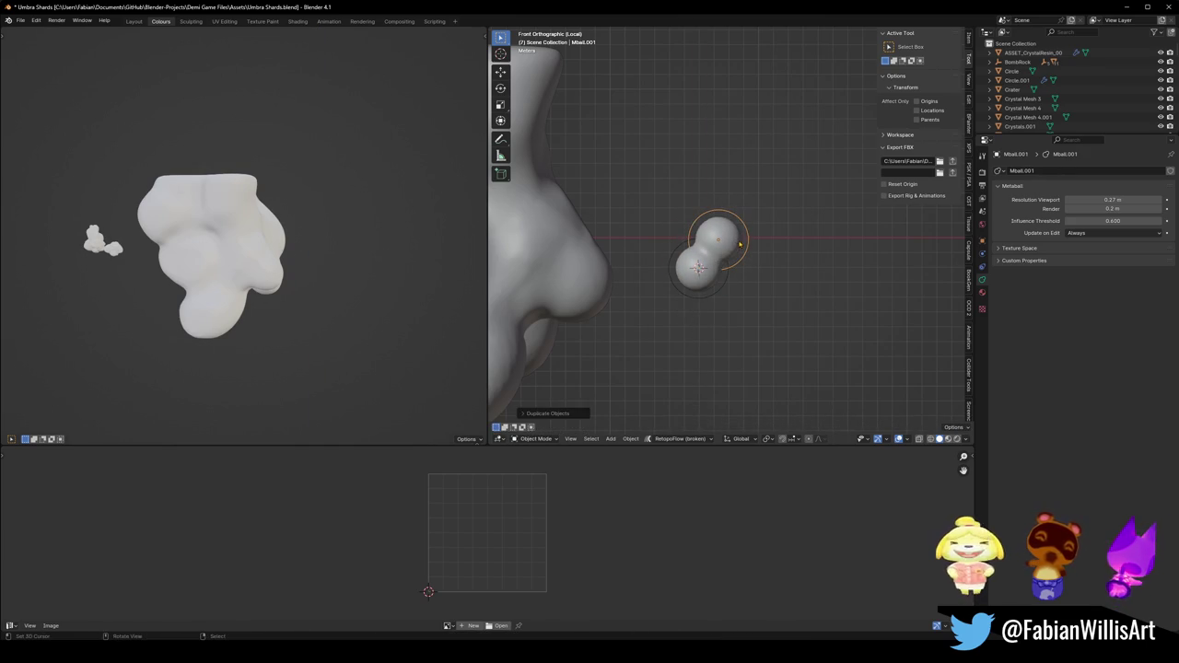
scroll(737, 238, up, 3)
shift+middle_drag(737, 239, 750, 278)
Stretch the copy vertically into an egg shape, move it lower left and resize it.
key(s)
key(z)
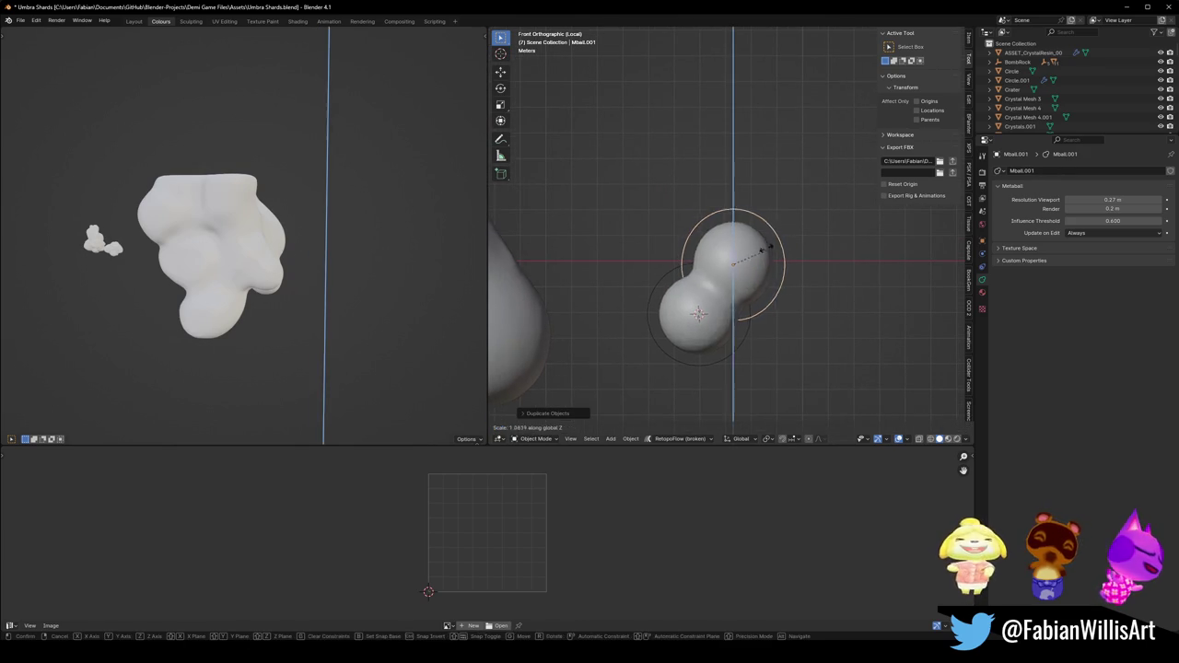
click(763, 211)
key(g)
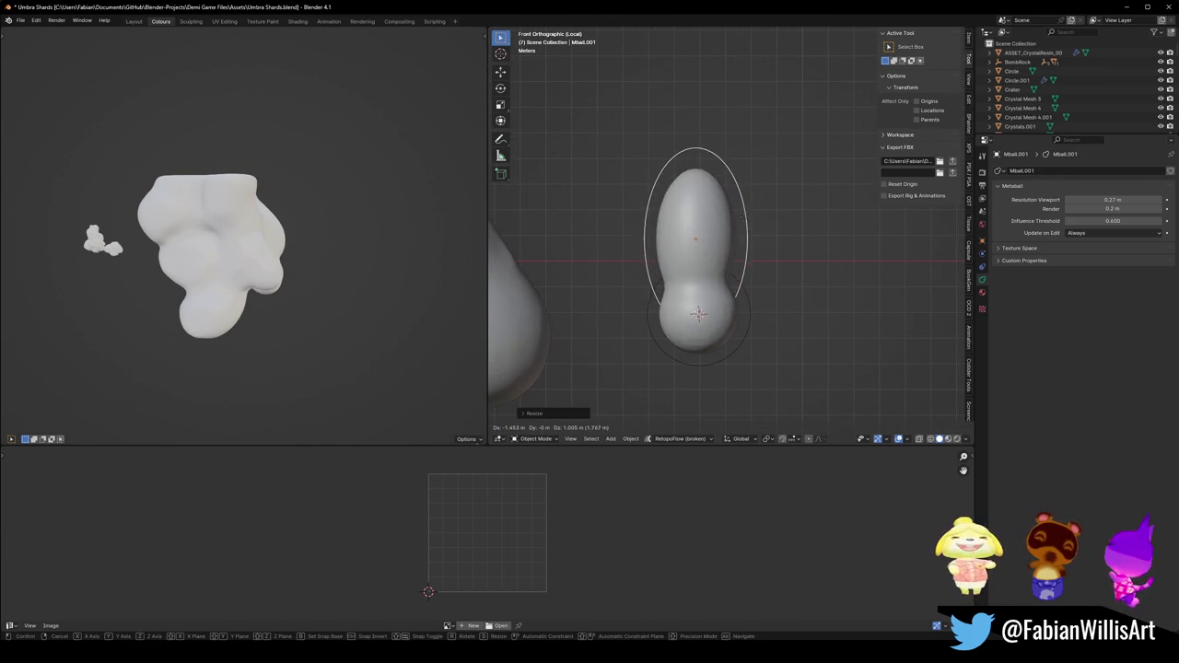
click(742, 215)
key(s)
click(753, 208)
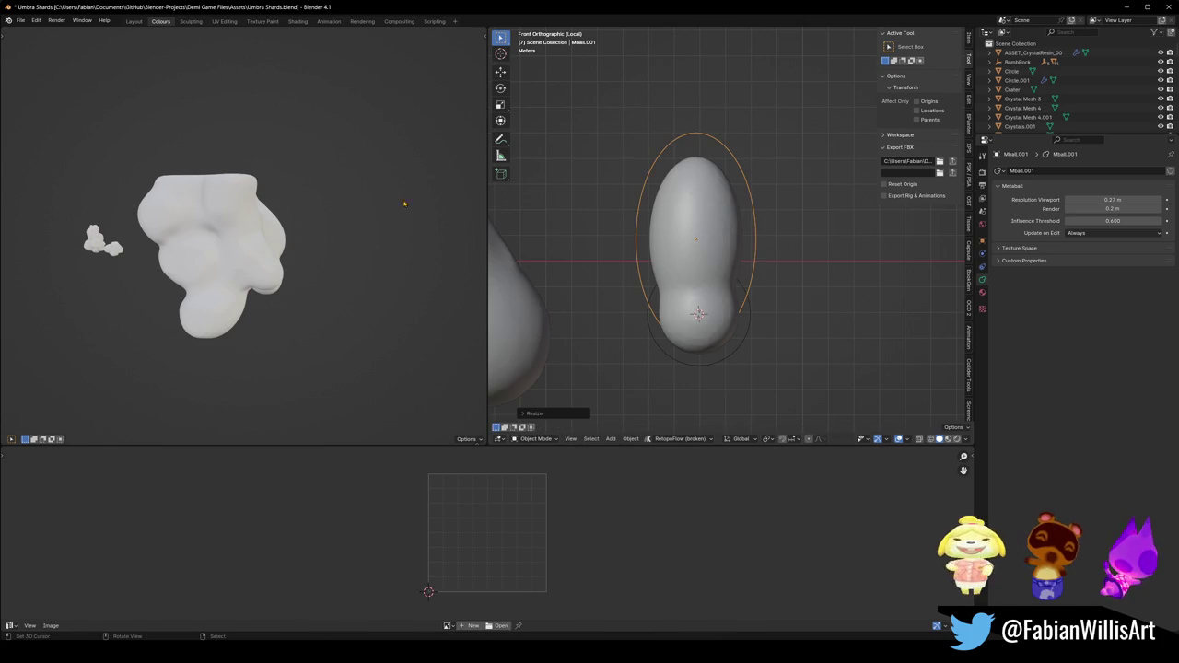
Switch to front view and nudge the egg-shaped ball slightly to the right.
click(655, 330)
scroll(650, 337, down, 6)
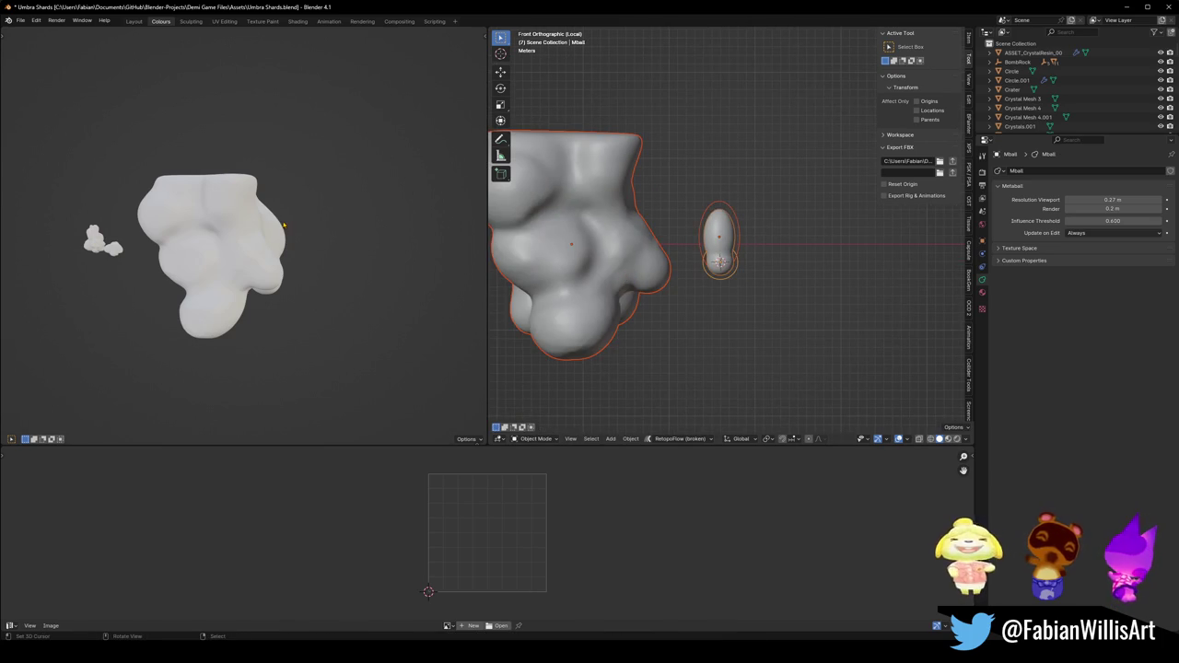
key(KP_1)
click(700, 232)
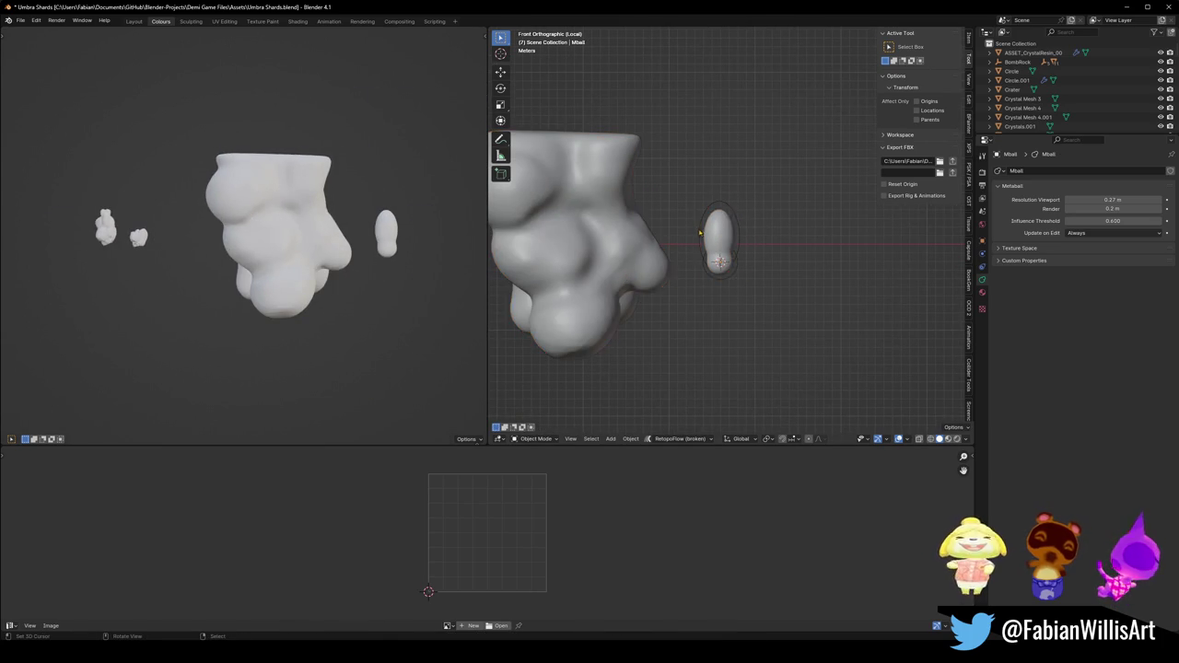
scroll(731, 218, up, 6)
key(g)
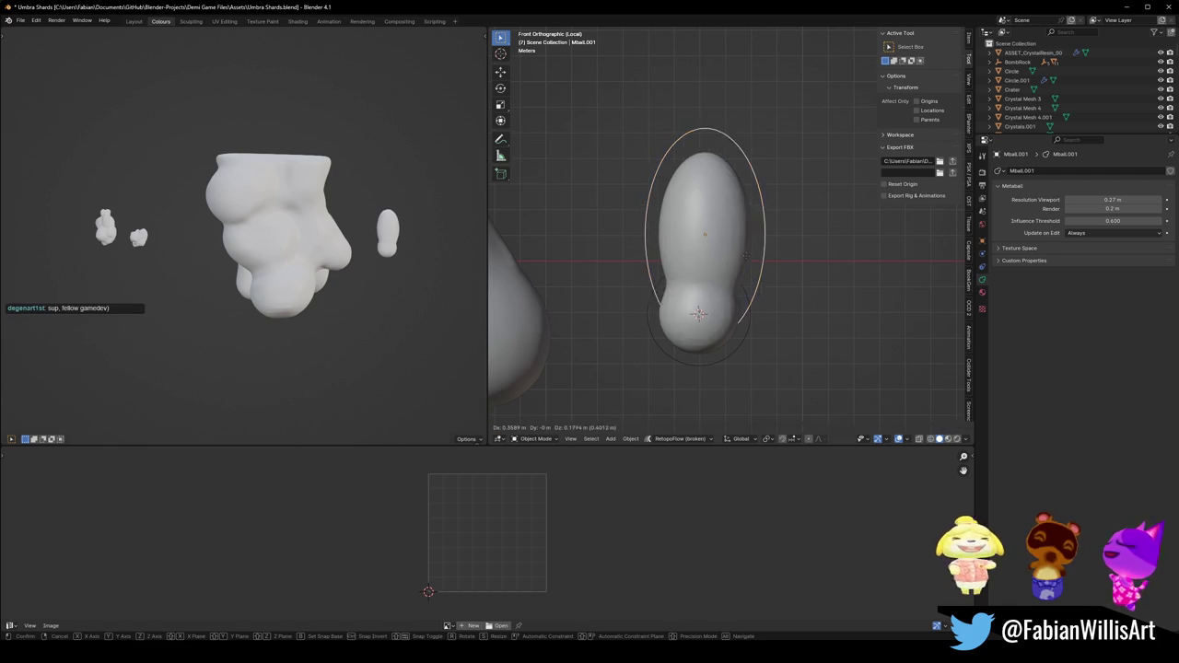
click(748, 265)
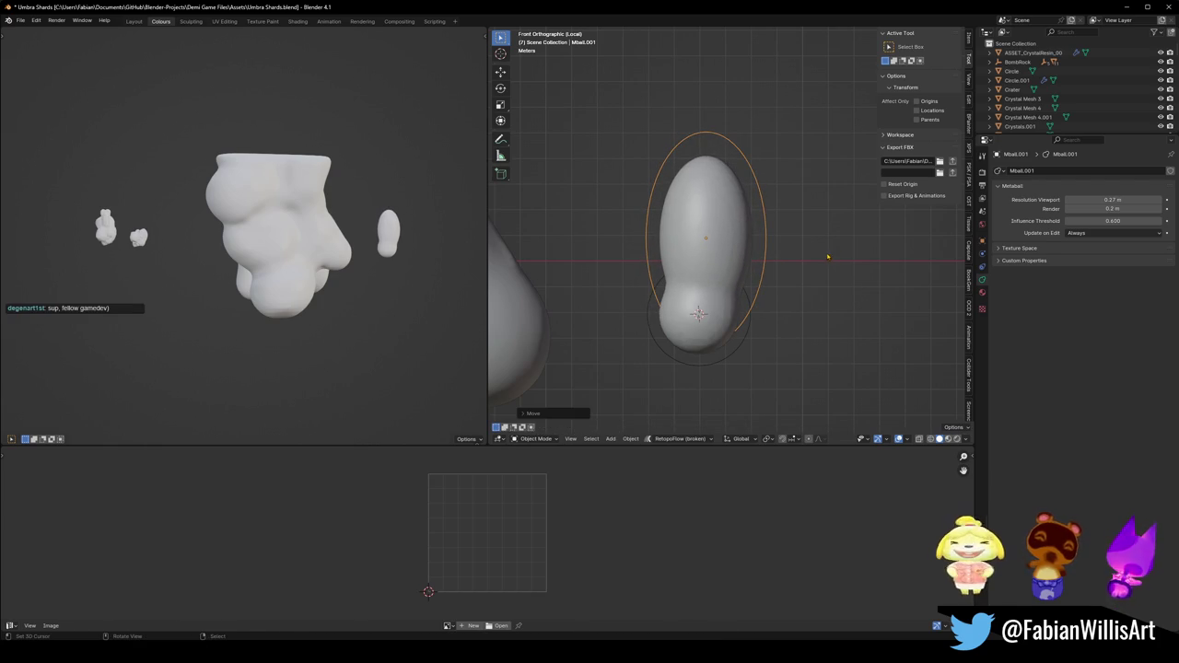
Add an enlarged copy of the egg-shaped ball, placed down and to the left.
key(shift+d)
key(s)
key(y)
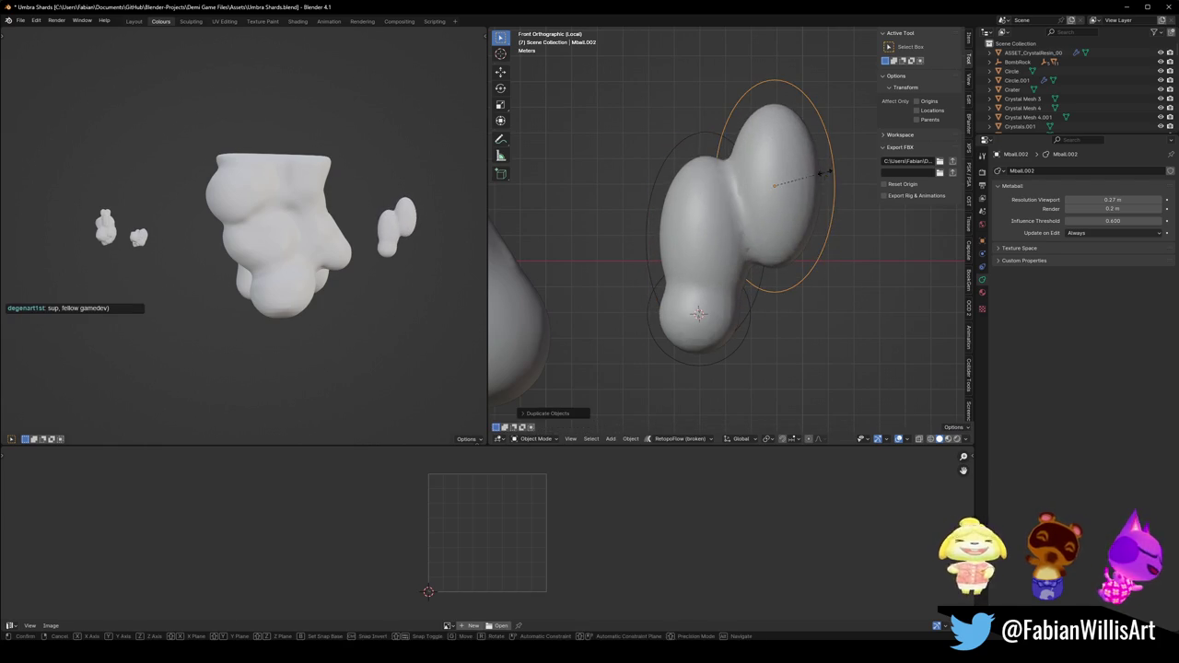
click(832, 164)
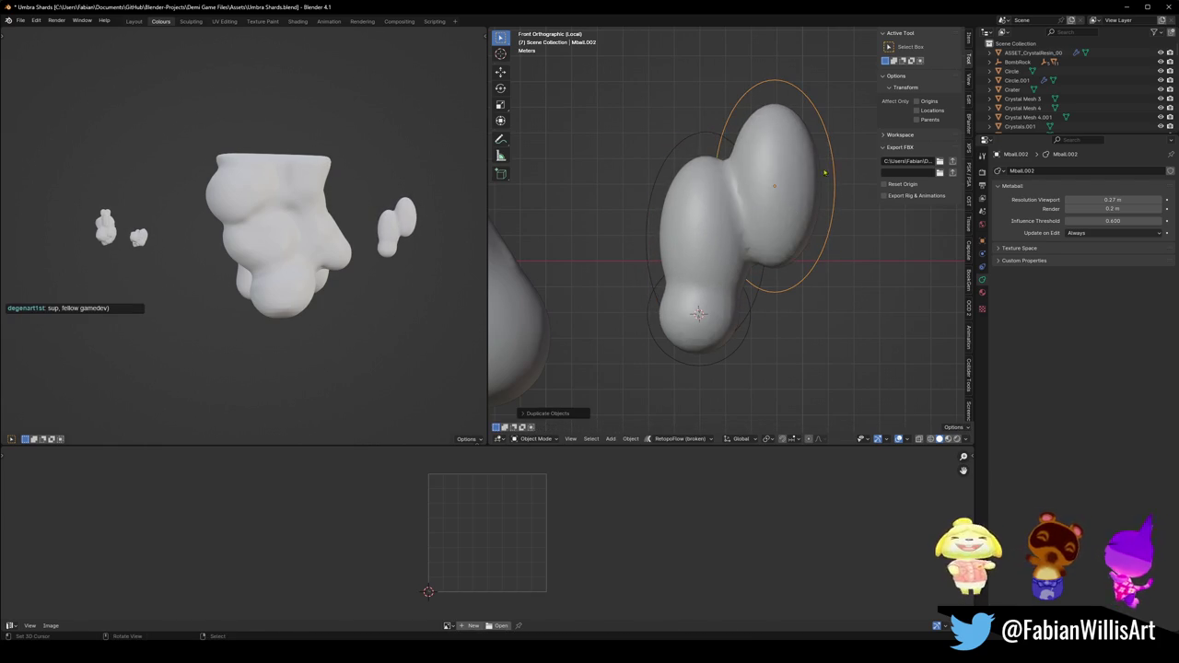
key(alt+s)
key(s)
key(Escape)
key(s)
click(852, 187)
key(g)
click(829, 221)
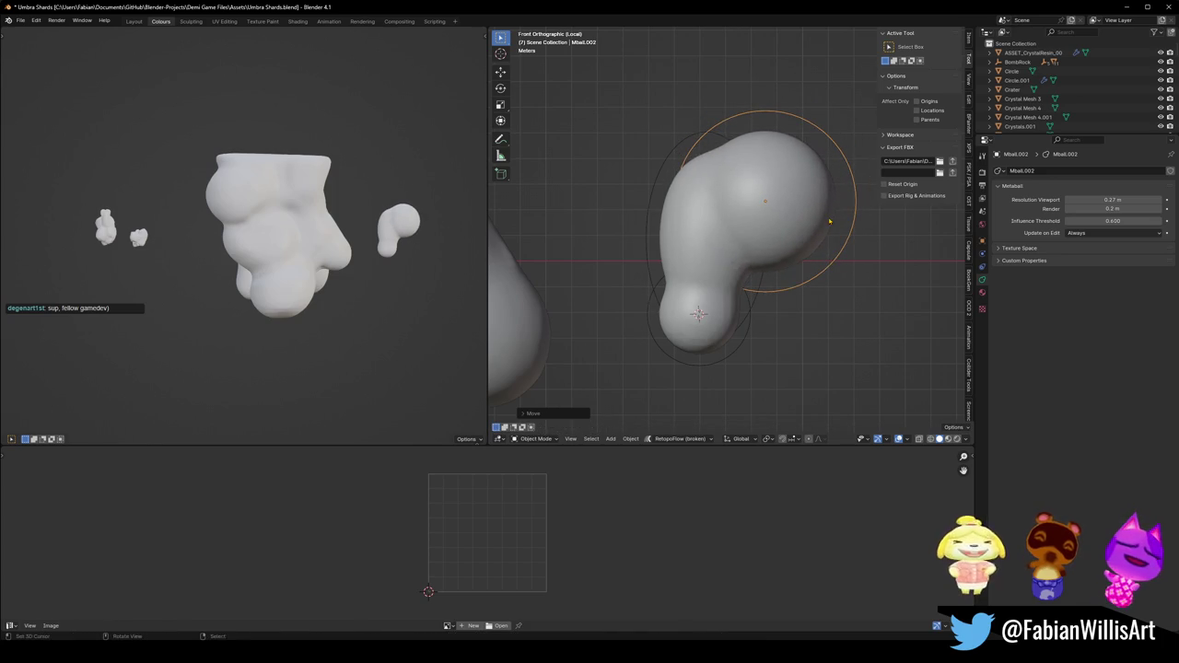
Add a larger ball copy onto the body, placed up and to the left.
key(shift+d)
click(693, 215)
key(s)
click(745, 190)
key(g)
click(715, 201)
Add two more ball copies: an enlarged one up-right and a smaller one lower down.
key(shift+d)
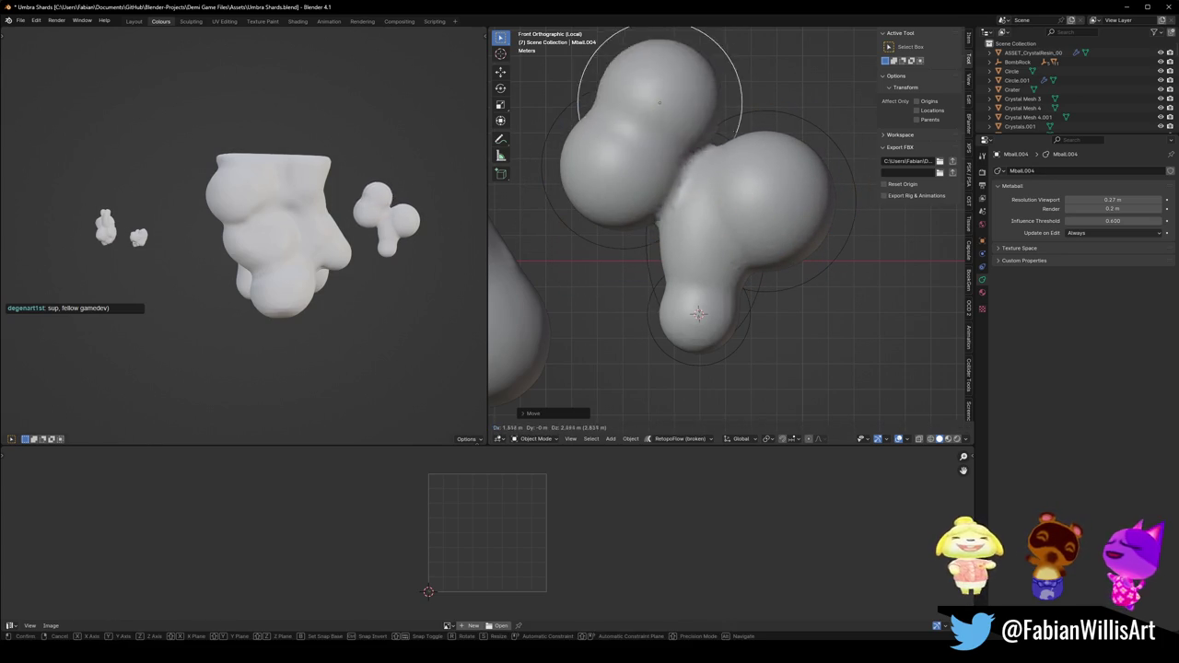
click(770, 159)
key(s)
click(774, 181)
key(shift+d)
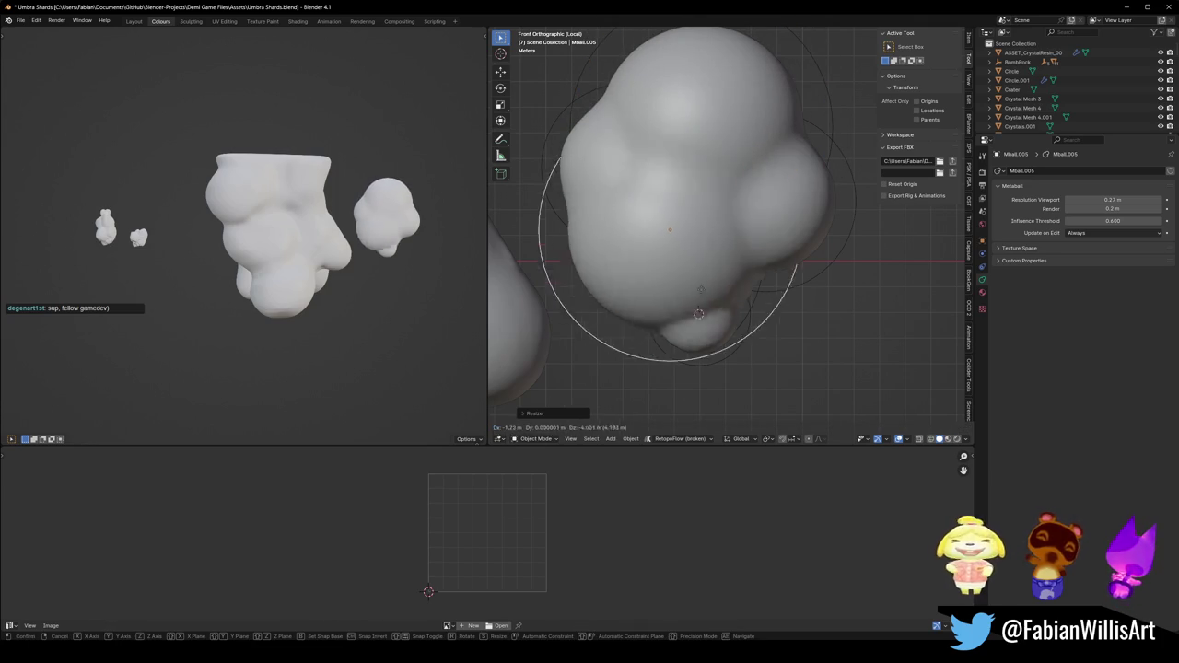
click(733, 310)
key(s)
click(734, 265)
key(g)
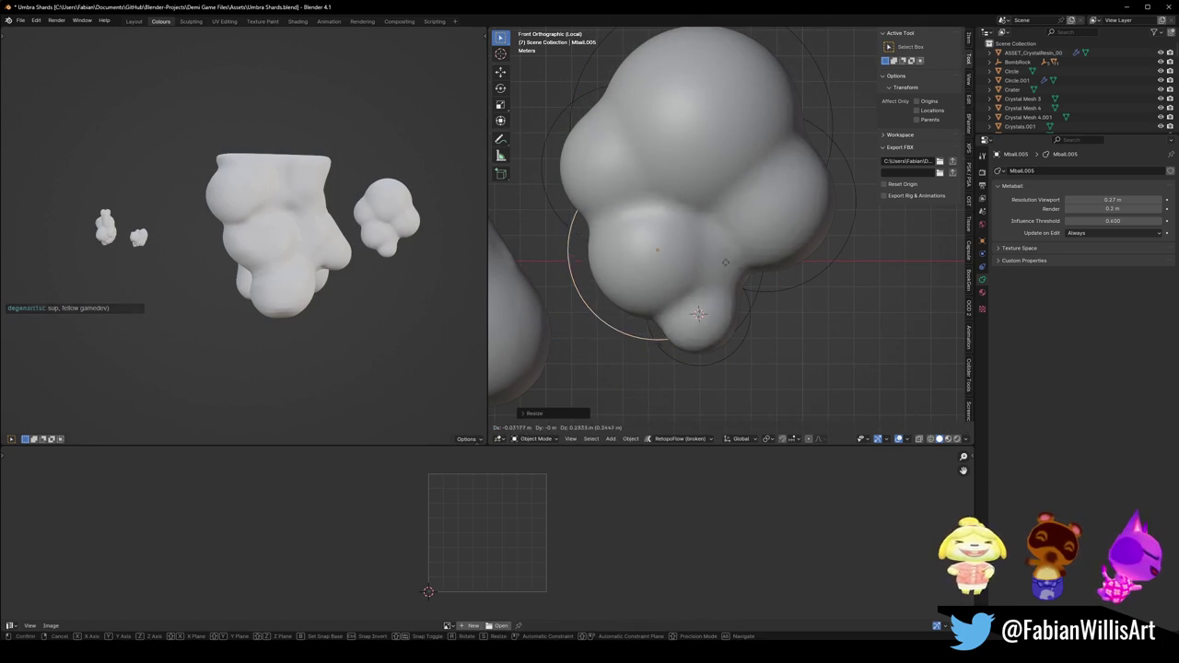
click(738, 260)
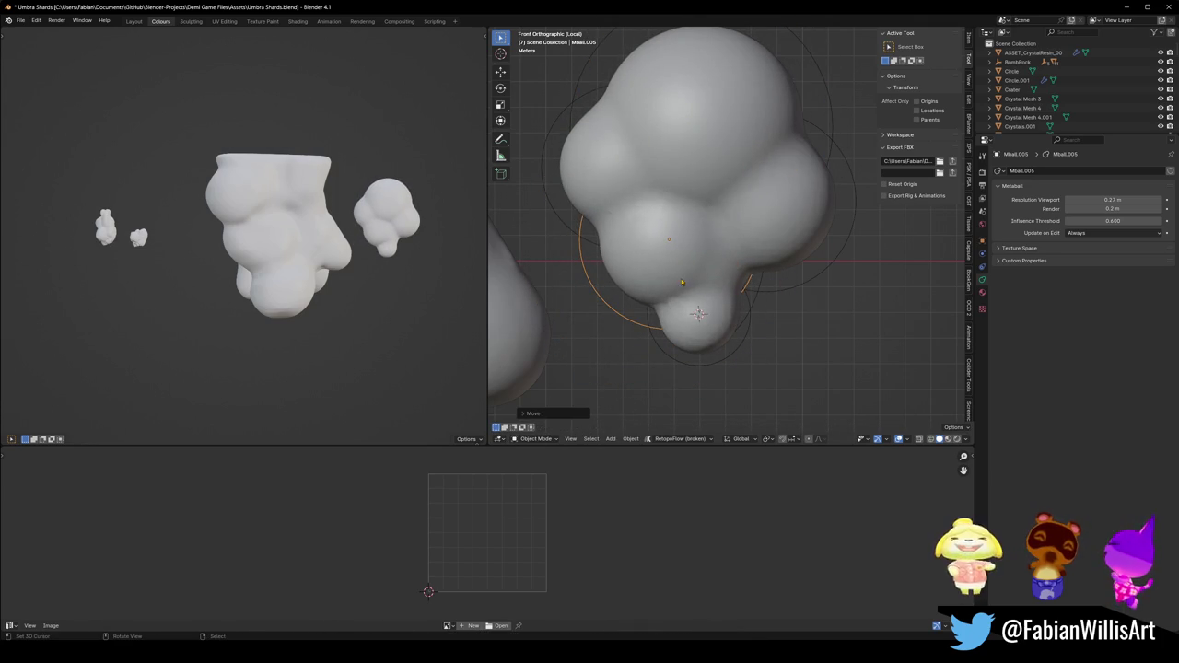
Stretch the latest metaball element vertically and reposition it.
key(s)
key(z)
click(687, 235)
key(g)
click(683, 240)
Try a duplicate of the metaball to the right, then undo it.
key(shift+d)
click(818, 262)
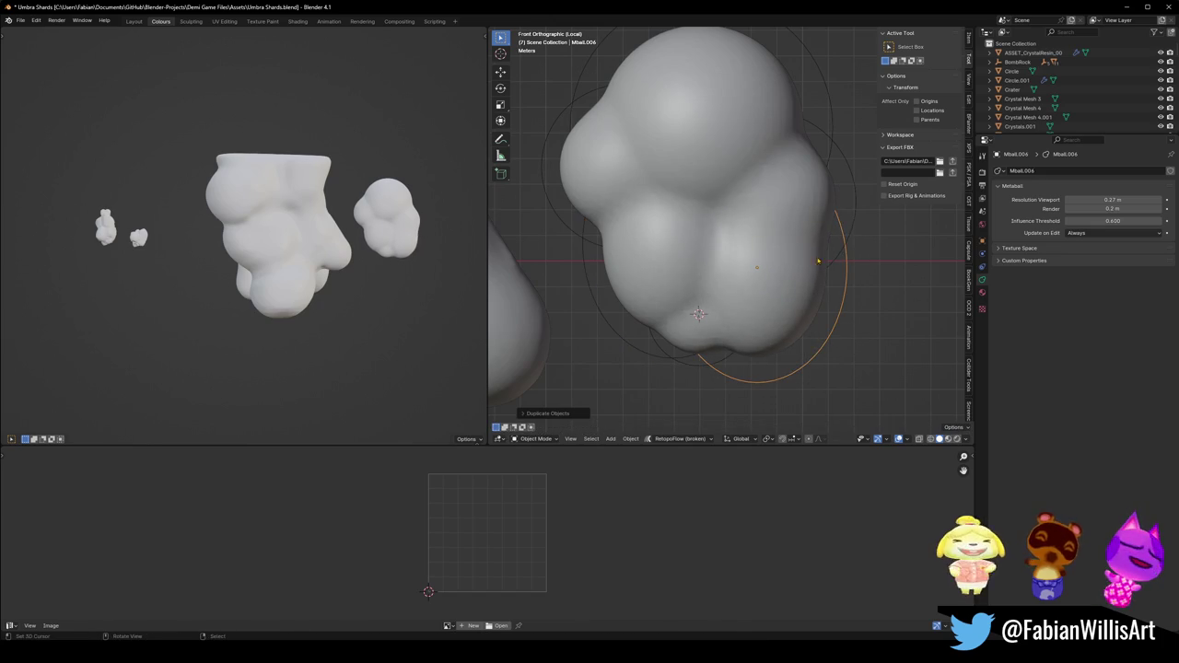
middle_drag(844, 298, 811, 277)
key(g)
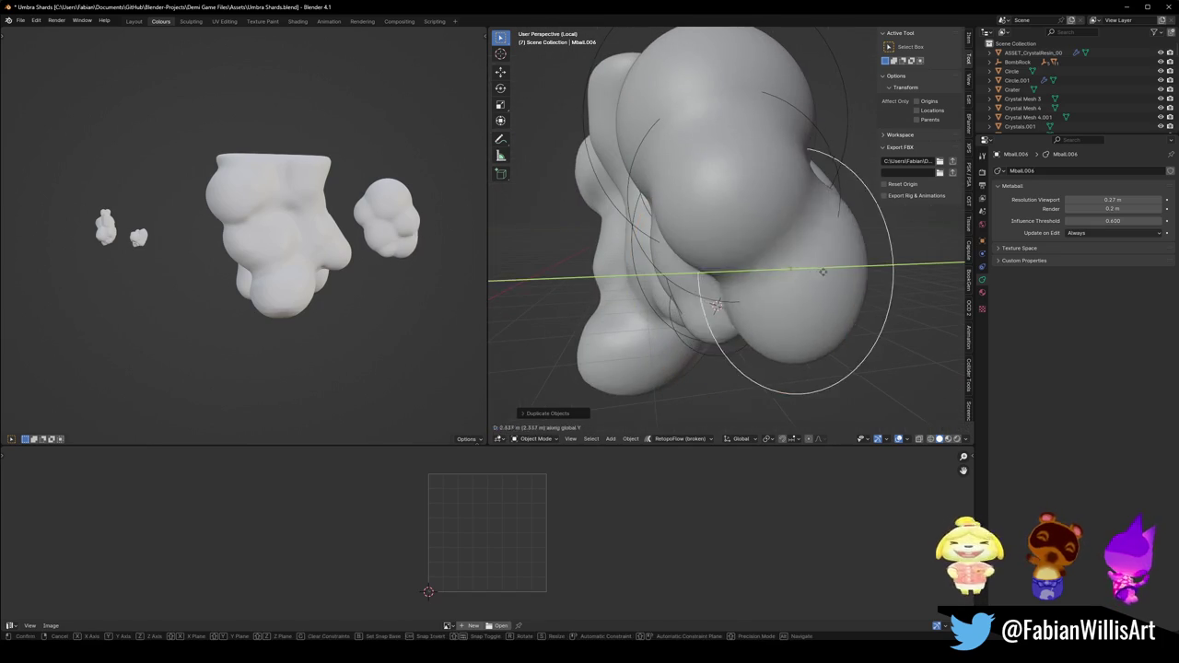
click(802, 272)
middle_drag(702, 286, 730, 279)
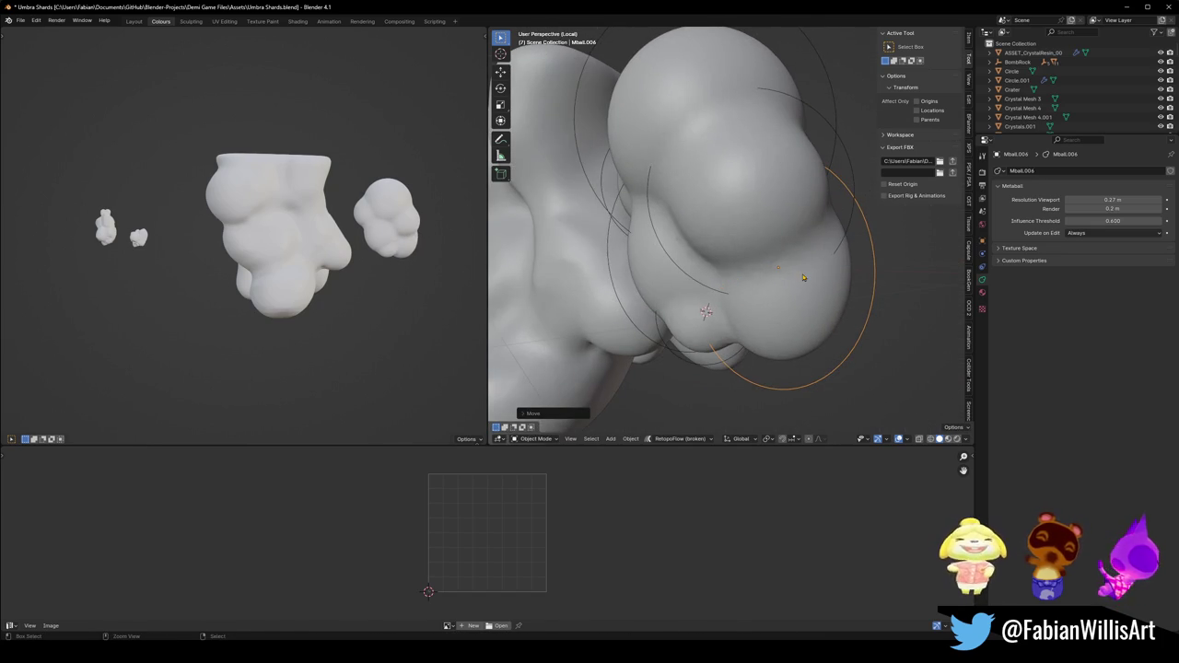
key(ctrl+z)
key(ctrl+z)
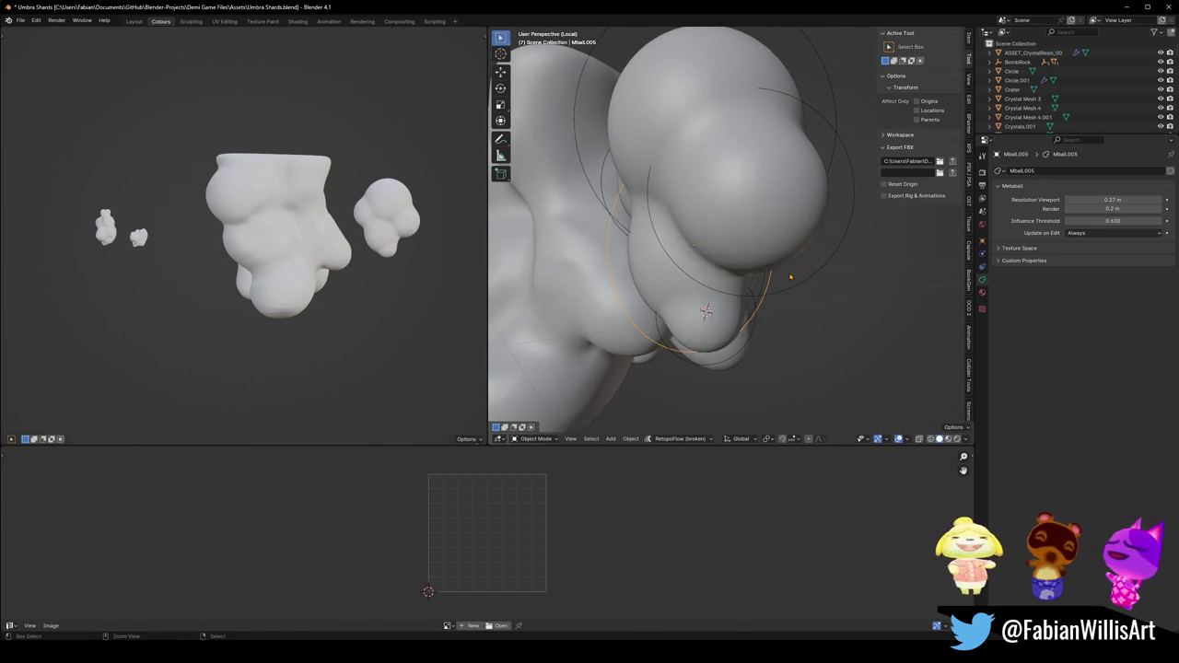
Select and frame the whole metaball cluster, then duplicate it and shrink the copy.
click(779, 193)
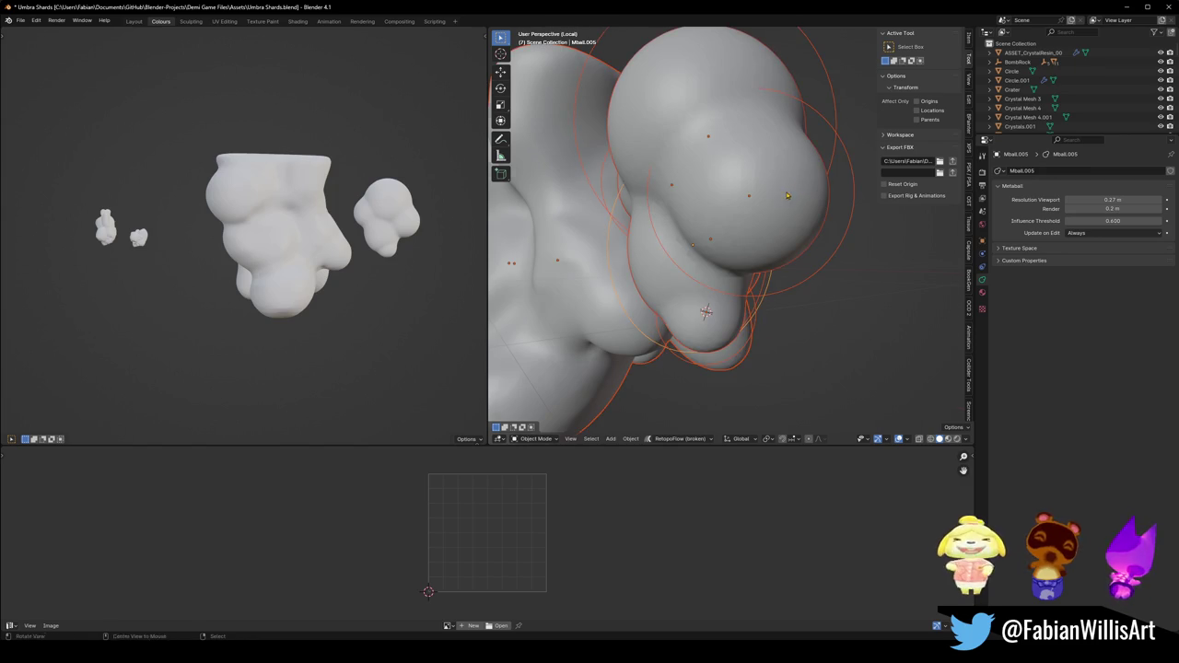
key(KP_Decimal)
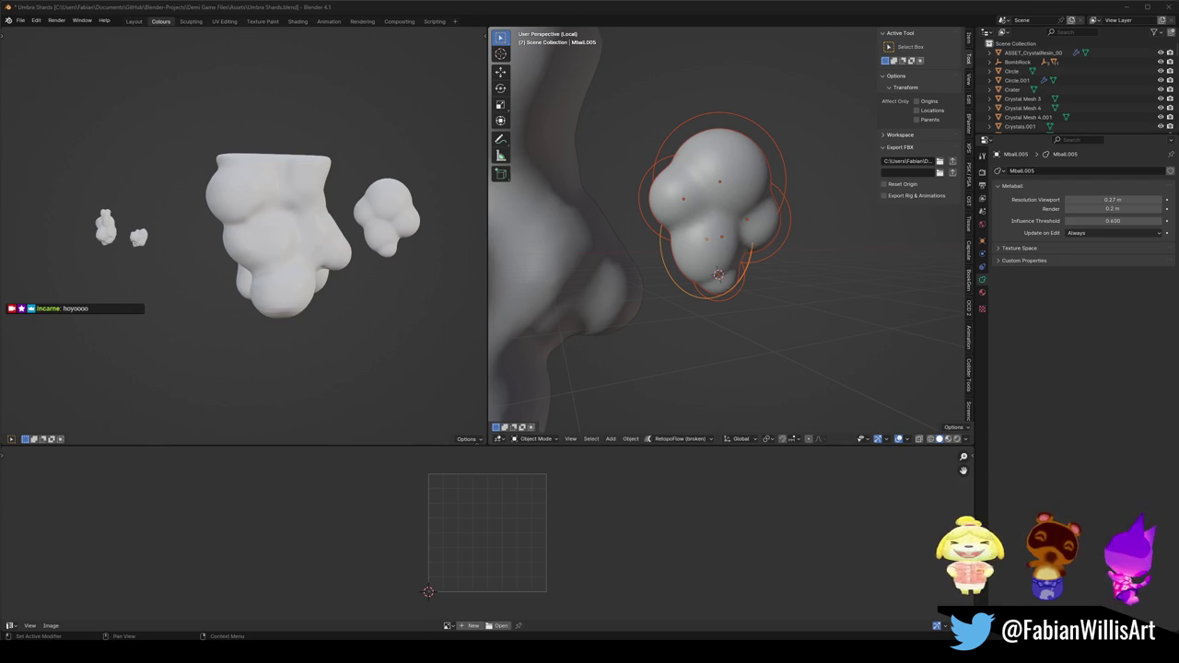
middle_drag(618, 237, 700, 274)
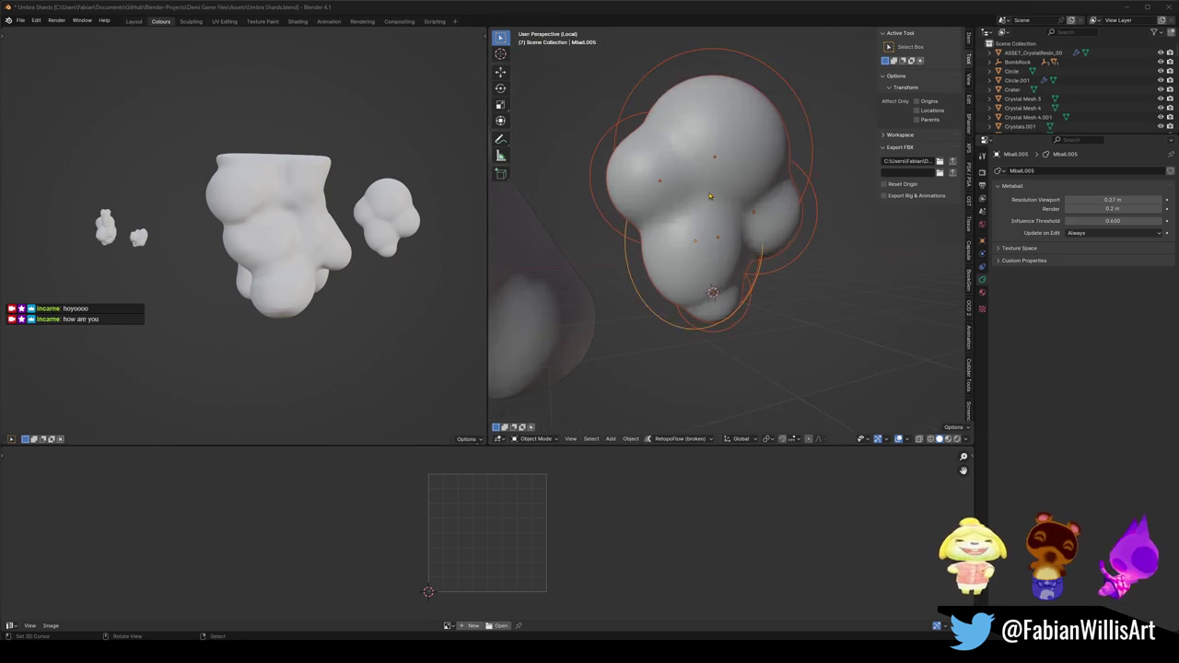
key(shift+d)
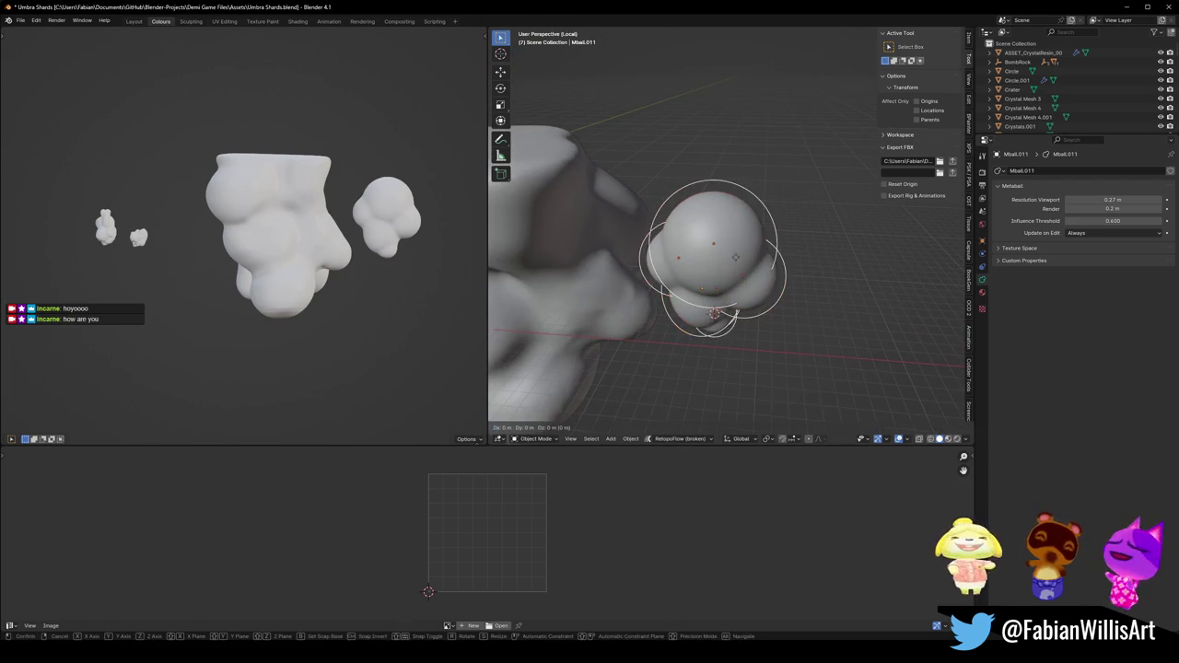
middle_drag(700, 273, 737, 230)
key(s)
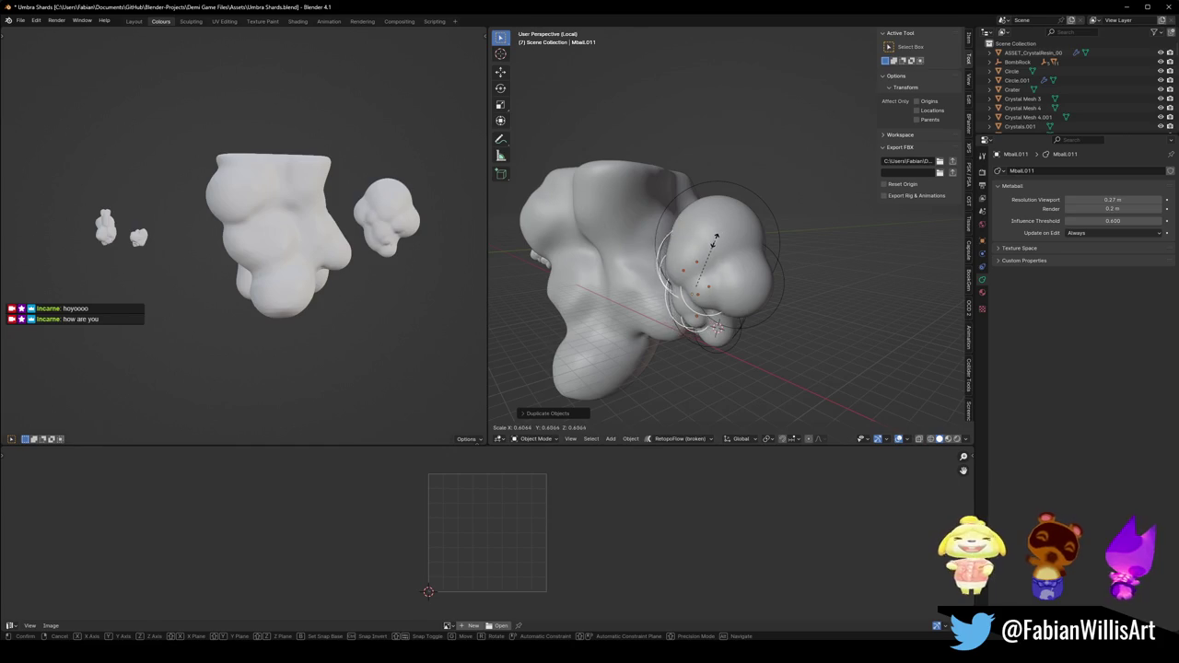
click(658, 259)
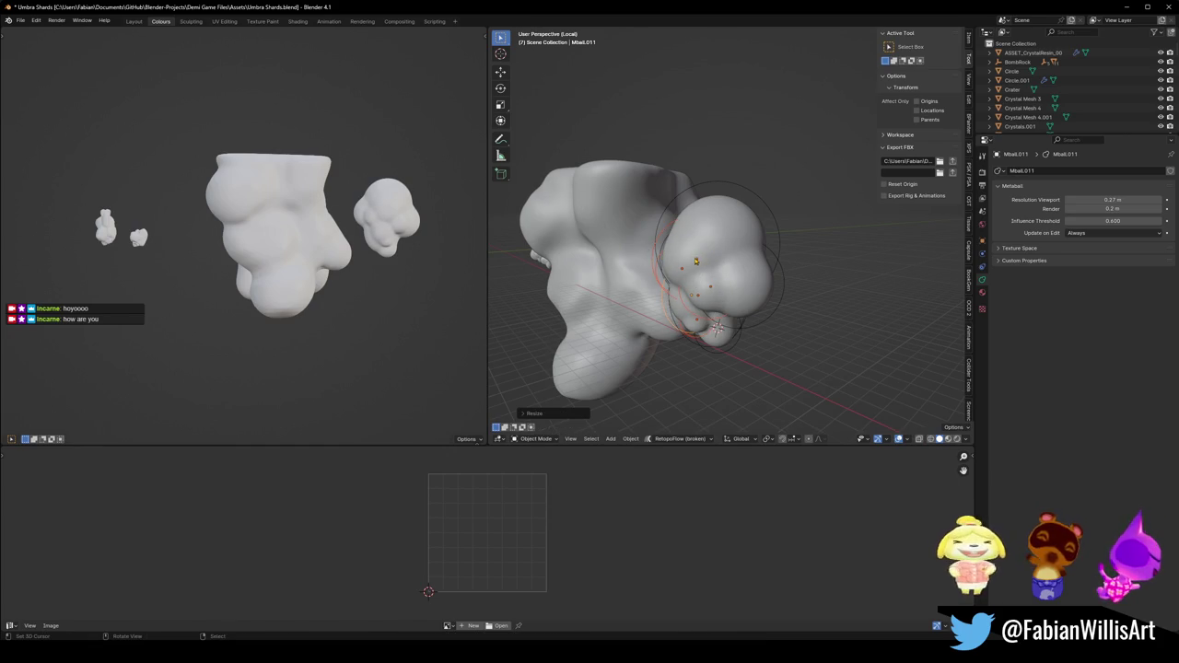
key(g)
key(z)
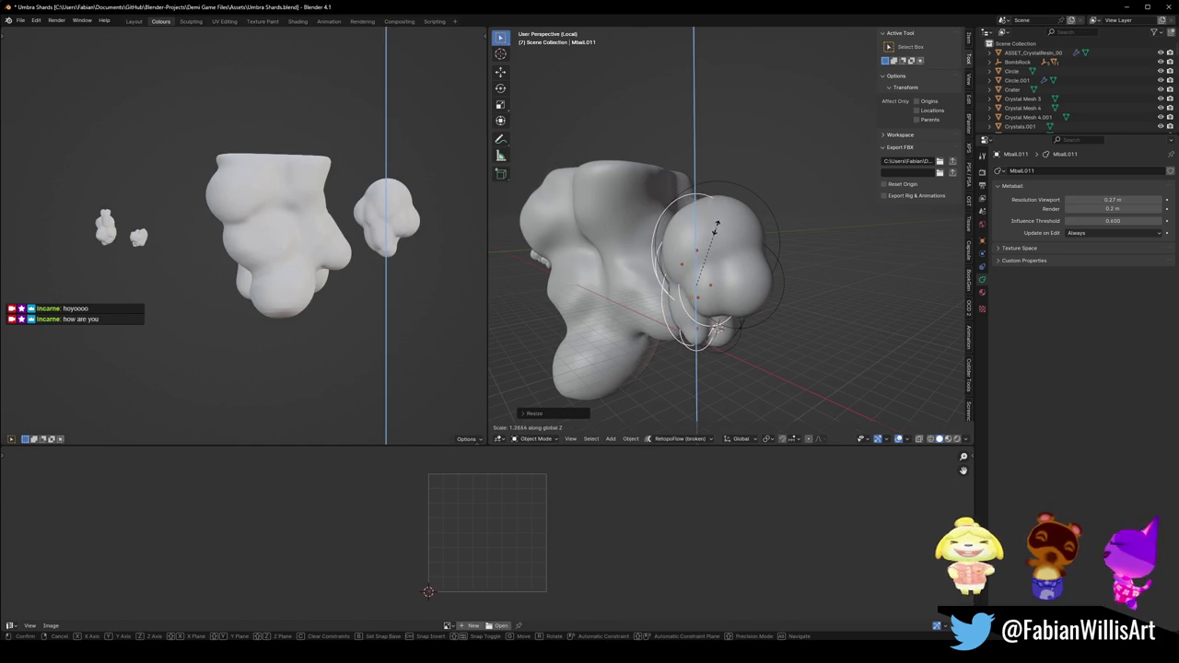
key(Escape)
Mirror the smaller cluster copy across X and slide it sideways along X.
scroll(383, 221, up, 2)
scroll(373, 226, up, 3)
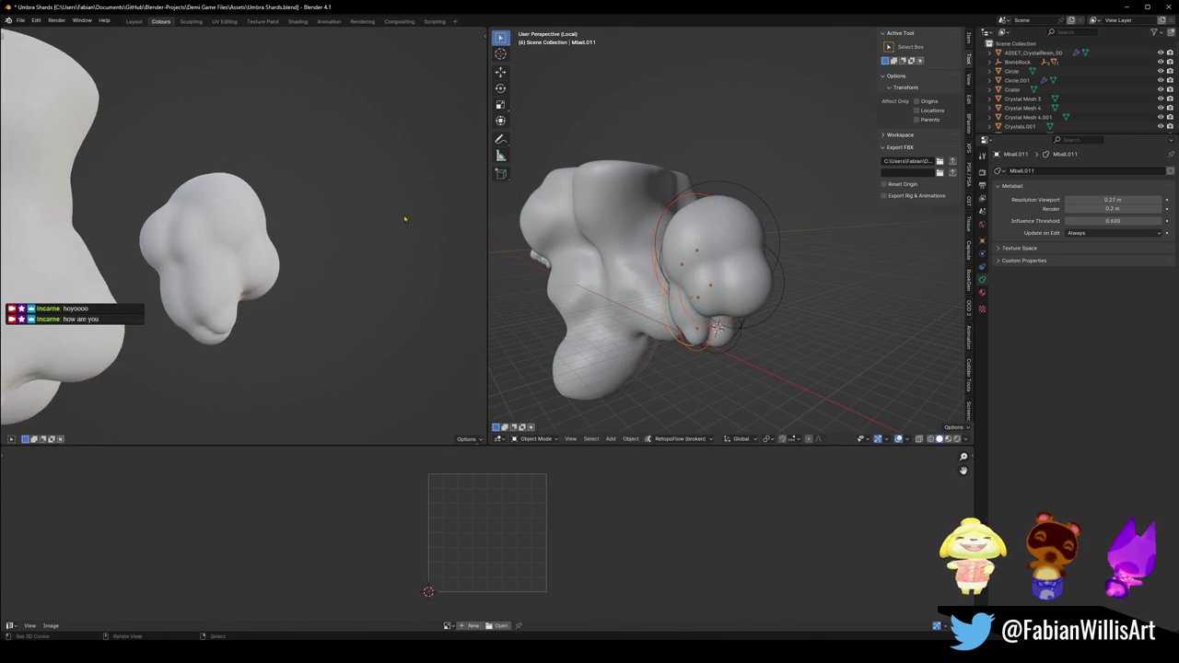
scroll(362, 217, up, 2)
middle_drag(362, 217, 378, 221)
middle_drag(737, 276, 750, 276)
key(ctrl+m)
key(x)
key(g)
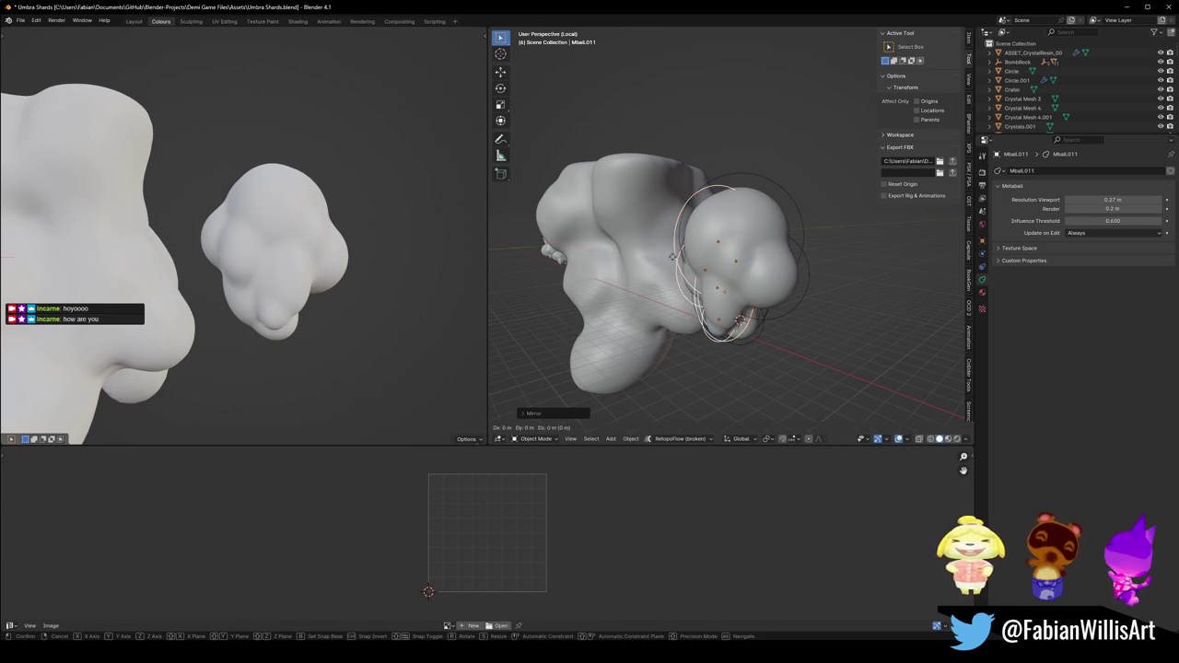
key(x)
click(674, 271)
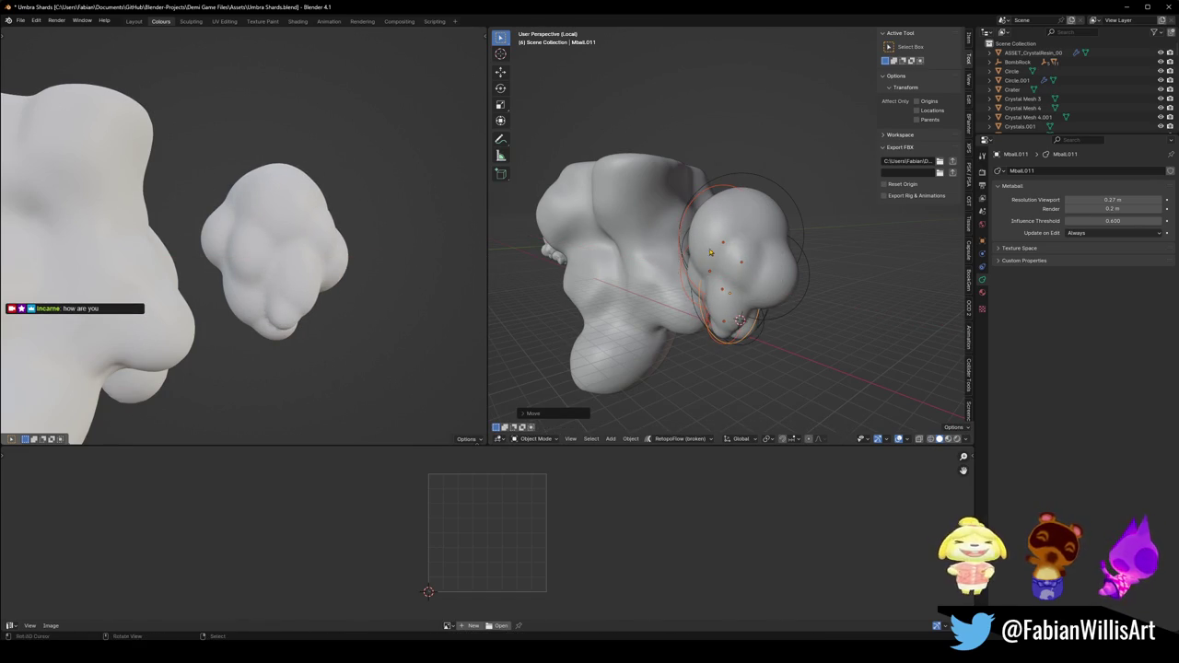
Switch to the right side view and begin rotating the duplicate.
middle_drag(709, 251, 718, 267)
key(KP_3)
key(r)
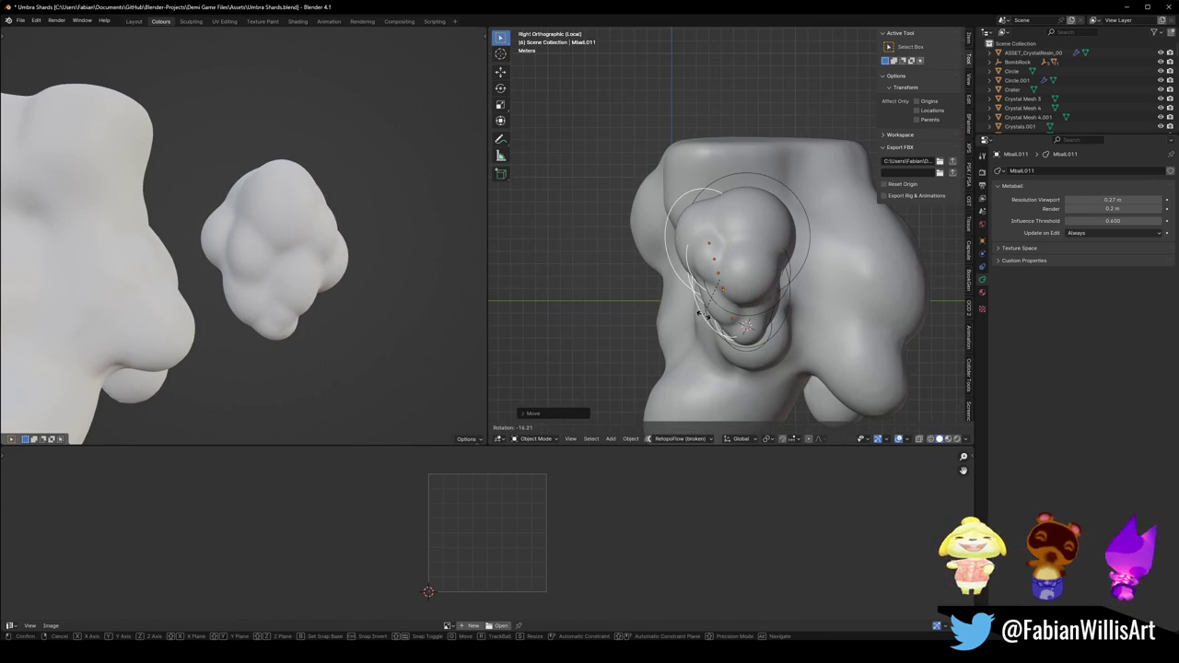
Tilt the mirrored cluster copy in the side view.
click(707, 323)
mouse_move(361, 213)
middle_down()
mouse_move(249, 217)
mouse_move(316, 217)
mouse_move(316, 205)
middle_up()
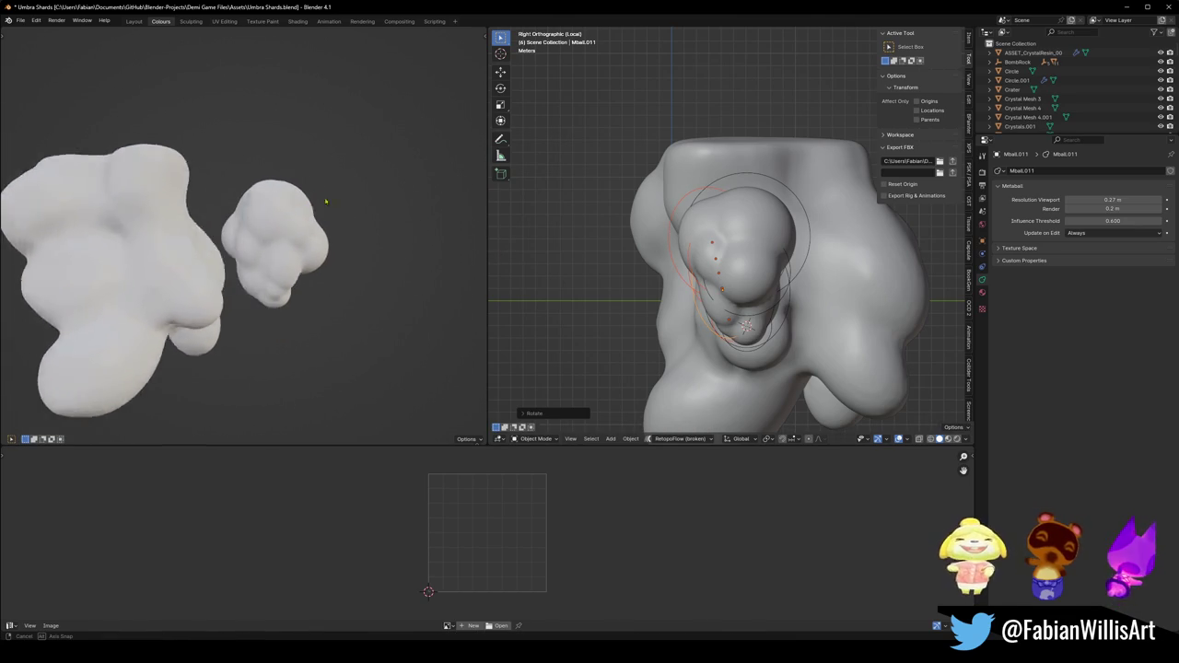
scroll(316, 205, up, 3)
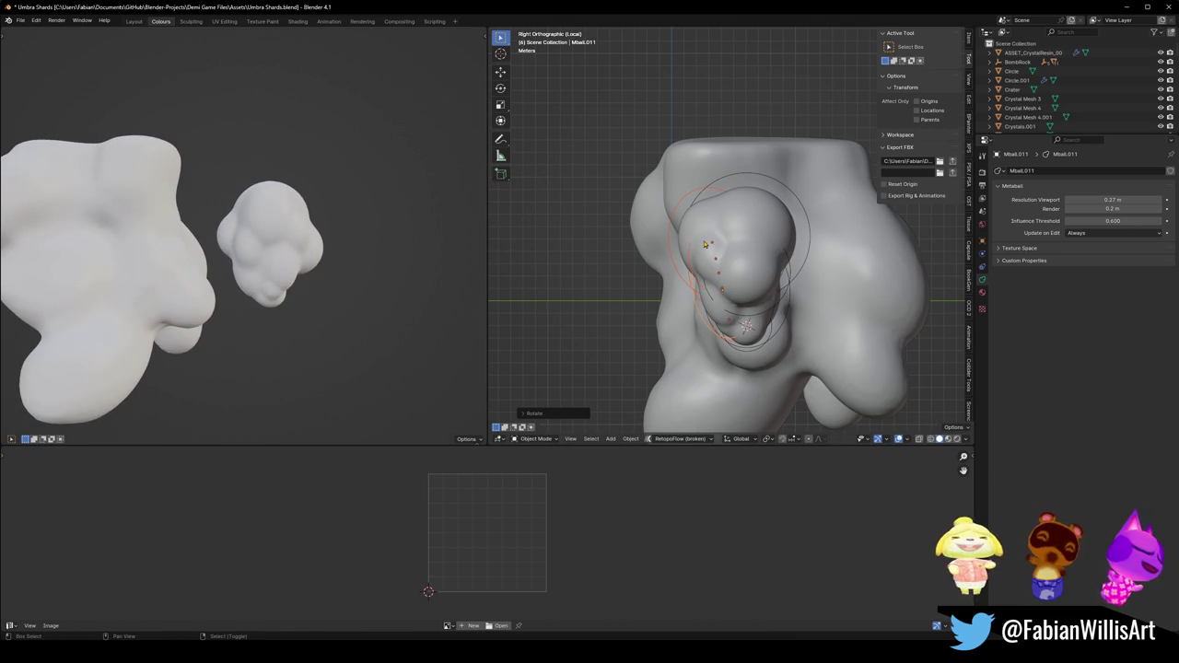
Add another copy of the cluster, rotated and moved beside it.
key(shift+d)
key(r)
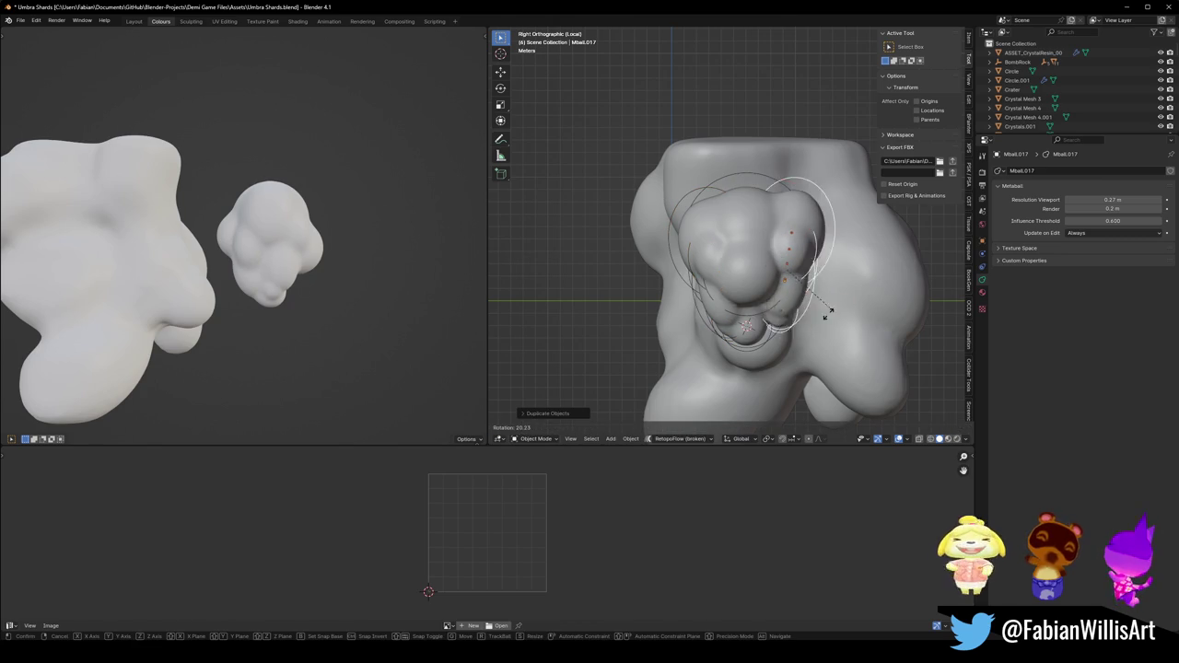
key(Escape)
middle_drag(390, 293, 366, 298)
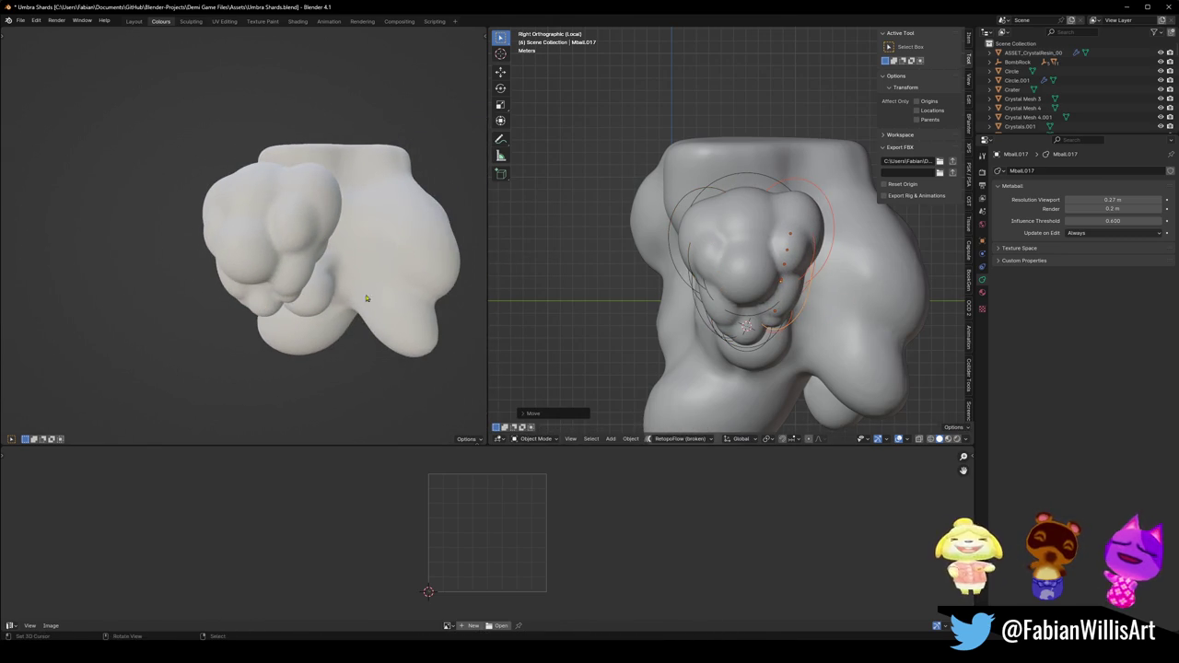
key(r)
click(824, 318)
key(g)
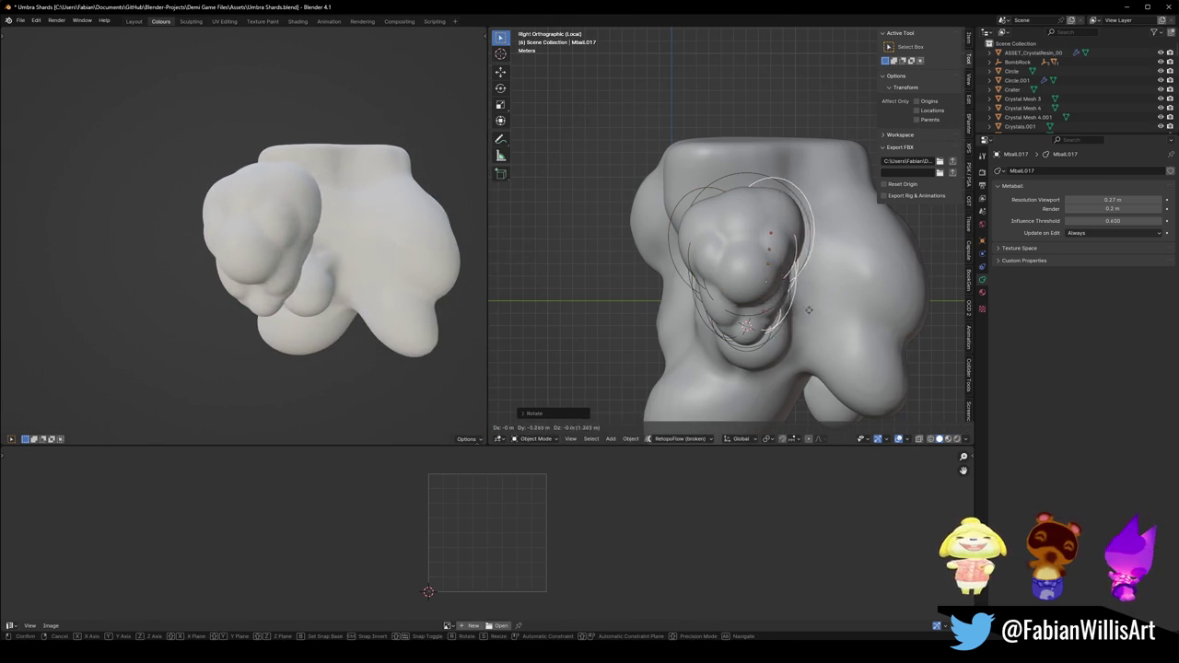
click(806, 311)
mouse_move(305, 234)
middle_down()
mouse_move(337, 238)
mouse_move(260, 222)
mouse_move(305, 224)
middle_up()
scroll(325, 230, up, 4)
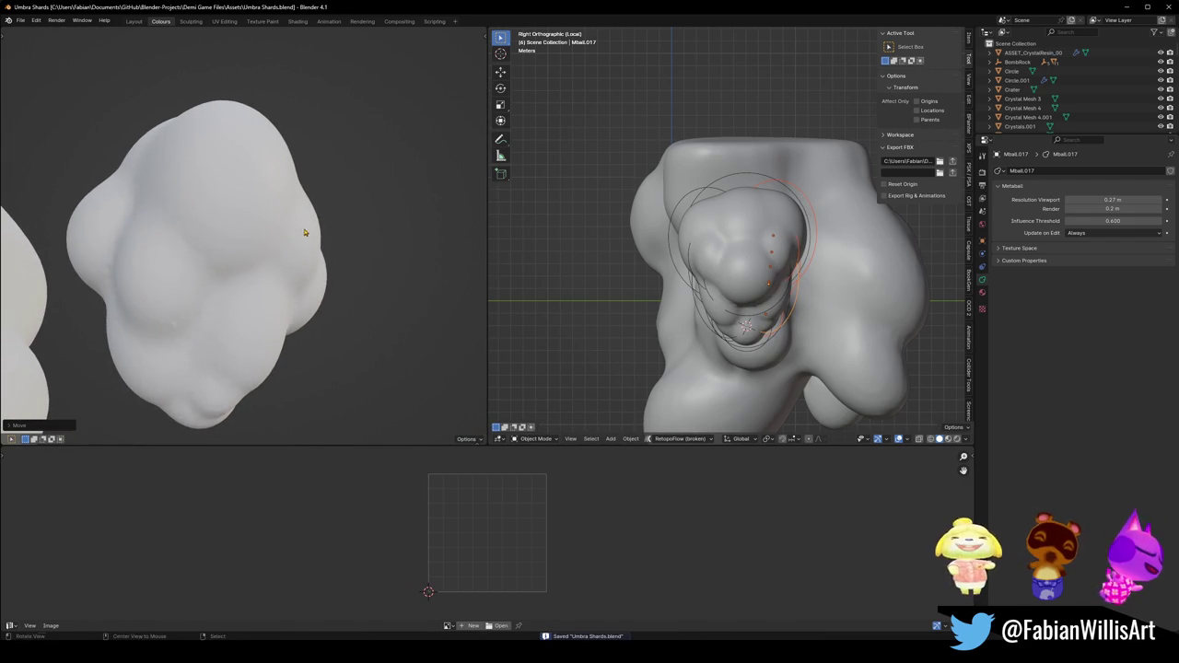
From the front view, widen the top metaball element by scaling it along X.
key(KP_1)
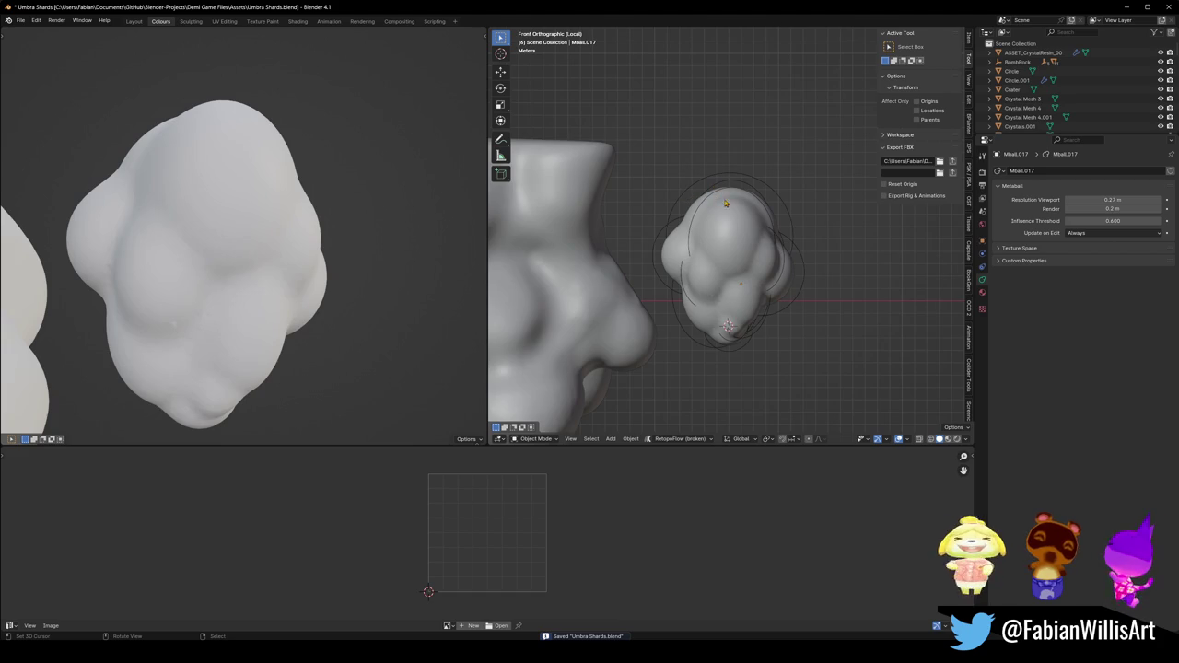
key(s)
key(x)
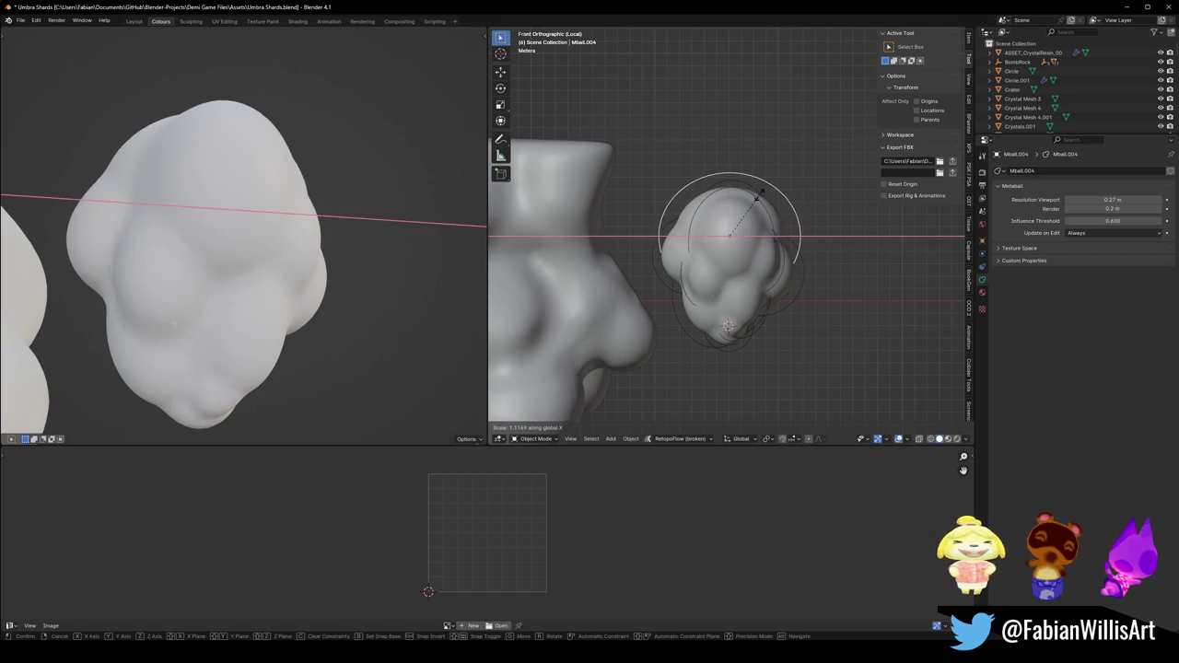
click(772, 191)
key(s)
key(z)
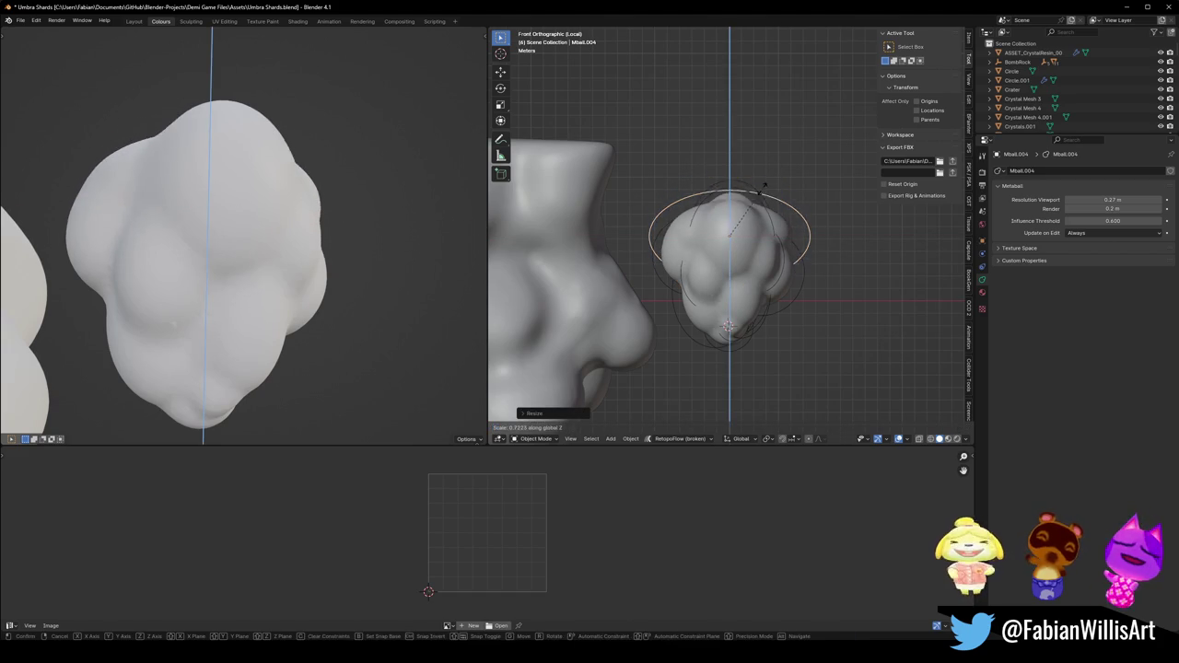
right_click(744, 199)
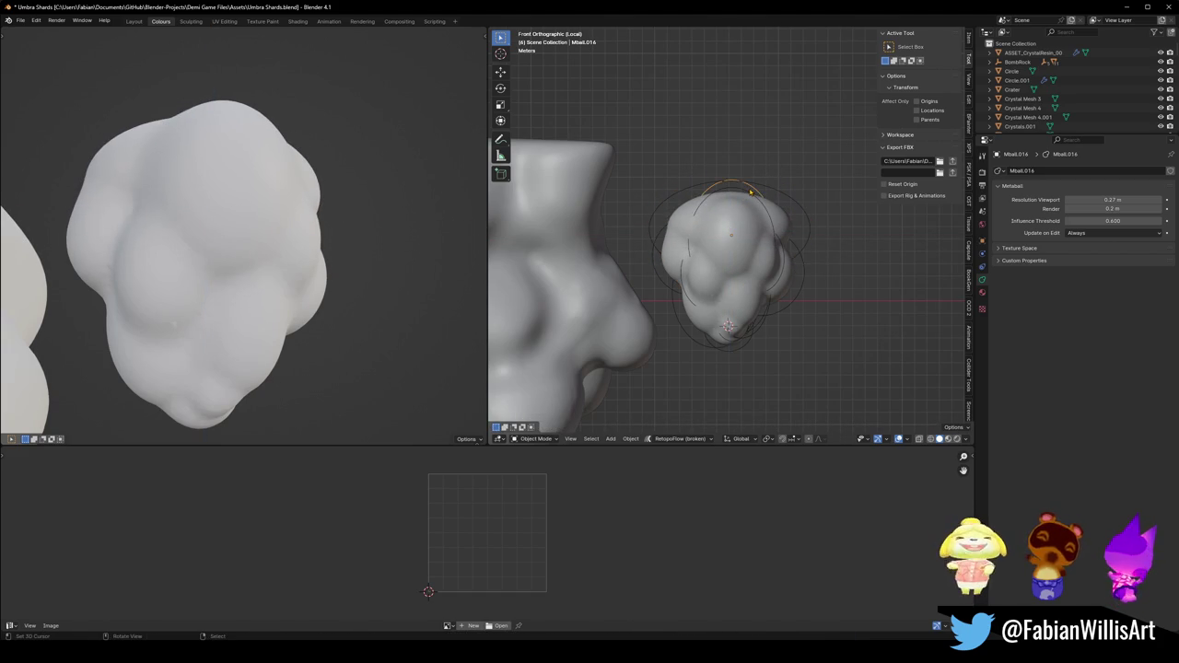
key(s)
key(x)
right_click(749, 208)
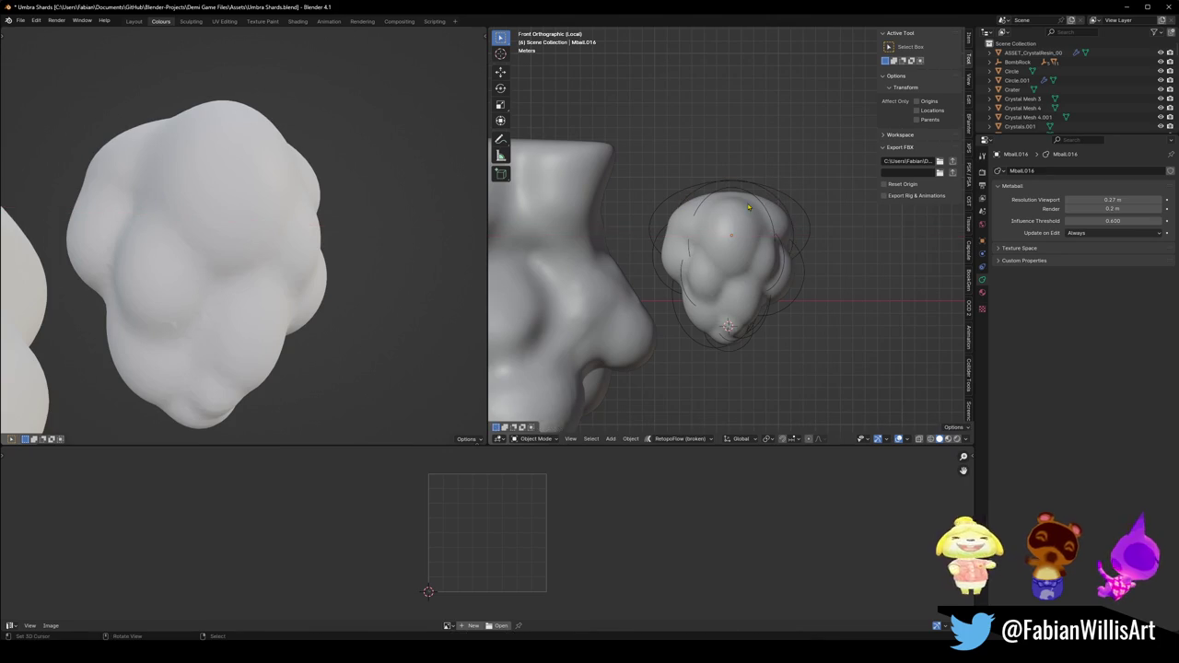
key(s)
key(x)
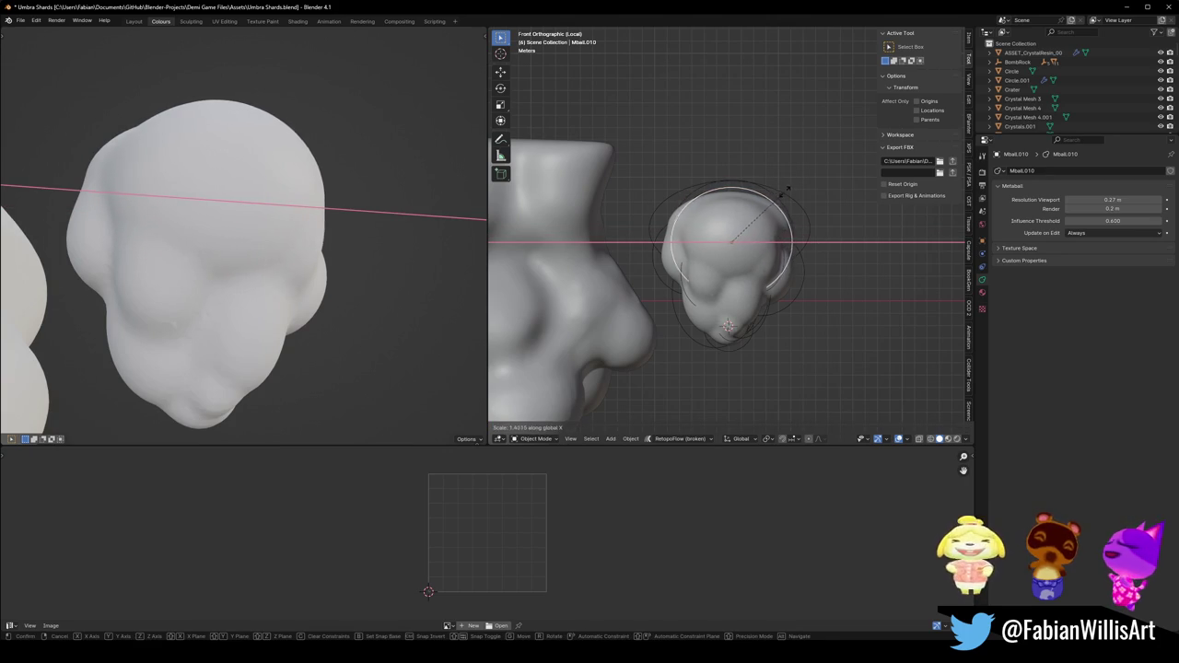
click(783, 210)
With X-ray on, select a ball inside the cluster and rescale it.
mouse_move(253, 191)
middle_down()
mouse_move(312, 206)
mouse_move(363, 197)
mouse_move(245, 205)
mouse_move(268, 184)
middle_up()
scroll(268, 183, down, 2)
scroll(316, 179, up, 4)
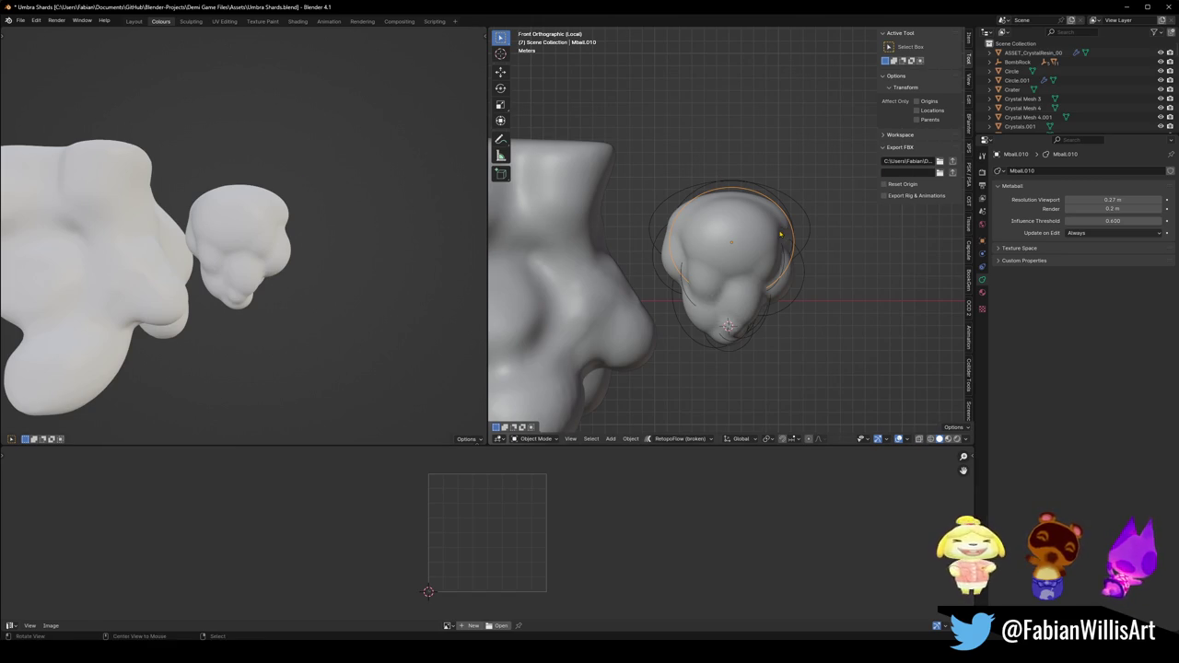
key(alt+z)
click(789, 201)
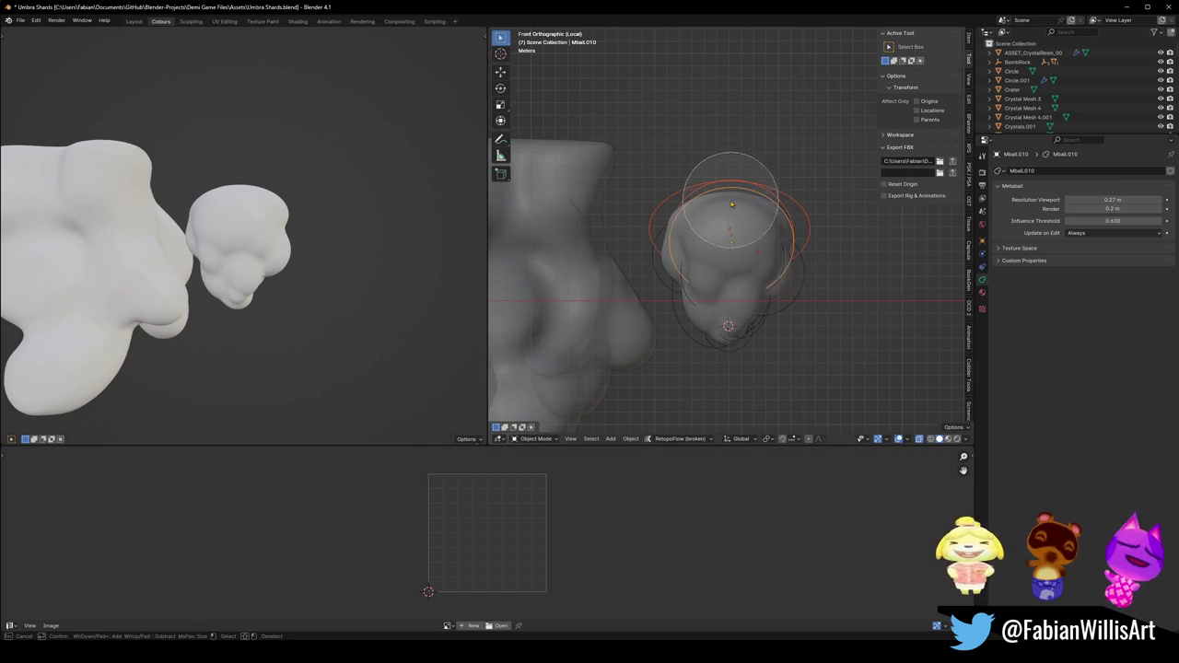
key(s)
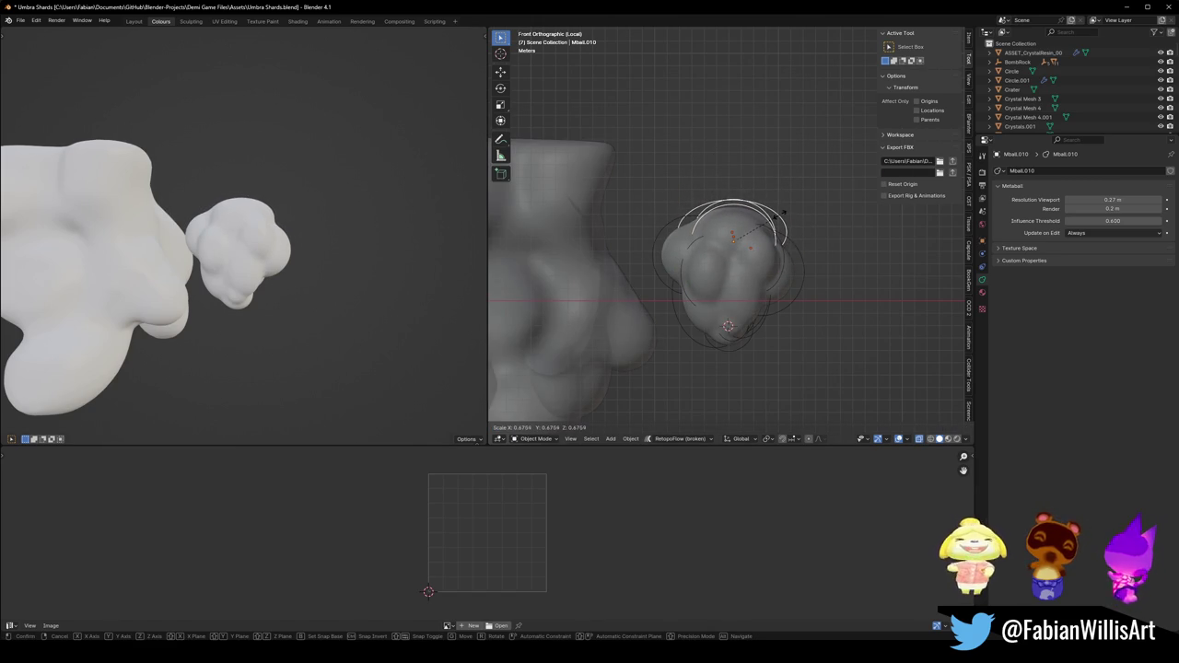
click(807, 216)
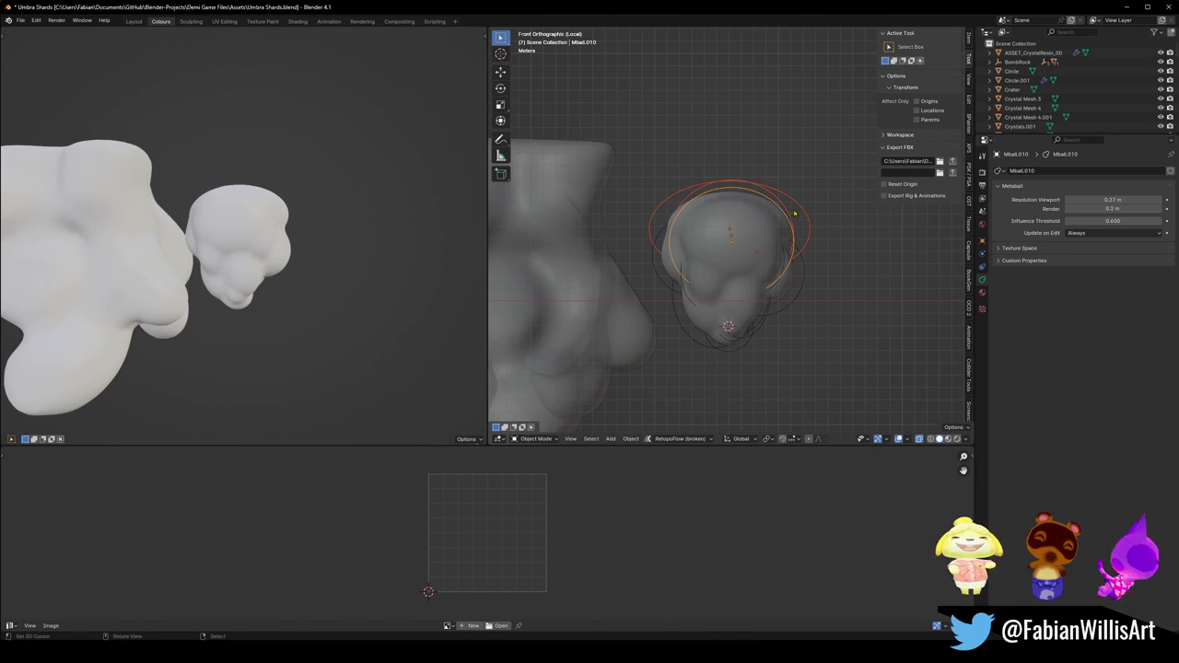
Squash the top metaball along X and resize it along Z.
key(s)
key(x)
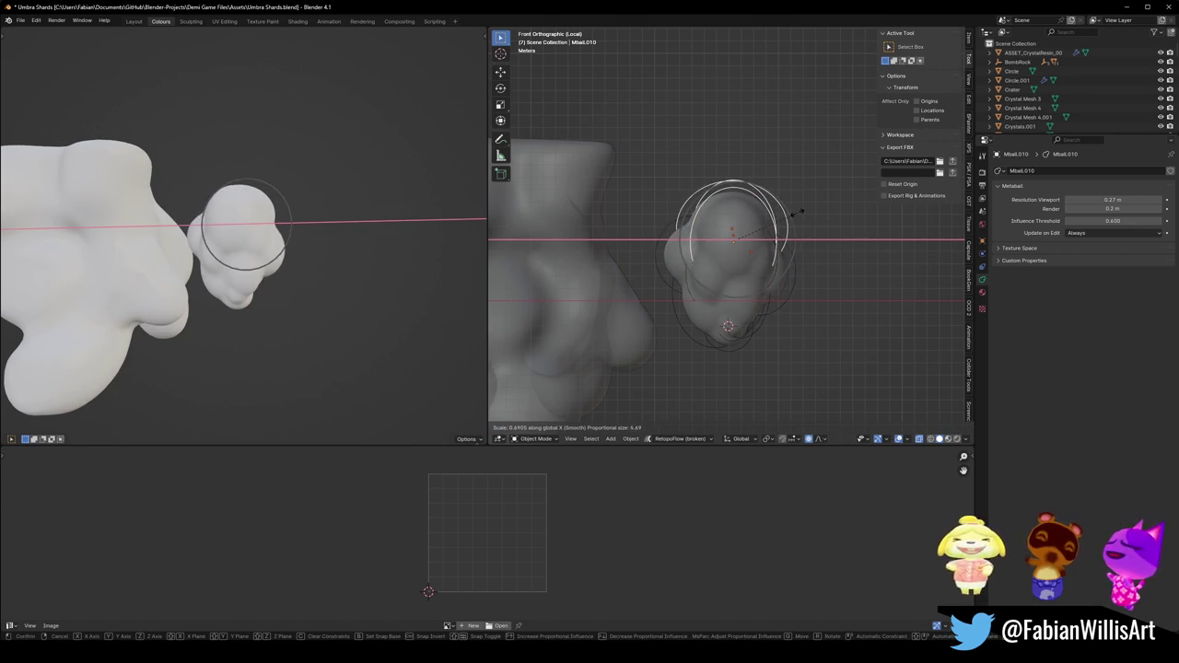
scroll(798, 212, down, 3)
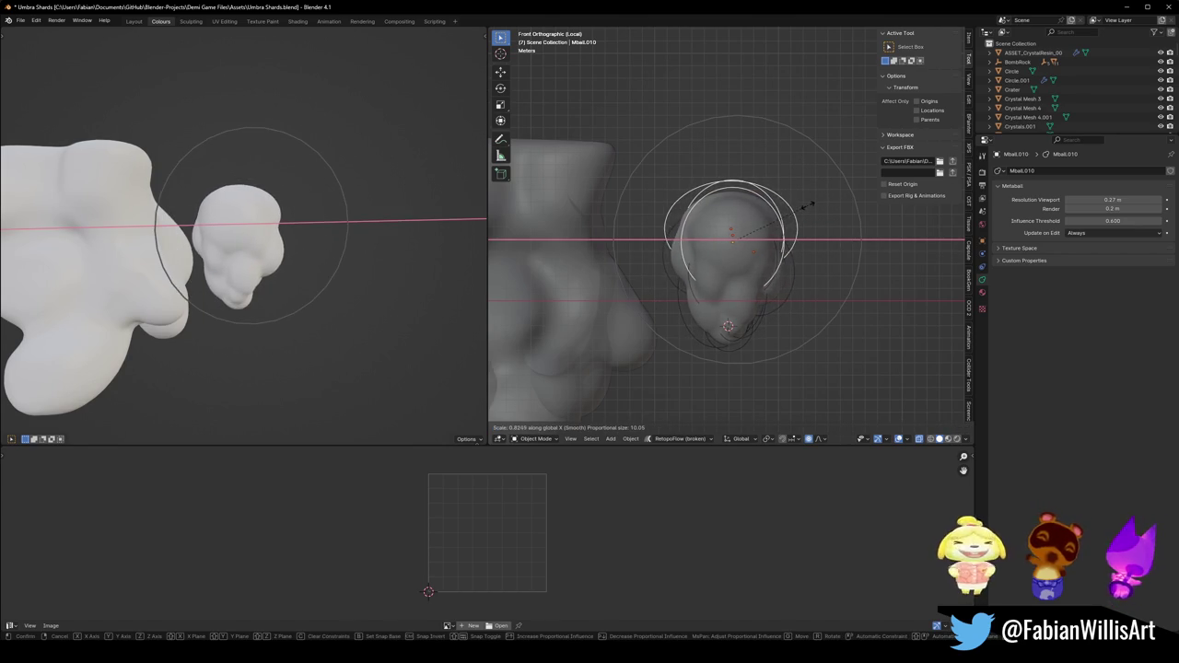
scroll(796, 208, up, 1)
scroll(798, 208, up, 1)
scroll(798, 208, up, 3)
scroll(792, 210, up, 3)
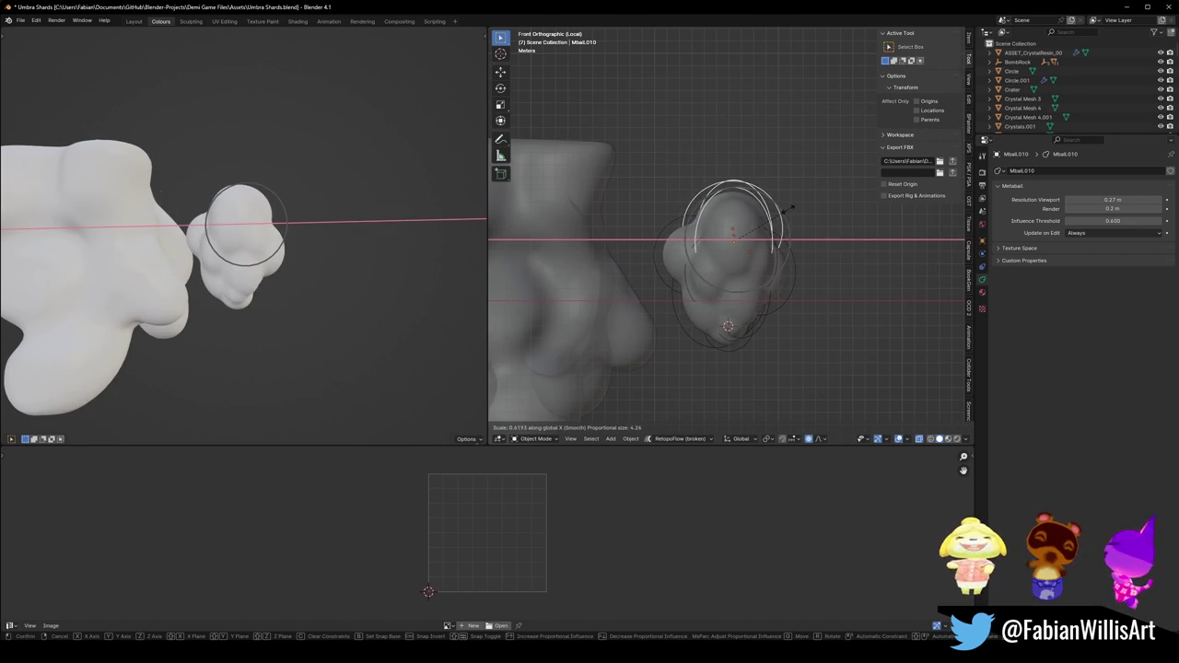
click(781, 209)
key(s)
key(z)
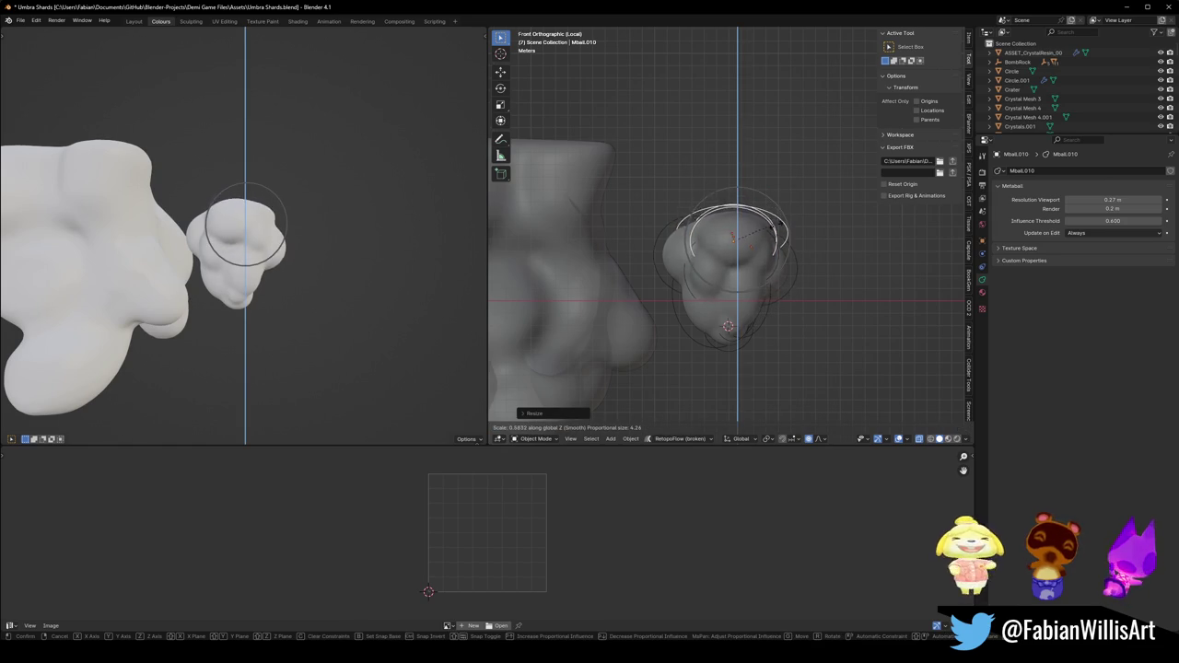
scroll(775, 216, down, 3)
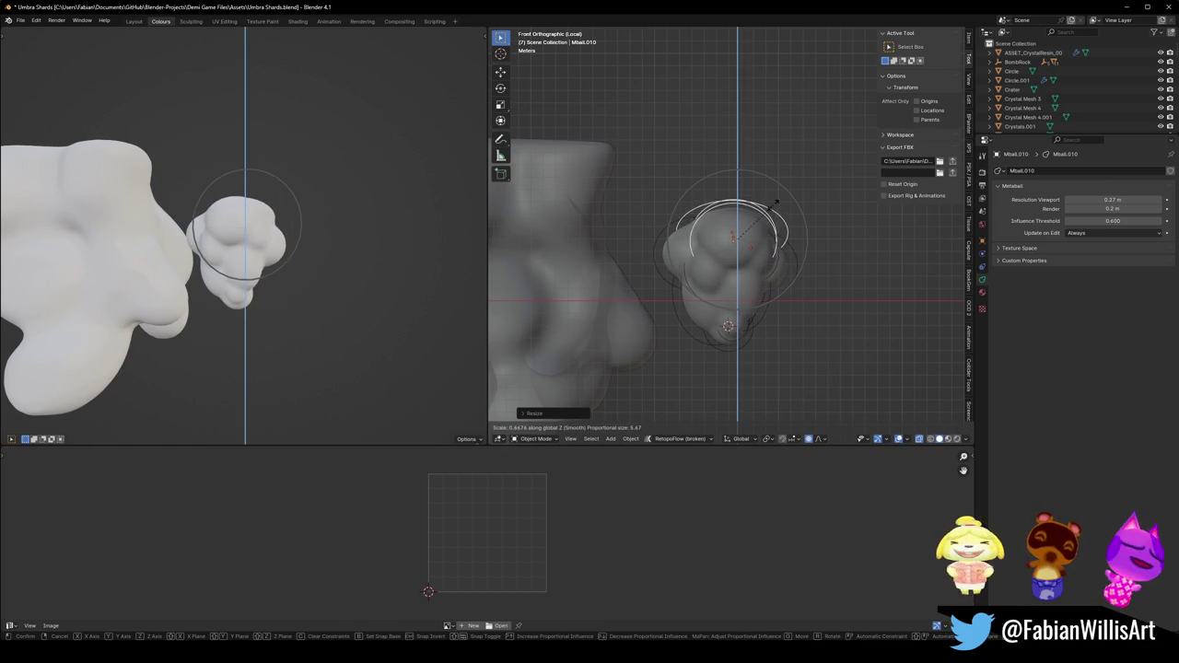
click(775, 211)
Select the Mball metaball element and move it down along Z.
scroll(374, 197, down, 3)
mouse_move(374, 197)
middle_down()
mouse_move(342, 194)
mouse_move(360, 198)
middle_up()
scroll(343, 195, up, 3)
click(727, 350)
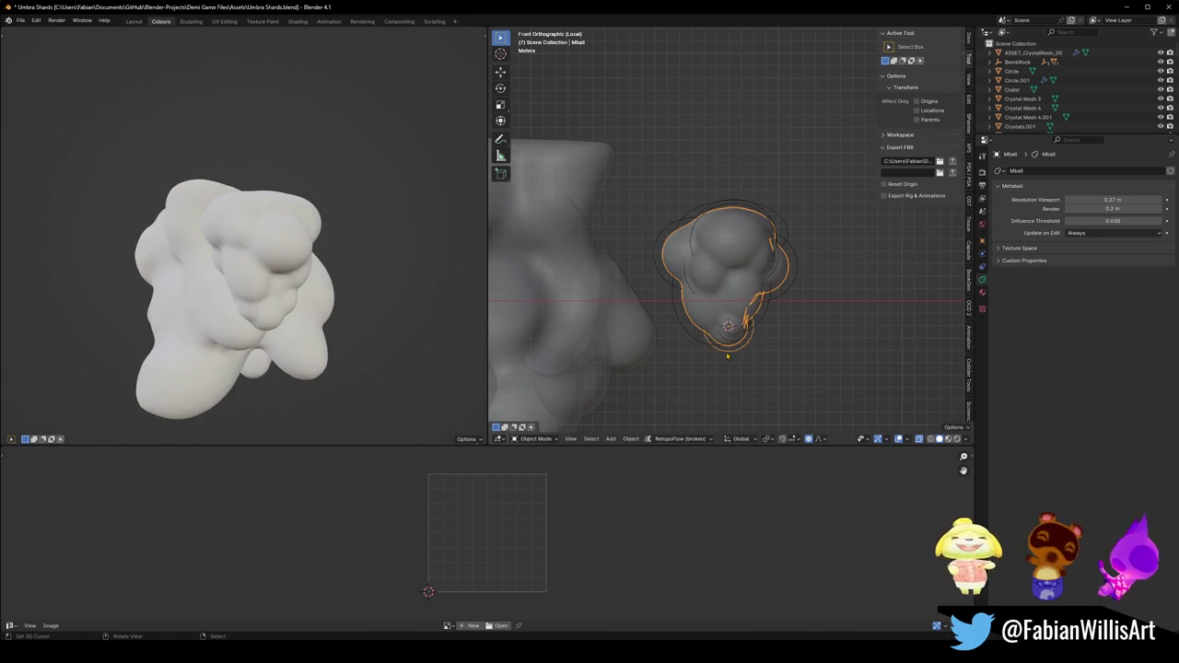
key(g)
key(z)
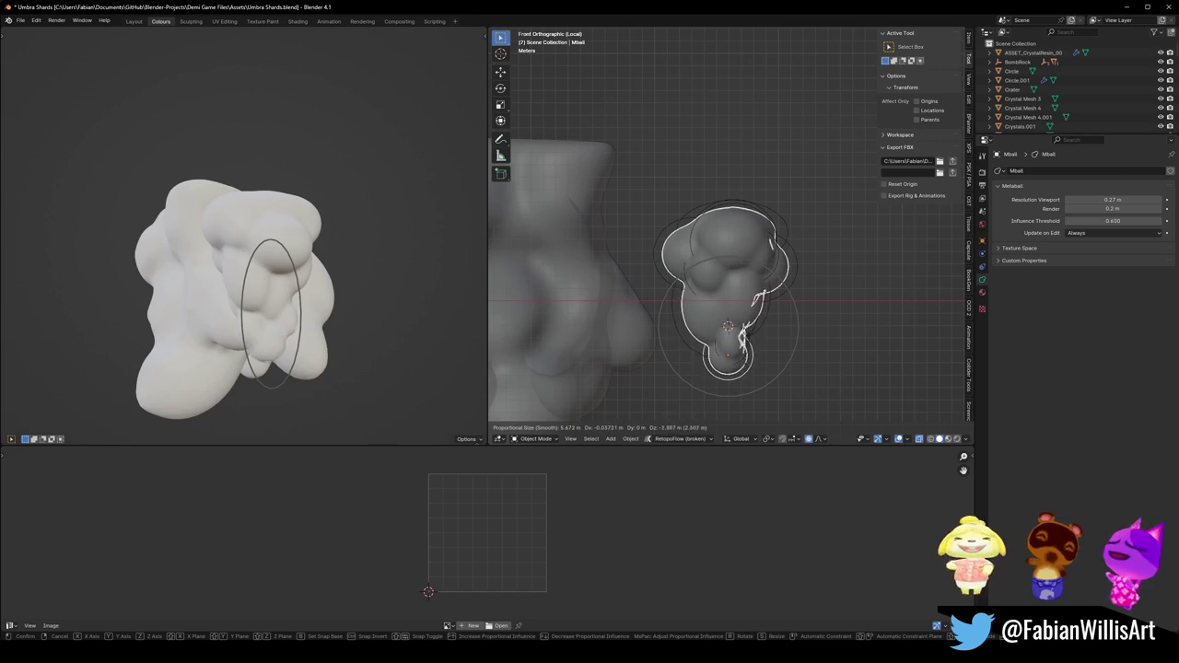
click(745, 334)
Stretch the Mball element vertically along Z.
scroll(329, 270, up, 2)
middle_drag(329, 271, 276, 241)
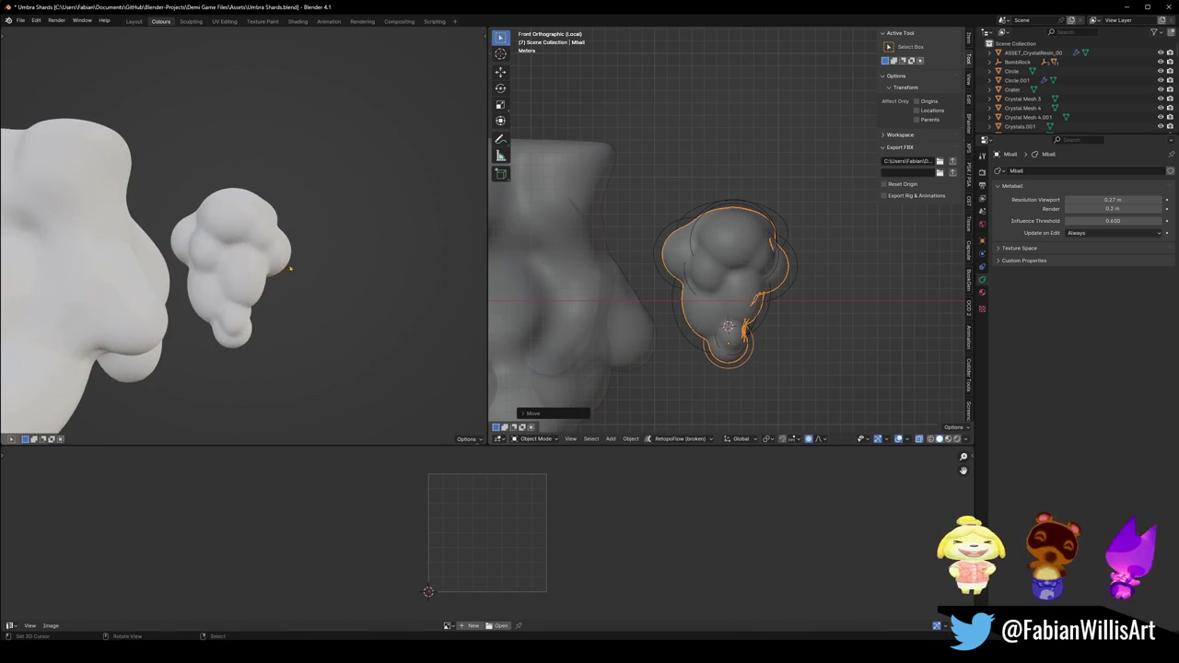
key(s)
key(z)
right_click(297, 255)
key(s)
key(z)
right_click(337, 255)
mouse_move(338, 256)
middle_down()
mouse_move(230, 249)
mouse_move(277, 242)
middle_up()
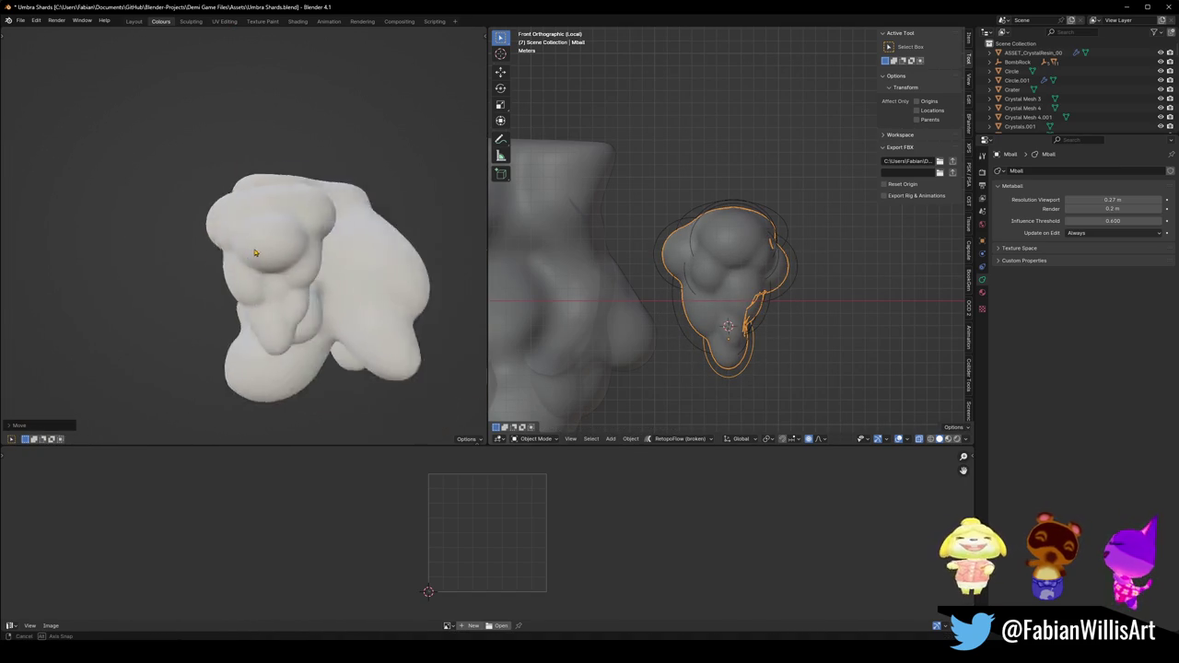
scroll(276, 241, up, 2)
key(s)
key(z)
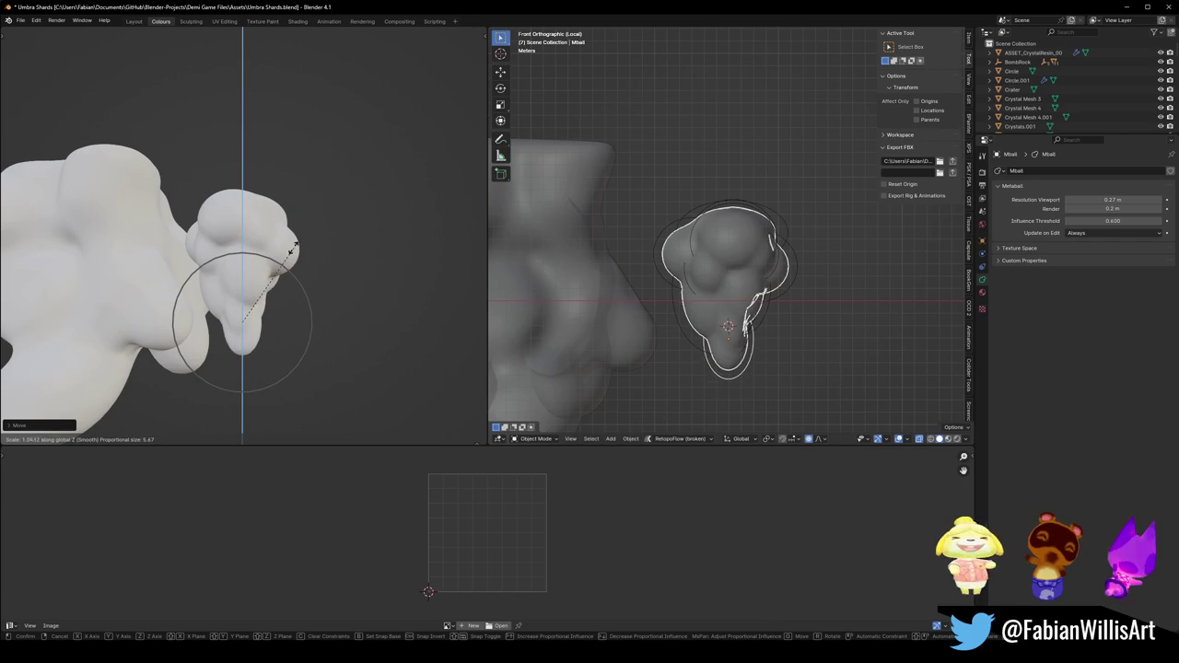
click(291, 251)
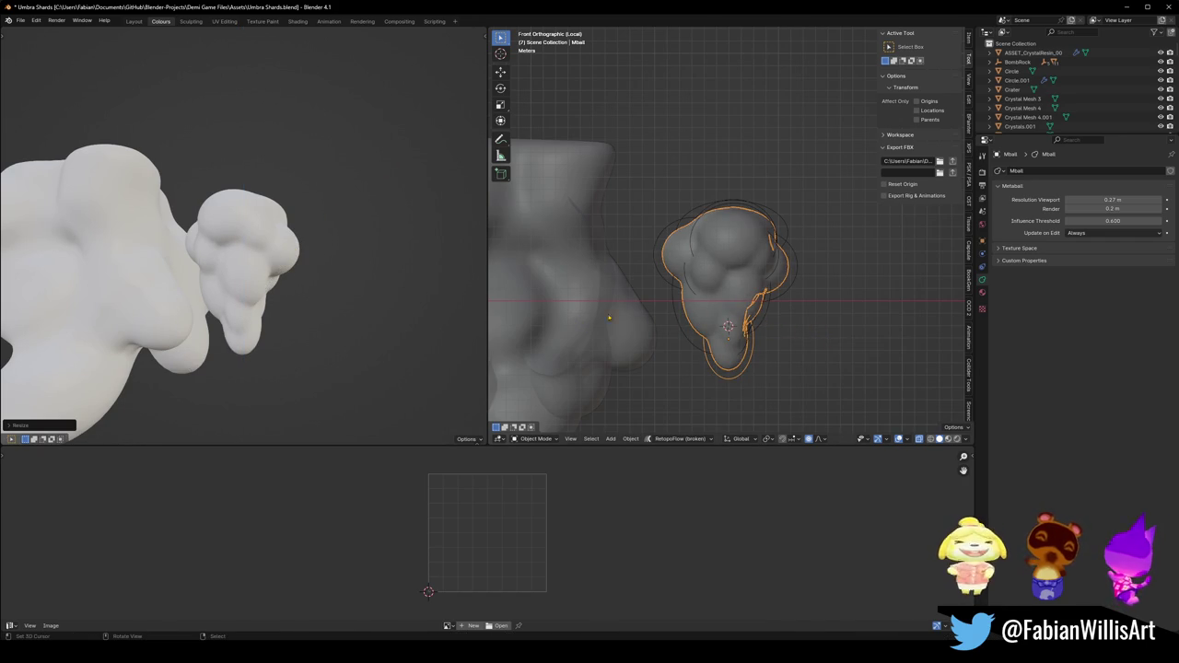
Duplicate Mball as Mball.018, then rotate, shrink and move it to form a tail piece.
key(shift+d)
click(765, 325)
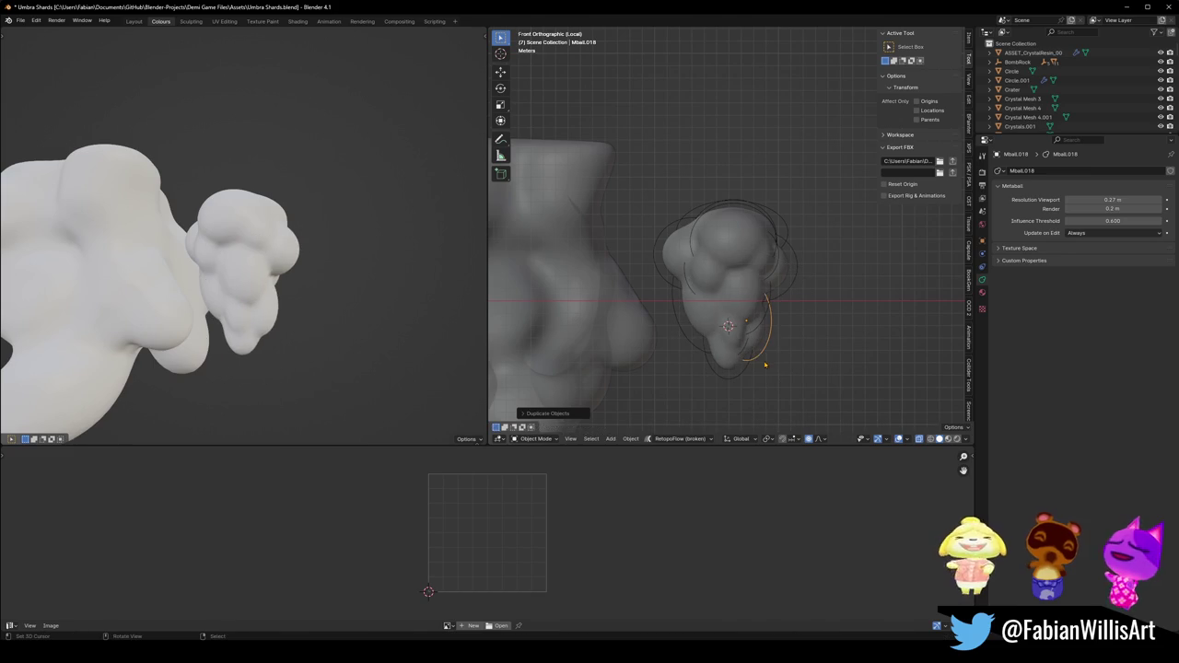
key(r)
click(769, 343)
key(g)
click(780, 341)
key(s)
click(774, 332)
key(g)
key(z)
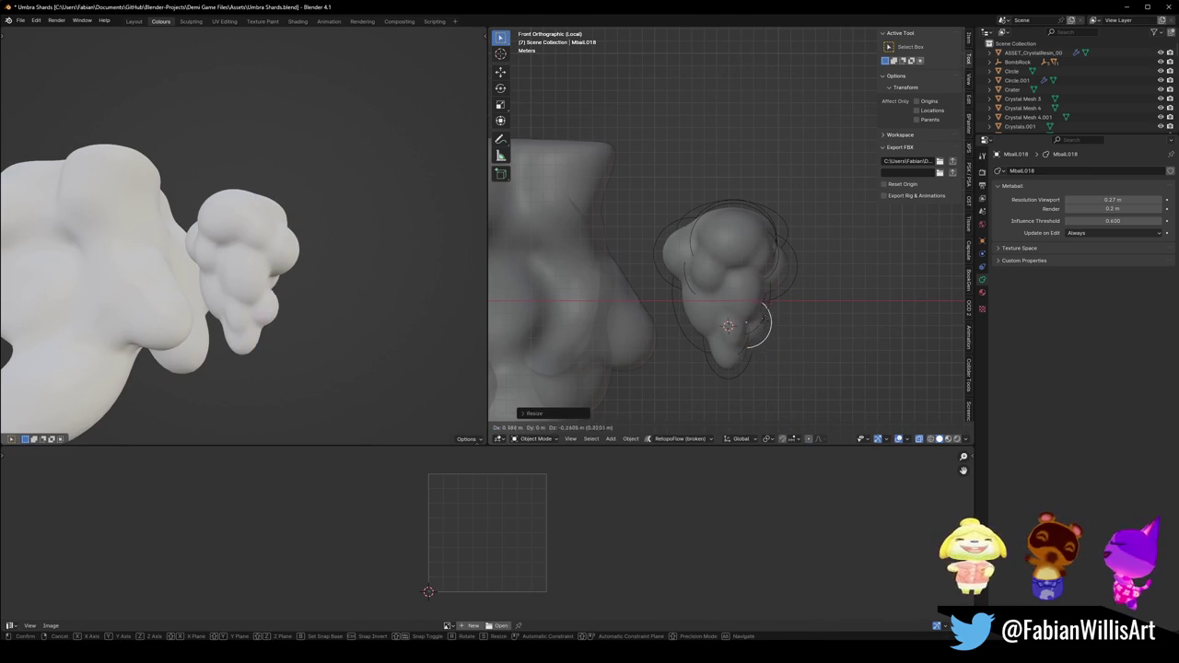
click(766, 309)
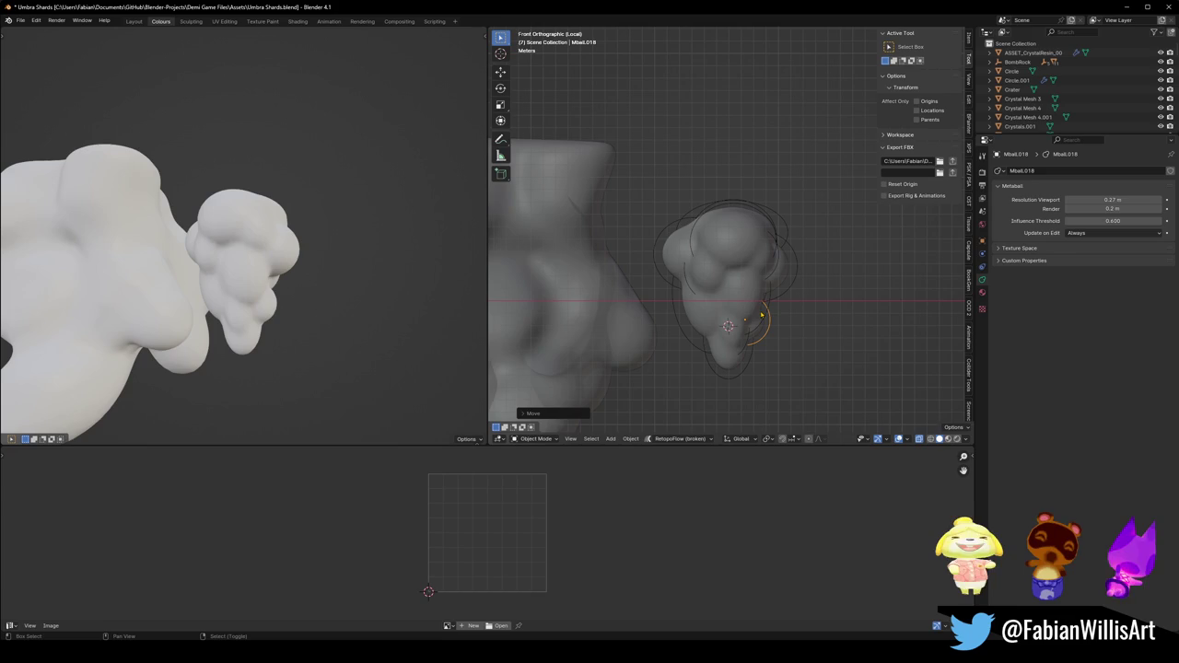
Add another tail copy Mball.019, resize and place it, and undo the extra Mball.020.
key(shift+d)
click(763, 330)
key(s)
click(783, 319)
key(g)
click(782, 333)
key(shift+d)
key(s)
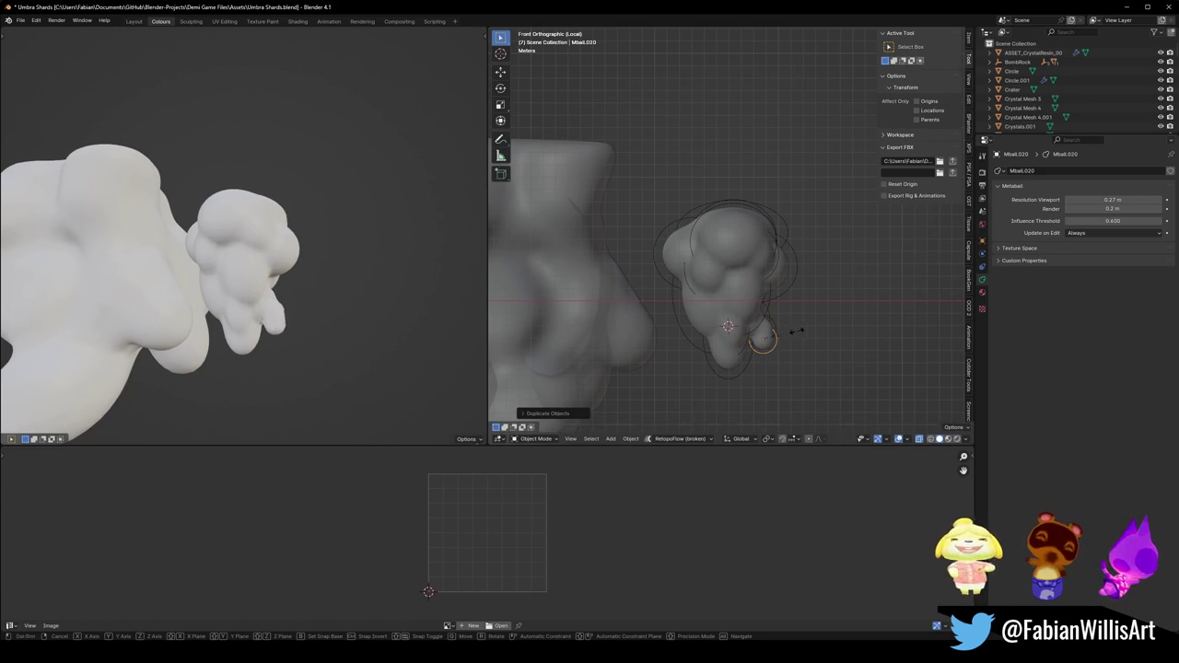
click(786, 330)
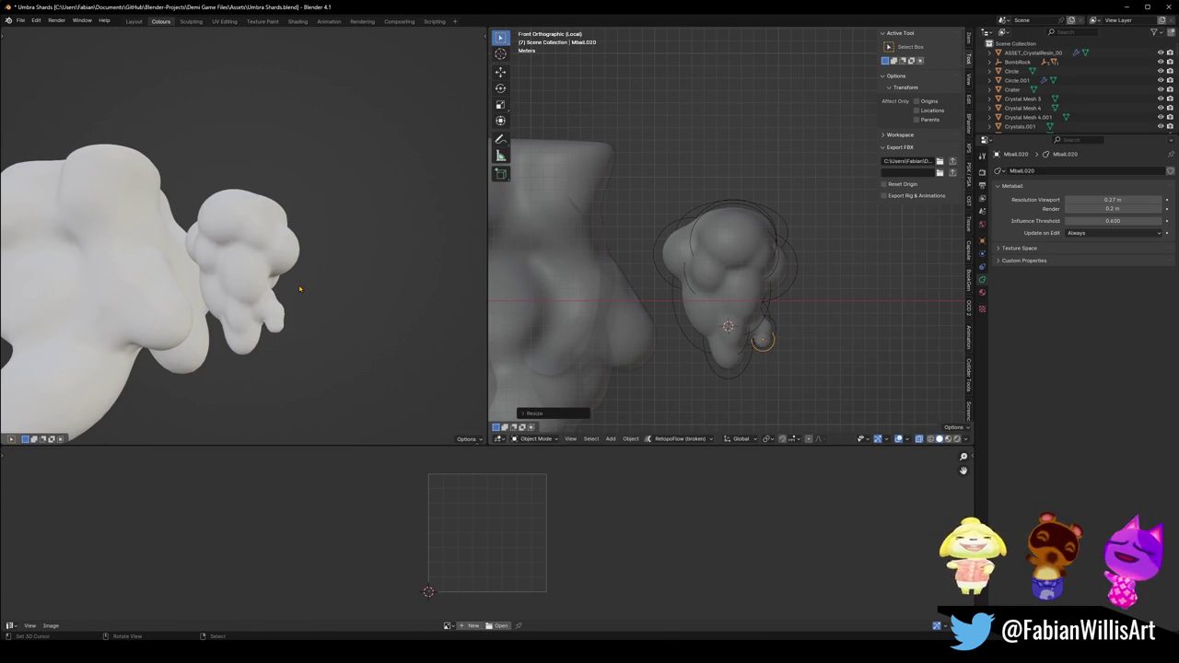
key(ctrl+z)
key(ctrl+z)
key(ctrl+z)
key(ctrl+z)
key(ctrl+z)
key(ctrl+z)
key(ctrl+z)
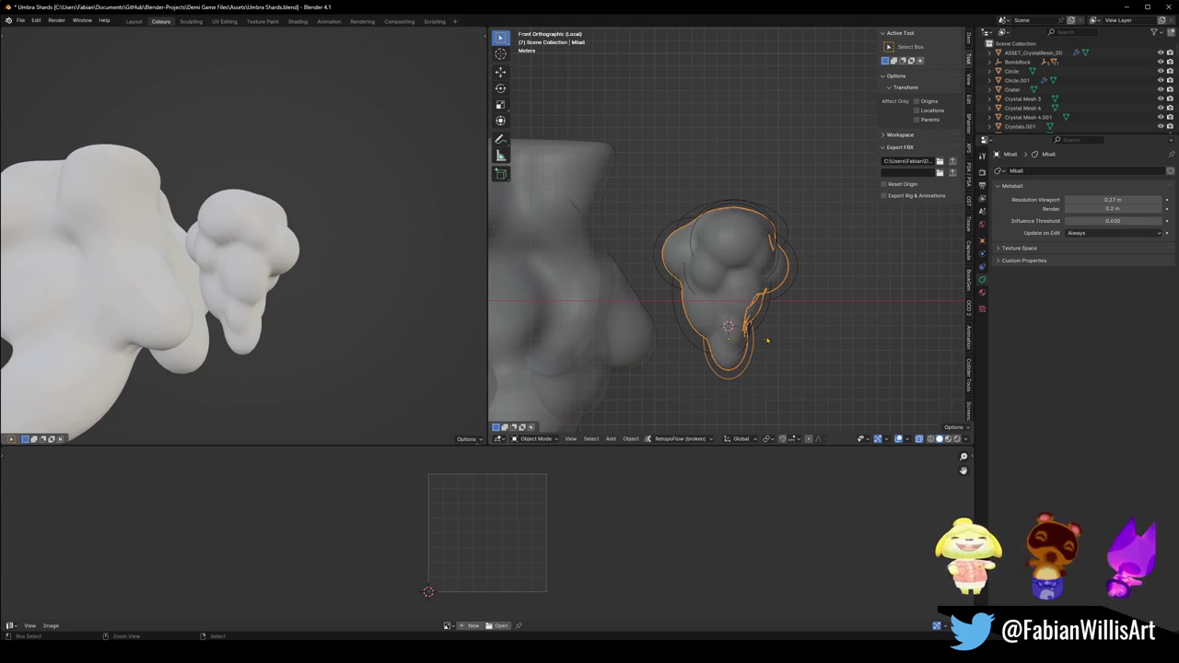
middle_drag(235, 250, 304, 258)
Box-select all parts of the metaball blob and convert it to a mesh.
drag(643, 177, 778, 337)
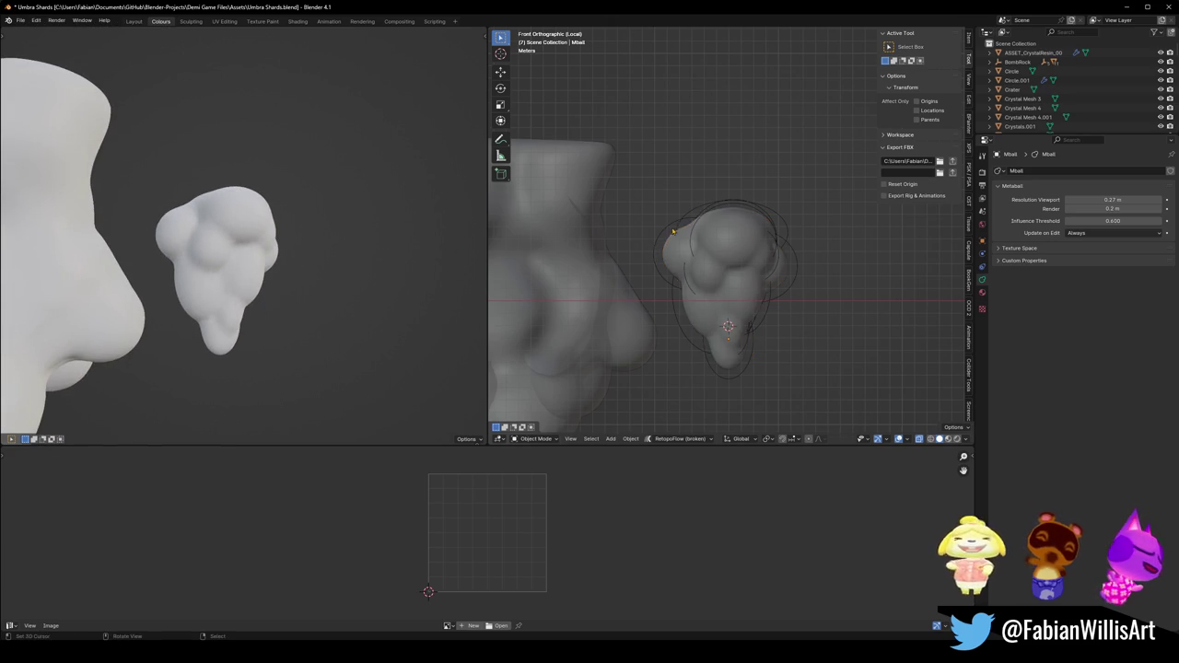
click(778, 338)
drag(673, 199, 789, 356)
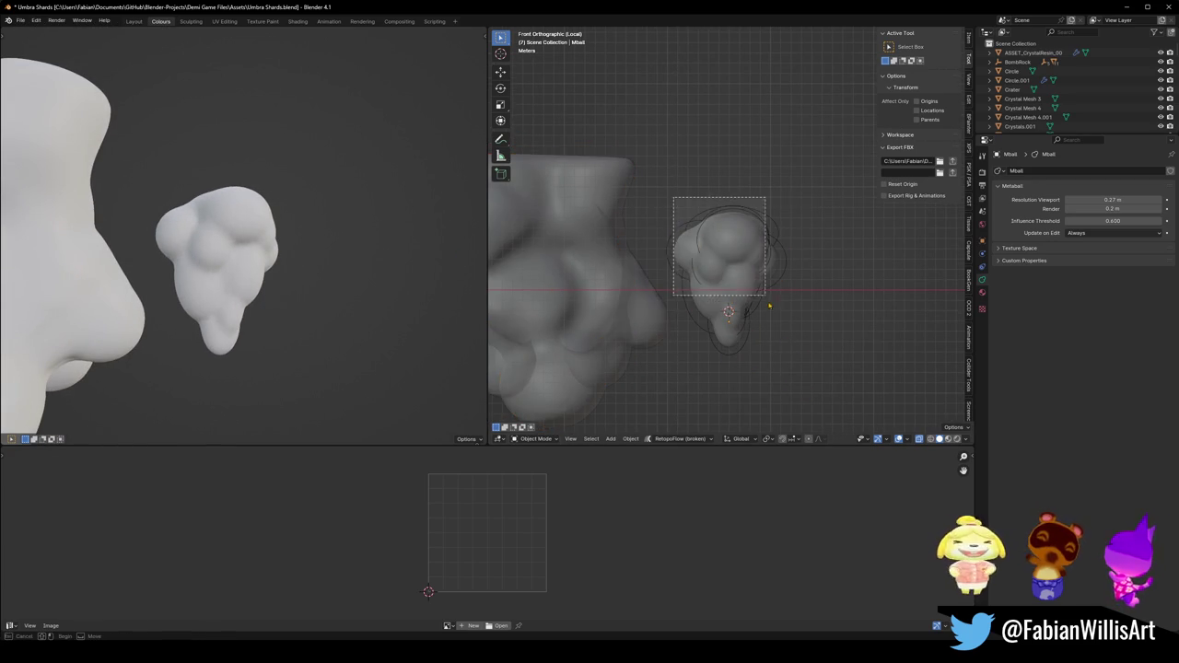
key(q)
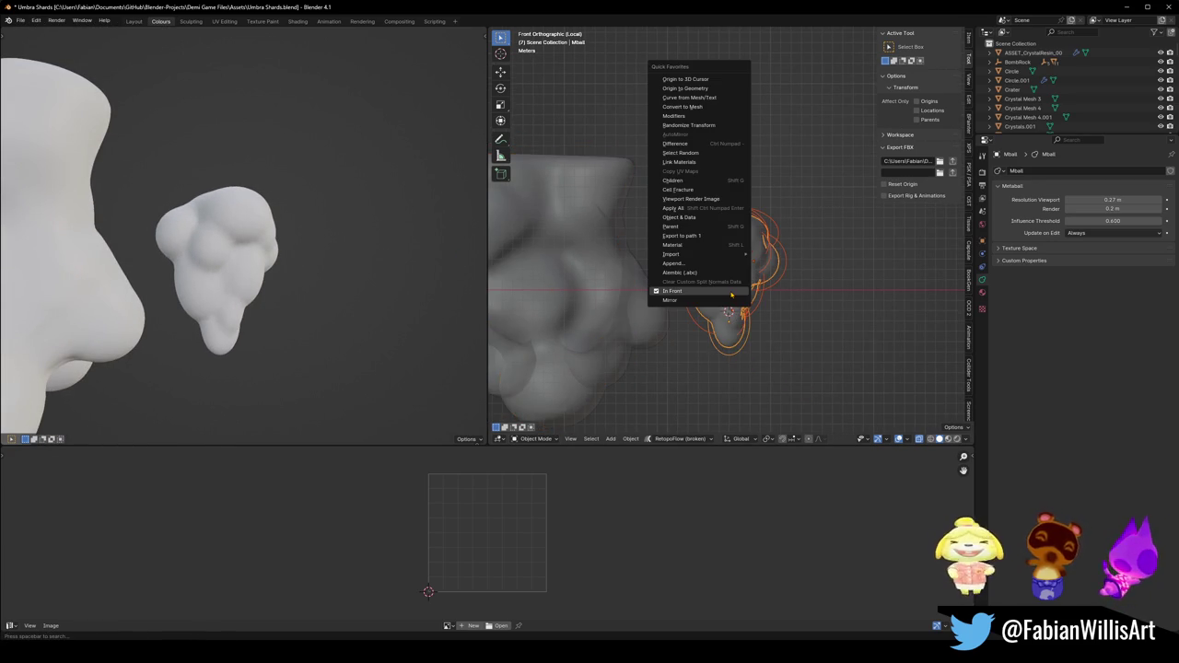
click(705, 107)
click(757, 291)
middle_drag(757, 291, 739, 265)
scroll(755, 289, up, 3)
click(739, 261)
scroll(759, 269, up, 3)
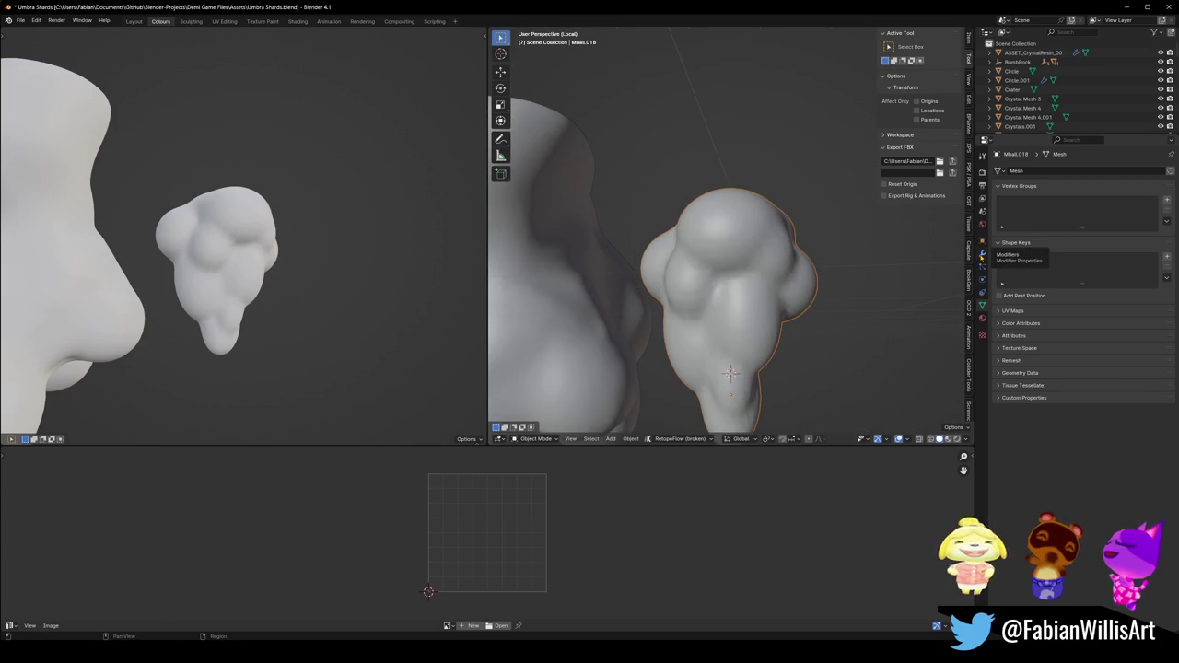
Add a Decimate modifier at ratio 0.0610 and an Edge Split at 30° to the blob.
click(982, 256)
click(1030, 173)
text(dec)
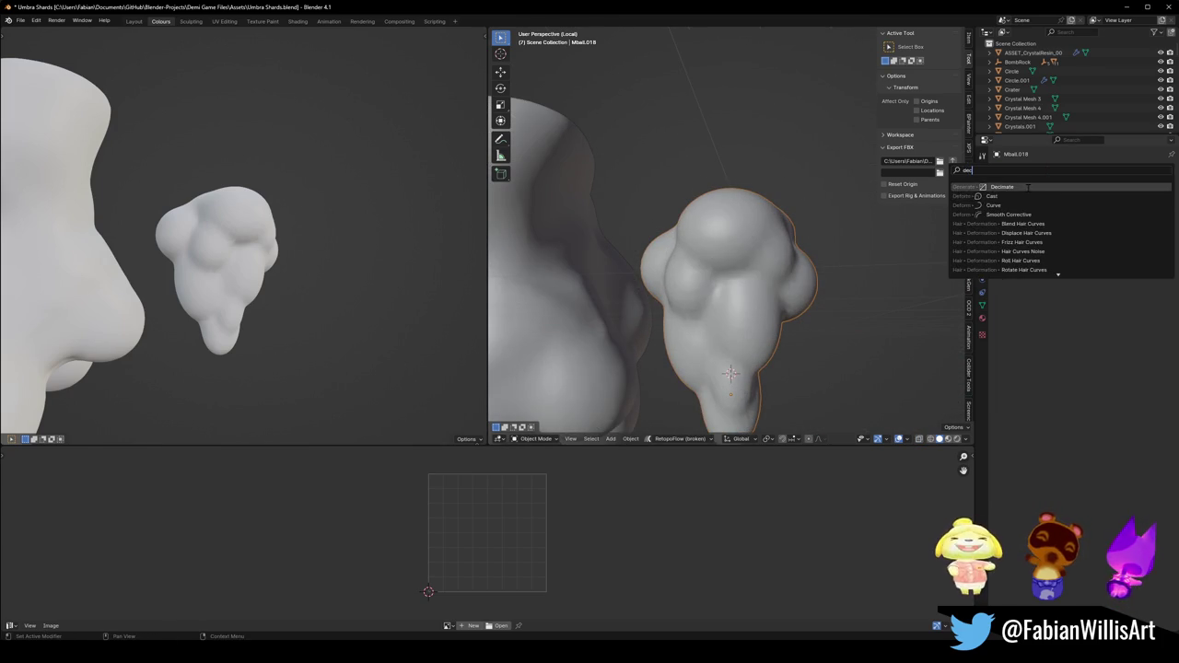
click(1028, 187)
drag(1123, 215, 1081, 211)
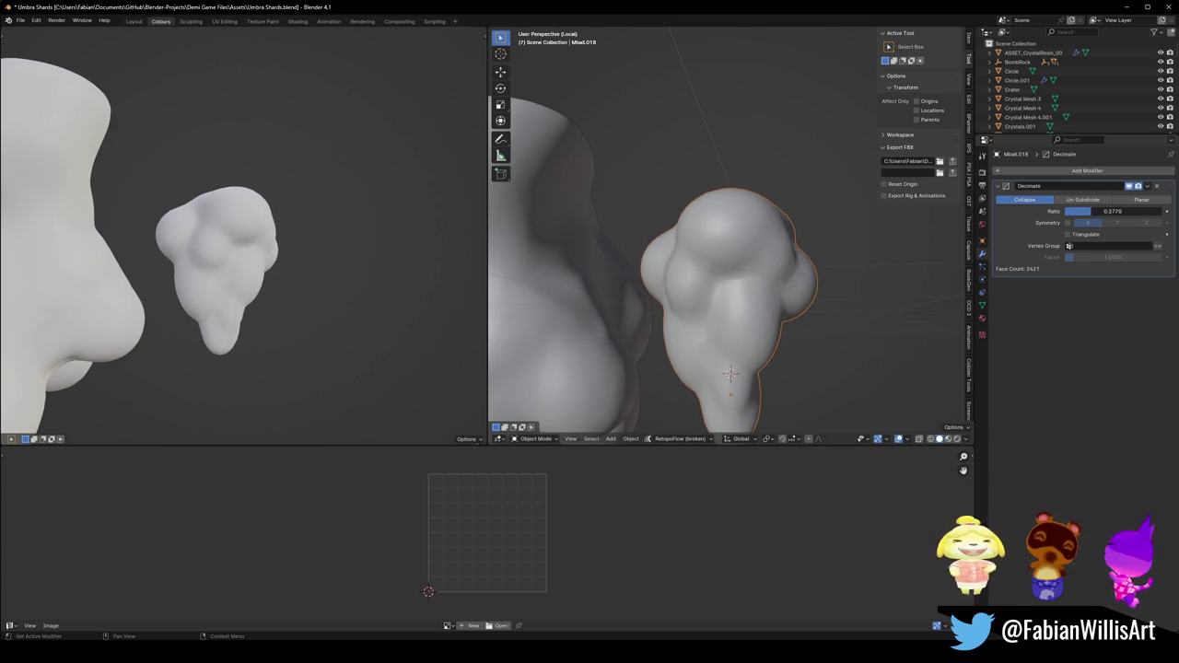
click(1087, 170)
text(ed)
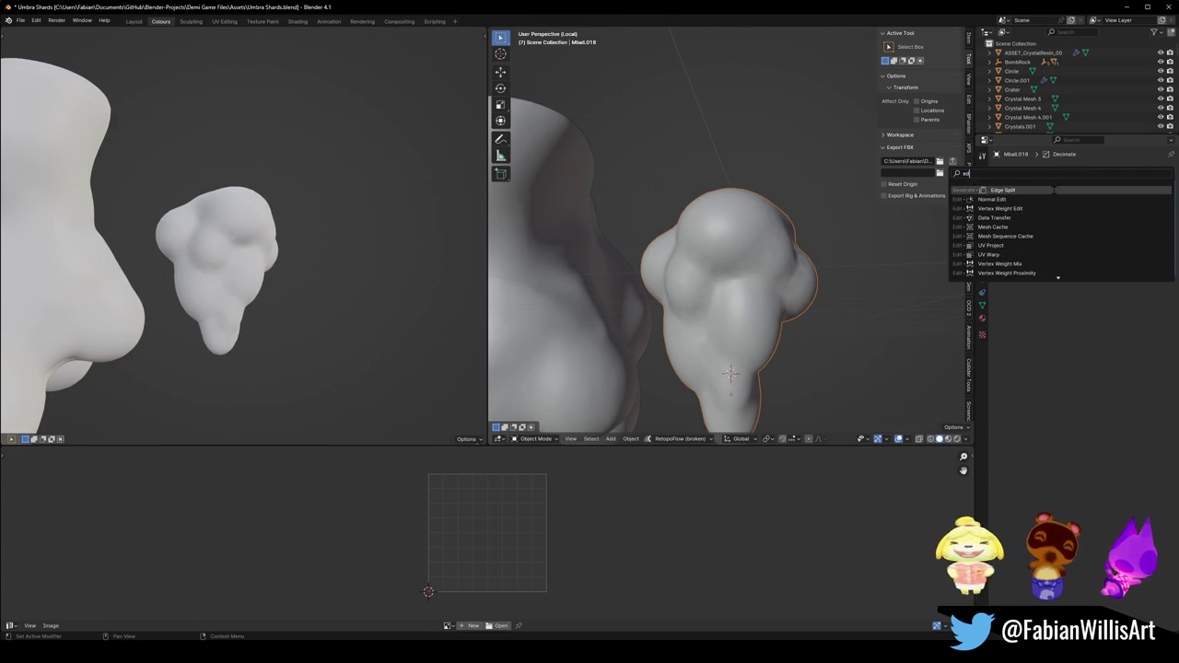
key(Return)
drag(1116, 297, 1124, 297)
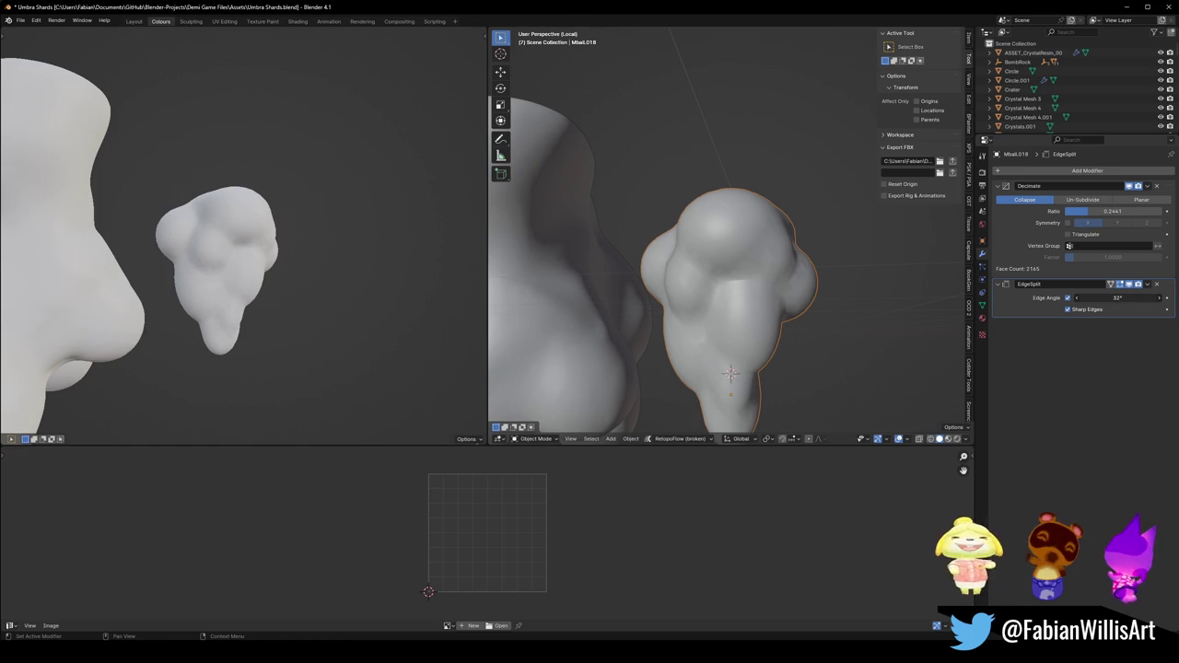
drag(1116, 297, 1111, 298)
drag(1107, 211, 1076, 211)
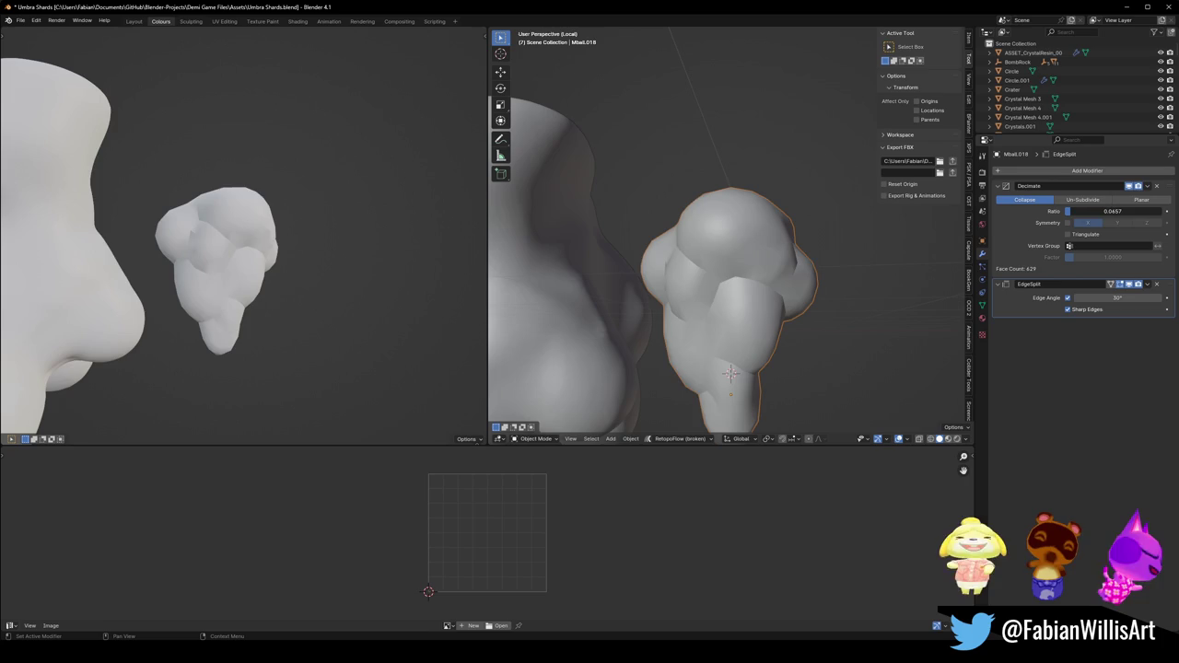
drag(1078, 211, 1070, 211)
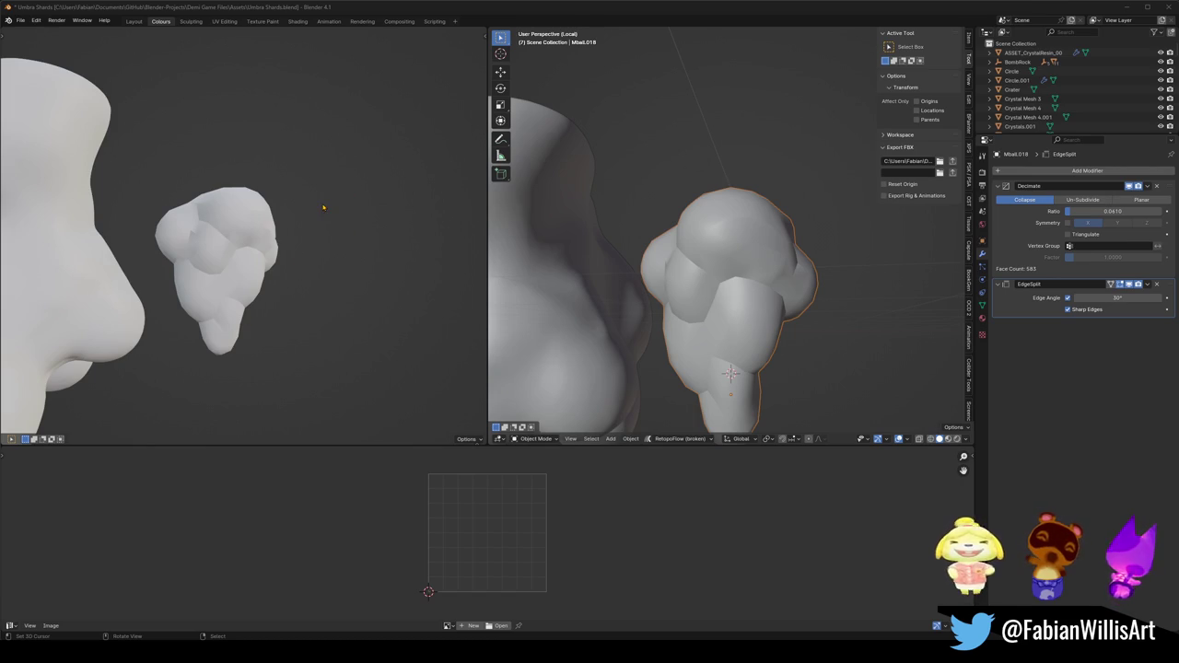
Inspect the faceted rock from new angles, then select the big blob Sphere.001.
middle_drag(345, 226, 228, 244)
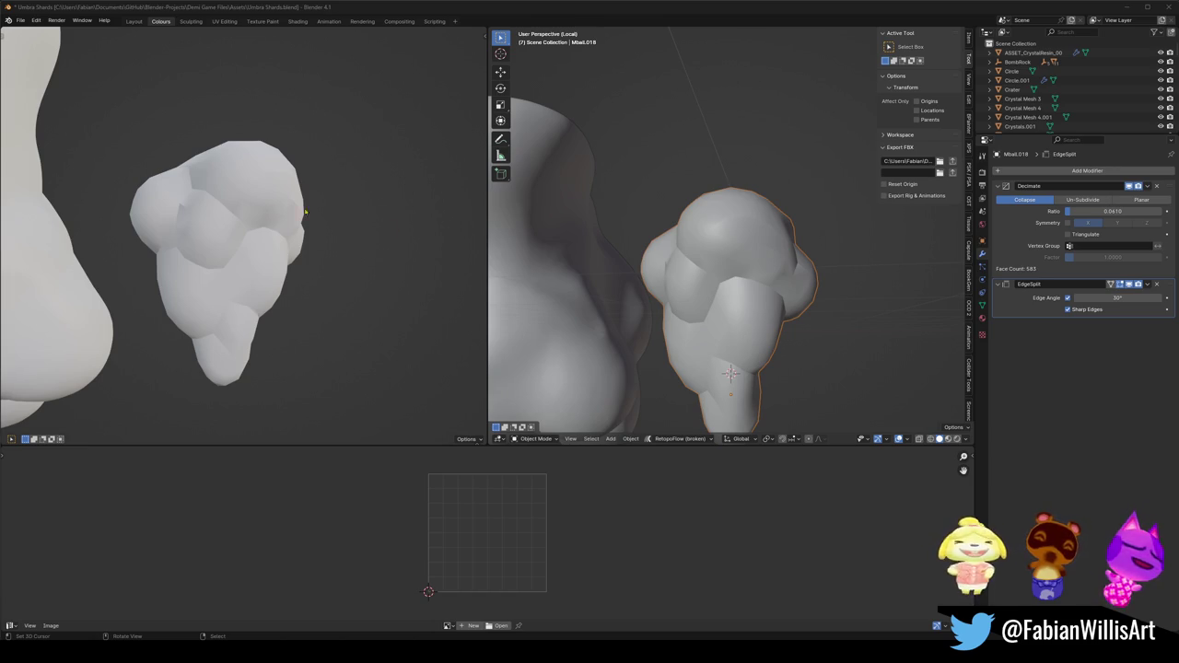
scroll(306, 213, down, 3)
mouse_move(285, 245)
middle_down()
mouse_move(51, 249)
mouse_move(276, 242)
middle_up()
scroll(214, 226, down, 2)
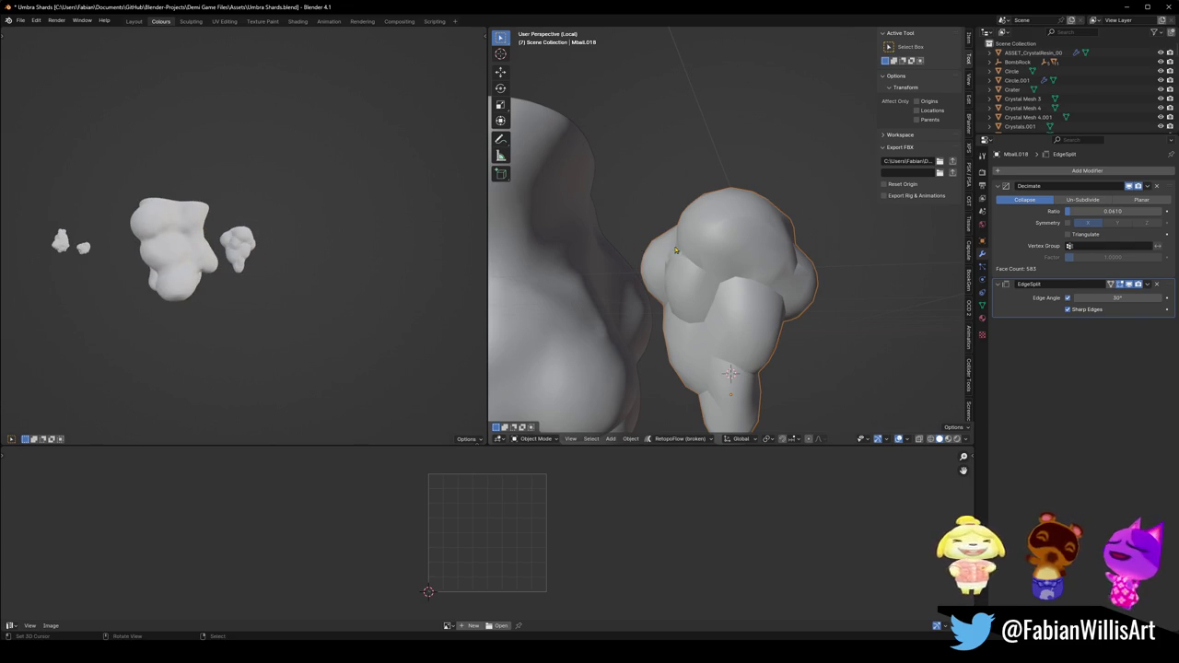
scroll(675, 249, down, 5)
click(624, 244)
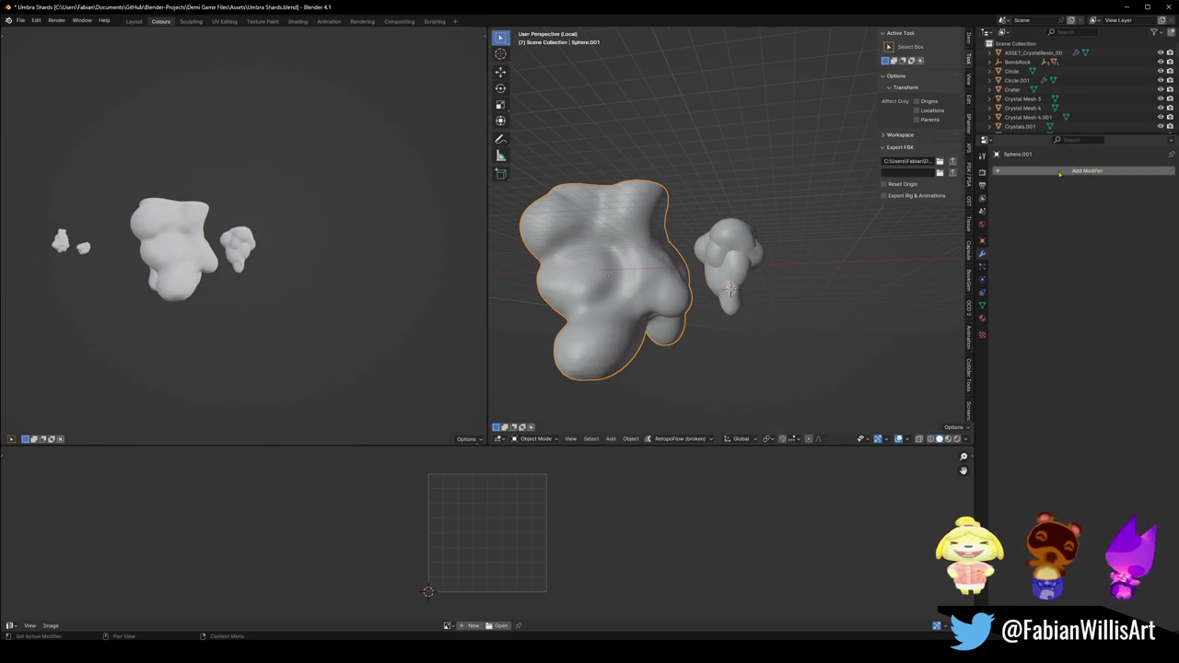
Add Decimate to Sphere.001, copy Mball.018's modifiers onto it, and save the file.
click(1087, 171)
text(dec)
click(1037, 193)
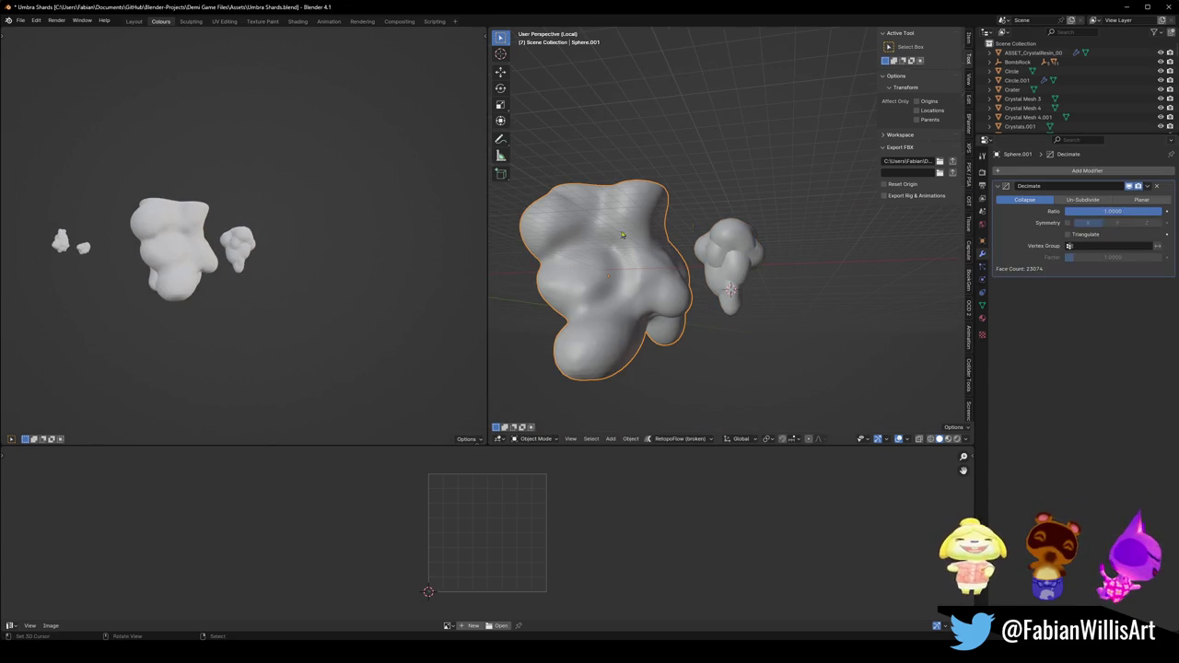
shift+click(718, 248)
key(q)
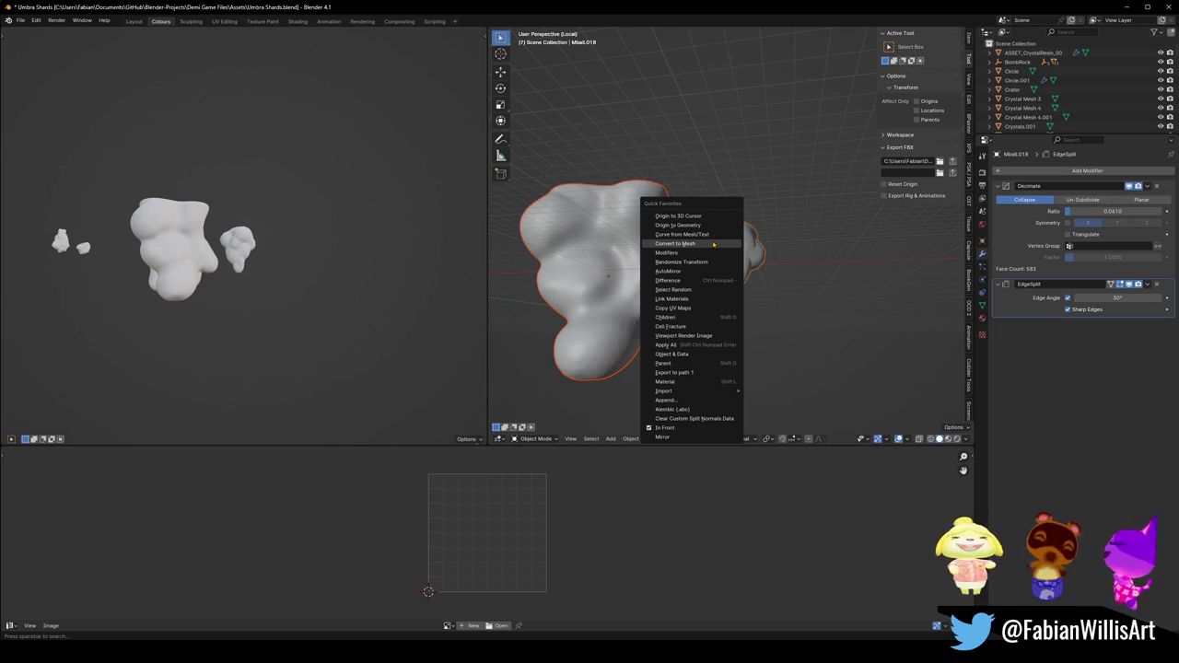
click(661, 251)
click(602, 248)
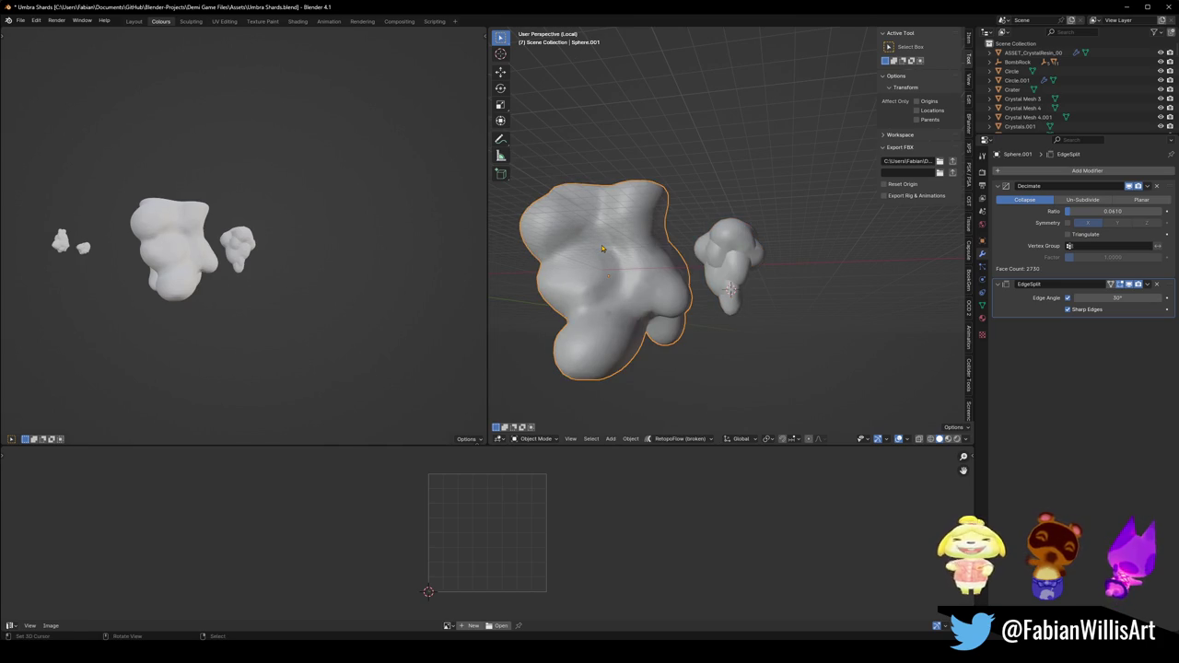
shift+middle_drag(602, 248, 728, 253)
scroll(748, 257, up, 5)
key(ctrl+s)
Lower Sphere.001's Decimate ratio to 0.0195, inspect the rock, and clear the selection.
click(748, 257)
drag(1099, 211, 1069, 211)
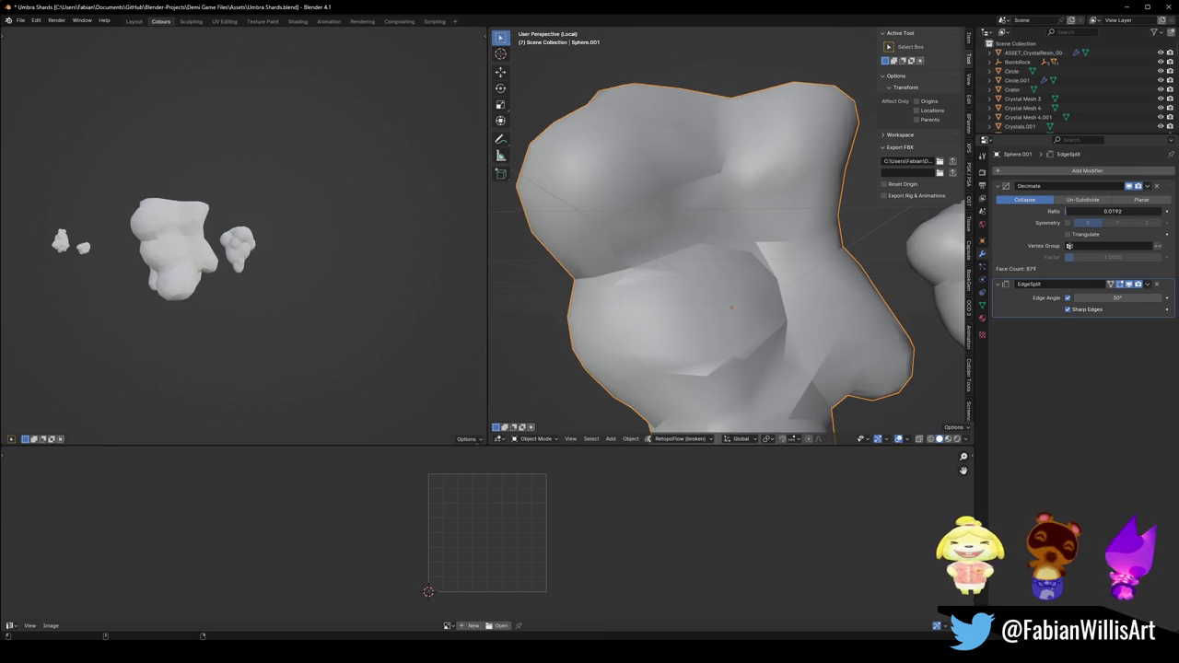
scroll(781, 238, down, 3)
scroll(781, 238, down, 2)
scroll(782, 237, up, 3)
scroll(781, 238, up, 3)
mouse_move(782, 238)
middle_down()
mouse_move(519, 234)
mouse_move(859, 261)
middle_up()
scroll(781, 247, down, 2)
scroll(781, 247, up, 1)
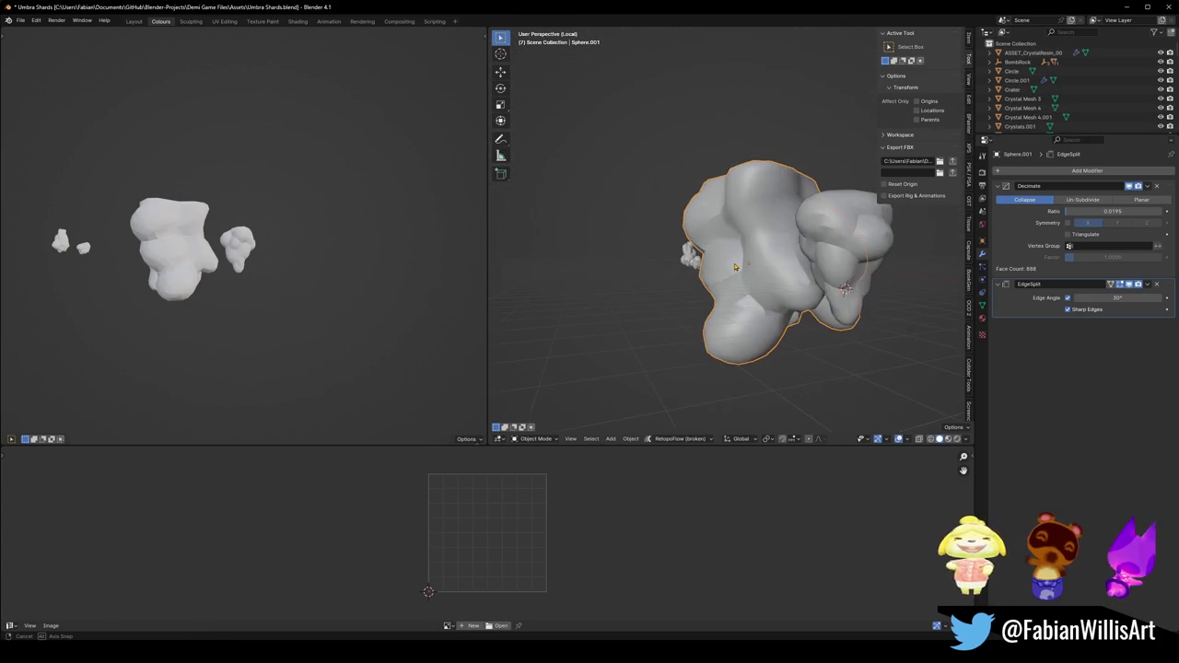
key(alt+a)
Select the small rock Mball.018 and scale it up, abandoning a trial move.
click(860, 261)
key(s)
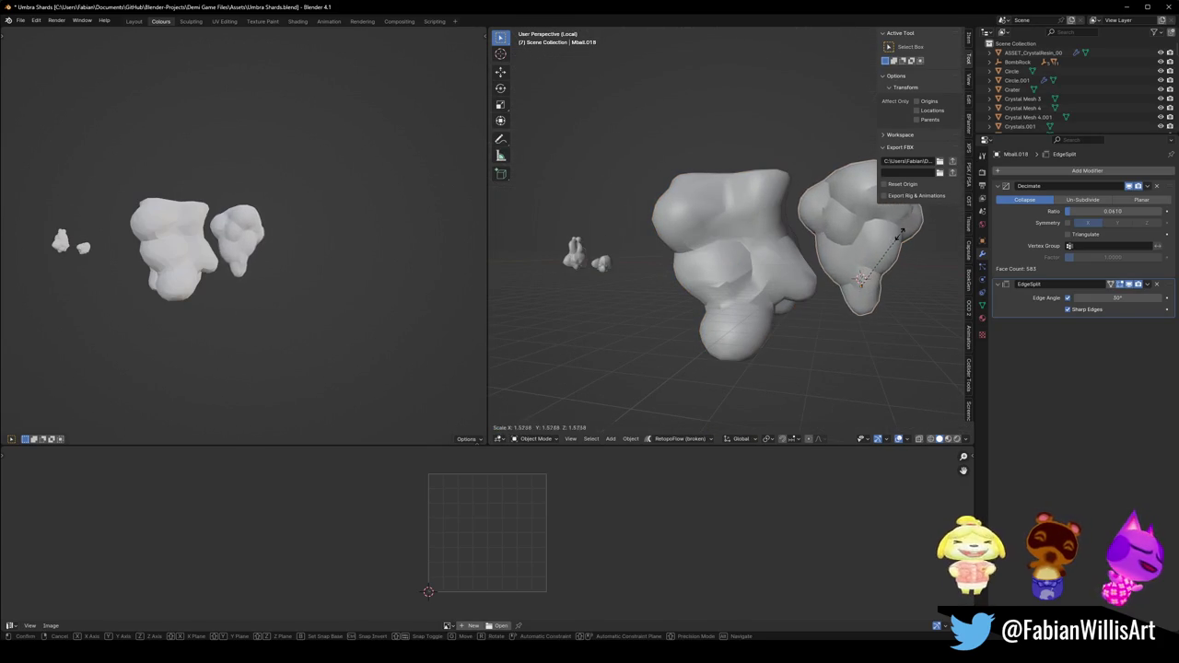
click(897, 239)
key(g)
key(shift+z)
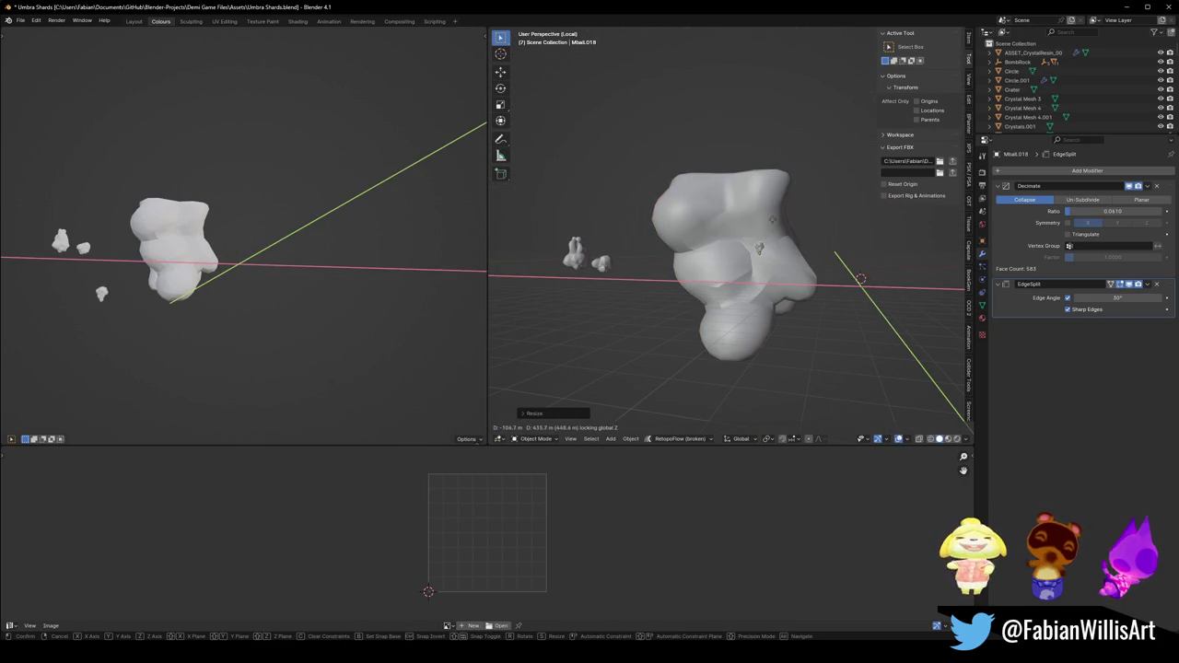
right_click(783, 239)
right_click(781, 239)
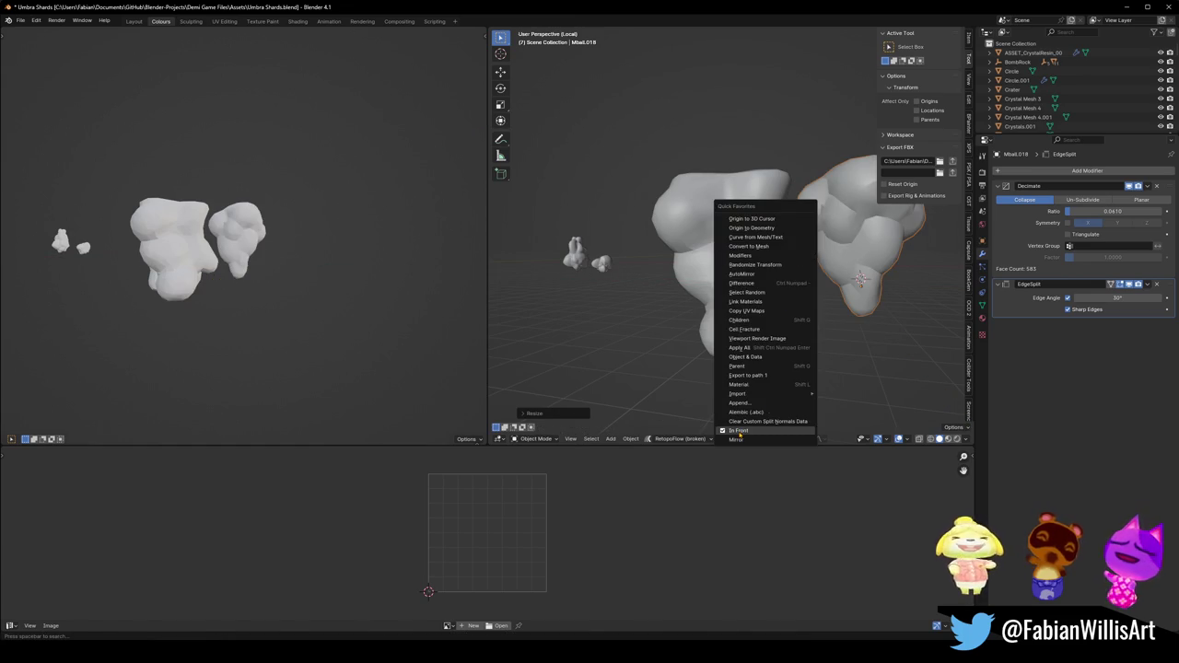
click(729, 255)
Snap the small rock into the big rock's middle, lower it, shrink it to about 0.6645, then enter Edit Mode.
key(shift+s)
click(761, 210)
key(g)
key(shift+z)
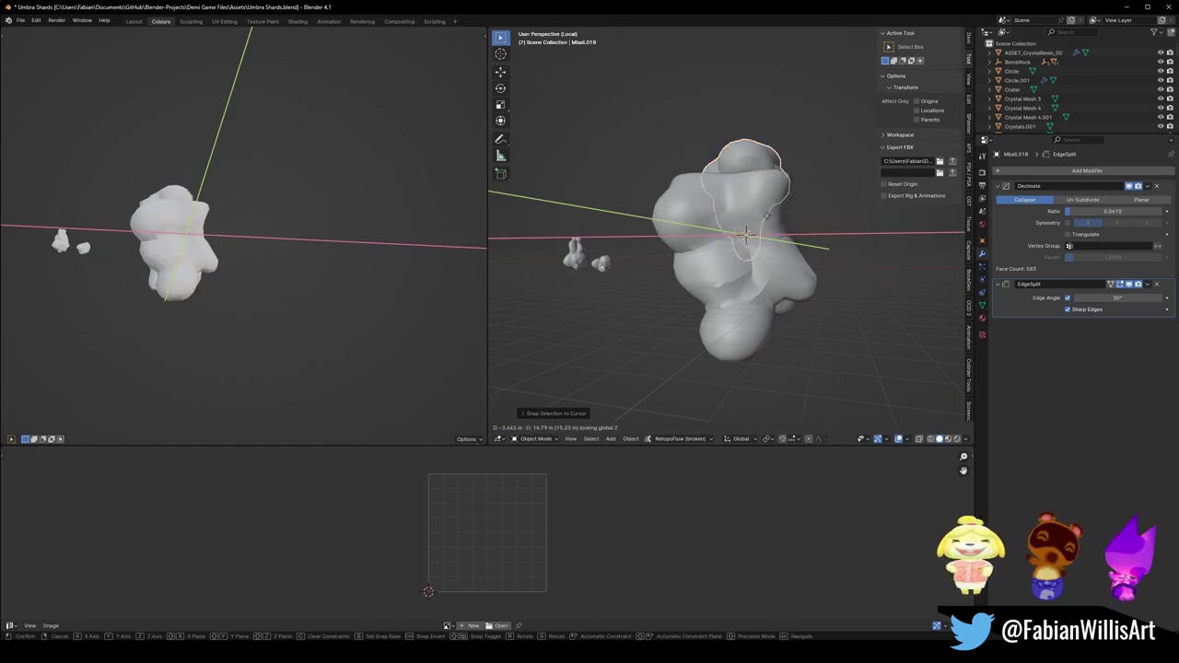
right_click(760, 210)
key(g)
key(shift+z)
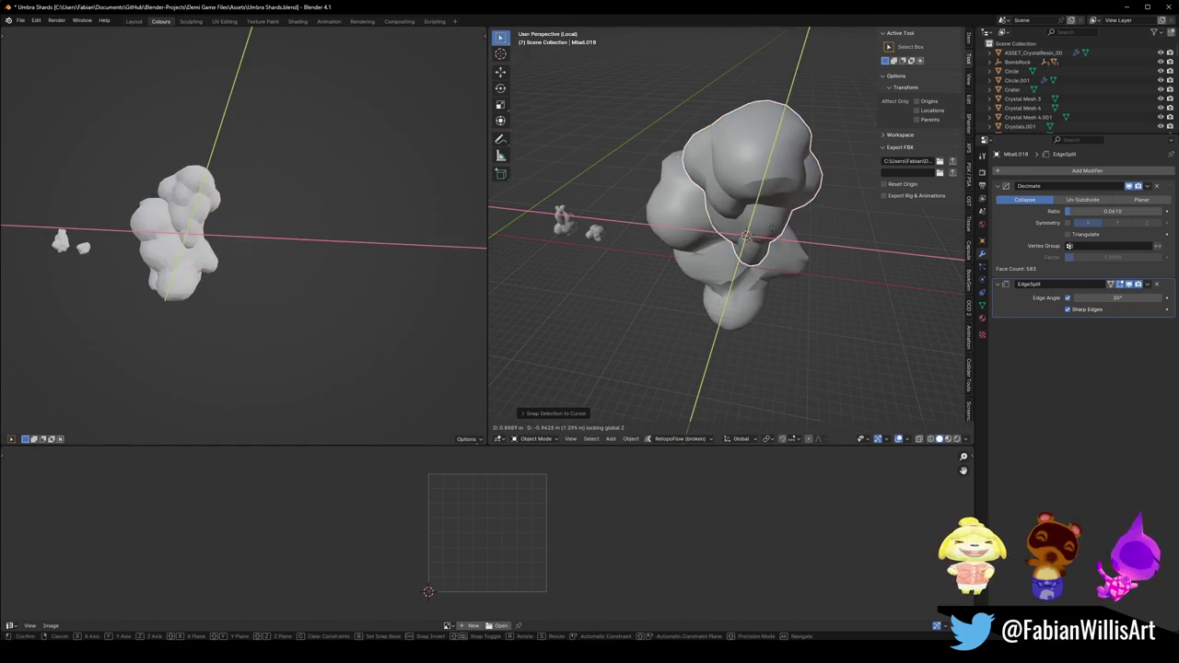
key(z)
key(s)
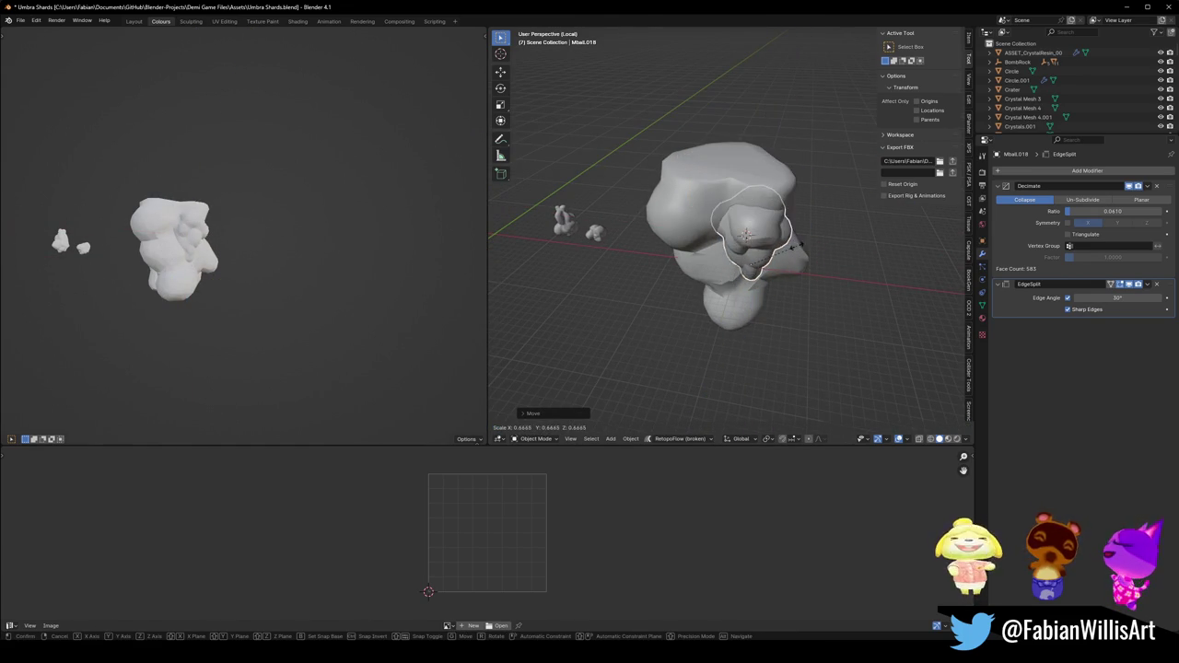
click(799, 248)
scroll(789, 239, up, 3)
middle_drag(789, 239, 818, 181)
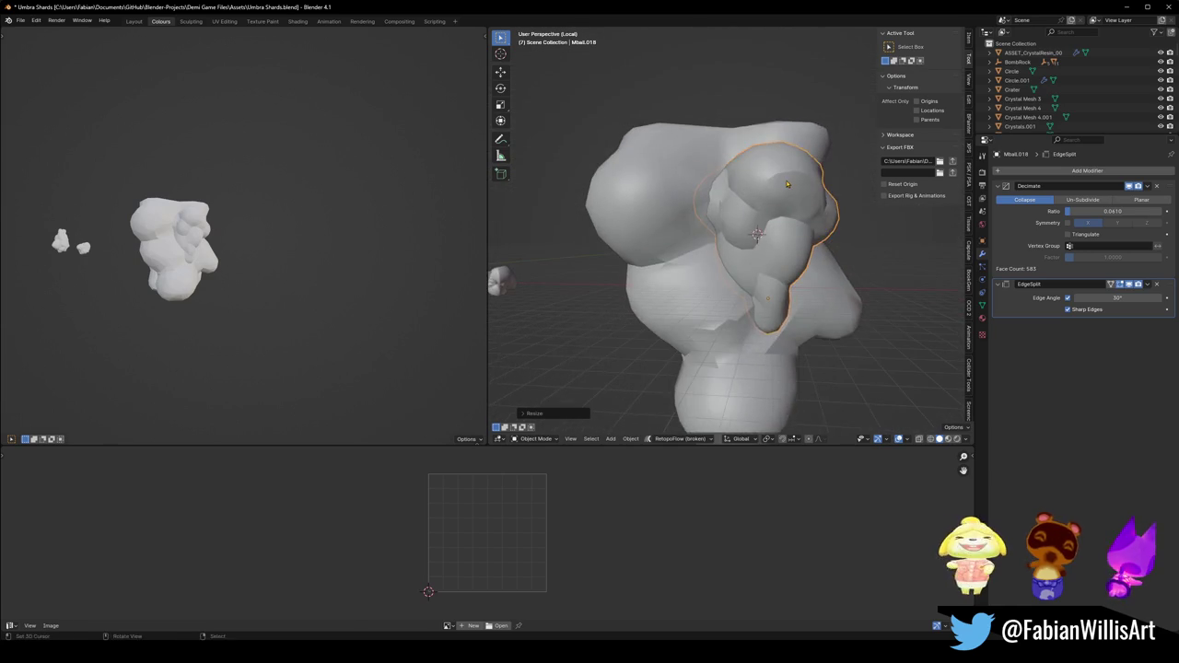
key(Tab)
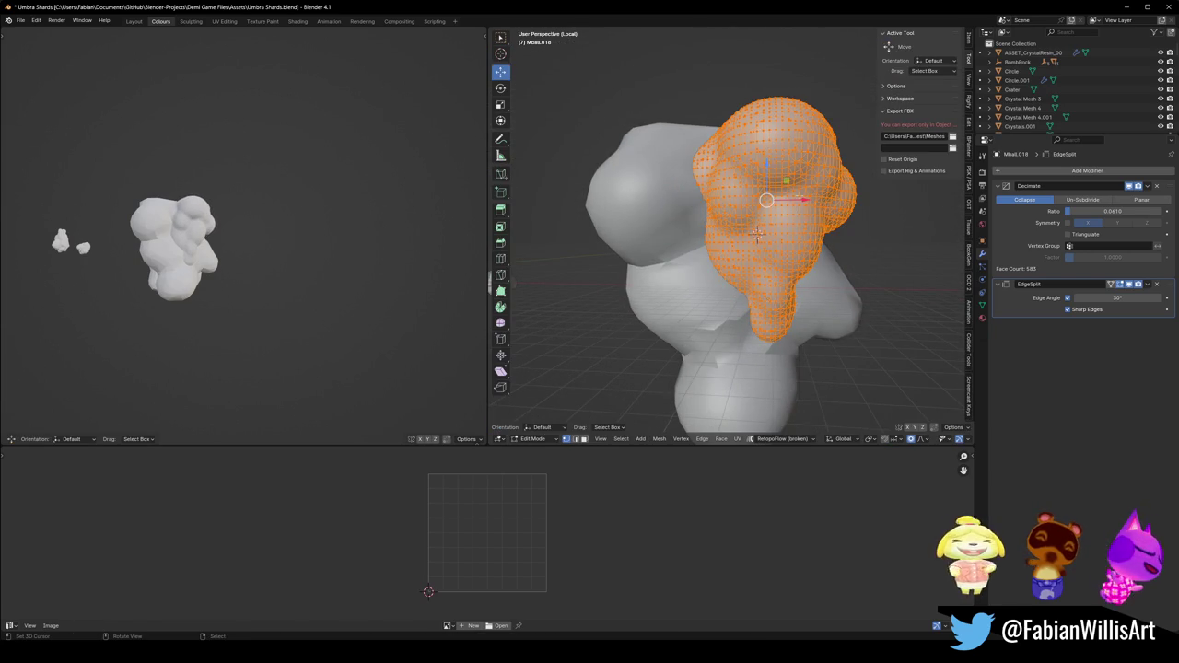
Inflate the small rock's mesh with Shrink/Fatten using proportional falloff.
key(alt+s)
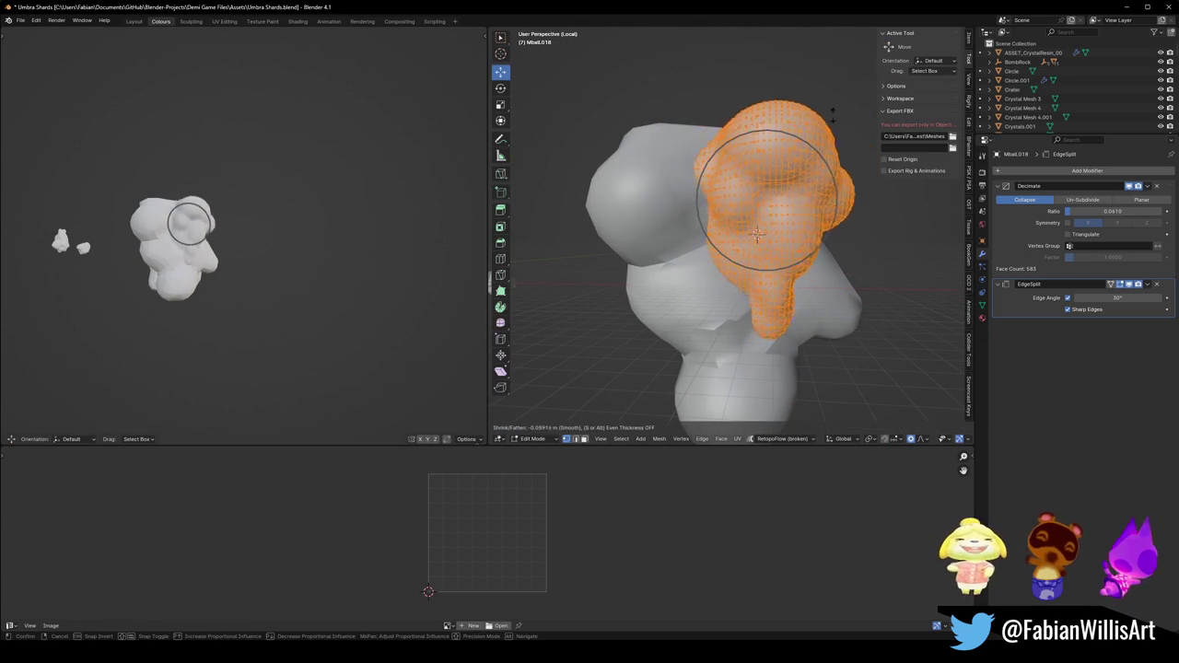
click(756, 235)
scroll(163, 211, up, 5)
scroll(316, 229, down, 2)
scroll(319, 221, down, 1)
middle_drag(319, 221, 326, 217)
Pull the mesh downward along Z with smooth proportional falloff.
key(g)
key(z)
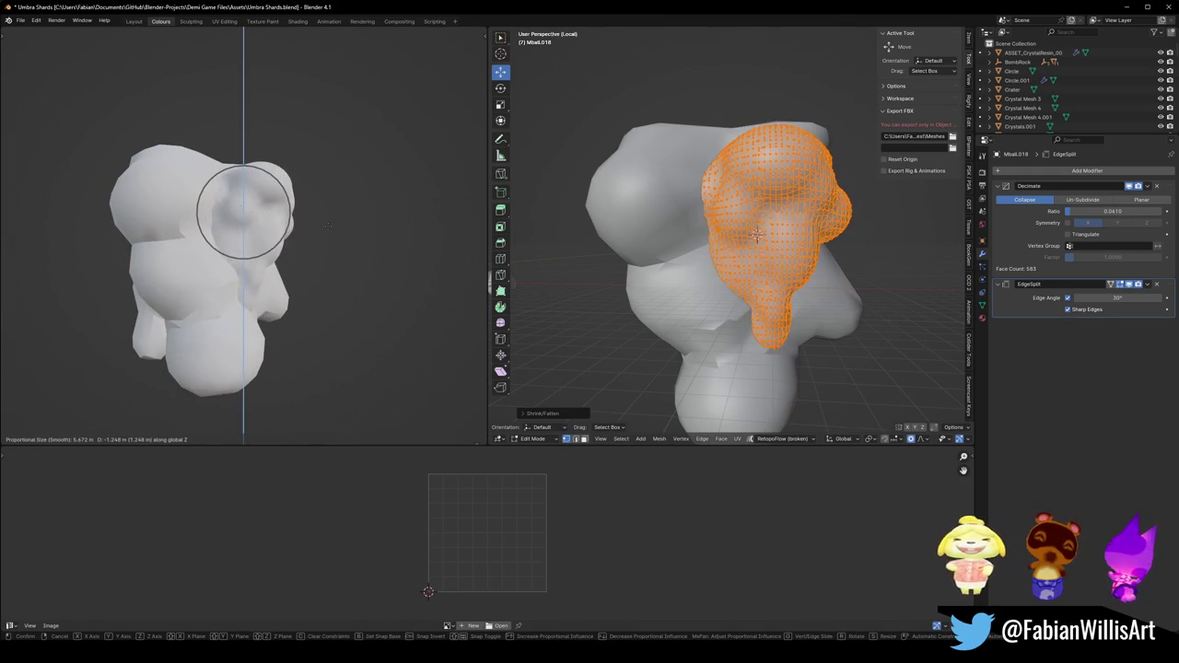
click(327, 224)
scroll(319, 227, down, 5)
scroll(319, 226, up, 6)
mouse_move(319, 226)
middle_down()
mouse_move(166, 264)
mouse_move(329, 250)
middle_up()
scroll(166, 264, down, 3)
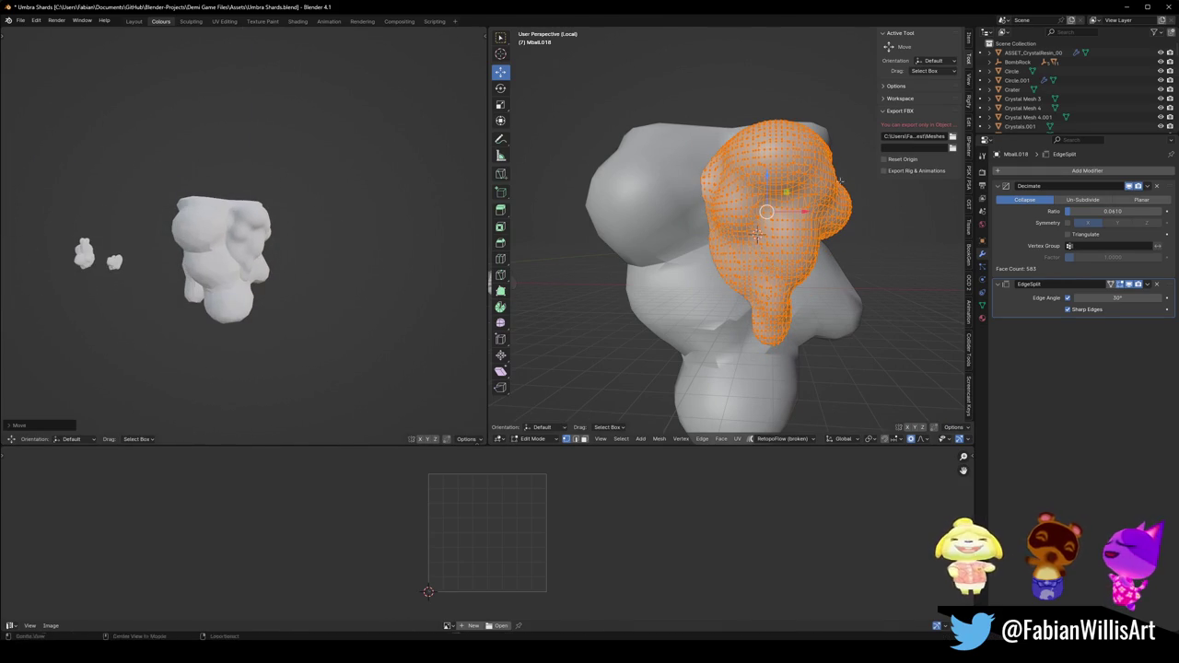
Fatten the mesh again so it bulges from the big rock, then return to Object Mode.
key(alt+s)
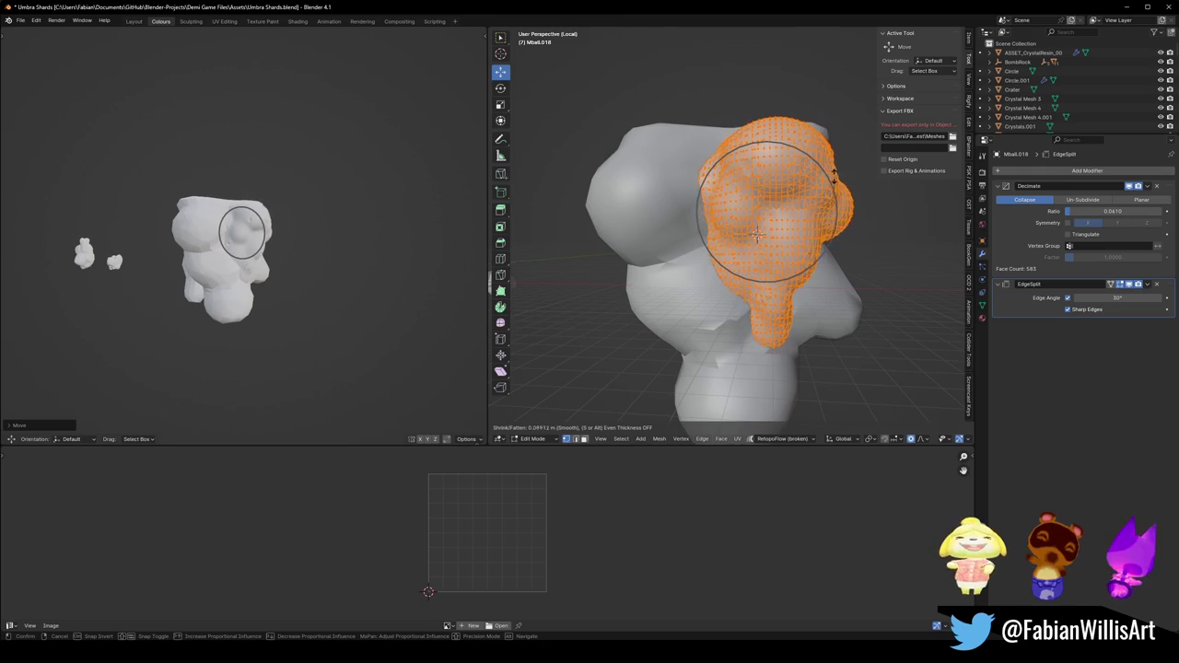
click(323, 238)
scroll(323, 239, up, 5)
middle_drag(323, 239, 304, 241)
scroll(304, 242, down, 3)
key(alt+a)
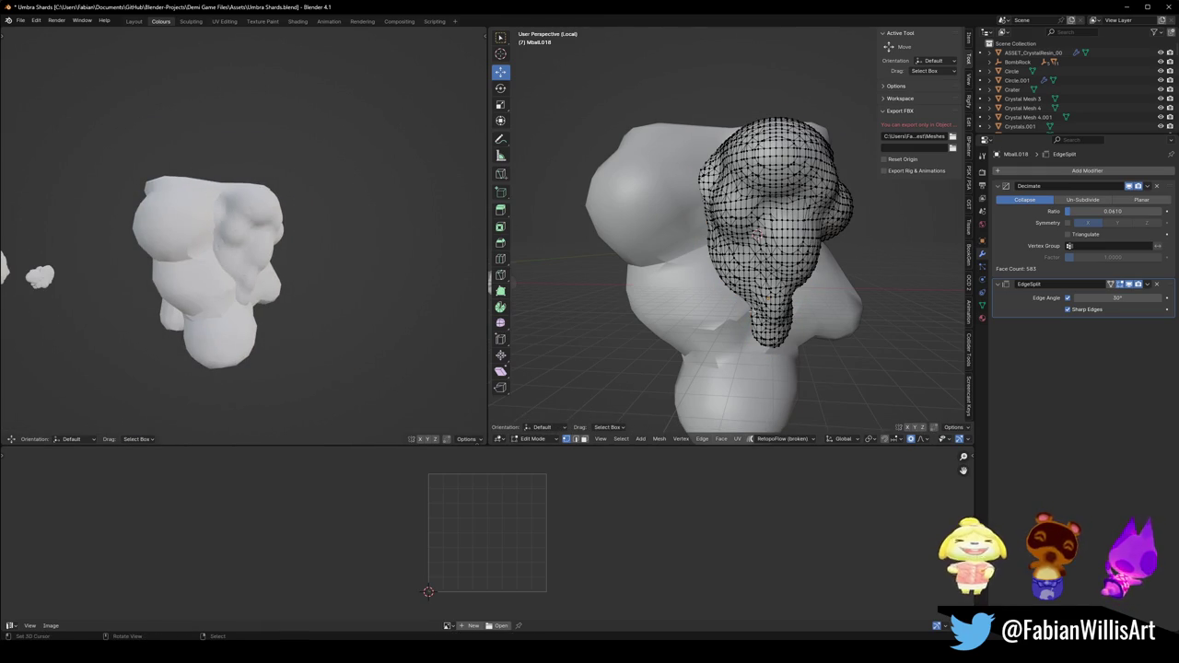
key(a)
middle_drag(799, 293, 808, 279)
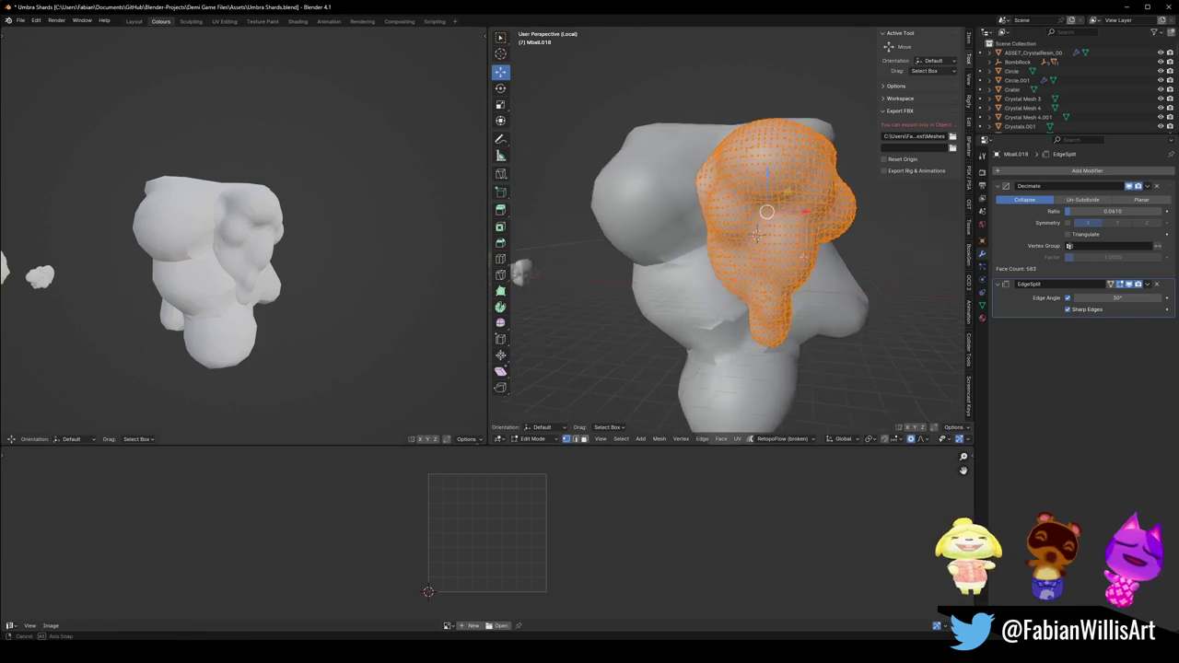
key(Tab)
Join the small rock into Sphere.001 and raise the Decimate ratio to 0.0333 (1834 faces).
click(685, 222)
key(ctrl+j)
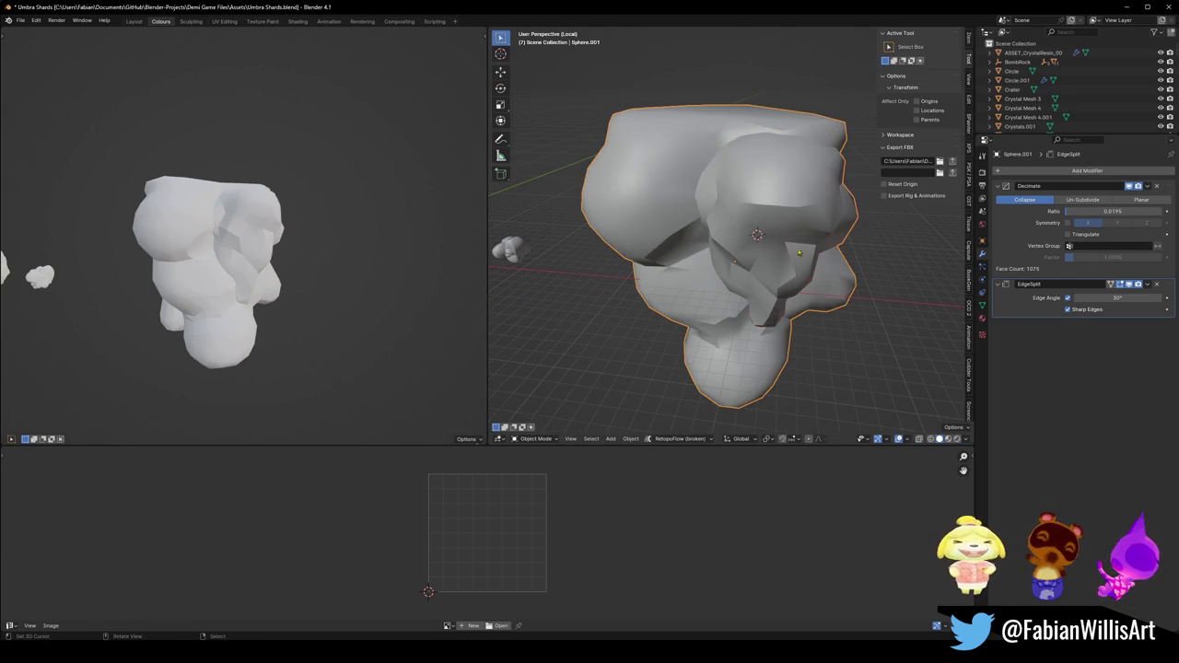
middle_drag(788, 246, 884, 221)
drag(1096, 211, 1114, 211)
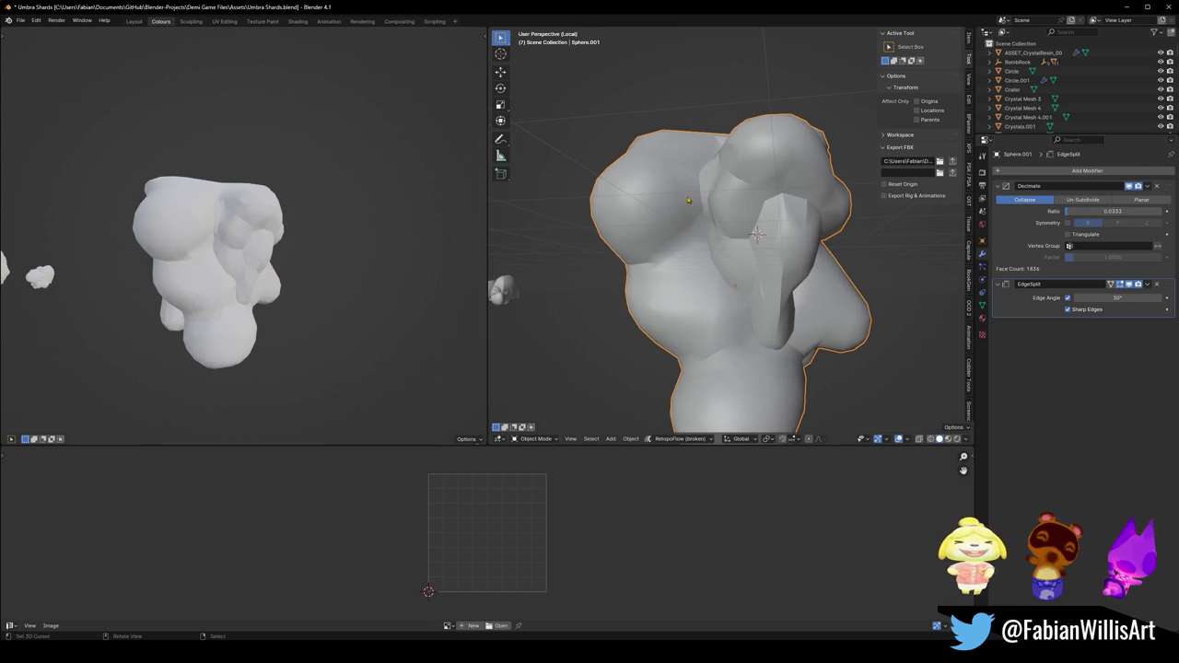
scroll(246, 247, up, 4)
scroll(276, 247, down, 5)
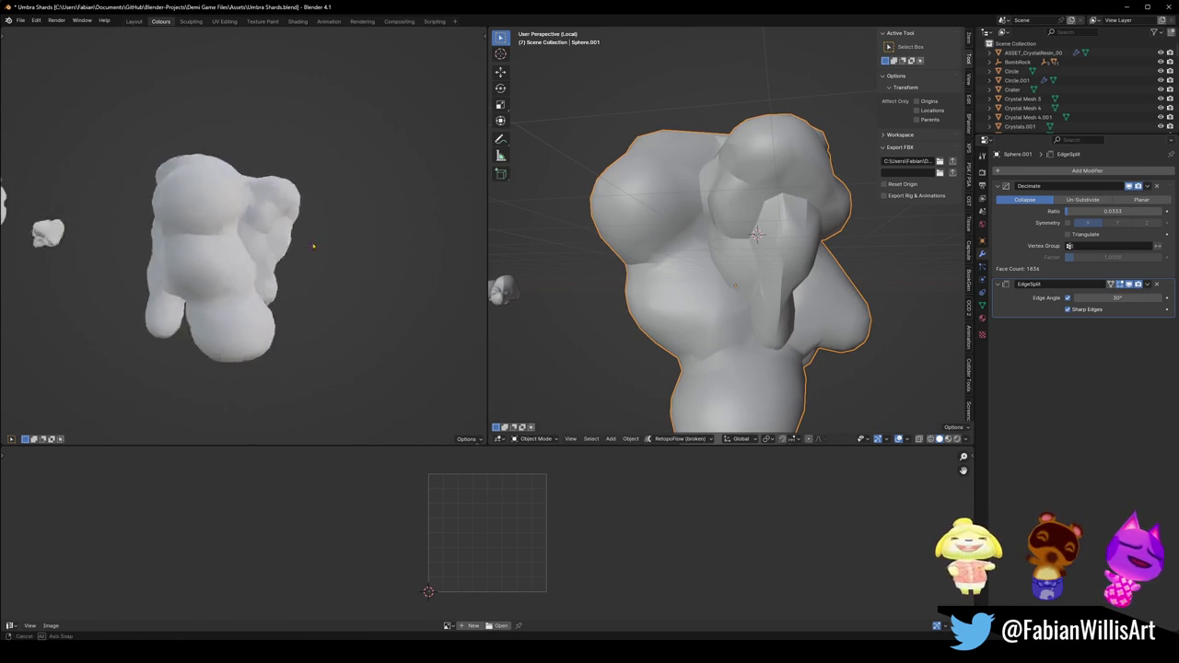
key(Tab)
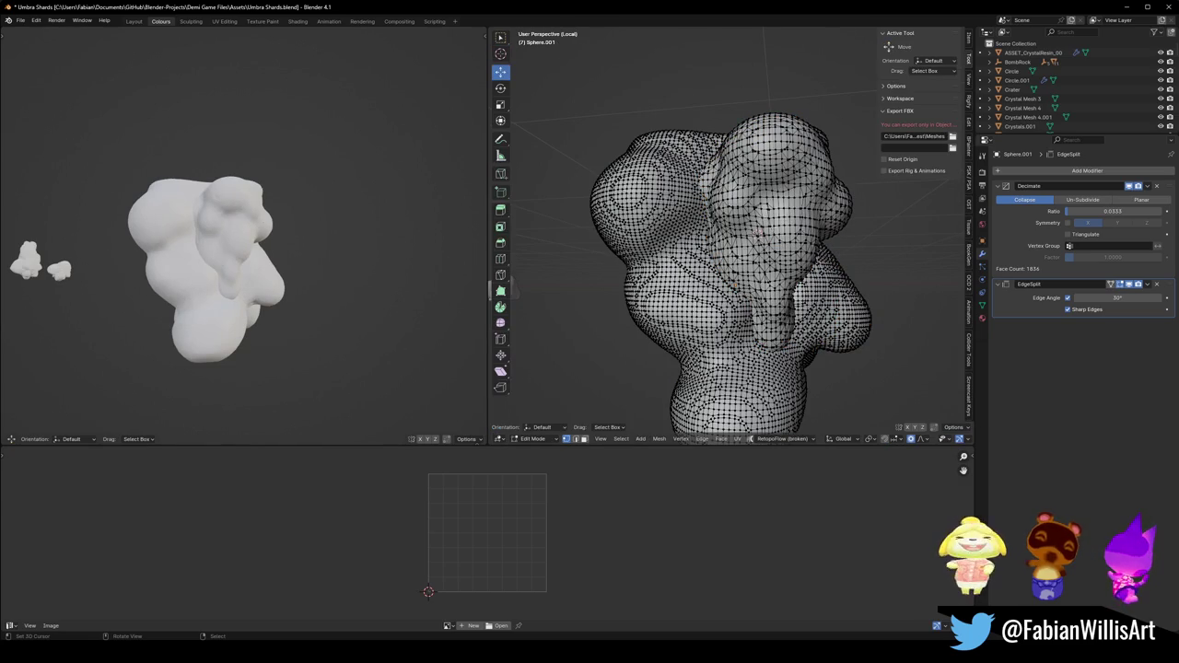
Select the linked inner blob and move it along Z with proportional falloff.
key(l)
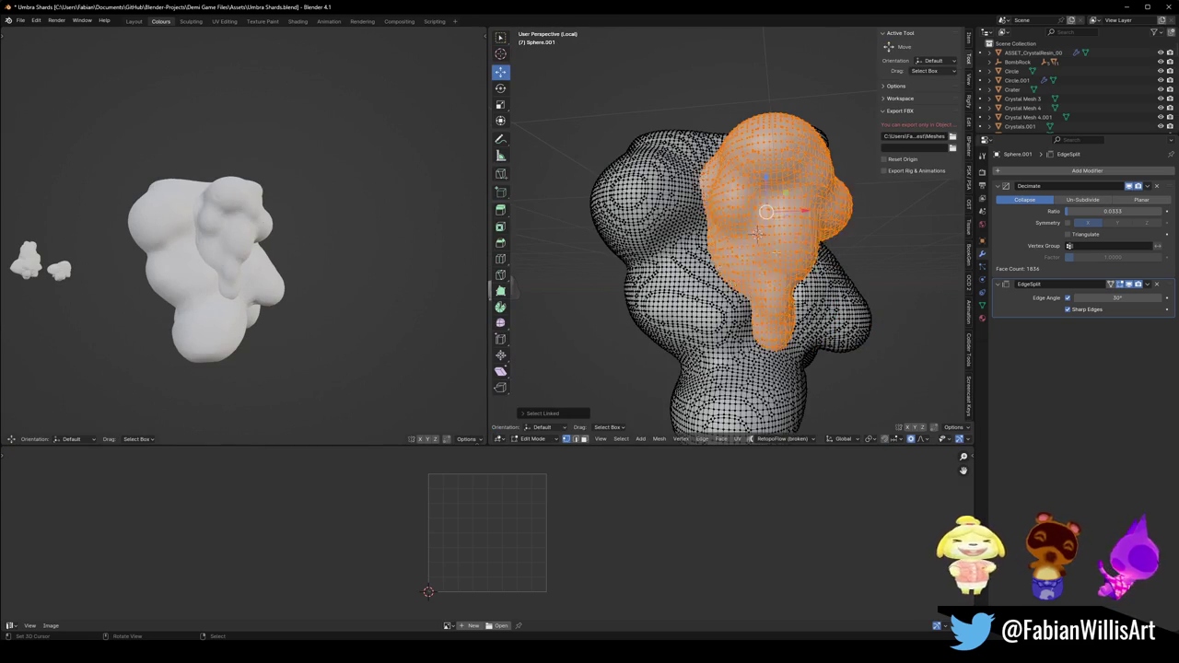
key(g)
key(z)
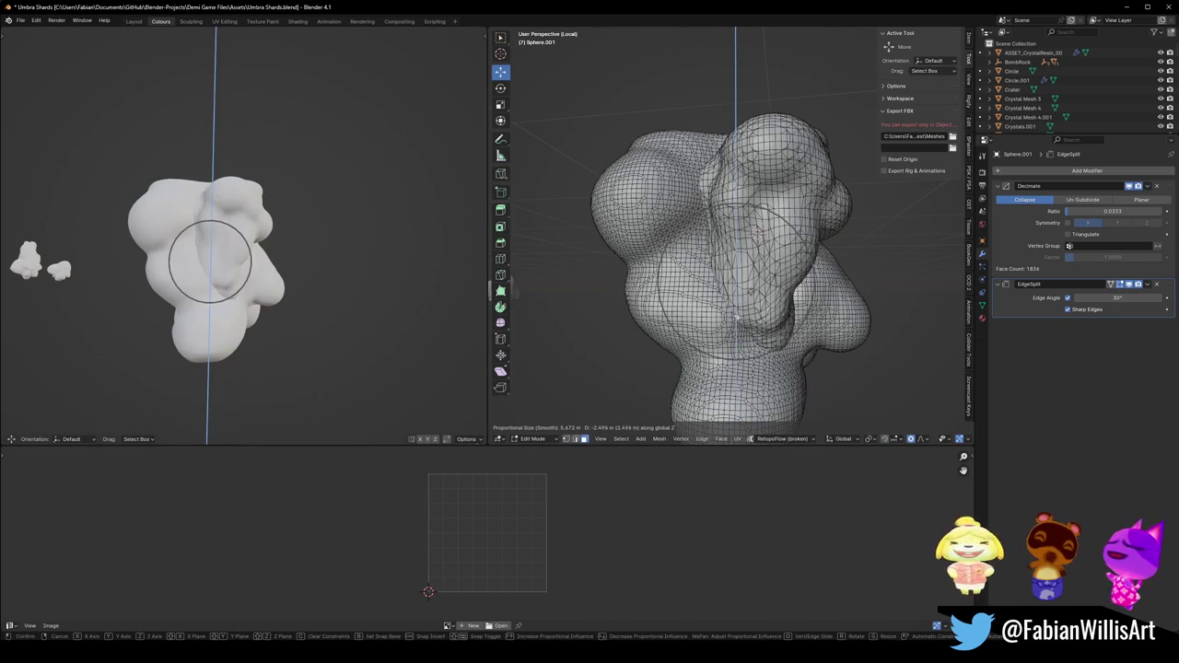
scroll(737, 330, down, 3)
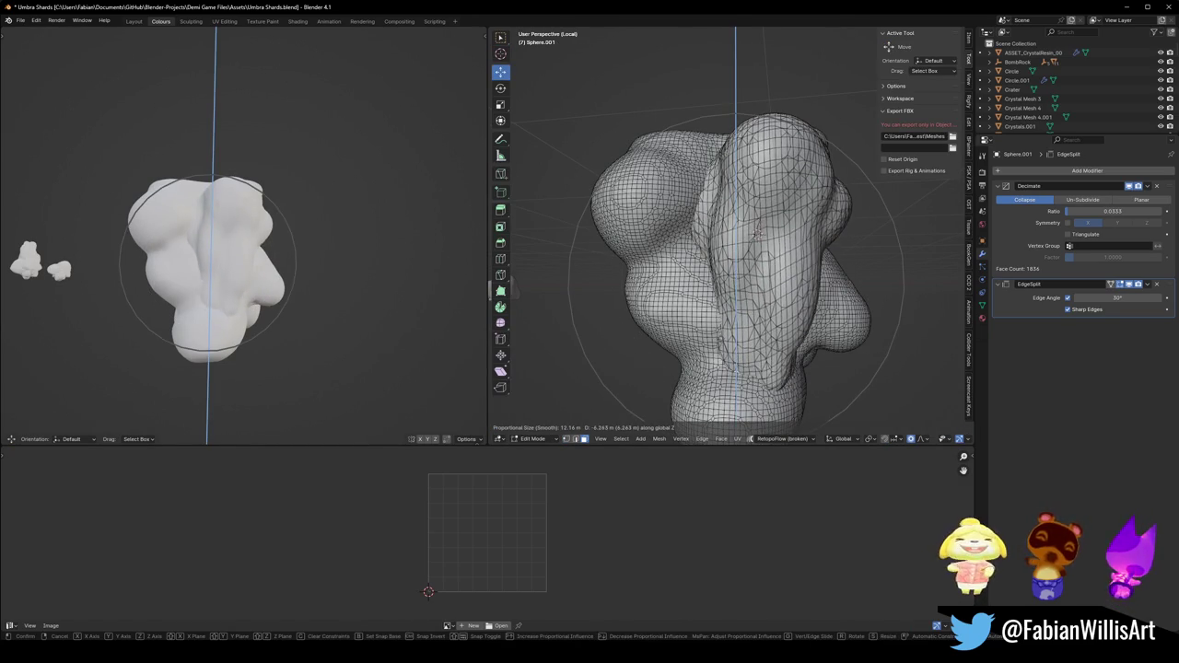
click(737, 318)
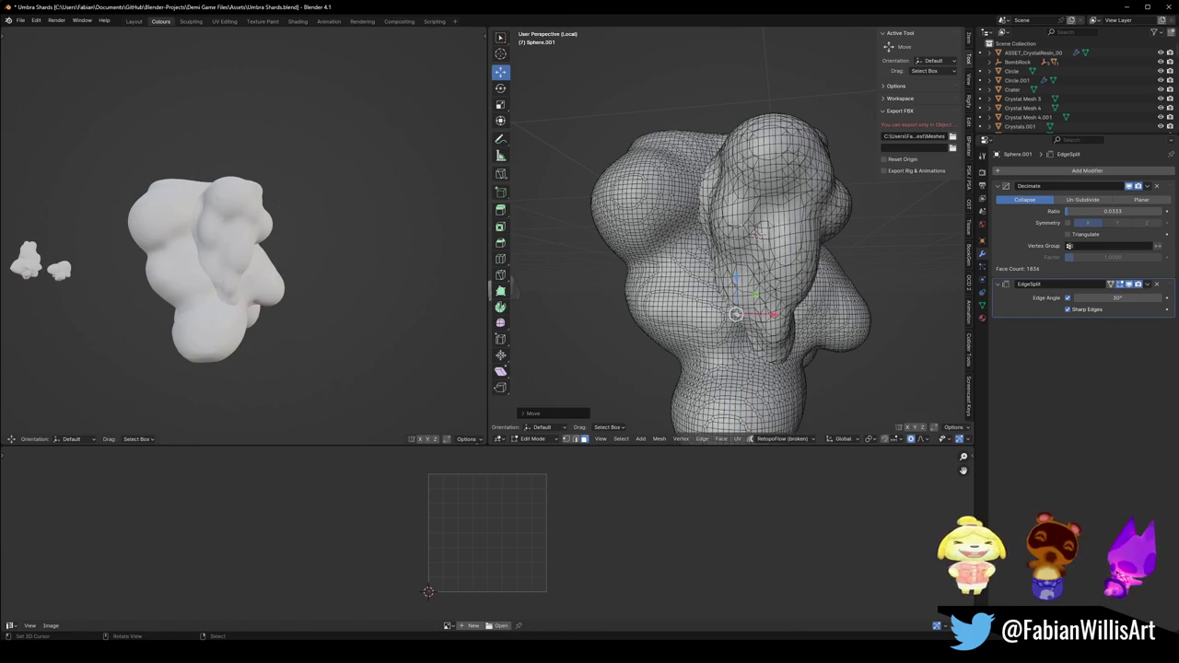
Inflate the inner blob outward with Shrink/Fatten.
key(alt+s)
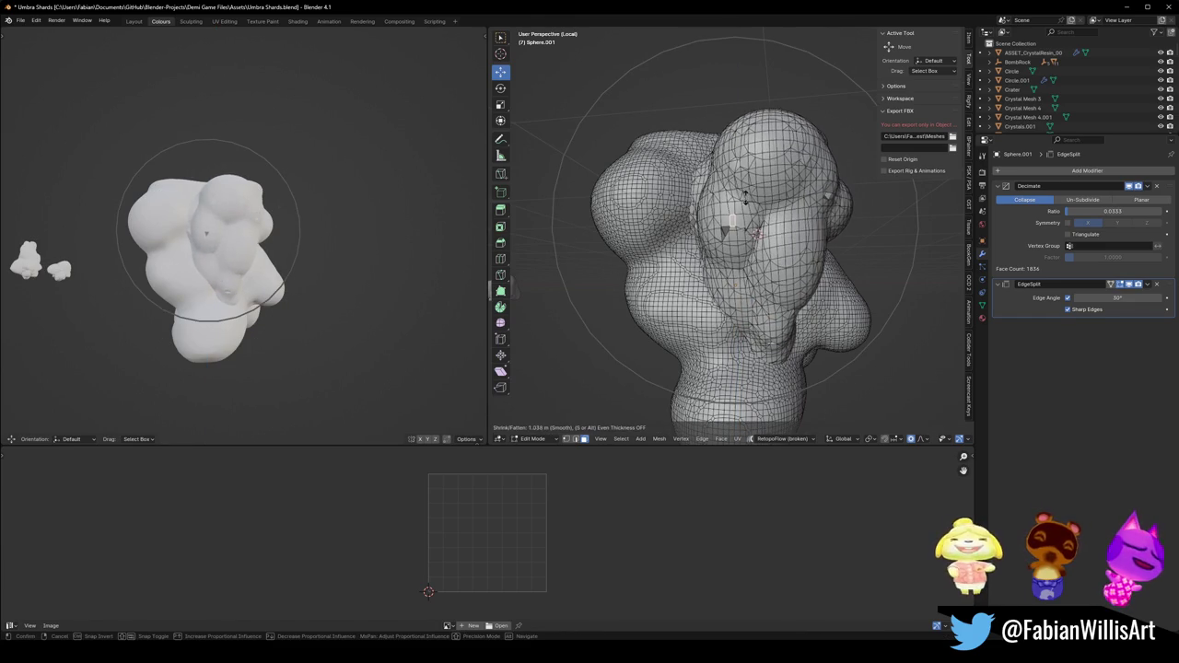
scroll(738, 203, up, 1)
scroll(738, 203, up, 2)
scroll(737, 203, up, 2)
click(738, 198)
scroll(741, 200, up, 5)
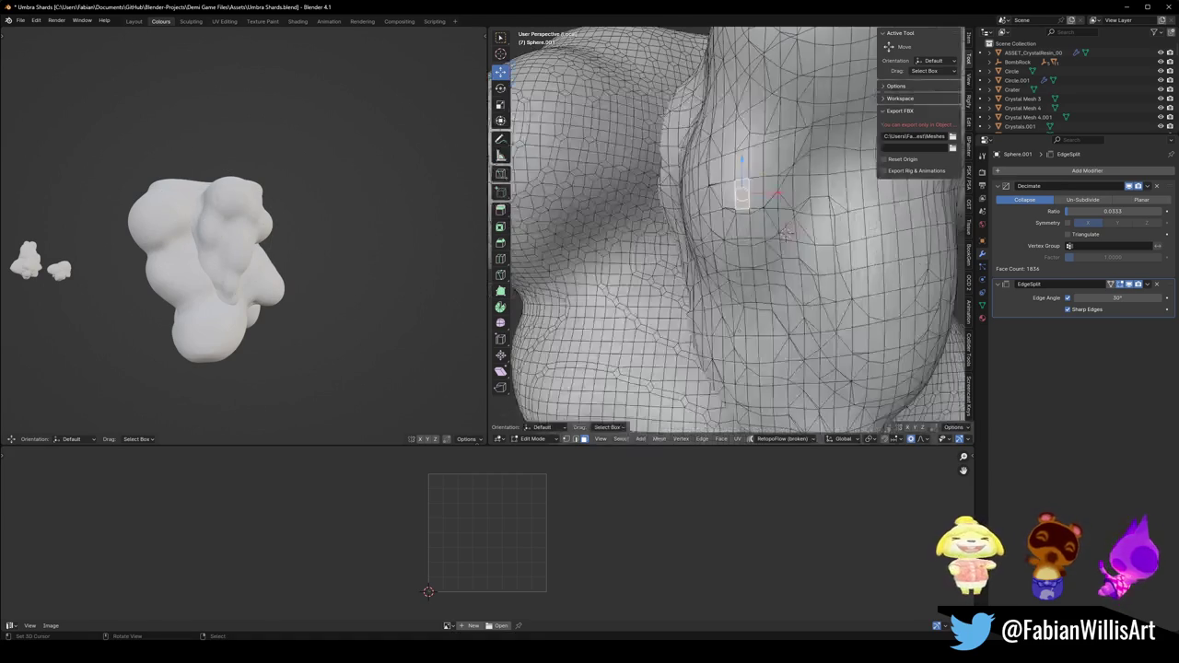
Reselect a mesh region and shrink the embedded lump back into the big rock, then exit Edit Mode.
key(l)
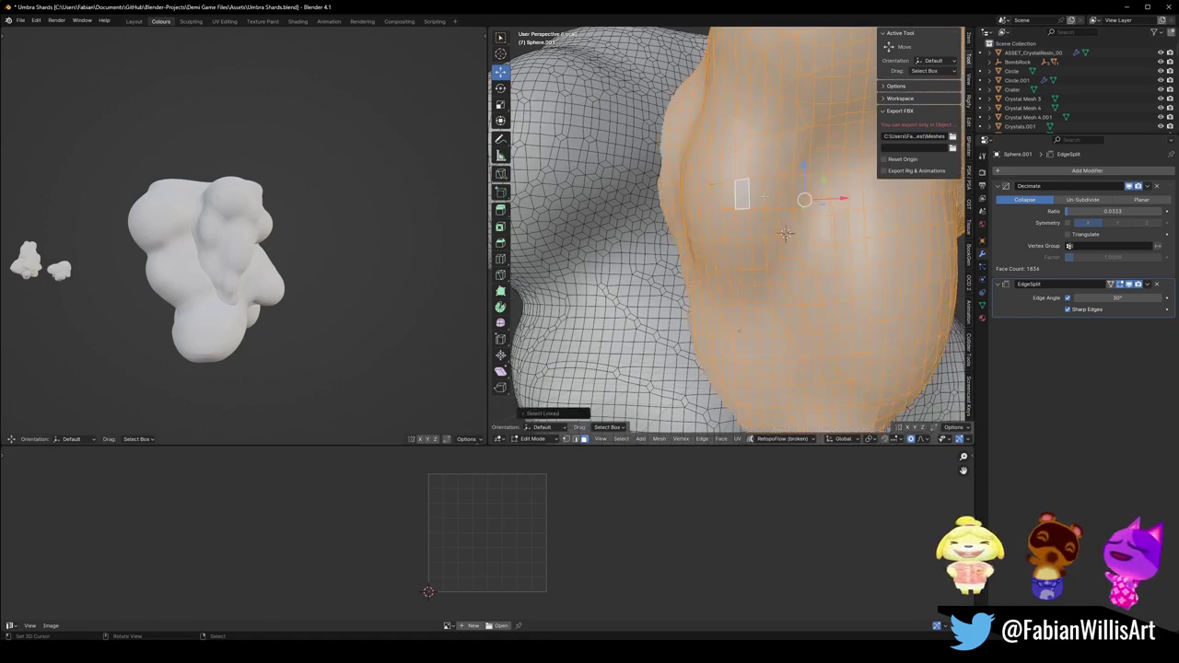
scroll(741, 193, down, 3)
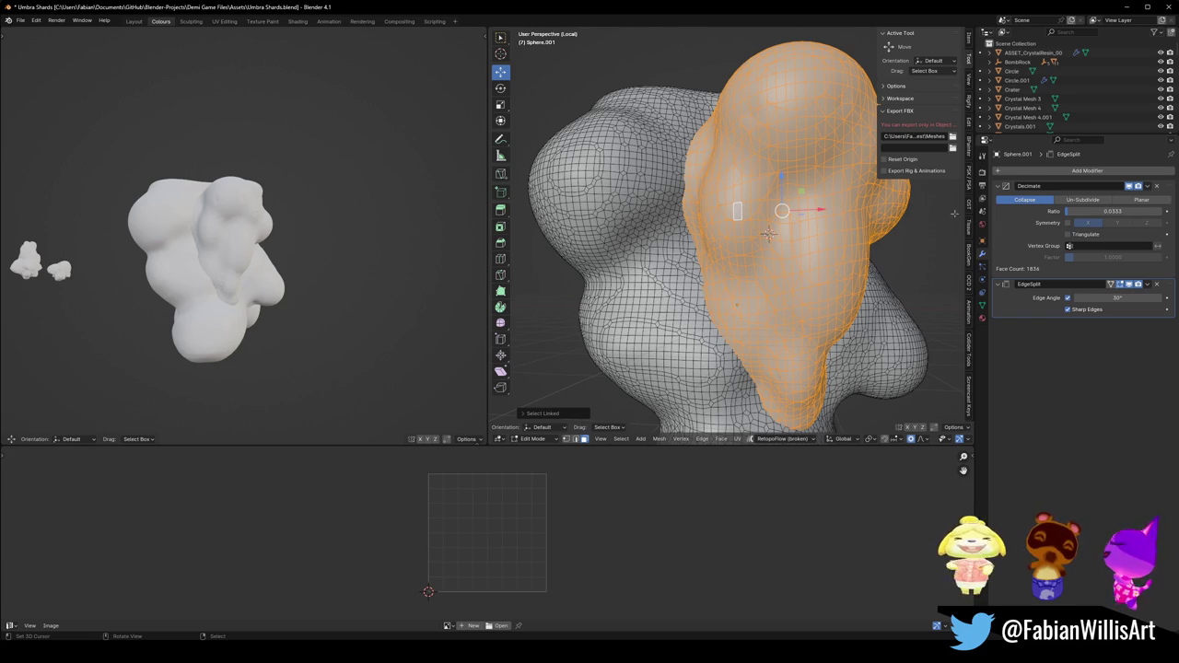
key(alt+a)
click(712, 212)
key(alt+s)
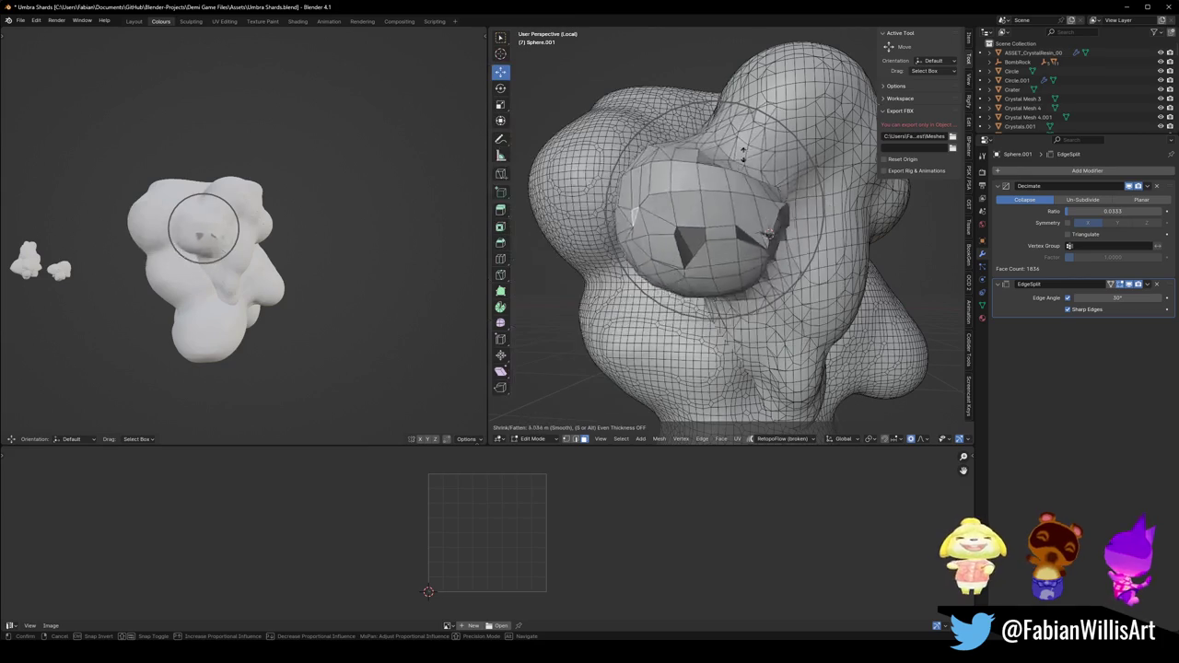
click(728, 216)
key(Tab)
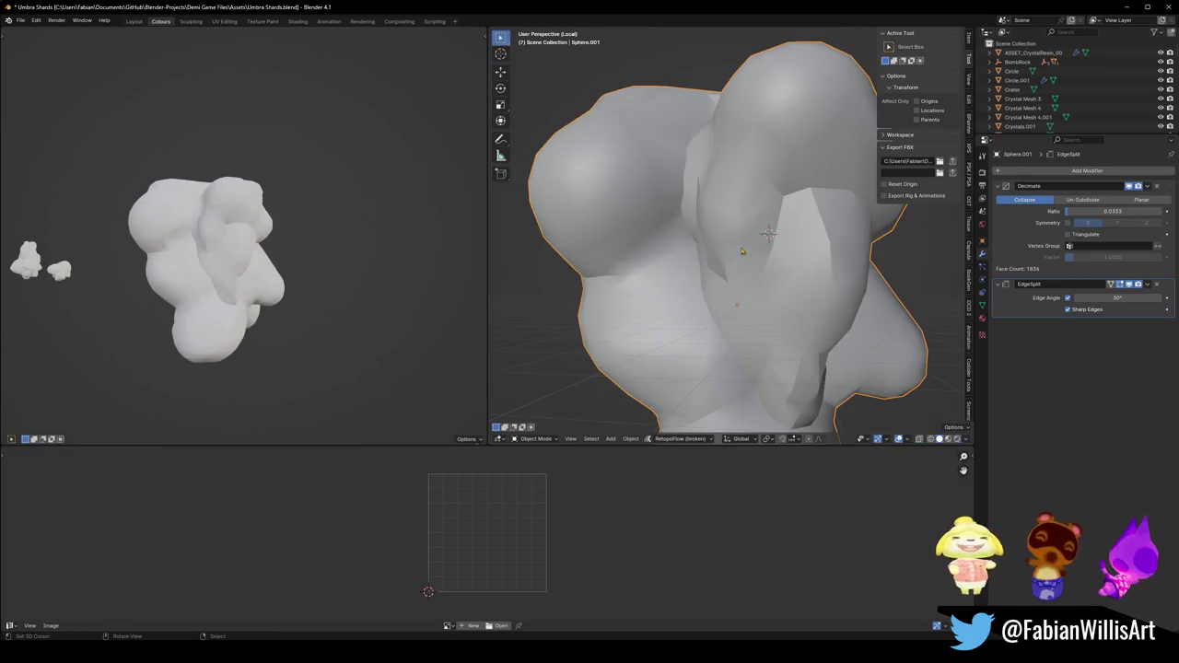
Tilt Sphere.001 around the global X axis, then re-enter Edit Mode.
mouse_move(285, 249)
middle_down()
mouse_move(341, 224)
mouse_move(387, 236)
middle_up()
scroll(297, 240, down, 3)
scroll(310, 239, up, 3)
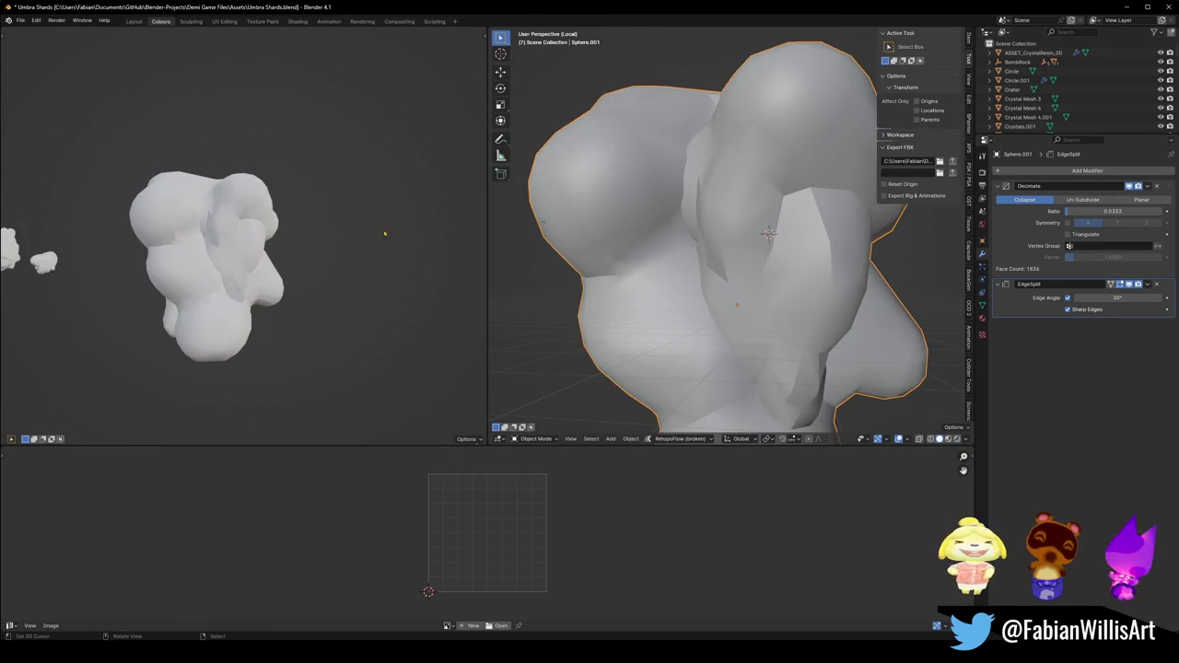
scroll(757, 232, down, 4)
middle_drag(757, 232, 819, 278)
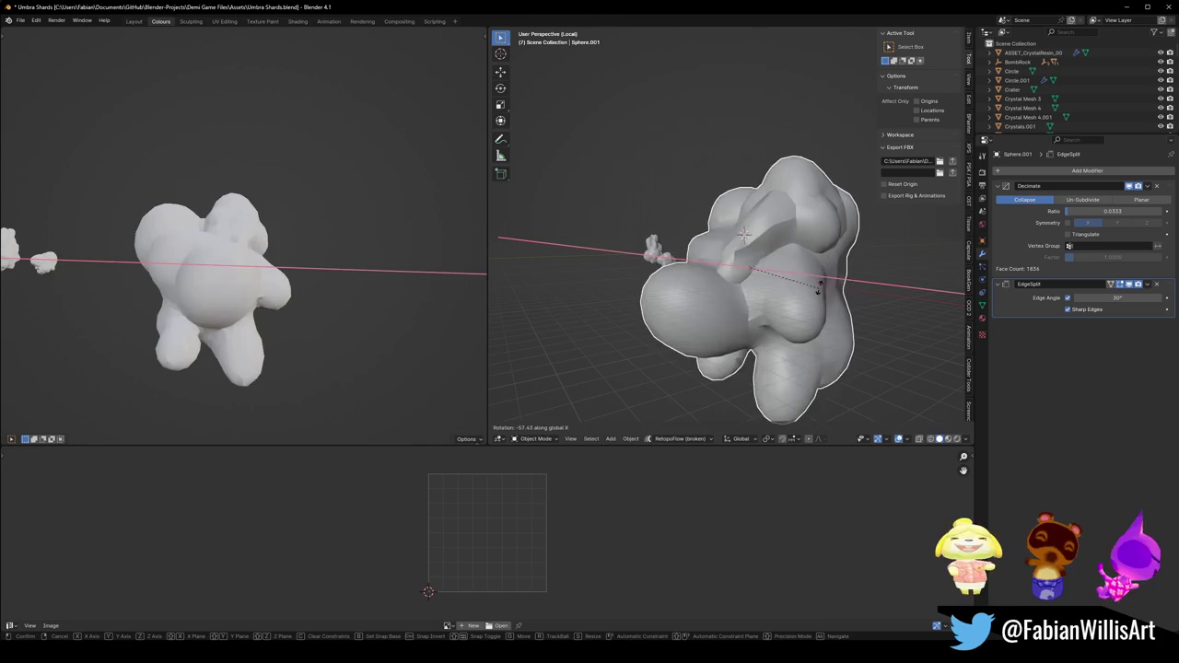
mouse_move(294, 276)
middle_down()
mouse_move(319, 292)
mouse_move(282, 269)
mouse_move(297, 263)
middle_up()
scroll(282, 269, down, 3)
scroll(297, 263, up, 3)
key(Tab)
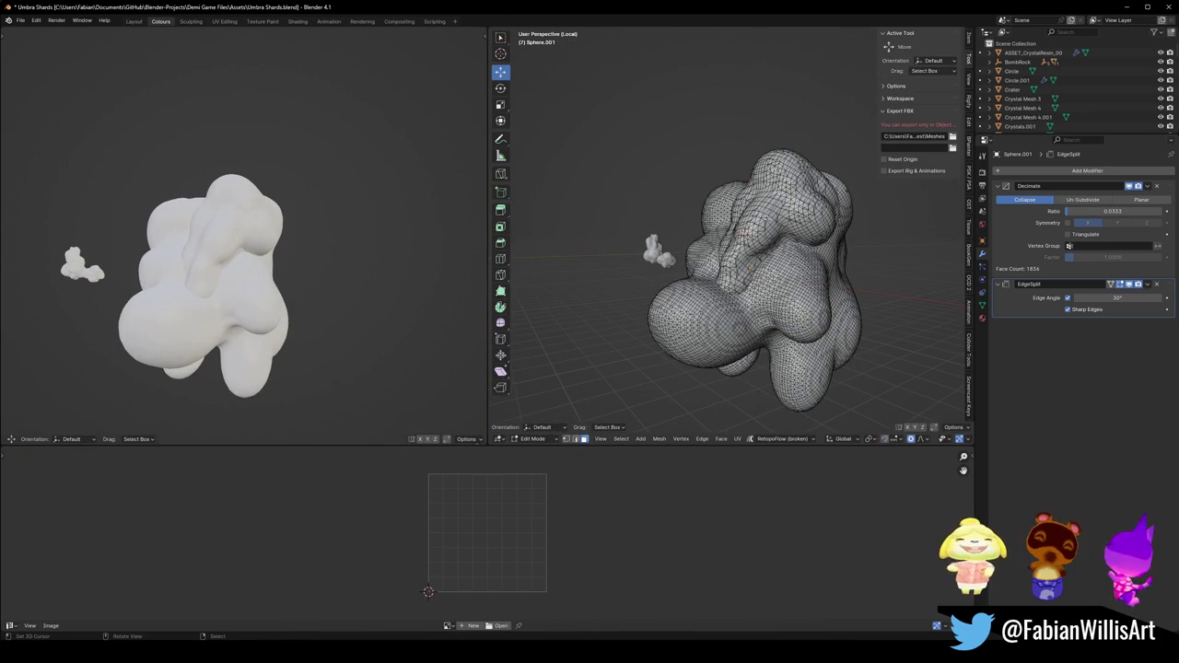
Select the linked top lobe, hide it, and view the remaining blobs from the right.
key(l)
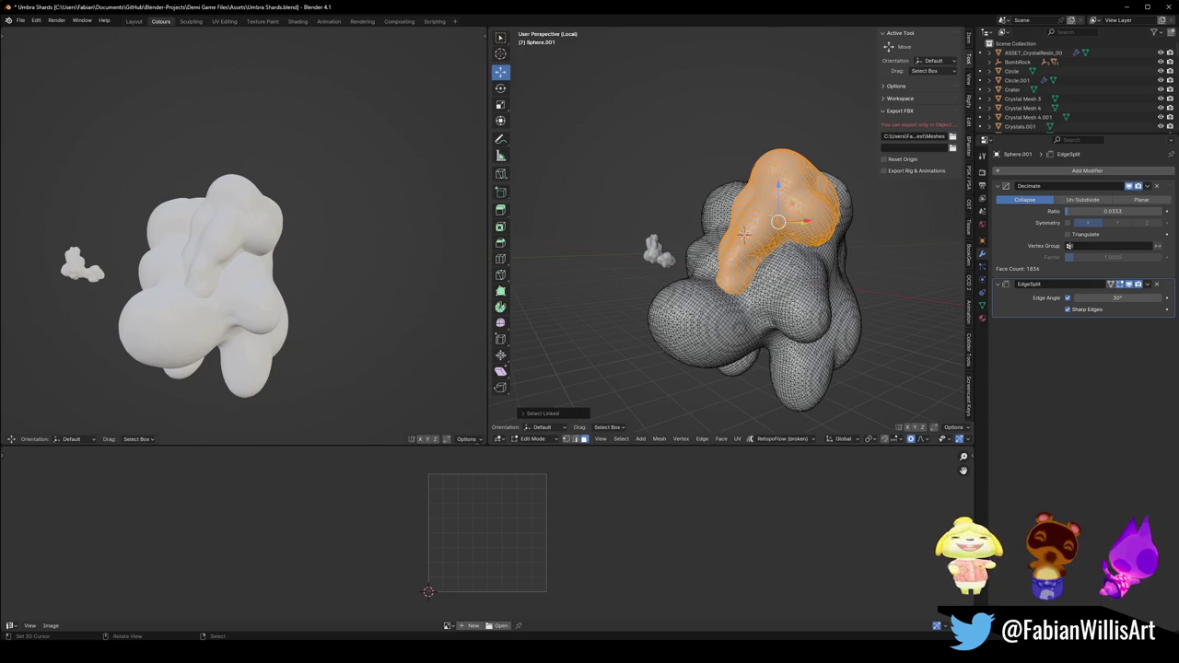
key(h)
scroll(276, 245, down, 3)
mouse_move(277, 245)
middle_down()
mouse_move(369, 253)
mouse_move(352, 233)
middle_up()
scroll(373, 242, up, 3)
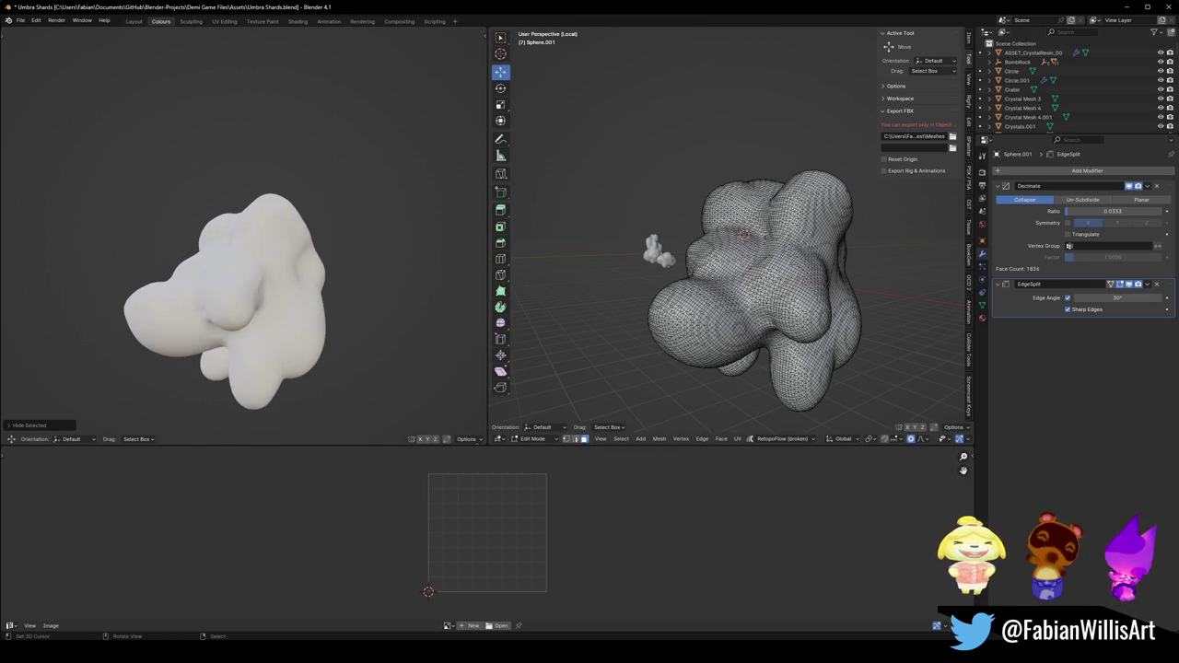
alt+middle_drag(737, 277, 783, 277)
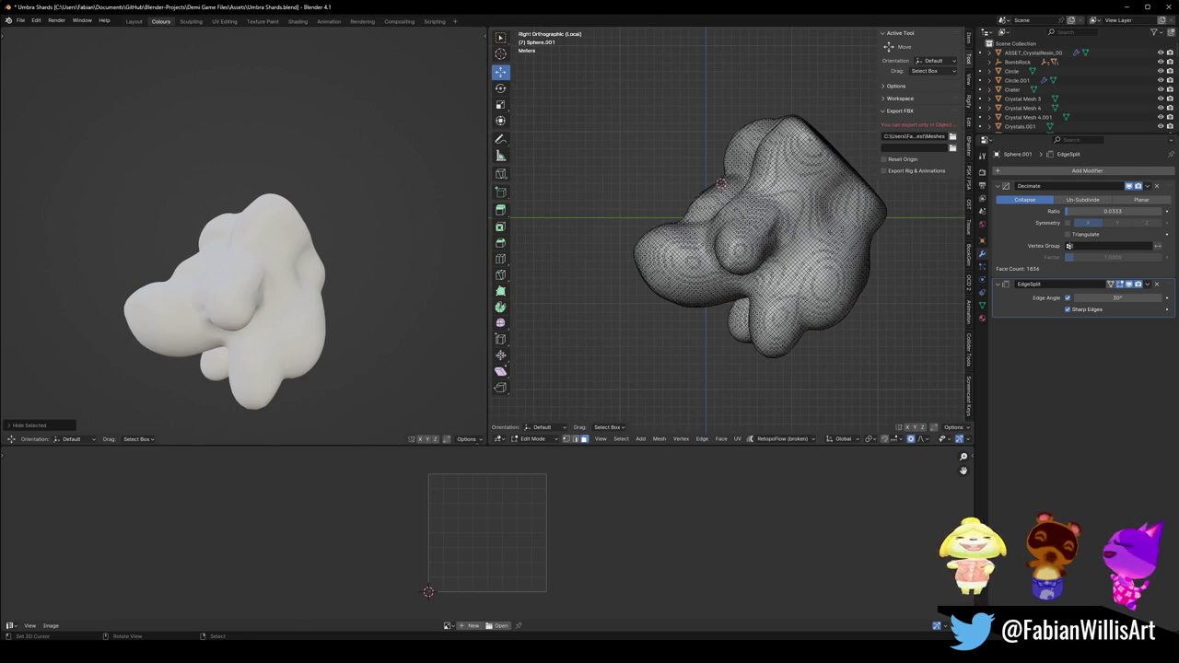
drag(737, 304, 724, 347)
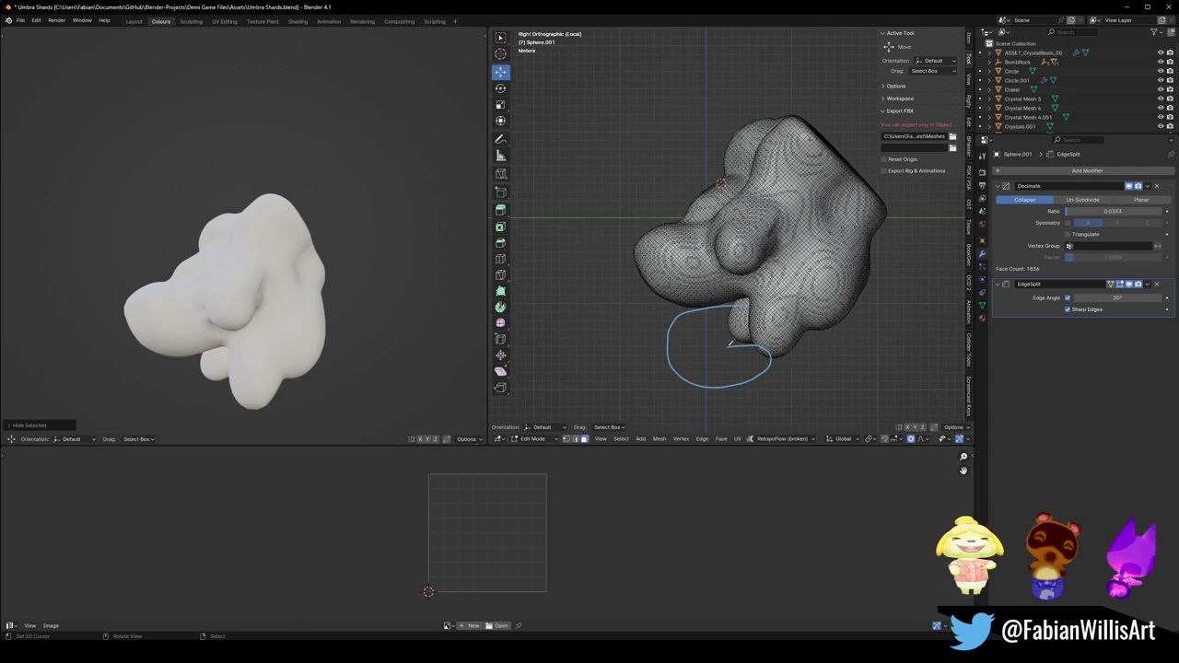
click(653, 390)
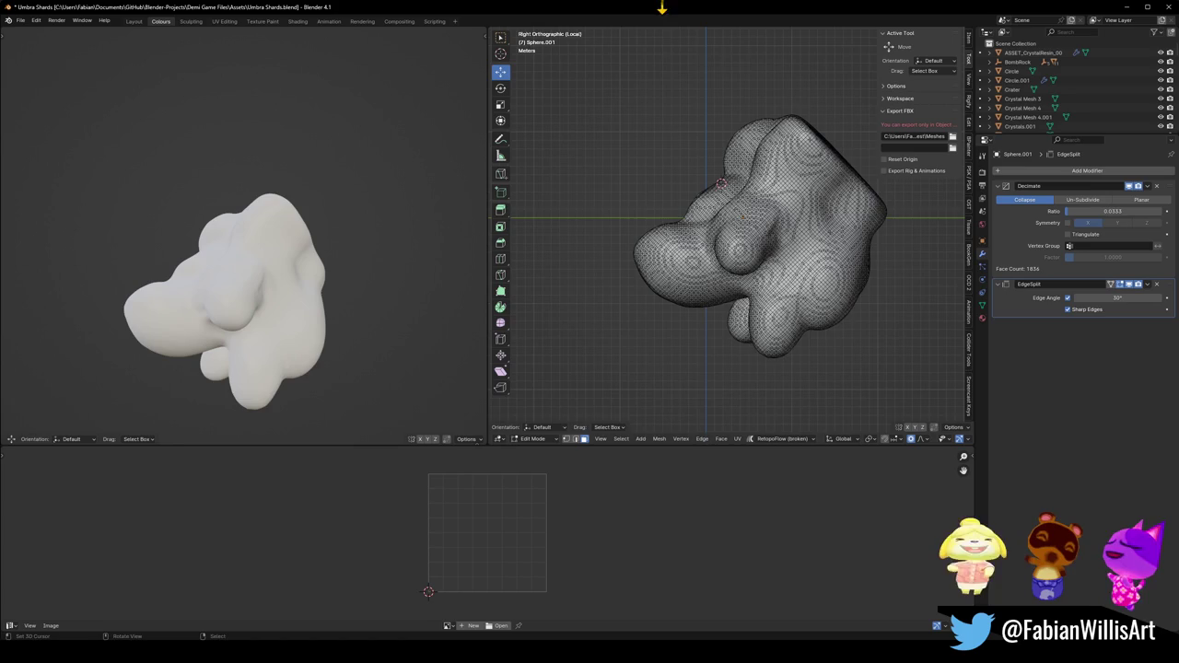
Switch to front view, return to Object Mode, deselect everything and save the file.
middle_drag(682, 147, 707, 157)
key(KP_1)
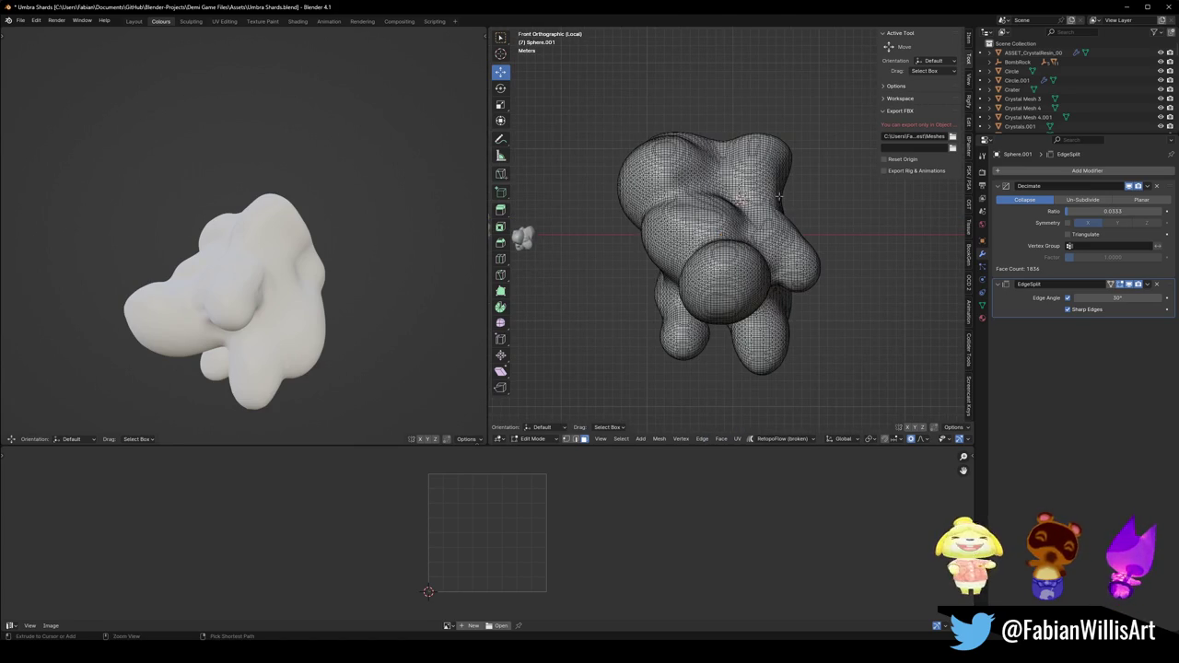
key(Tab)
key(alt+a)
key(ctrl+s)
key(shift+a)
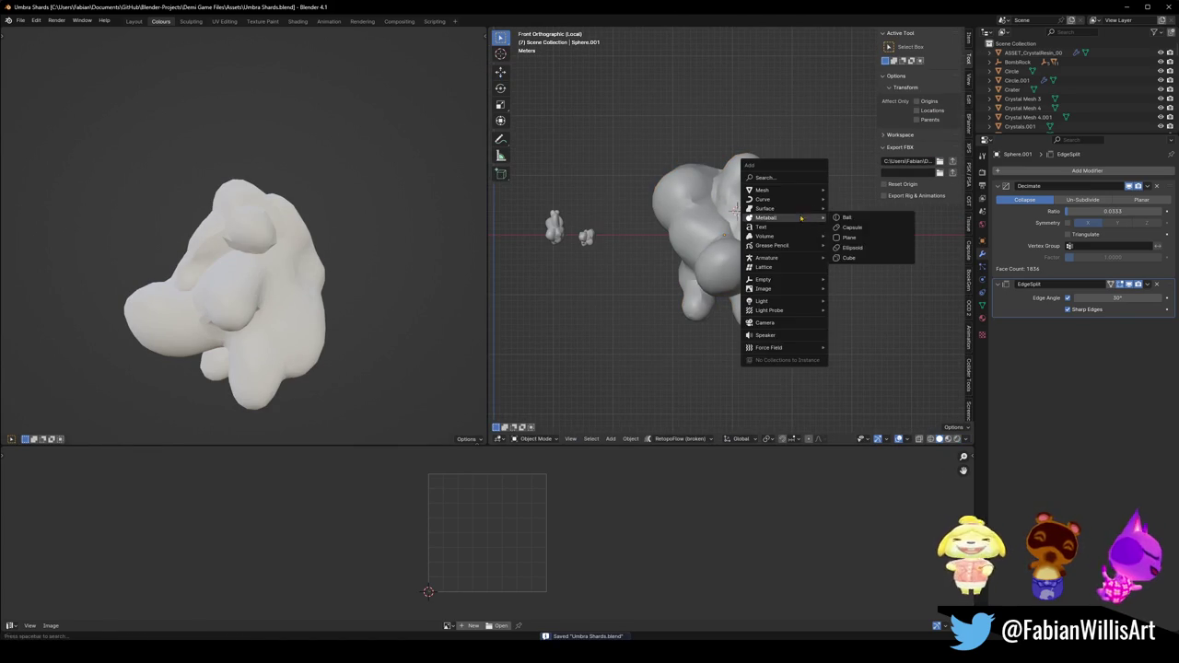
key(Escape)
Duplicate Sphere.001 to its right and remove the copy's Decimate and EdgeSplit modifiers.
click(760, 224)
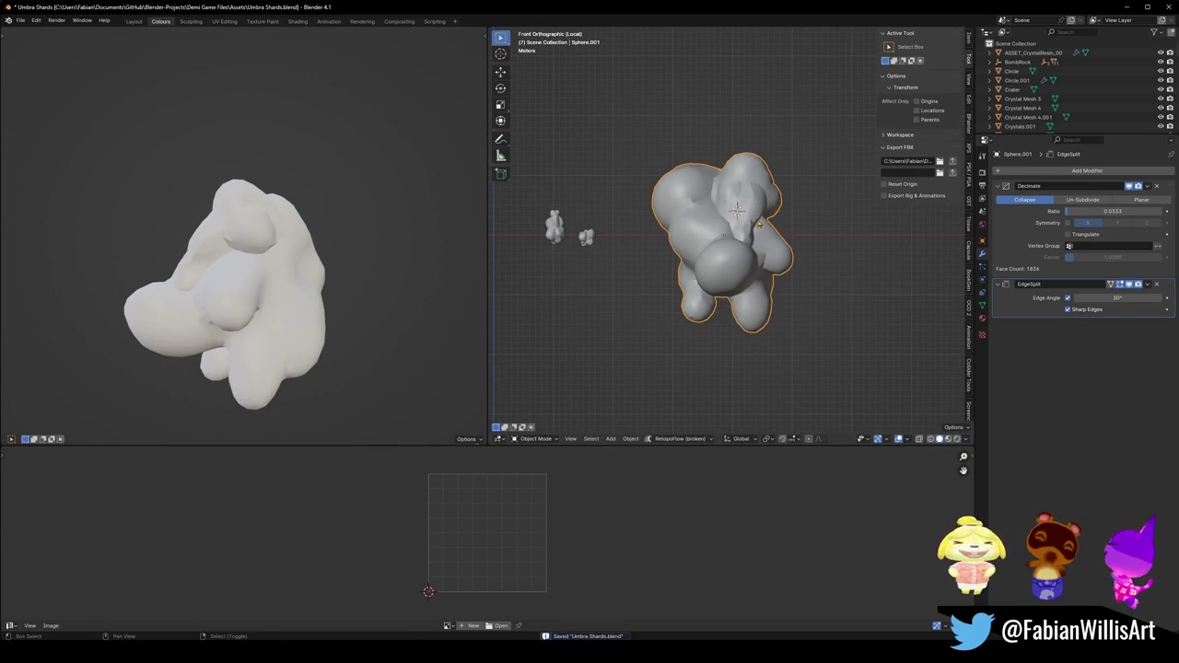
key(shift+d)
click(880, 224)
scroll(736, 239, up, 2)
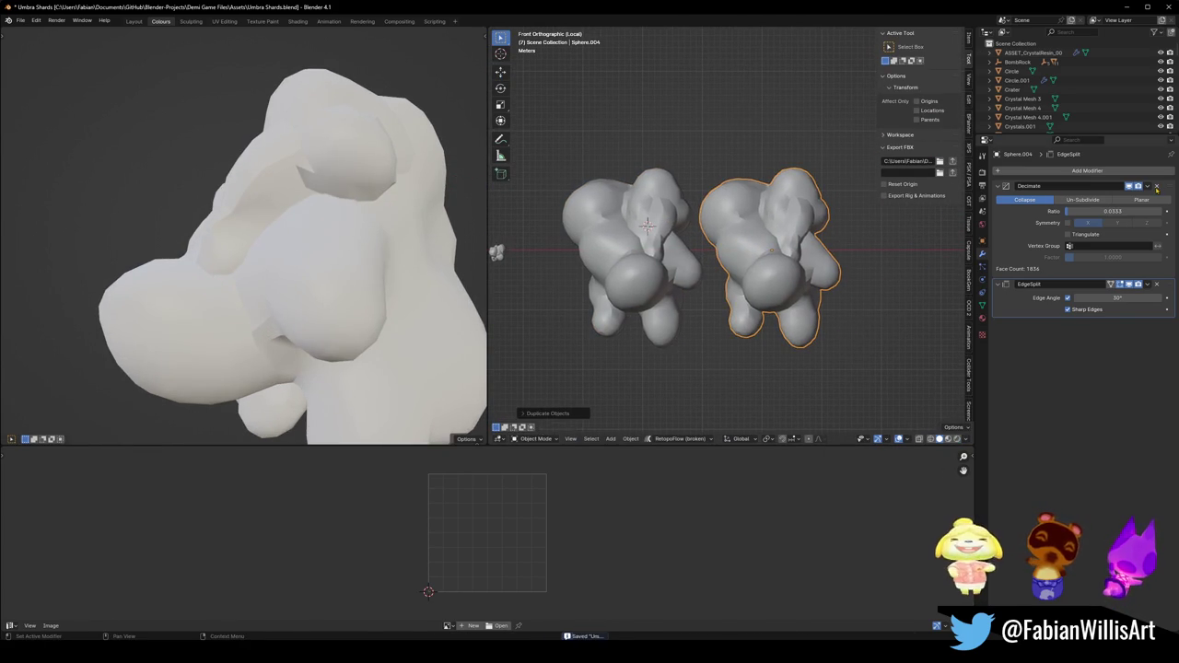
click(1156, 187)
click(1157, 186)
Merge all of the copy's vertices at center and extrude a vertical line along Z.
key(Tab)
right_click(767, 243)
click(767, 243)
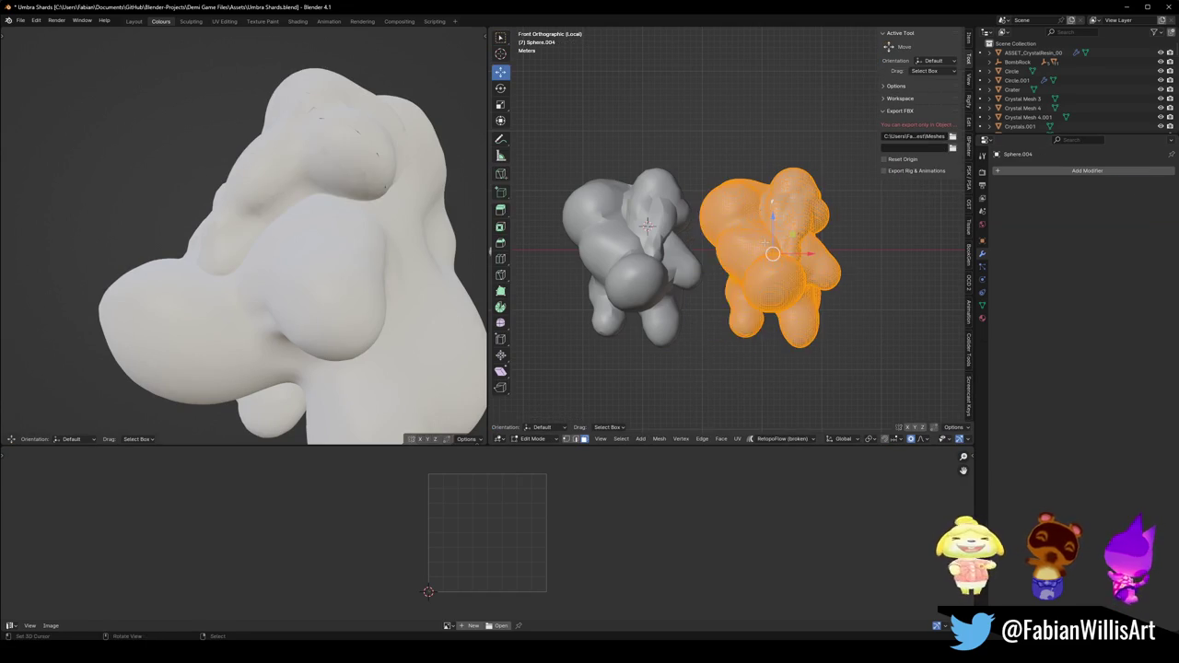
key(q)
click(725, 289)
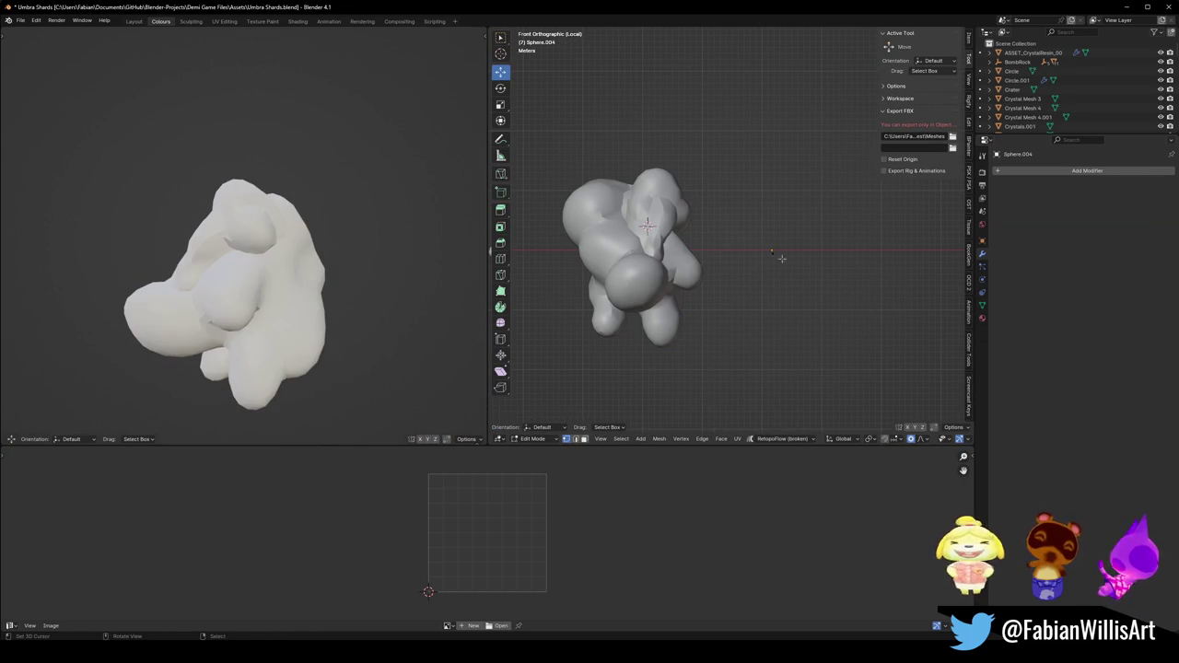
key(g)
key(z)
click(799, 171)
key(Tab)
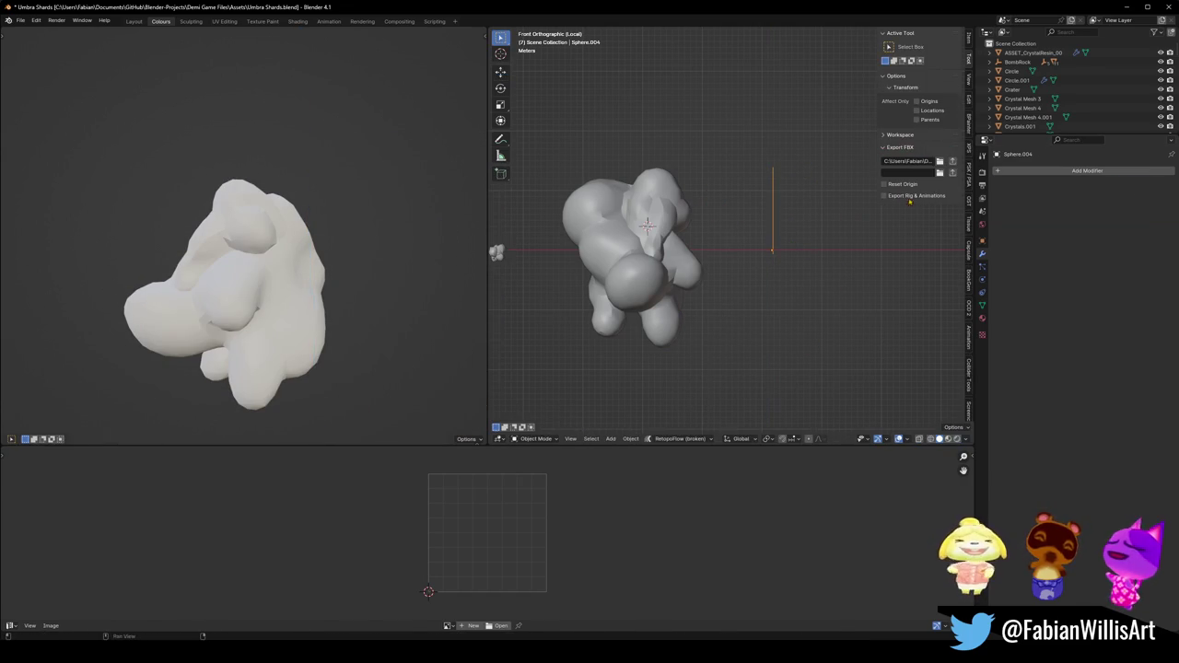
Add a Skin modifier to the line and thicken its skin radius with Ctrl+A.
click(1037, 171)
text(skin)
key(Return)
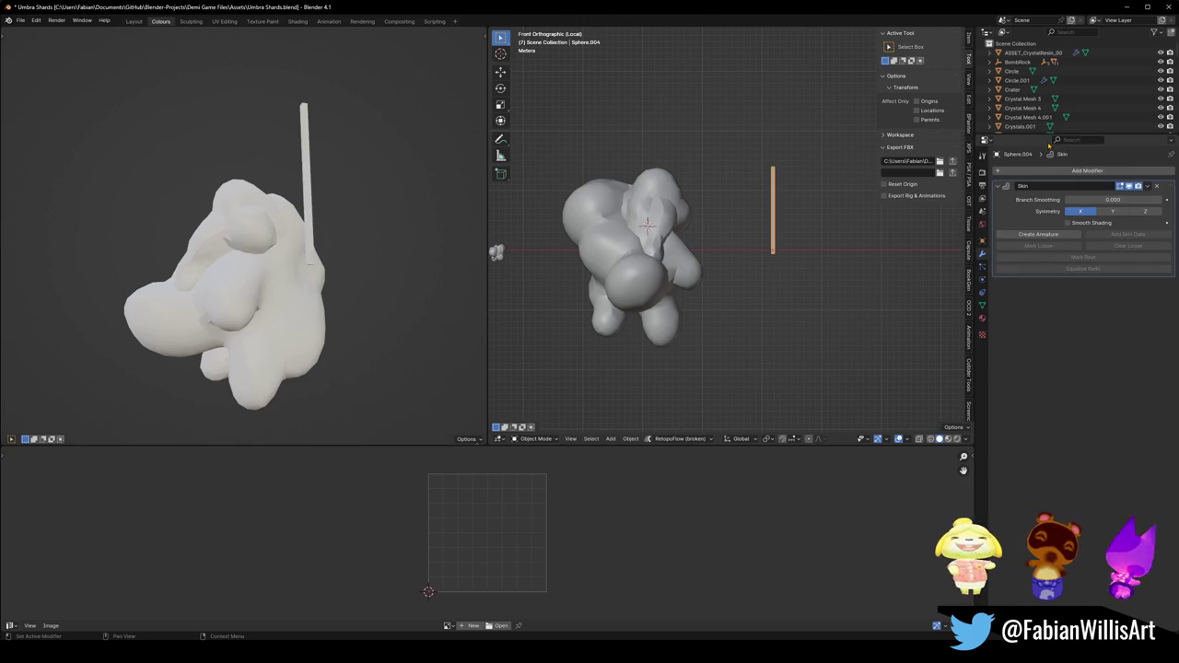
key(KP_Decimal)
key(Tab)
key(ctrl+a)
click(865, 249)
key(Tab)
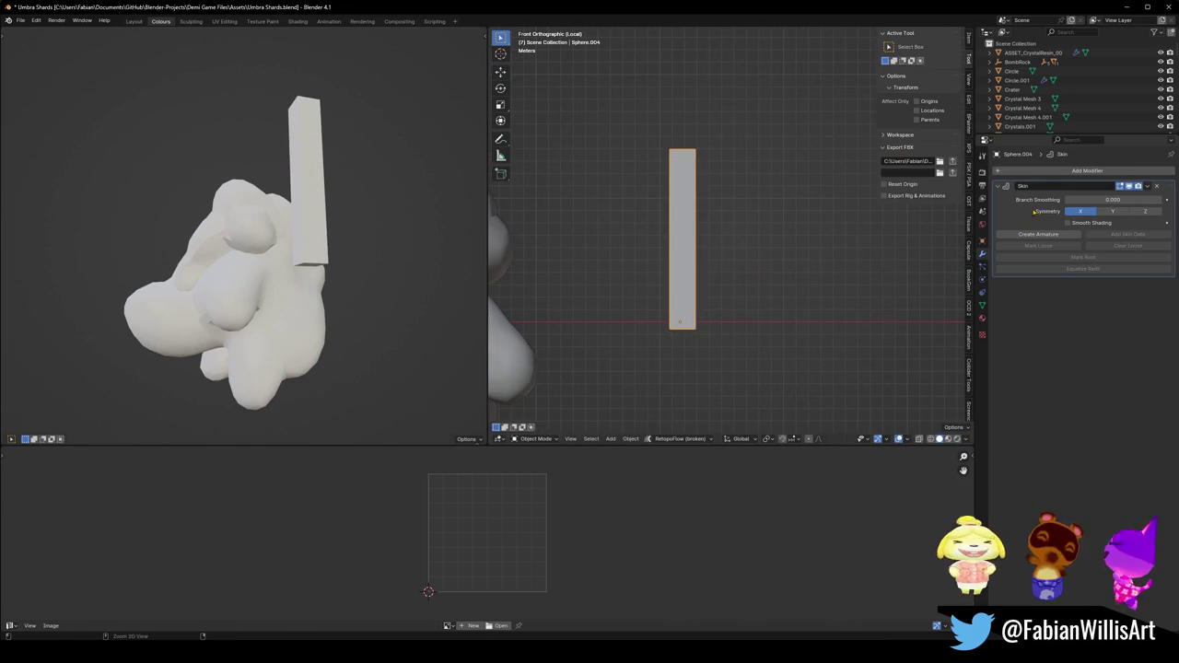
Add two Subdivision modifiers, move Subdivision.001 to the top, and enable Skin smooth shading.
key(ctrl+1)
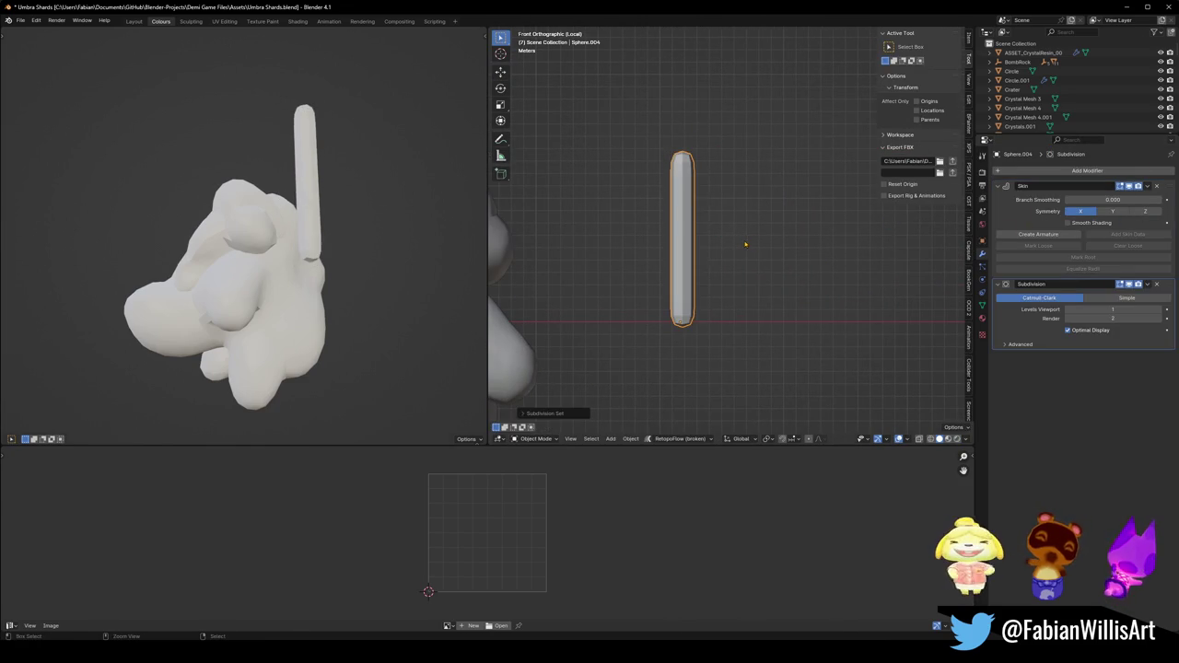
key(shift+d)
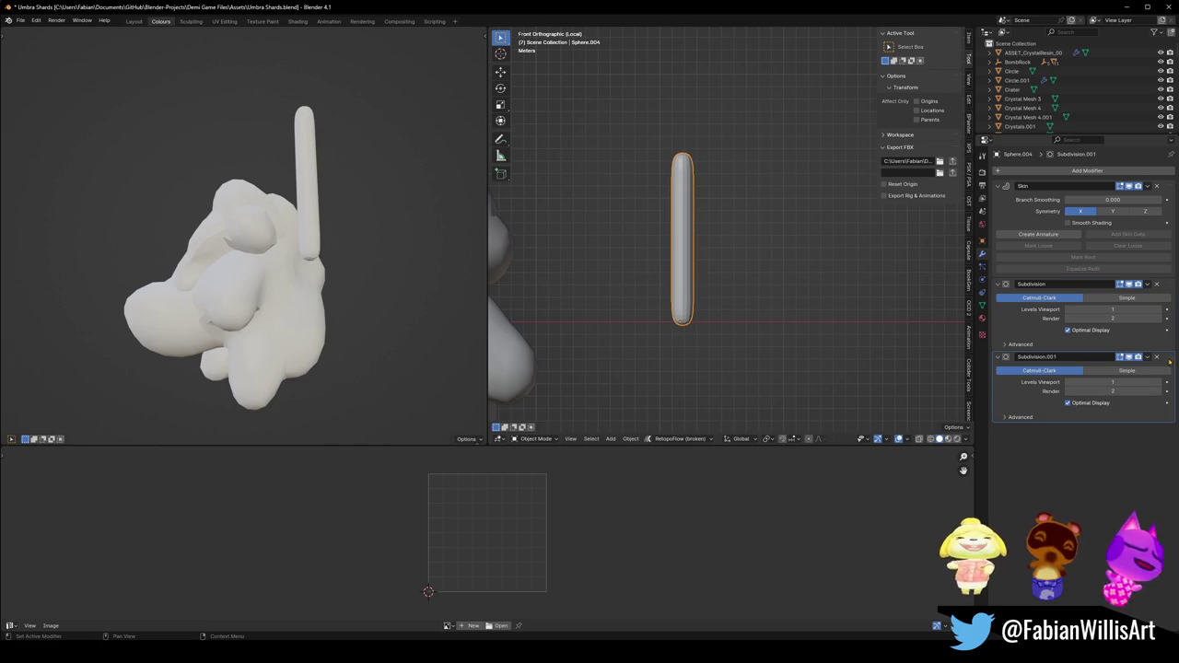
drag(1169, 361, 1169, 186)
key(Tab)
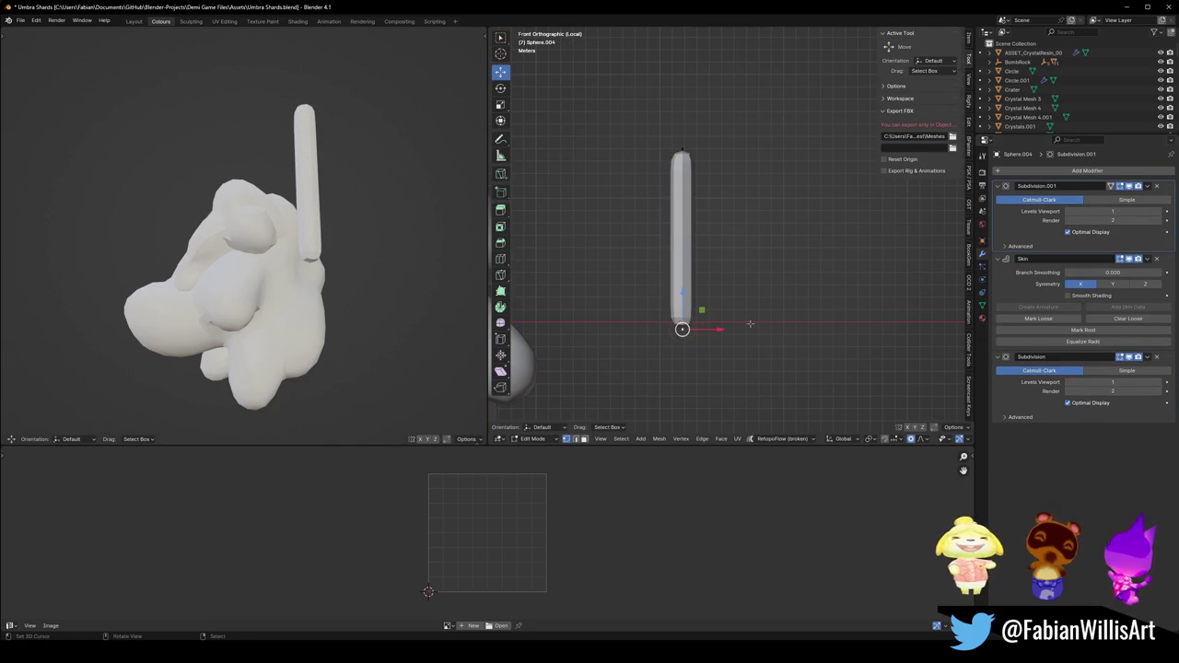
click(1068, 294)
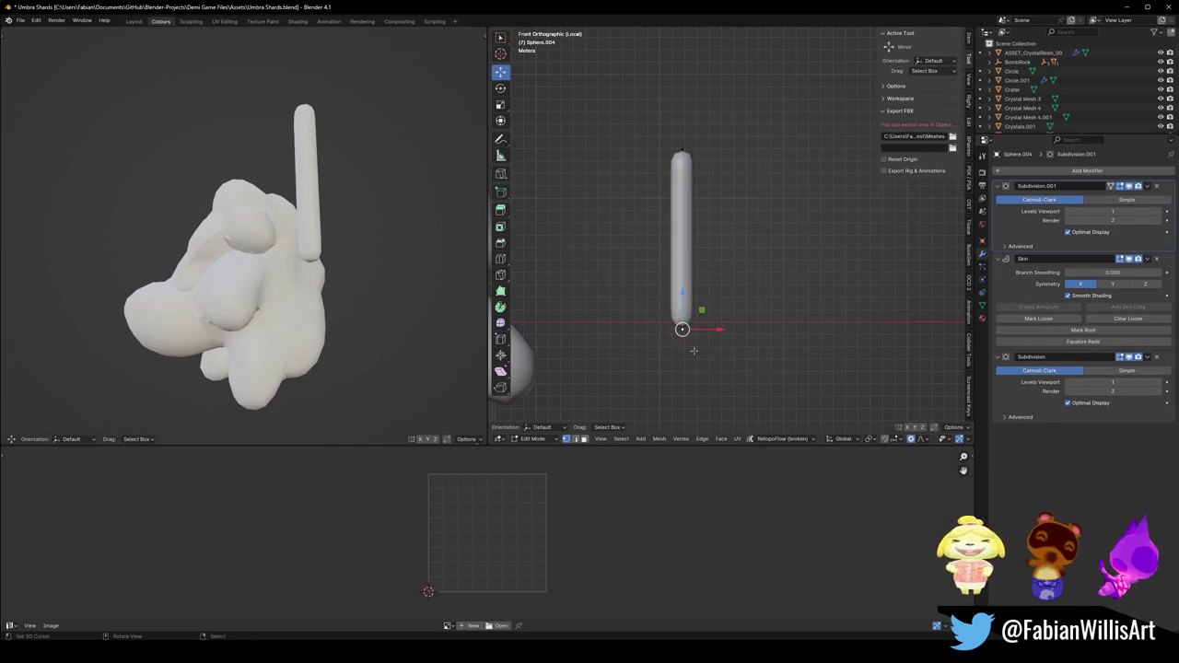